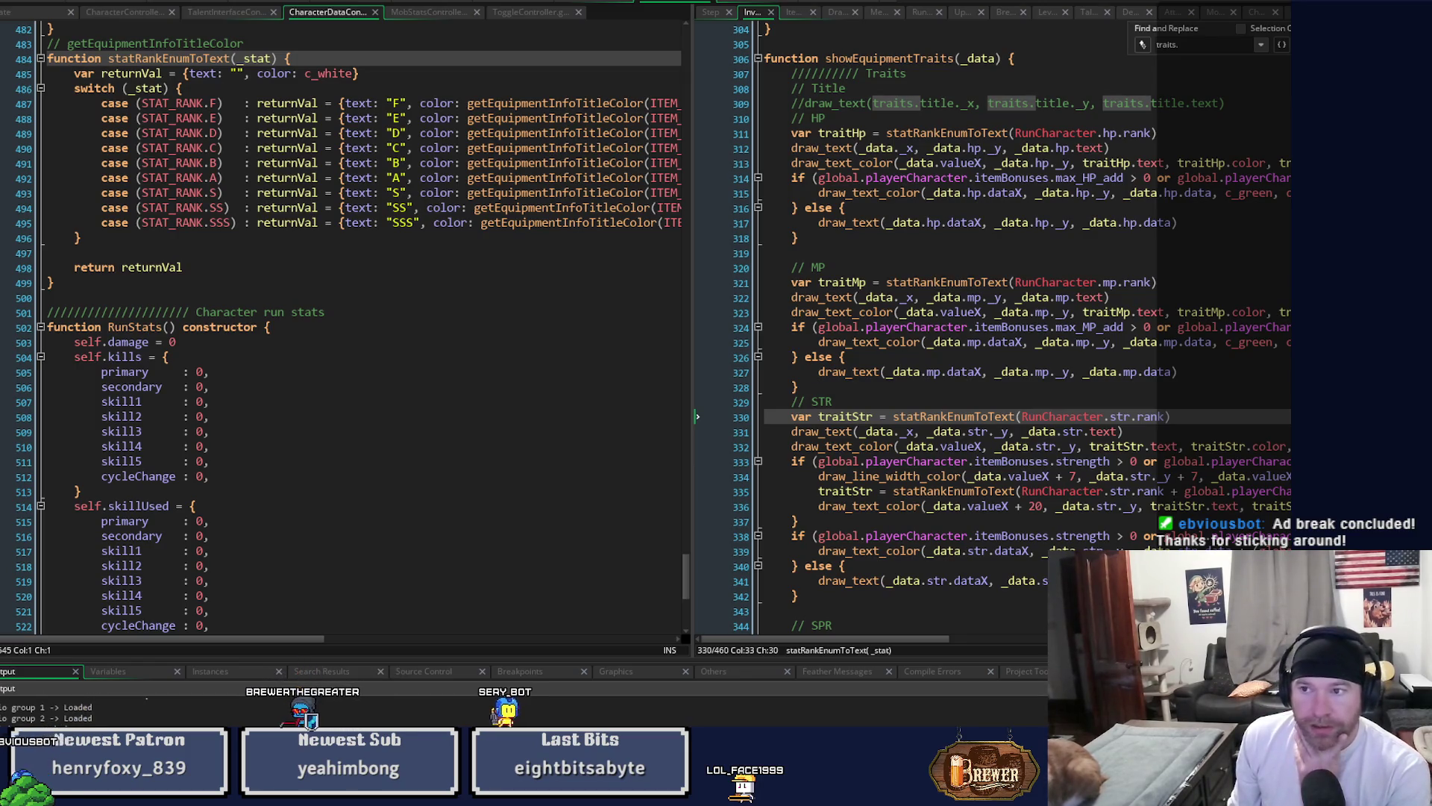
# Widen the code split and show obj_PlayerCharacter's Step event in the second code view.
pyautogui.moveTo(692, 269)
pyautogui.mouseDown()
pyautogui.moveTo(776, 268)
pyautogui.moveTo(701, 262)
pyautogui.mouseUp()
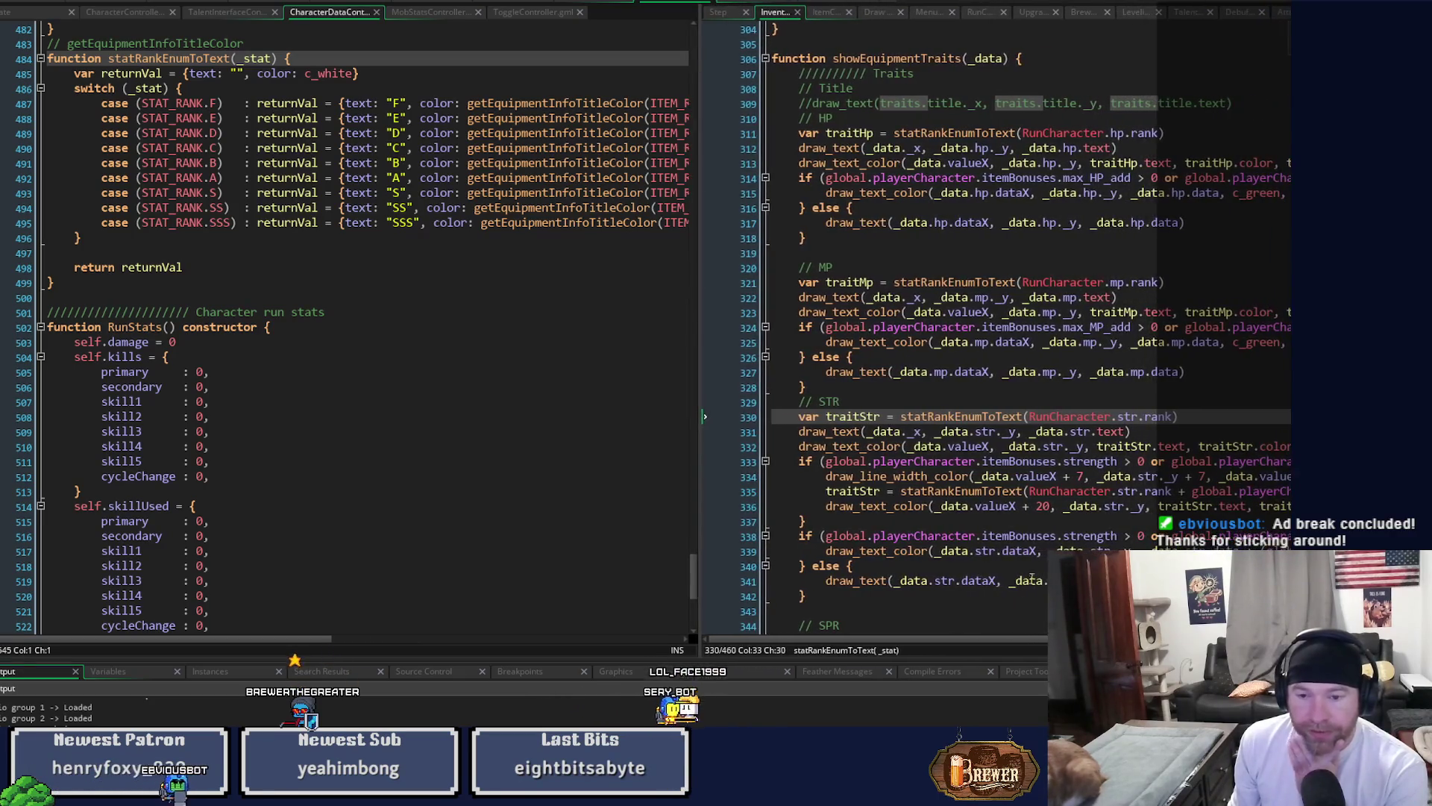
pyautogui.click(1008, 641)
pyautogui.hscroll(-5, 951, 609)
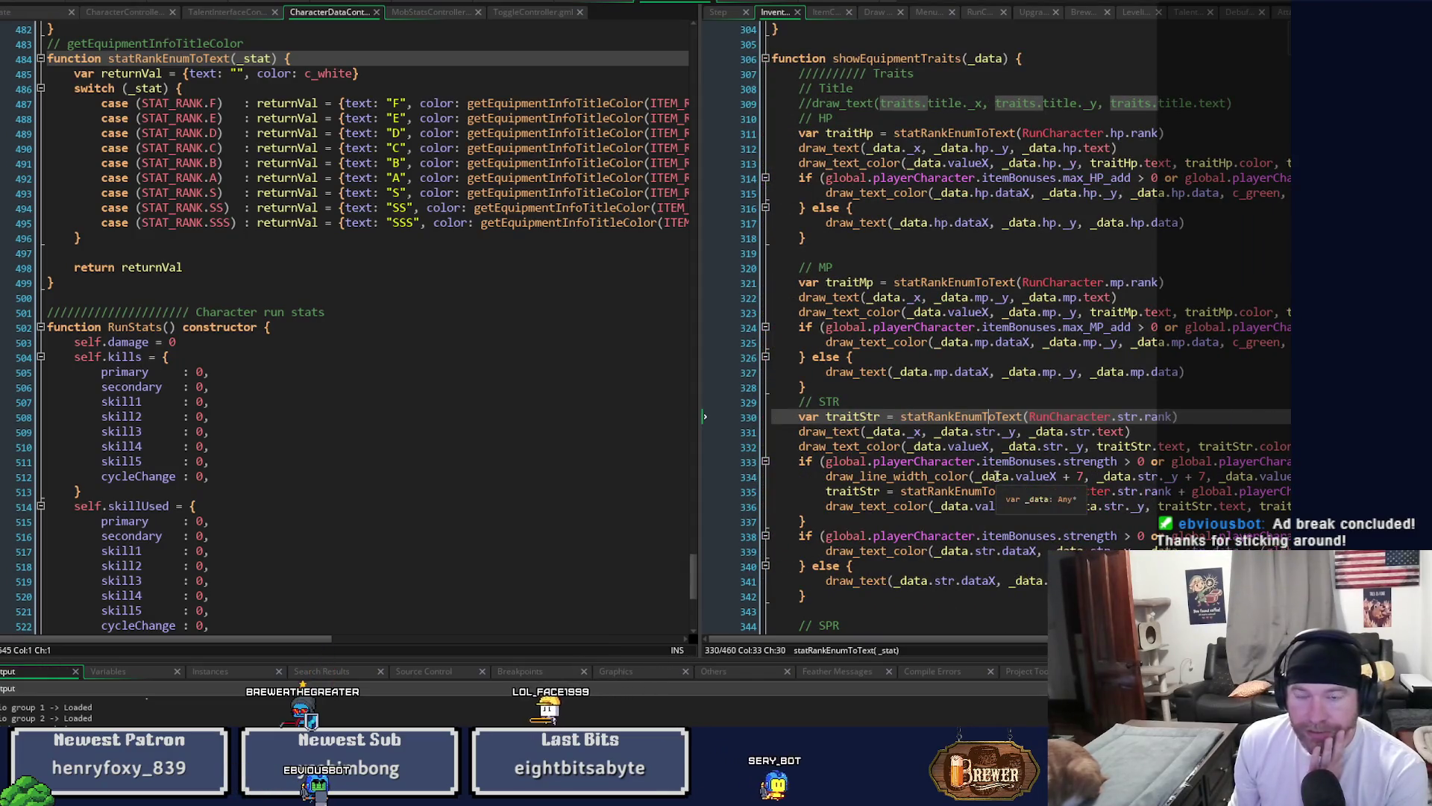
pyautogui.scroll(6, 996, 476)
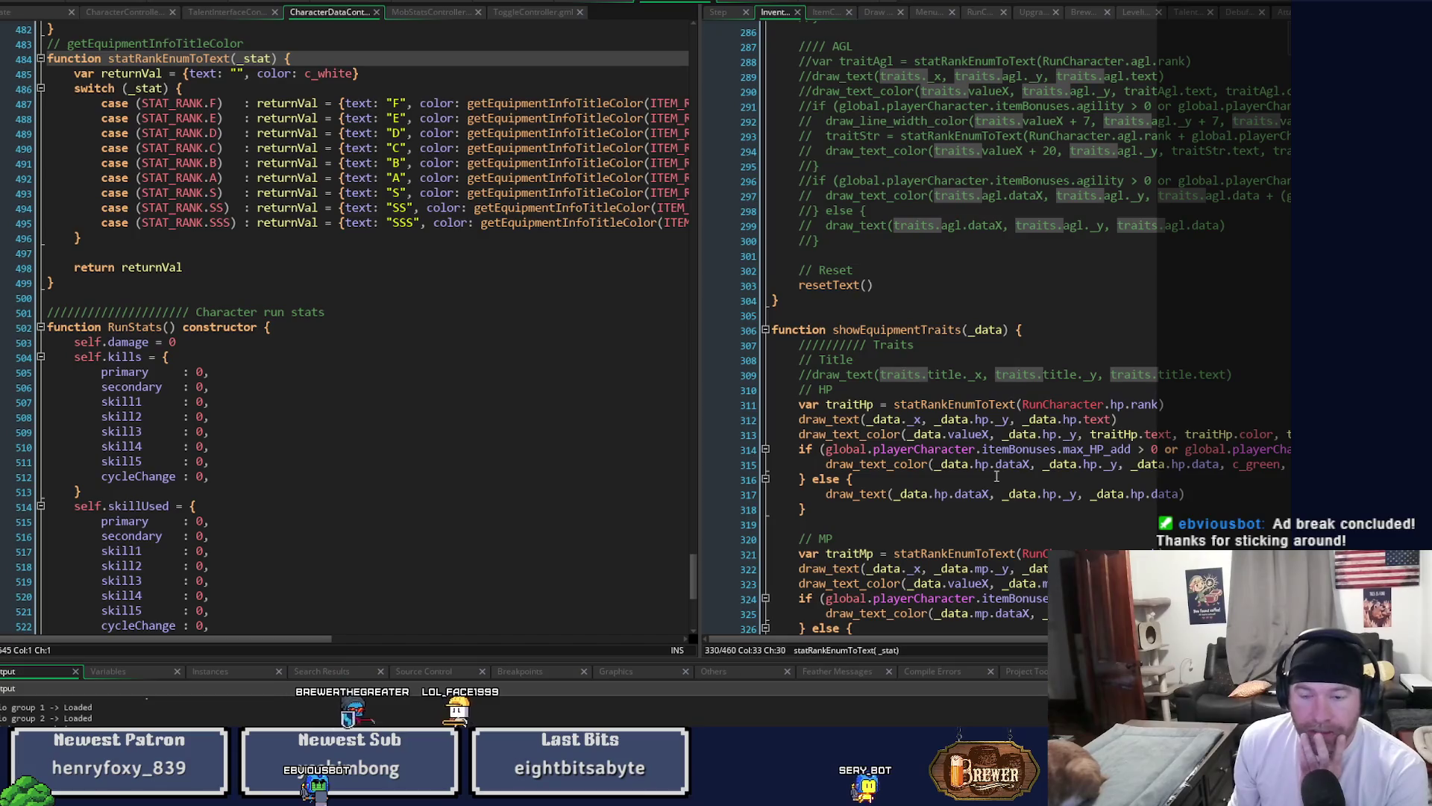
pyautogui.click(826, 12)
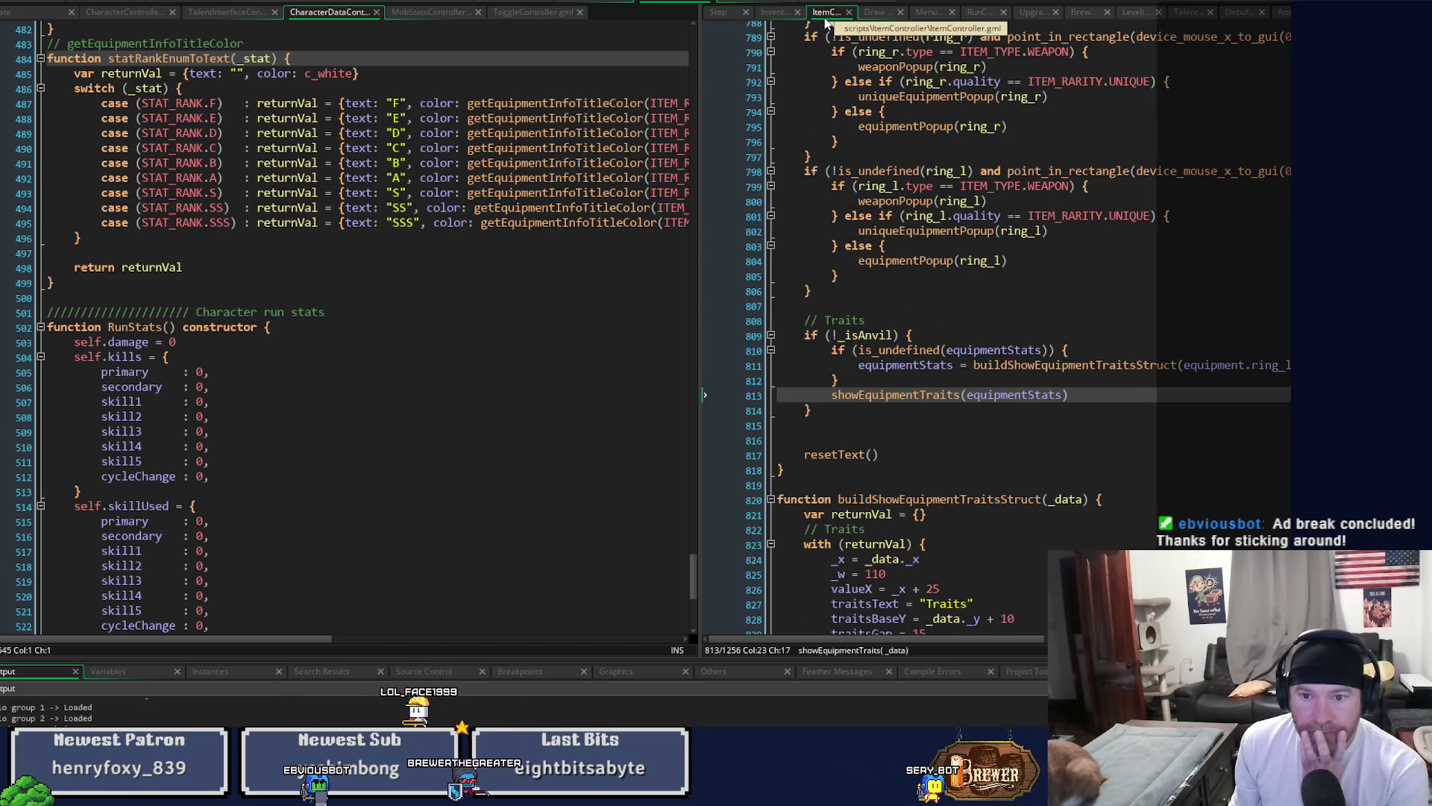
pyautogui.click(720, 13)
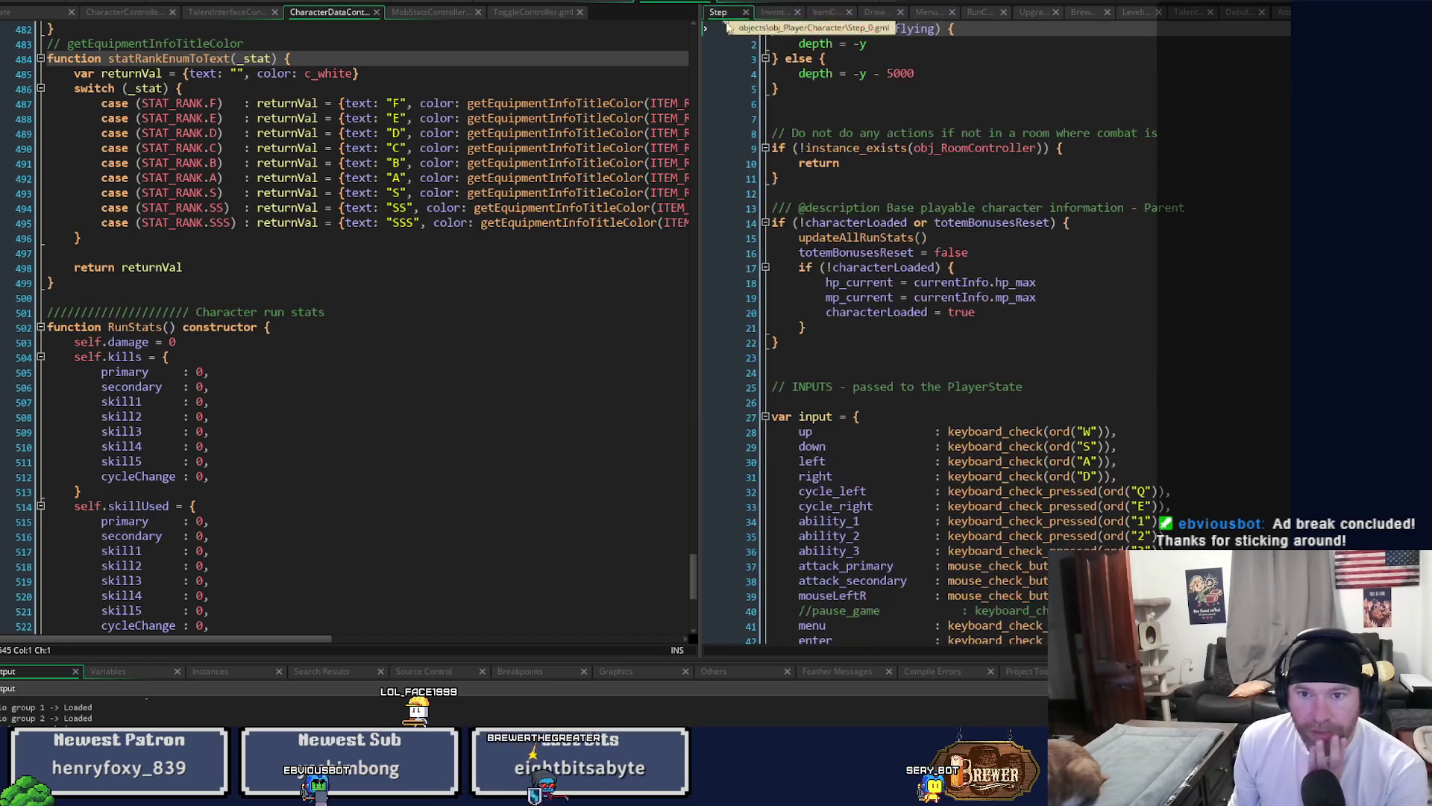
pyautogui.hotkey('ctrl', 'End')
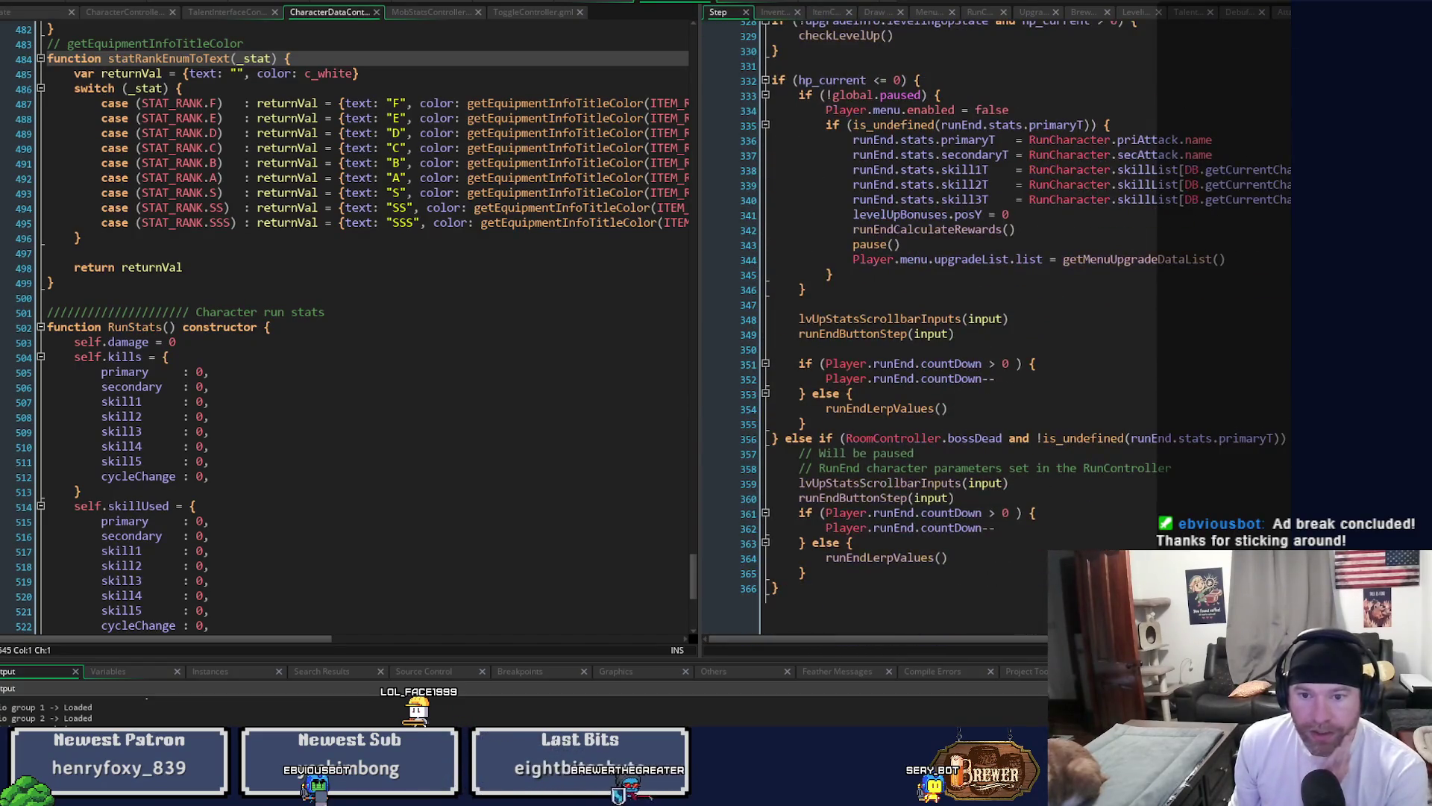
pyautogui.scroll(5, 918, 328)
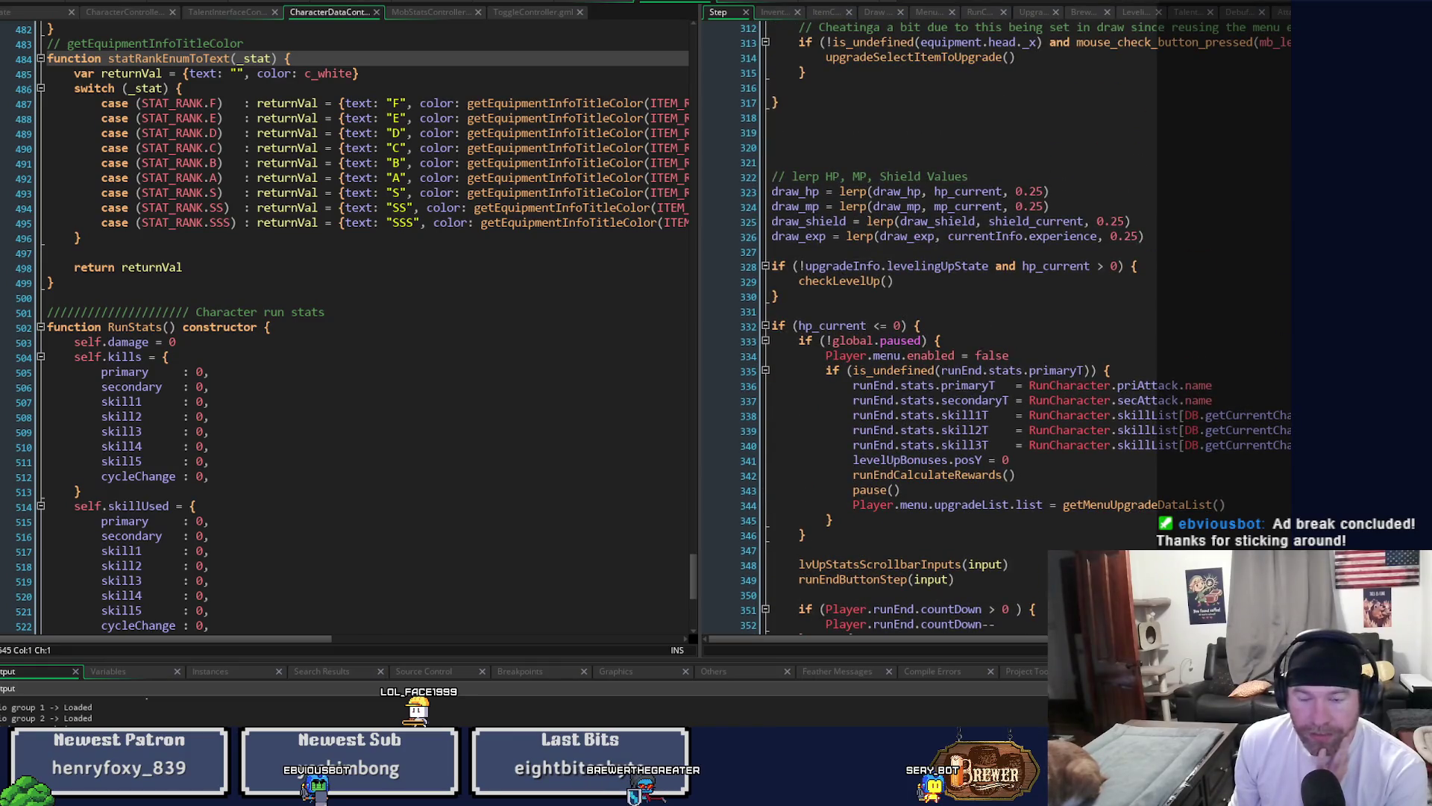
pyautogui.scroll(3, 1039, 311)
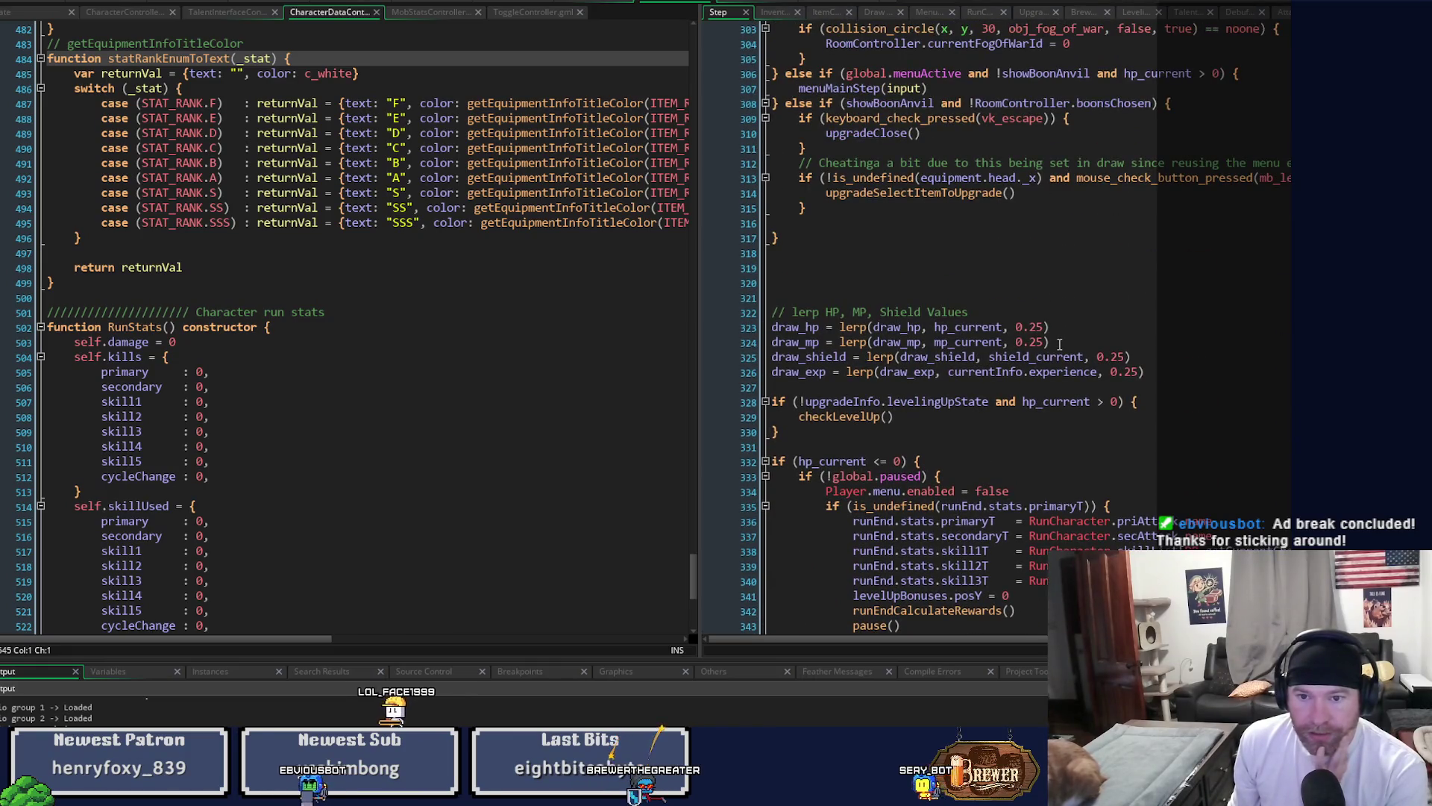
pyautogui.scroll(-5, 1062, 350)
pyautogui.scroll(-3, 1063, 350)
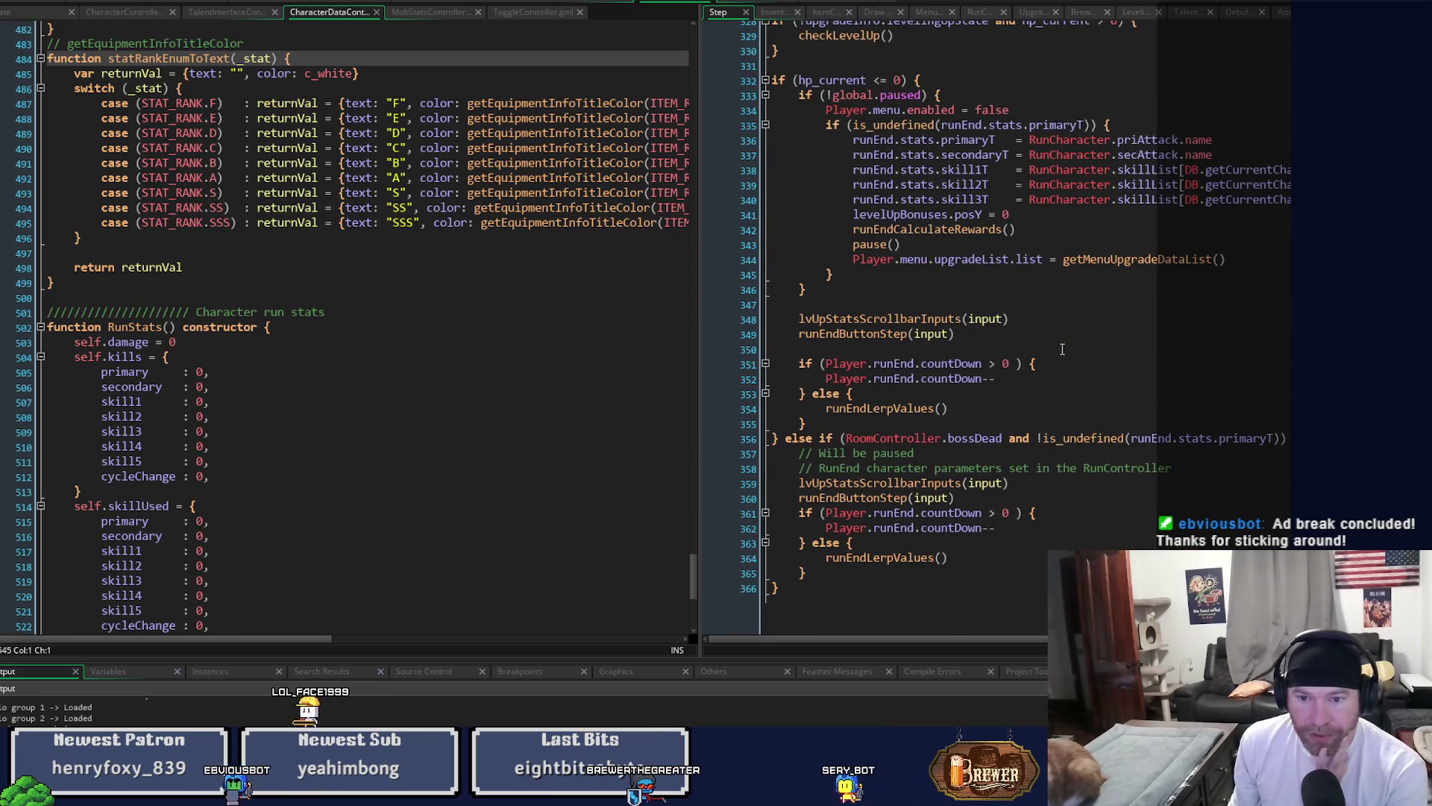
pyautogui.scroll(12, 1063, 350)
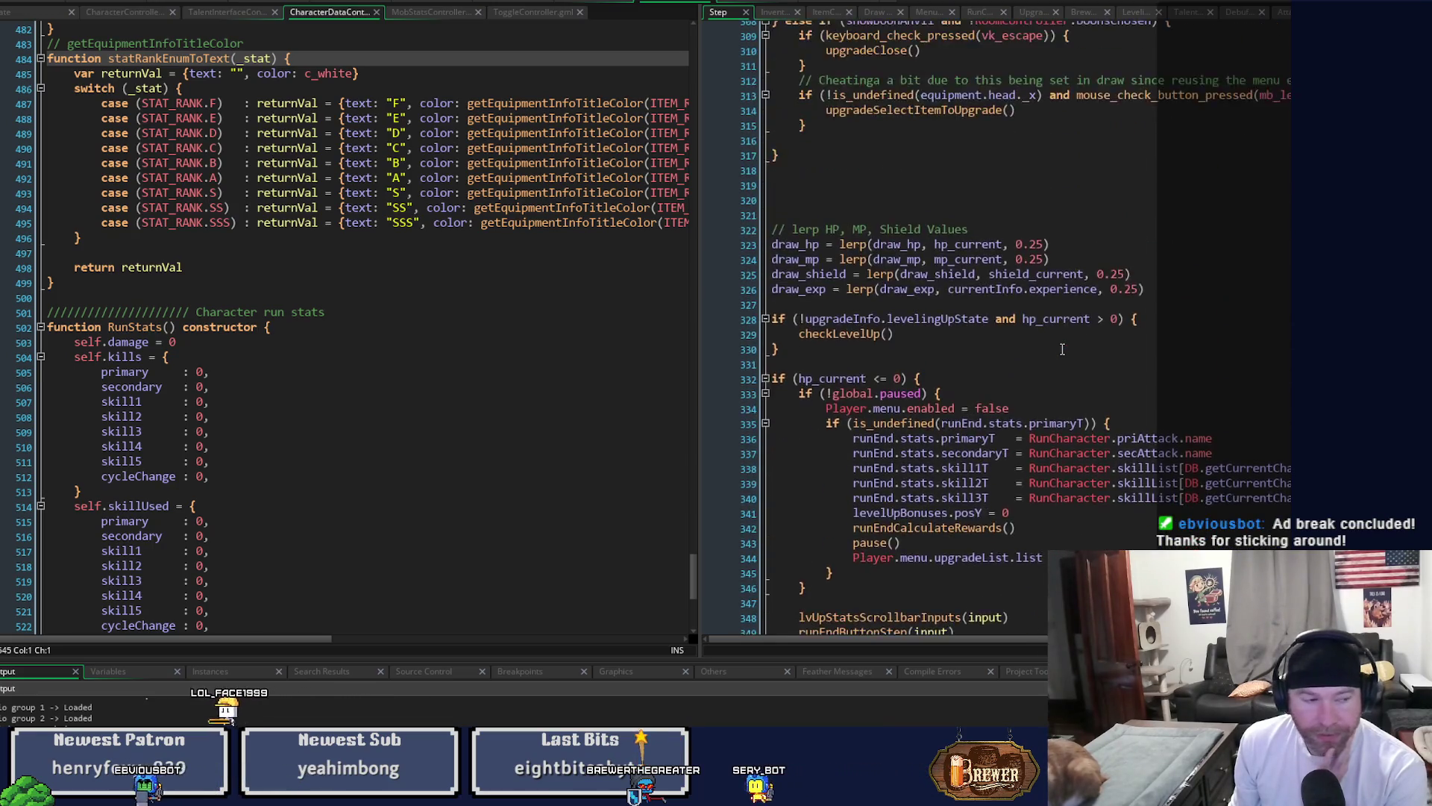
pyautogui.scroll(17, 1063, 350)
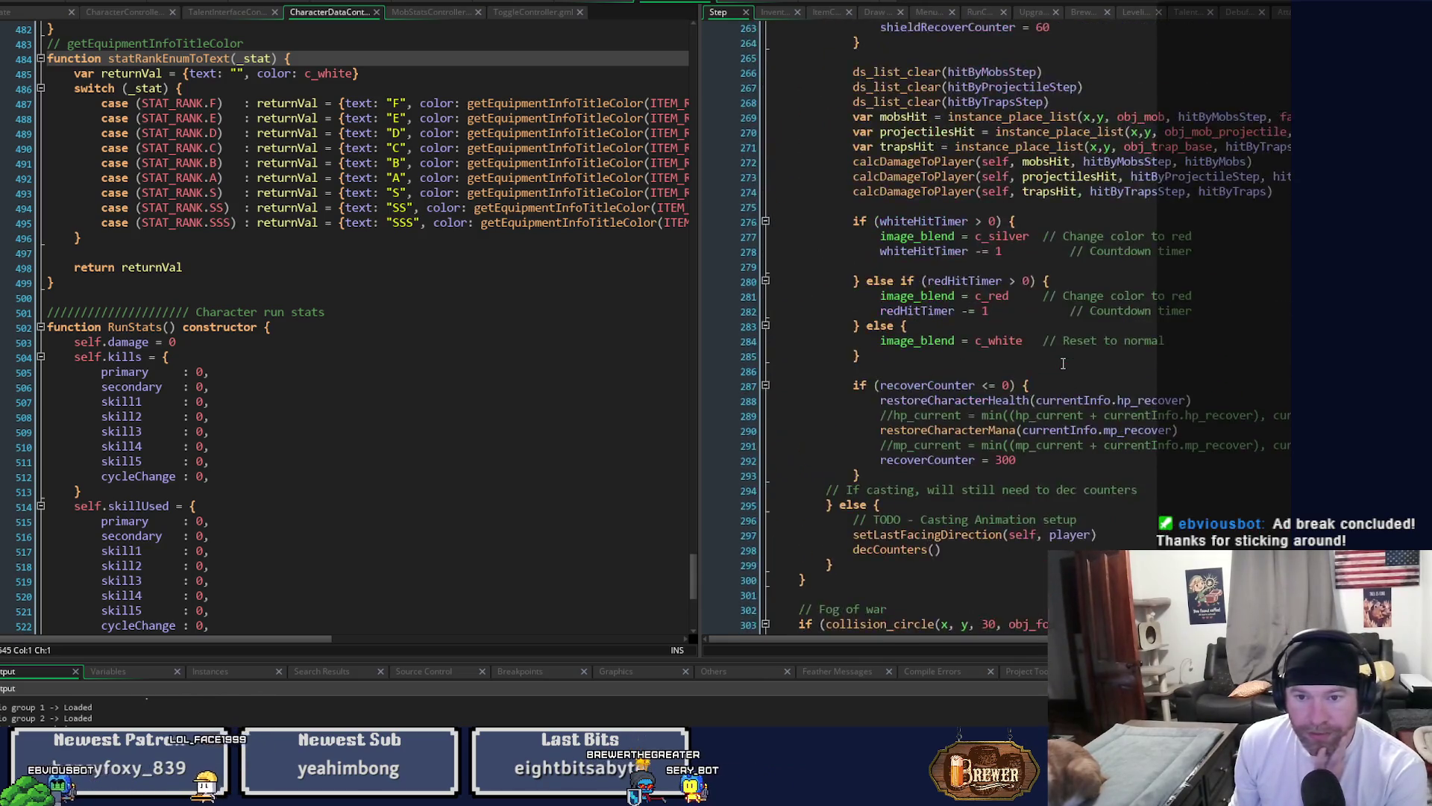
pyautogui.scroll(18, 1064, 362)
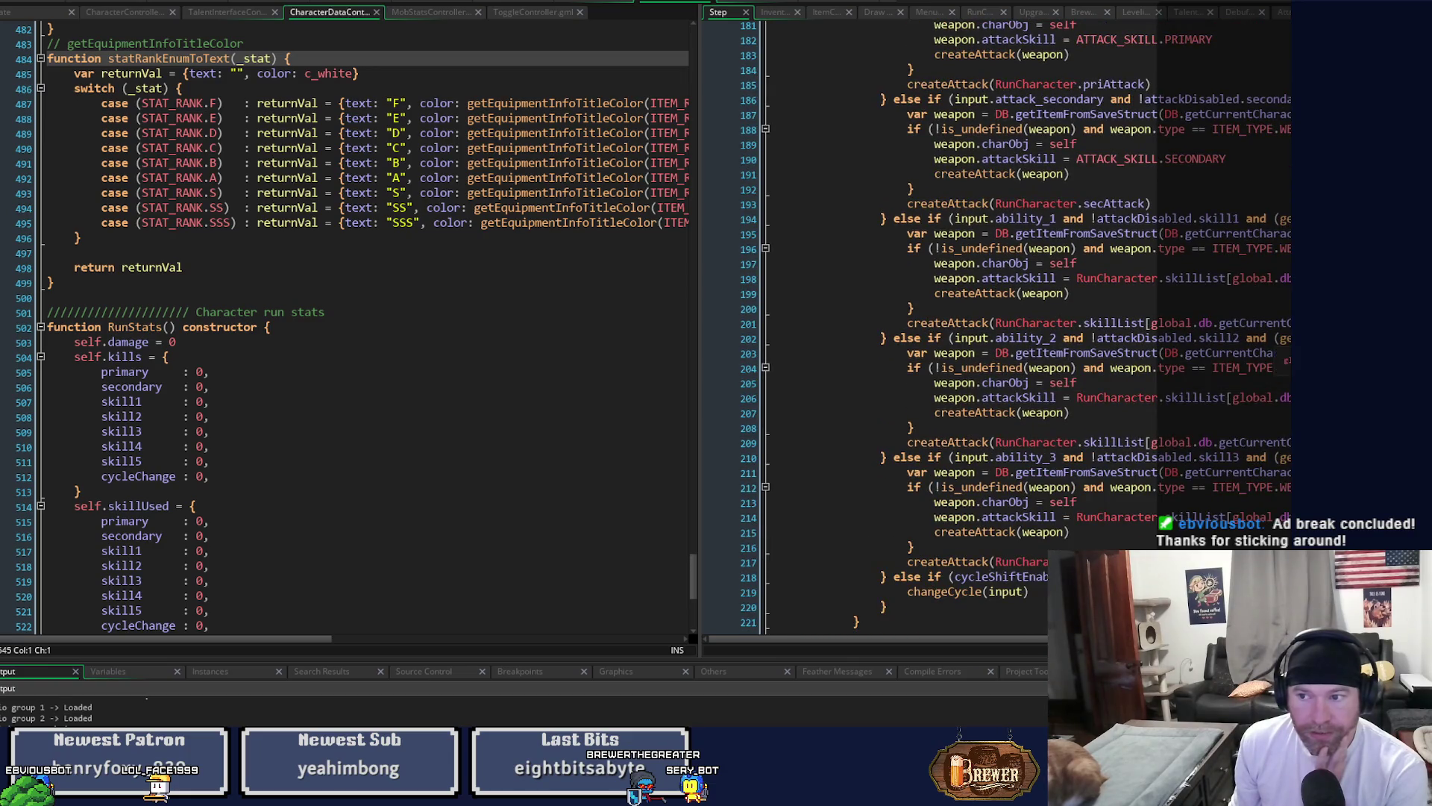
pyautogui.scroll(20, 1064, 362)
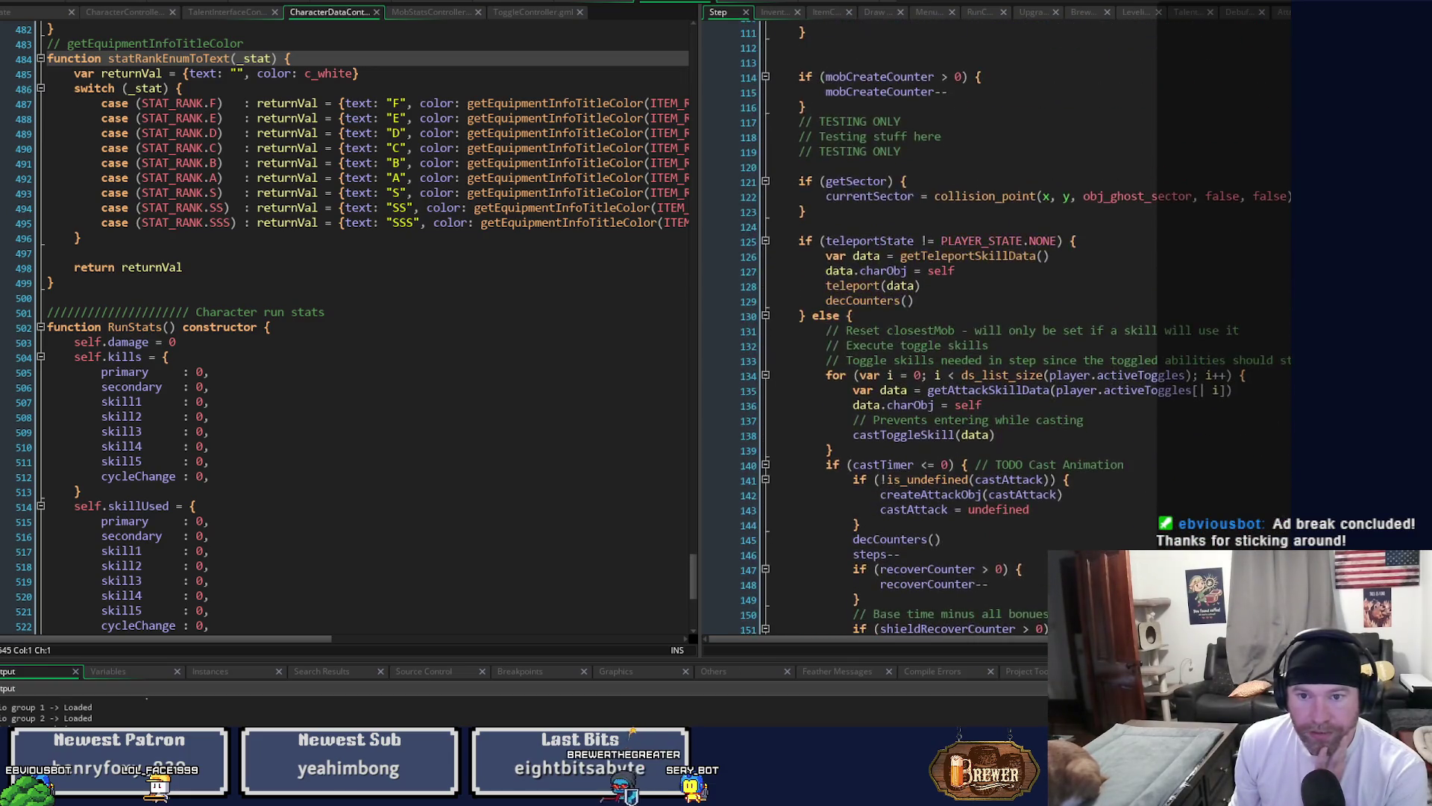
pyautogui.scroll(7, 992, 328)
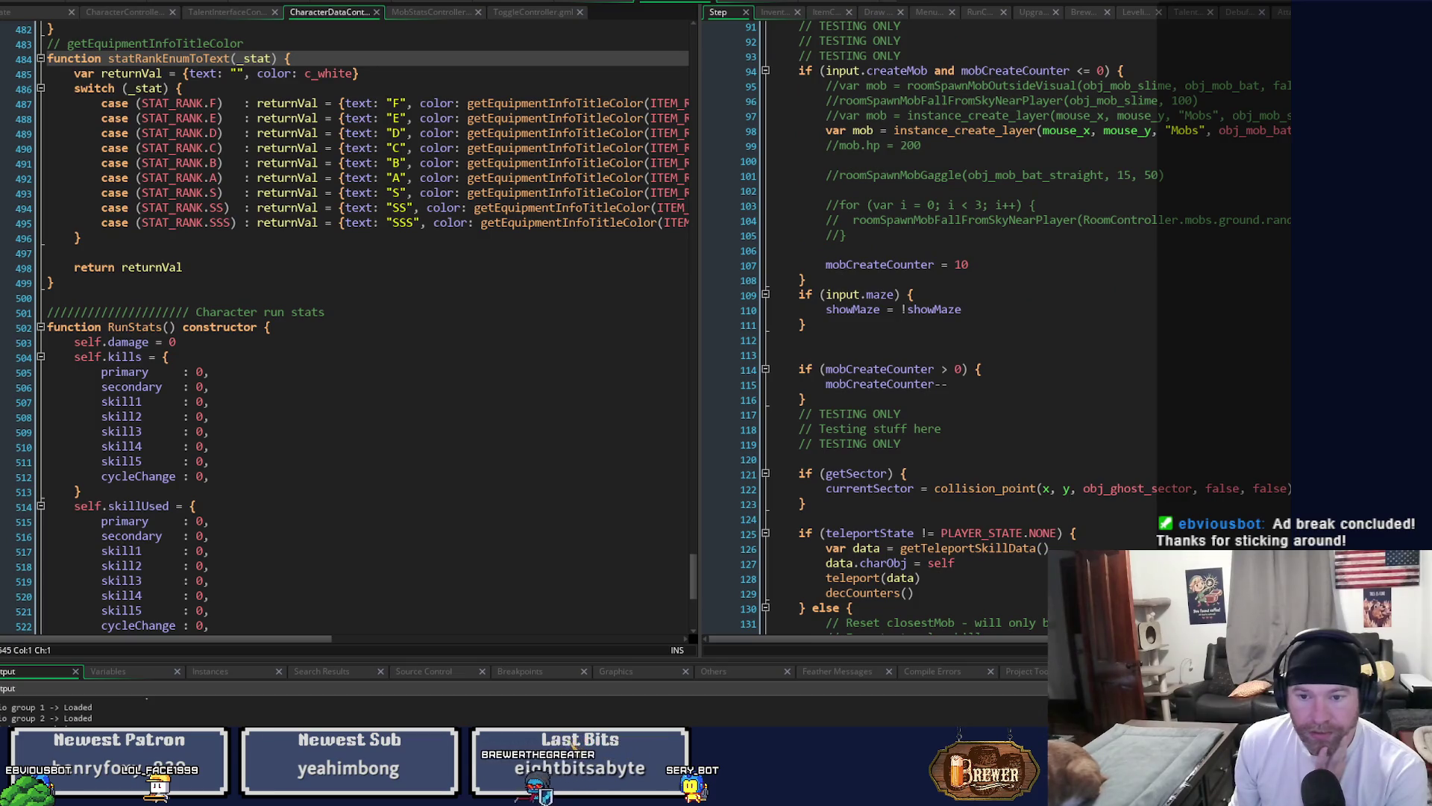
pyautogui.scroll(20, 993, 328)
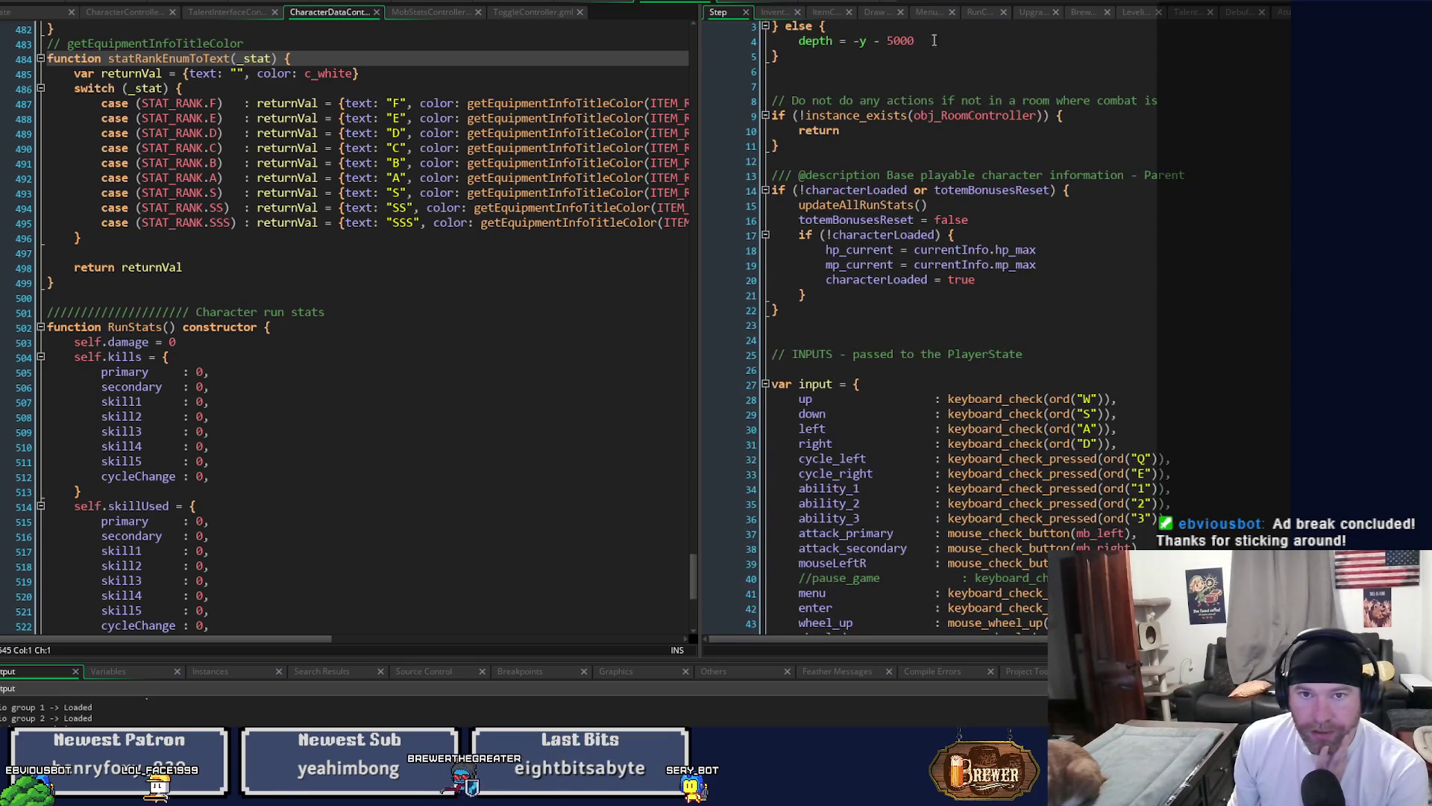
pyautogui.scroll(-5, 1205, 214)
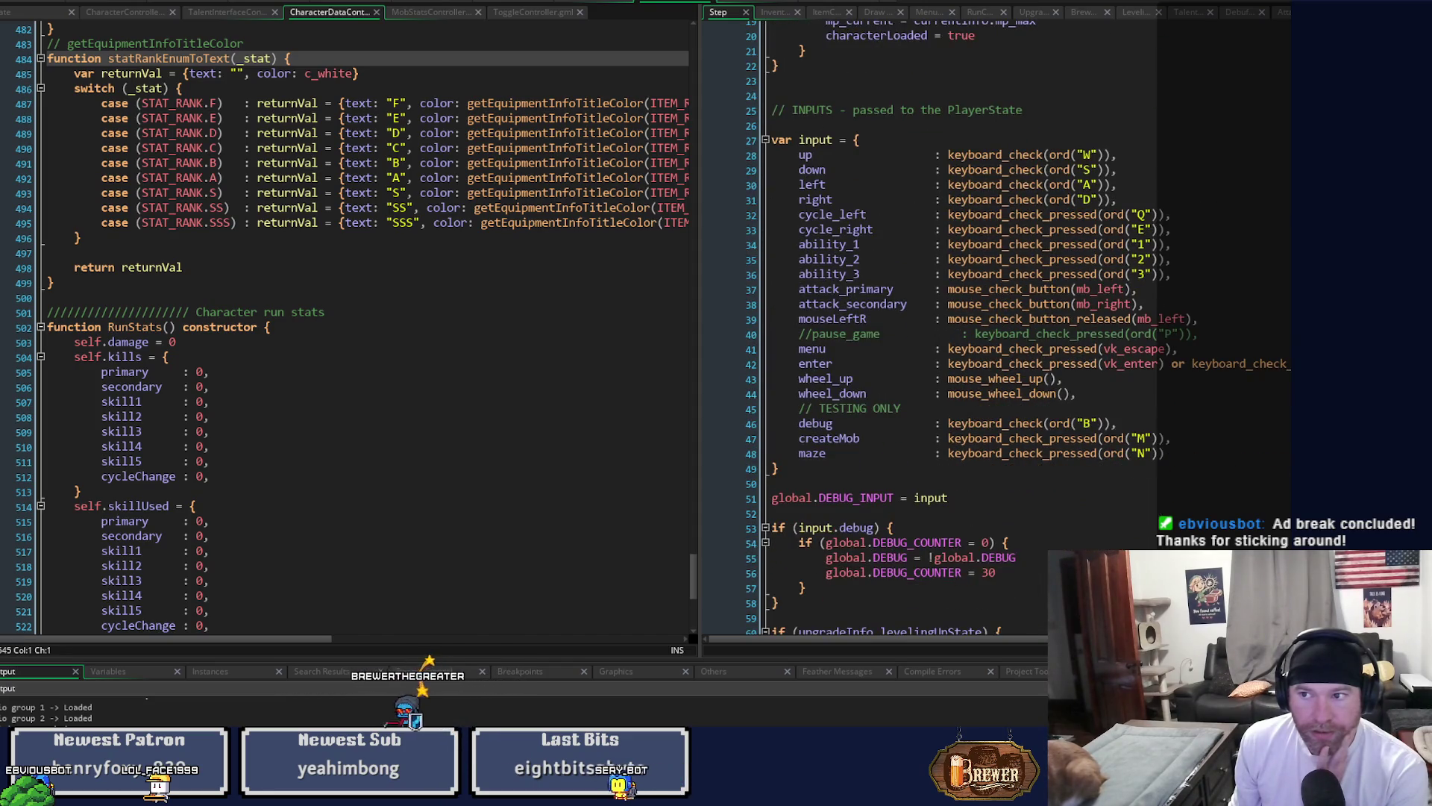
pyautogui.scroll(-5, 992, 329)
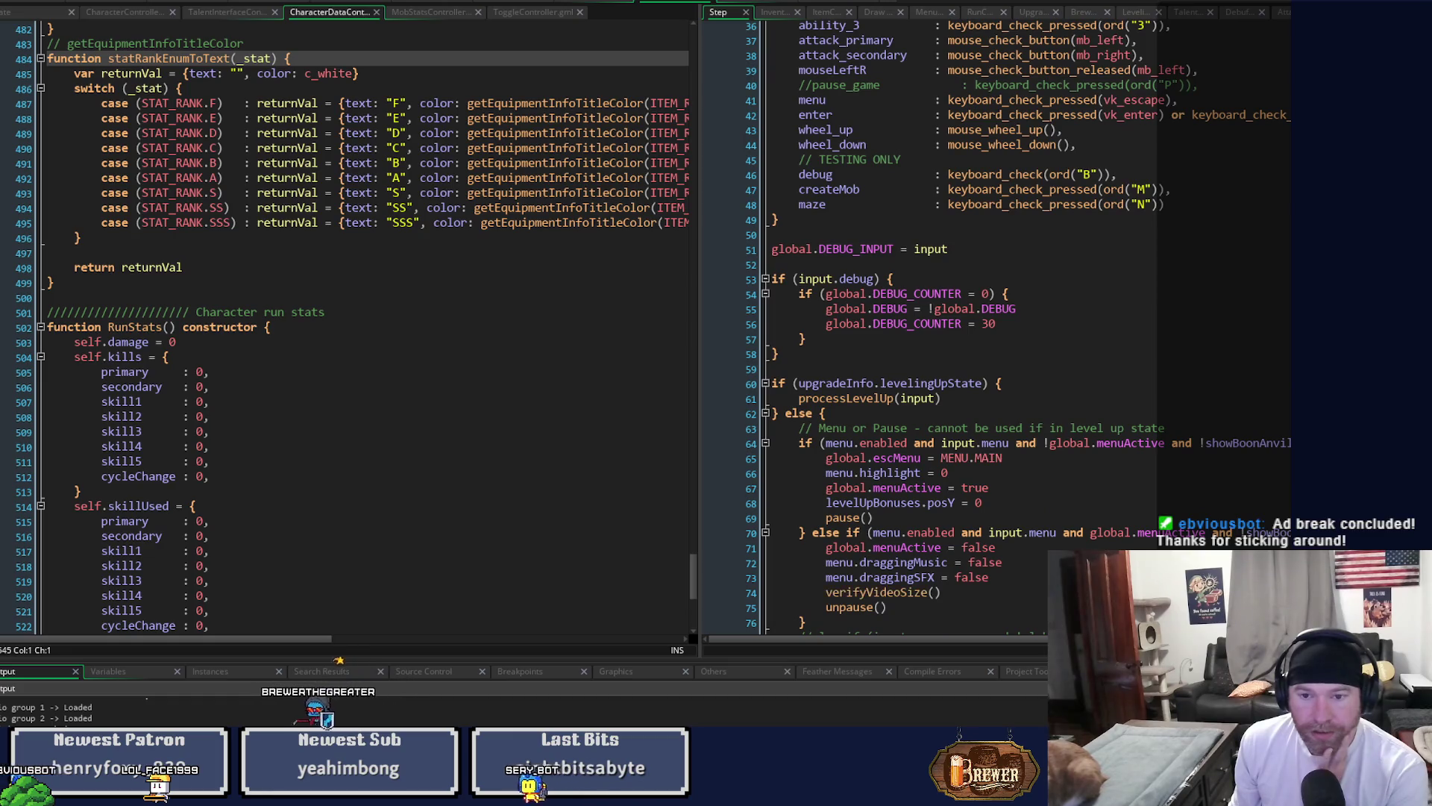
pyautogui.scroll(-12, 992, 329)
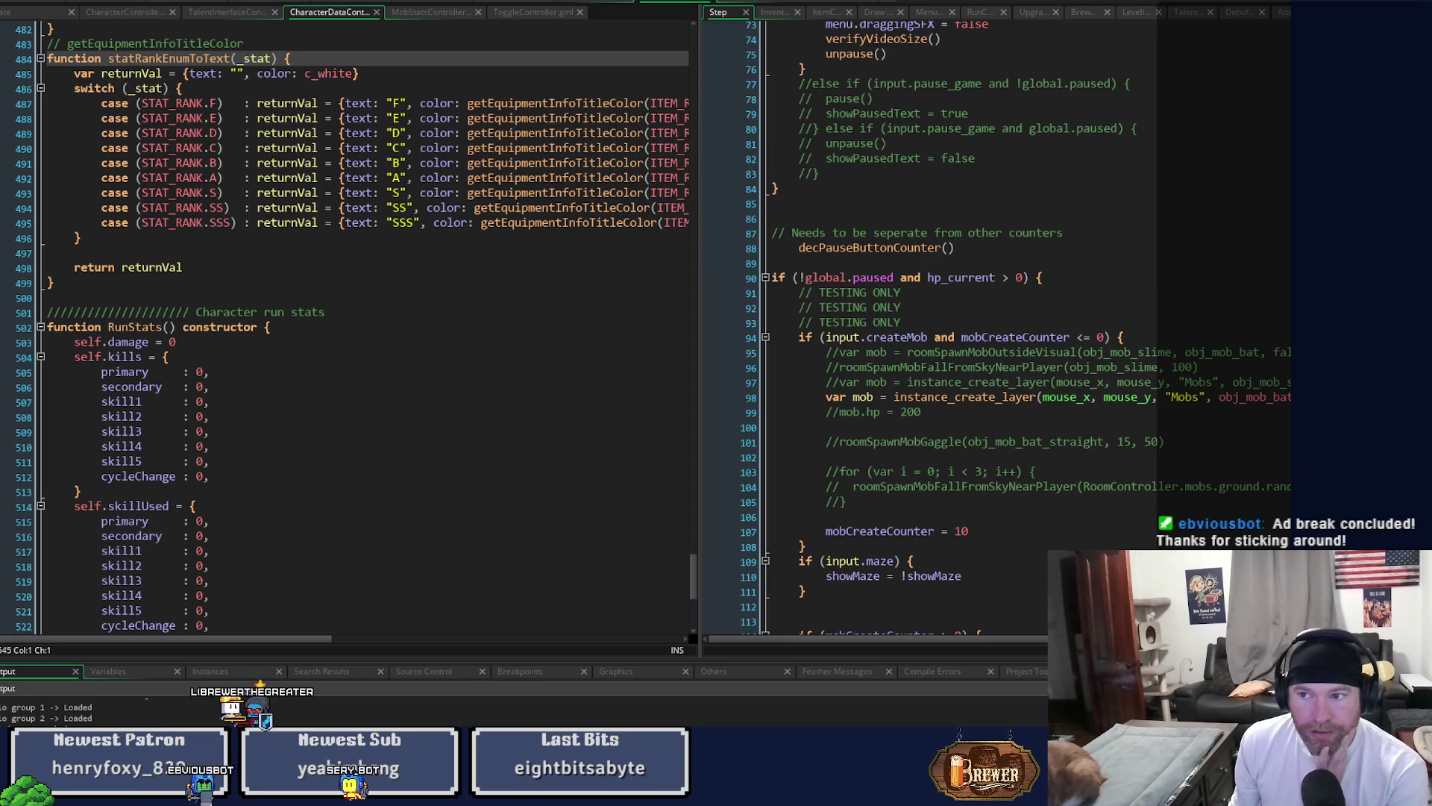
pyautogui.scroll(-20, 992, 329)
pyautogui.scroll(-9, 992, 328)
pyautogui.scroll(3, 992, 328)
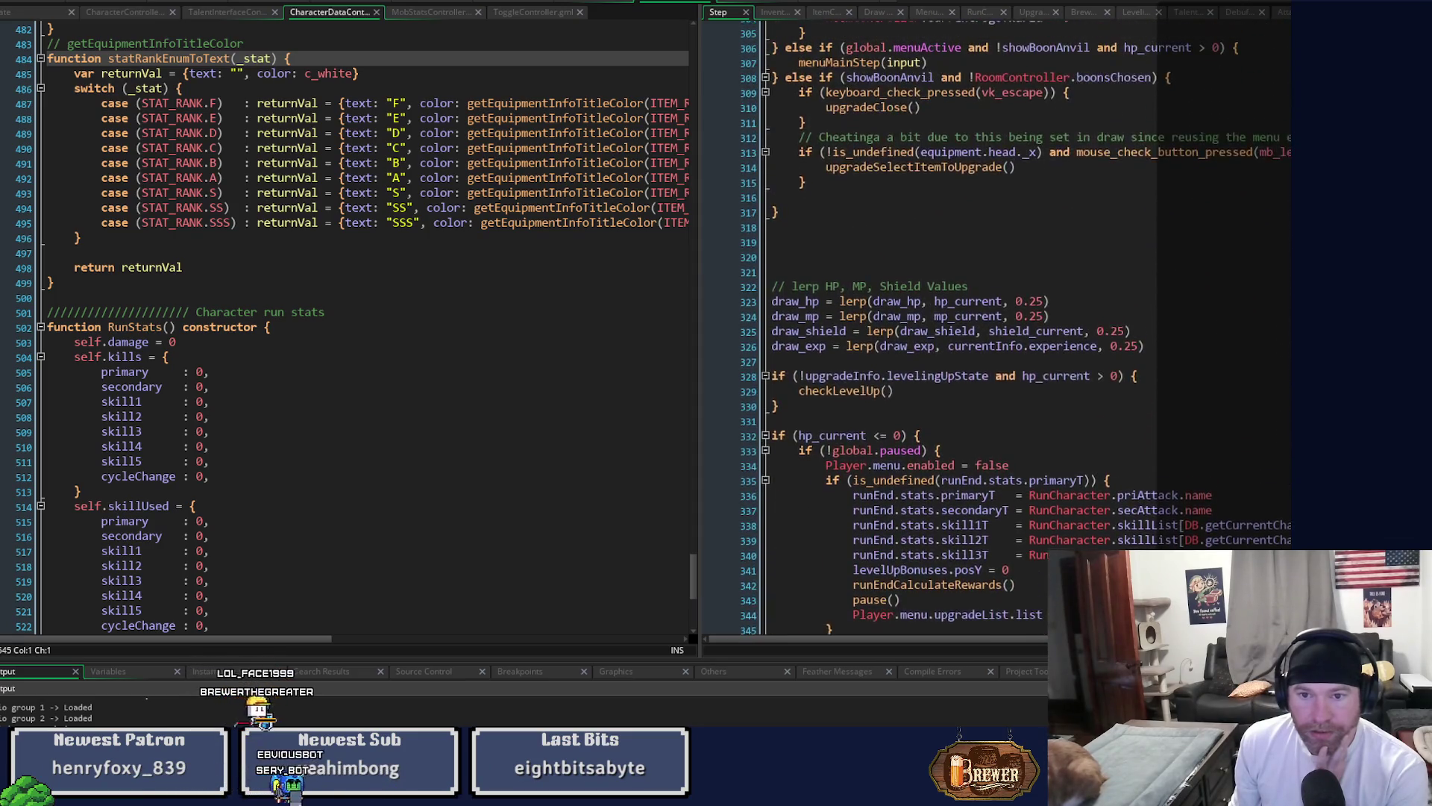
pyautogui.scroll(8, 992, 328)
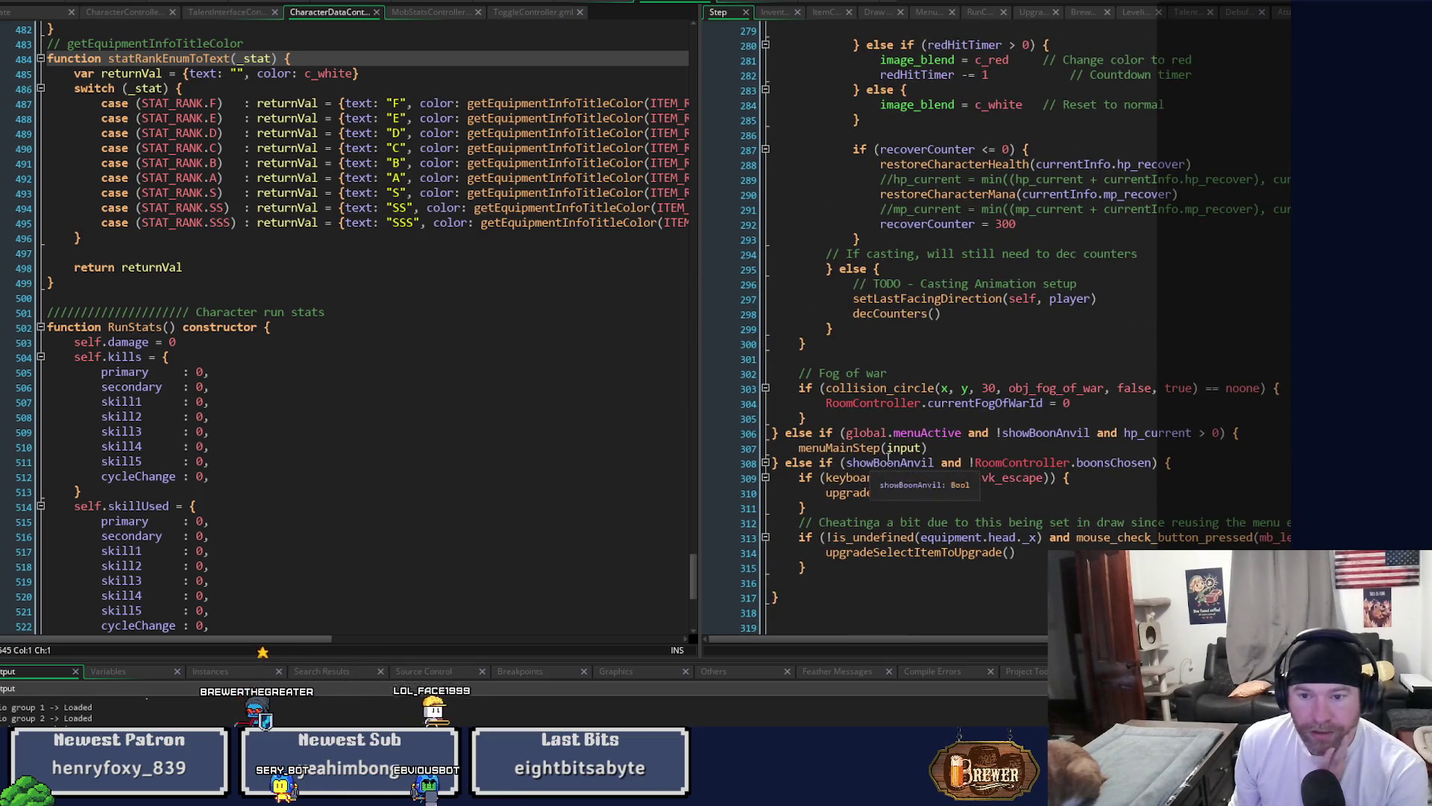
pyautogui.click(1265, 433)
# Add resetEquipmentTraitsOnCharacterChange() on line 307 of the menu branch and run the game.
pyautogui.press('Return')
pyautogui.write('resetEquipmentTraitsOnCharacterChange()')
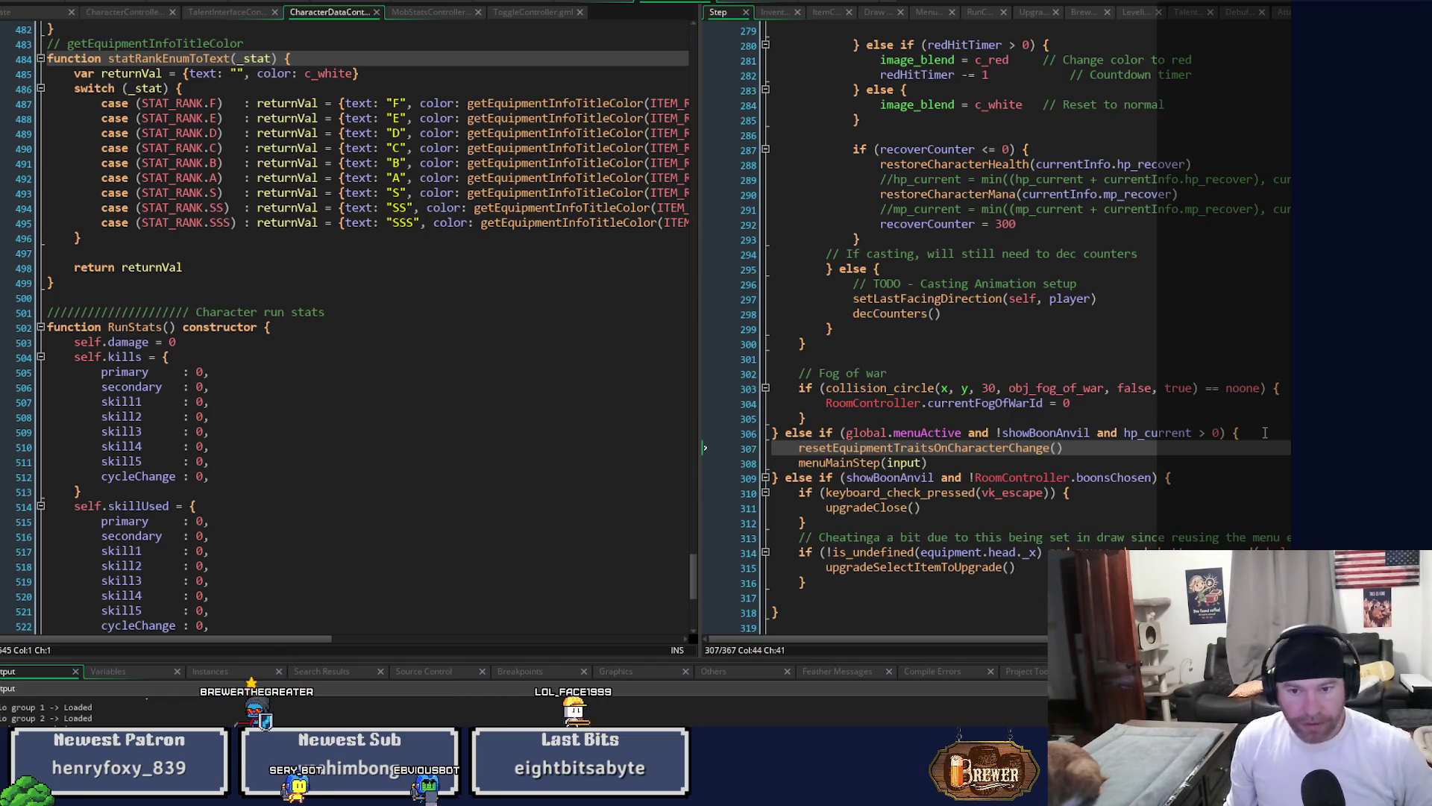
pyautogui.press('F5')
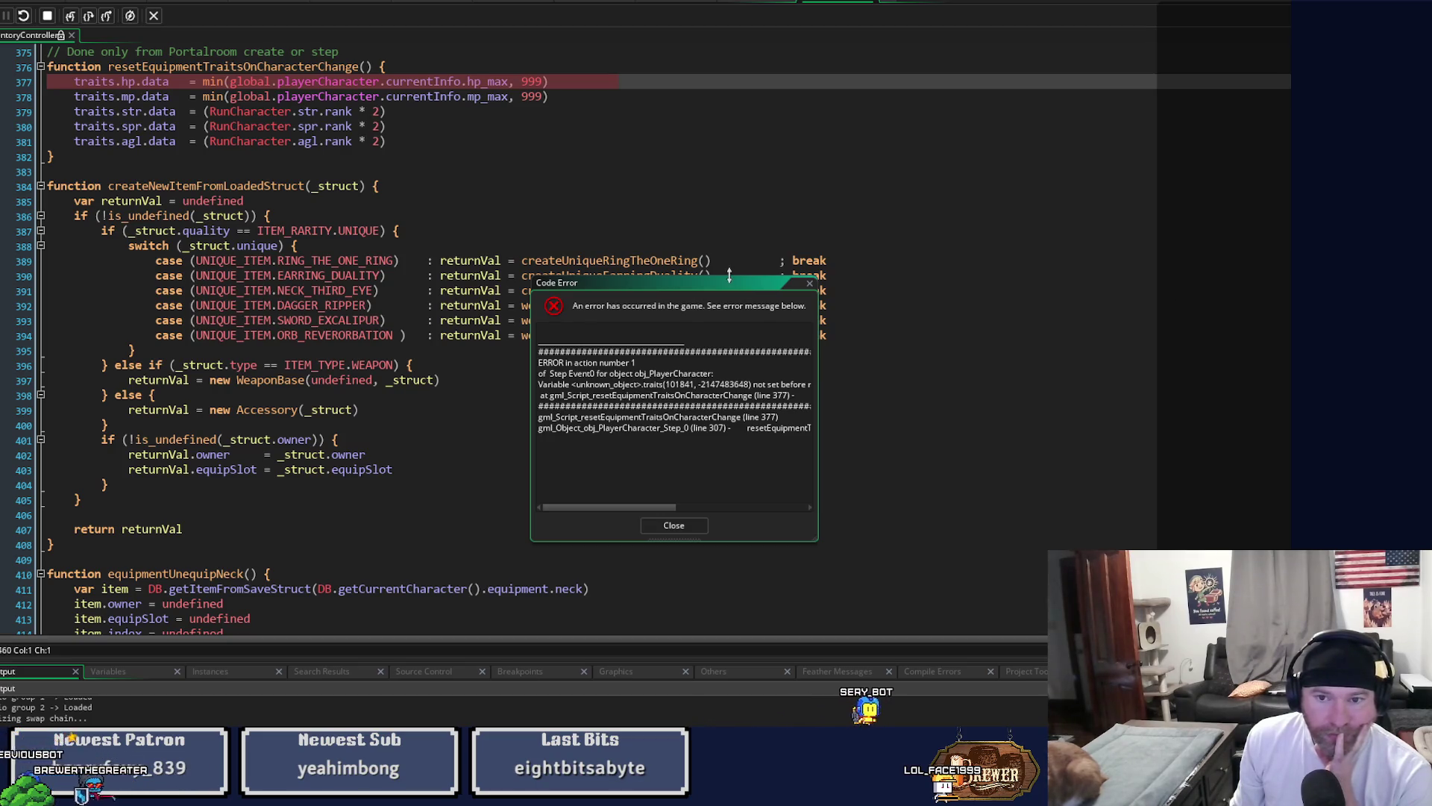
# Dismiss the traits error, select the trait assignment lines, and return to the character's Create event.
pyautogui.click(811, 286)
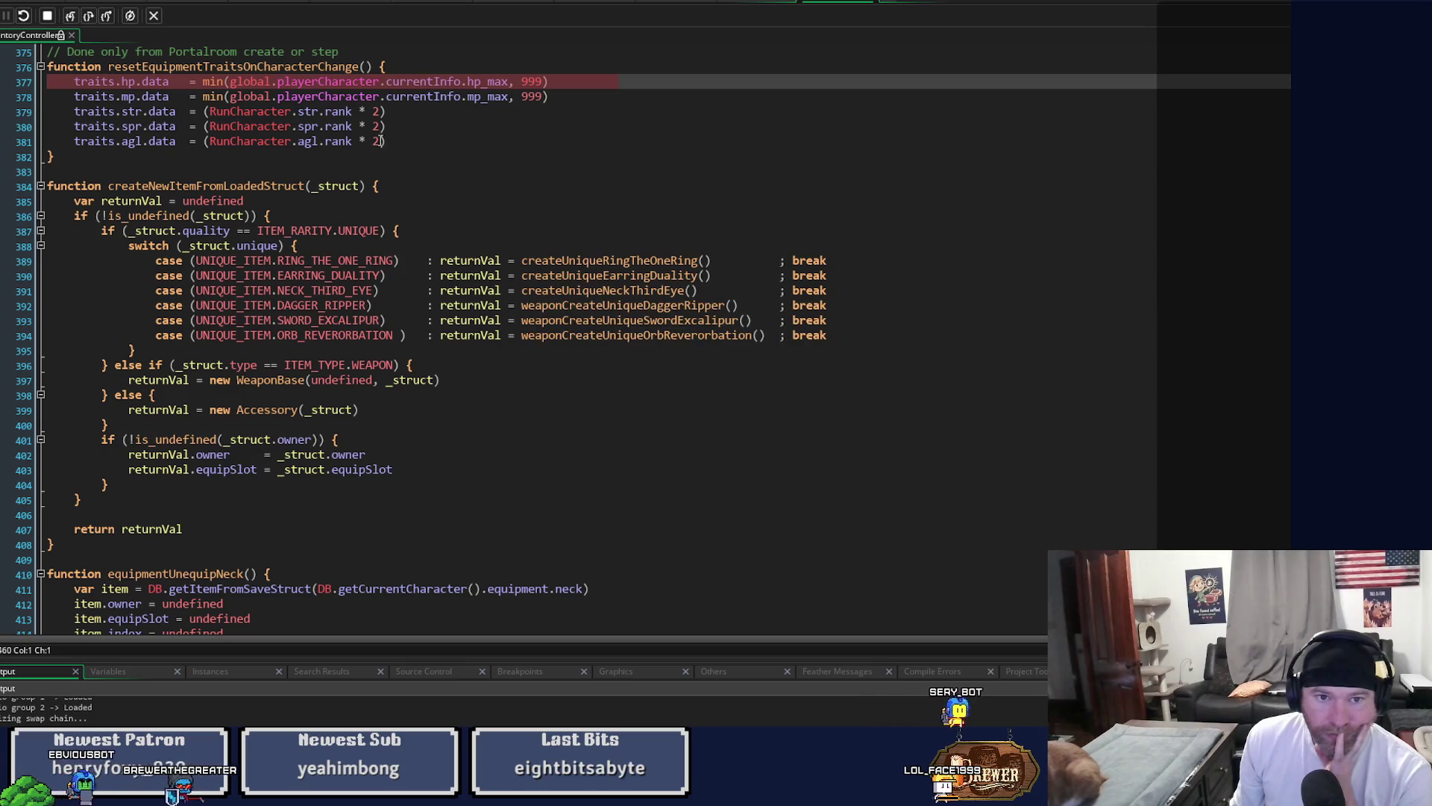
pyautogui.moveTo(387, 142); pyautogui.dragTo(74, 82)
pyautogui.hotkey('ctrl', 'c')
pyautogui.click(876, 6)
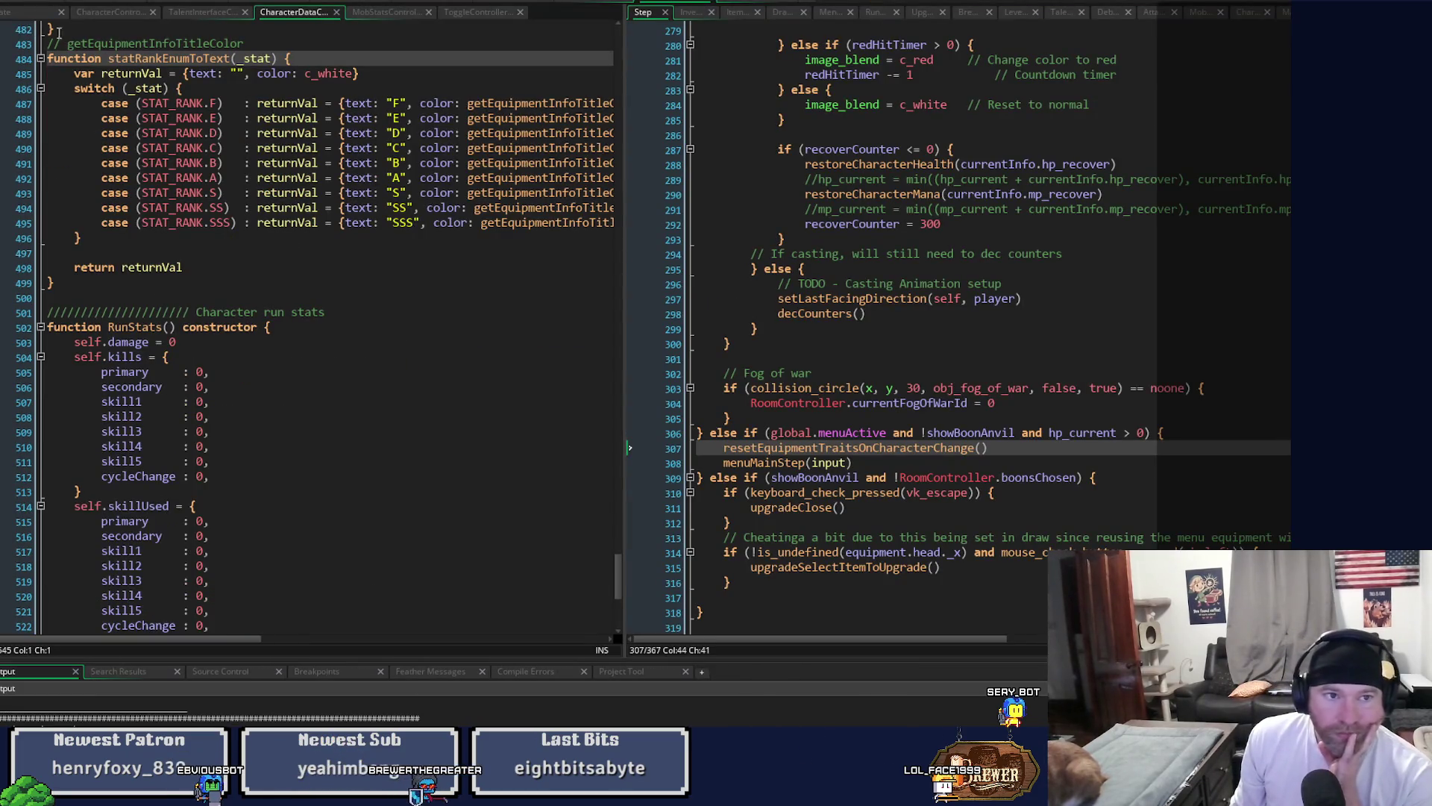
pyautogui.click(22, 12)
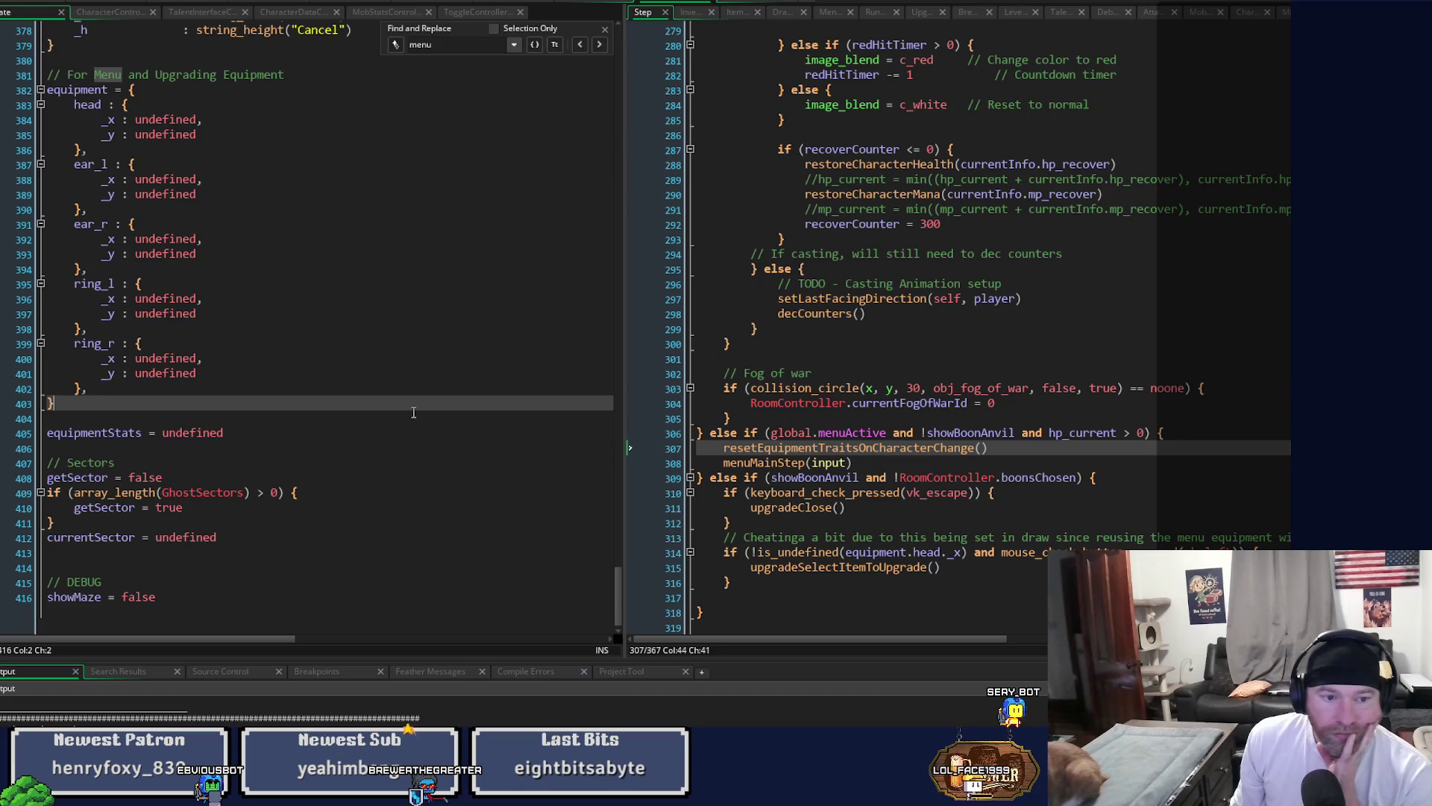
# Add a 'Traits' comment and paste the five trait data assignments beneath it.
pyautogui.press('Return')
pyautogui.press('Return')
pyautogui.write('//')
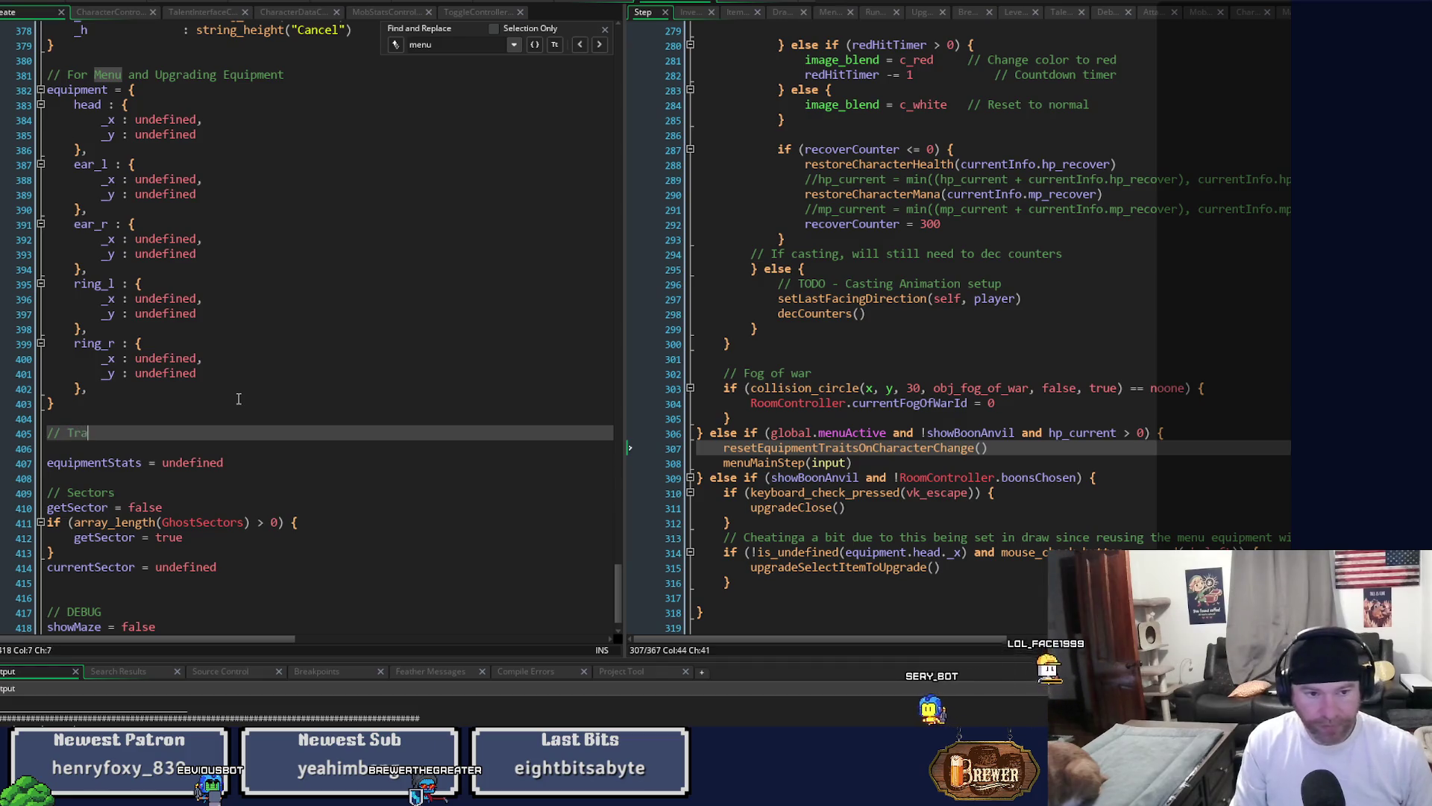
pyautogui.write('Traits')
pyautogui.press('Return')
pyautogui.hotkey('ctrl', 'v')
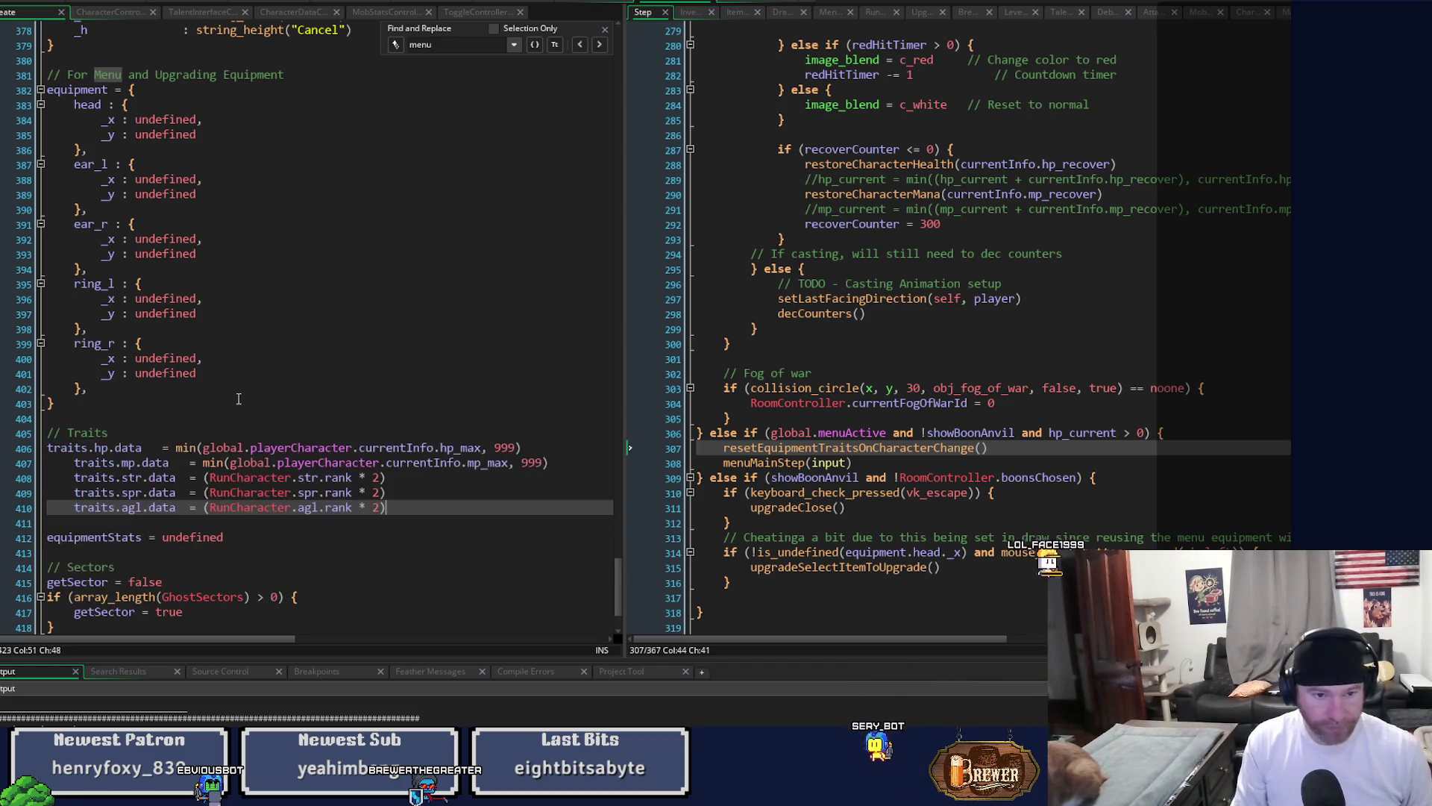
pyautogui.press('Up')
pyautogui.press('Up')
pyautogui.press('Up')
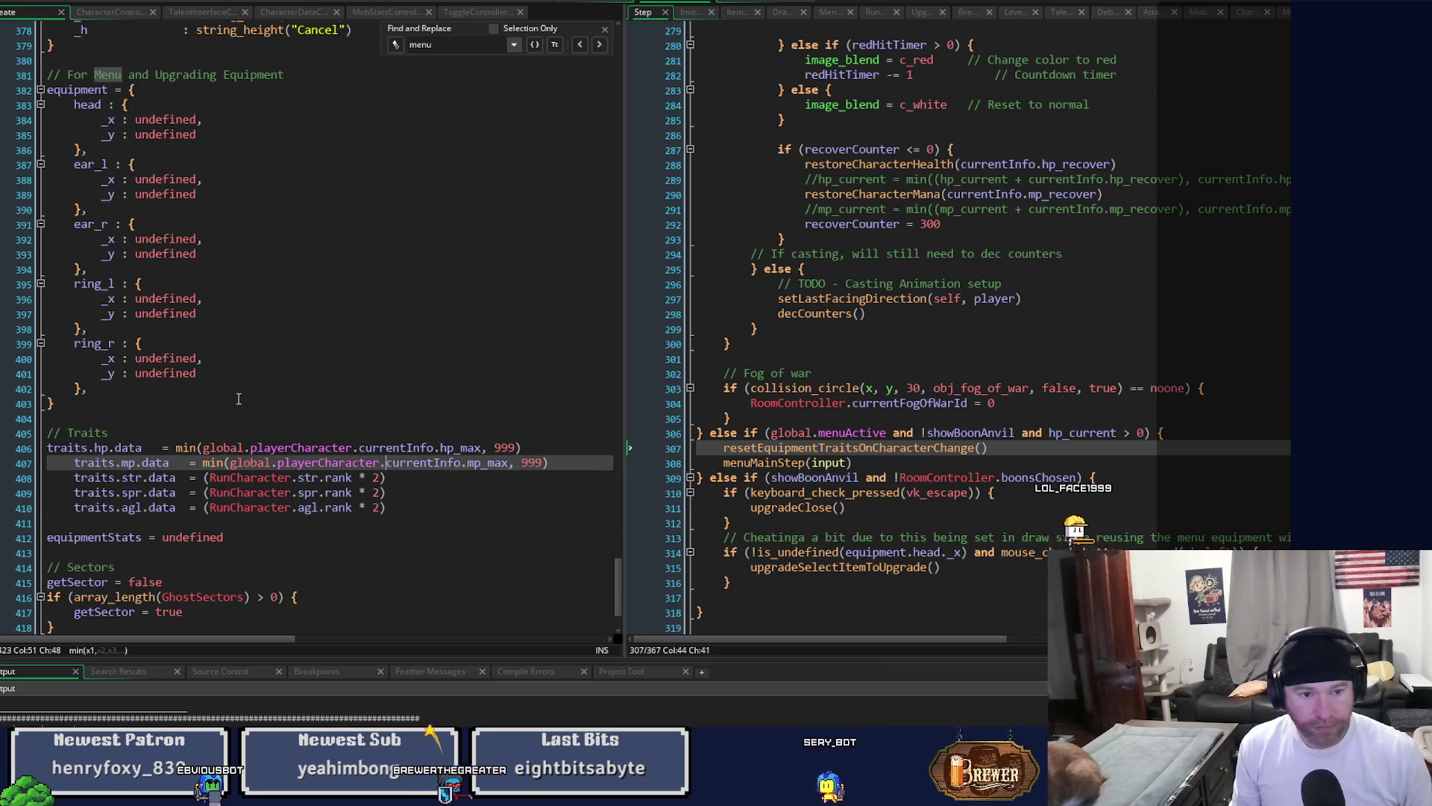
pyautogui.press('Return')
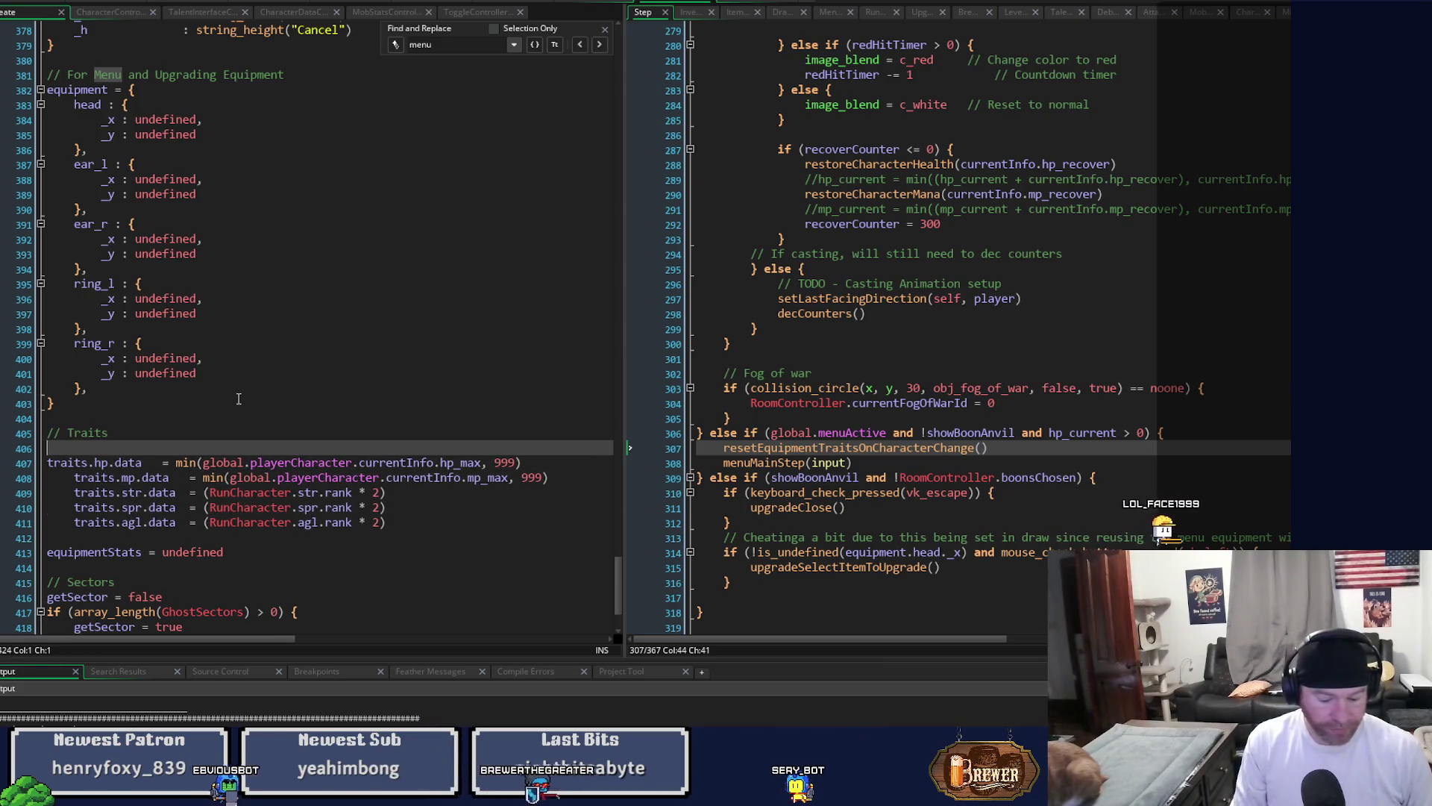
# Declare the traits struct and open a 'with (traits) {' block below it.
pyautogui.write('traits = {')
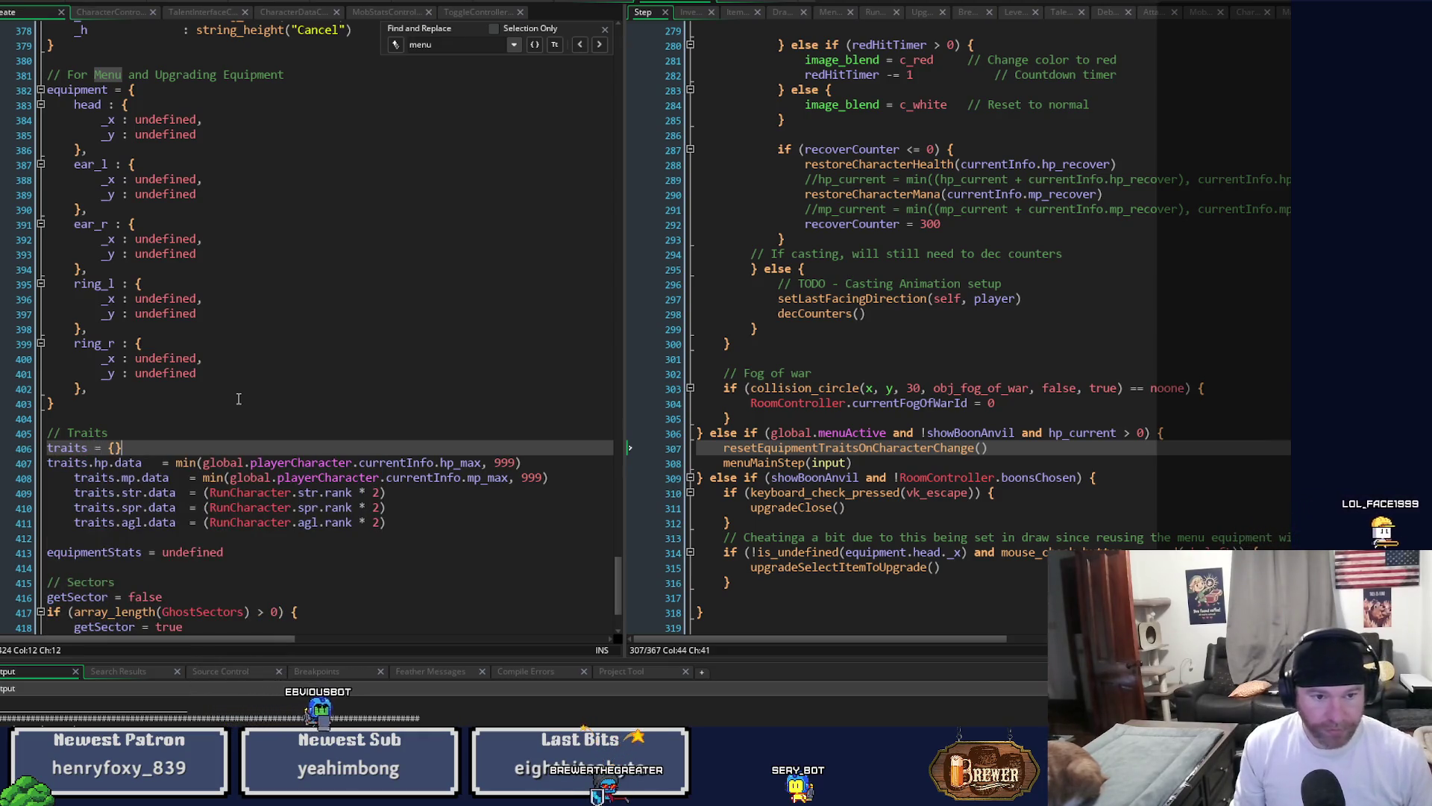
pyautogui.press('Return')
pyautogui.write('with (t')
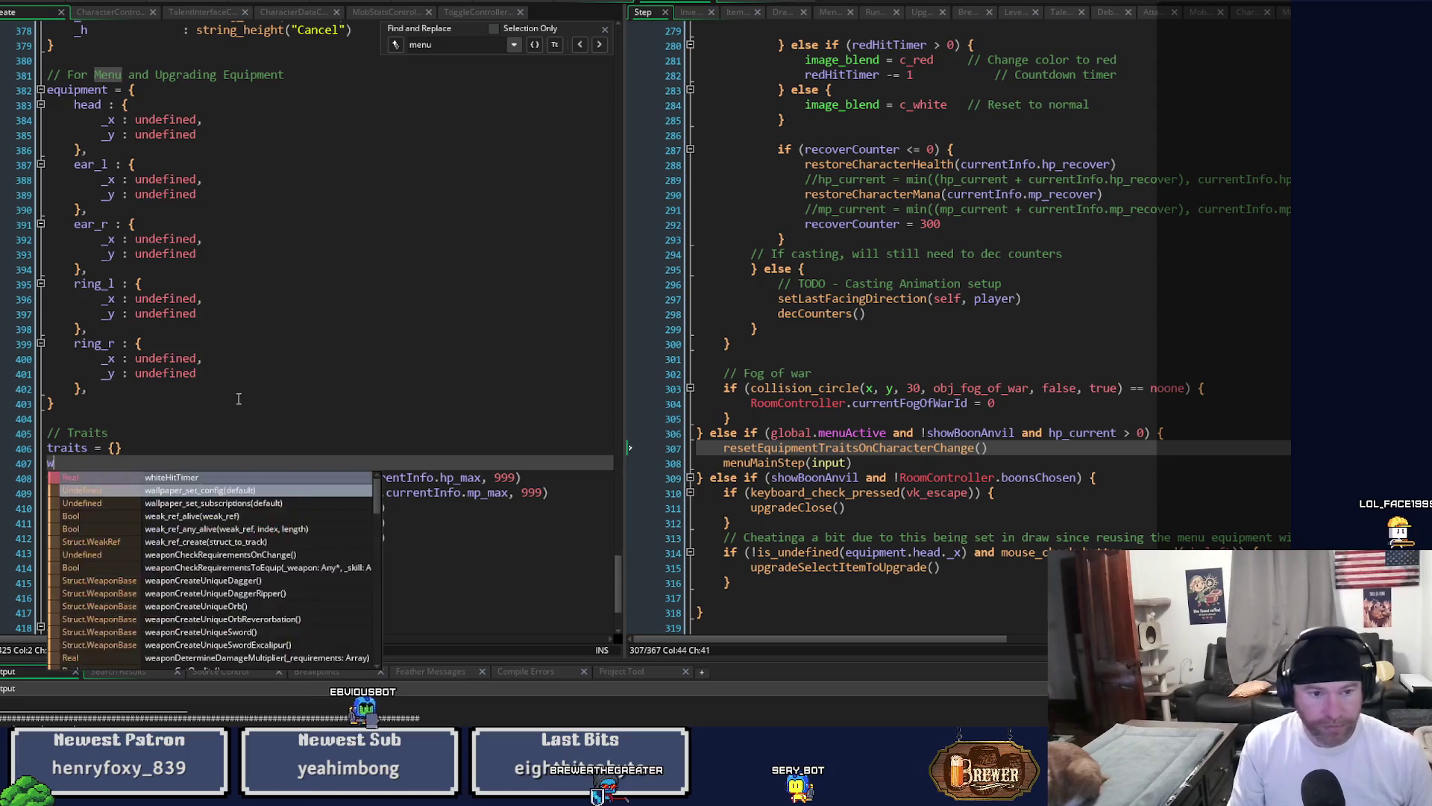
pyautogui.write('raits)')
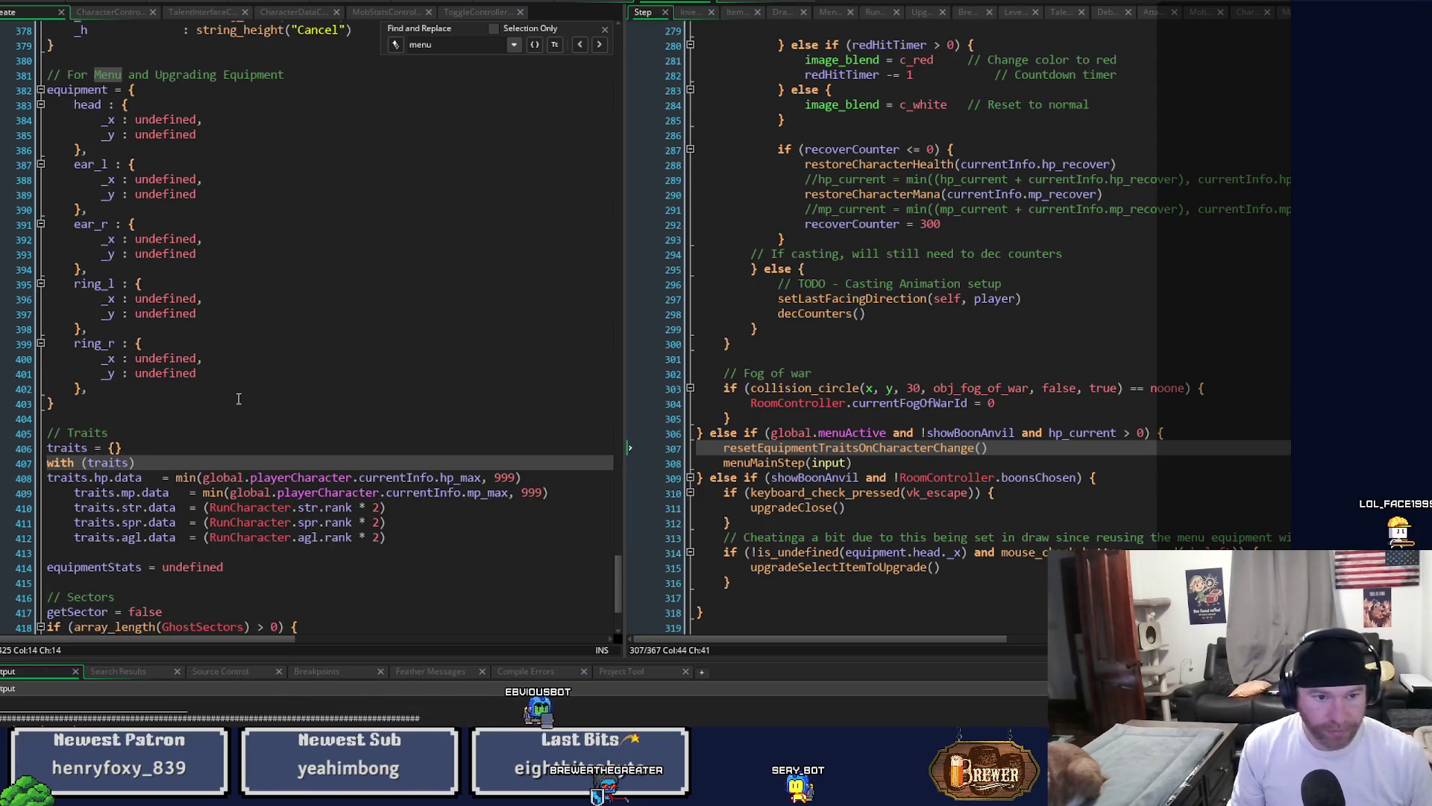
pyautogui.write(' {')
pyautogui.press('Return')
pyautogui.press('Return')
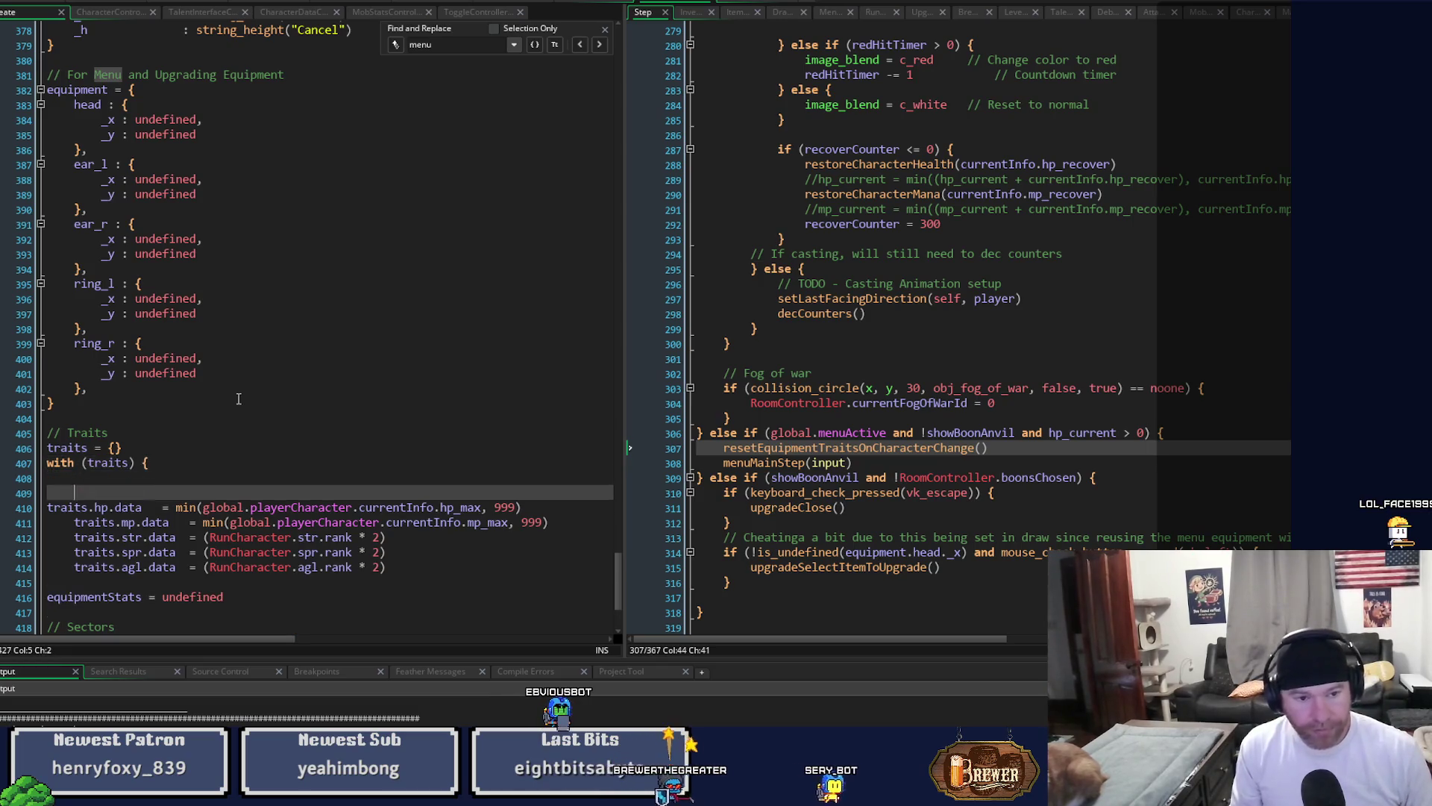
pyautogui.click(46, 508)
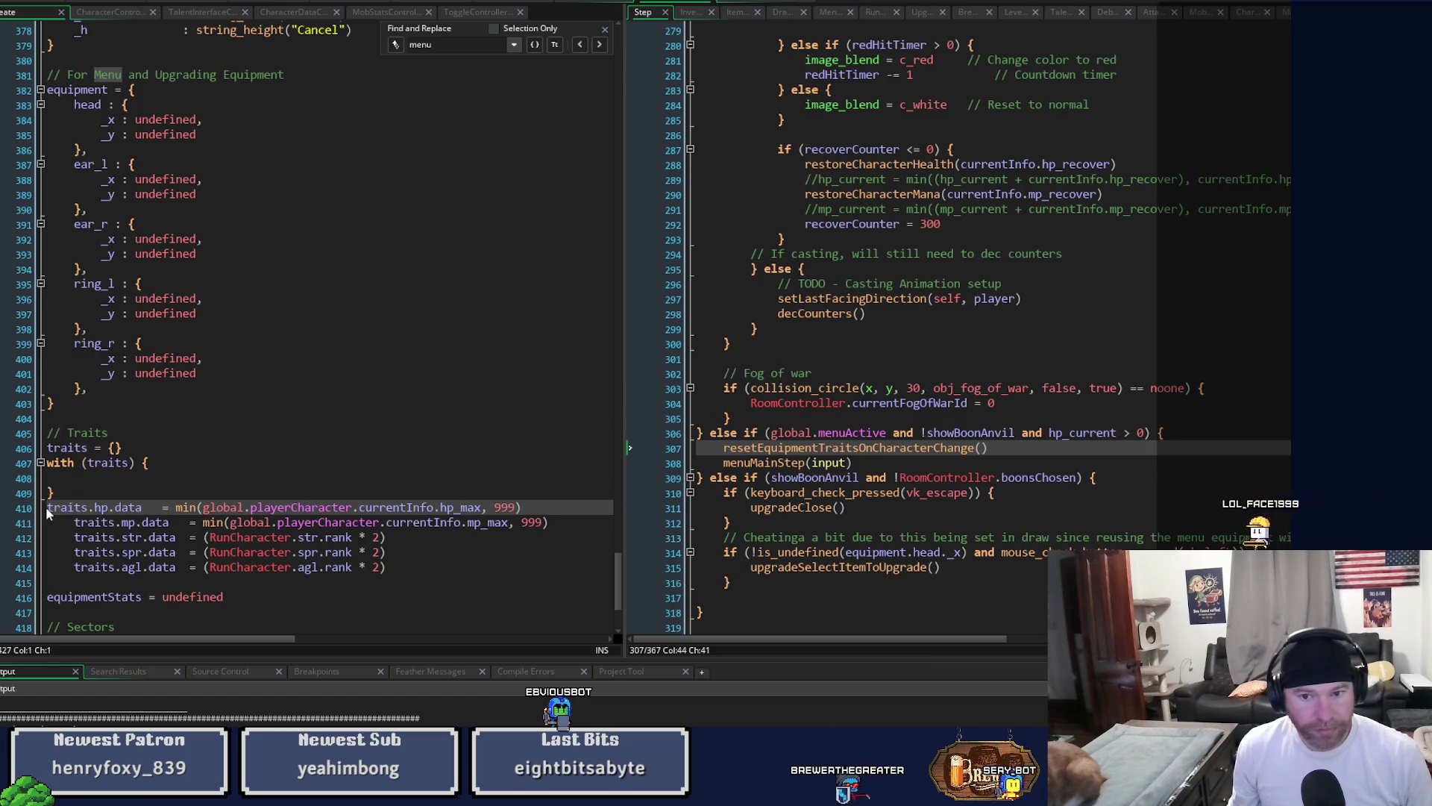
pyautogui.press('Tab')
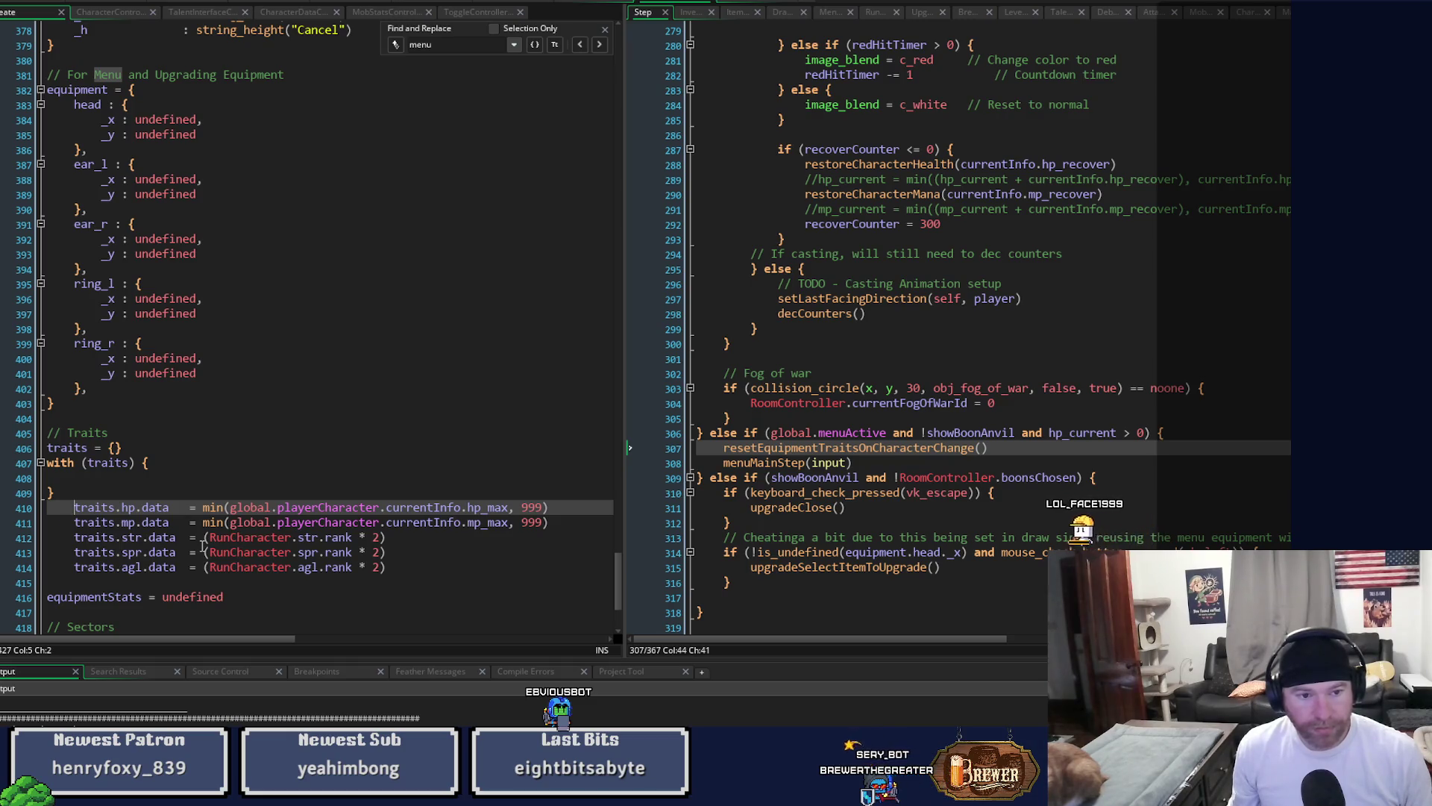
# Move the five traits assignment lines inside the with (traits) block.
pyautogui.moveTo(394, 572); pyautogui.dragTo(75, 507)
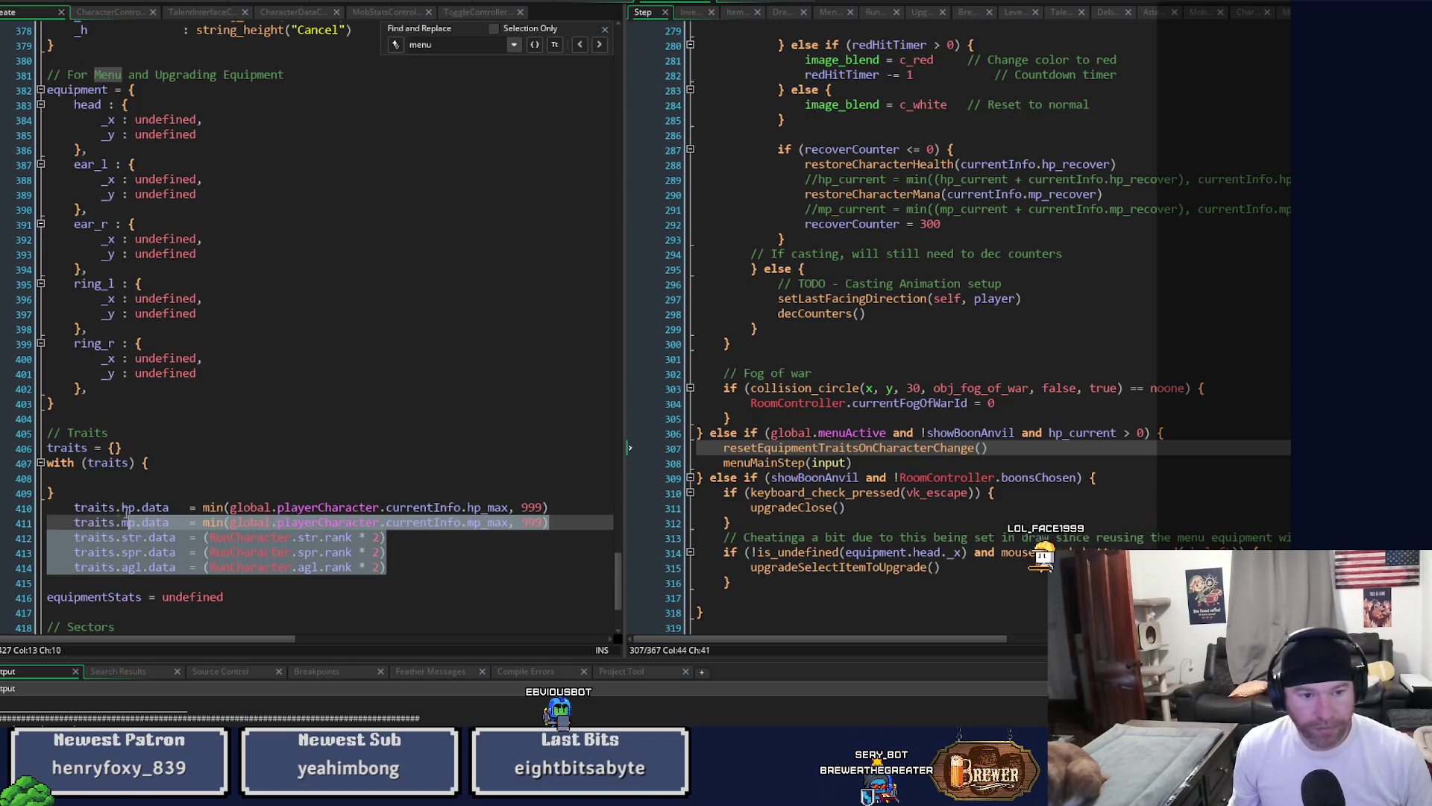
pyautogui.hotkey('ctrl', 'x')
pyautogui.click(75, 481)
pyautogui.hotkey('ctrl', 'v')
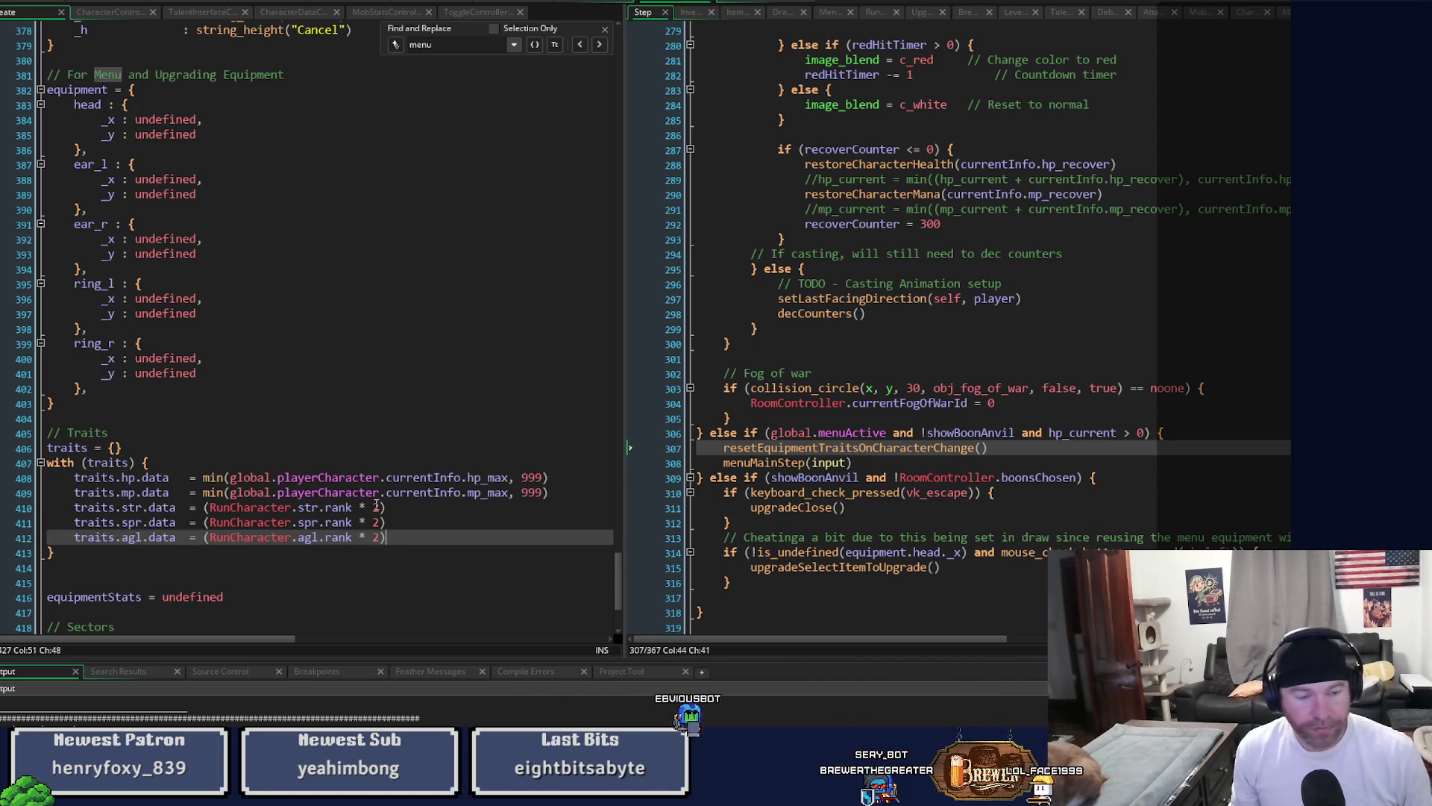
# Strip the 'traits.' prefix from the hp, mp, str, spr and agl lines.
pyautogui.press('Up')
pyautogui.press('Up')
pyautogui.press('Up')
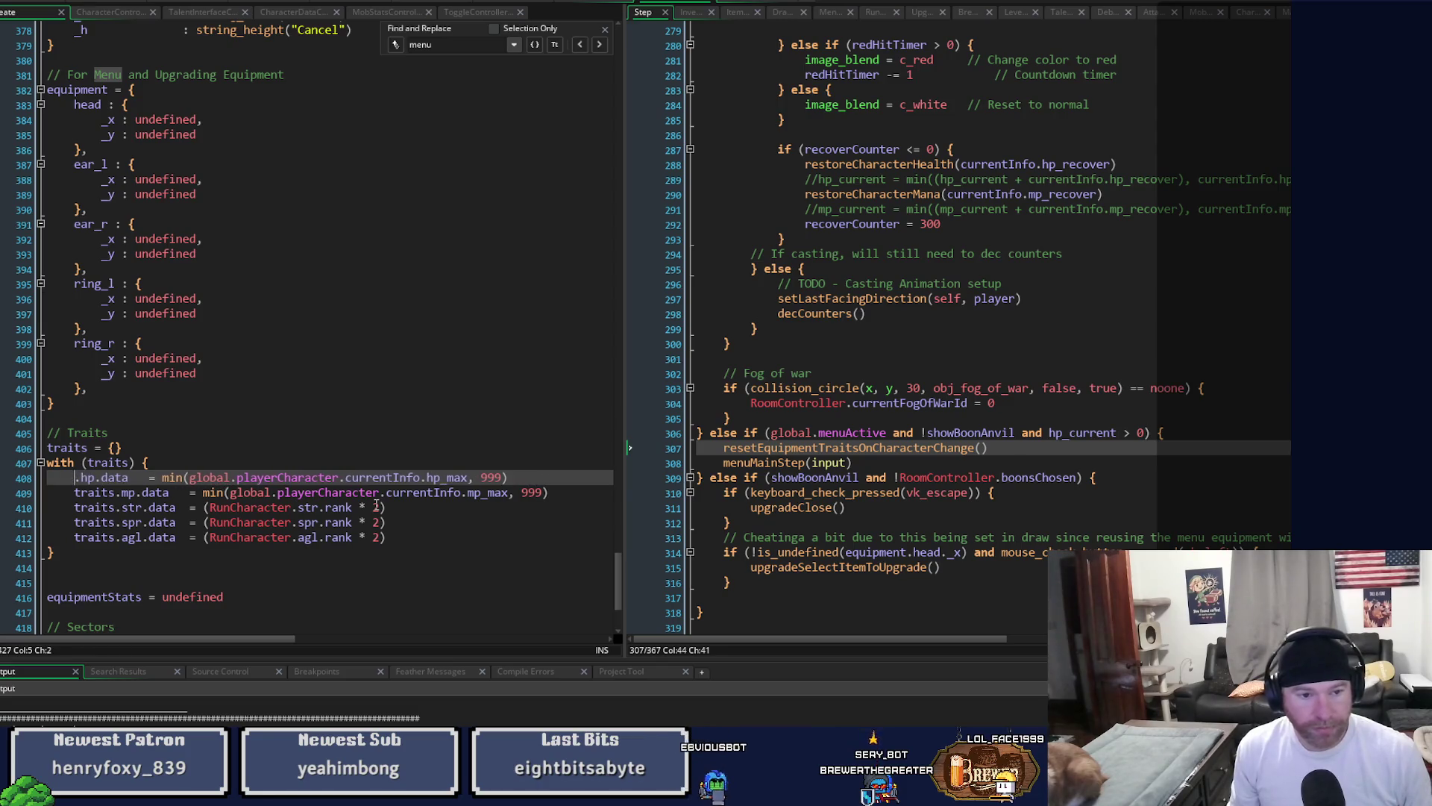
pyautogui.press('Delete')
pyautogui.press('Delete')
pyautogui.press('Delete')
pyautogui.press('Down')
pyautogui.press('Delete')
pyautogui.press('Delete')
pyautogui.press('Delete')
pyautogui.press('Delete')
pyautogui.press('Delete')
pyautogui.press('Delete')
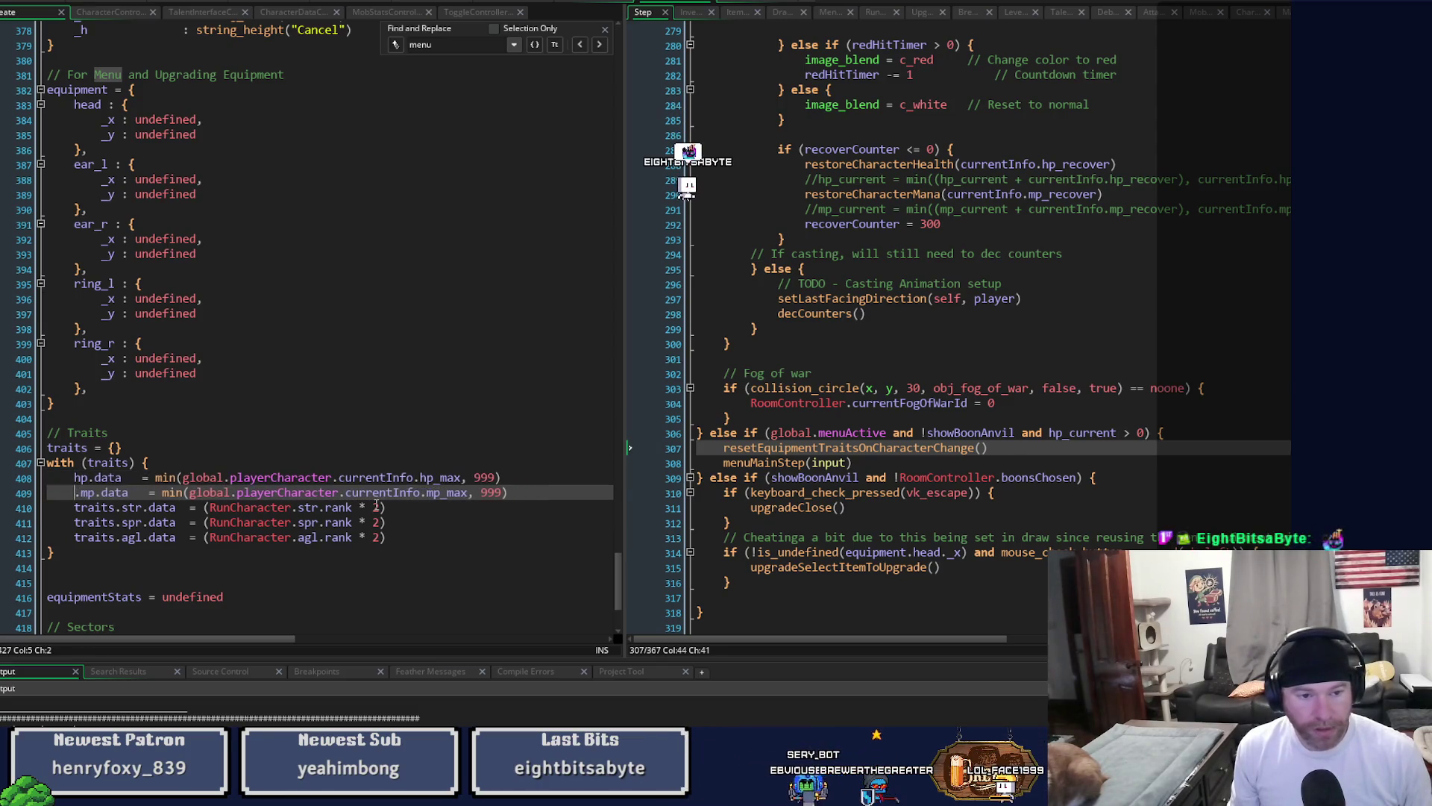
pyautogui.press('Down')
pyautogui.press('Delete')
pyautogui.press('Delete')
pyautogui.press('Delete')
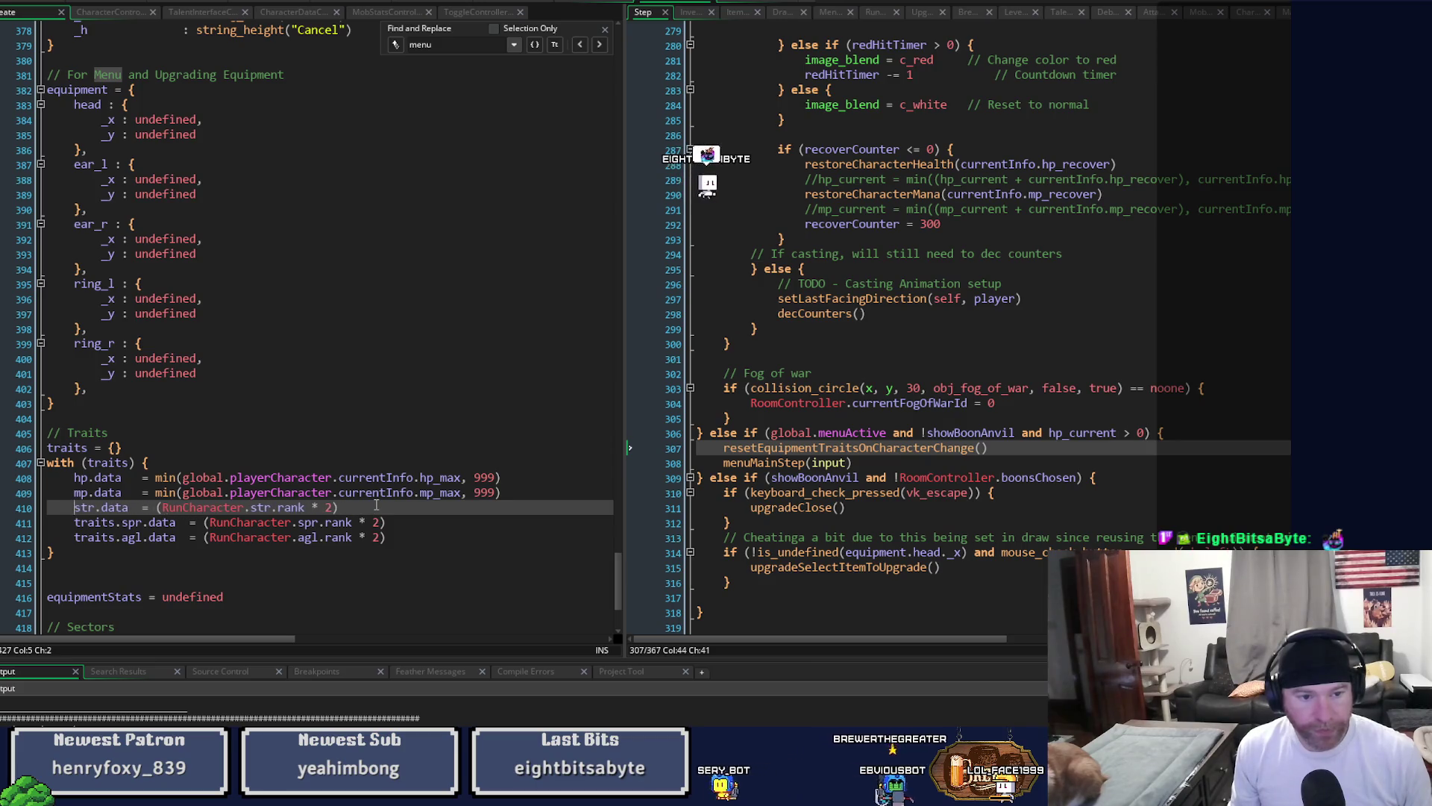
pyautogui.press('Down')
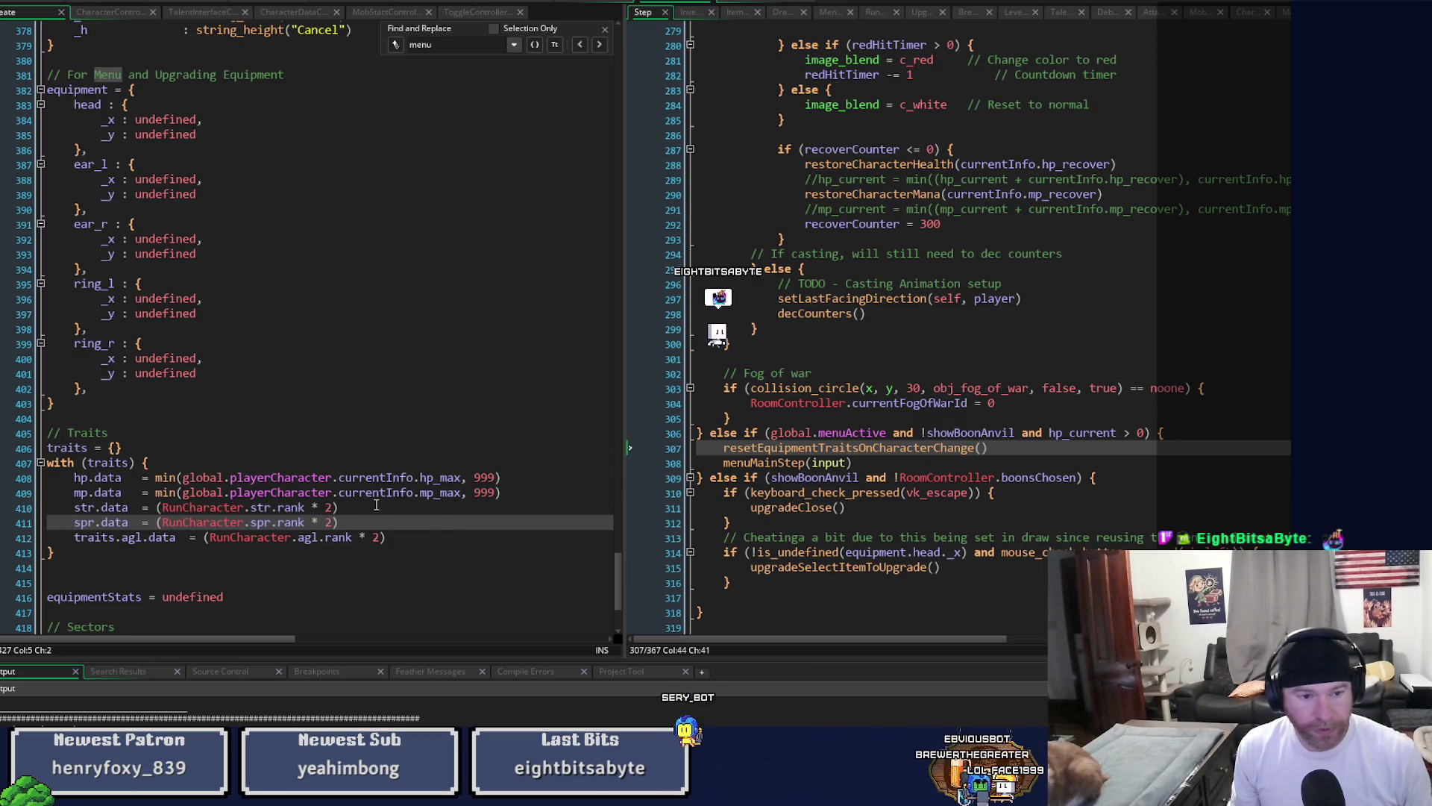
pyautogui.press('Delete')
pyautogui.press('Delete')
pyautogui.press('Delete')
pyautogui.press('Down')
pyautogui.press('Down')
pyautogui.press('Up')
pyautogui.press('Delete')
pyautogui.press('Delete')
pyautogui.press('Delete')
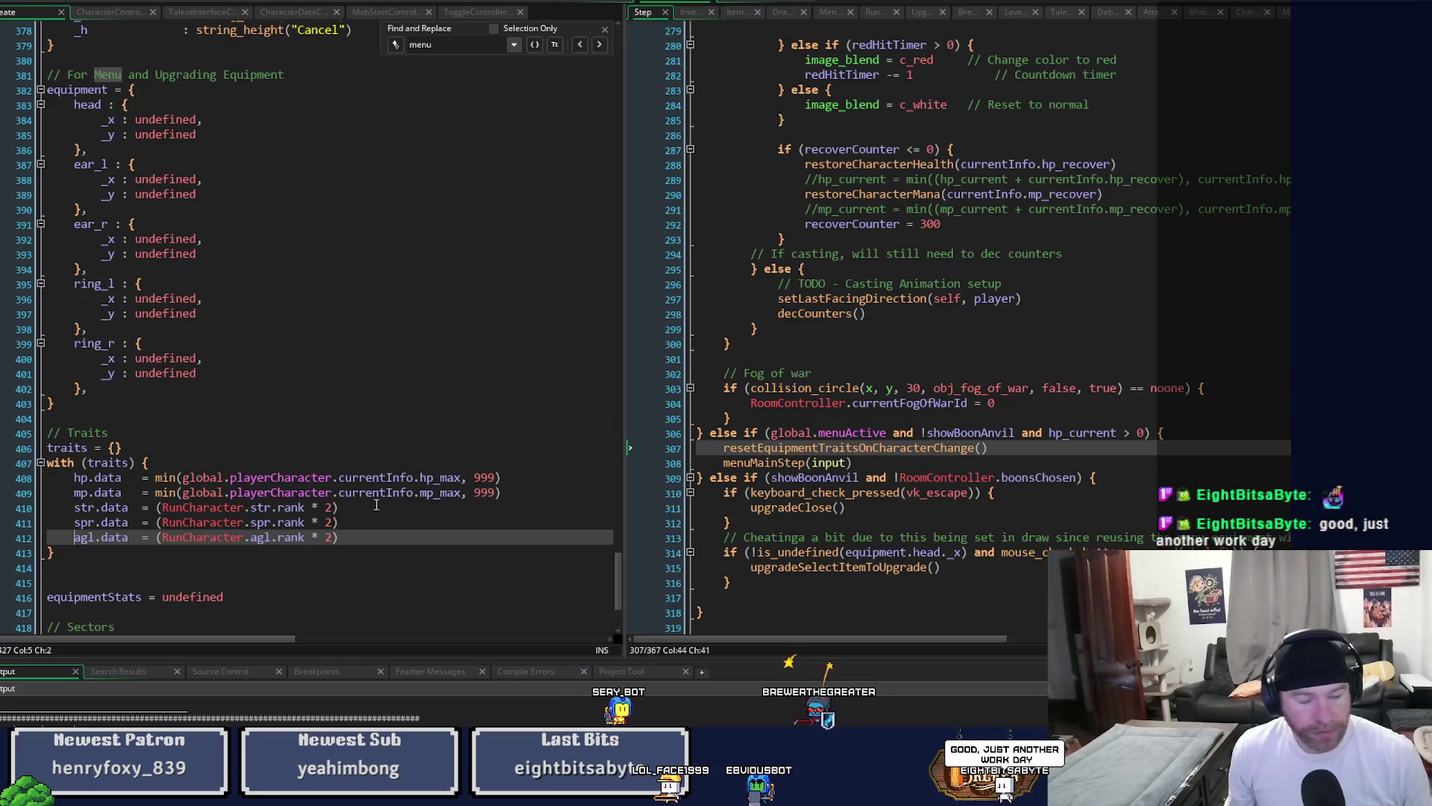
pyautogui.click(93, 479)
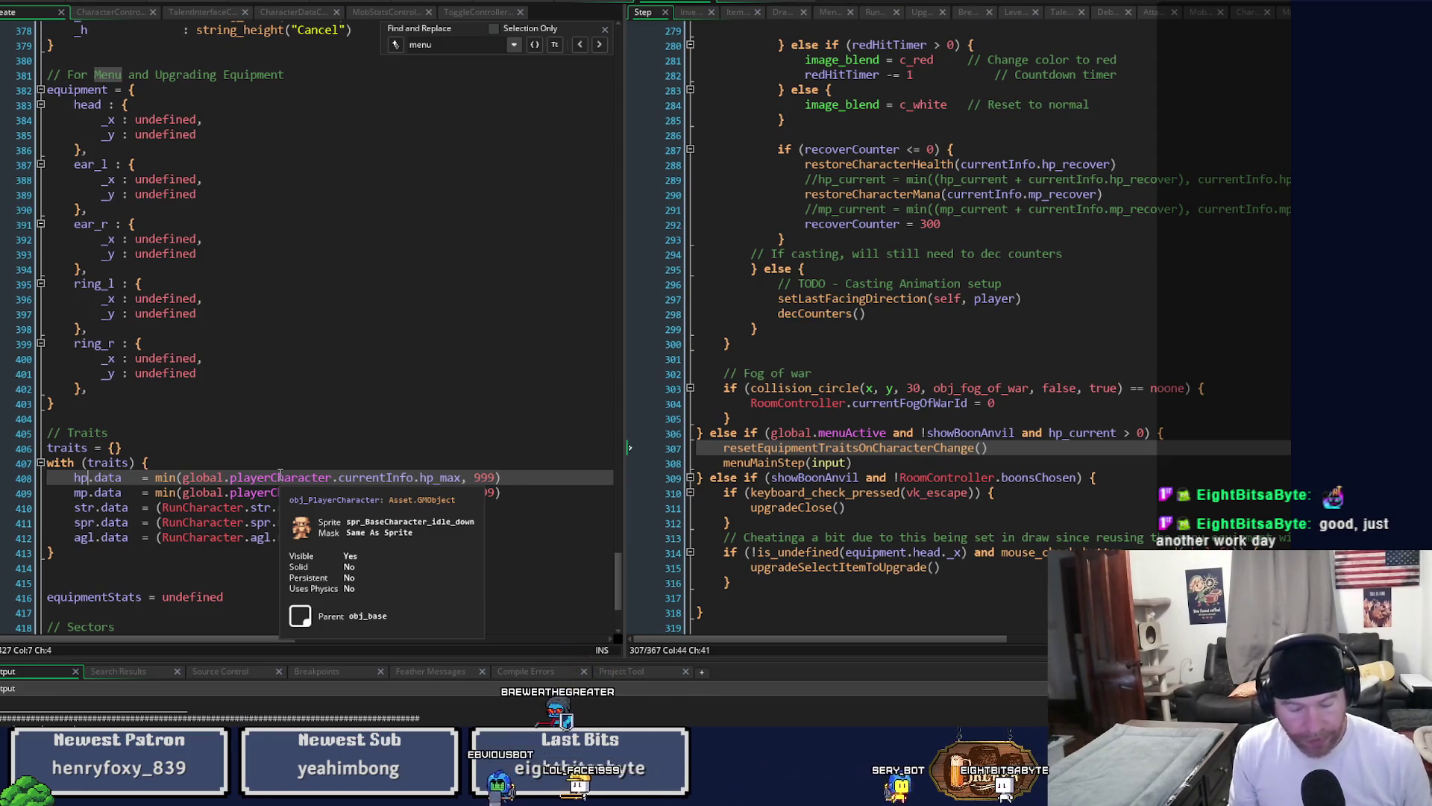
# Rewrite hp as a struct literal: hp = { data : ... }.
pyautogui.press('Tab')
pyautogui.press('Tab')
pyautogui.write('=')
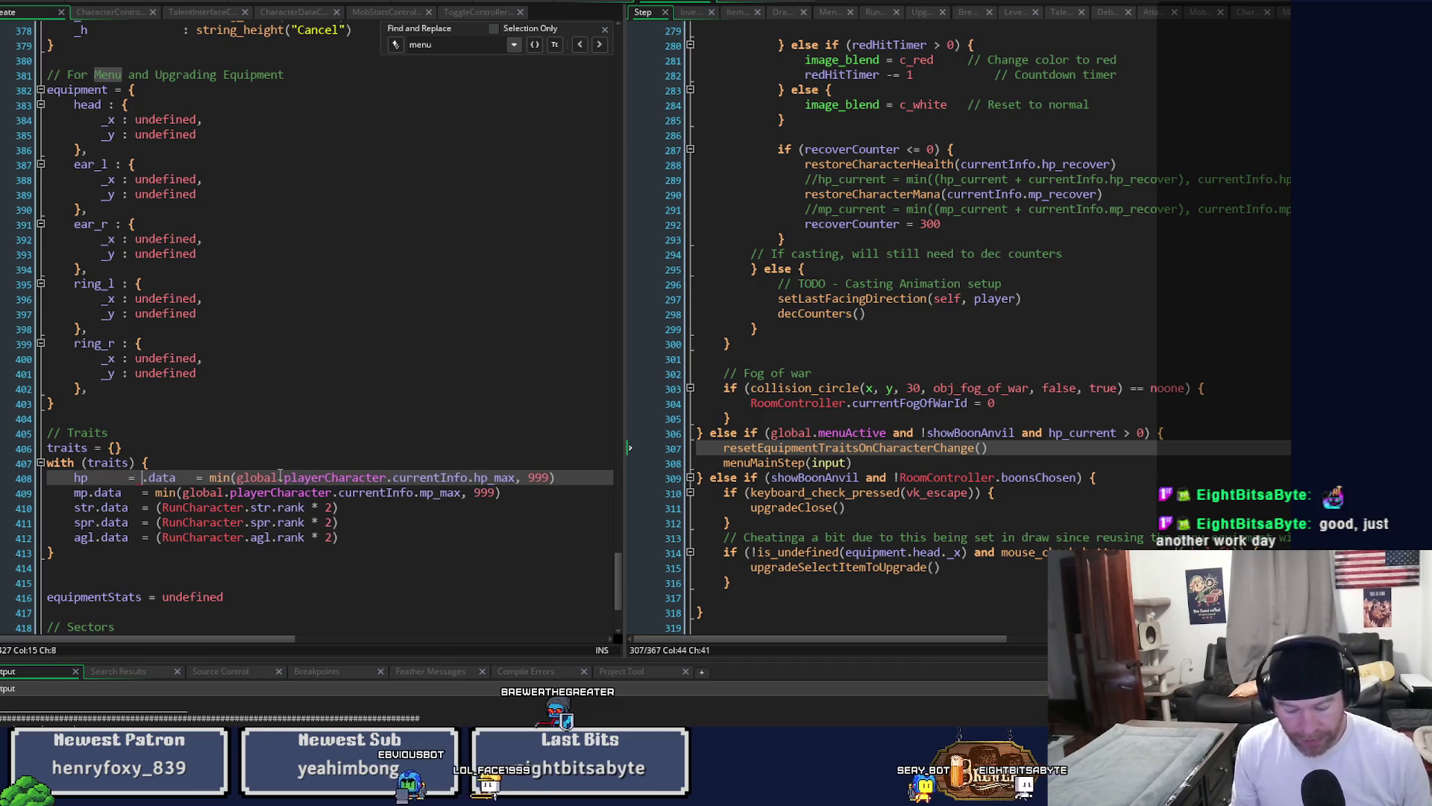
pyautogui.press('Delete')
pyautogui.write('{')
pyautogui.press('Return')
pyautogui.press('Return')
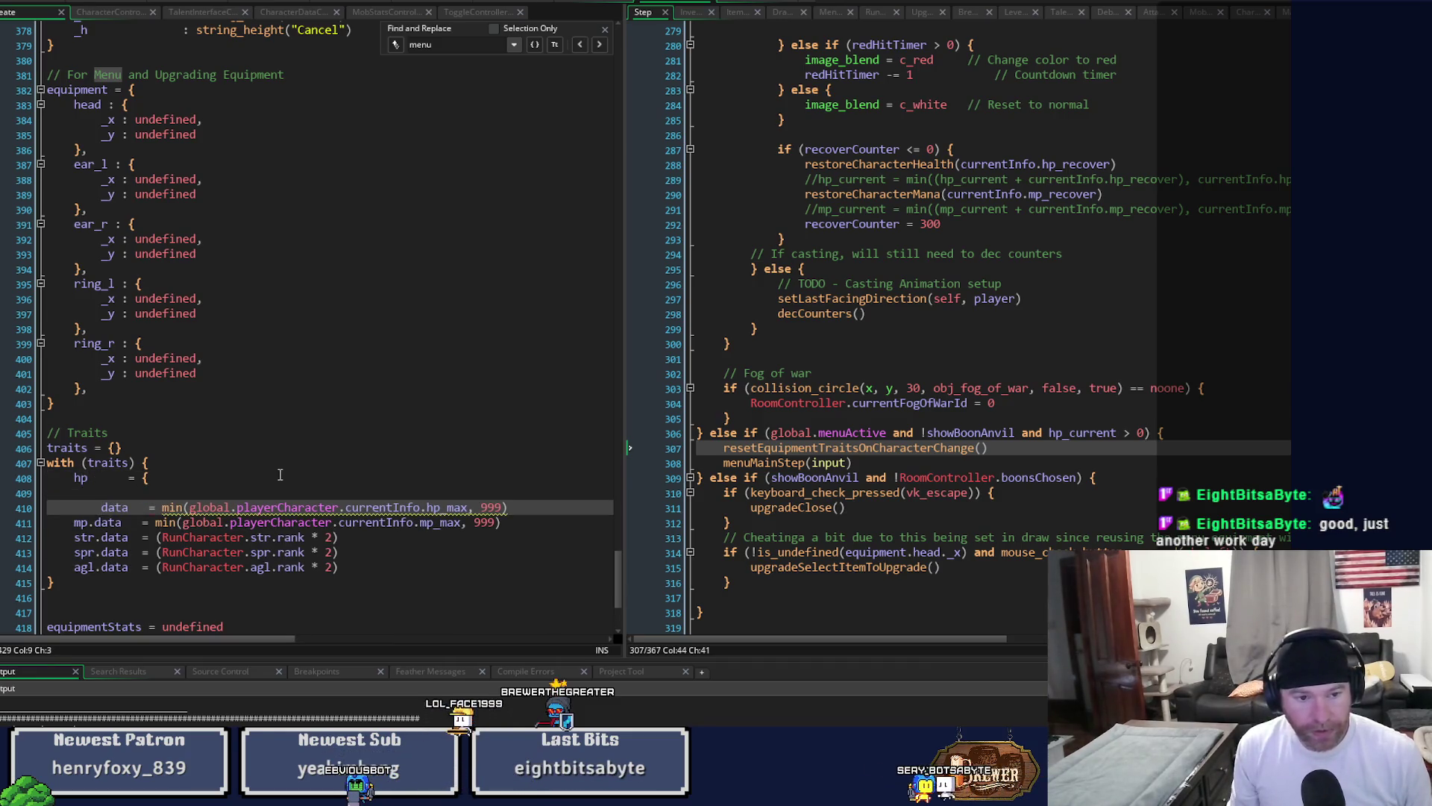
pyautogui.press('BackSpace')
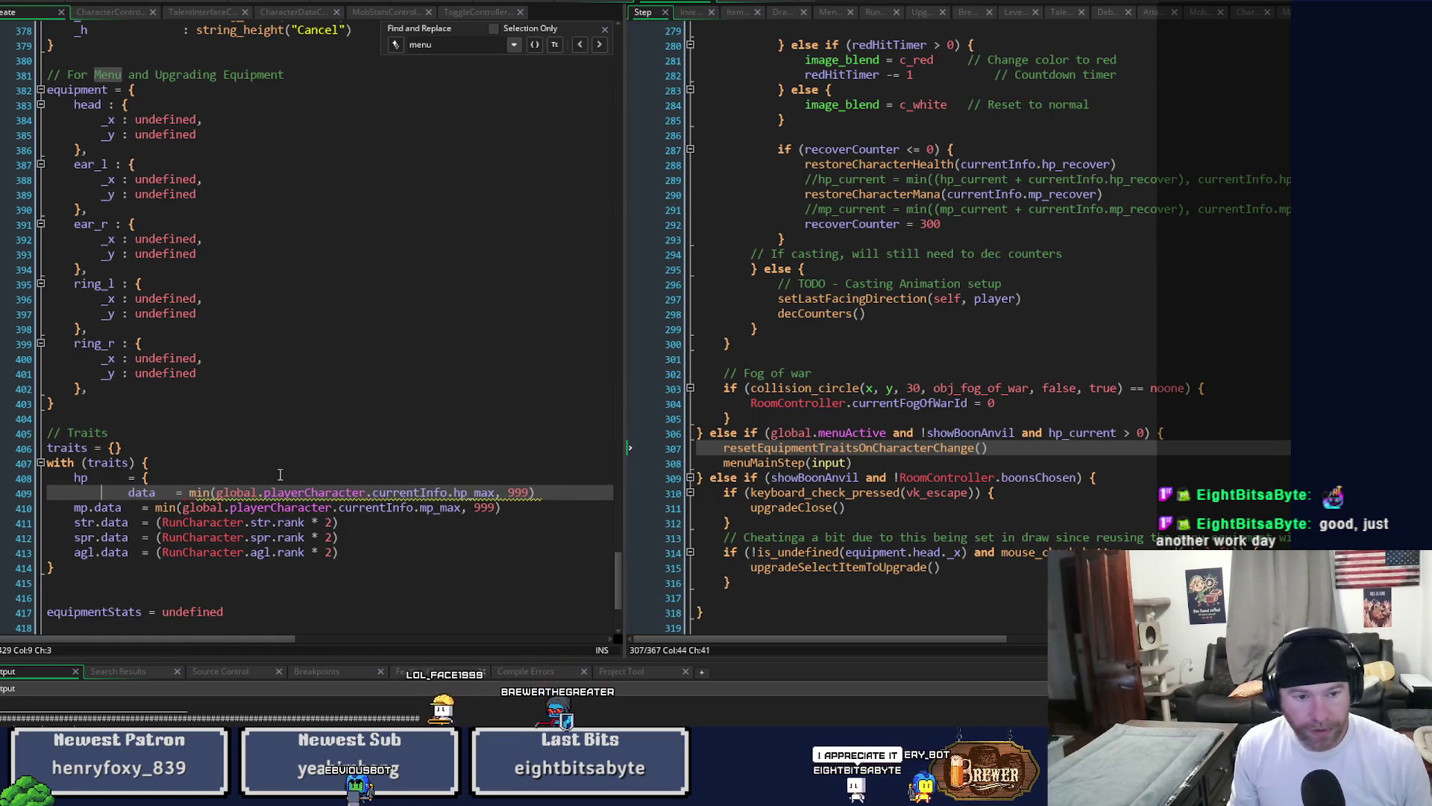
pyautogui.press('Return')
pyautogui.write('}')
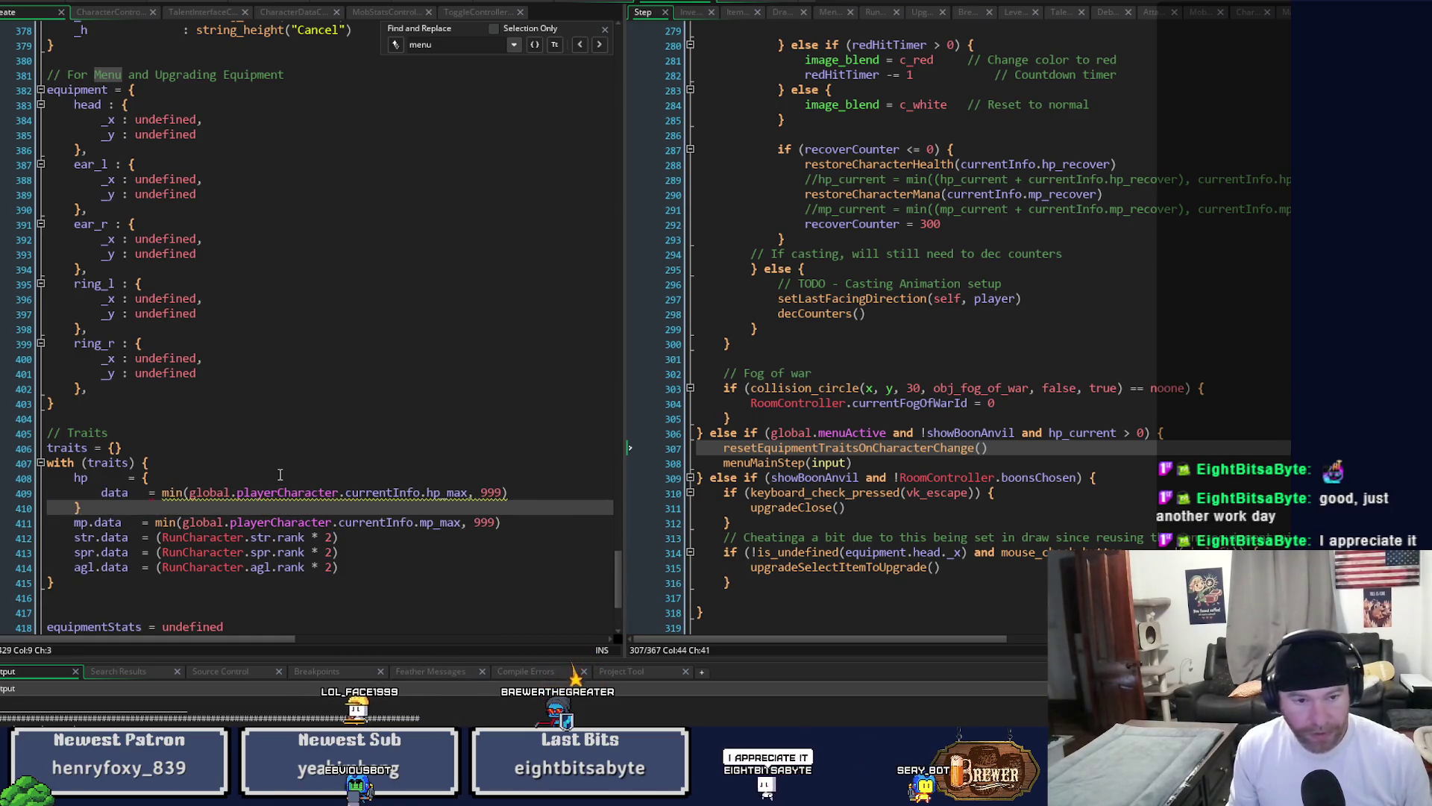
pyautogui.press('Up')
pyautogui.hotkey('ctrl', 'Right')
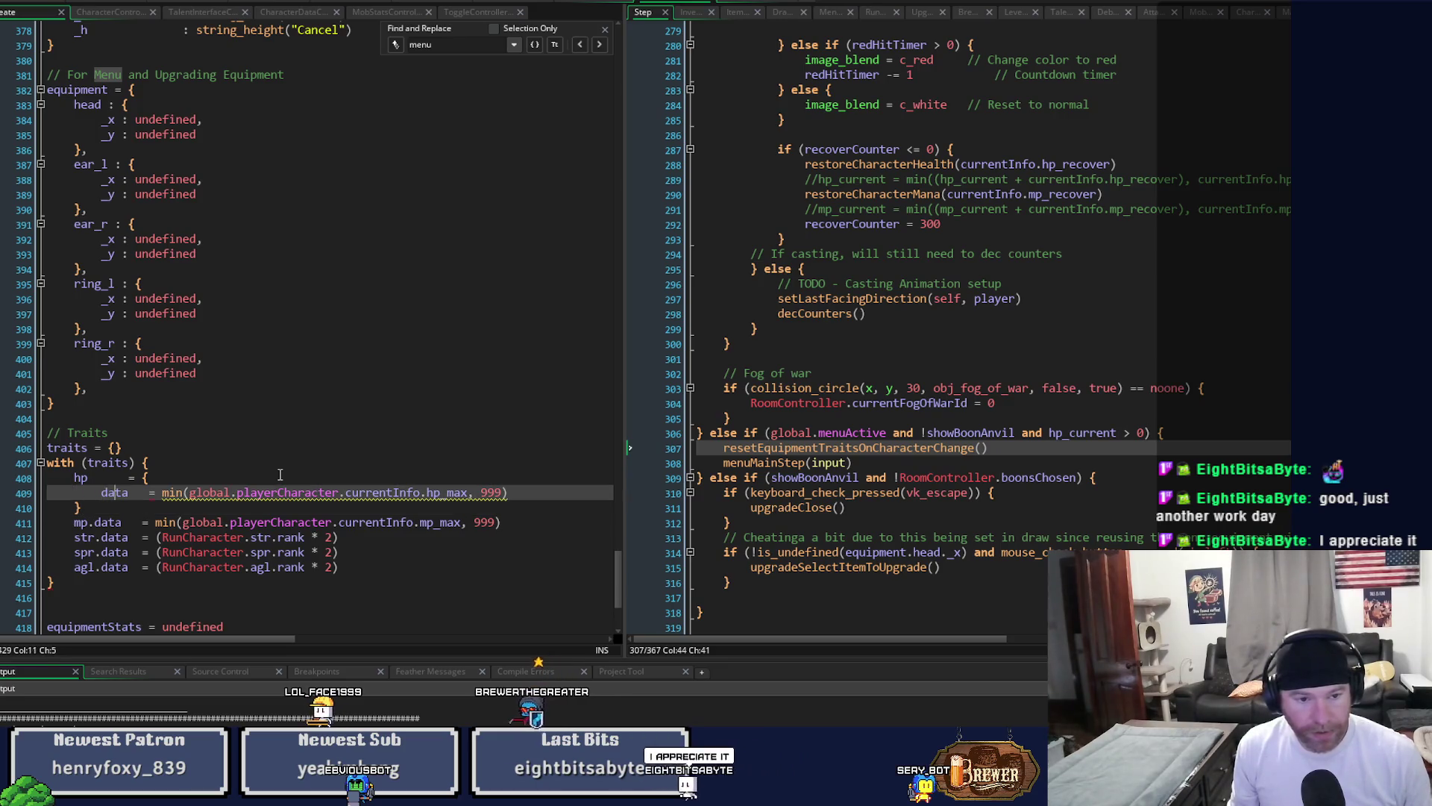
pyautogui.press('Delete')
pyautogui.press('Delete')
pyautogui.press('Delete')
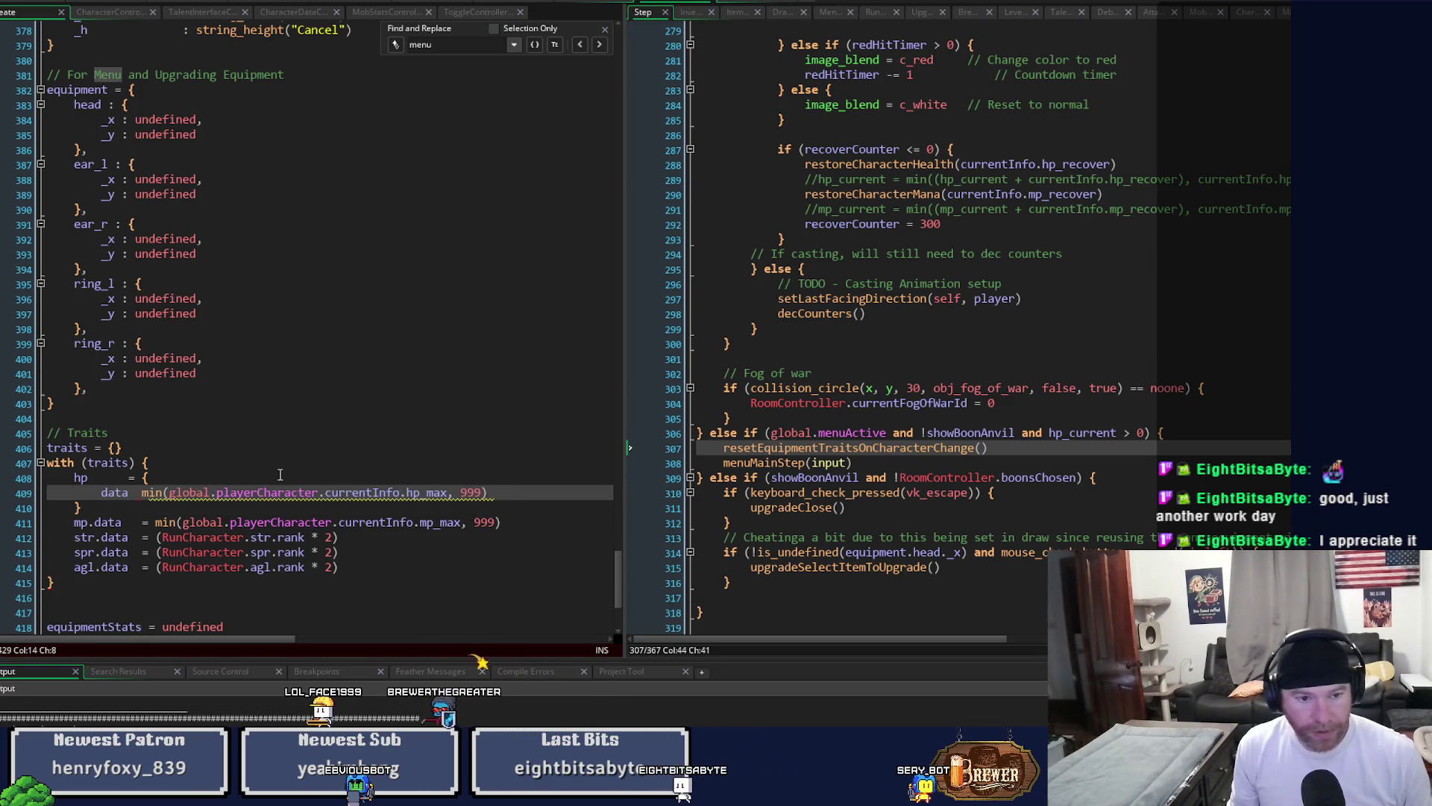
pyautogui.write(':')
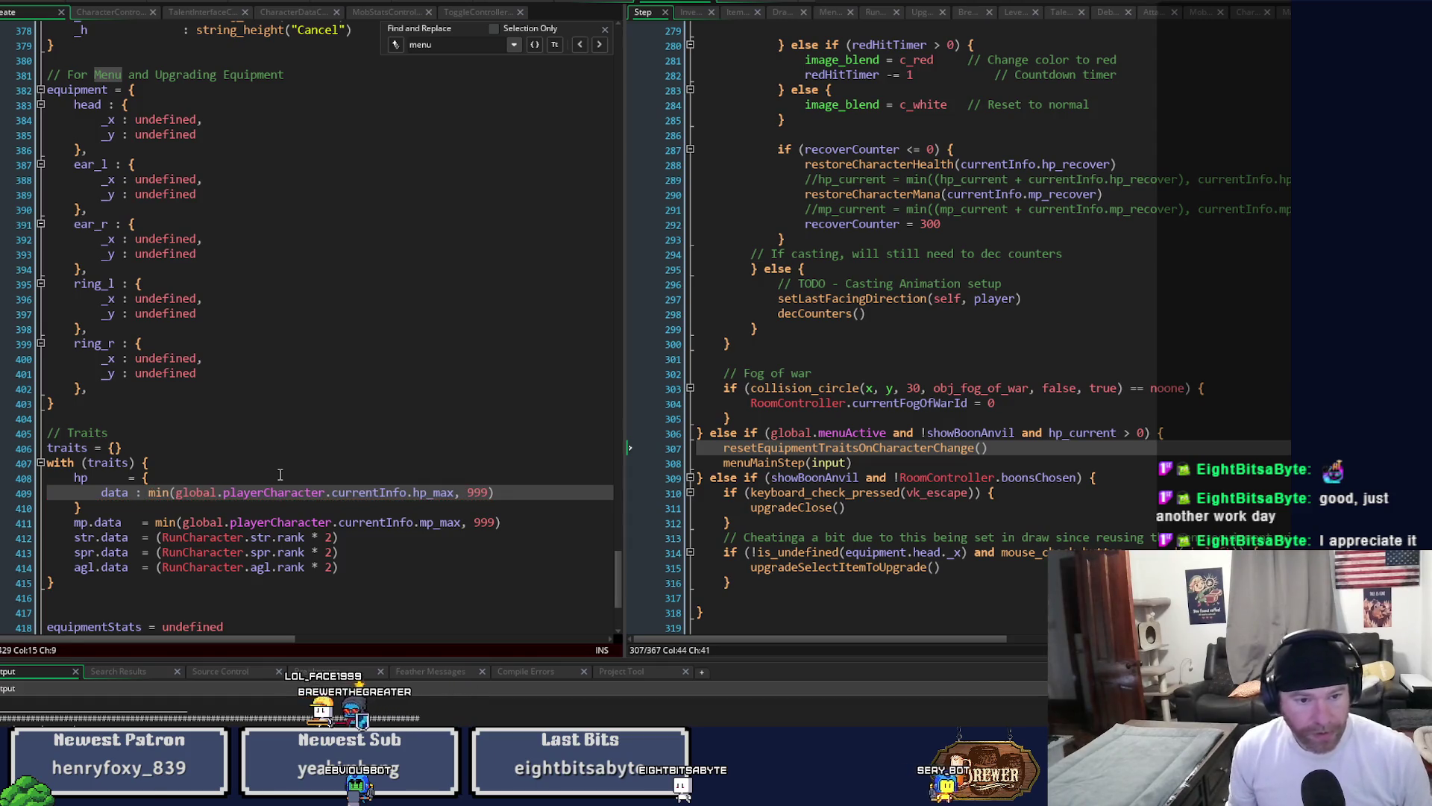
# Rewrite mp as a struct literal: mp = { data : ... }.
pyautogui.press('Down')
pyautogui.press('Down')
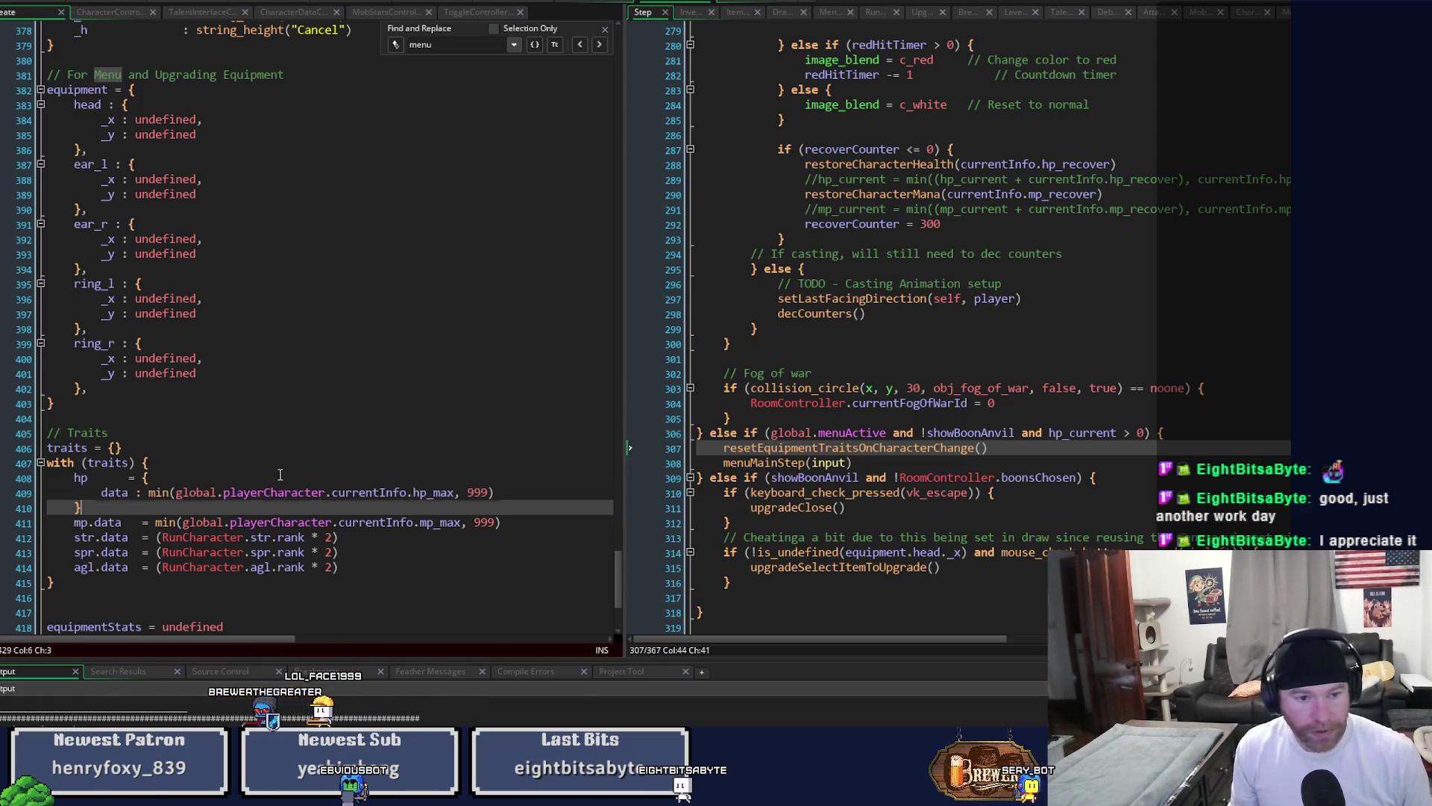
pyautogui.hotkey('ctrl', 'Left')
pyautogui.press('BackSpace')
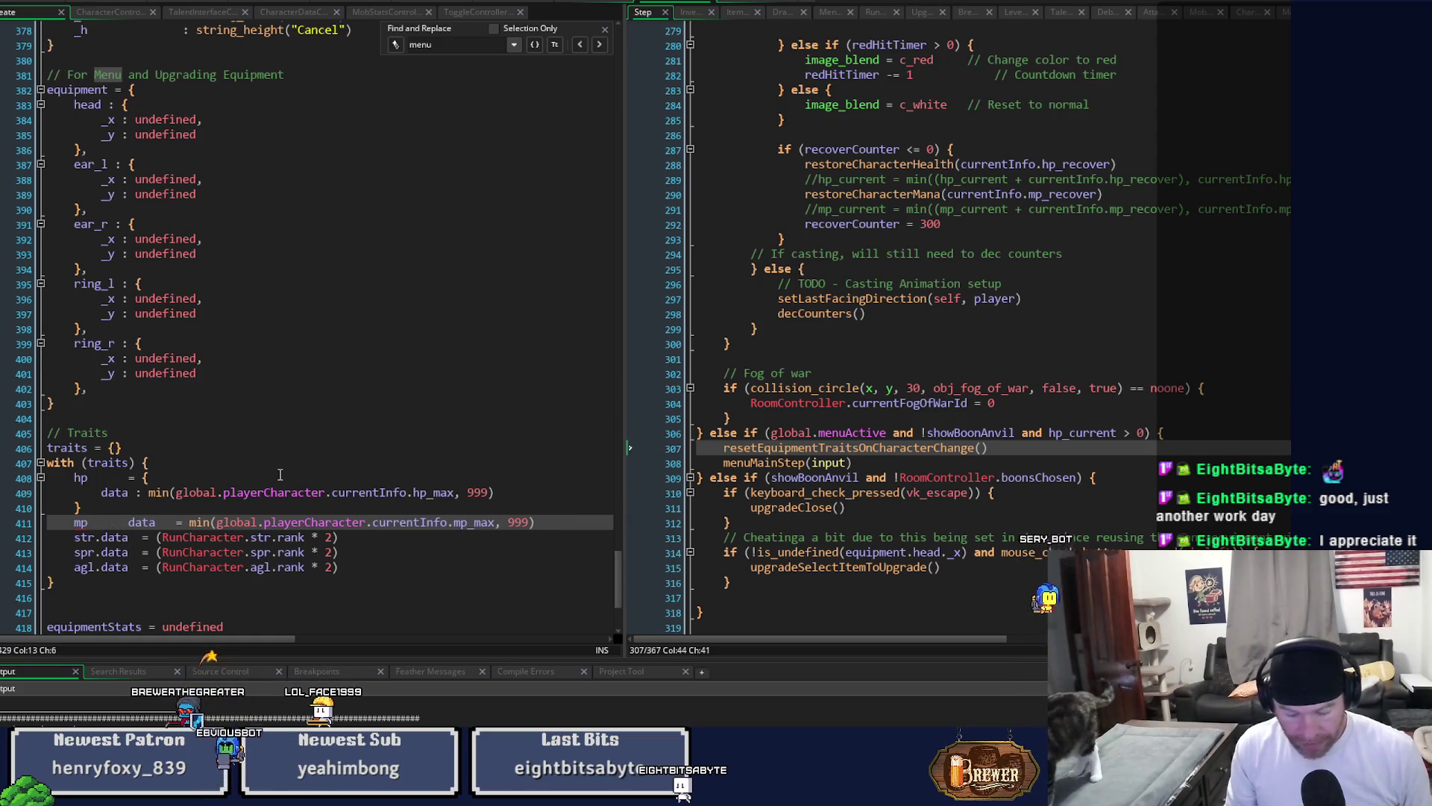
pyautogui.write('= {')
pyautogui.press('Return')
pyautogui.hotkey('ctrl', 'Right')
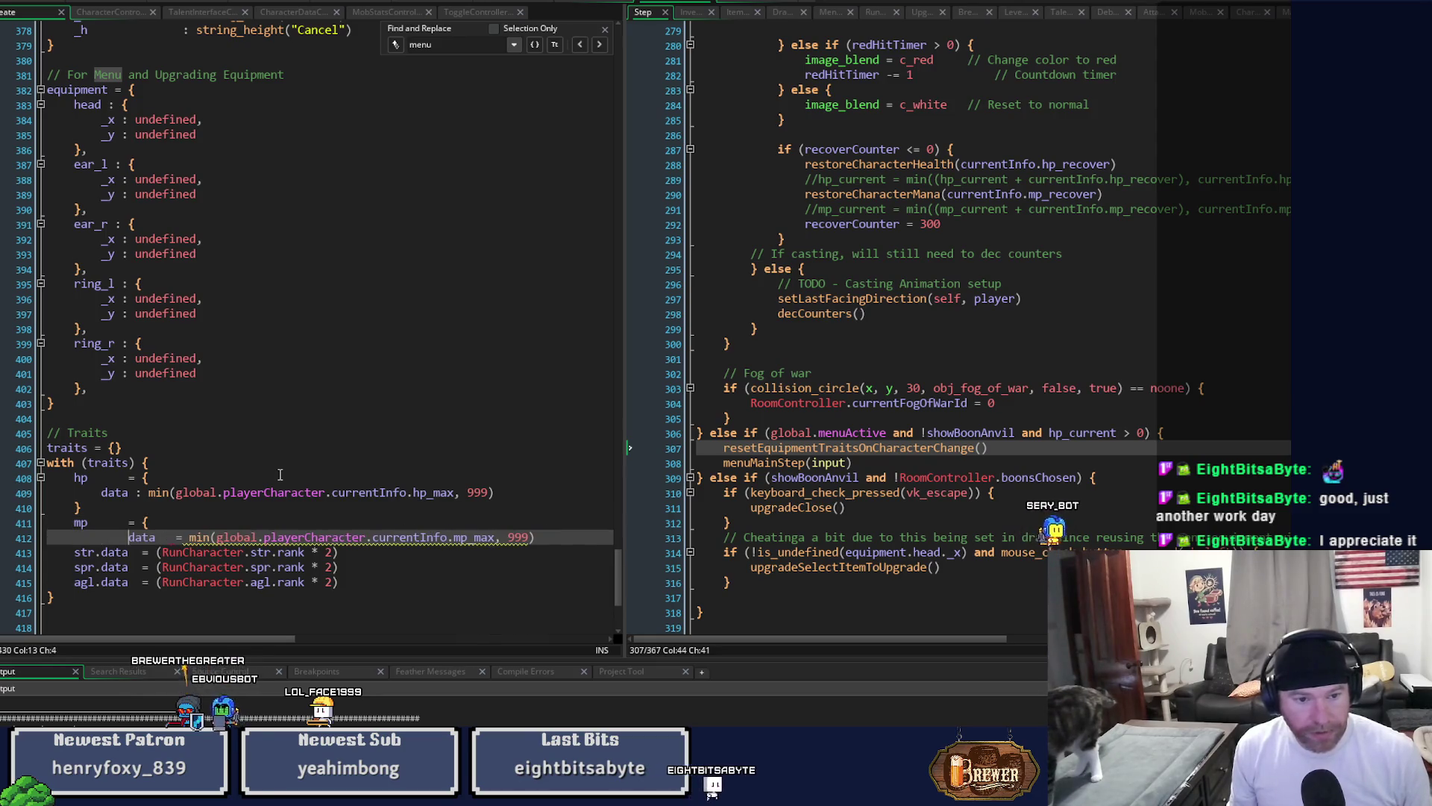
pyautogui.press('Delete')
pyautogui.press('Delete')
pyautogui.press('Delete')
pyautogui.write(':')
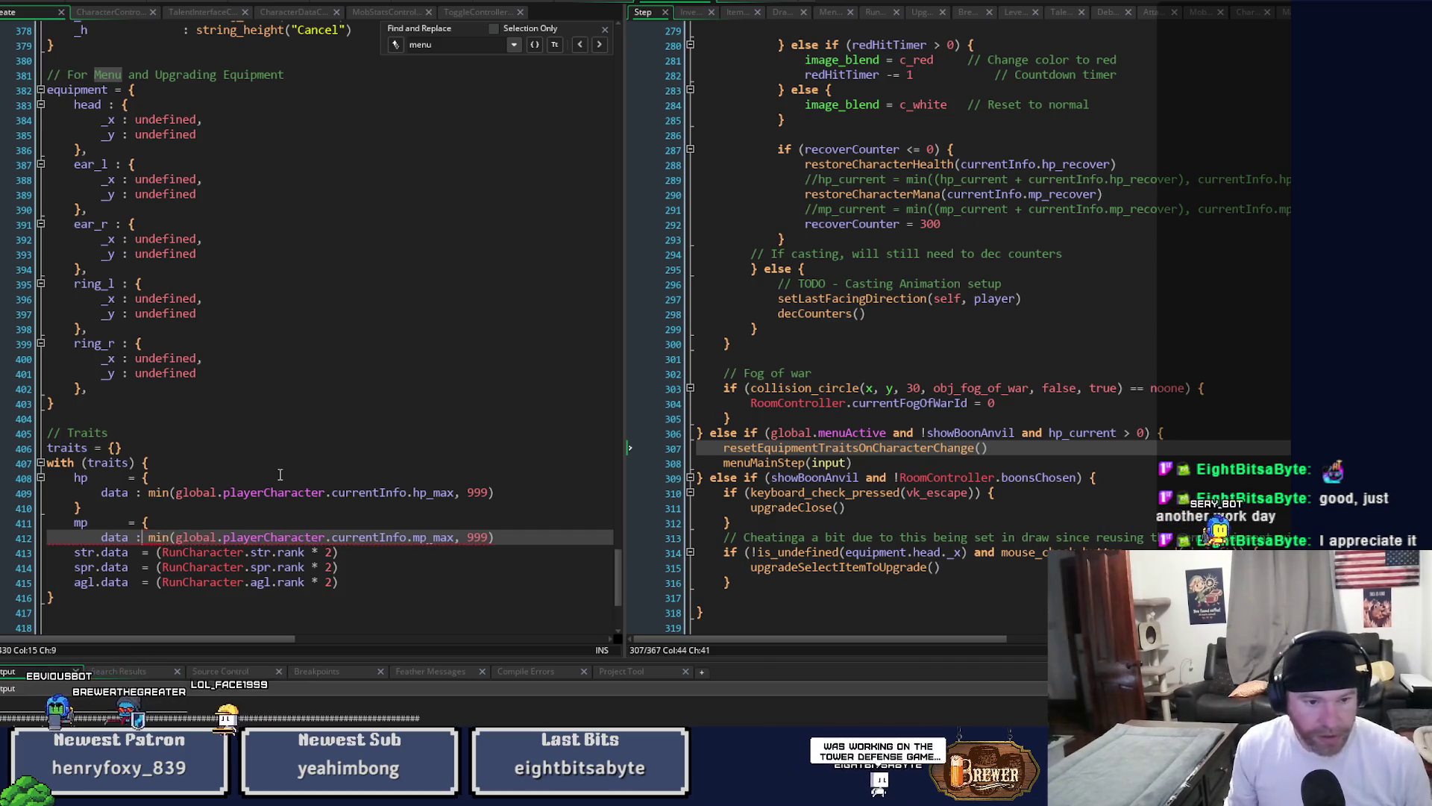
pyautogui.press('End')
pyautogui.press('Return')
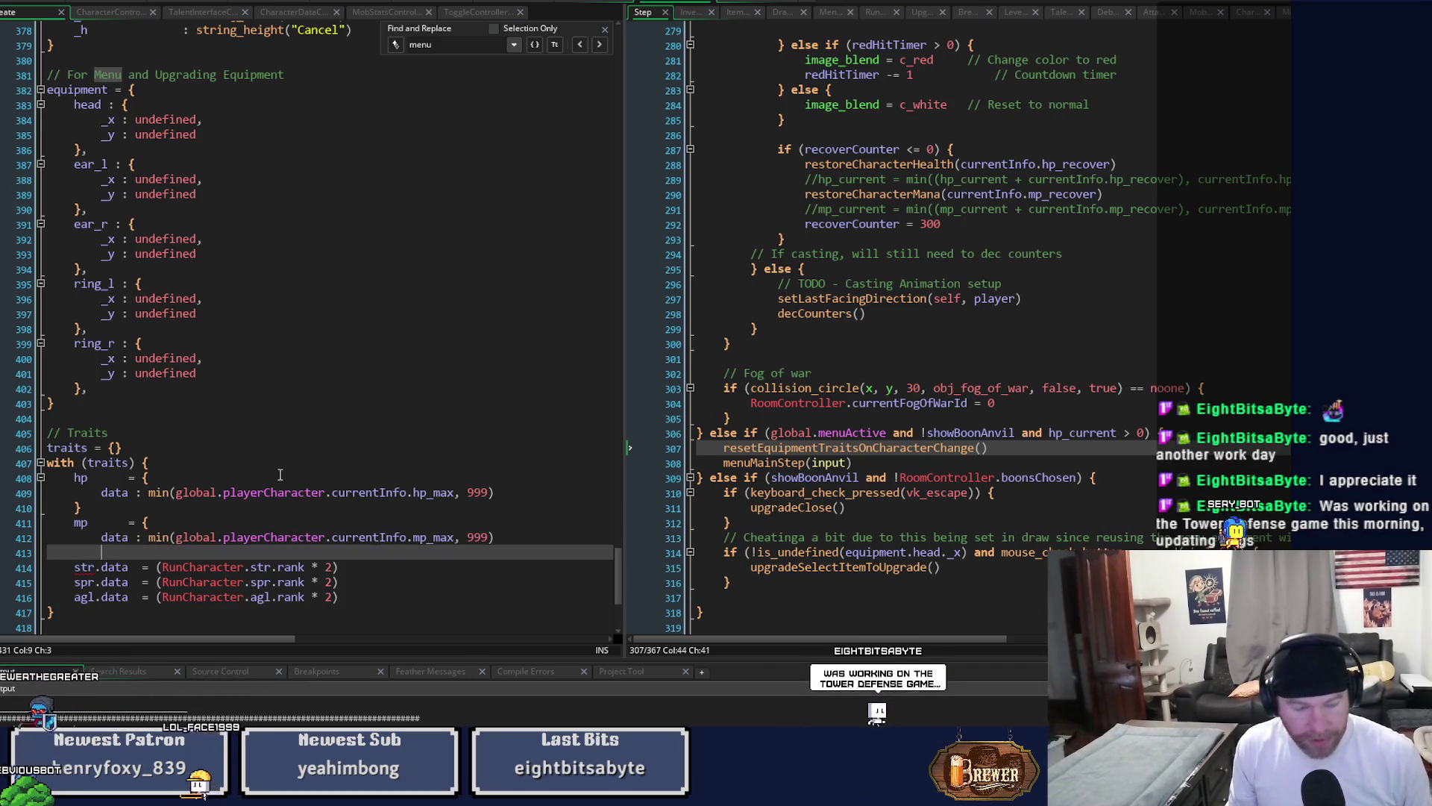
pyautogui.write('}')
pyautogui.press('Down')
# Turn str into a struct with its data field using a colon.
pyautogui.press('Right')
pyautogui.press('Right')
pyautogui.press('Delete')
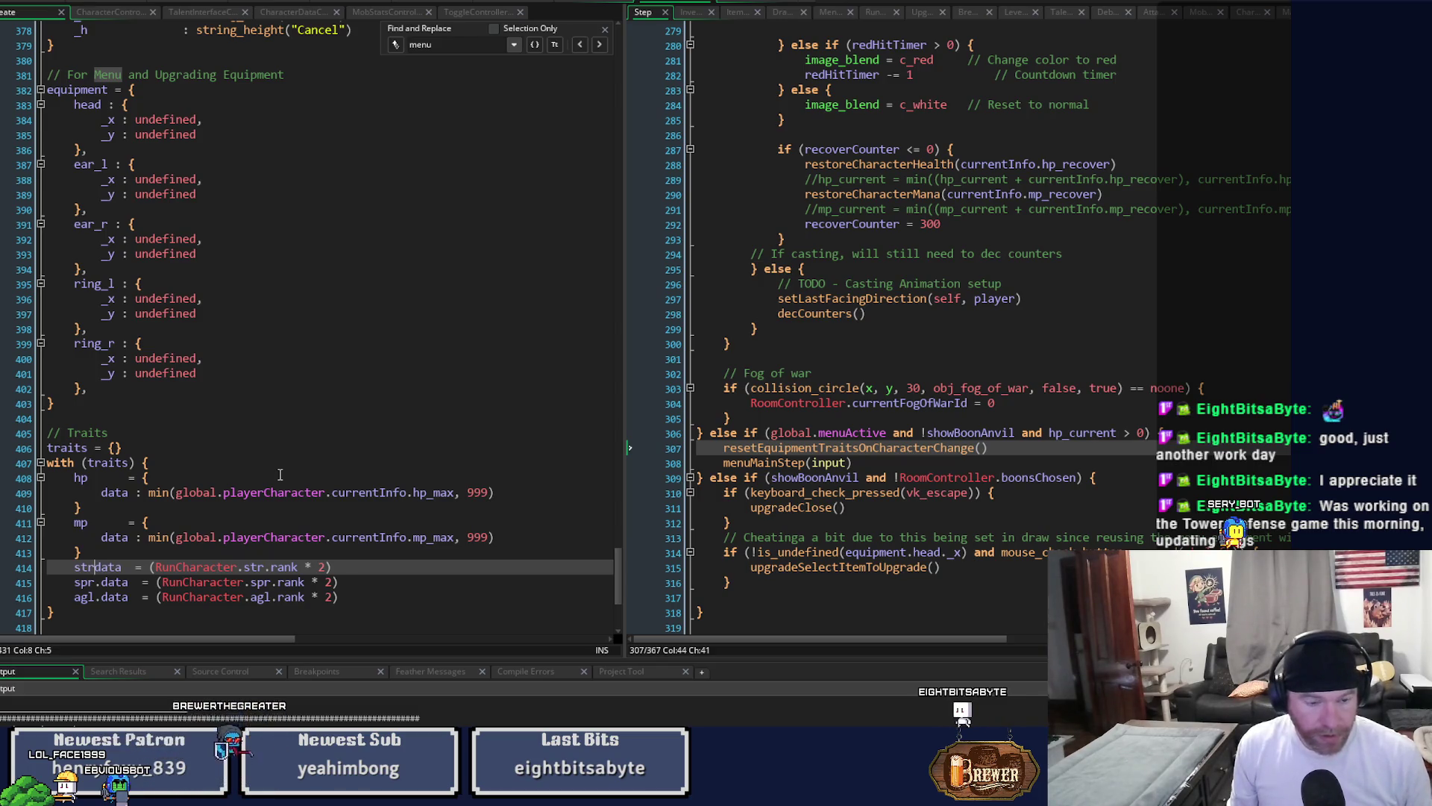
pyautogui.write('{')
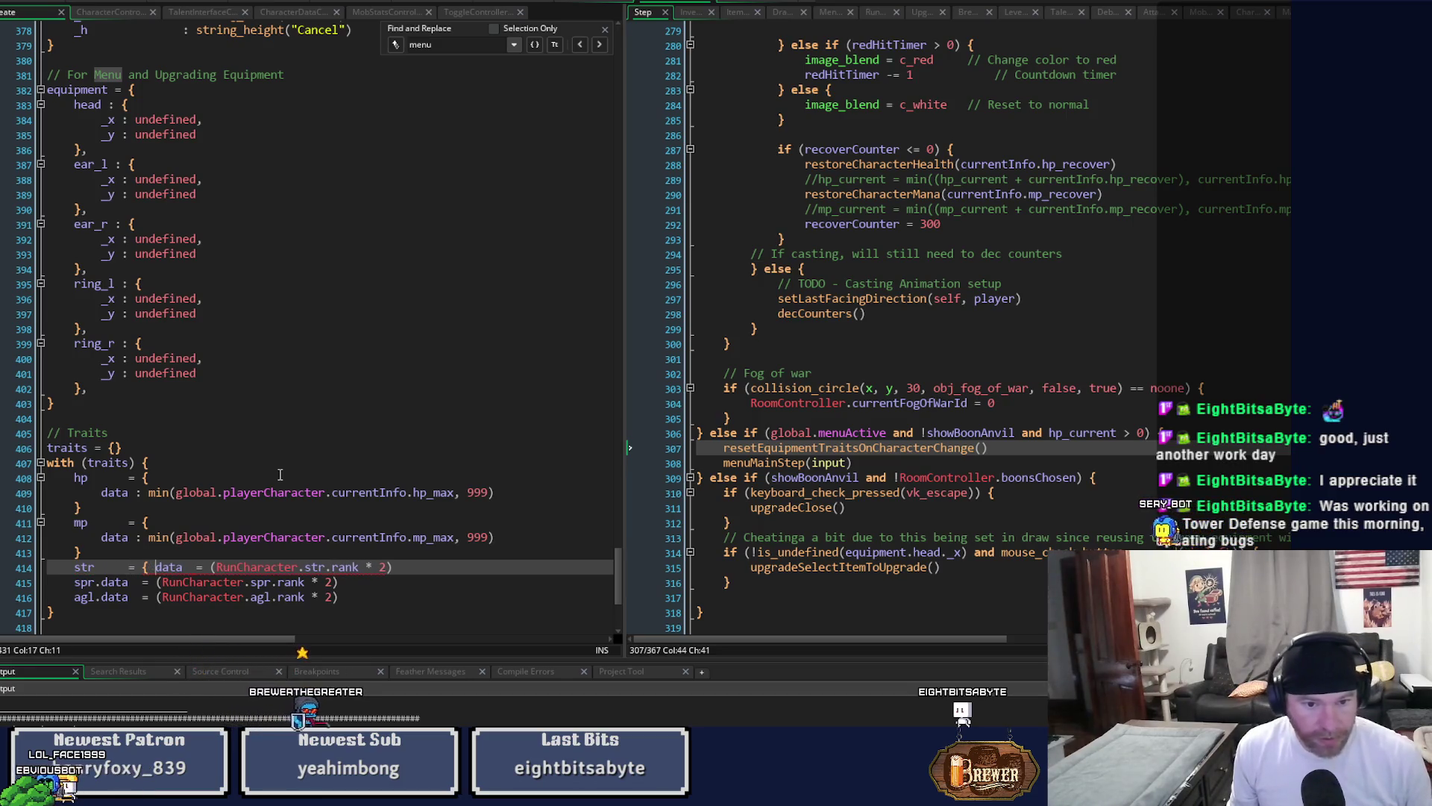
pyautogui.press('Return')
pyautogui.press('Return')
pyautogui.write('}')
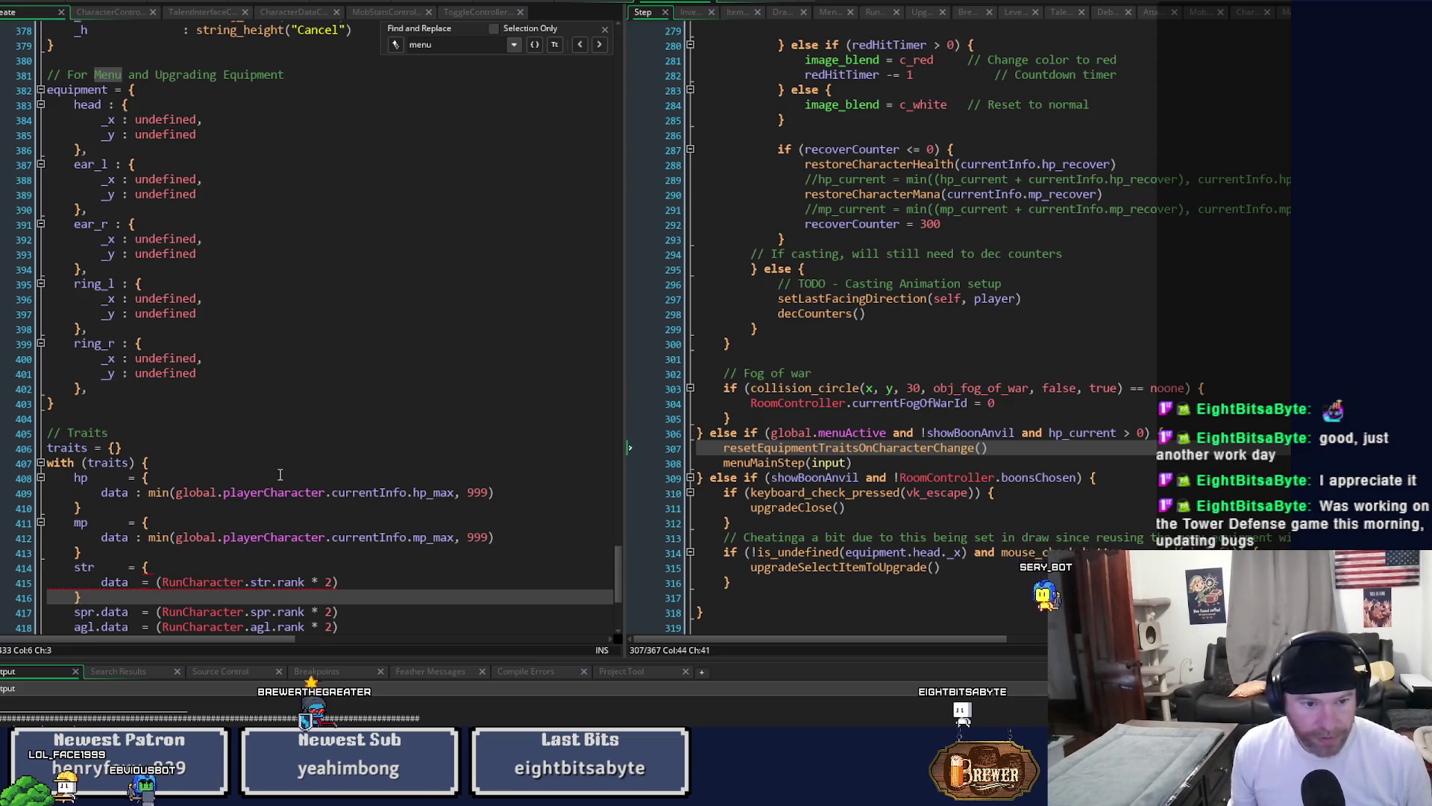
pyautogui.click(146, 582)
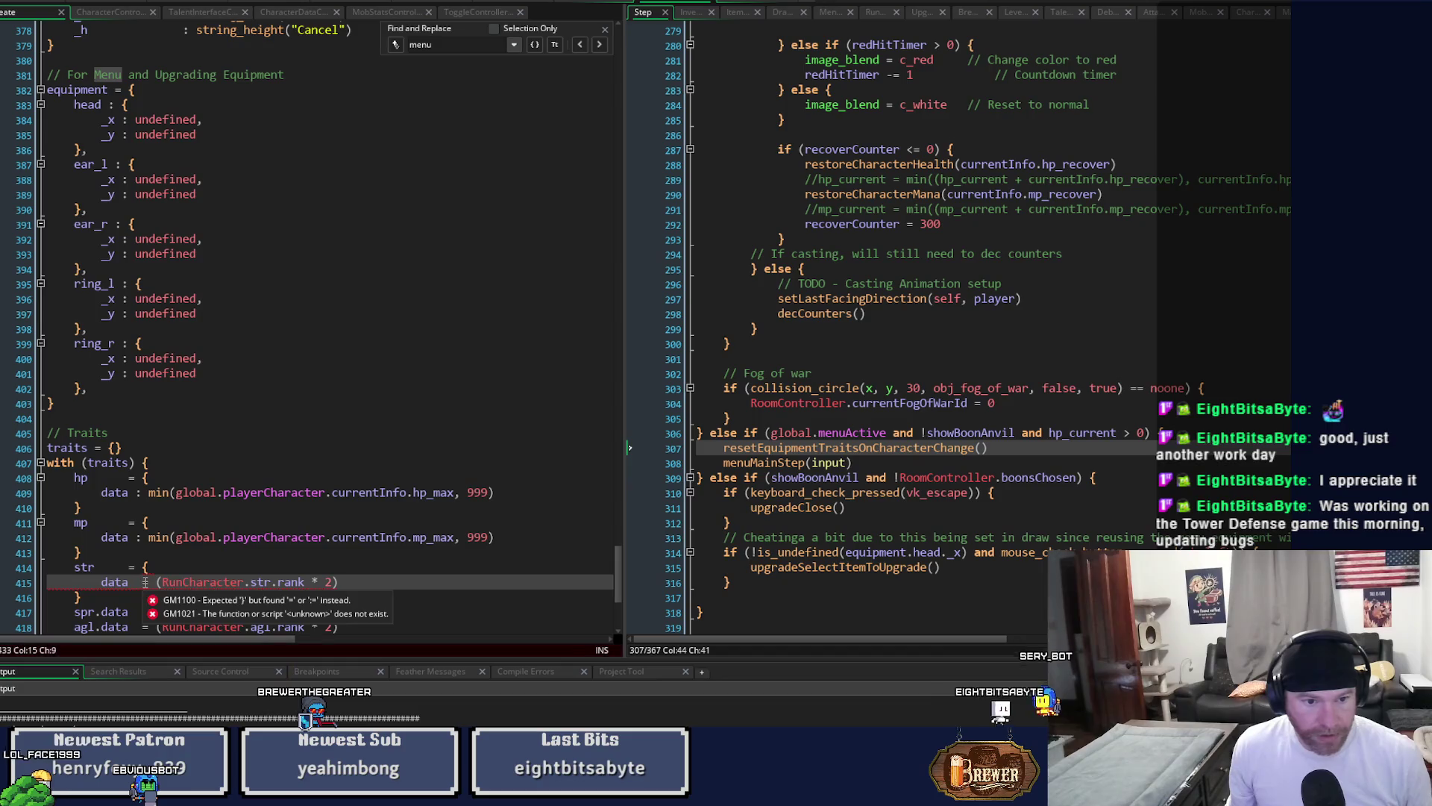
pyautogui.press('BackSpace')
pyautogui.write(':')
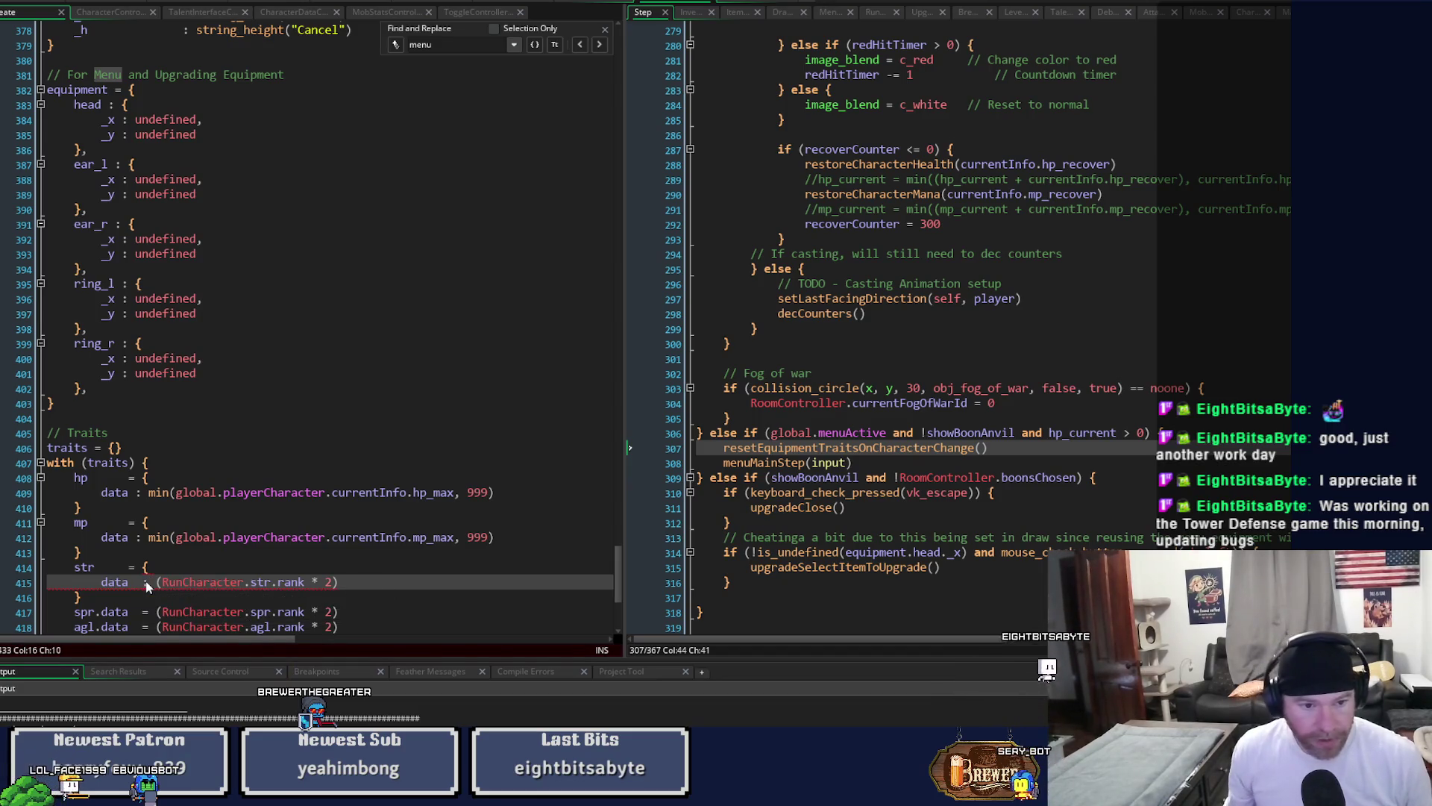
pyautogui.scroll(-2, 237, 505)
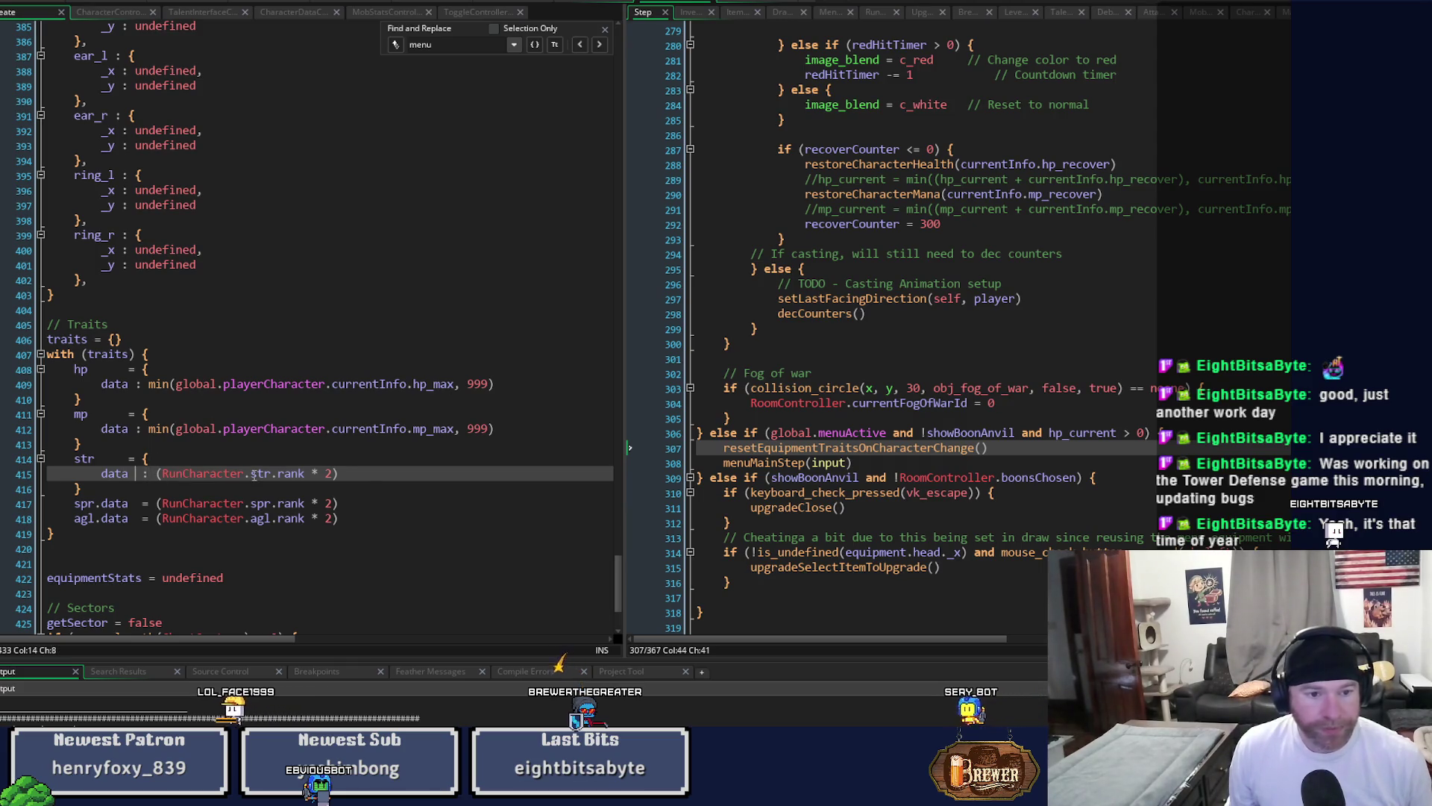
# Tidy str's colon spacing and rewrite spr as spr = { data : ... }.
pyautogui.press('BackSpace')
pyautogui.press('Down')
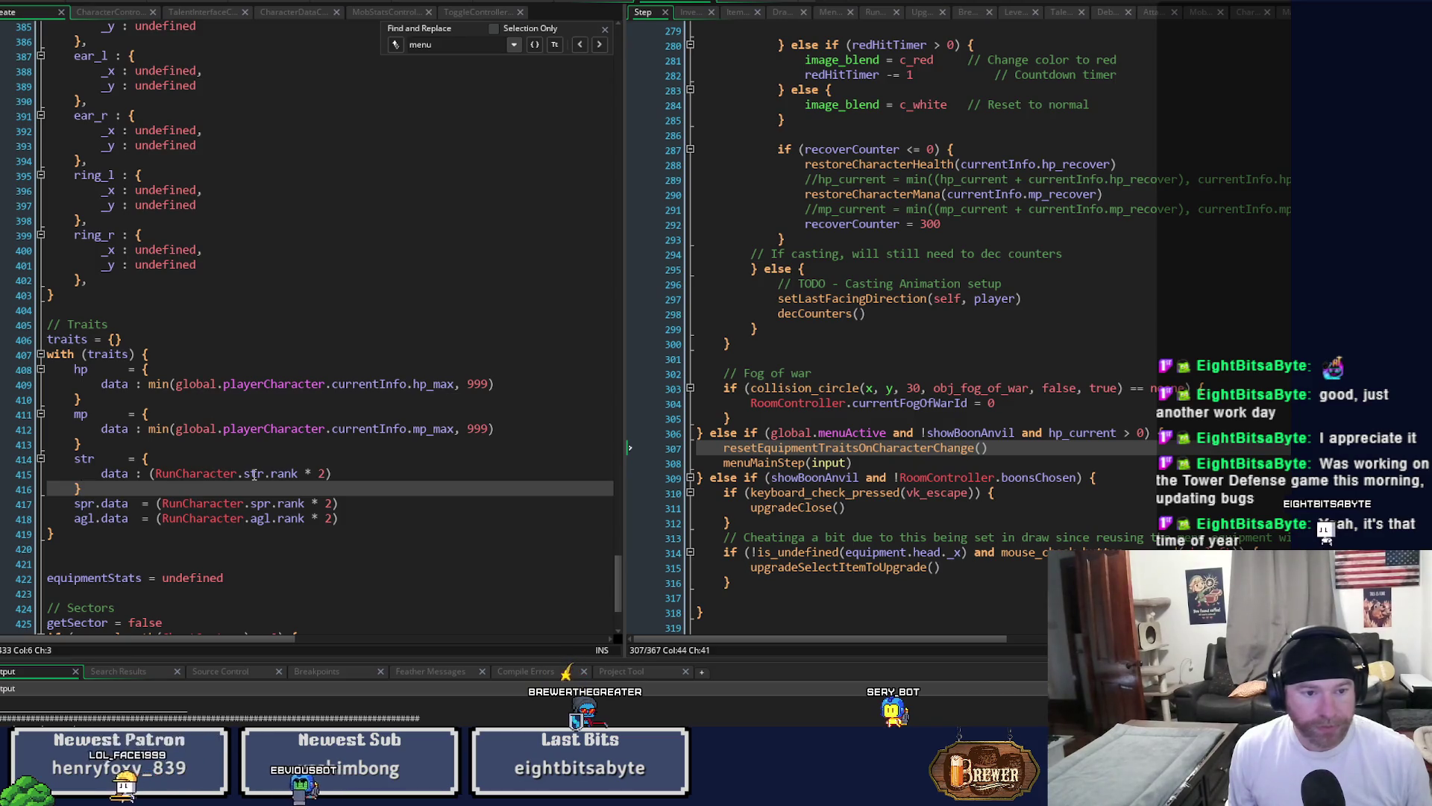
pyautogui.press('Down')
pyautogui.press('Right')
pyautogui.press('Right')
pyautogui.press('Delete')
pyautogui.press('Tab')
pyautogui.press('Tab')
pyautogui.write('= ')
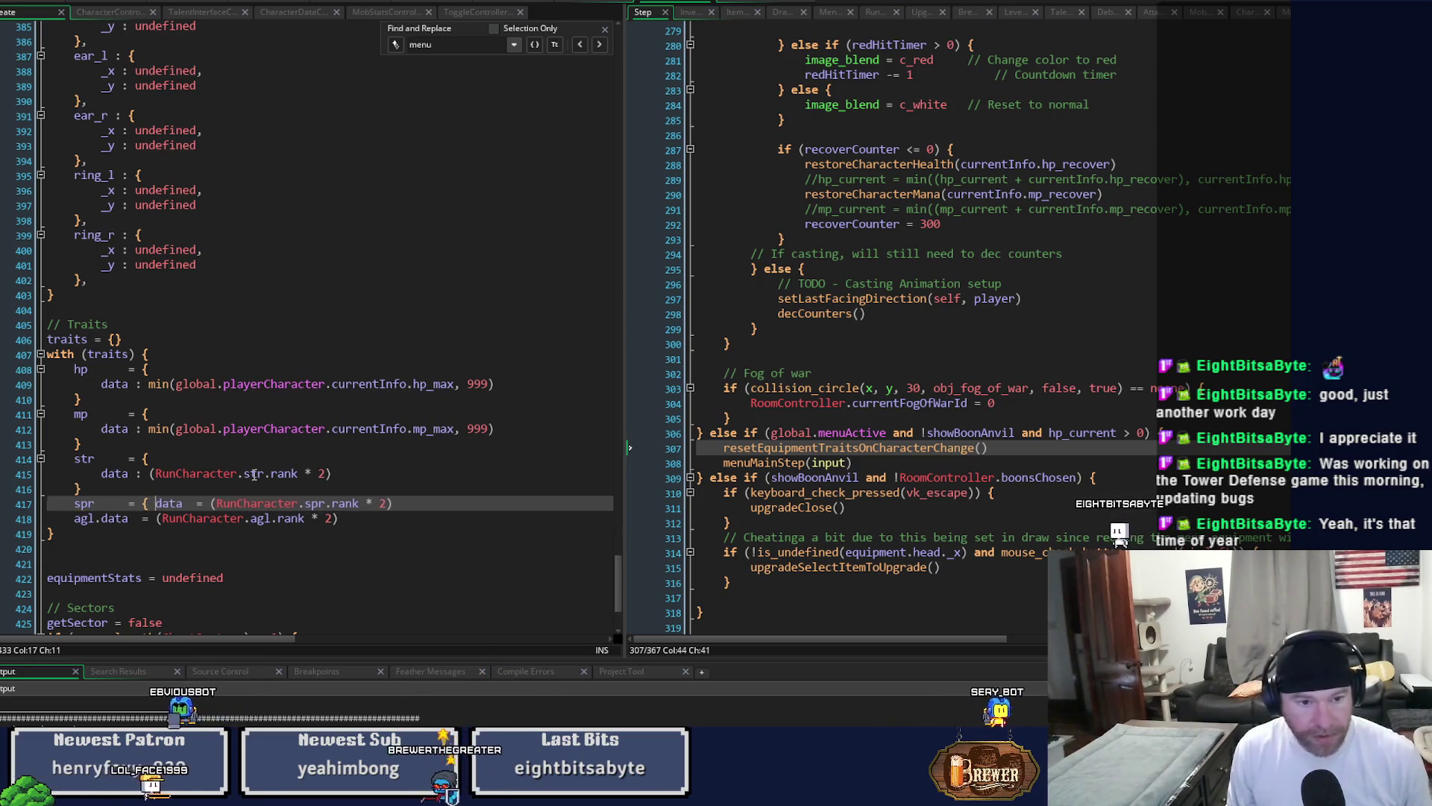
pyautogui.write('{')
pyautogui.press('Return')
pyautogui.press('End')
pyautogui.press('Return')
pyautogui.write('}')
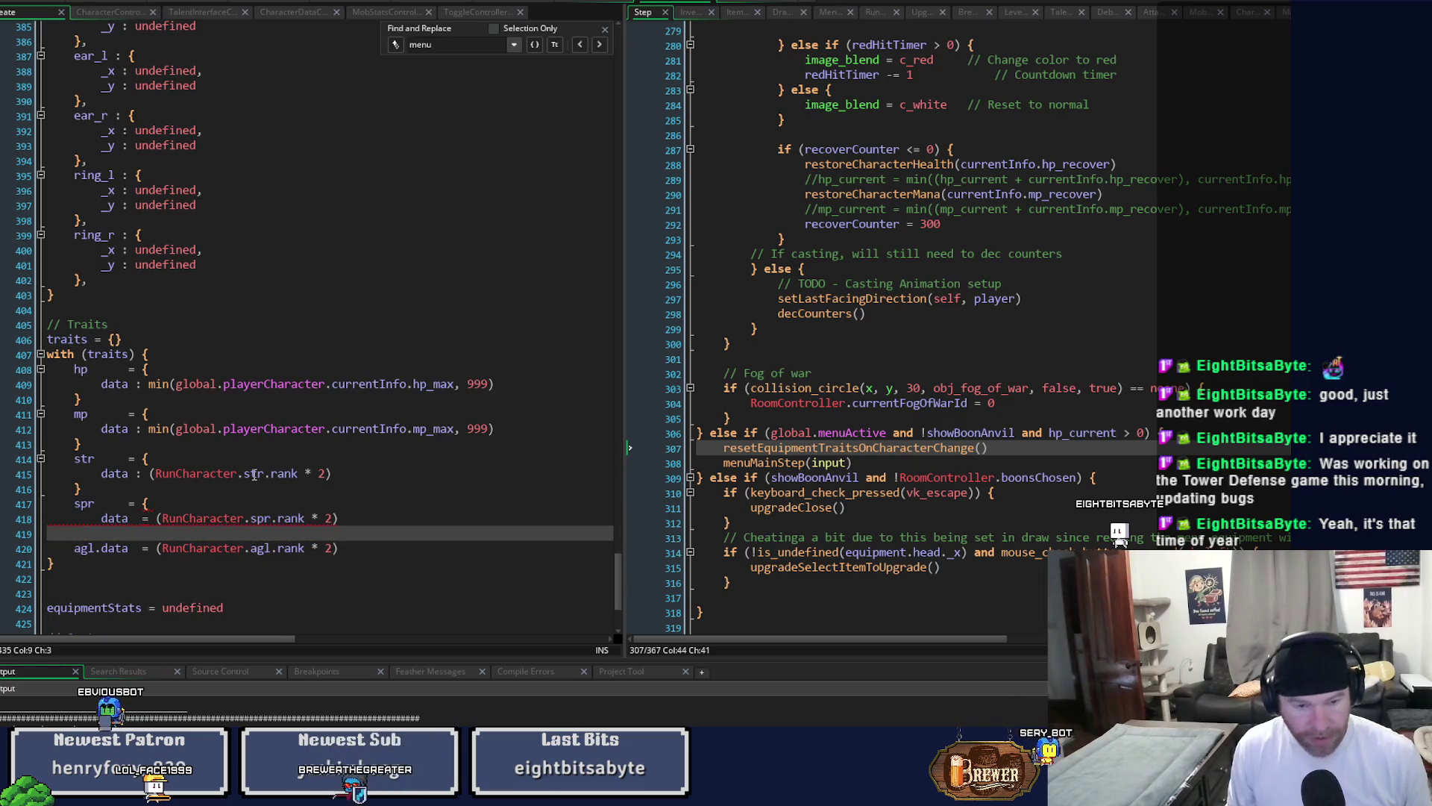
pyautogui.press('Up')
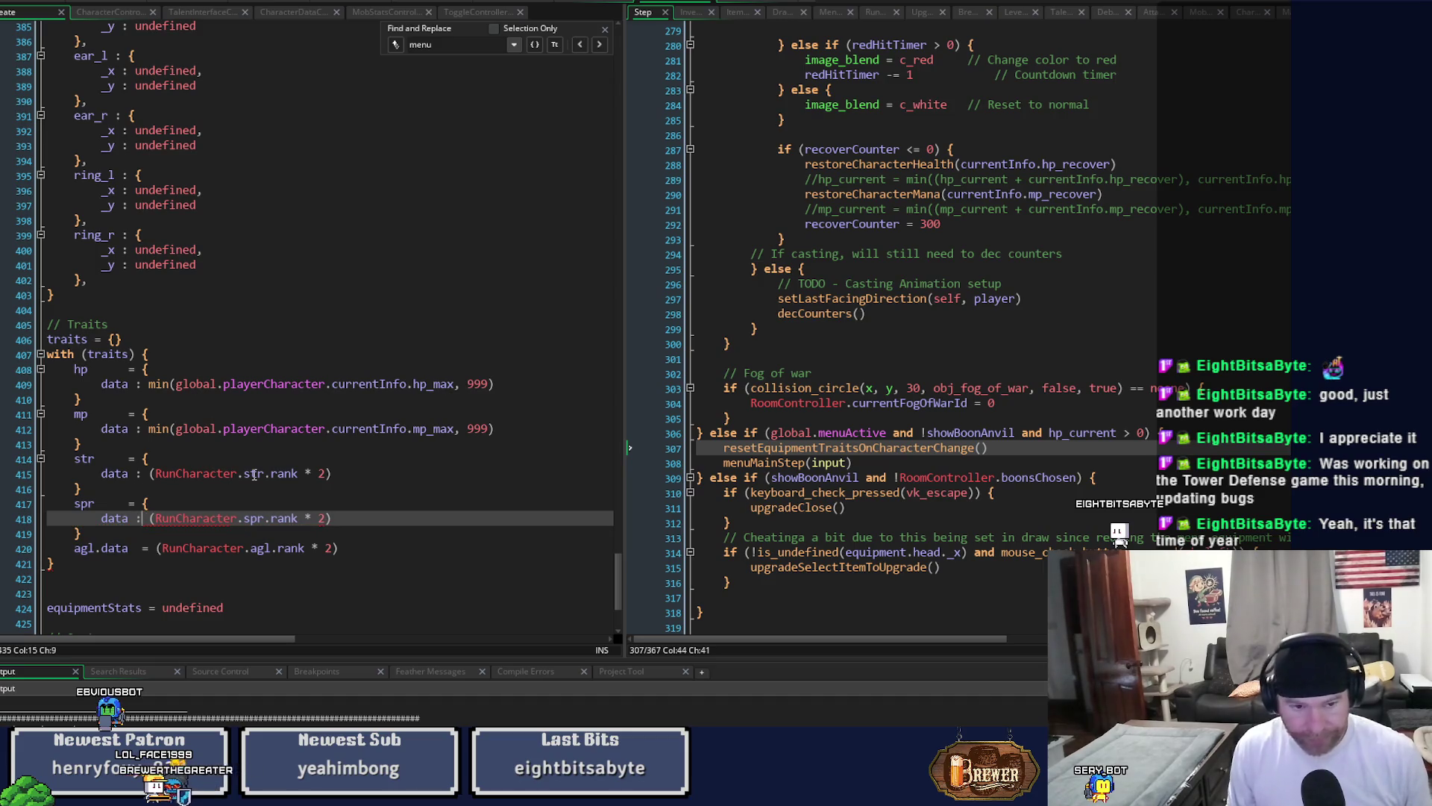
# Wrap agl in braces so it reads agl = { data : ... }.
pyautogui.press('Down')
pyautogui.press('Down')
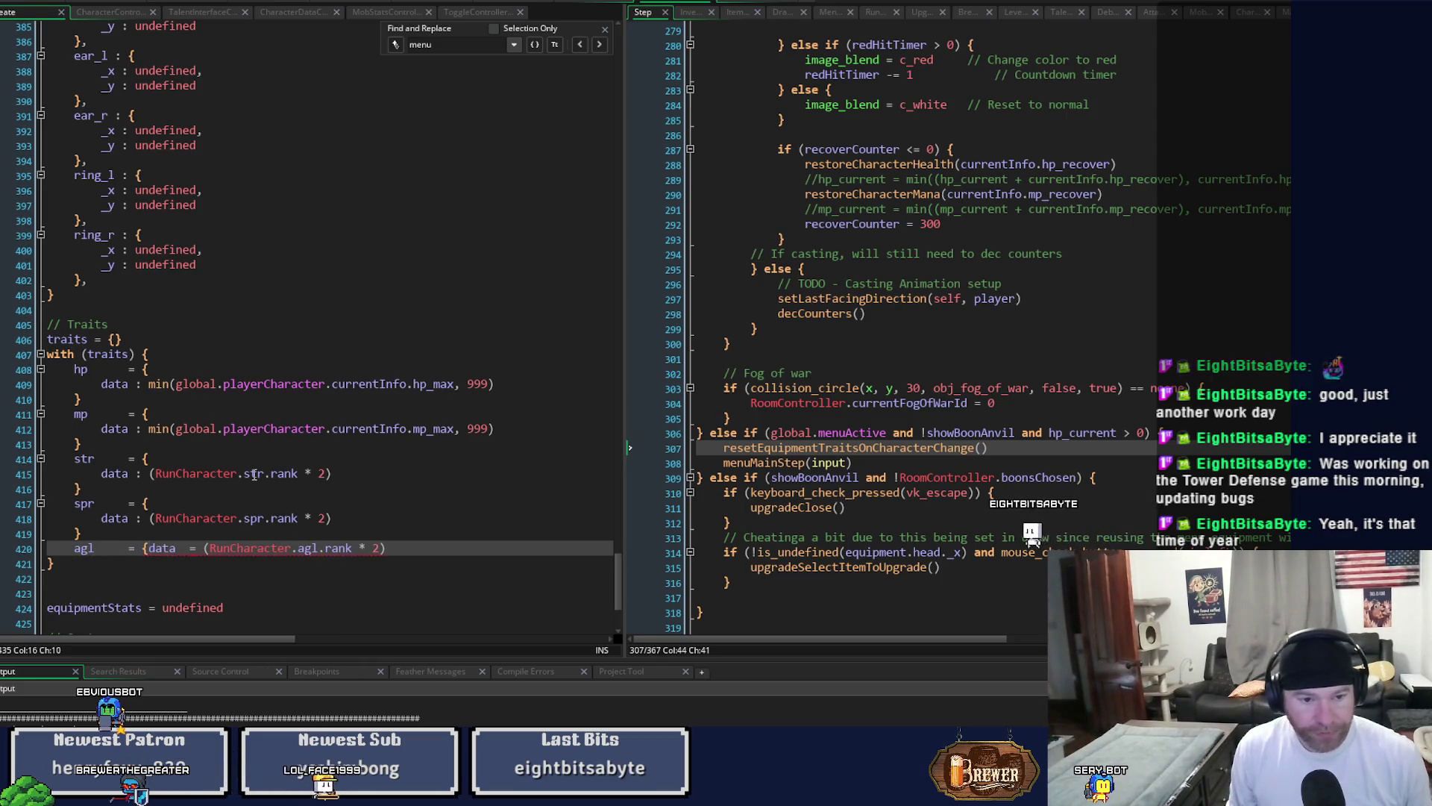
pyautogui.write('{')
pyautogui.press('Return')
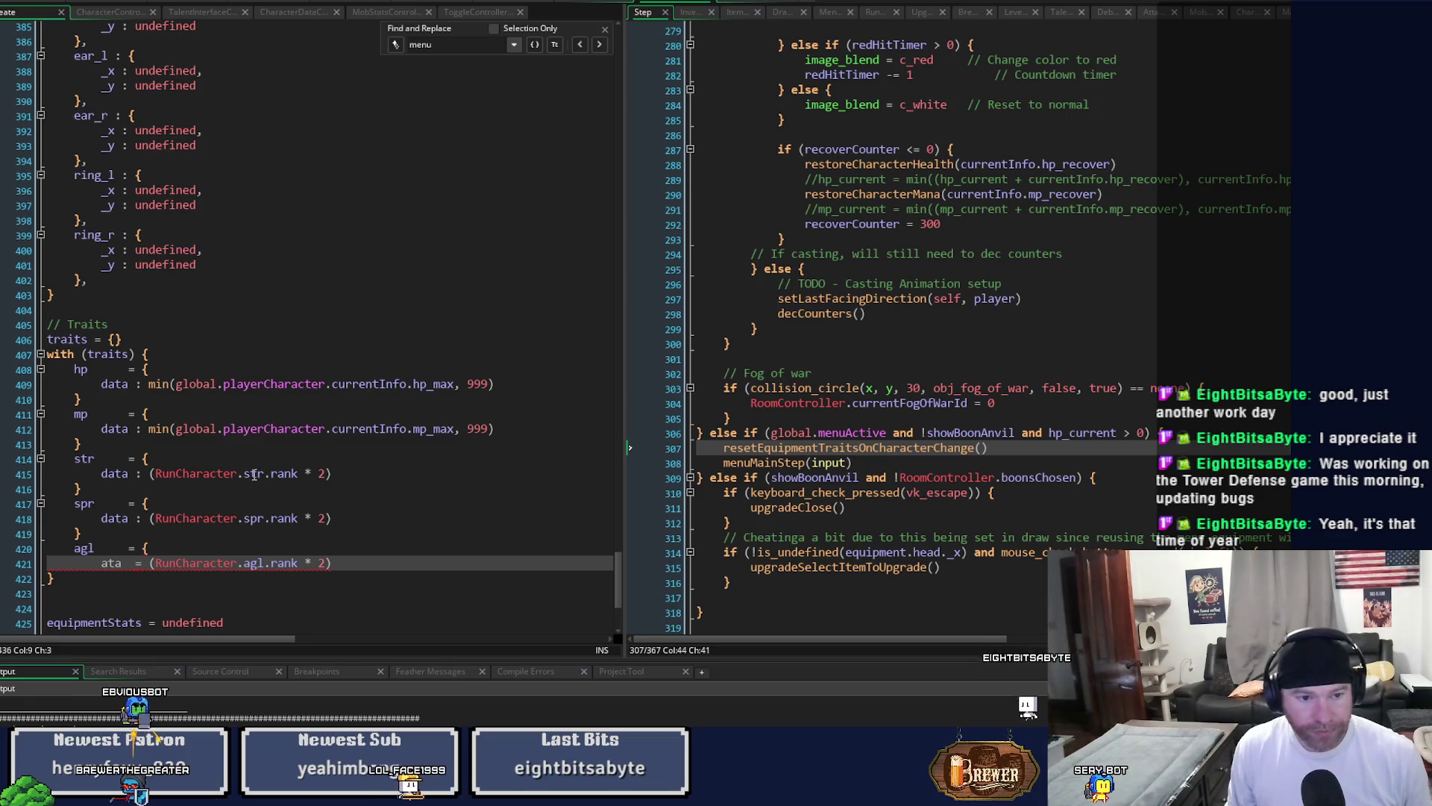
pyautogui.press('Right')
pyautogui.press('End')
pyautogui.press('Return')
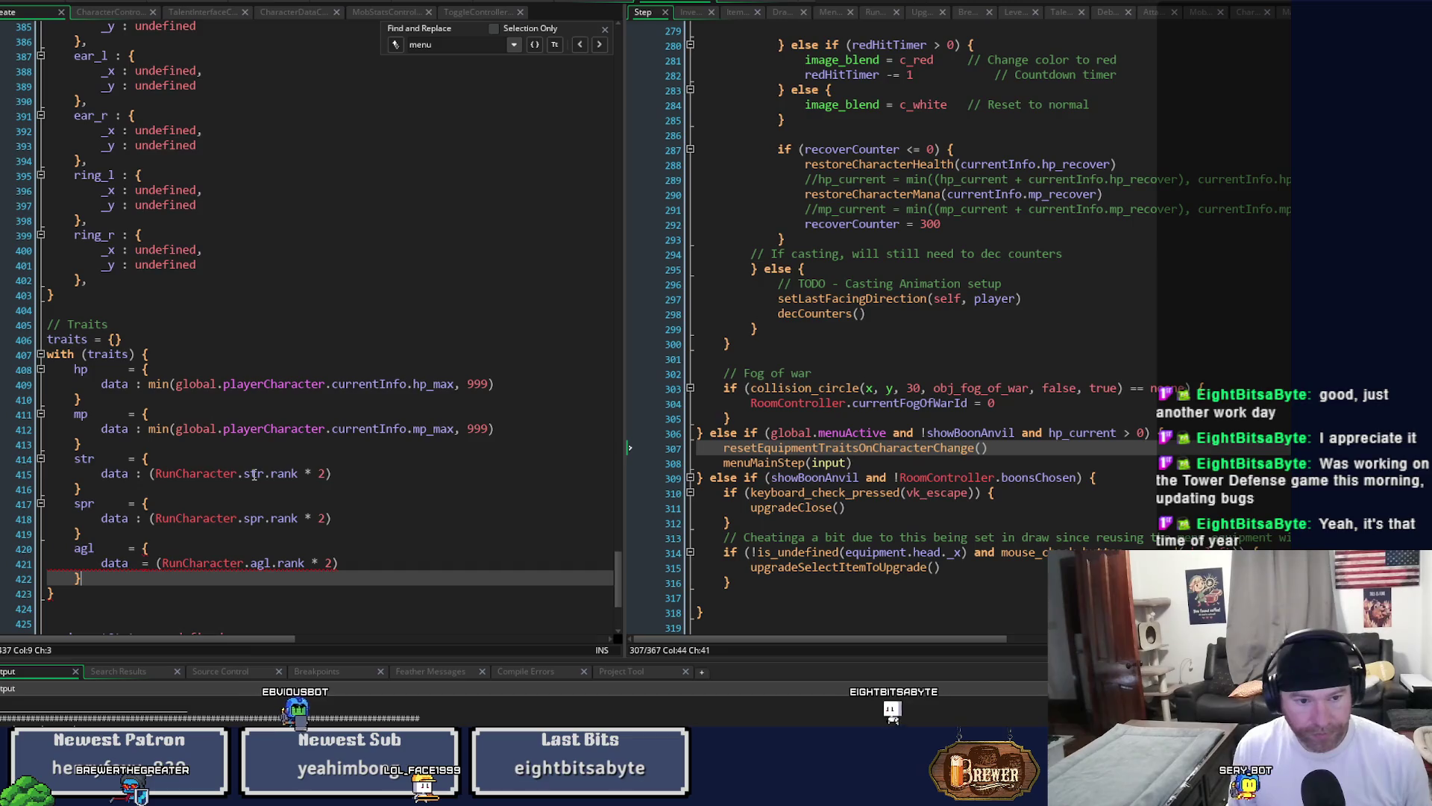
pyautogui.press('Up')
pyautogui.hotkey('ctrl', 'Right')
pyautogui.press('Delete')
pyautogui.write(':')
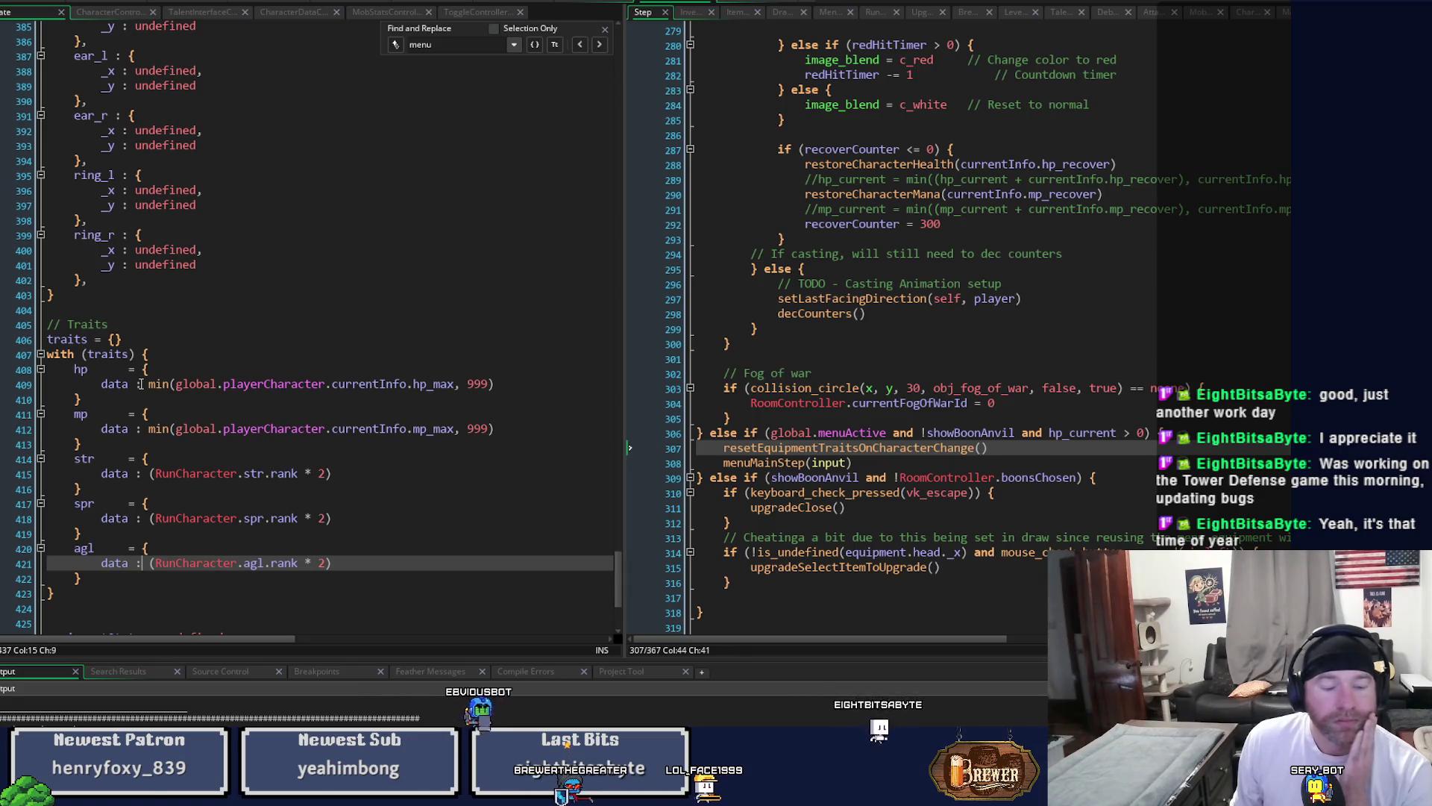
# Replace the hp, mp, str, spr and agl data expressions with undefined and run the game.
pyautogui.moveTo(148, 383); pyautogui.dragTo(516, 385)
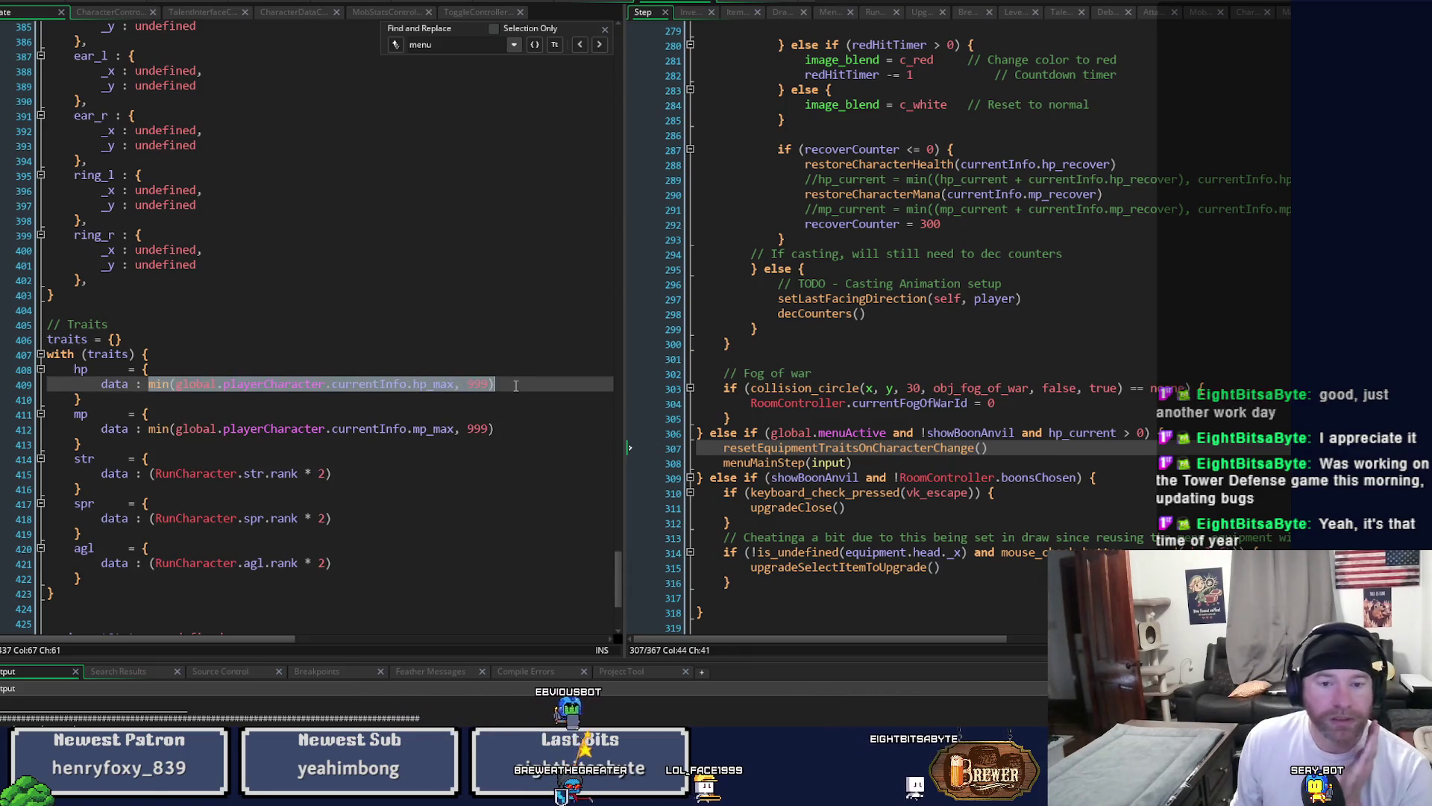
pyautogui.write('unde')
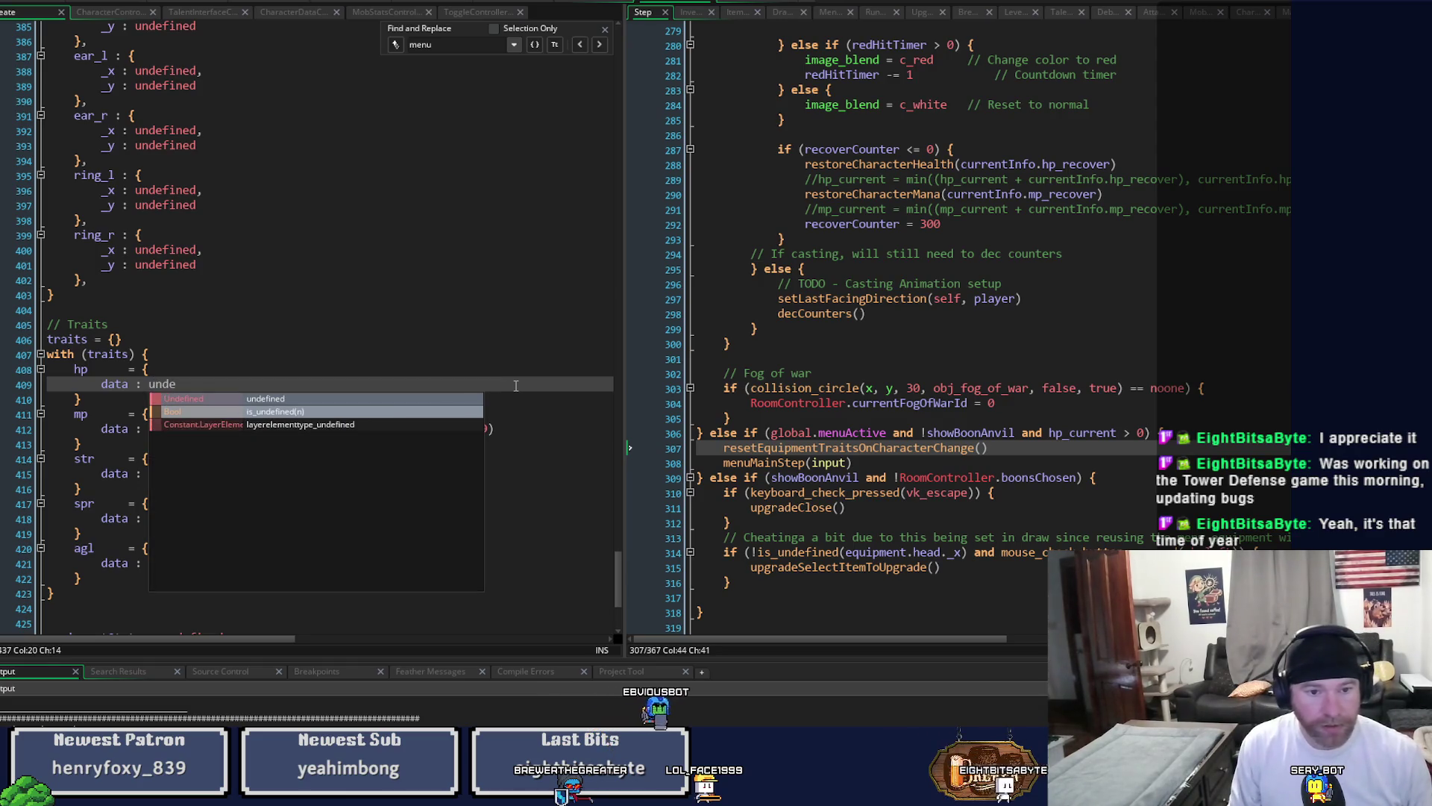
pyautogui.press('Return')
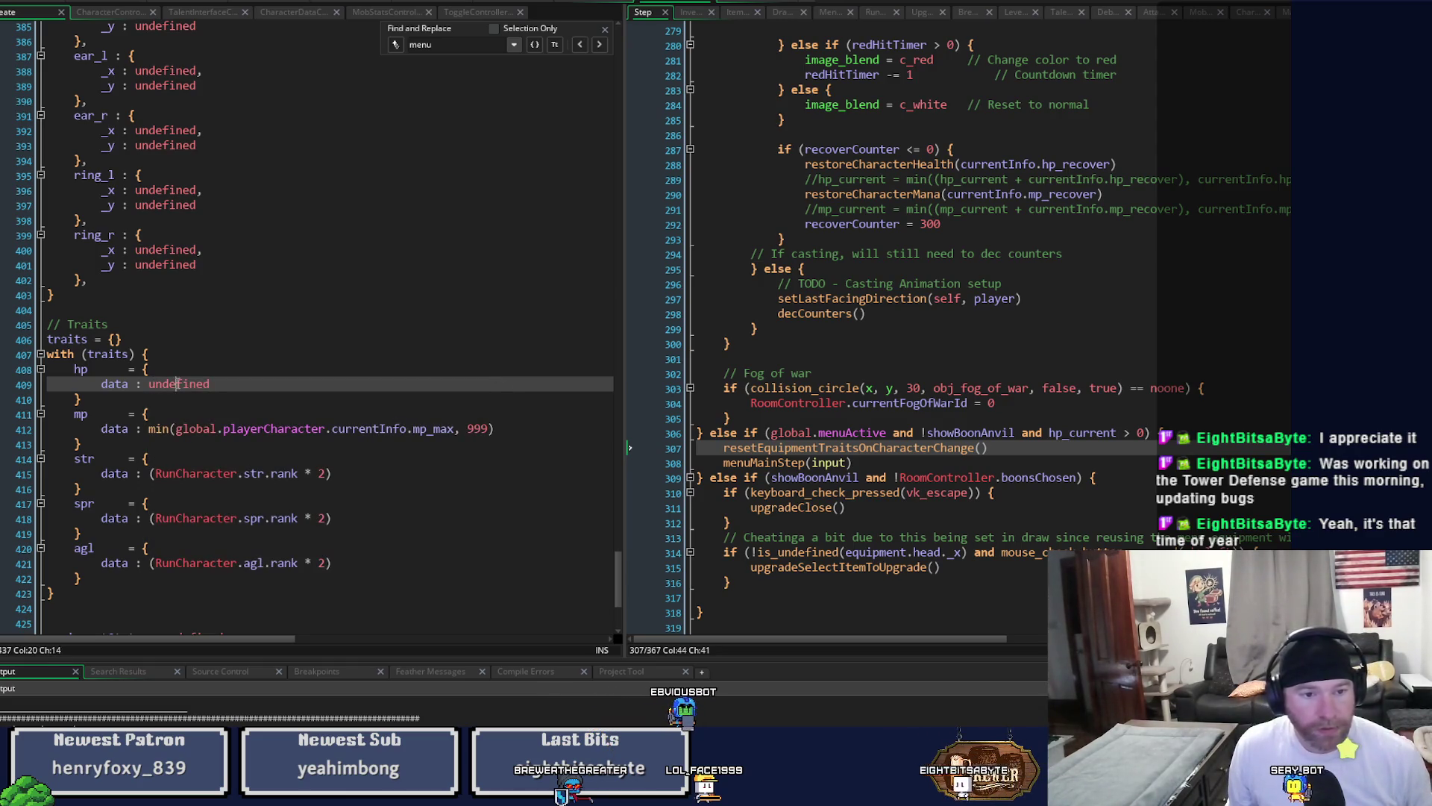
pyautogui.moveTo(150, 435); pyautogui.dragTo(491, 430)
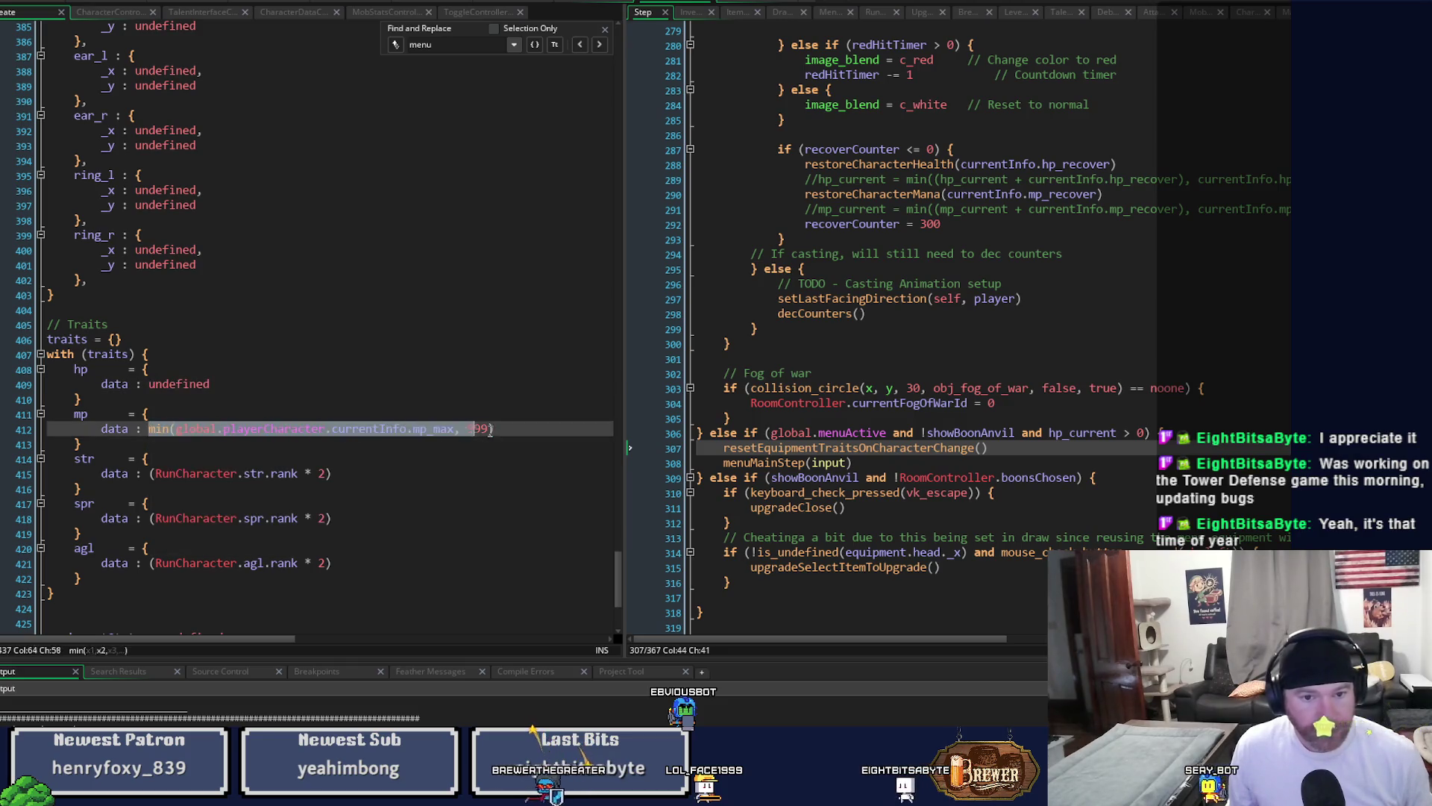
pyautogui.write('undefined')
pyautogui.moveTo(149, 473); pyautogui.dragTo(331, 473)
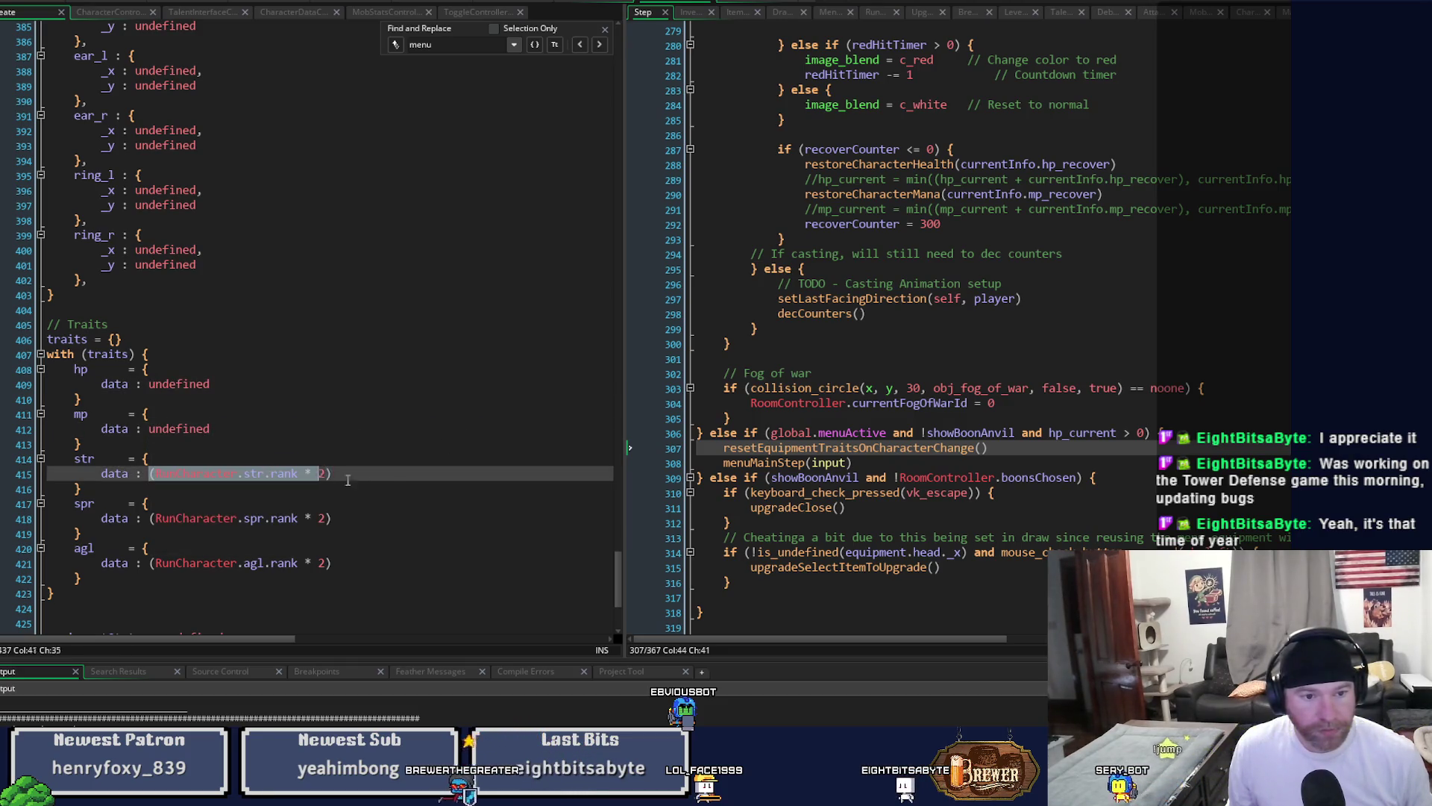
pyautogui.write('undefined')
pyautogui.moveTo(151, 519); pyautogui.dragTo(331, 520)
pyautogui.write('undefined')
pyautogui.moveTo(150, 563); pyautogui.dragTo(358, 563)
pyautogui.write('undefined')
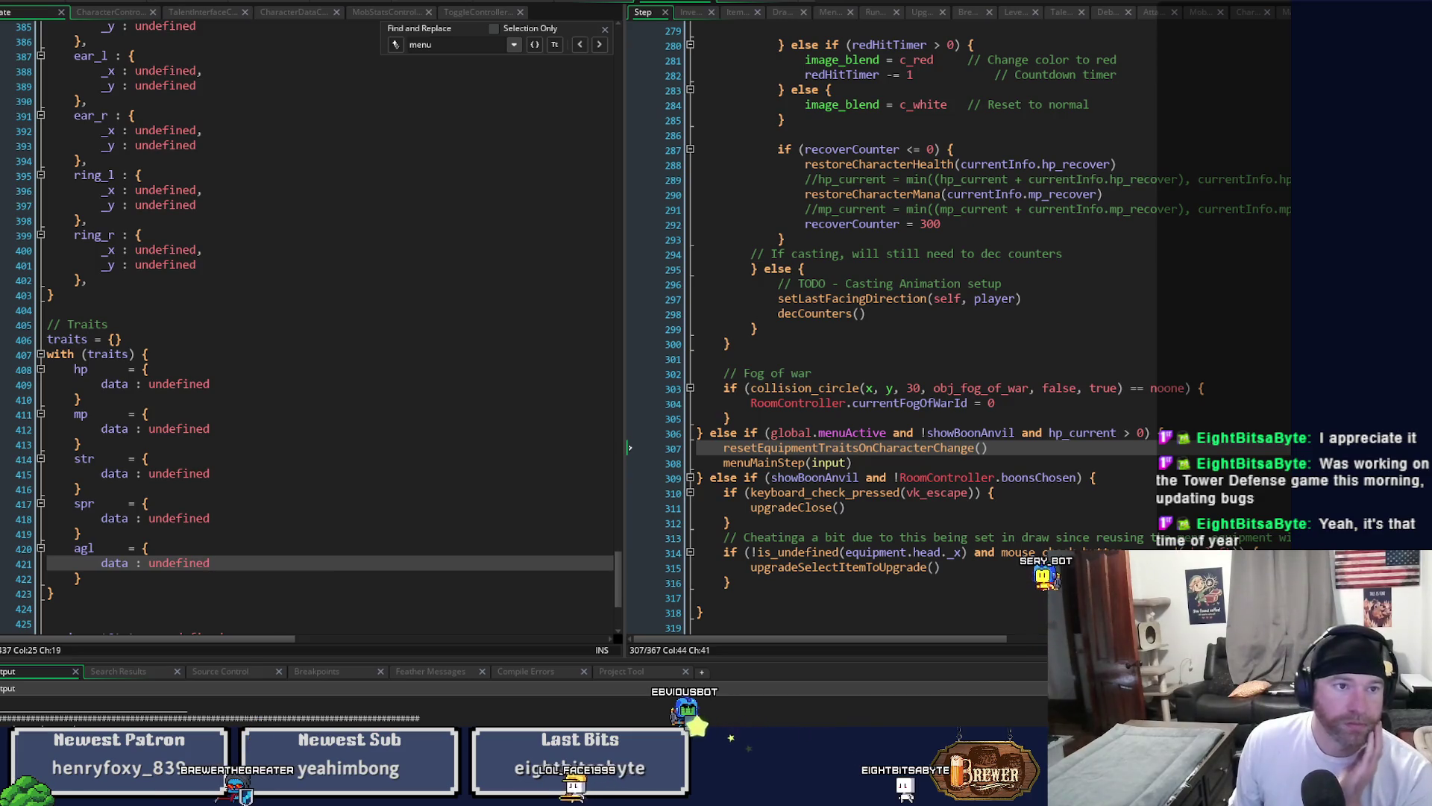
pyautogui.press('F5')
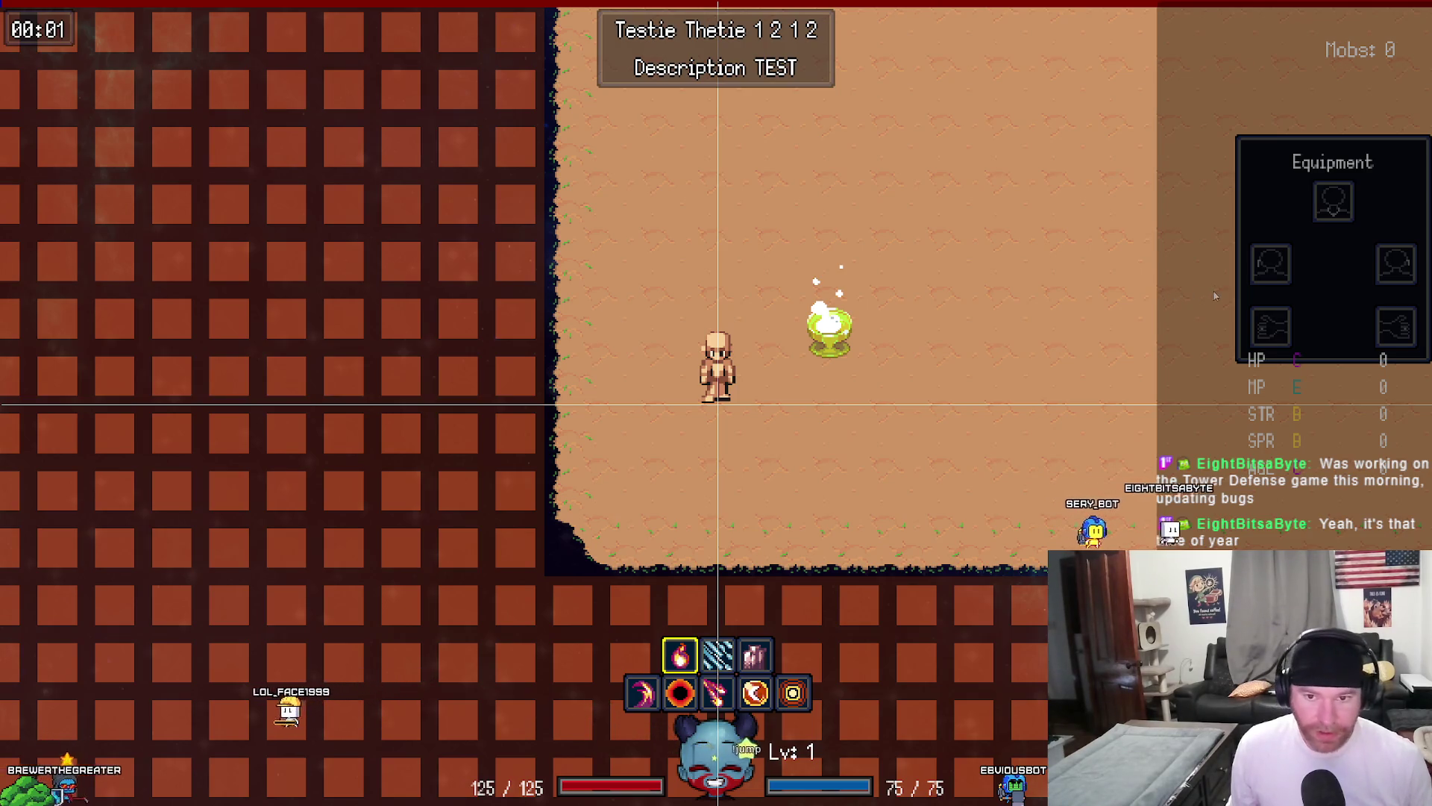
# Walk the character right to the item, check the Equipment panel rows, then close the game.
pyautogui.click(1246, 323)
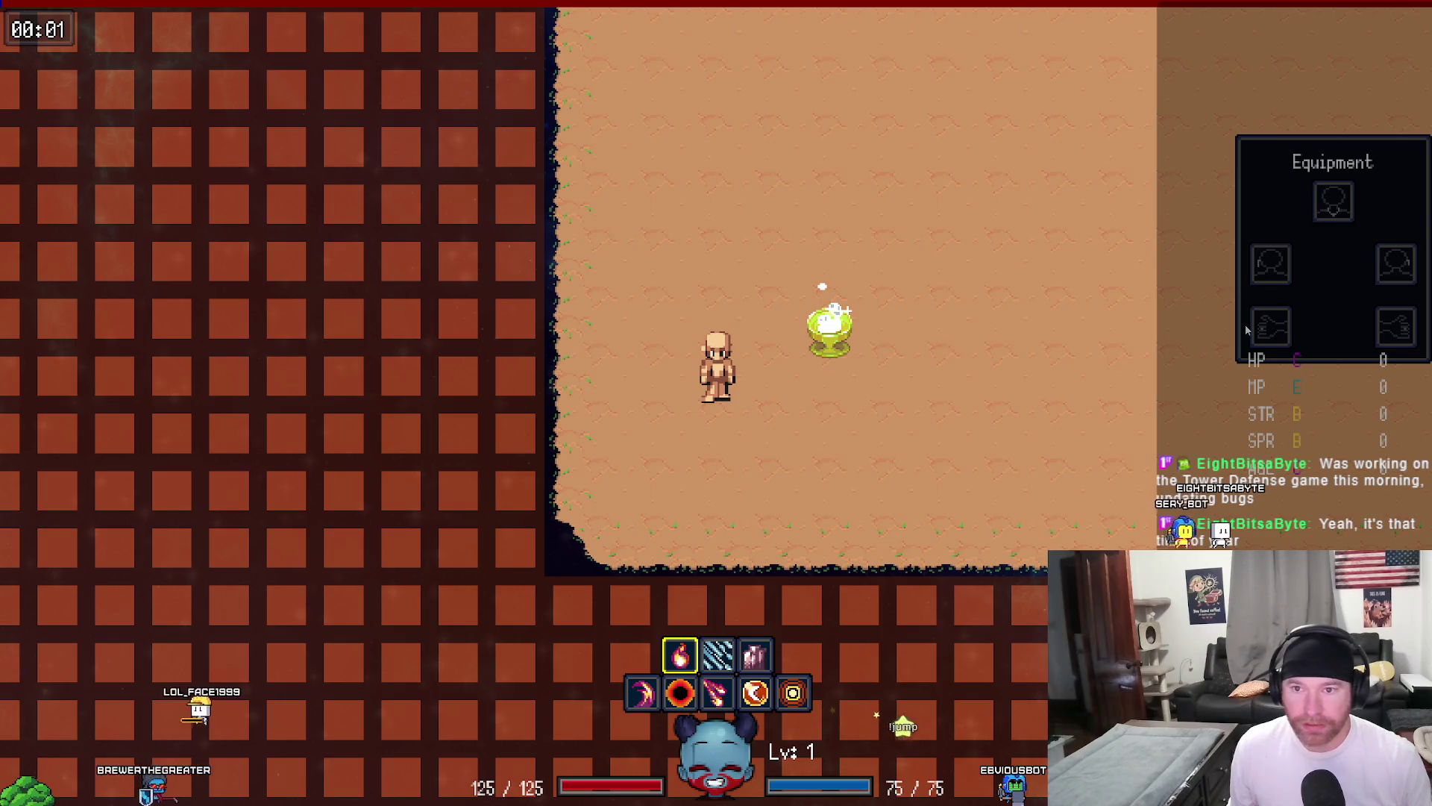
pyautogui.press('d')
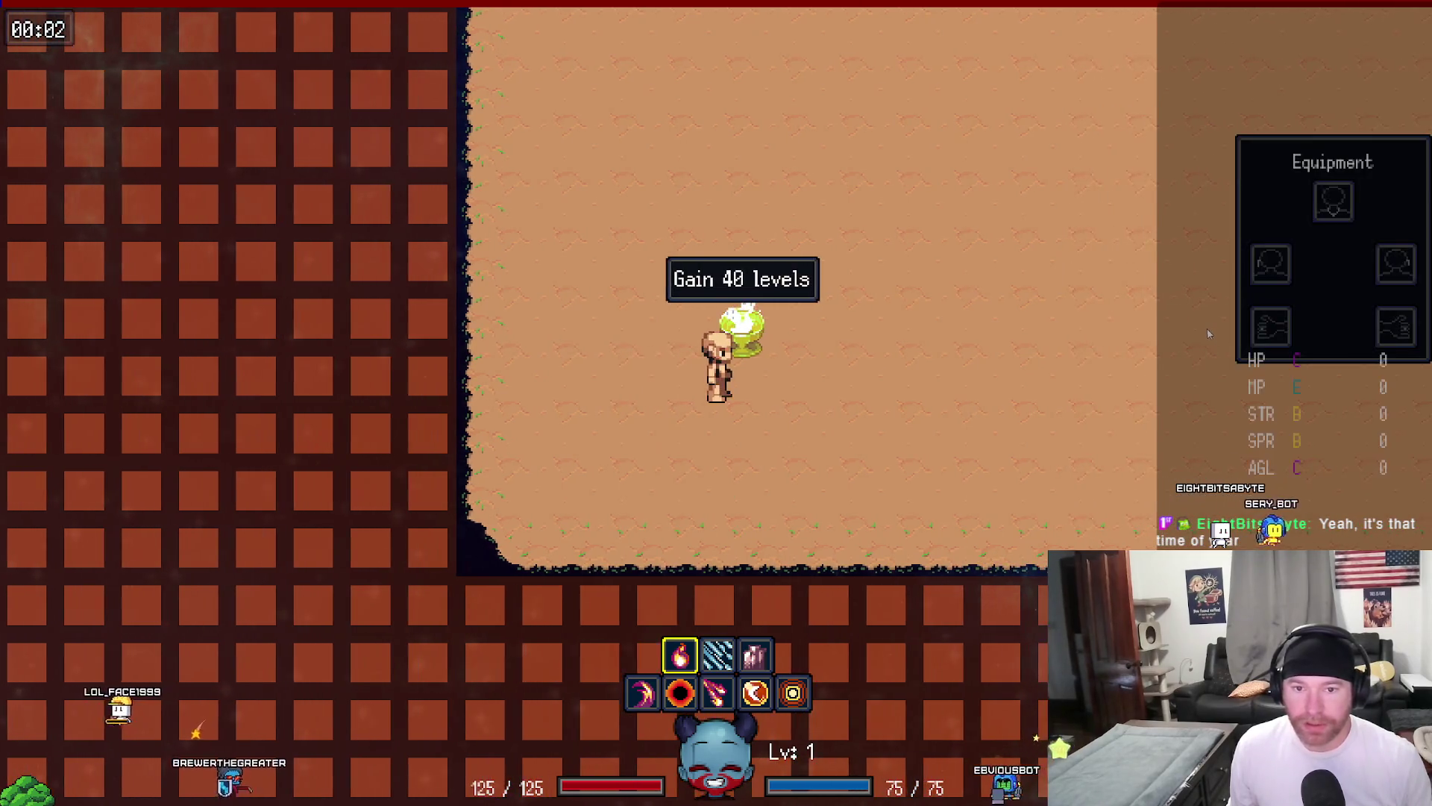
pyautogui.press('d')
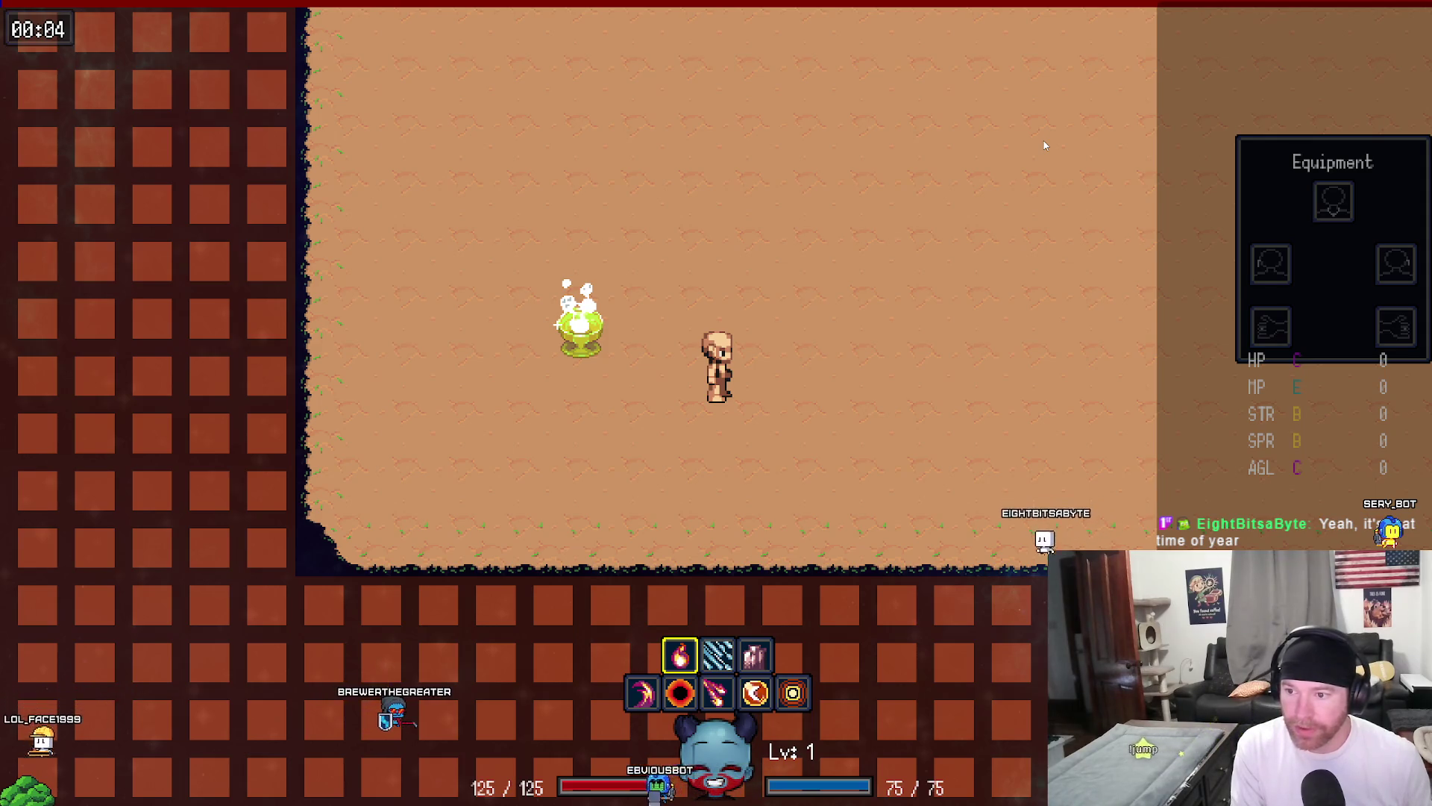
pyautogui.press('Escape')
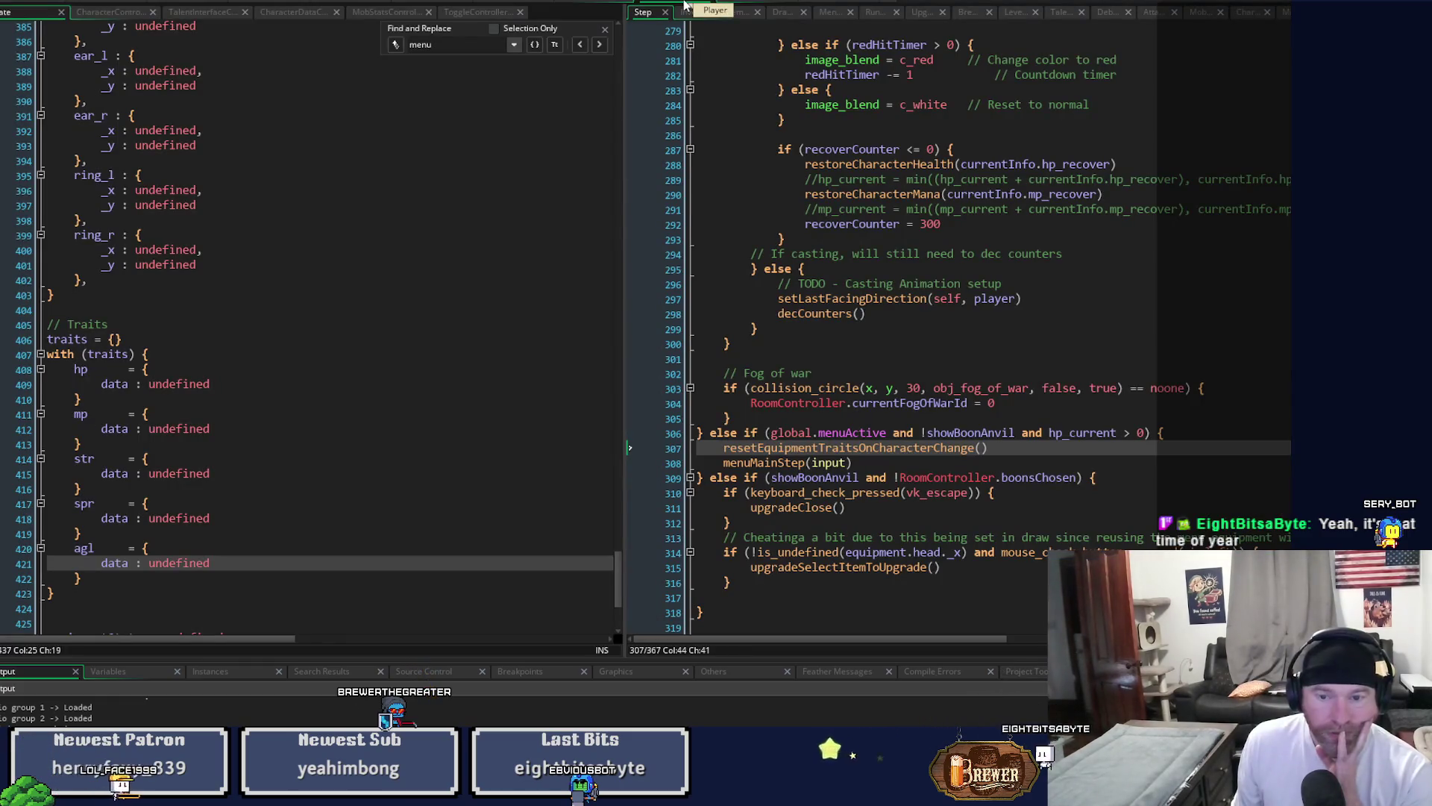
# Go to resetEquipmentTraitsOnCharacterChange's definition and set a breakpoint on line 377.
pyautogui.middleClick(822, 451)
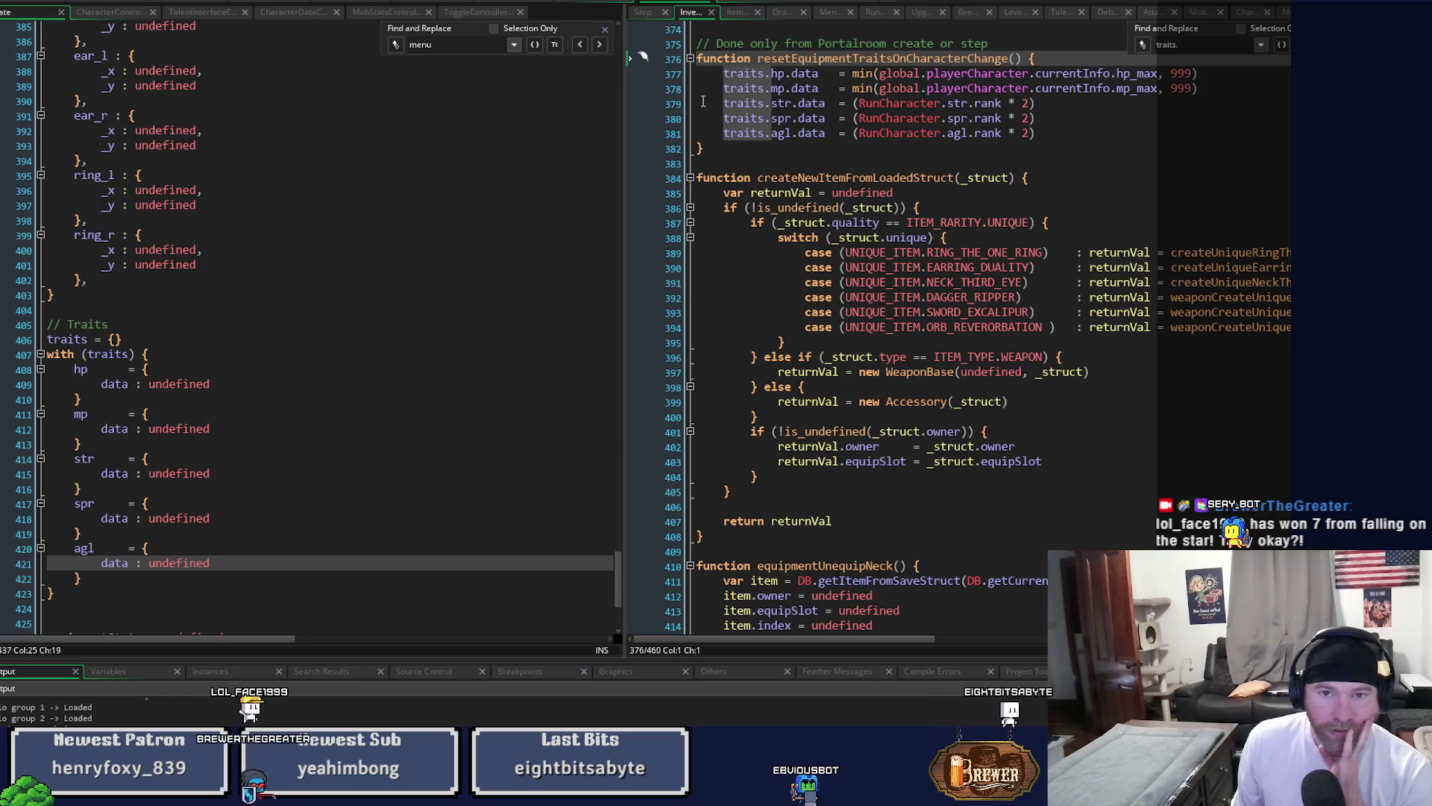
pyautogui.click(663, 75)
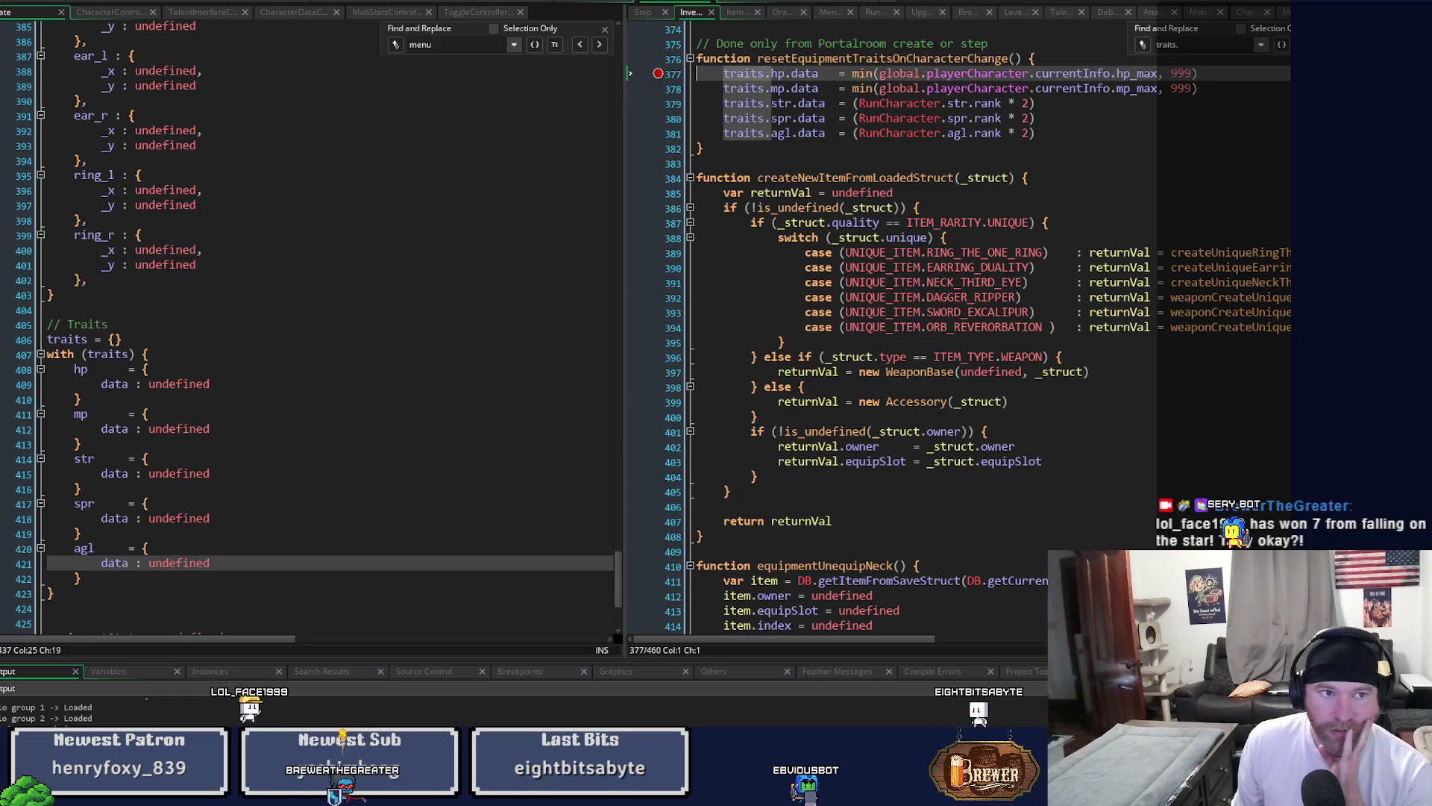
# Start a debug run, halt at the line 377 breakpoint, then resume the game.
pyautogui.press('F6')
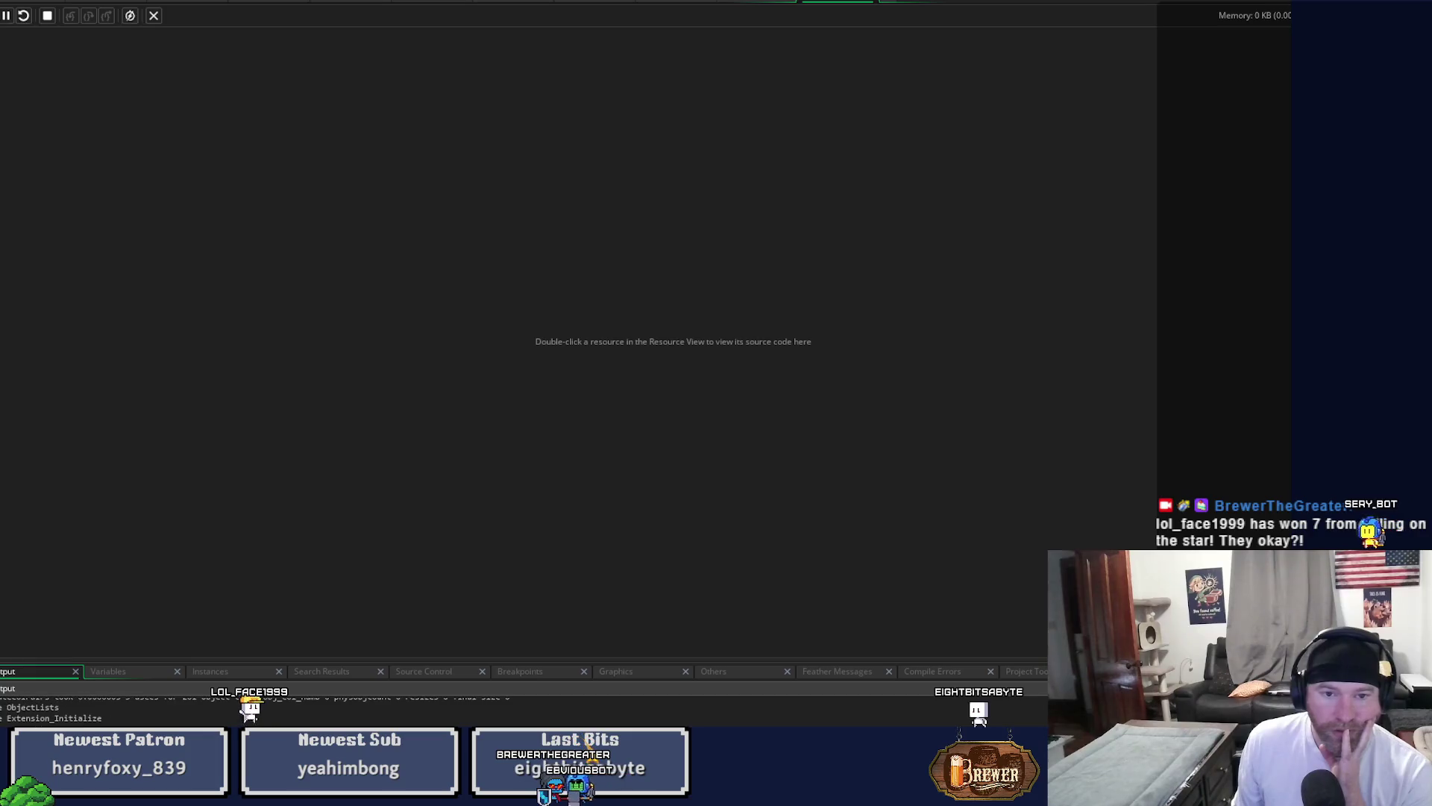
pyautogui.scroll(2, 626, 467)
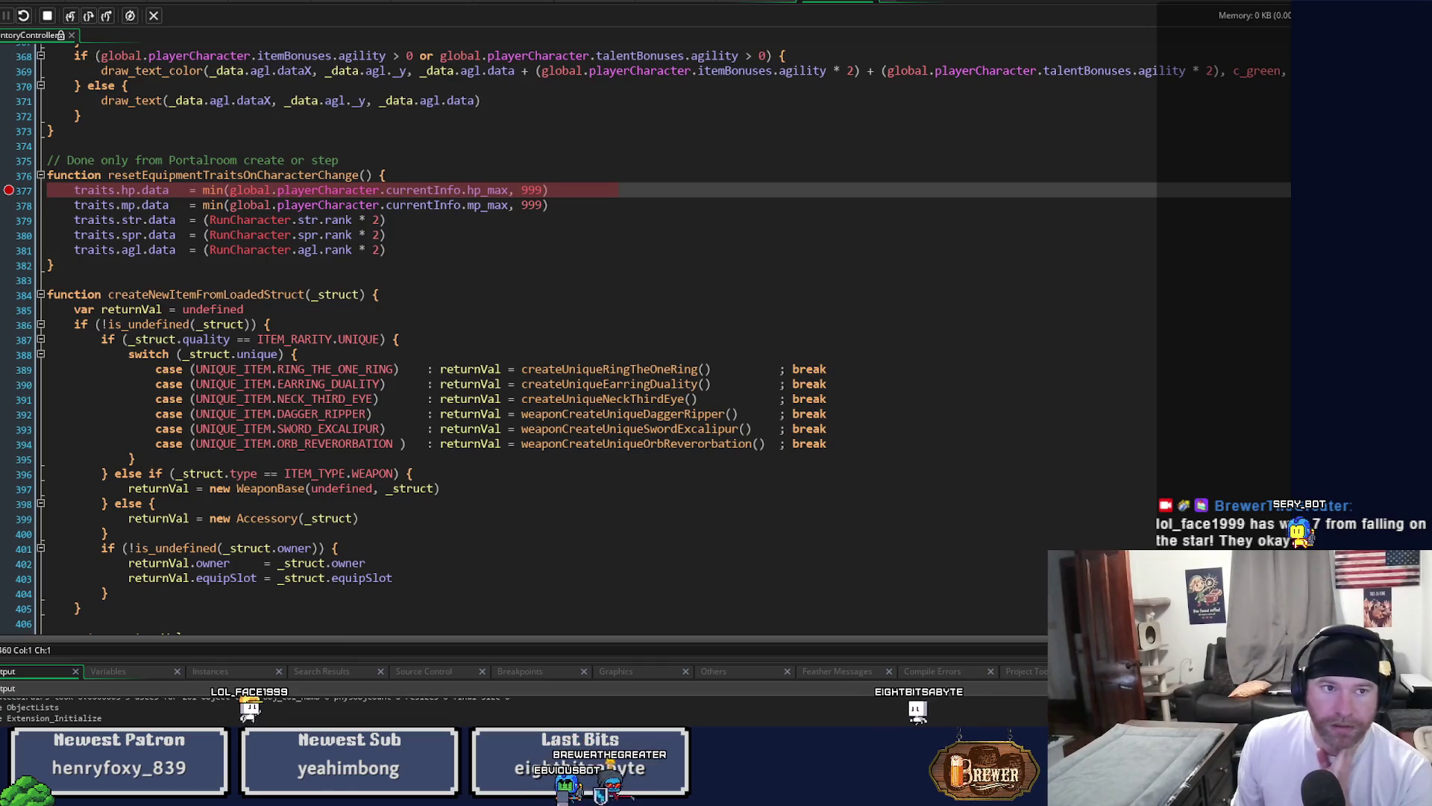
pyautogui.press('F5')
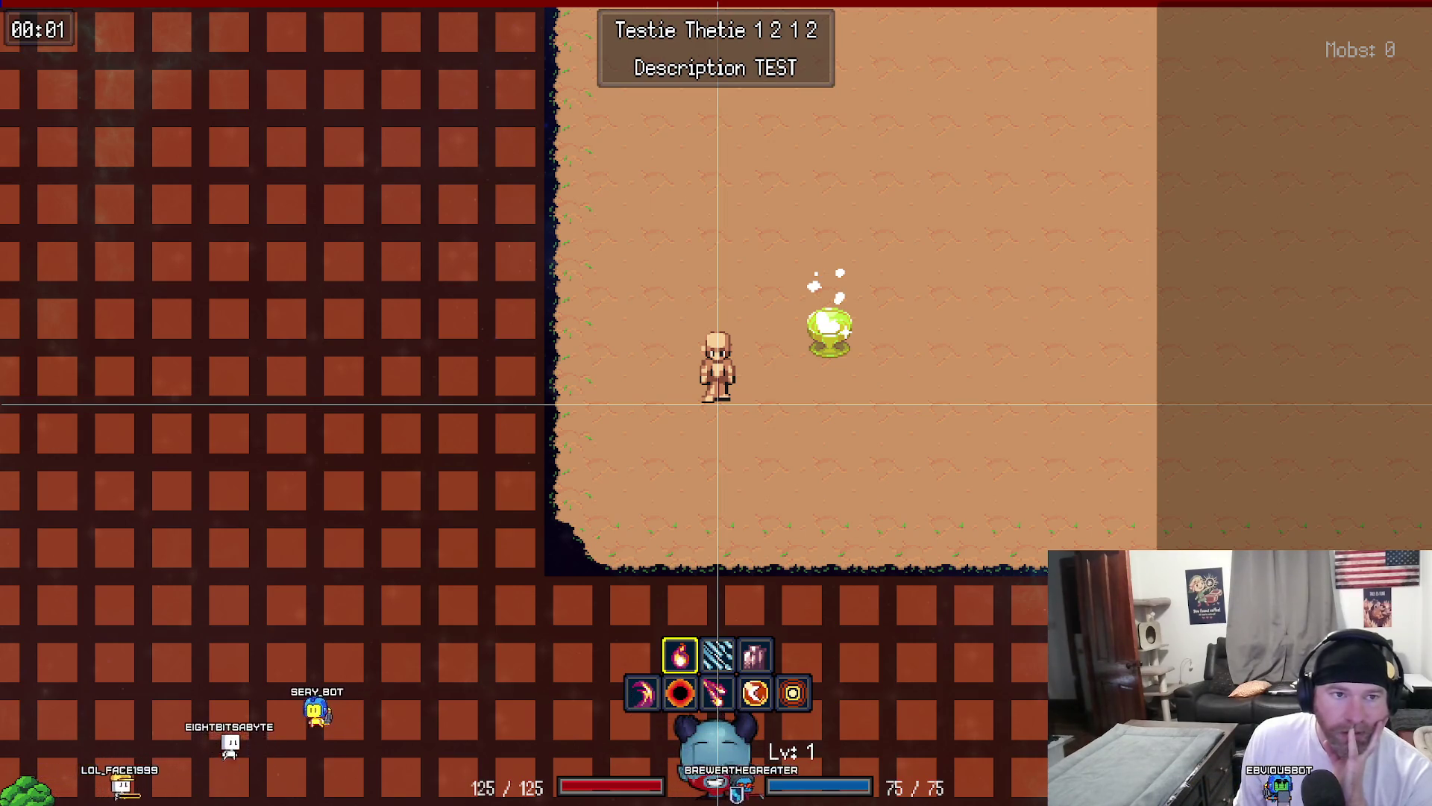
# Switch from the running game back to the player's Step event code.
pyautogui.hotkey('alt', 'Tab')
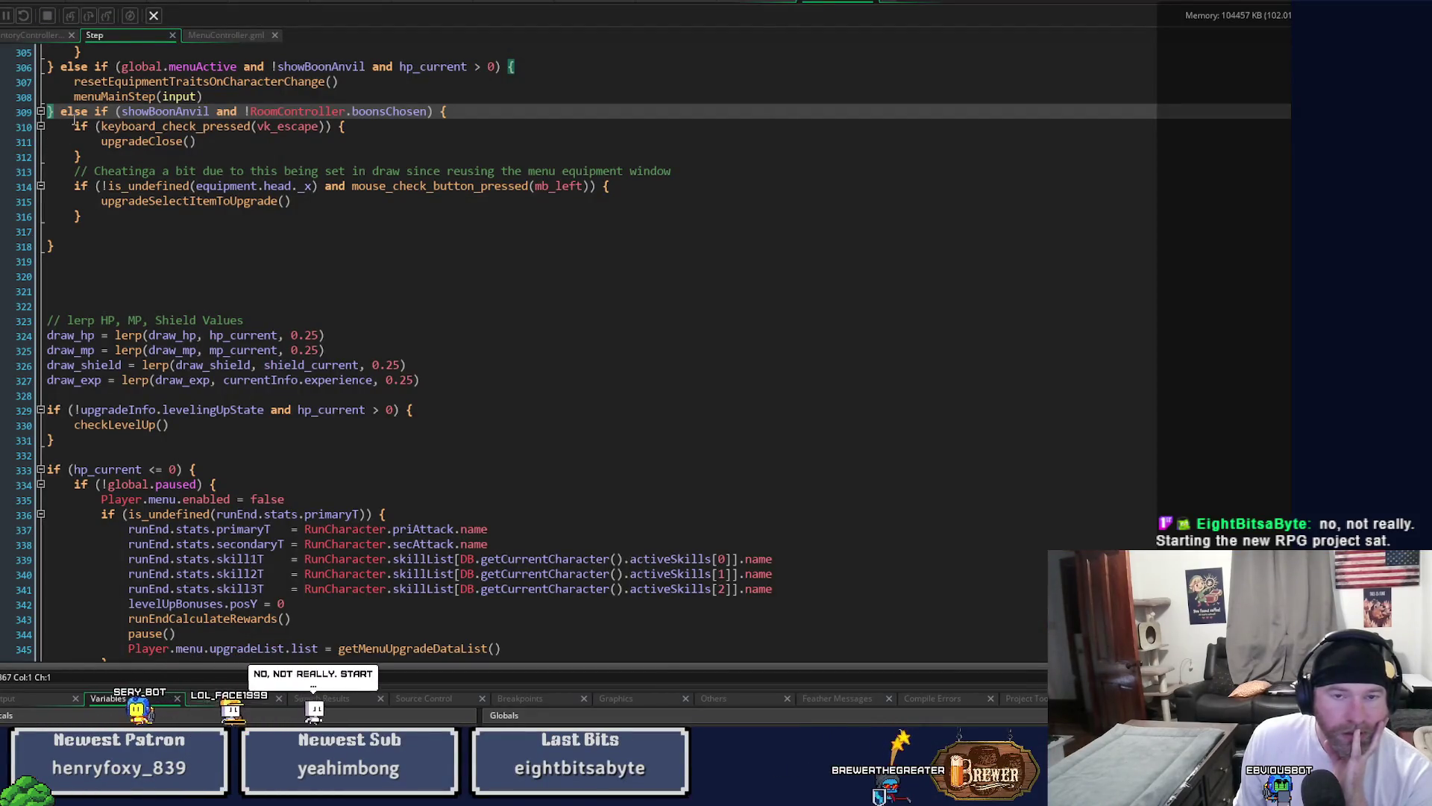
# In drawCurrentEquipment's Traits section, set a breakpoint on line 810 and resume debugging.
pyautogui.middleClick(271, 89)
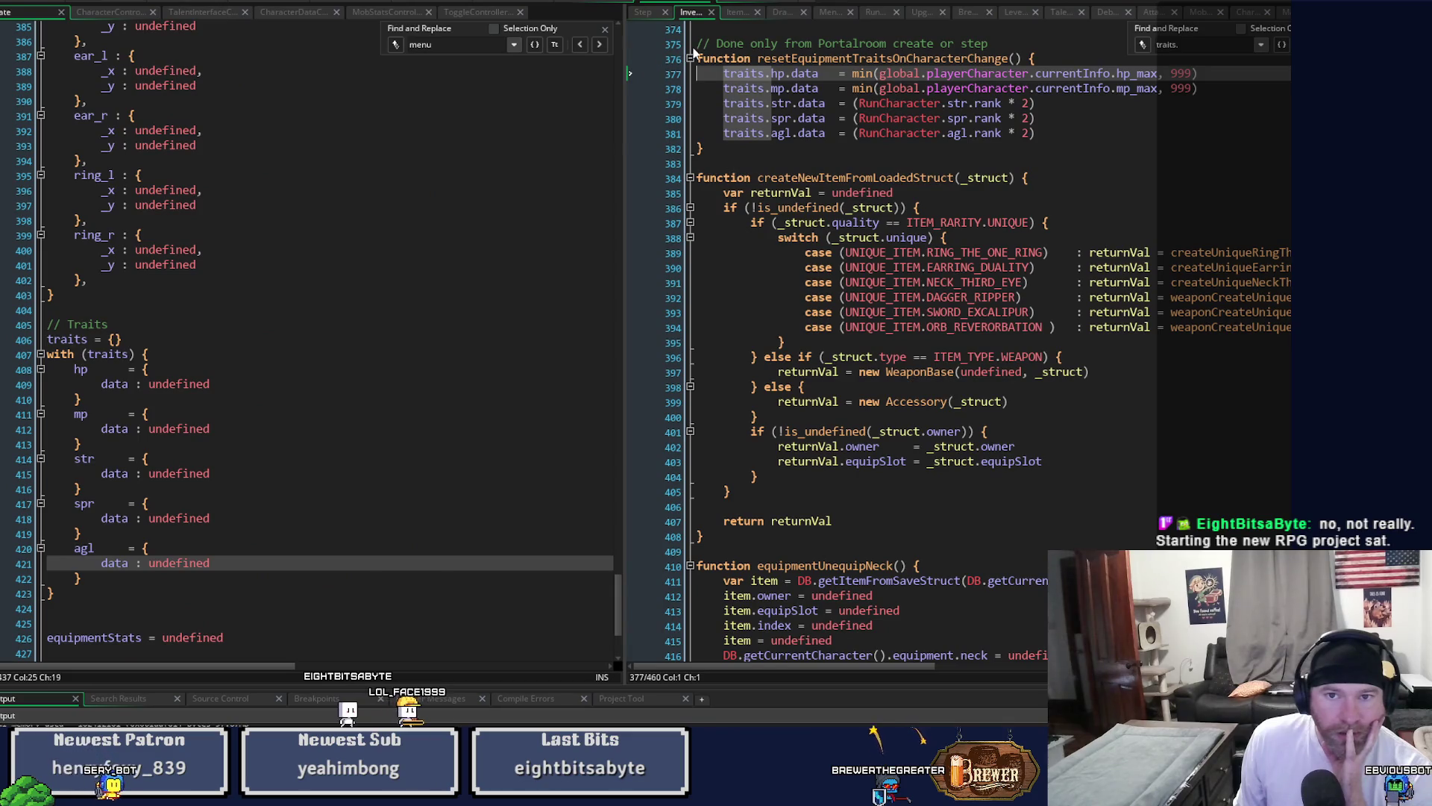
pyautogui.scroll(1, 899, 349)
pyautogui.scroll(1, 899, 349)
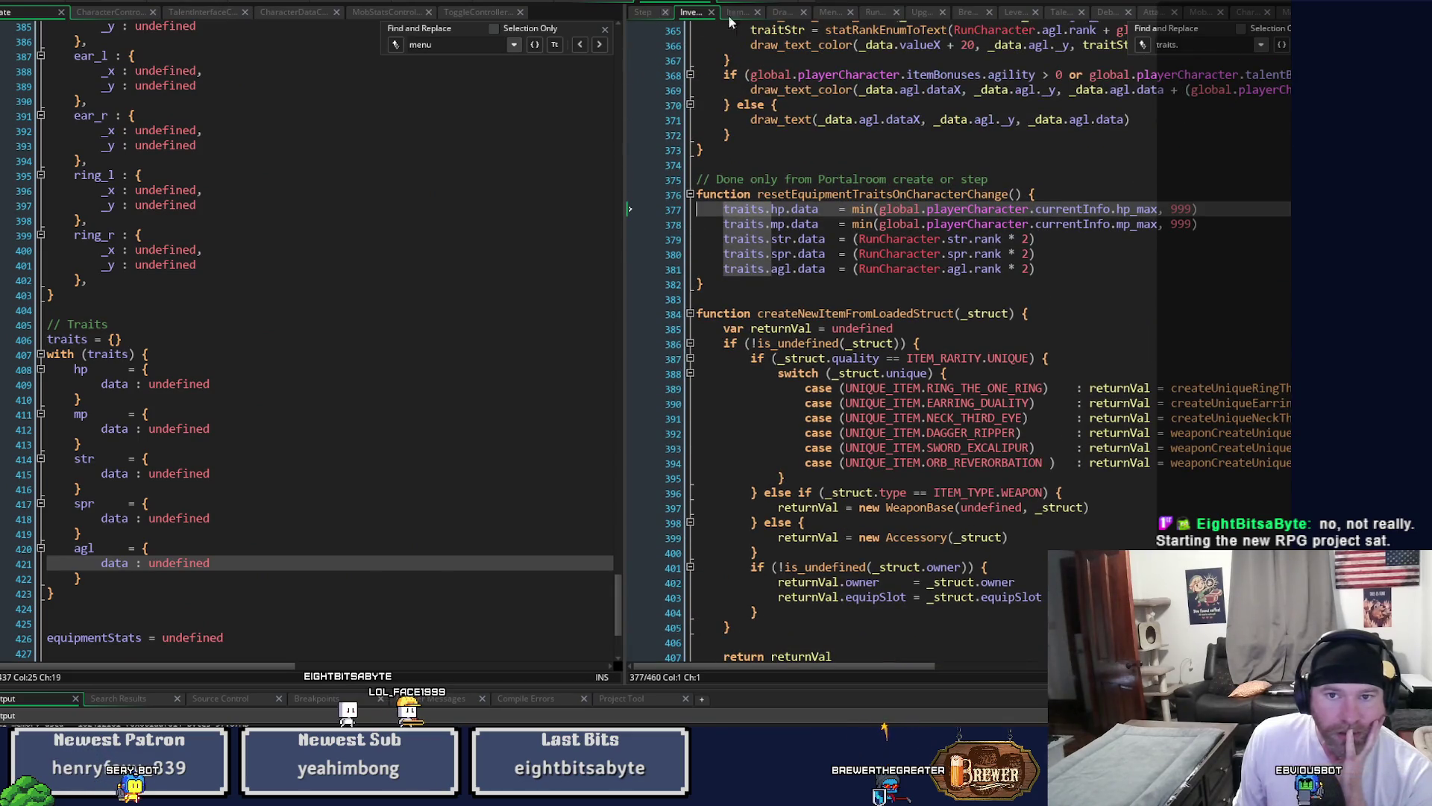
pyautogui.click(790, 16)
pyautogui.middleClick(776, 355)
pyautogui.scroll(-10, 846, 523)
pyautogui.scroll(-15, 846, 523)
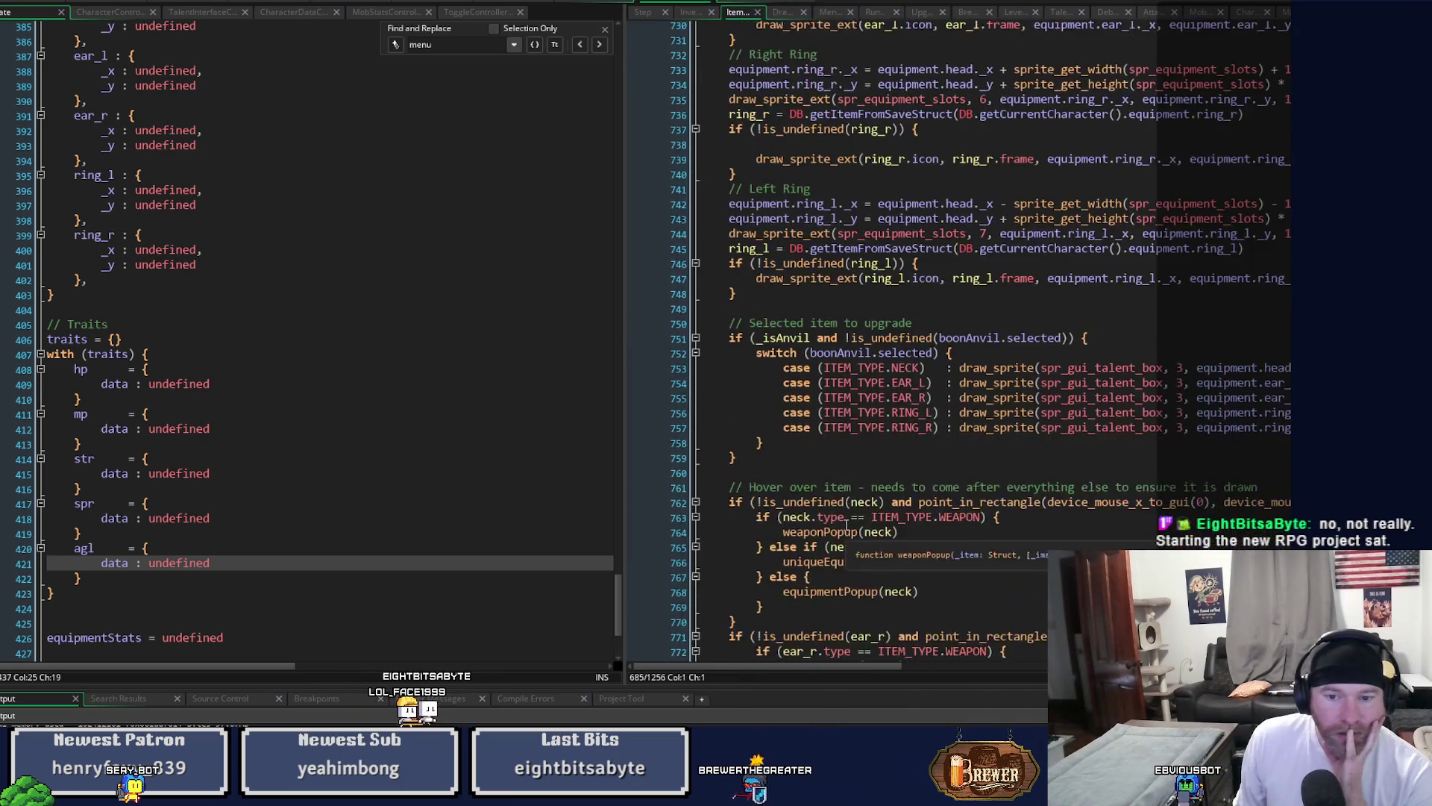
pyautogui.scroll(-6, 846, 523)
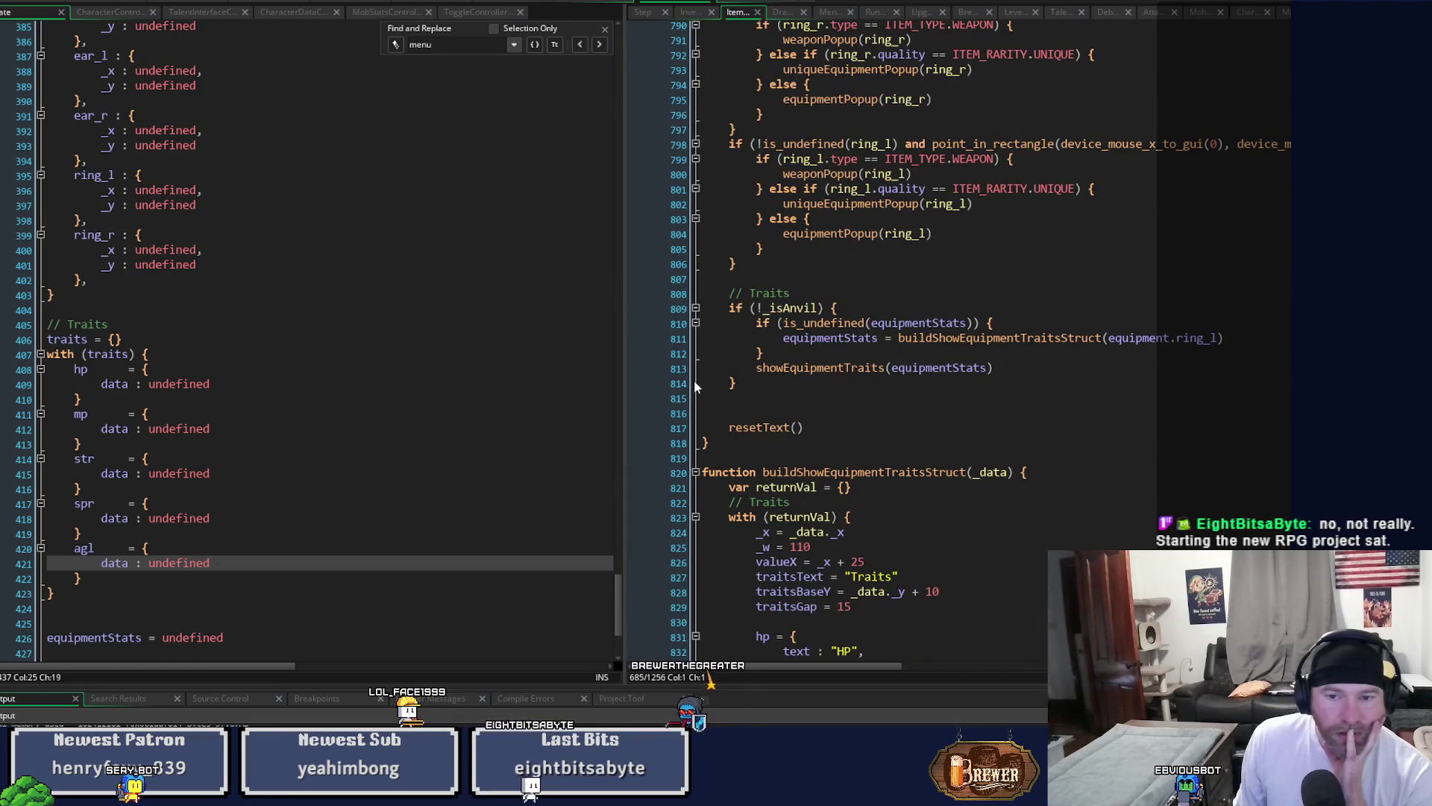
pyautogui.click(661, 323)
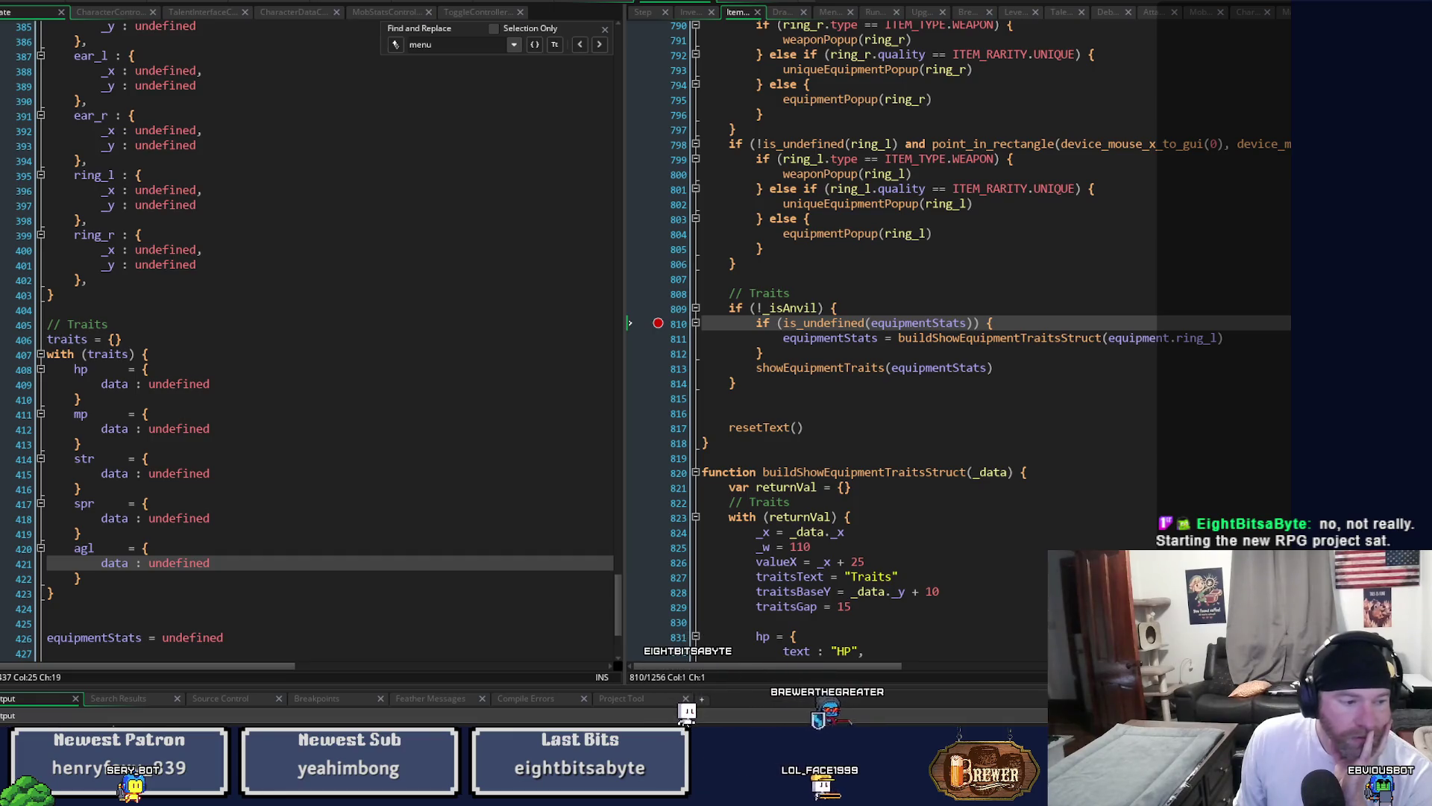
pyautogui.press('F5')
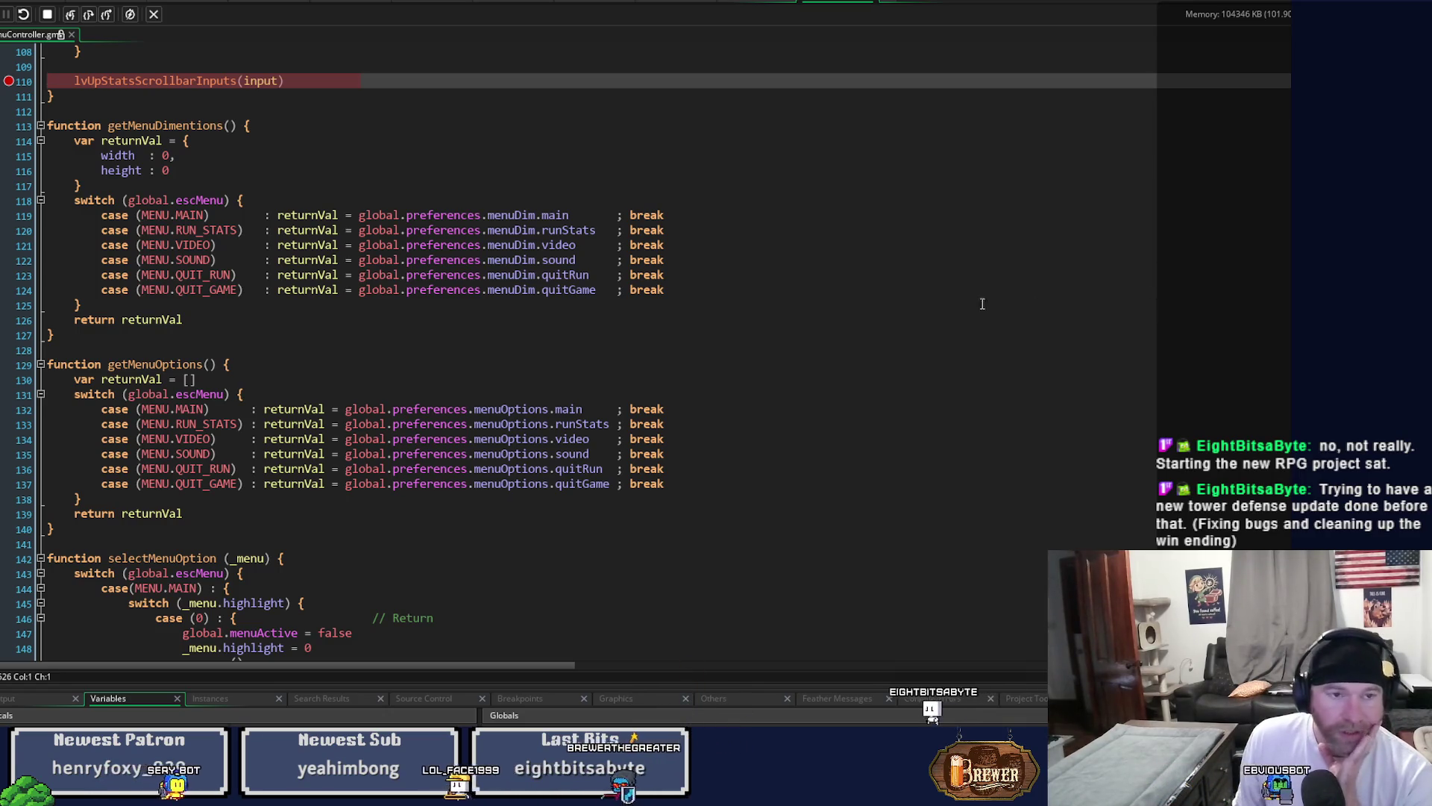
# Enlarge the debugger's variables area and sort the local variables by name.
pyautogui.scroll(7, 456, 403)
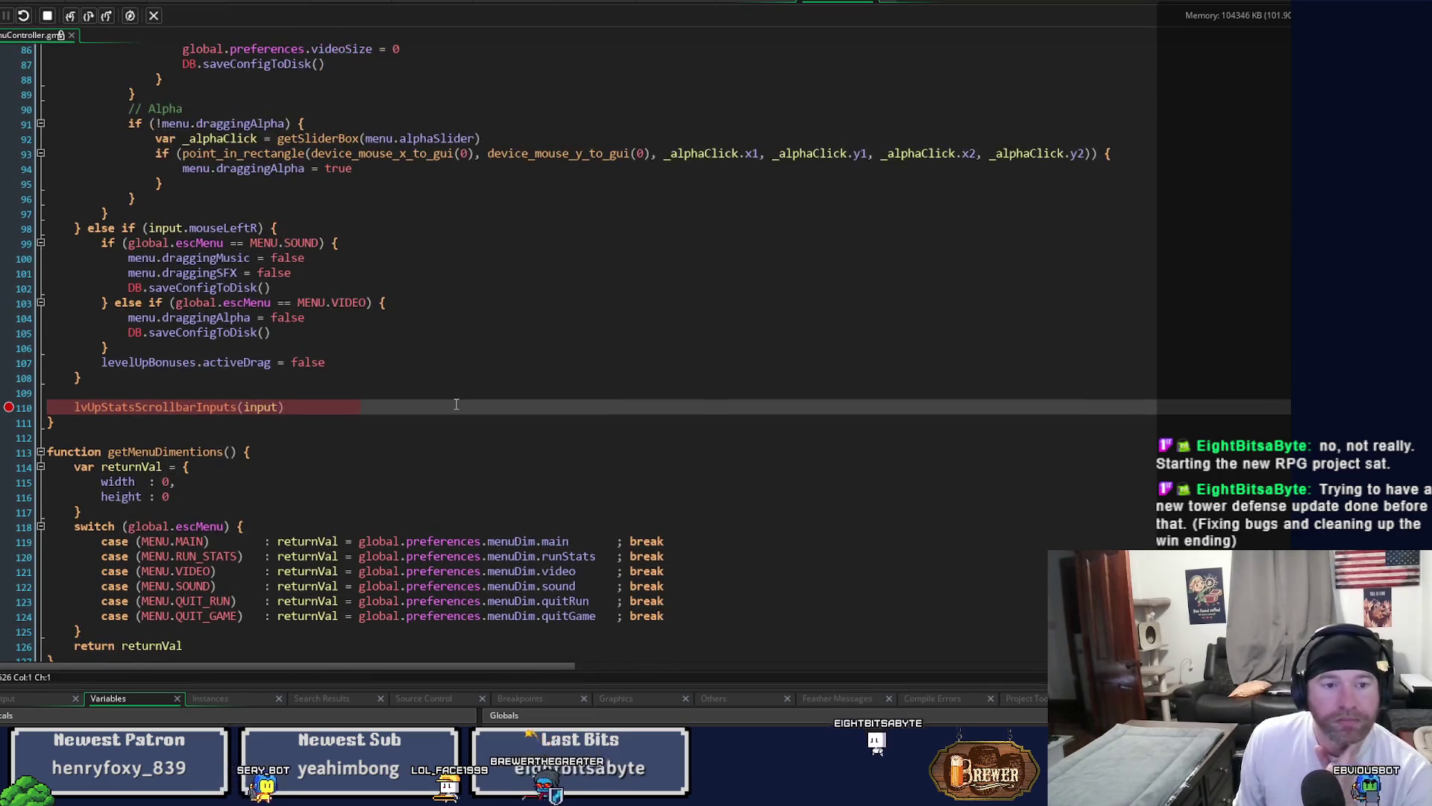
pyautogui.scroll(1, 456, 403)
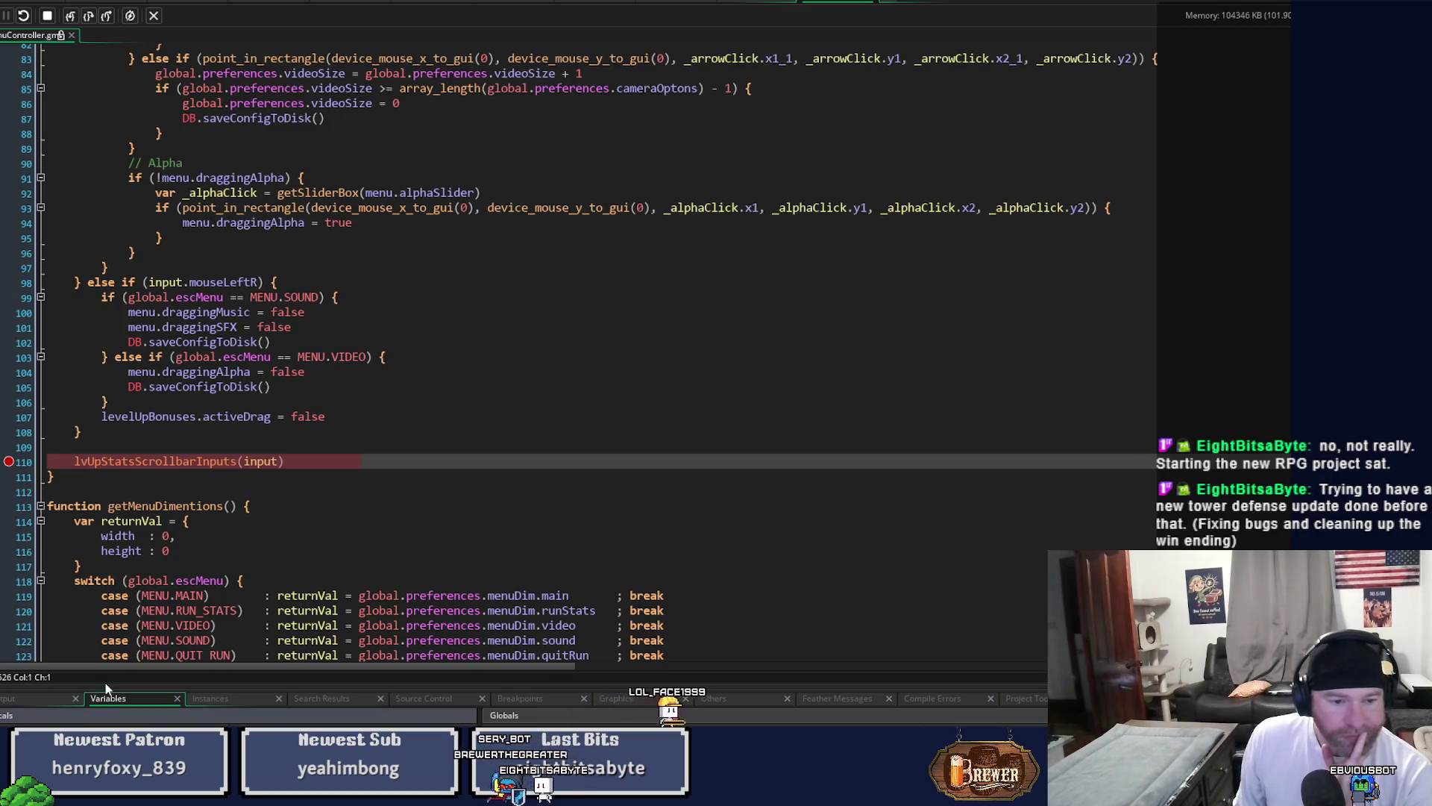
pyautogui.moveTo(105, 683); pyautogui.dragTo(106, 352)
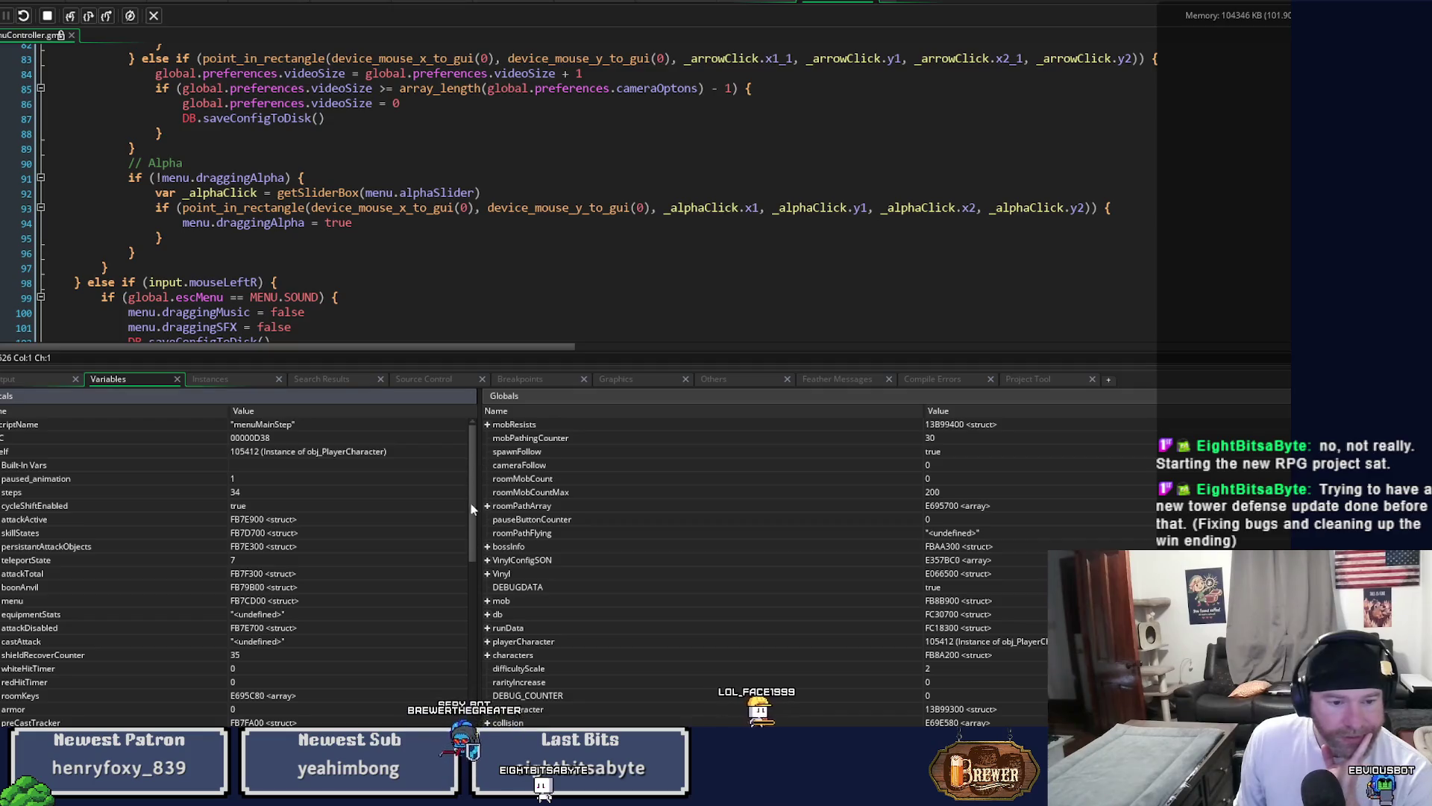
pyautogui.scroll(-10, 468, 515)
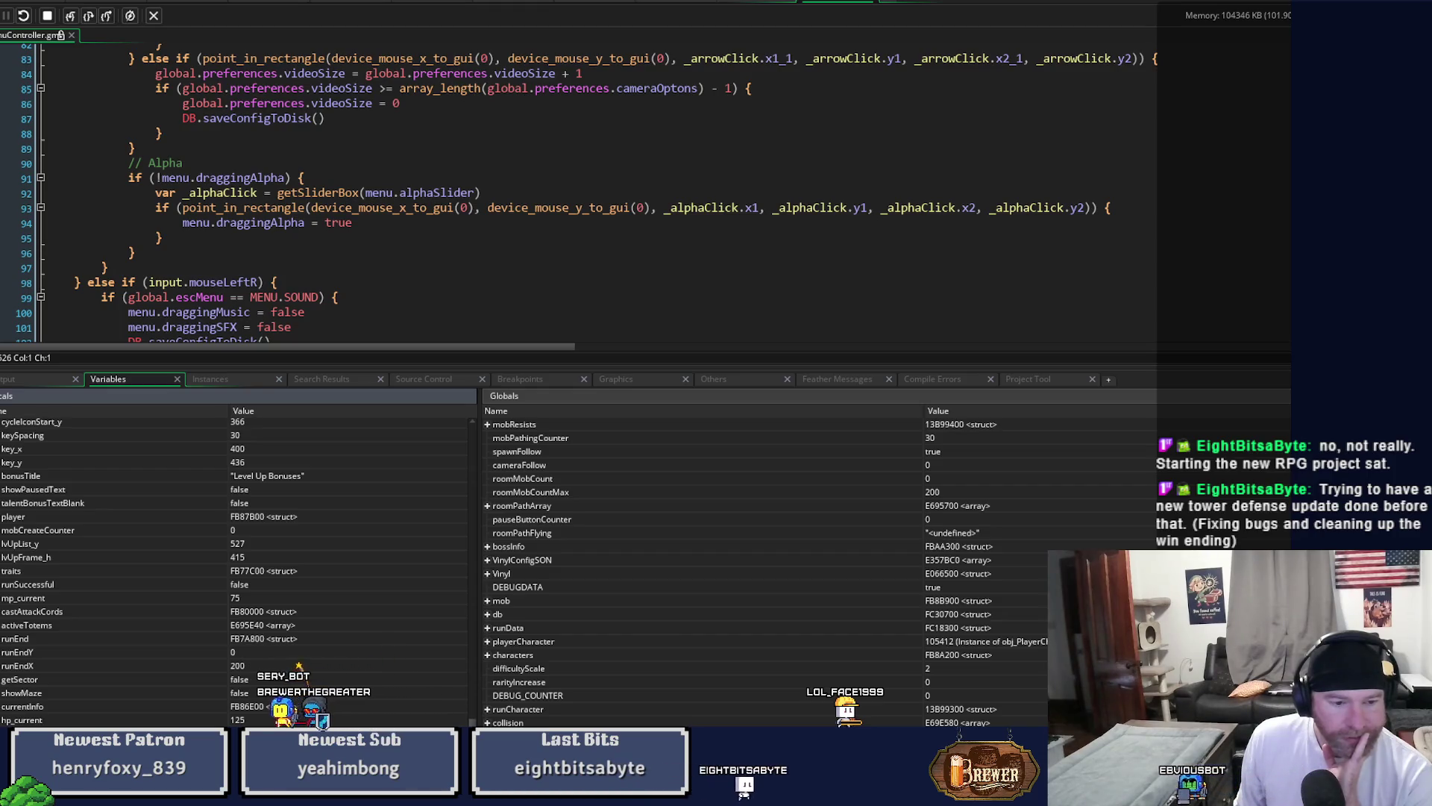
pyautogui.click(80, 409)
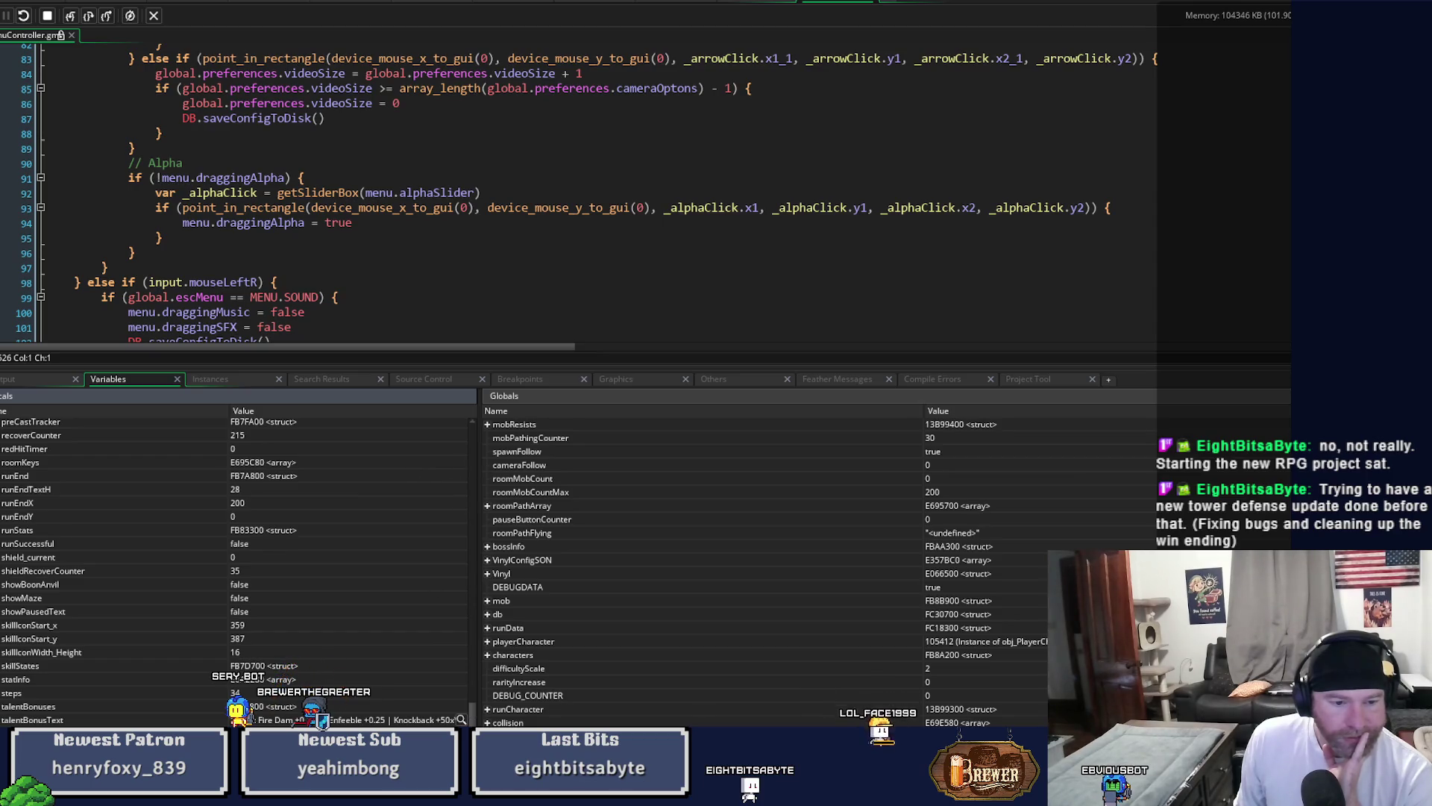
# Give the code editor more vertical room and step into lvUpStatsScrollbarInputs.
pyautogui.scroll(-2, 235, 567)
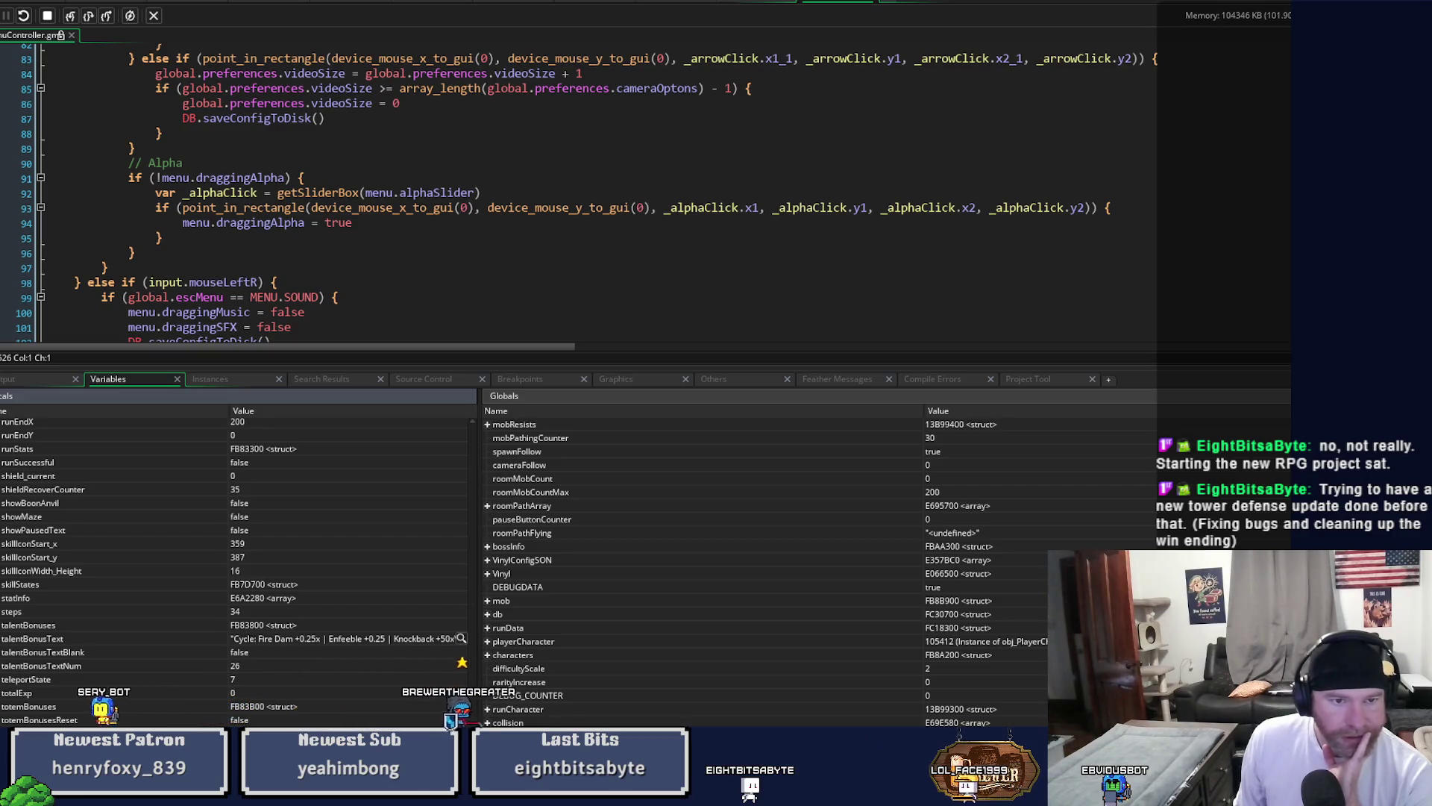
pyautogui.moveTo(272, 367); pyautogui.dragTo(273, 677)
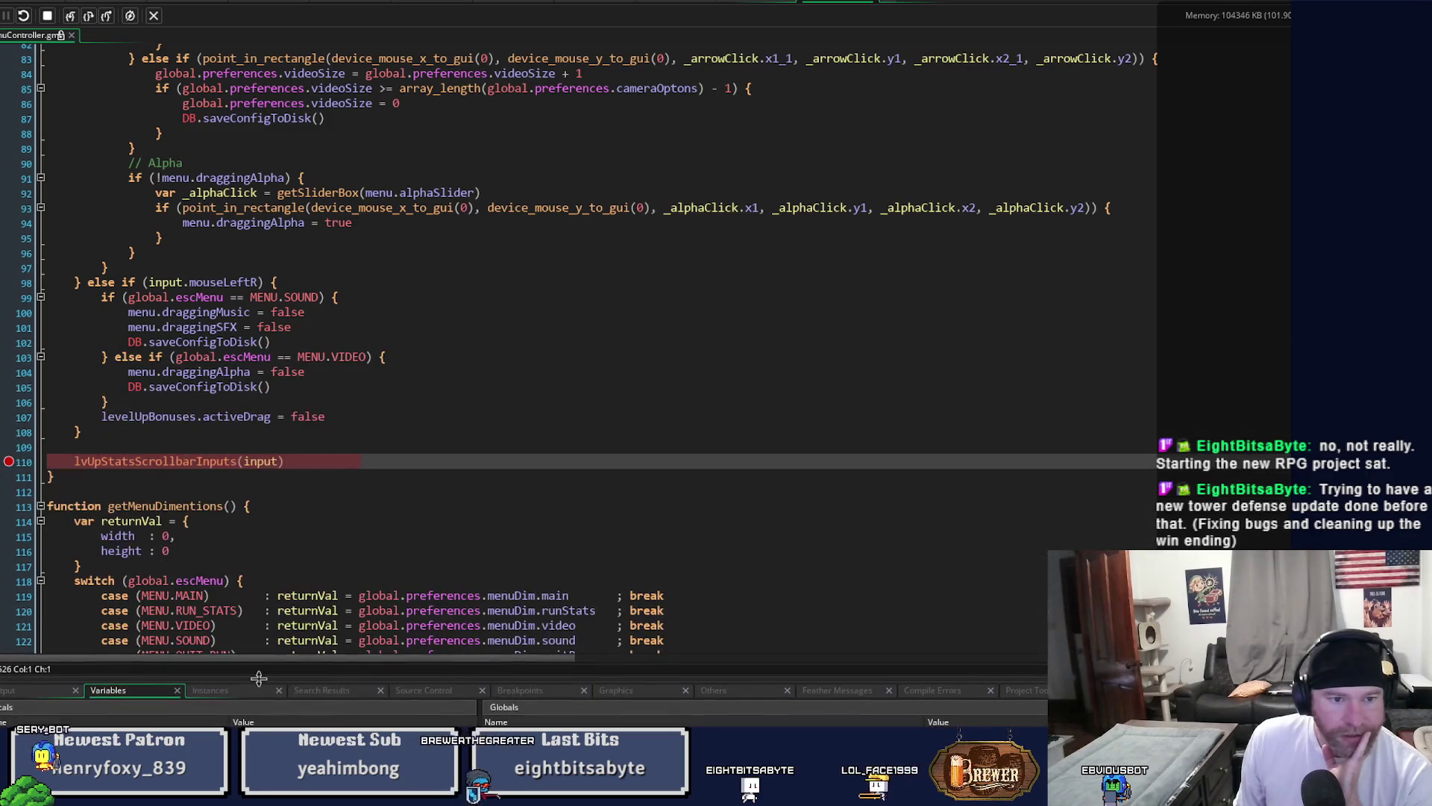
pyautogui.click(71, 20)
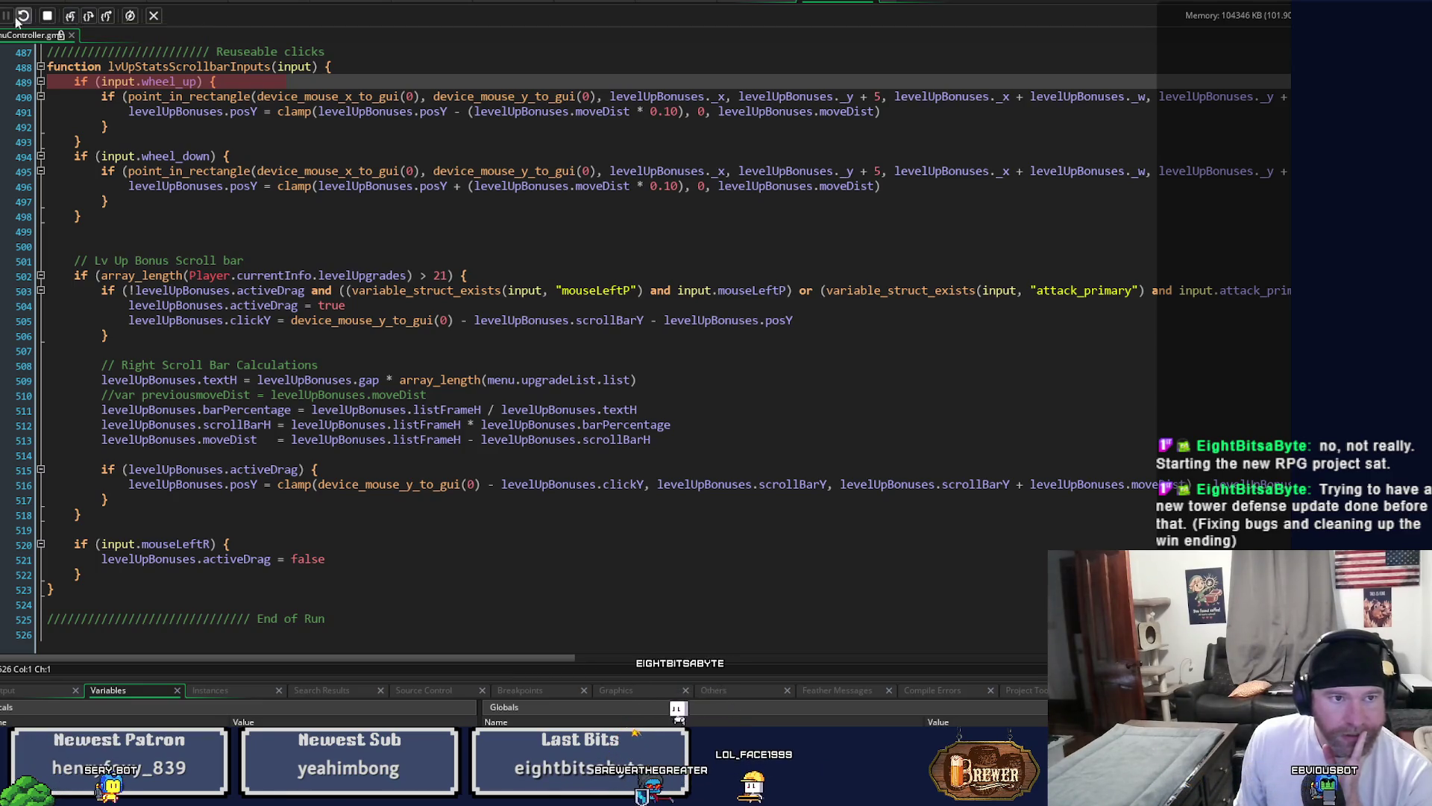
# Step out of lvUpStatsScrollbarInputs, resume to the line 810 breakpoint, and show the enlarged variables list.
pyautogui.click(106, 16)
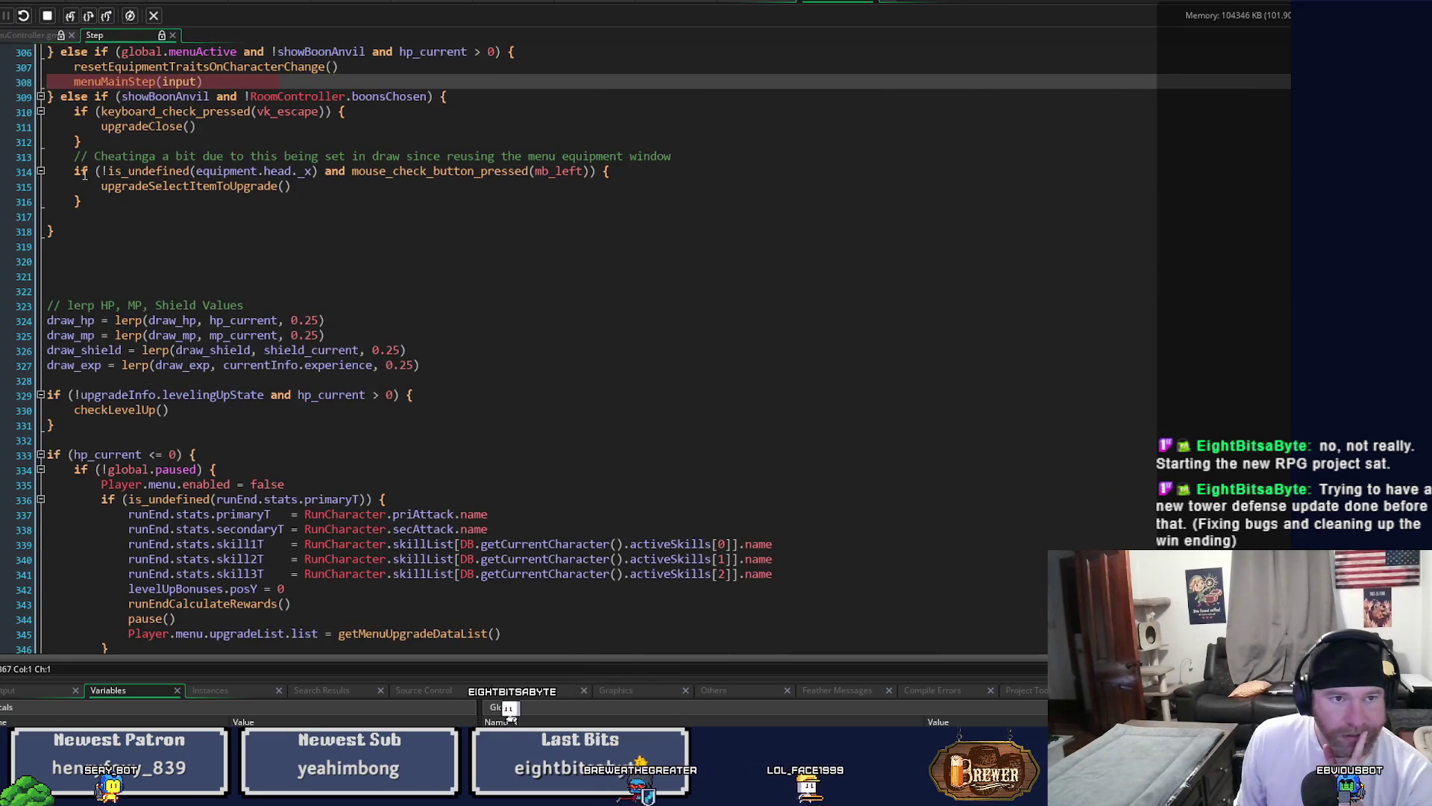
pyautogui.press('F5')
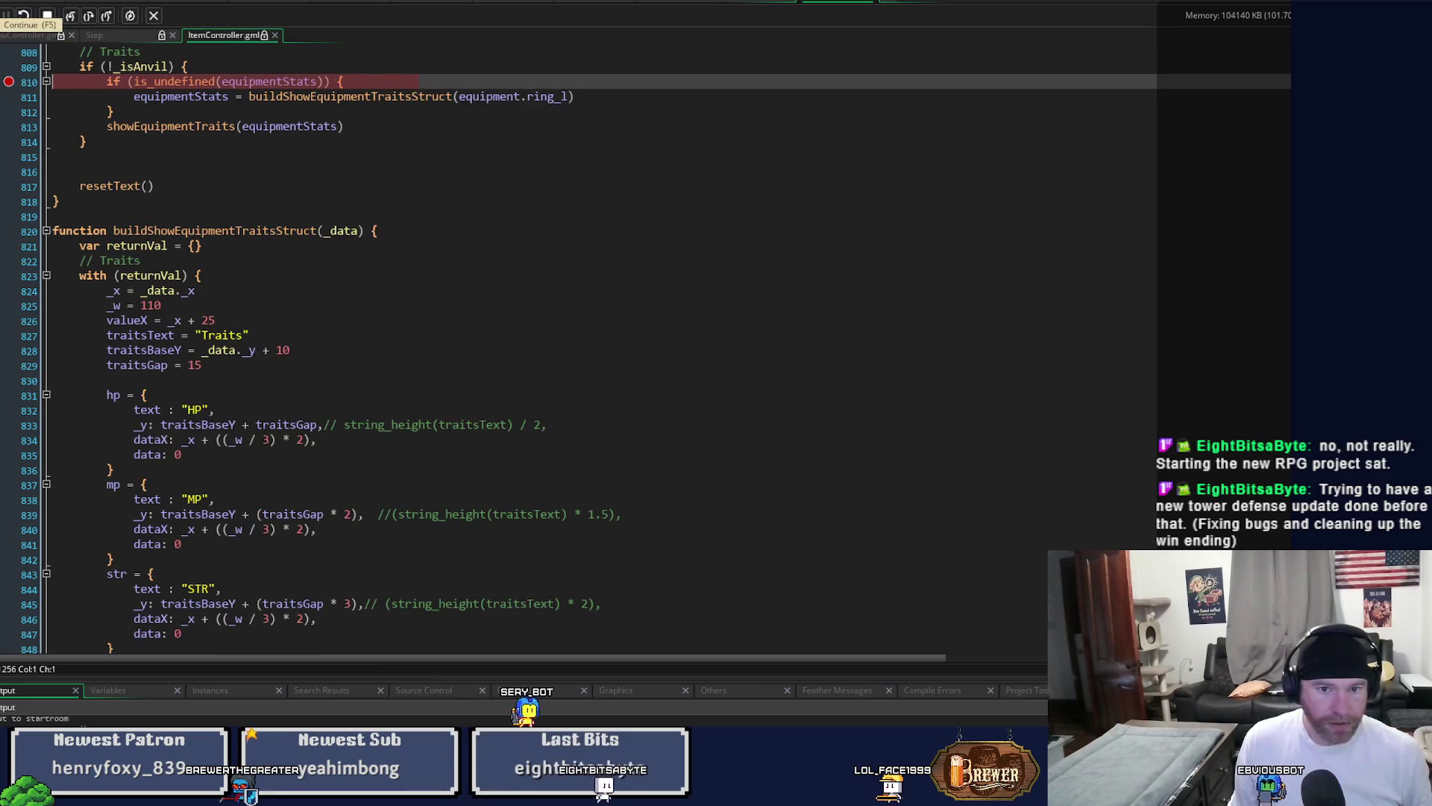
pyautogui.scroll(2, 282, 334)
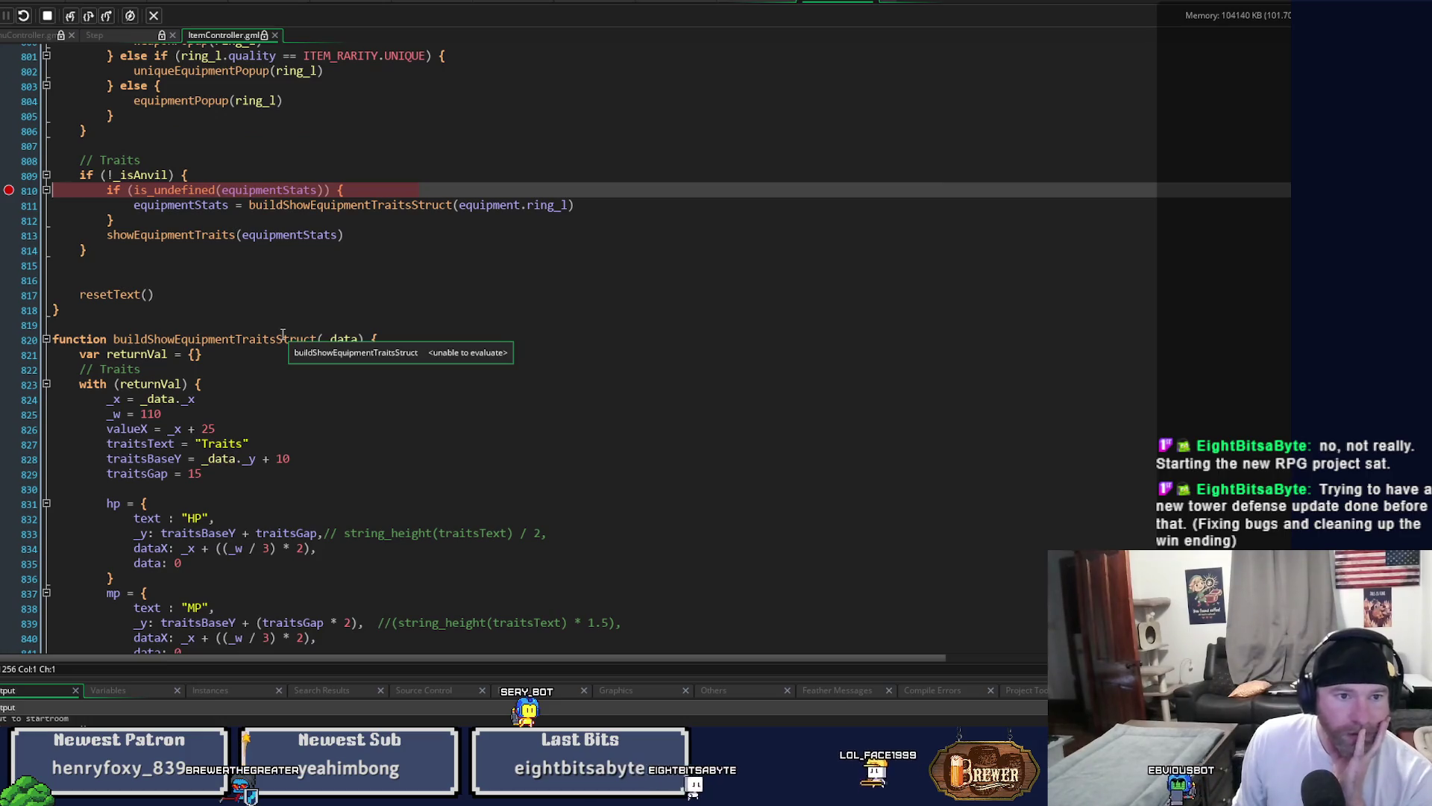
pyautogui.click(108, 690)
pyautogui.moveTo(164, 678); pyautogui.dragTo(164, 339)
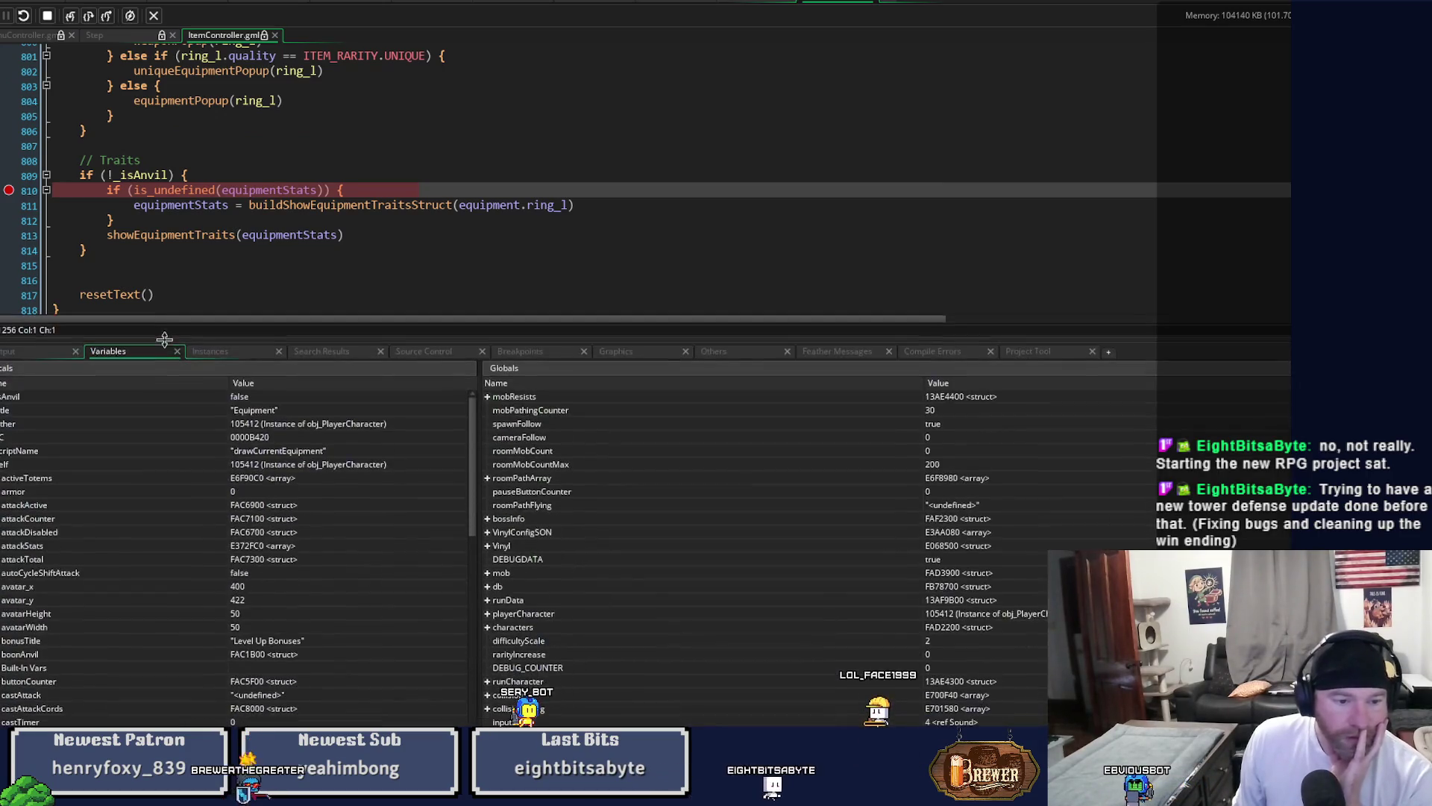
# Expand the traits' agl entry, then step over to line 813's showEquipmentTraits call.
pyautogui.scroll(-15, 461, 585)
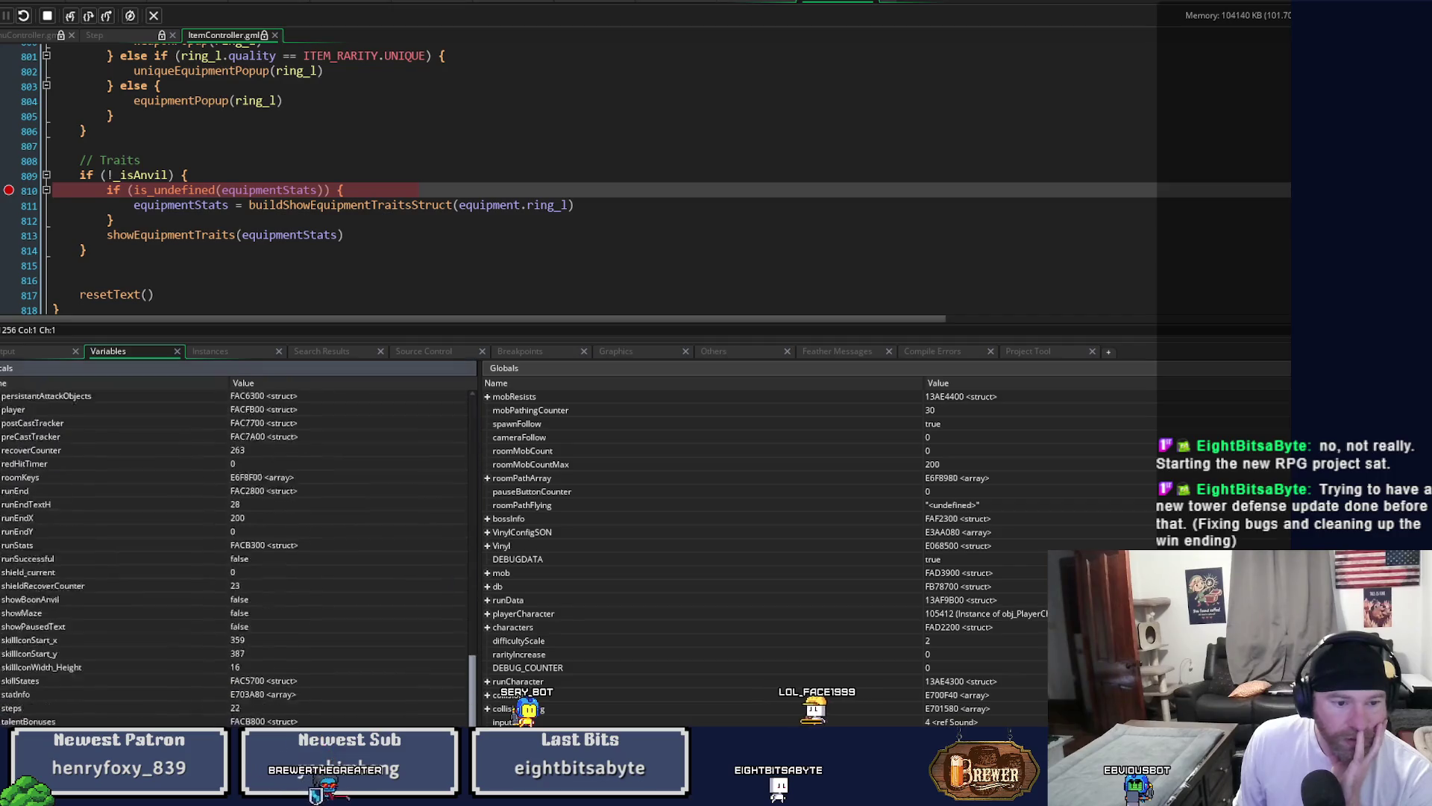
pyautogui.click(6, 694)
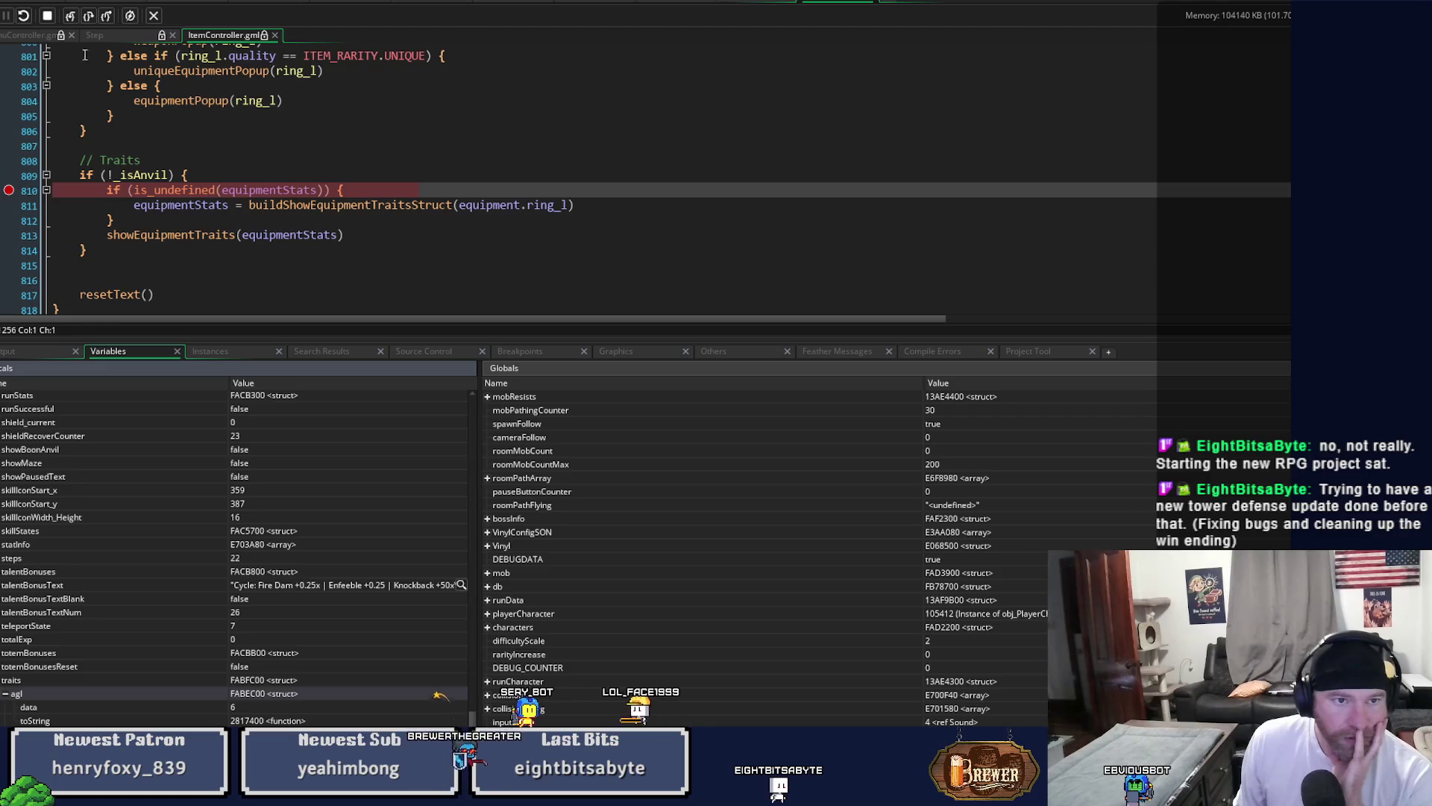
pyautogui.click(75, 20)
pyautogui.click(88, 17)
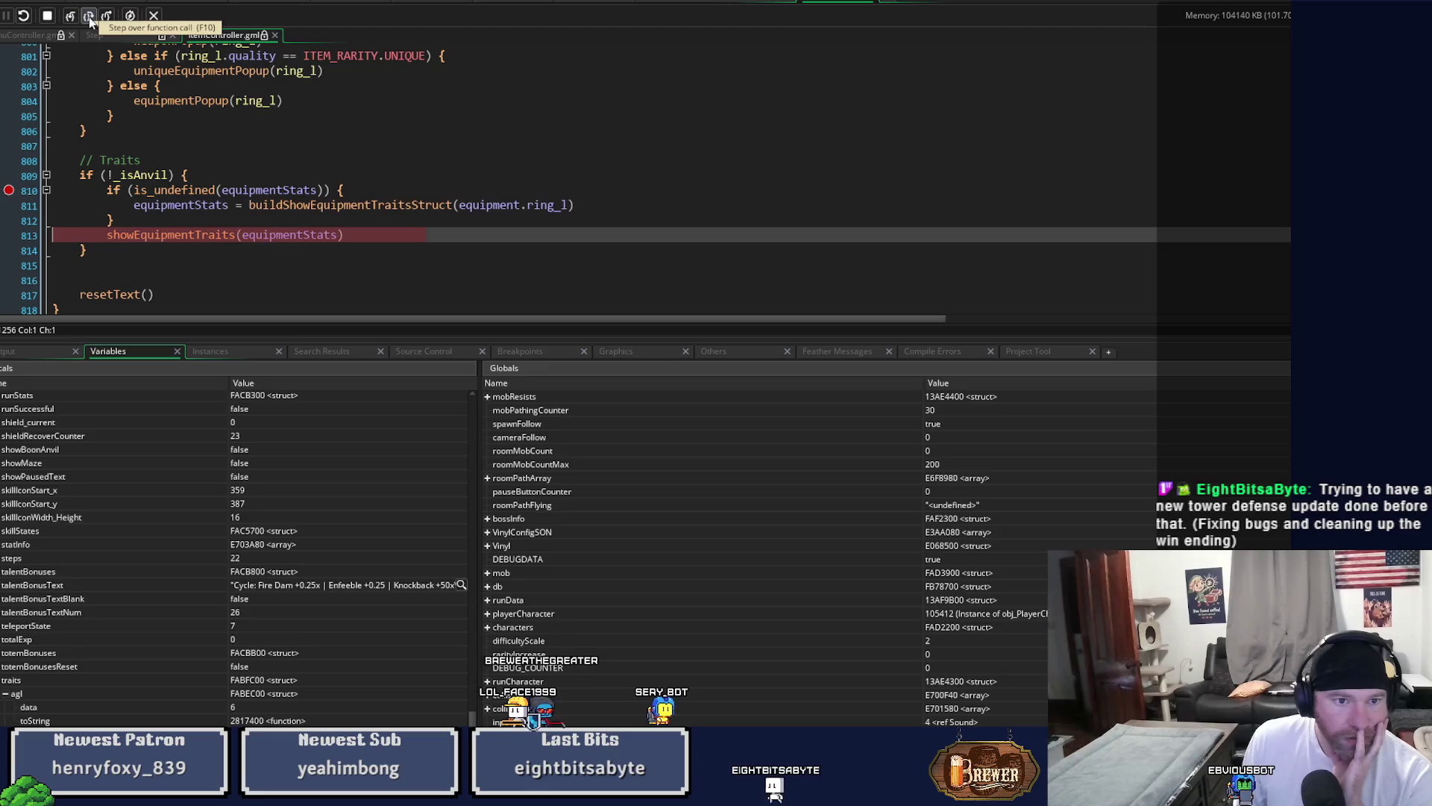
# Step into showEquipmentTraits, enlarge the editor, and inspect _data, itemBonuses and traitHp.
pyautogui.click(71, 16)
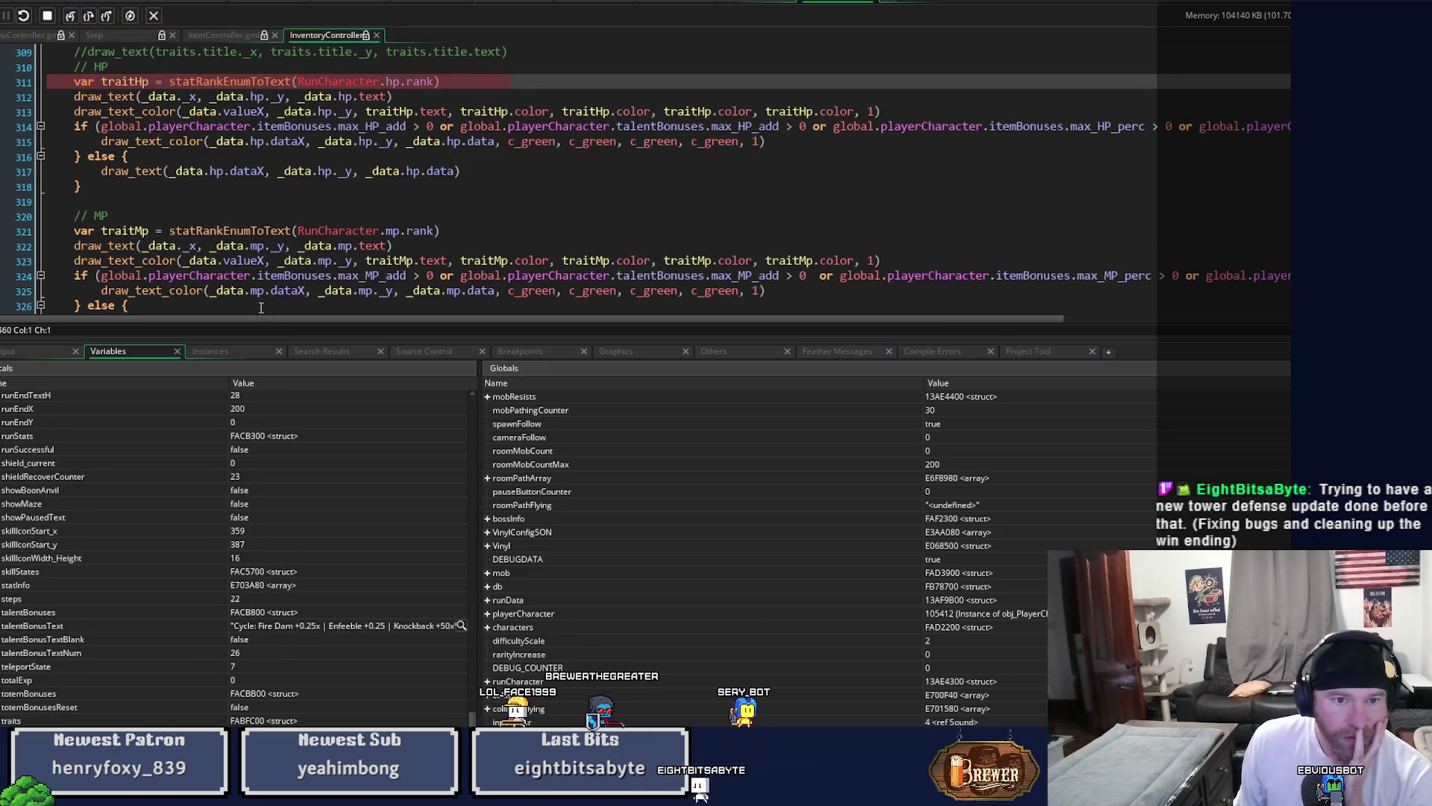
pyautogui.moveTo(272, 334); pyautogui.dragTo(272, 563)
pyautogui.scroll(-3, 274, 356)
pyautogui.scroll(5, 274, 356)
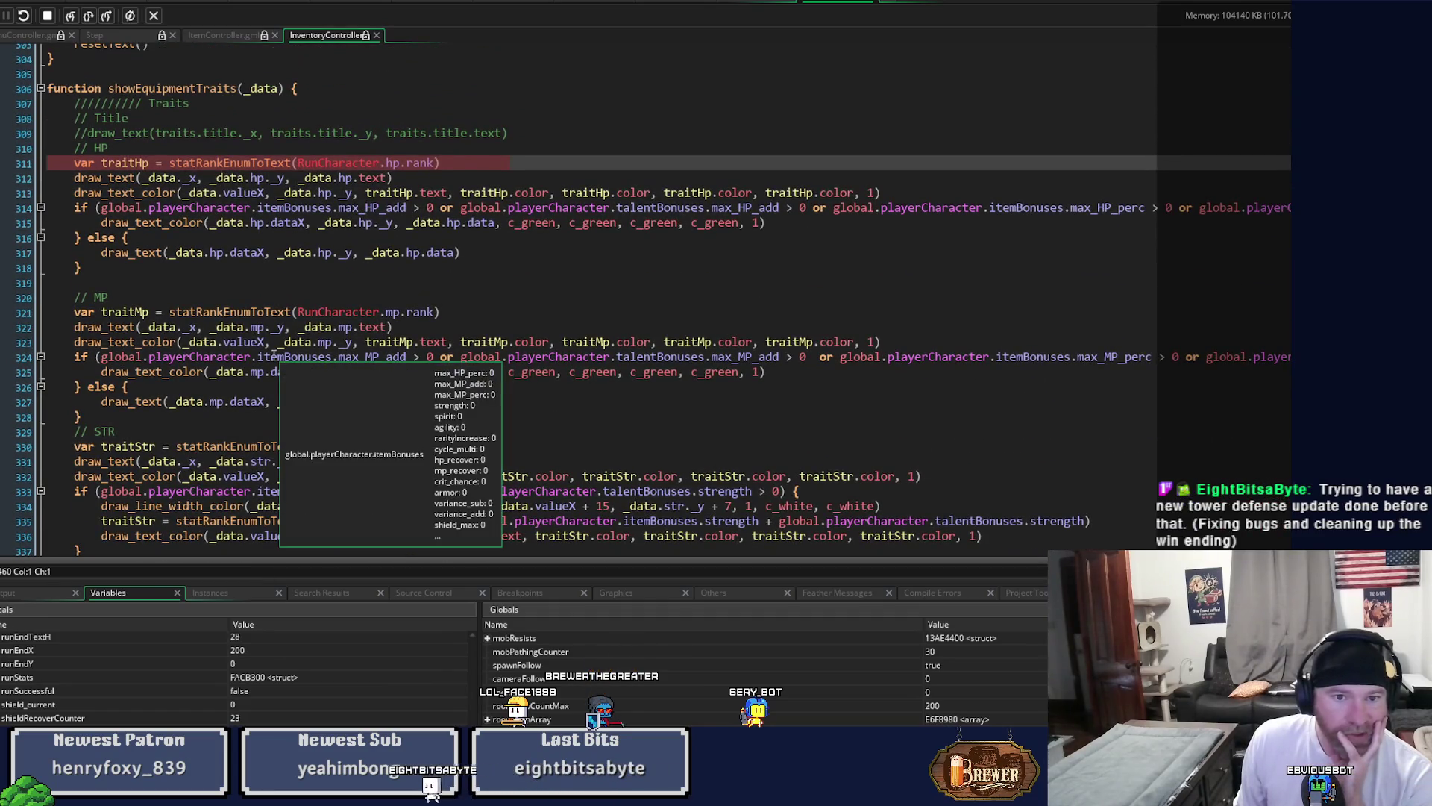
pyautogui.moveTo(294, 346)
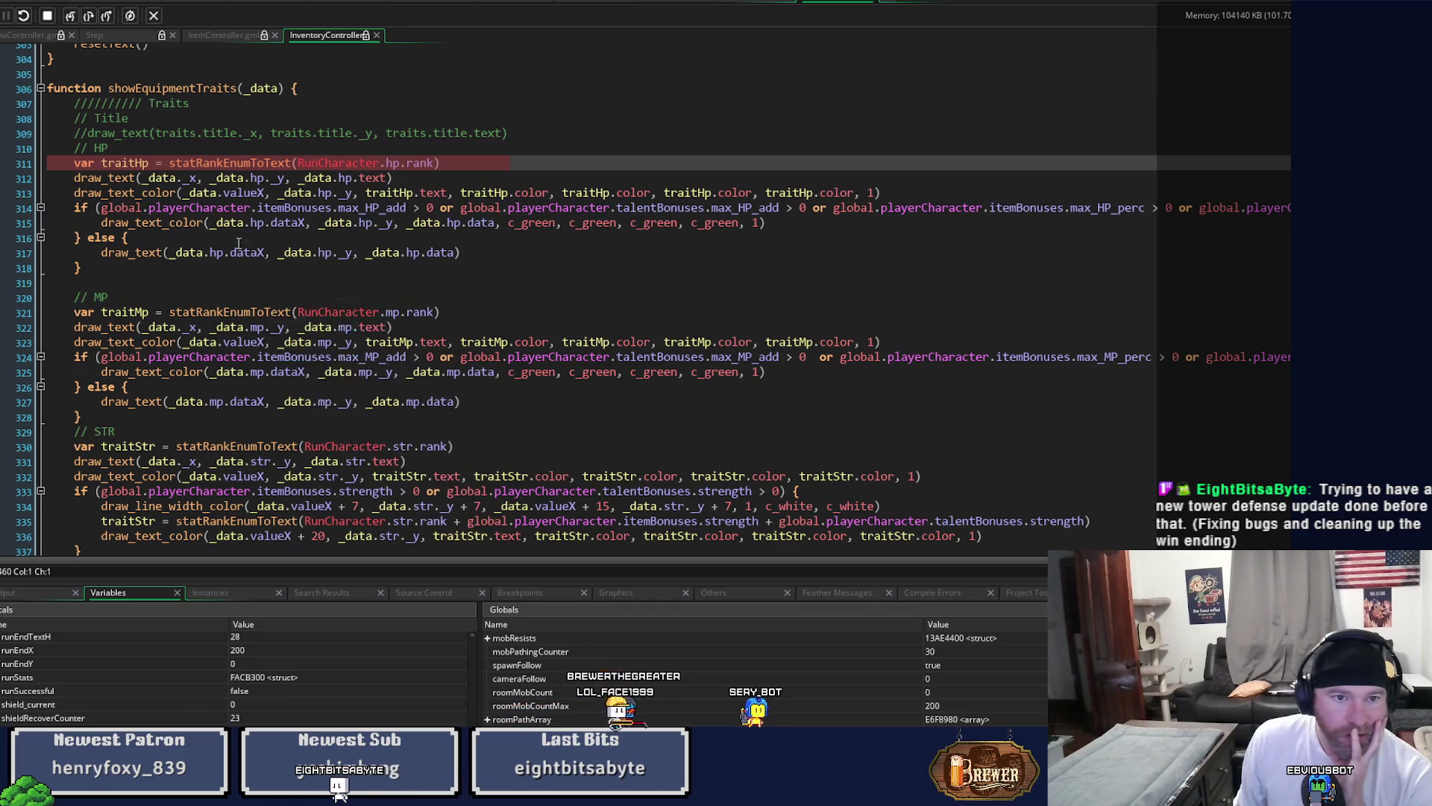
pyautogui.moveTo(336, 203)
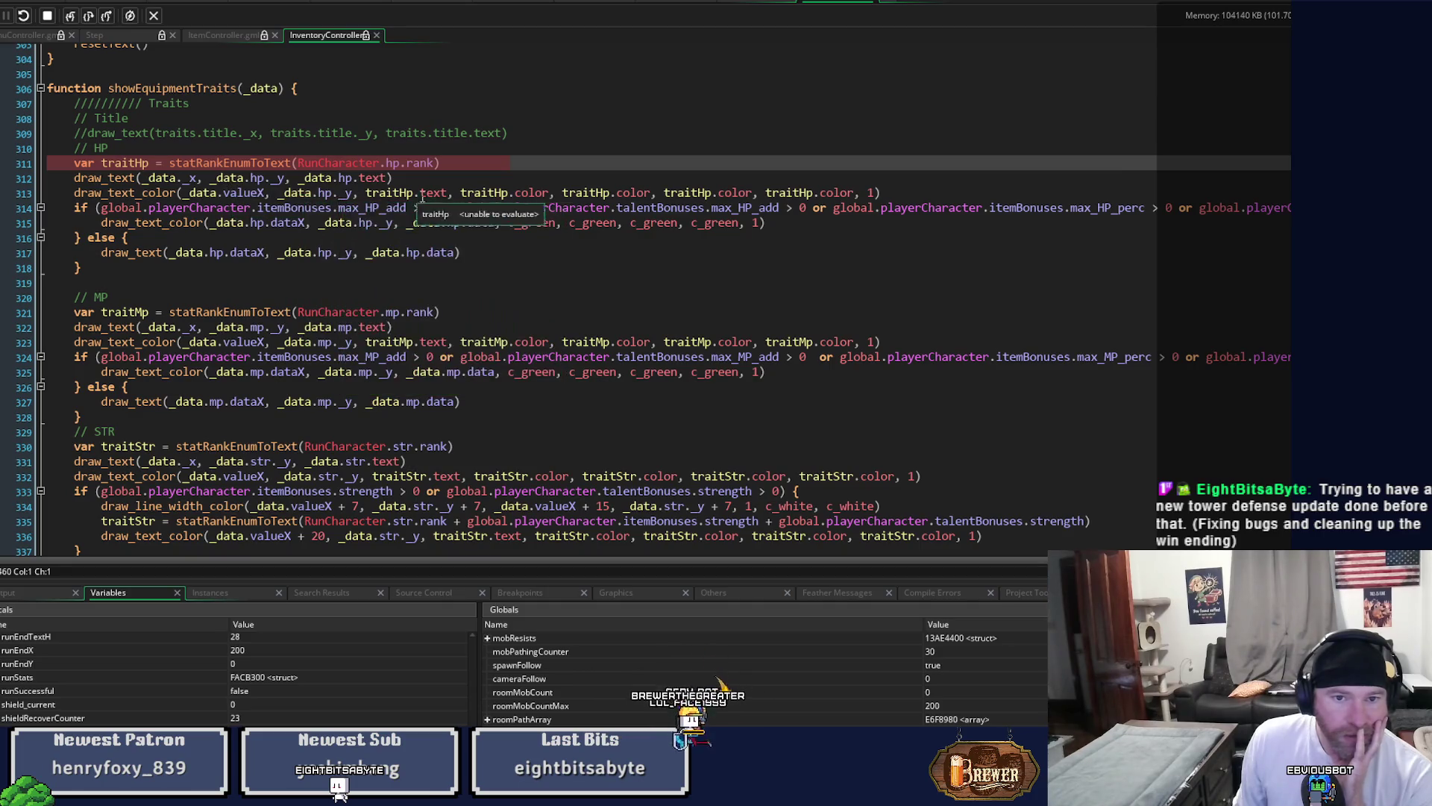
pyautogui.moveTo(436, 217)
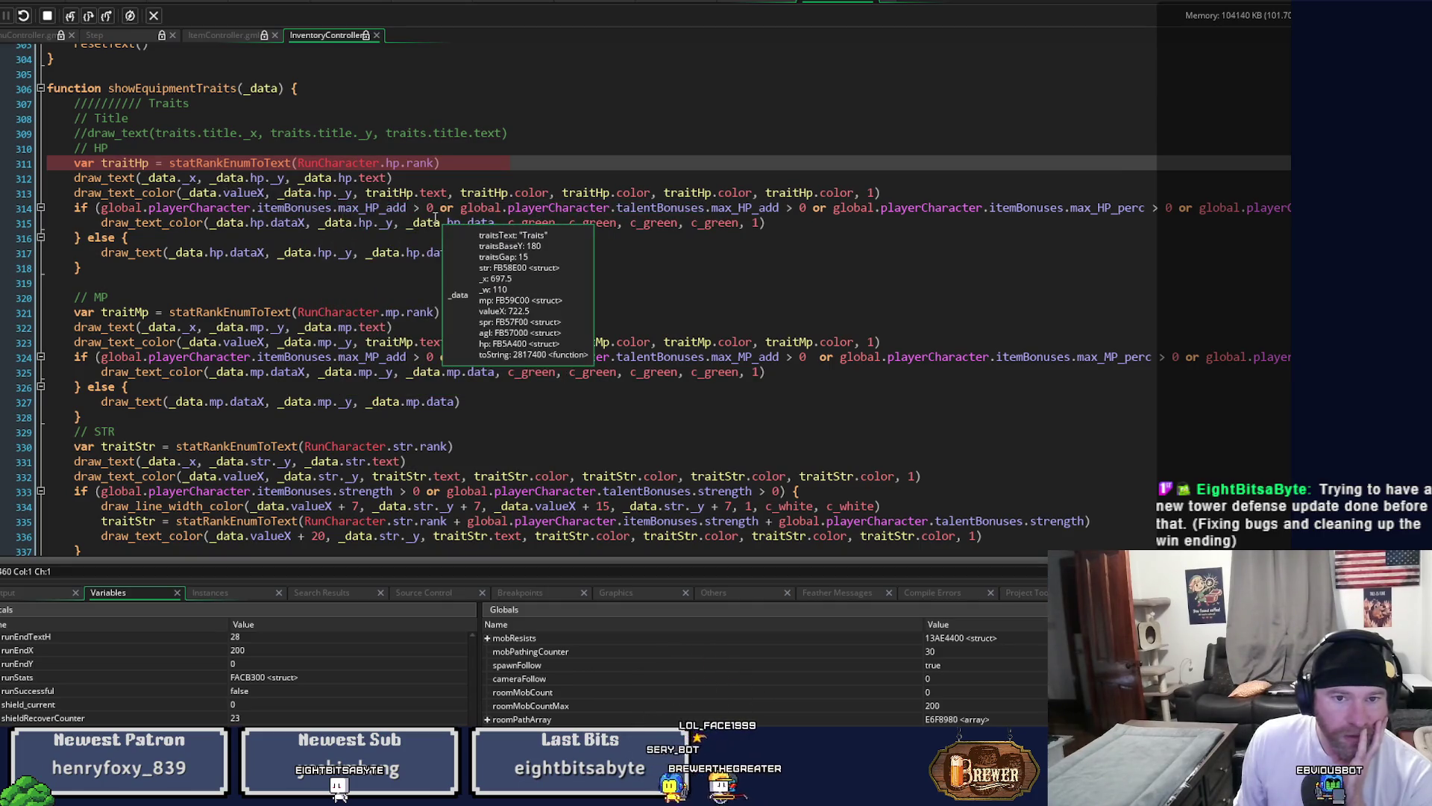
pyautogui.click(413, 192)
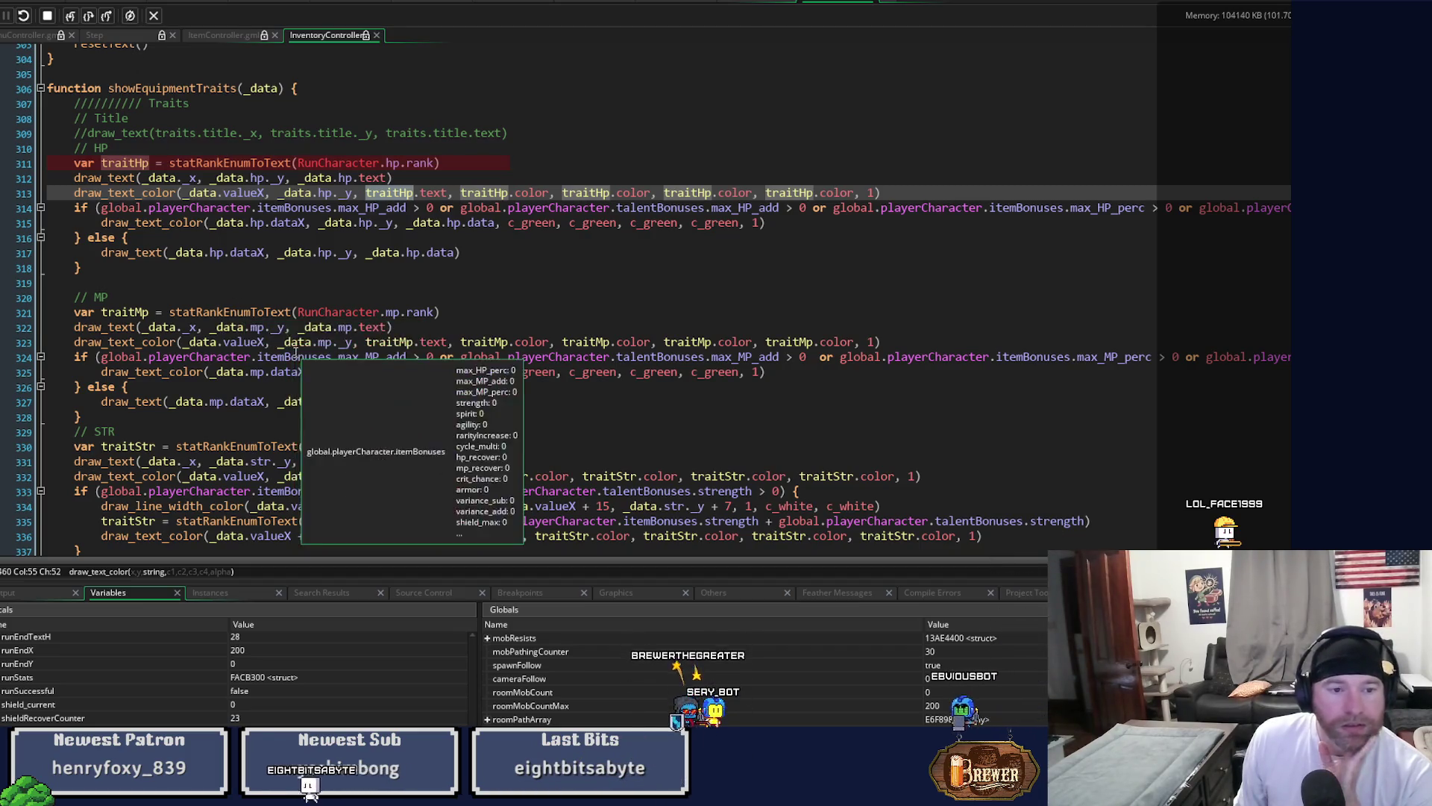
# Inspect the _data.hp.data value drawn on line 317.
pyautogui.scroll(-17, 296, 353)
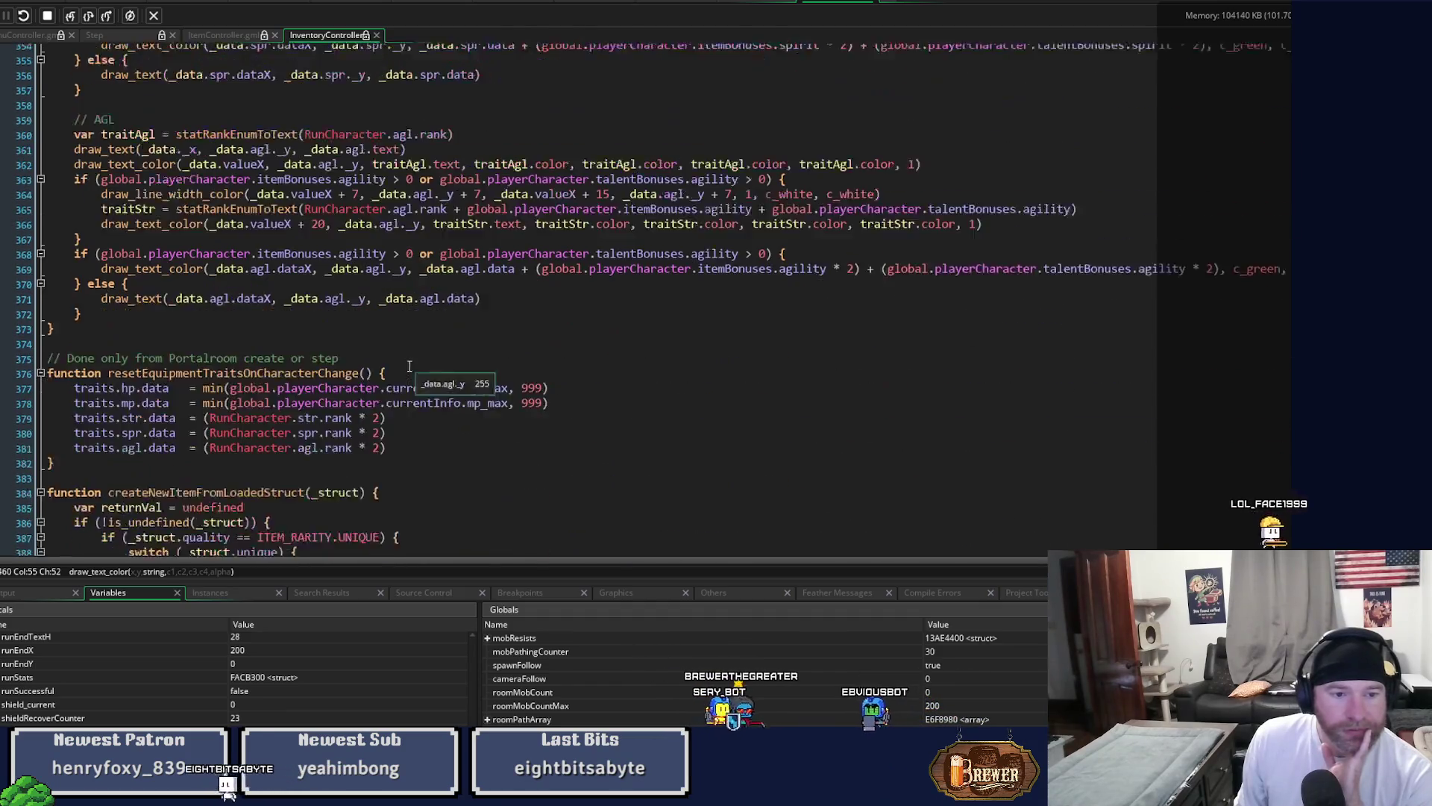
pyautogui.scroll(13, 418, 369)
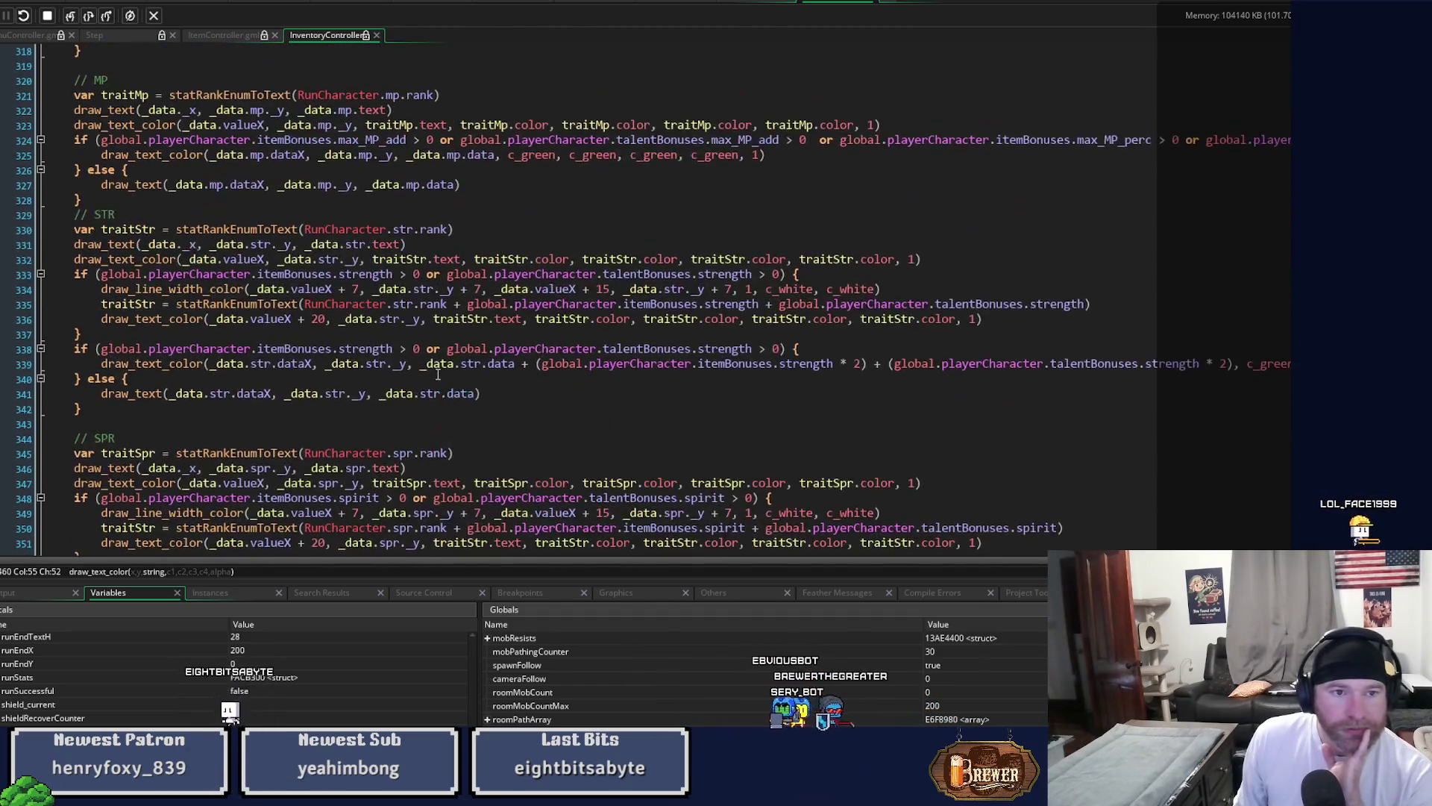
pyautogui.scroll(3, 438, 374)
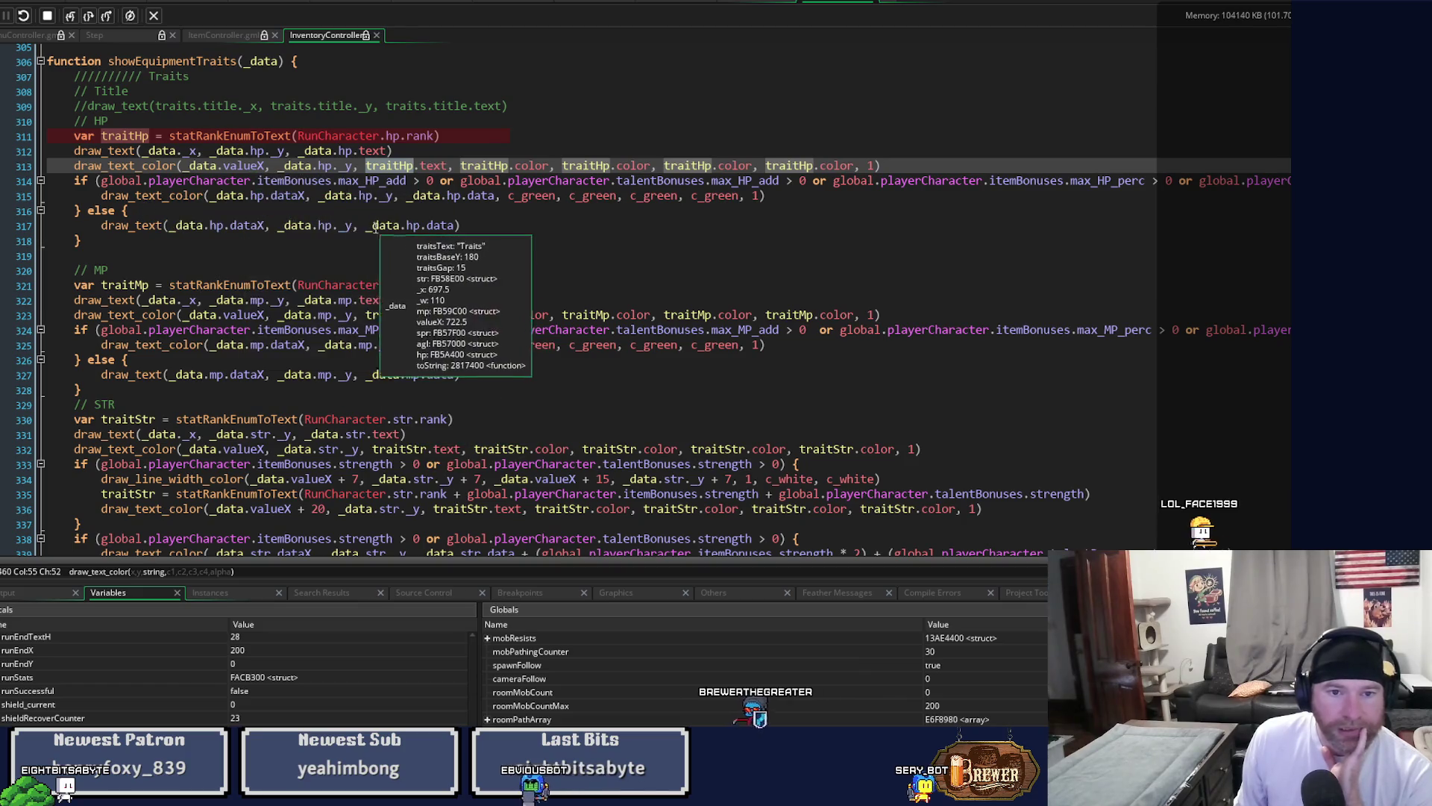
pyautogui.click(441, 225)
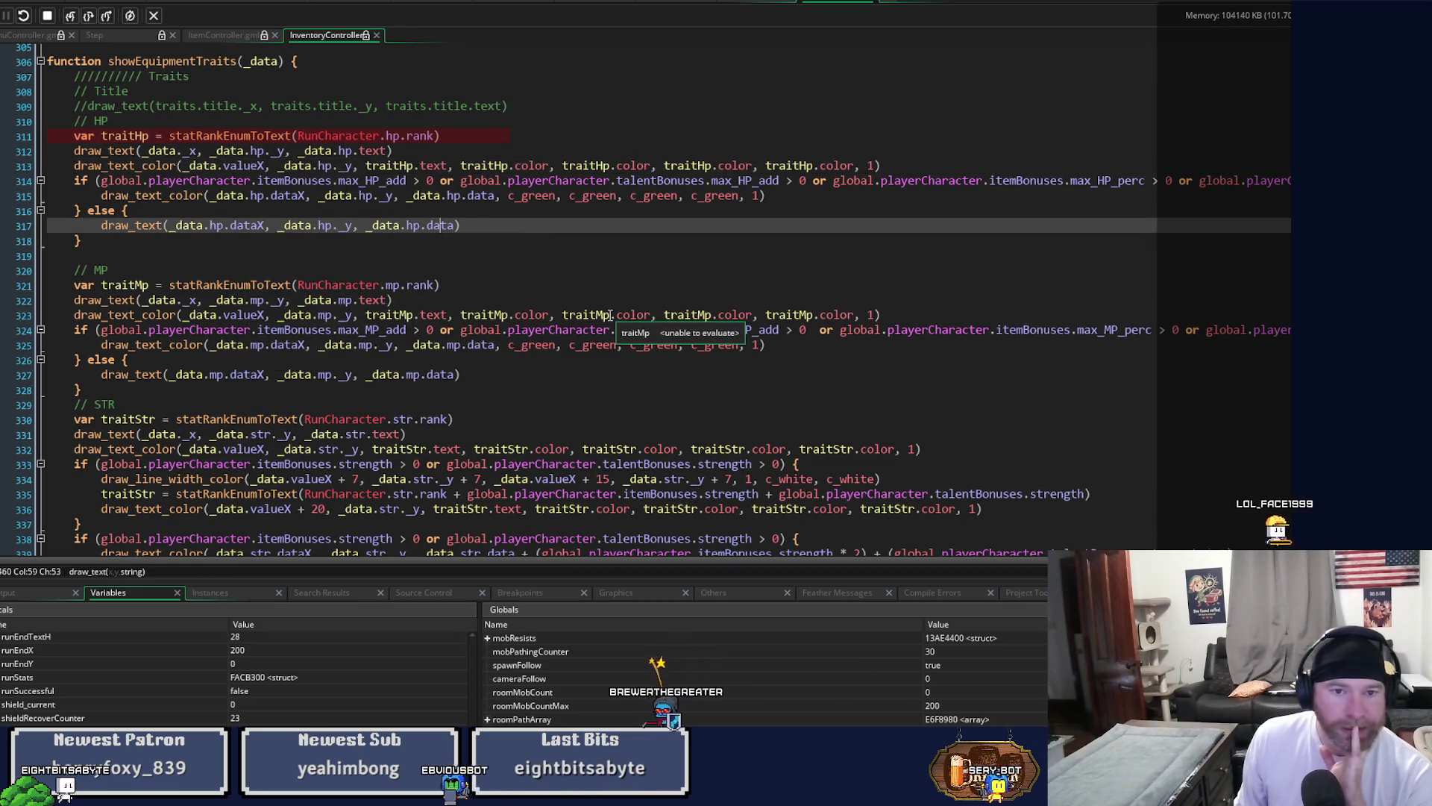
pyautogui.moveTo(610, 315)
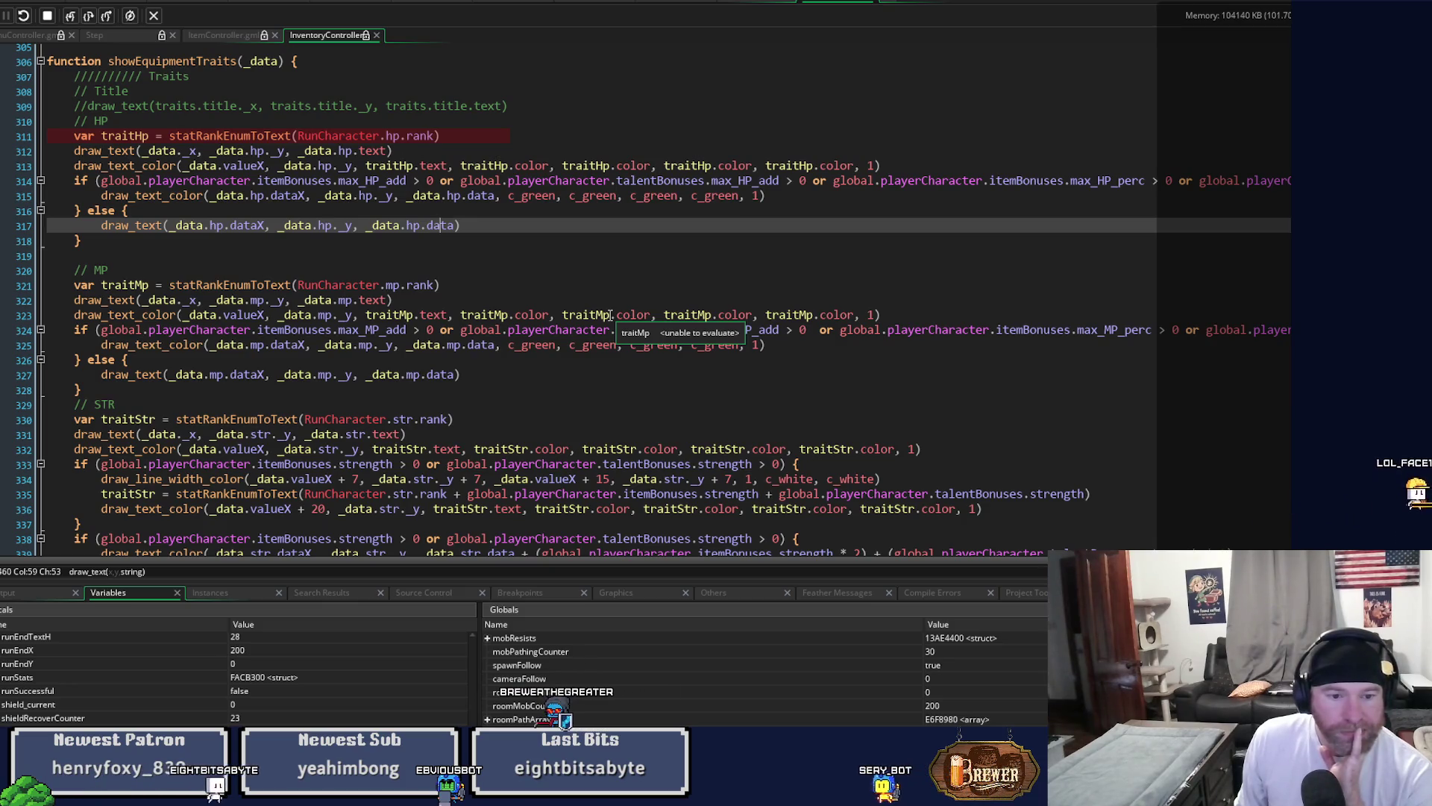
pyautogui.moveTo(450, 222)
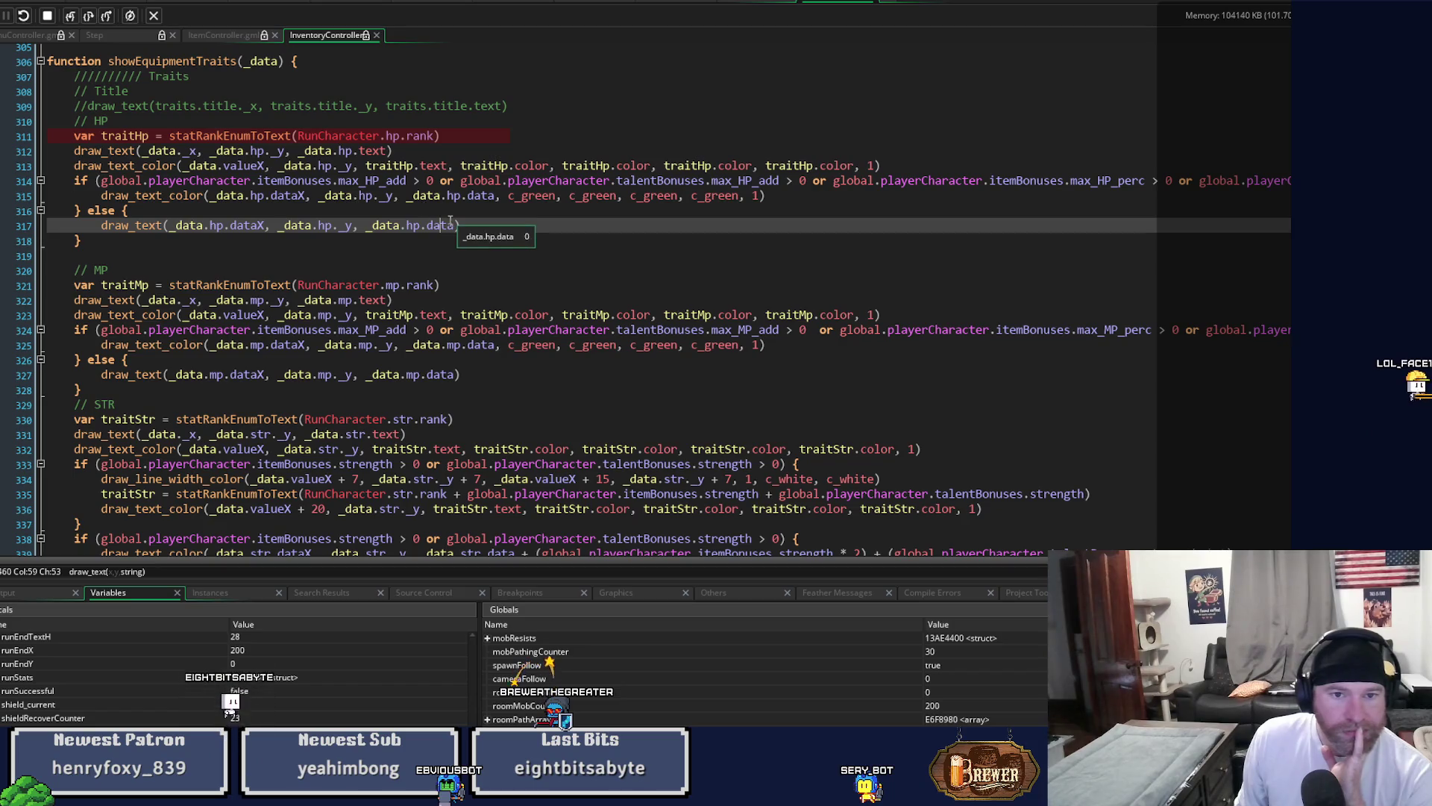
pyautogui.click(399, 224)
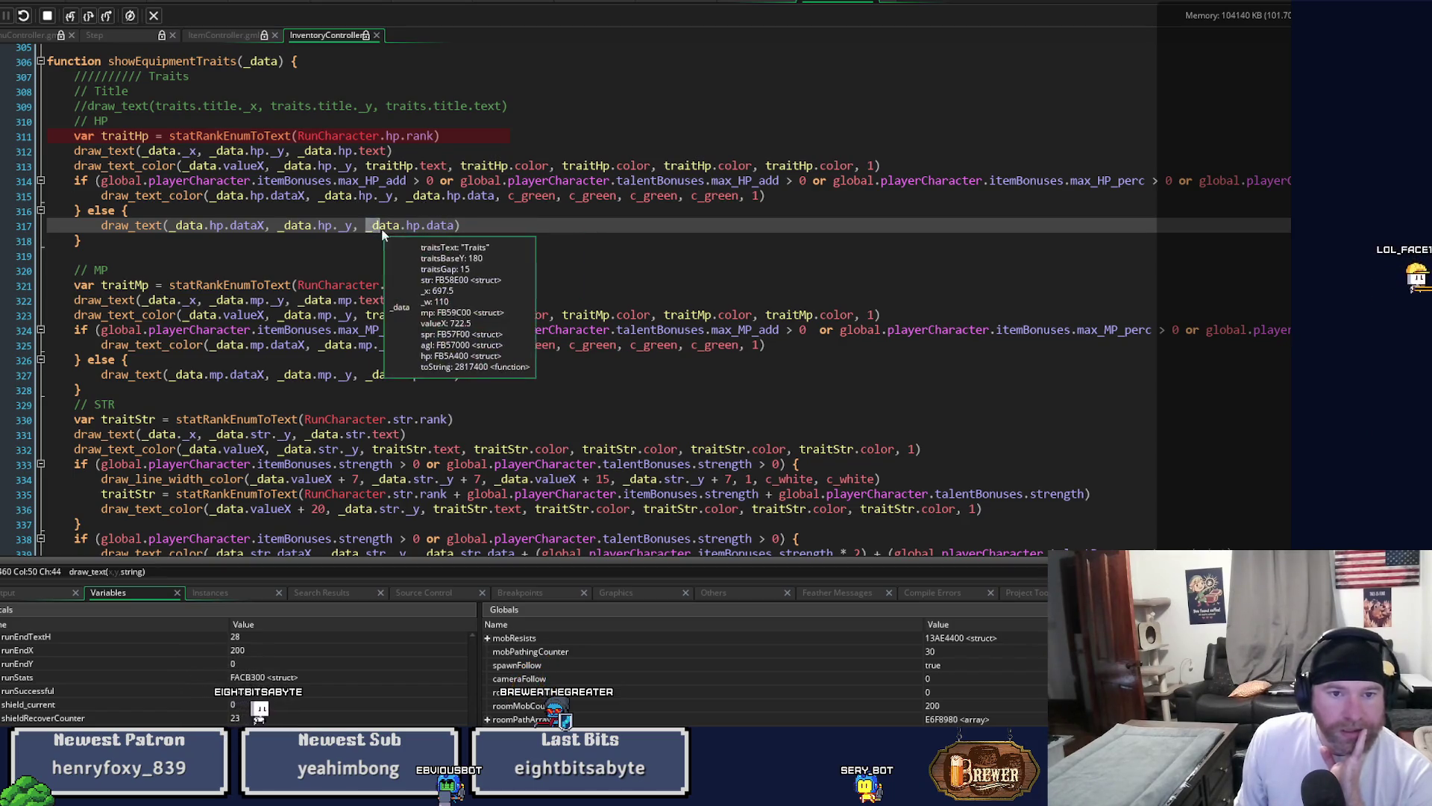
pyautogui.moveTo(486, 322)
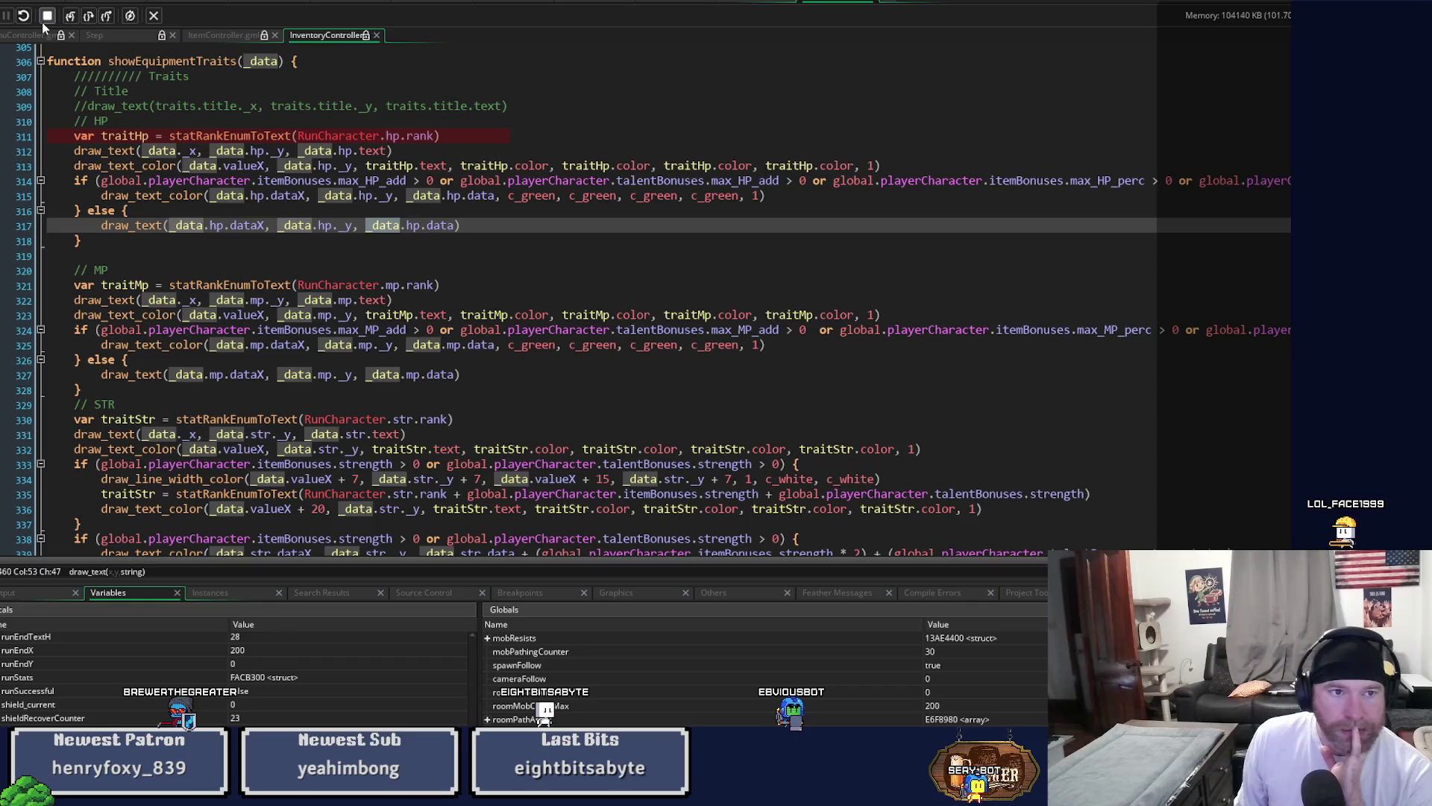
# Add a new line 812 reading equipment.stats in ItemController, then close the debugging layout.
pyautogui.click(223, 35)
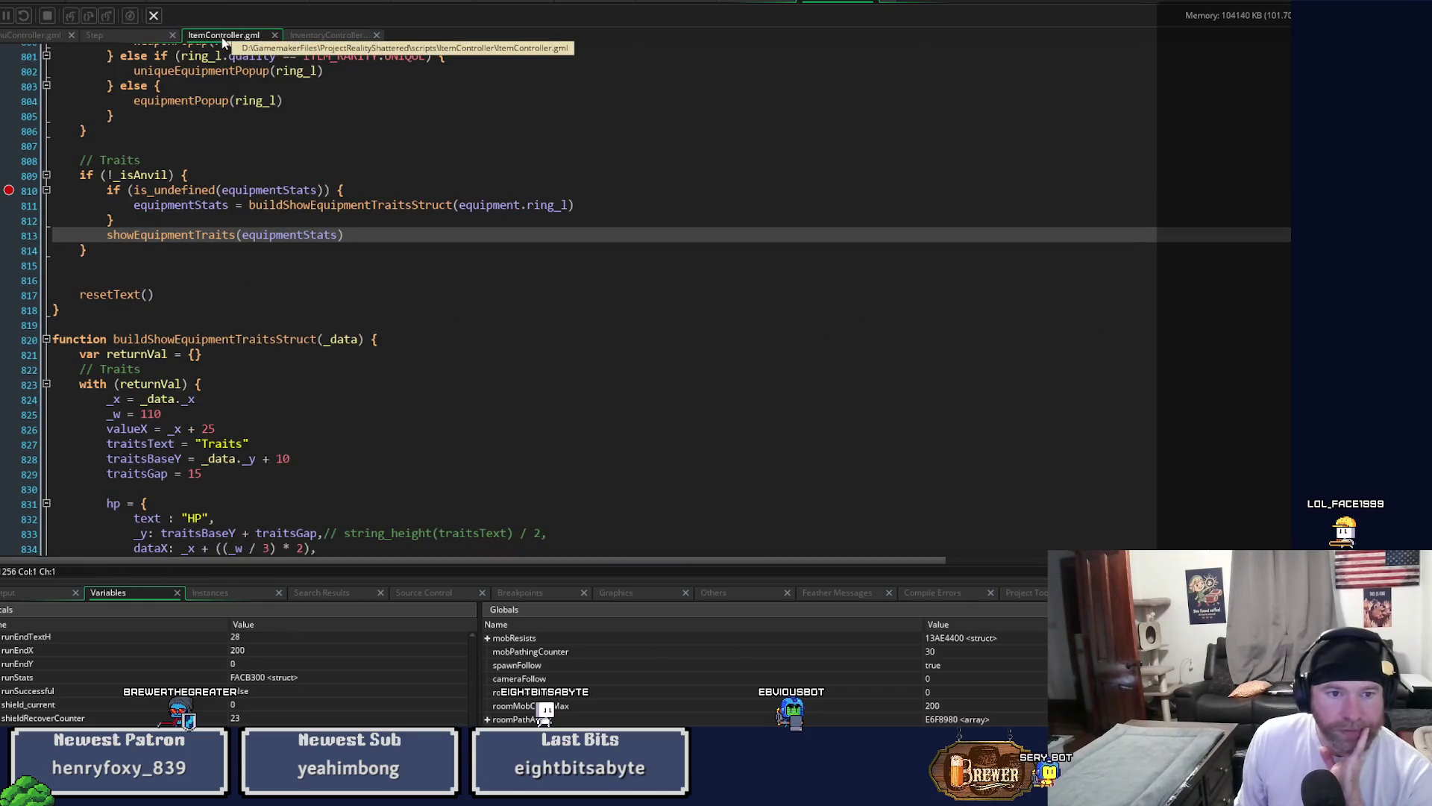
pyautogui.click(612, 206)
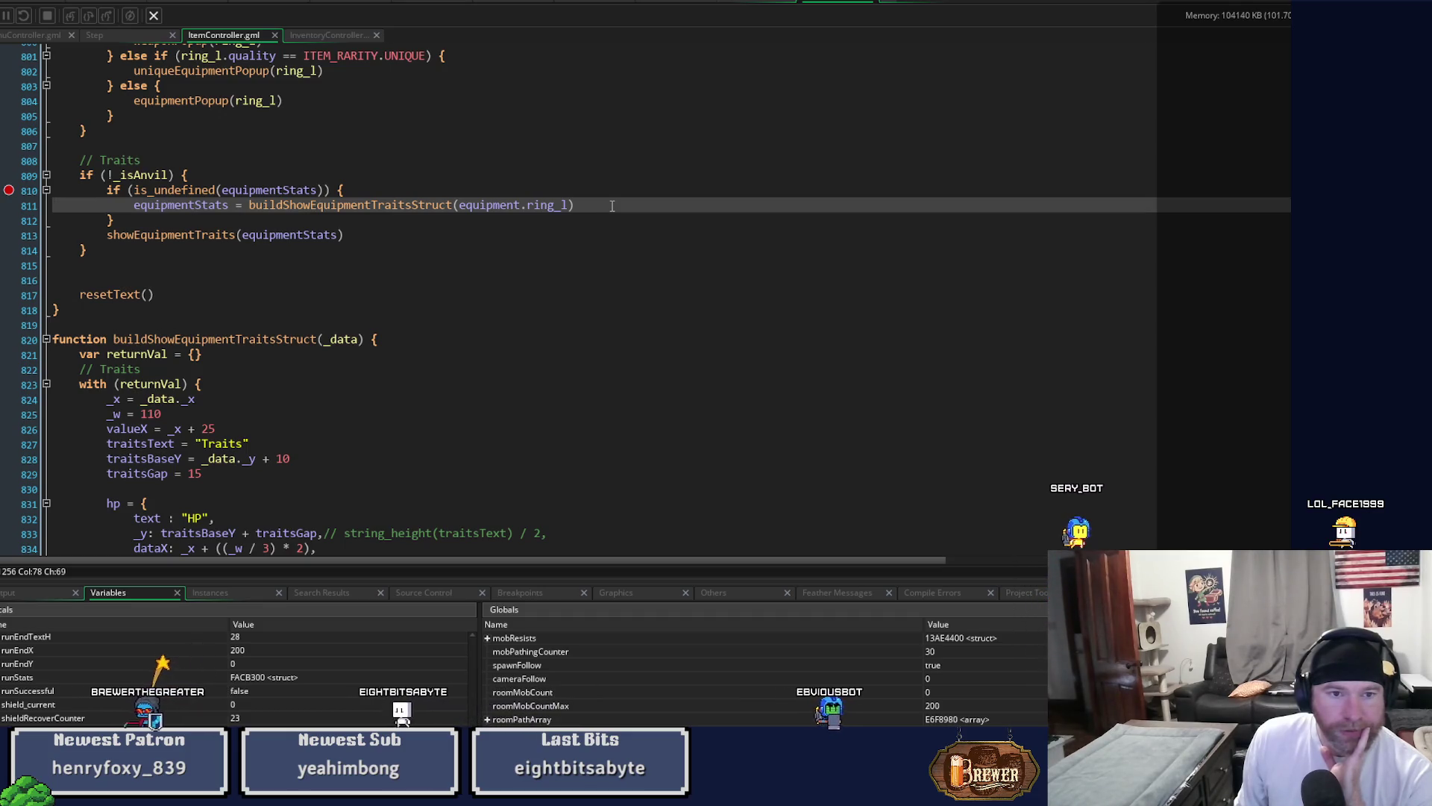
pyautogui.press('Return')
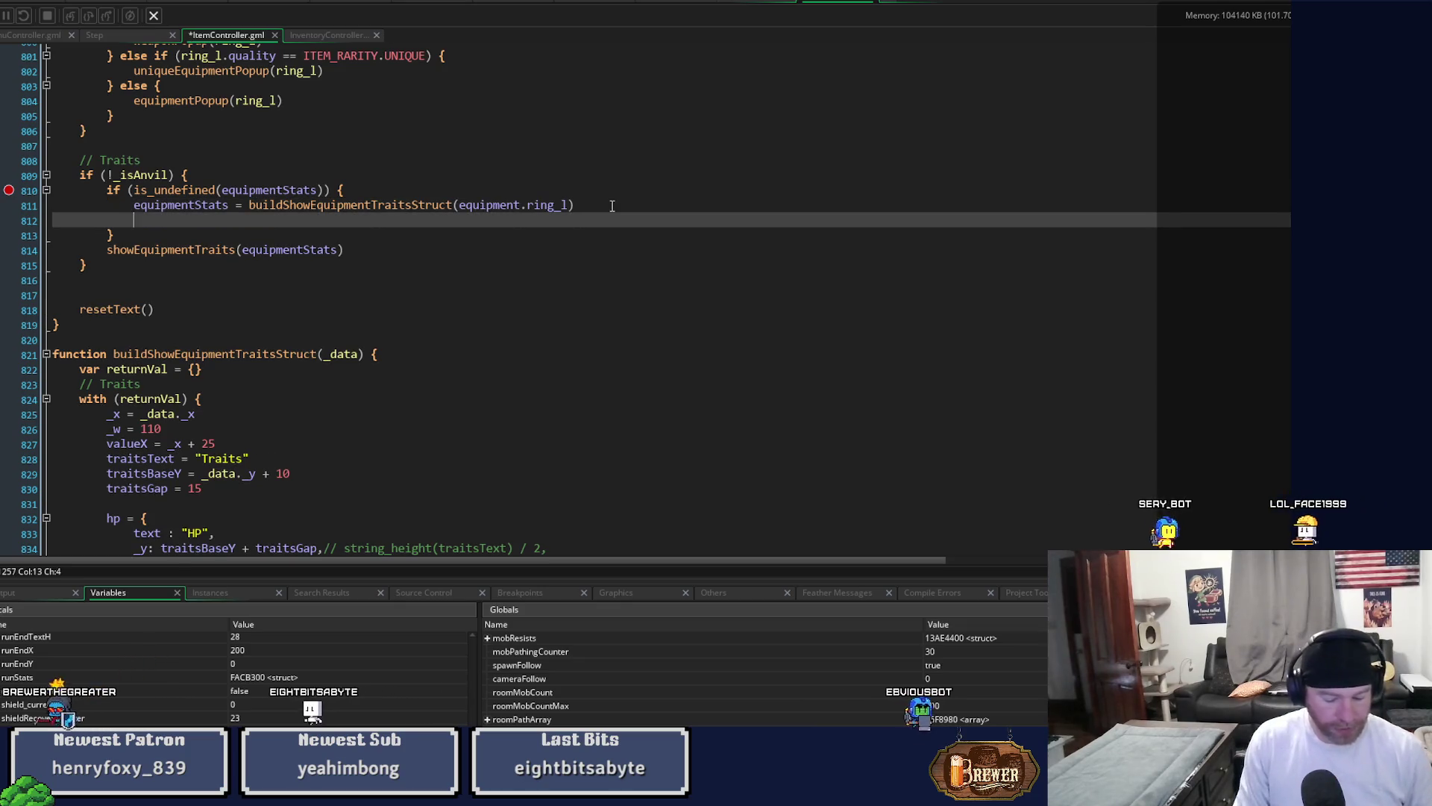
pyautogui.write('equipmen')
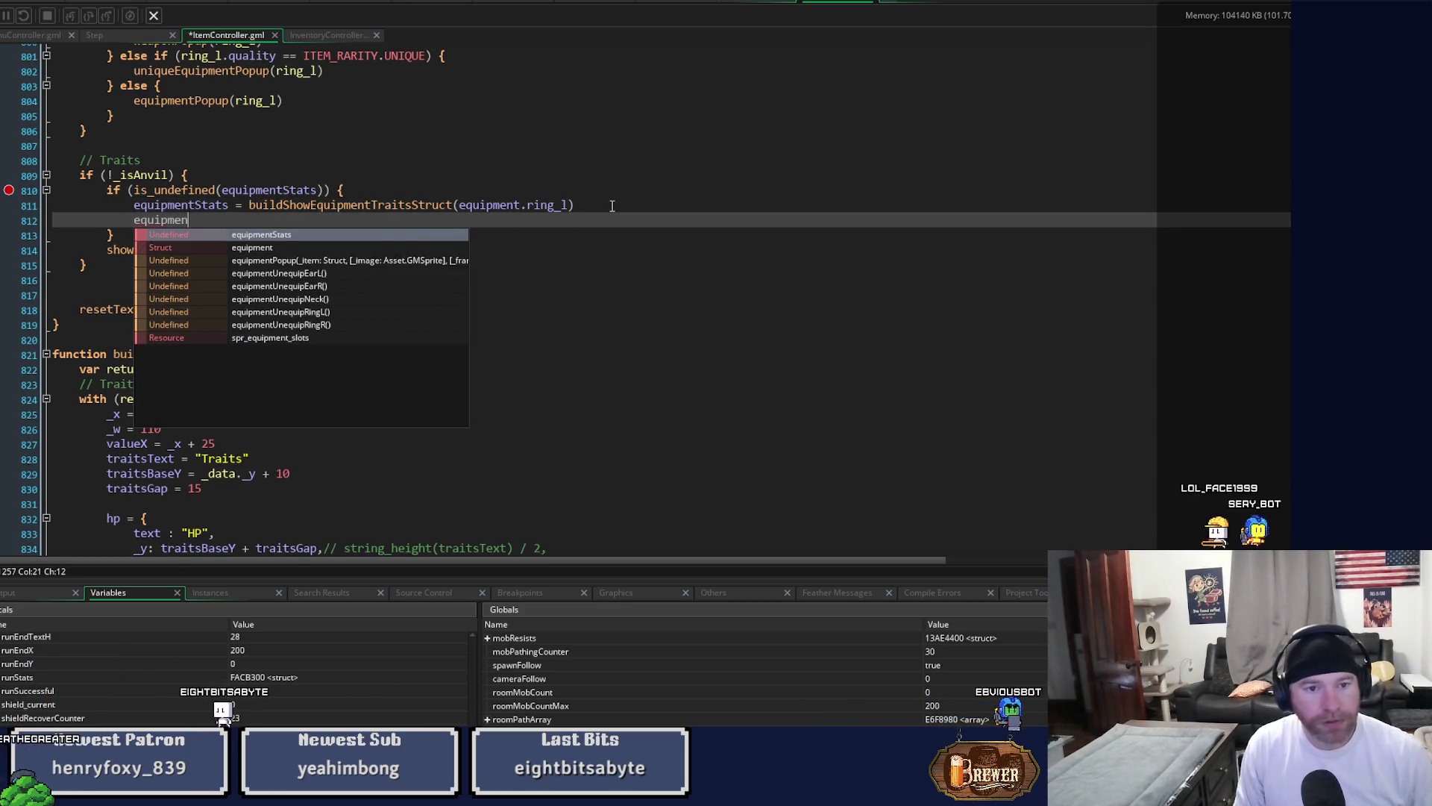
pyautogui.write('t.Stats')
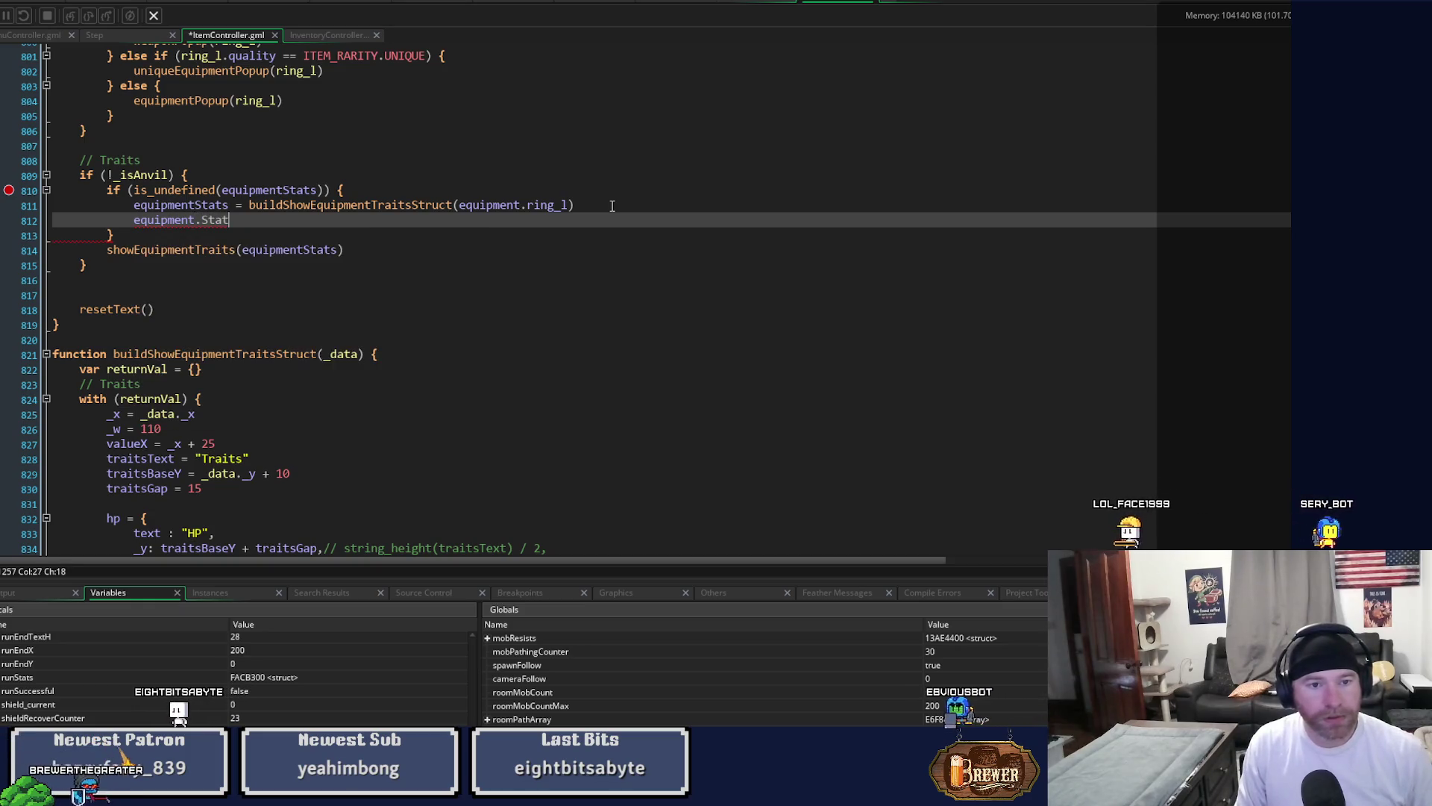
pyautogui.press('BackSpace')
pyautogui.press('BackSpace')
pyautogui.press('BackSpace')
pyautogui.write('stats')
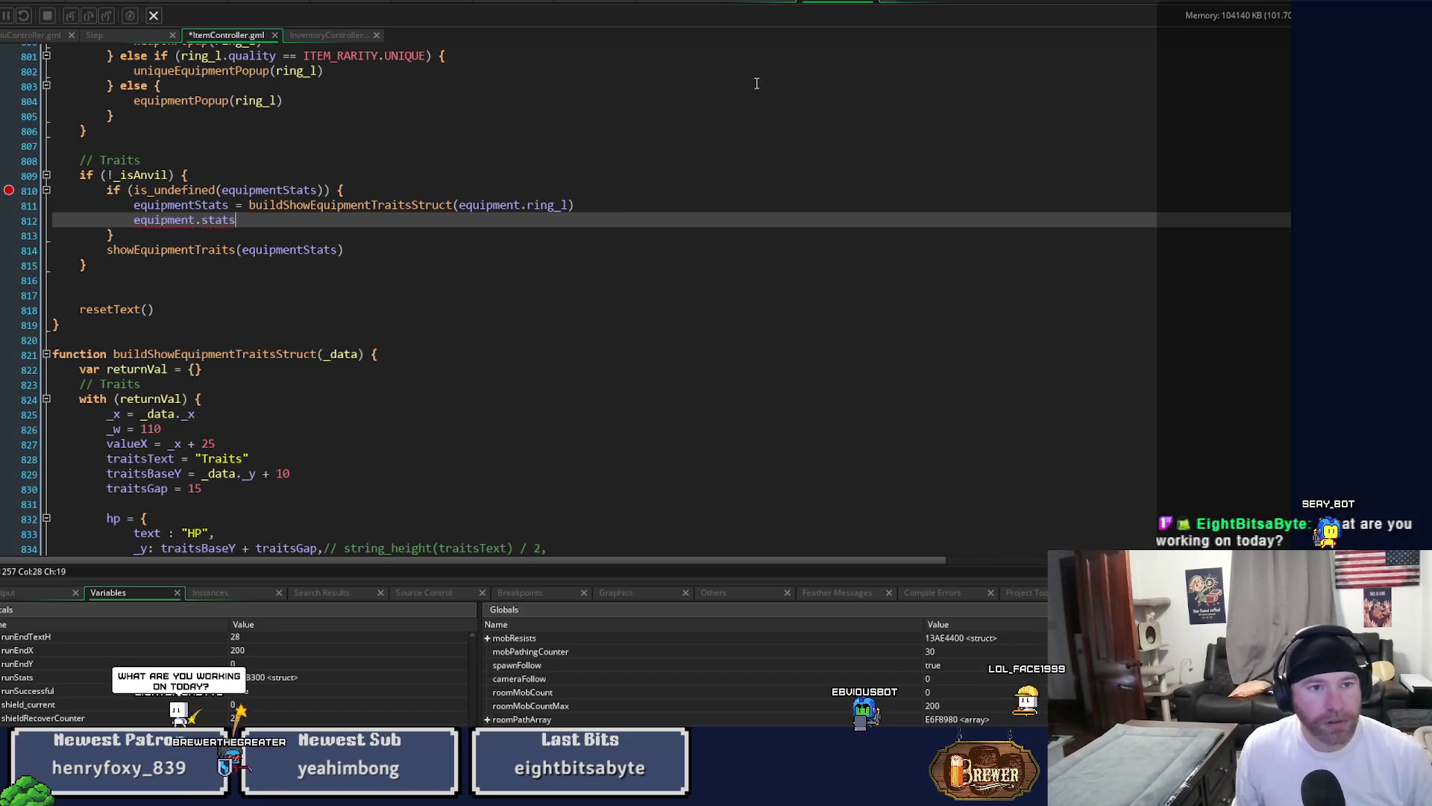
pyautogui.click(874, 4)
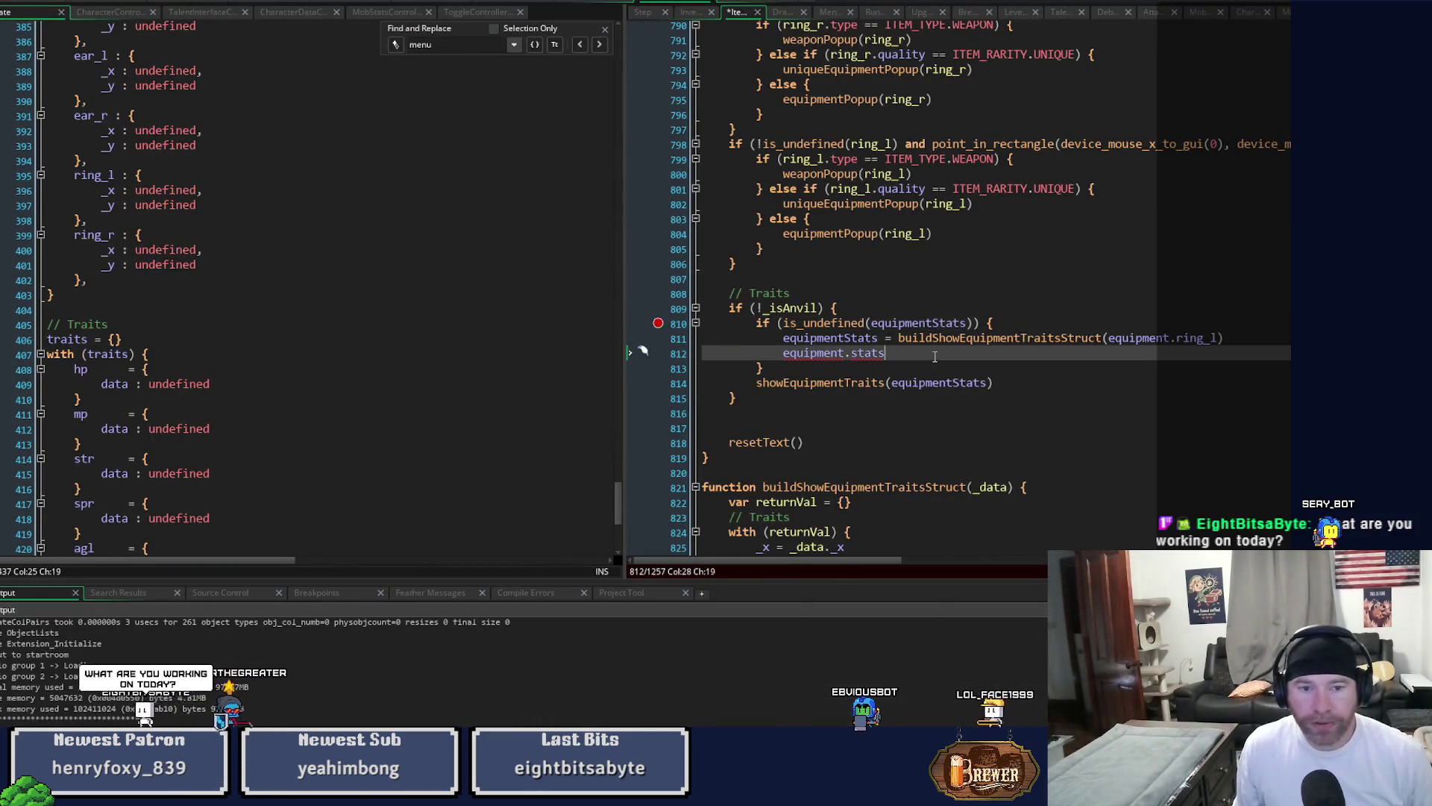
pyautogui.scroll(-1, 398, 375)
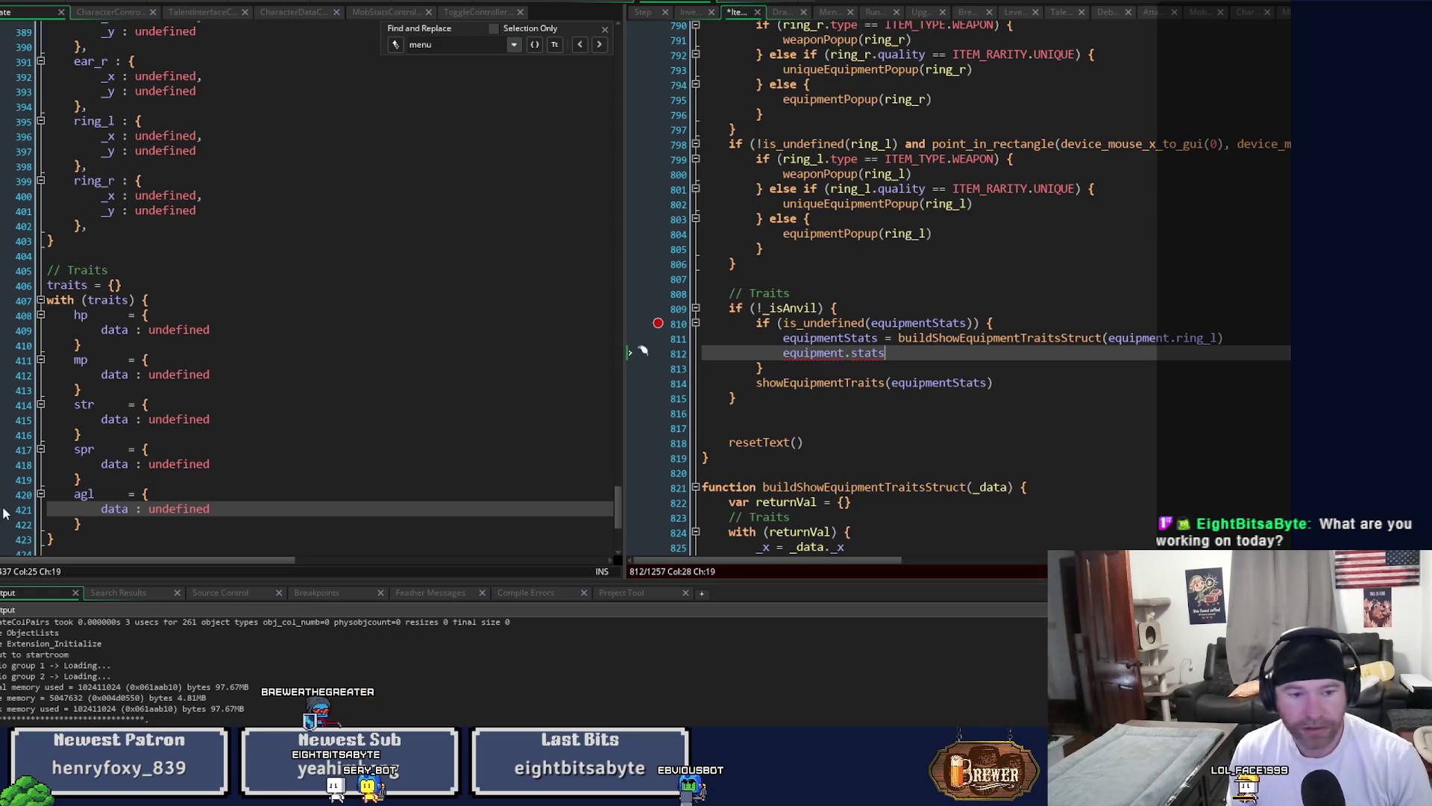
# Pan the Create event and ItemController editors into view and make them taller.
pyautogui.moveTo(177, 521)
pyautogui.mouseDown()
pyautogui.moveTo(411, 521)
pyautogui.moveTo(14, 513)
pyautogui.mouseUp()
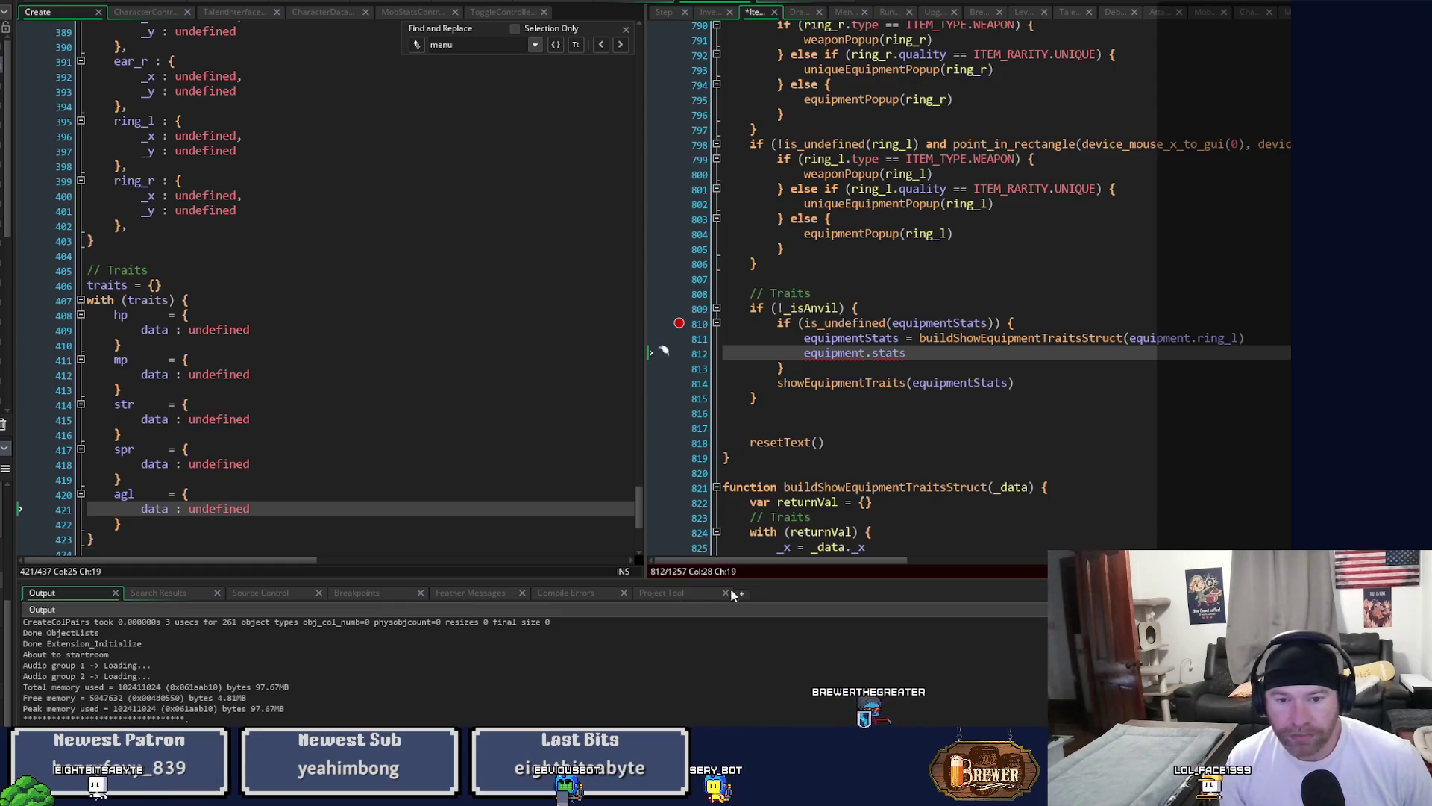
pyautogui.moveTo(782, 582); pyautogui.dragTo(782, 635)
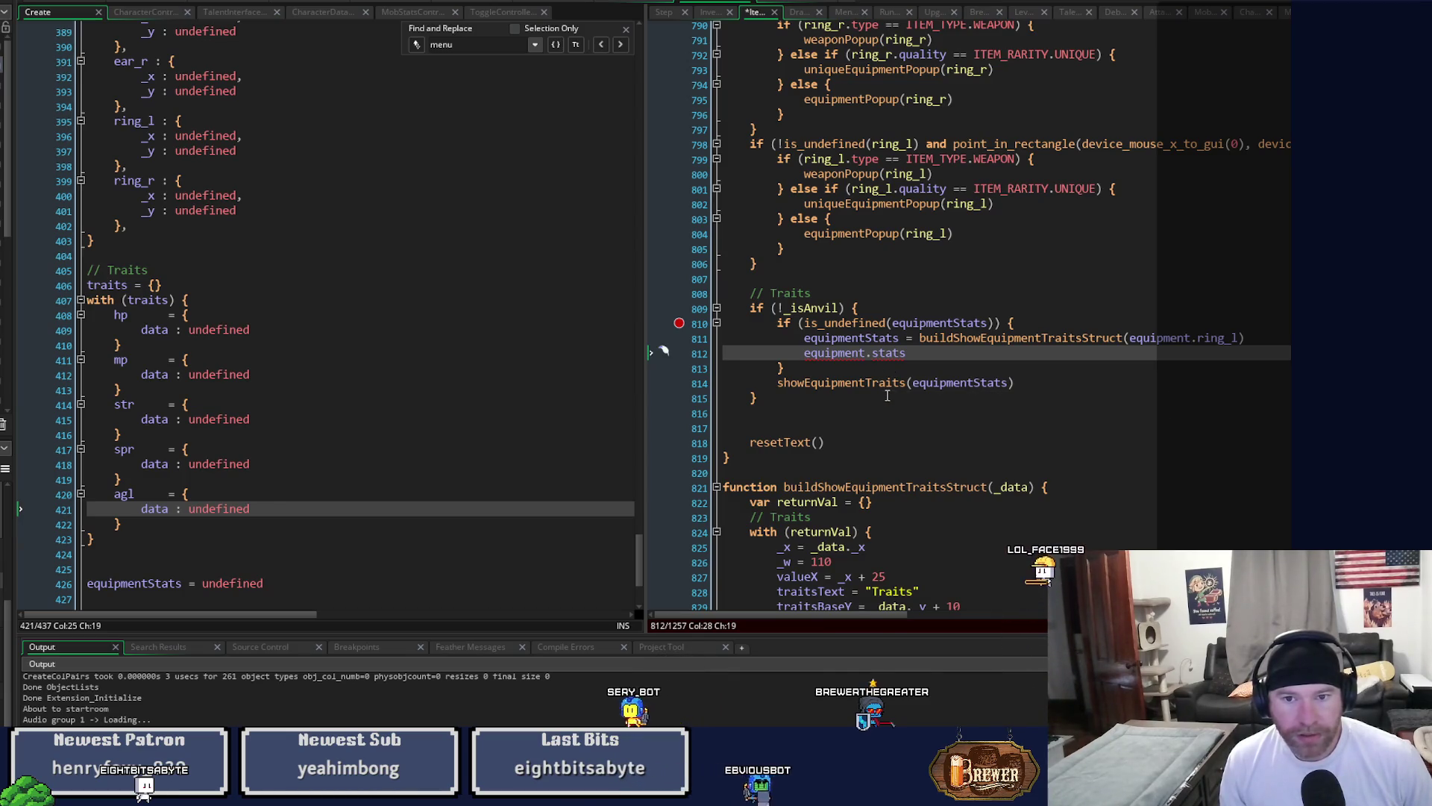
# Check the fields buildShowEquipmentTraitsStruct returns, then open the showEquipmentTraits definition.
pyautogui.click(1029, 338)
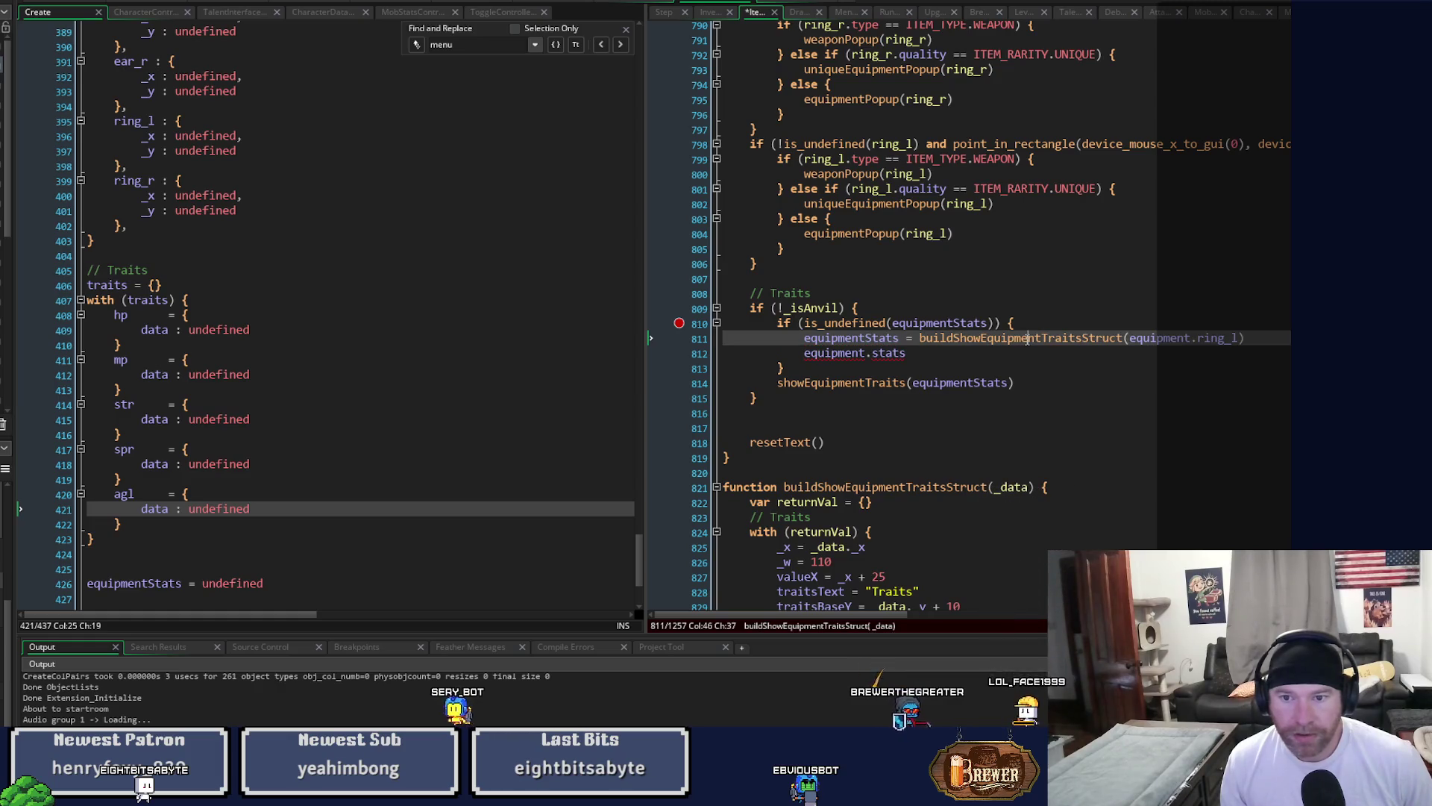
pyautogui.click(1022, 360)
pyautogui.click(1024, 337)
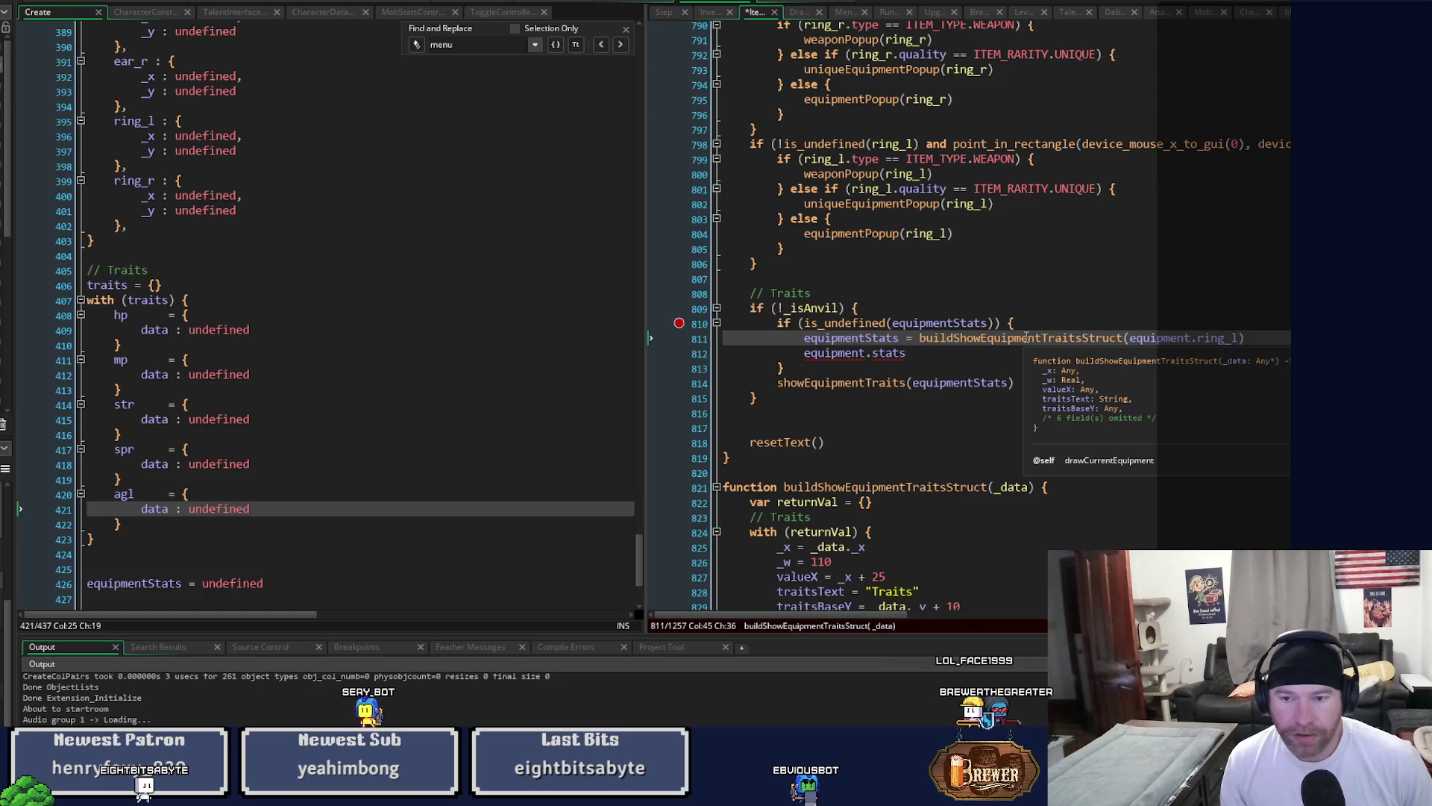
pyautogui.scroll(-3, 966, 485)
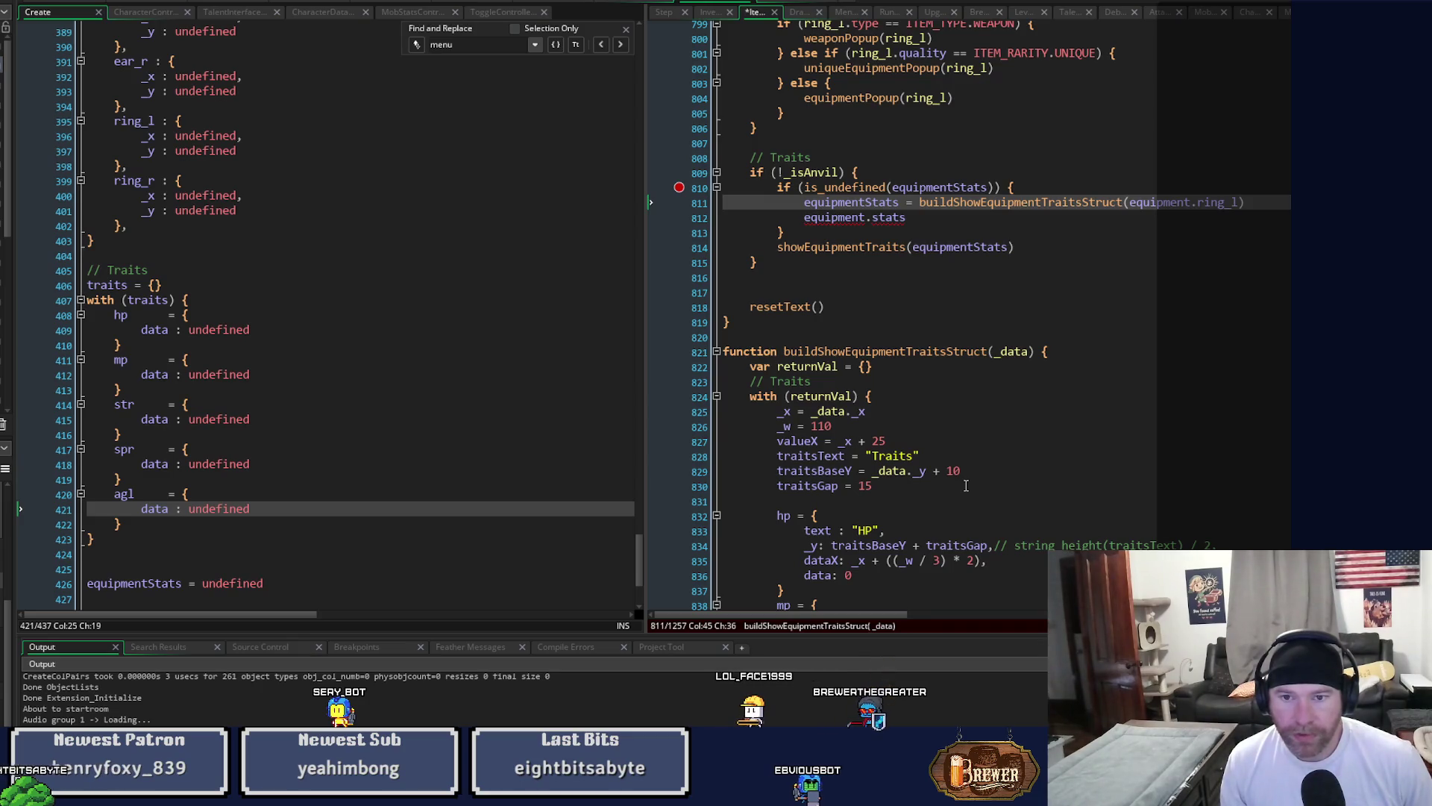
pyautogui.middleClick(870, 247)
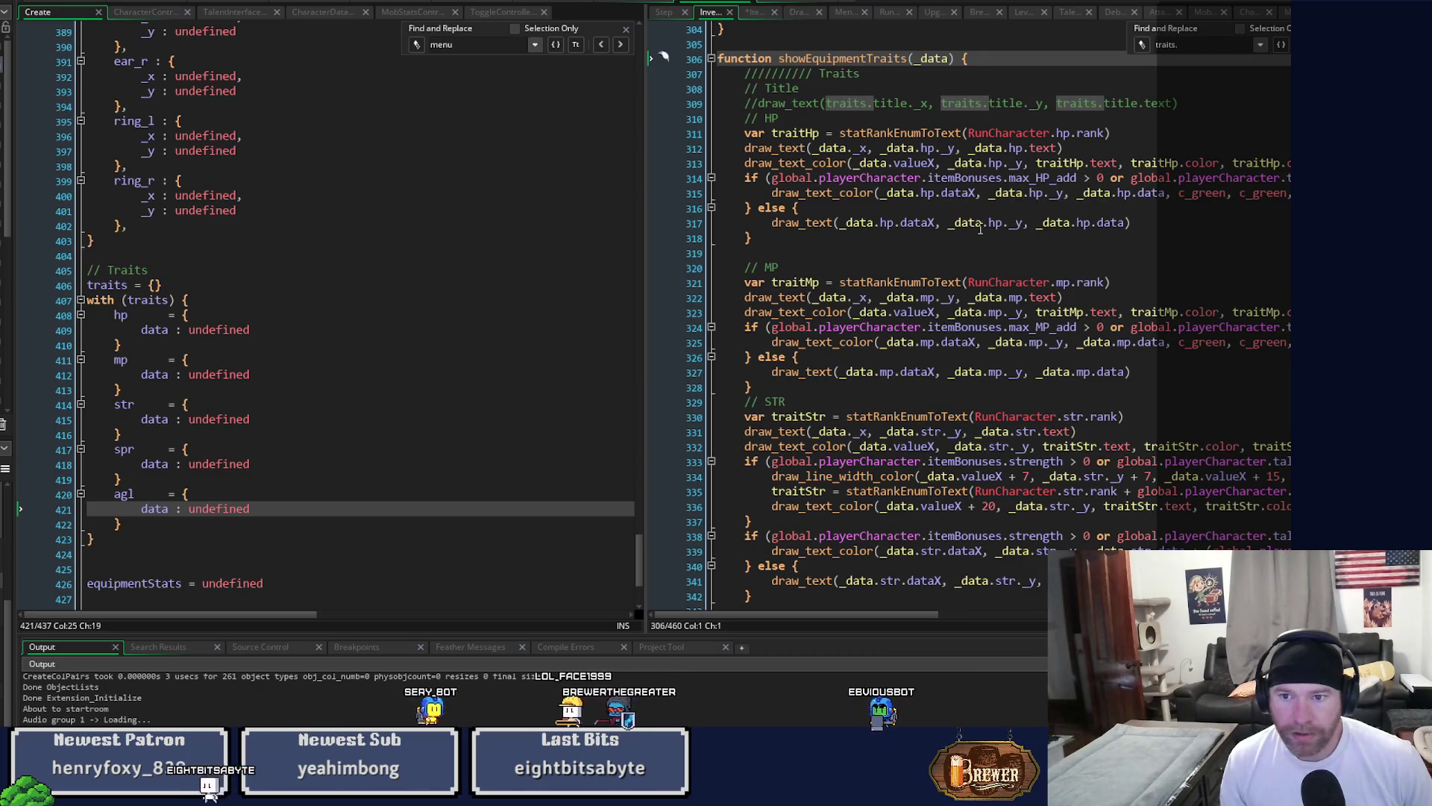
# Inspect how _data.hp.data is drawn, then return to ItemController's line 812.
pyautogui.click(1086, 222)
pyautogui.click(1110, 224)
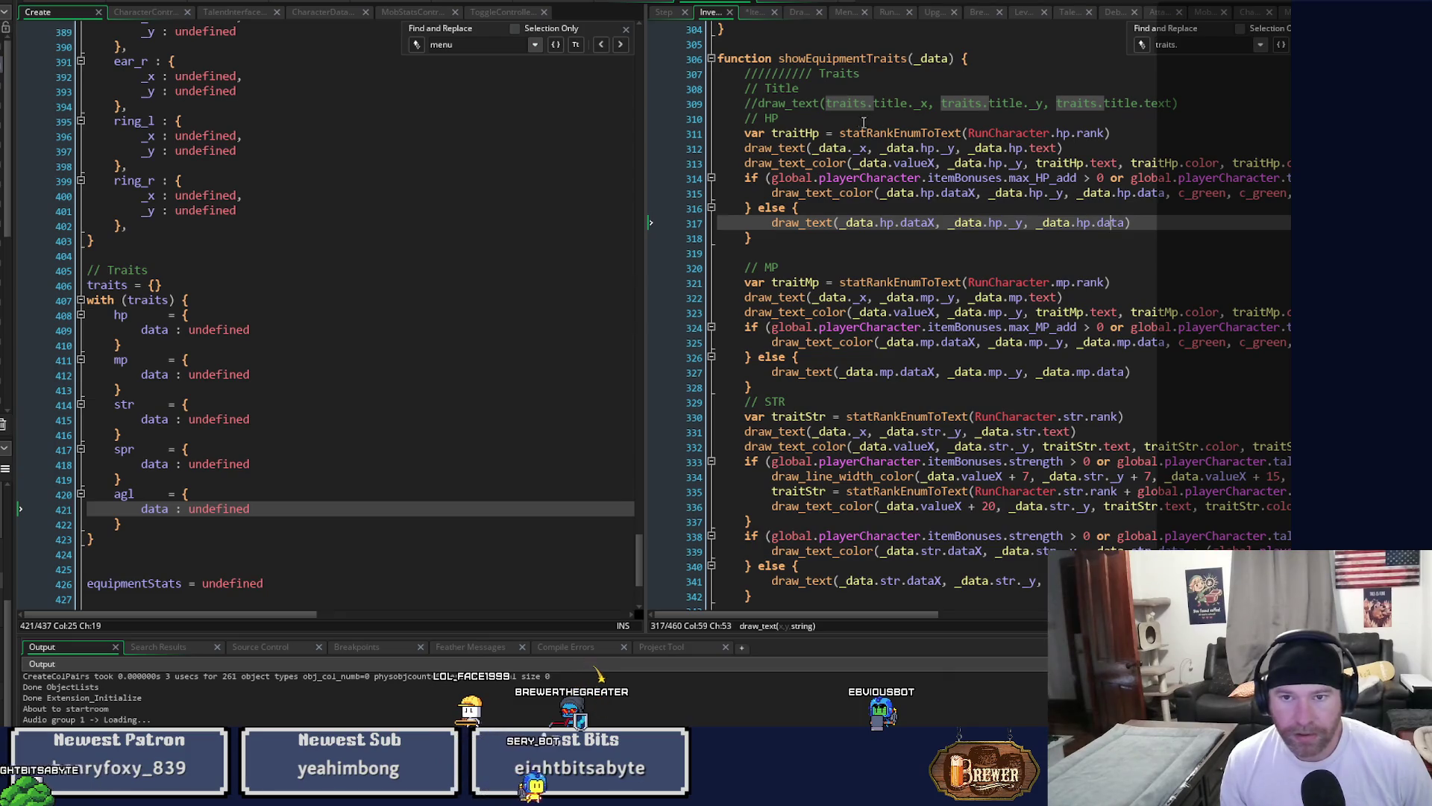
pyautogui.click(750, 13)
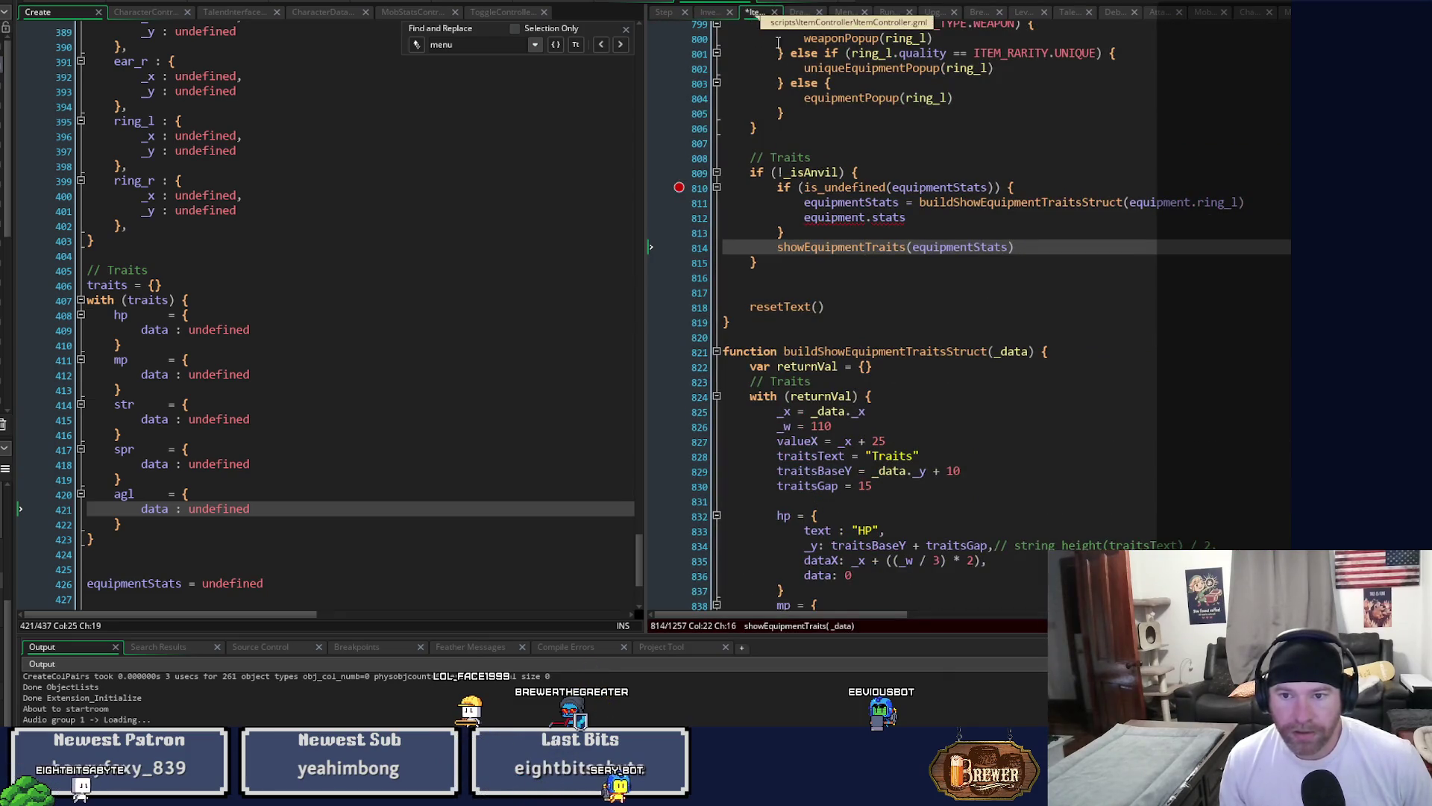
pyautogui.click(919, 222)
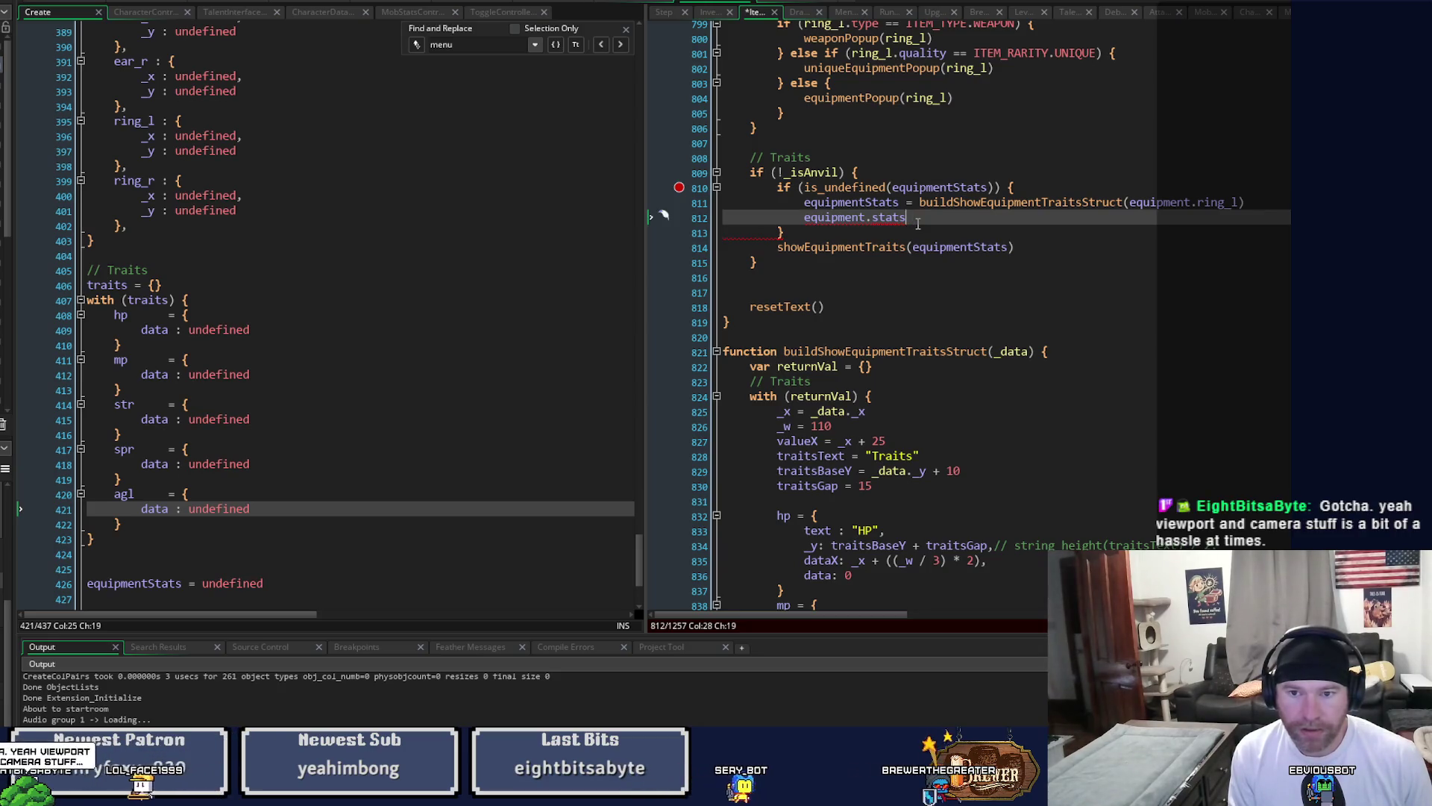
# Change line 812 to equipmentStats.hp.data = traits.hp.data and save the ItemController script.
pyautogui.press('BackSpace')
pyautogui.press('BackSpace')
pyautogui.press('BackSpace')
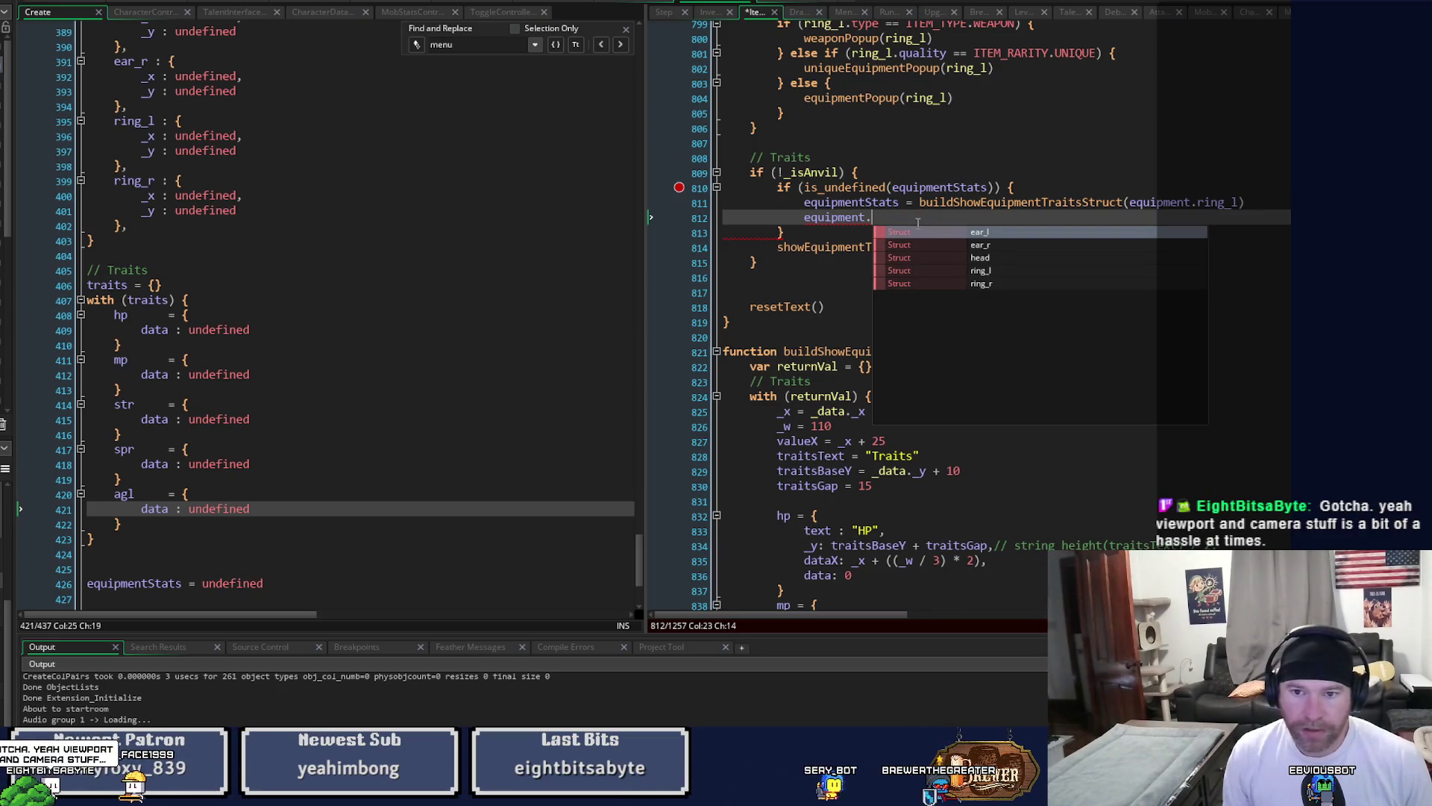
pyautogui.press('Left')
pyautogui.write('St')
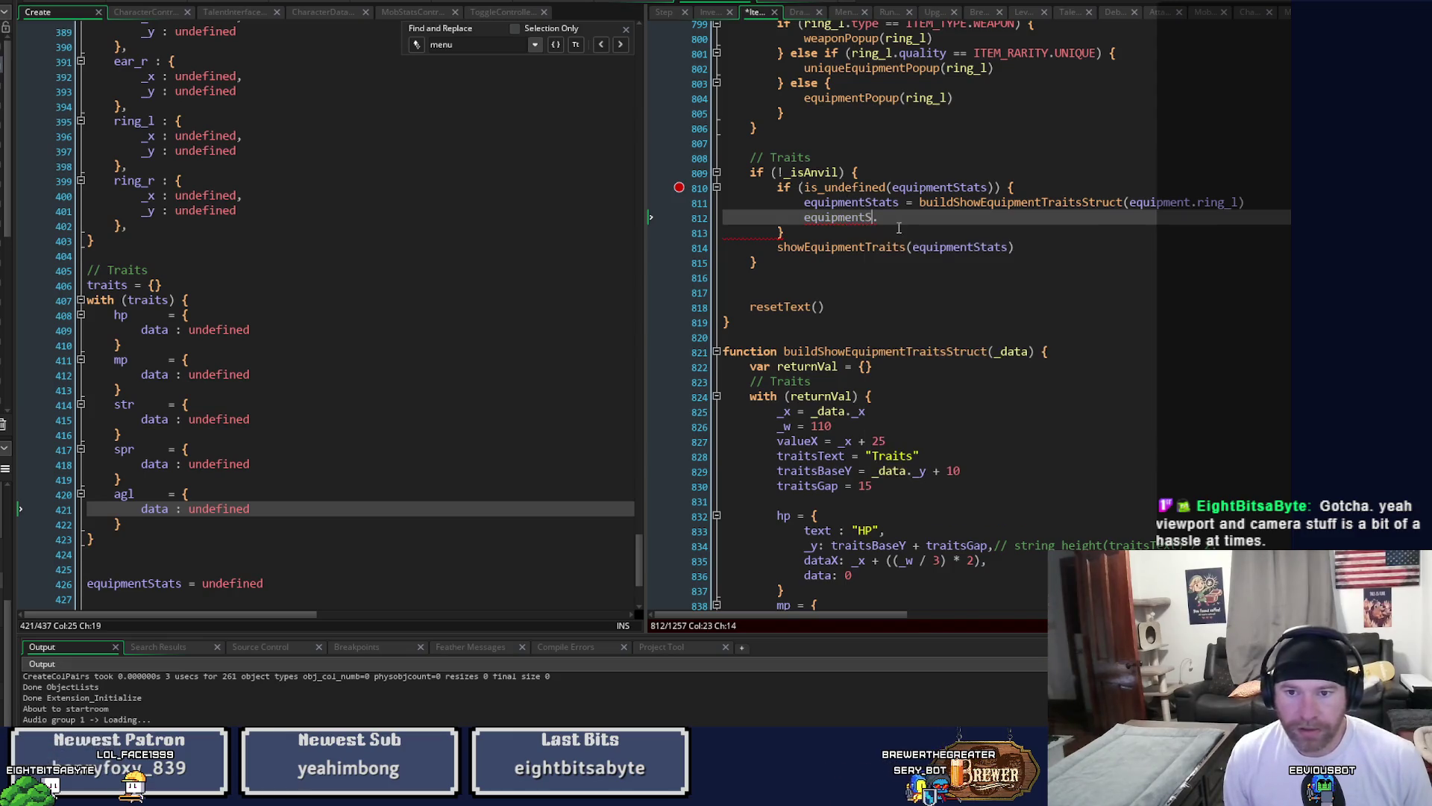
pyautogui.write('ats.')
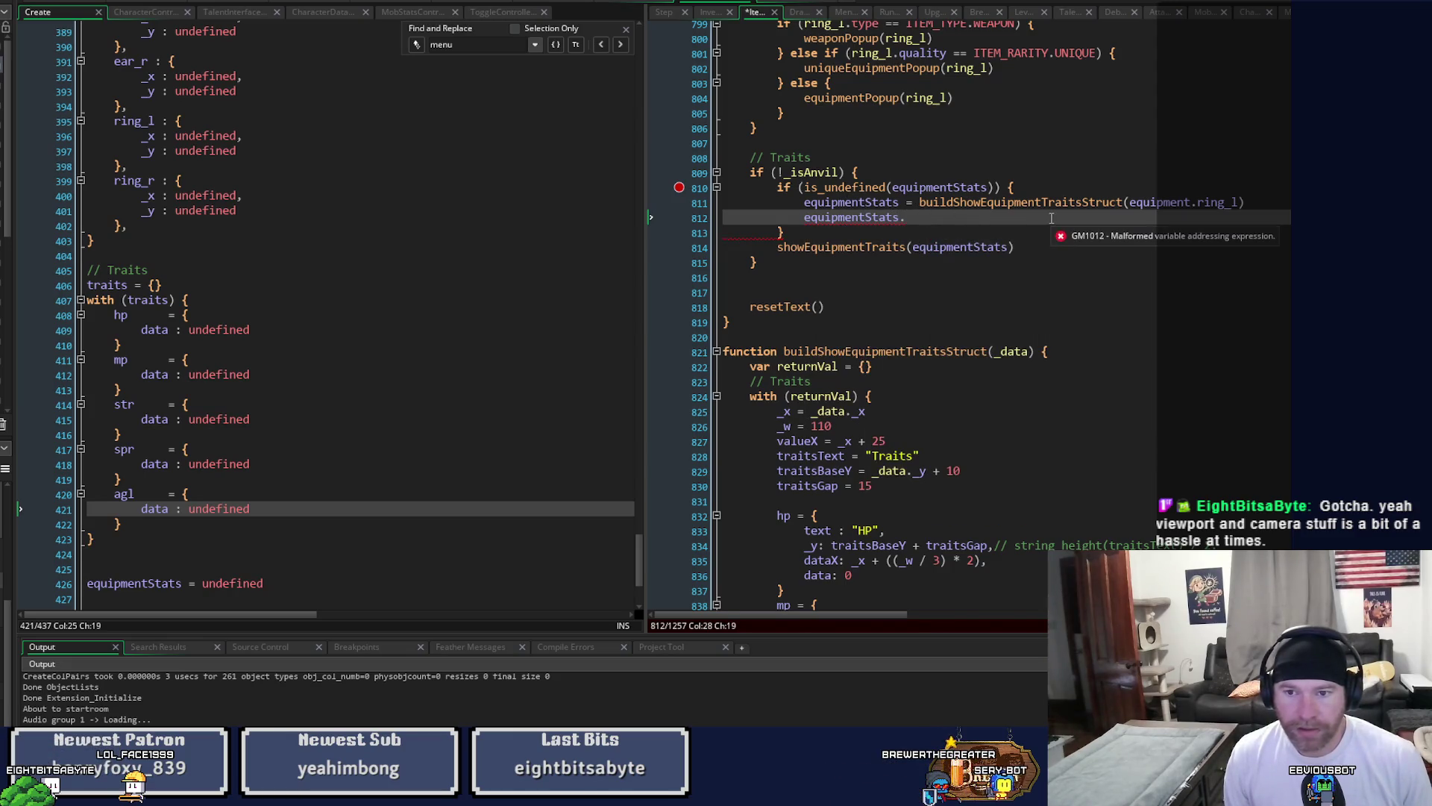
pyautogui.write('hp.data')
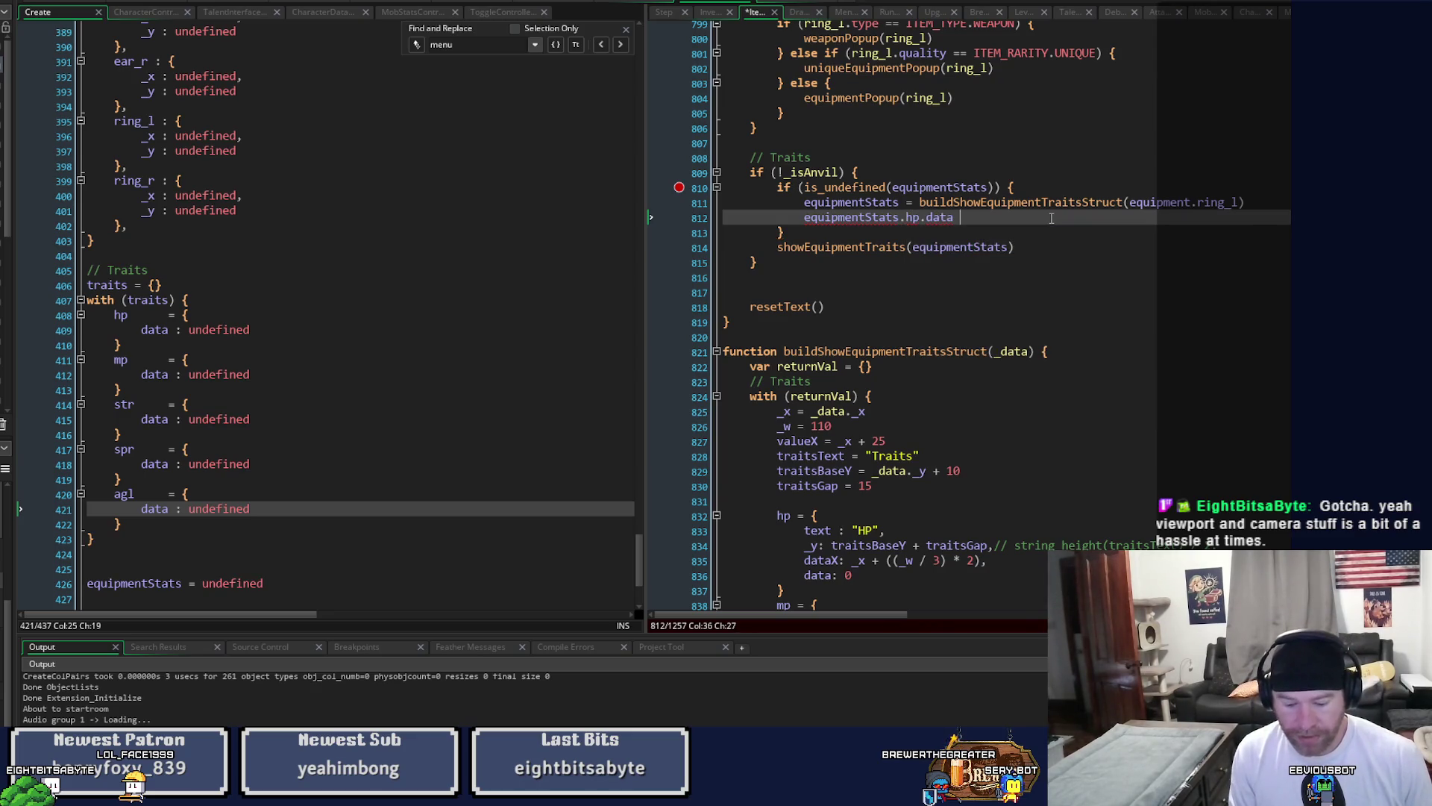
pyautogui.write(' = traits.hp')
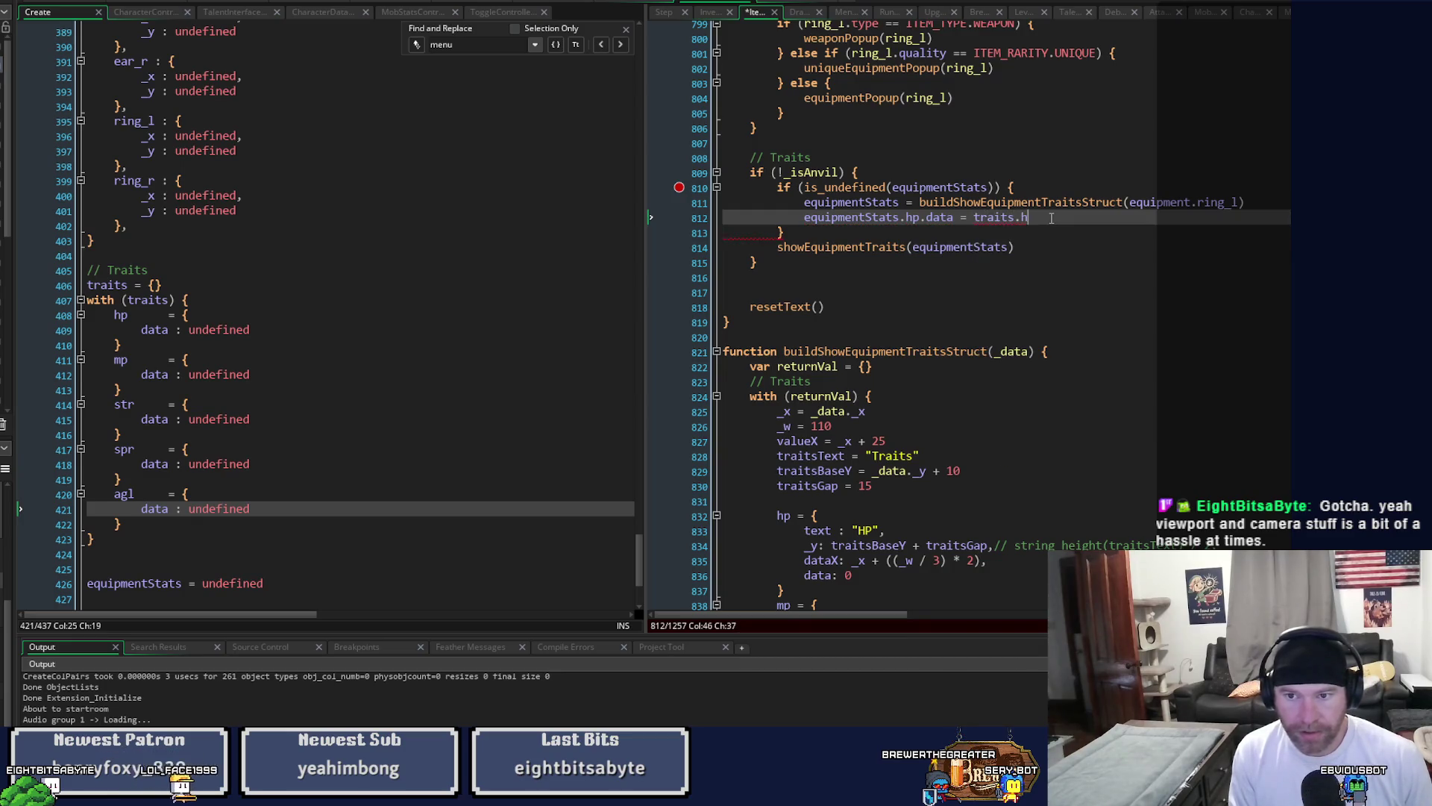
pyautogui.write('.data')
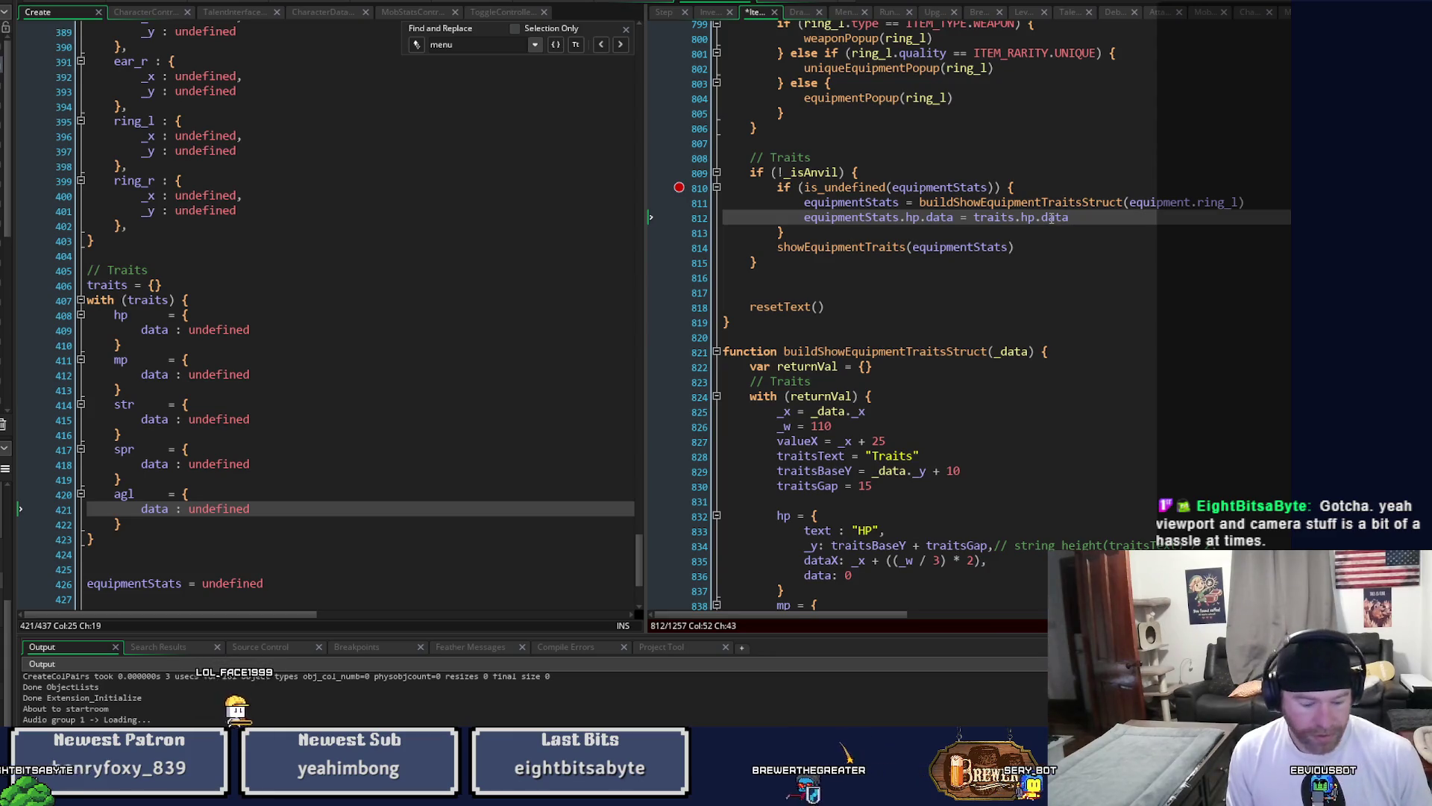
pyautogui.hotkey('ctrl', 's')
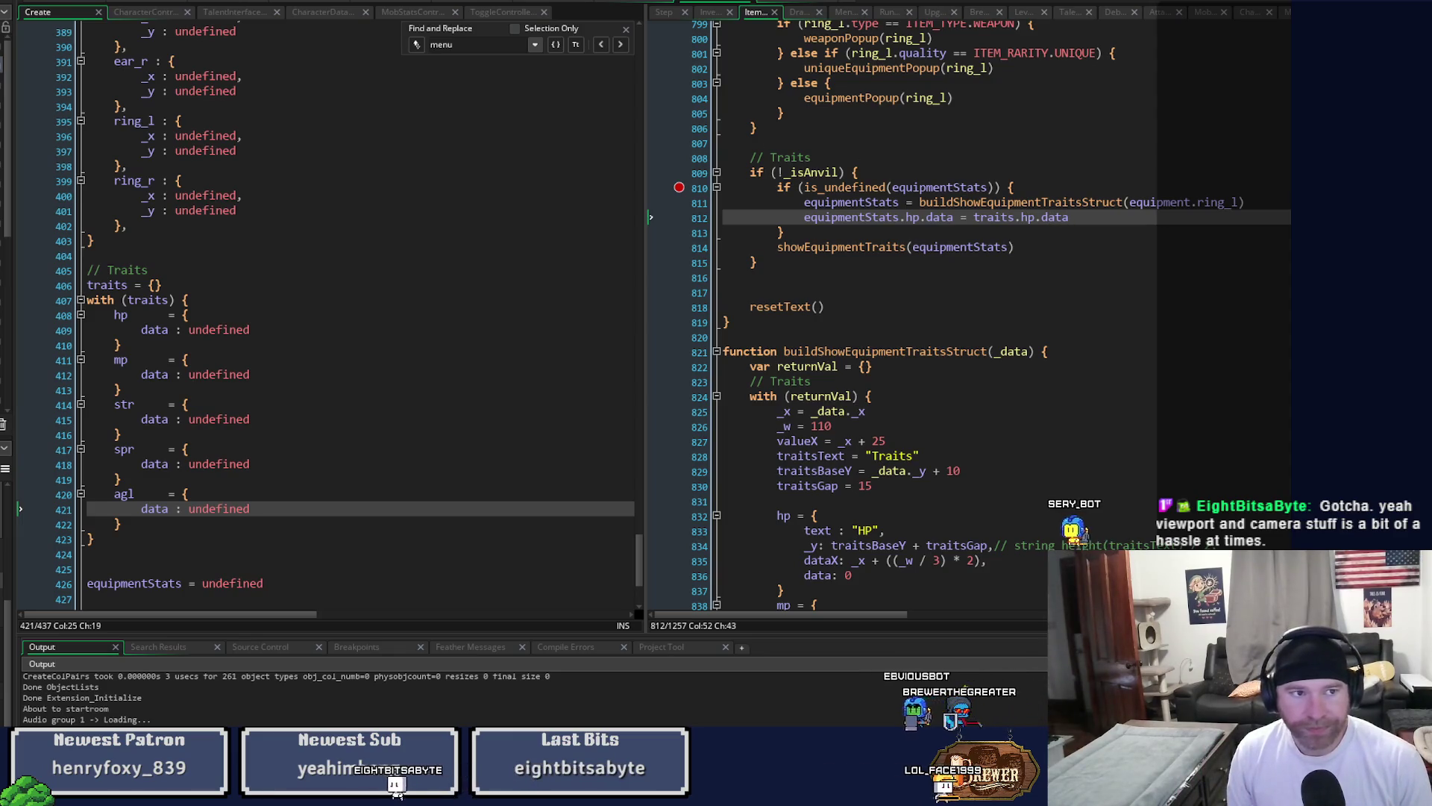
# Duplicate the equipmentStats hp assignment line in ItemController four times.
pyautogui.click(709, 12)
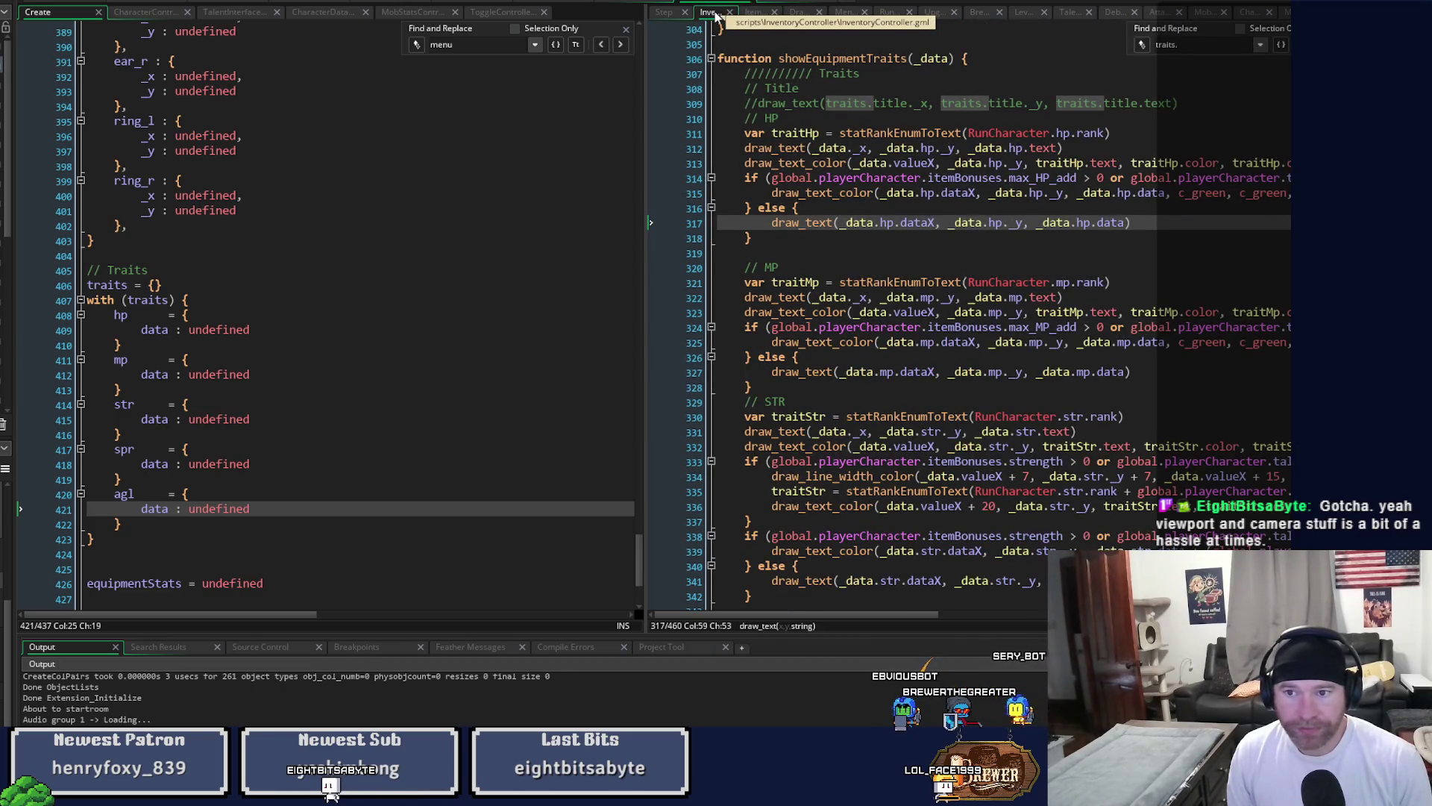
pyautogui.click(756, 12)
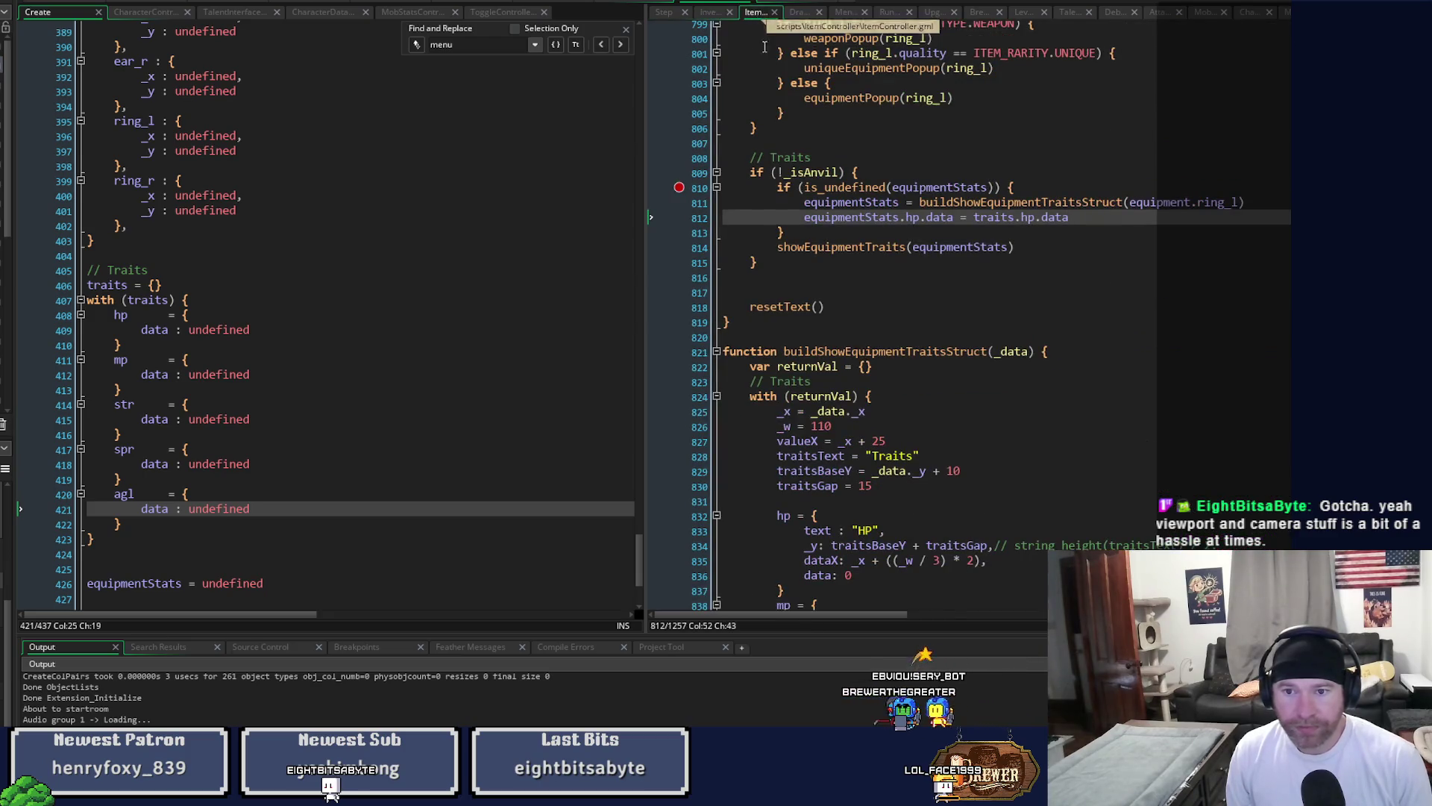
pyautogui.click(909, 217)
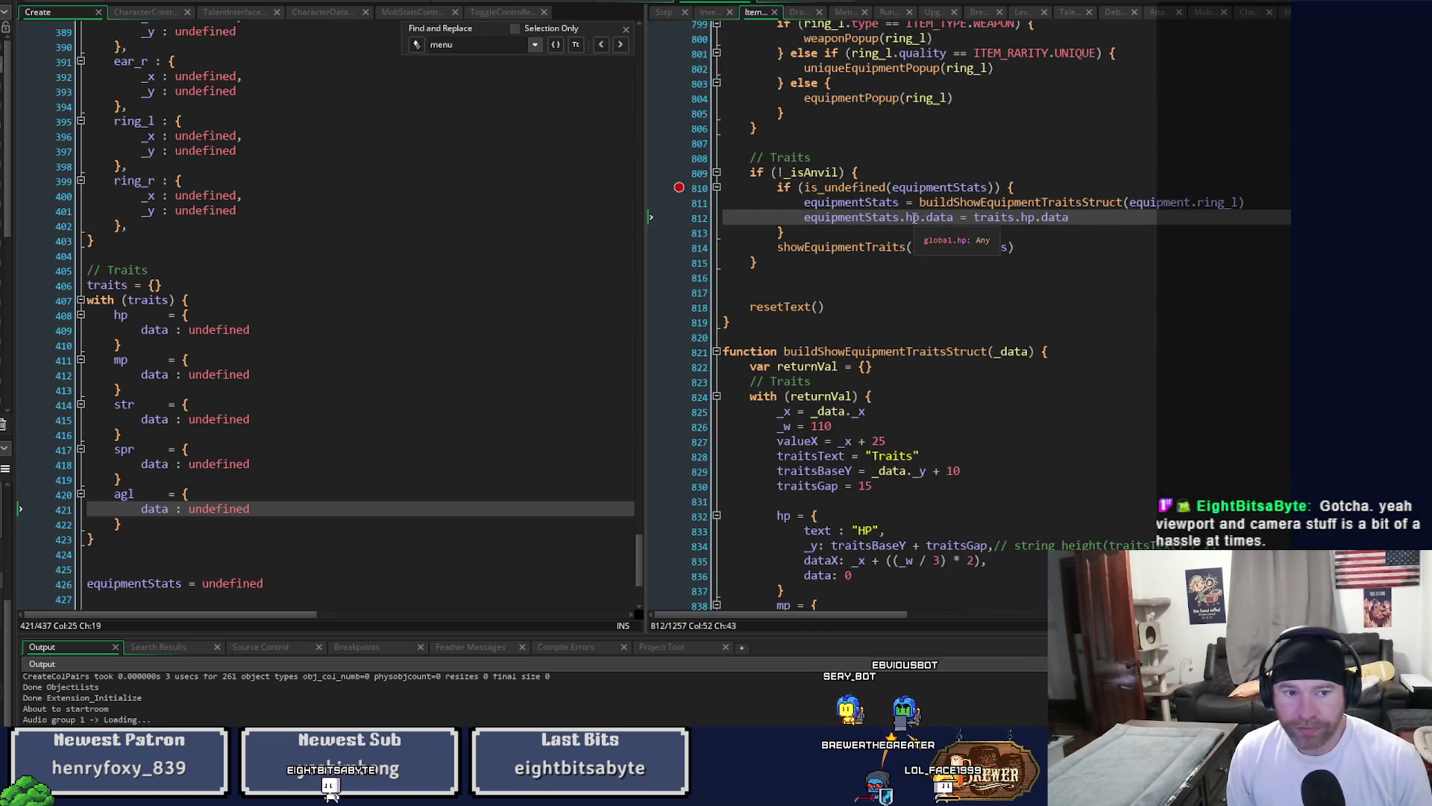
pyautogui.hotkey('ctrl', 'd')
pyautogui.hotkey('ctrl', 'd')
pyautogui.hotkey('ctrl', 'd')
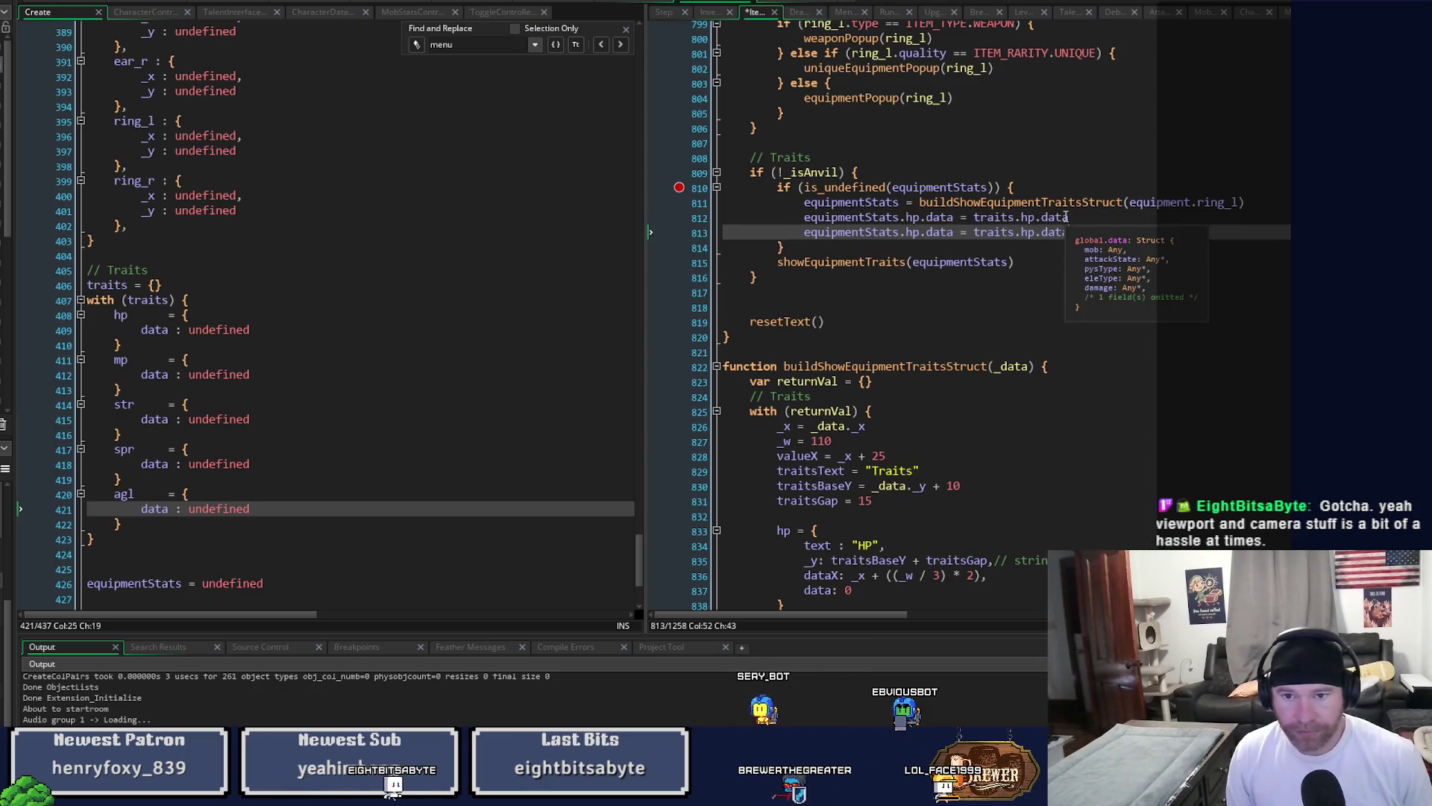
# Turn the first two copies into mp and str assignments on lines 813–814.
pyautogui.click(911, 233)
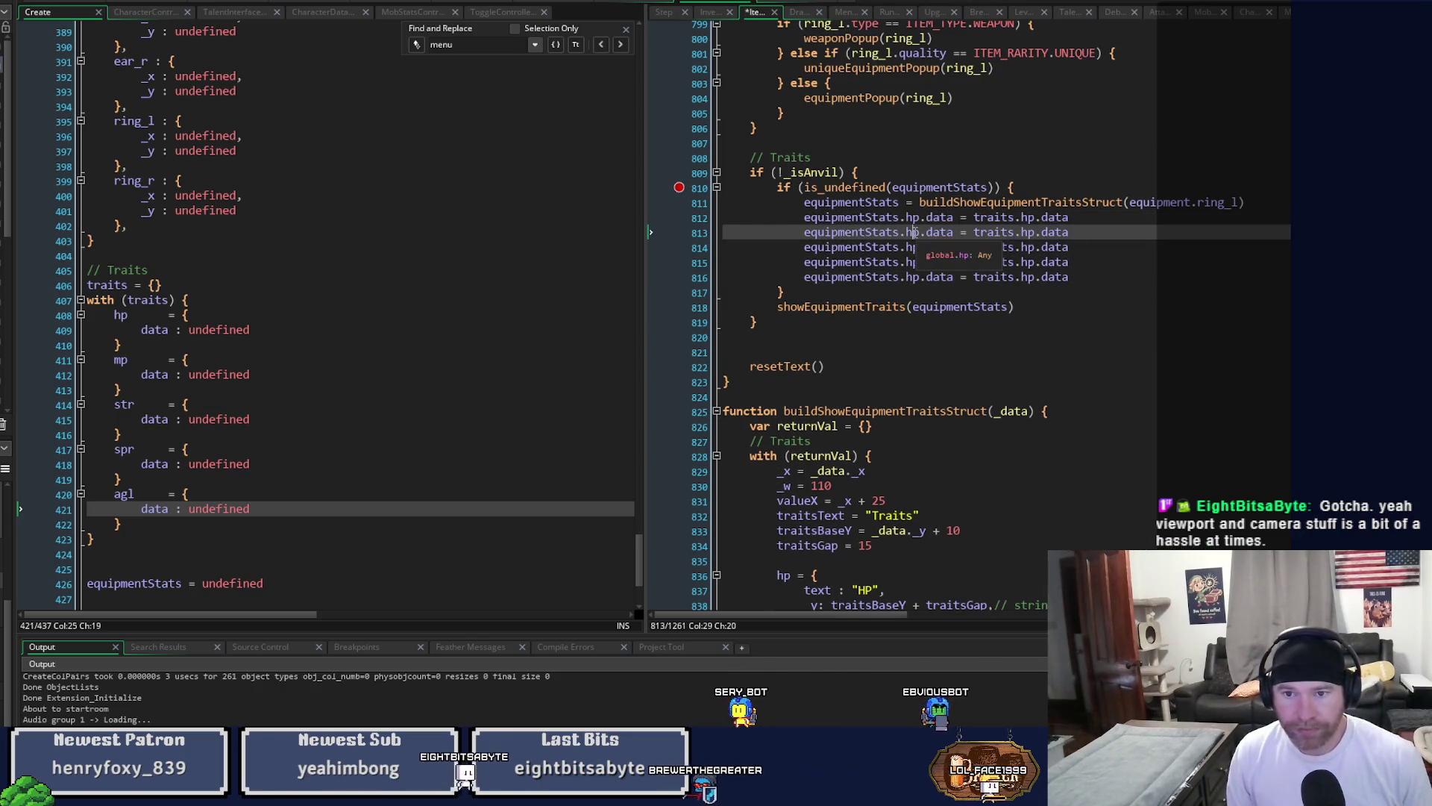
pyautogui.write('m')
pyautogui.click(1022, 233)
pyautogui.write('m')
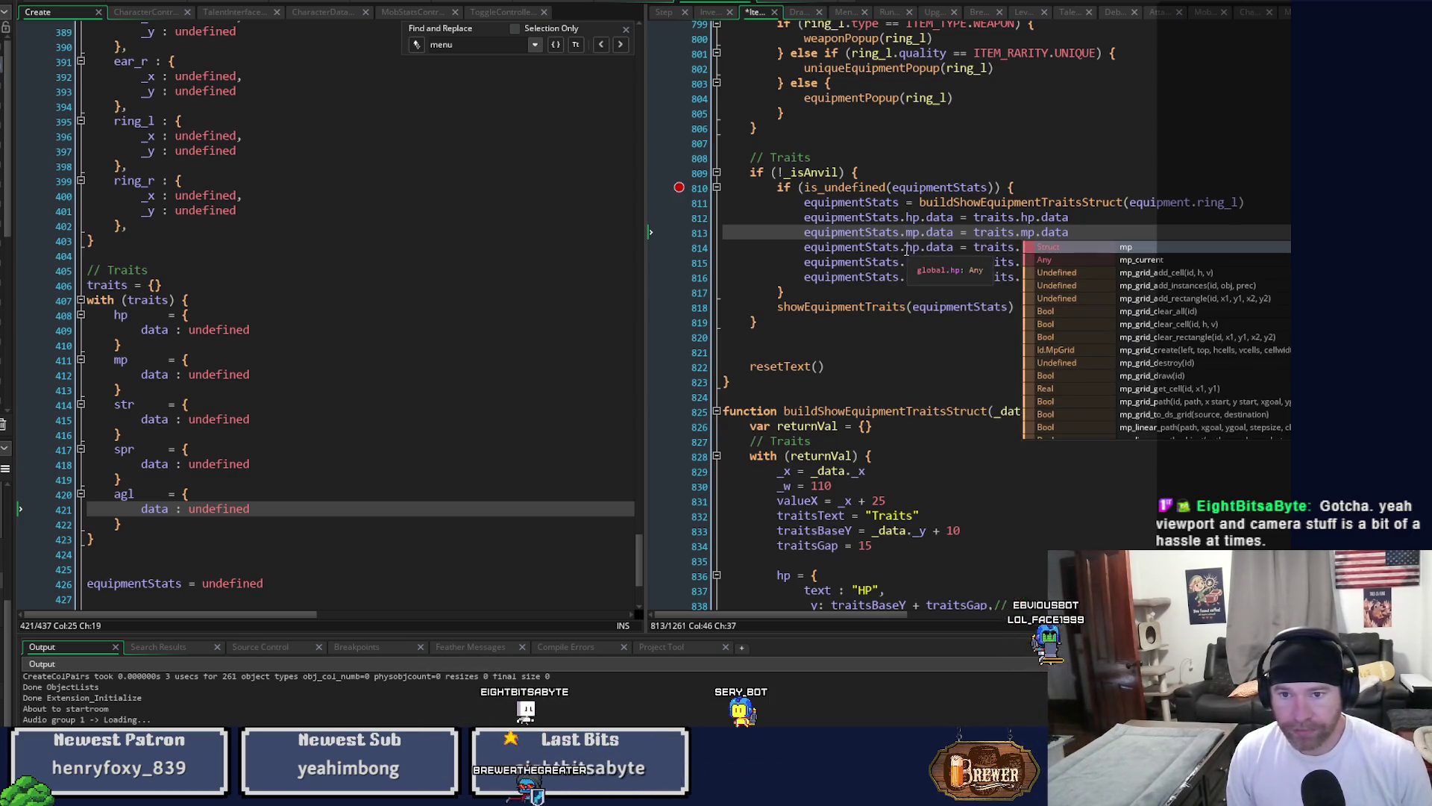
pyautogui.click(919, 251)
pyautogui.press('BackSpace')
pyautogui.press('BackSpace')
pyautogui.write('str')
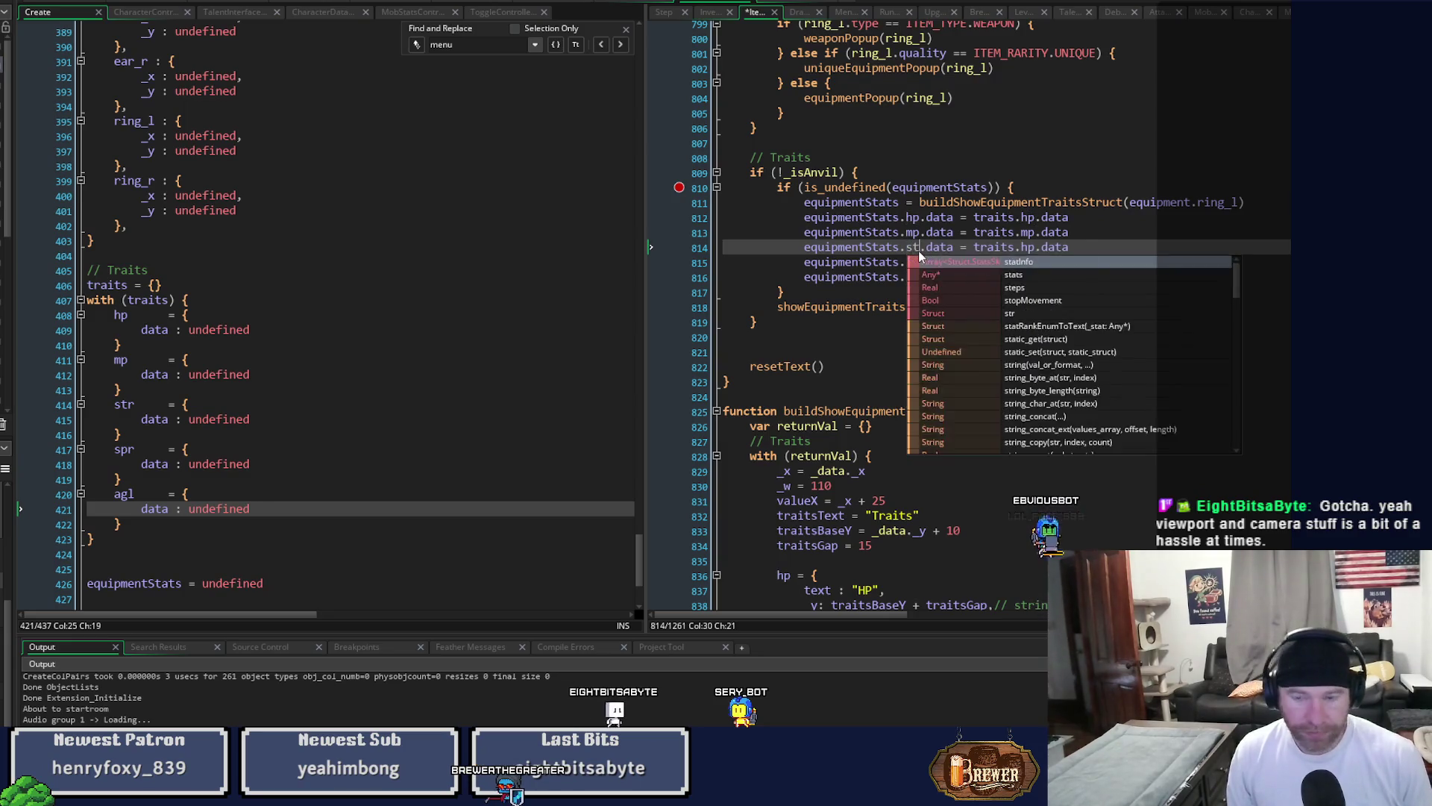
pyautogui.click(1030, 247)
pyautogui.press('Delete')
pyautogui.press('Delete')
pyautogui.write('str')
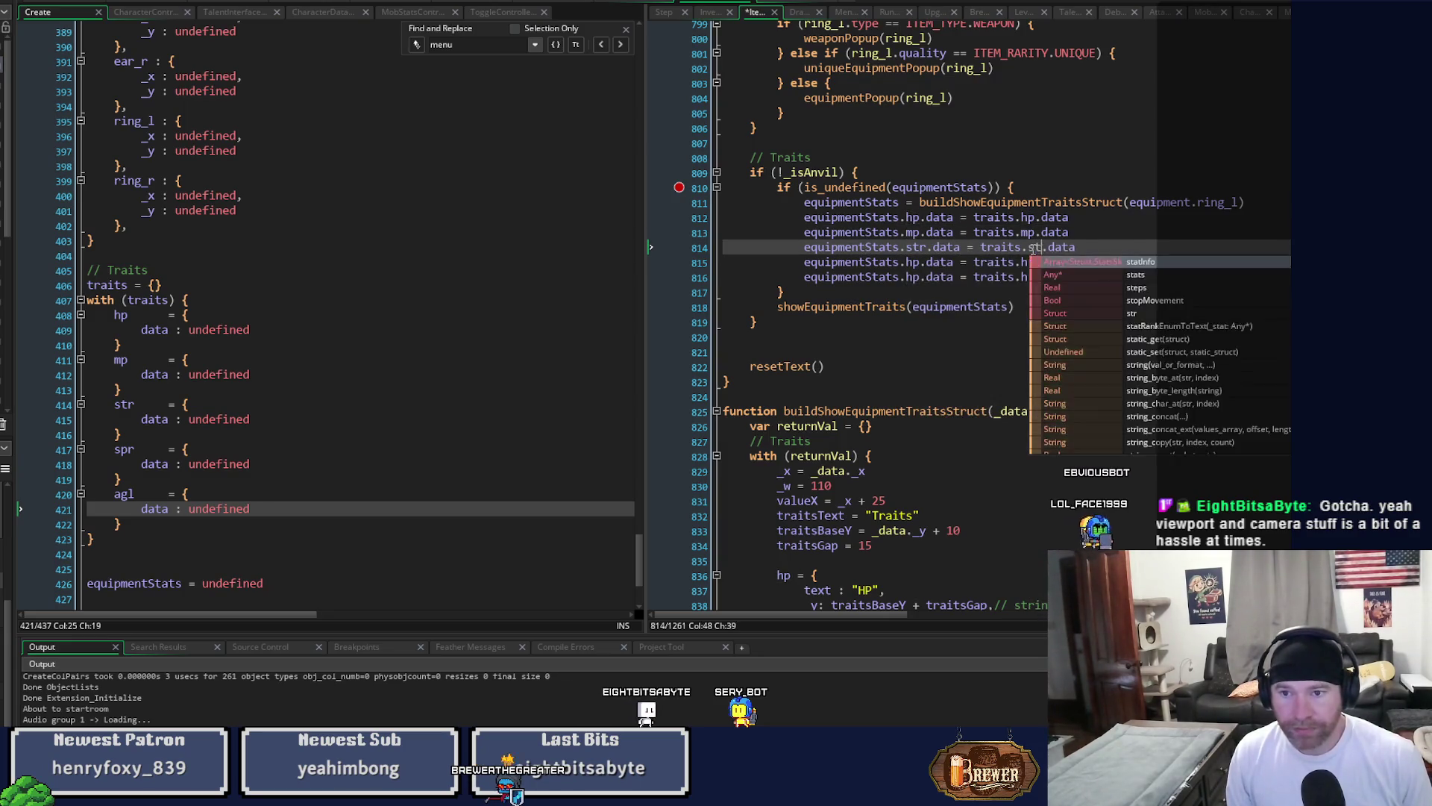
# Change line 815 to equipmentStats.spr.data = traits.spr.data.
pyautogui.click(962, 233)
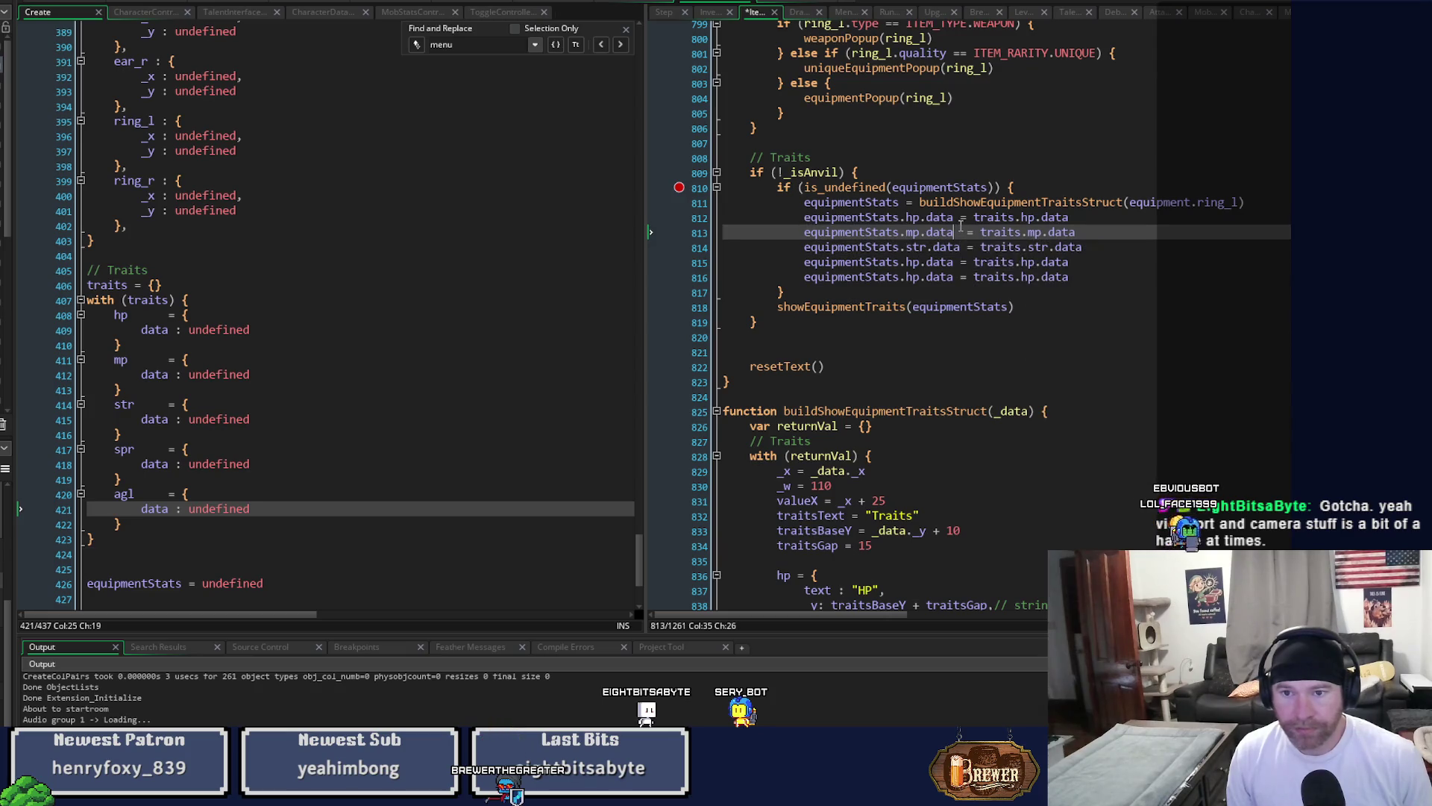
pyautogui.click(961, 223)
pyautogui.click(960, 262)
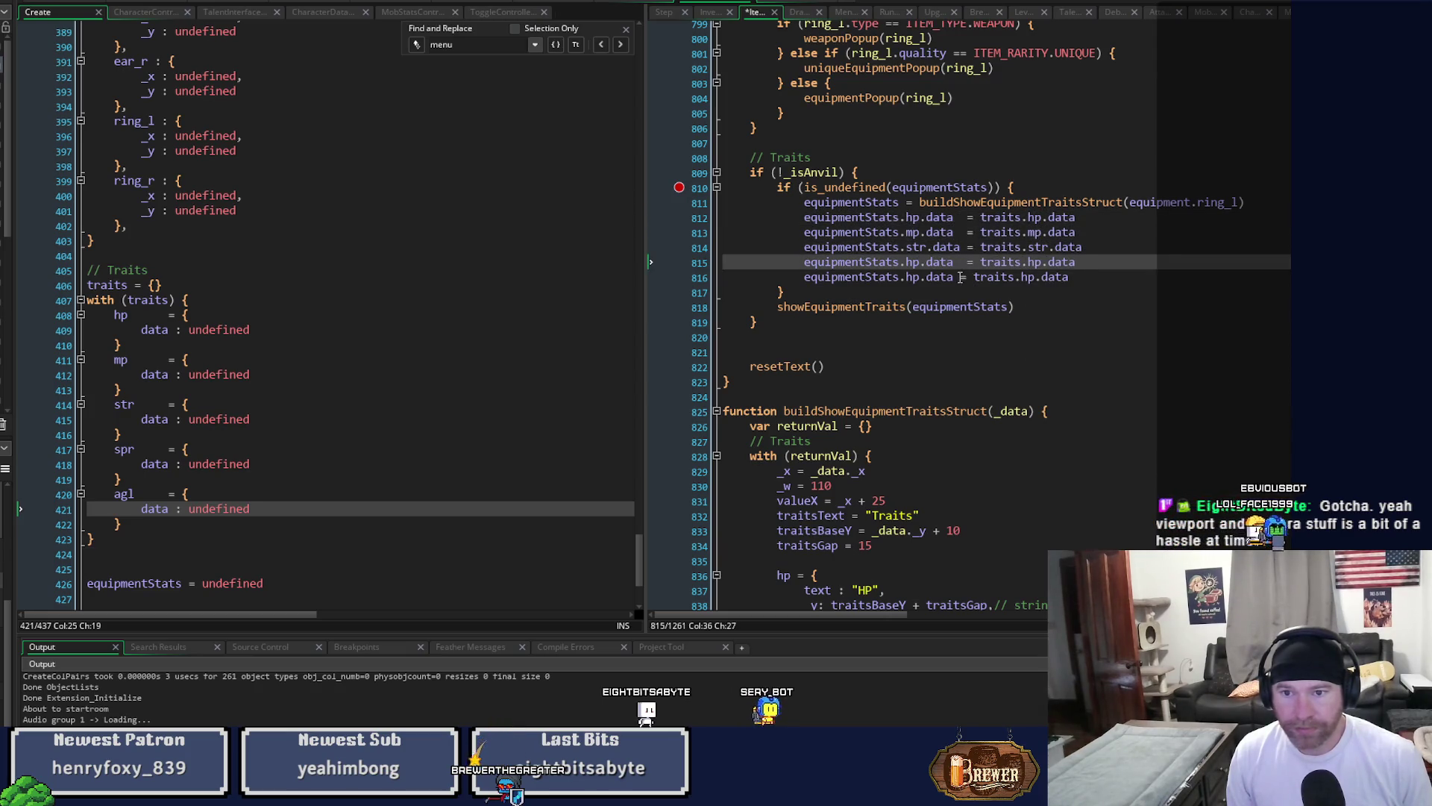
pyautogui.press('Down')
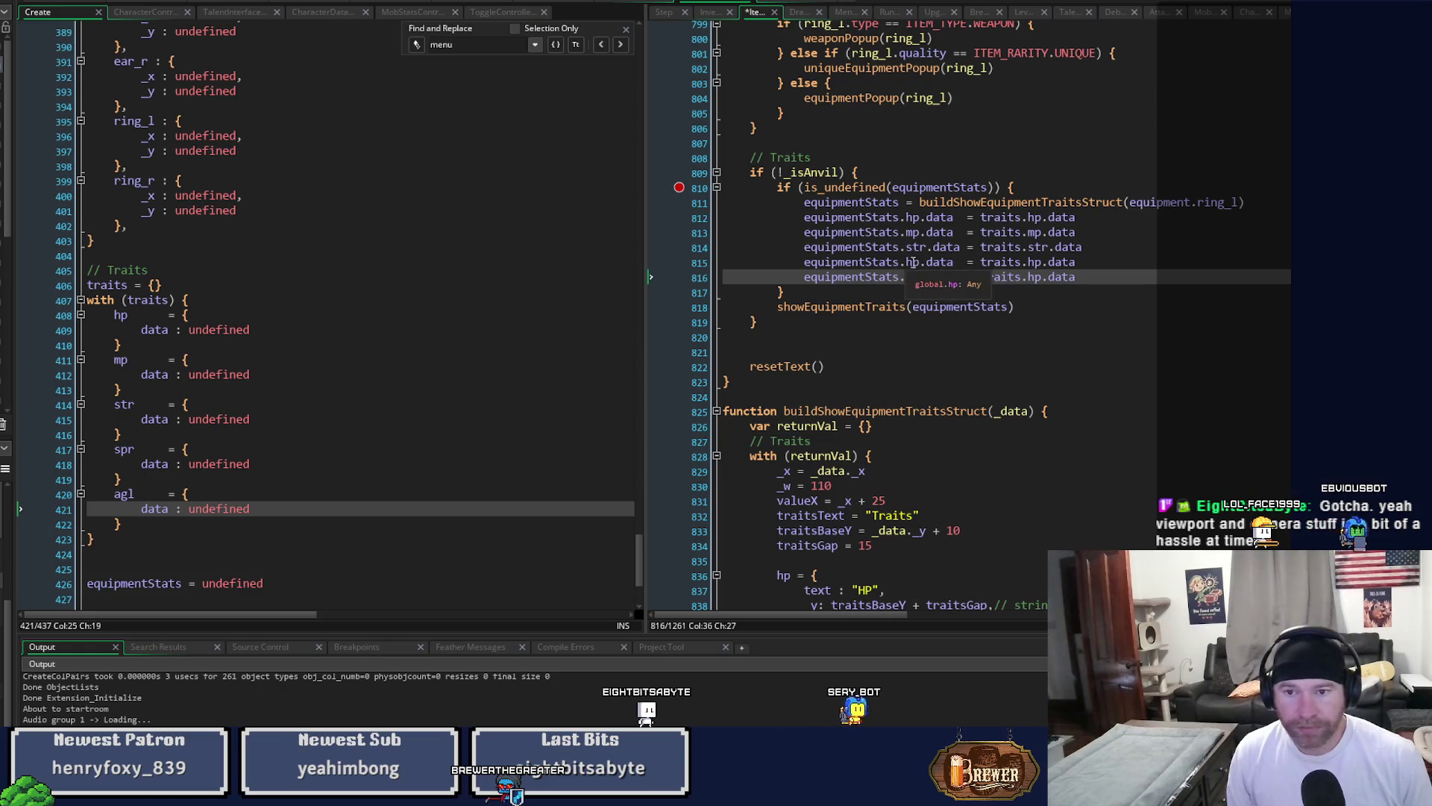
pyautogui.doubleClick(912, 263)
pyautogui.write('spr')
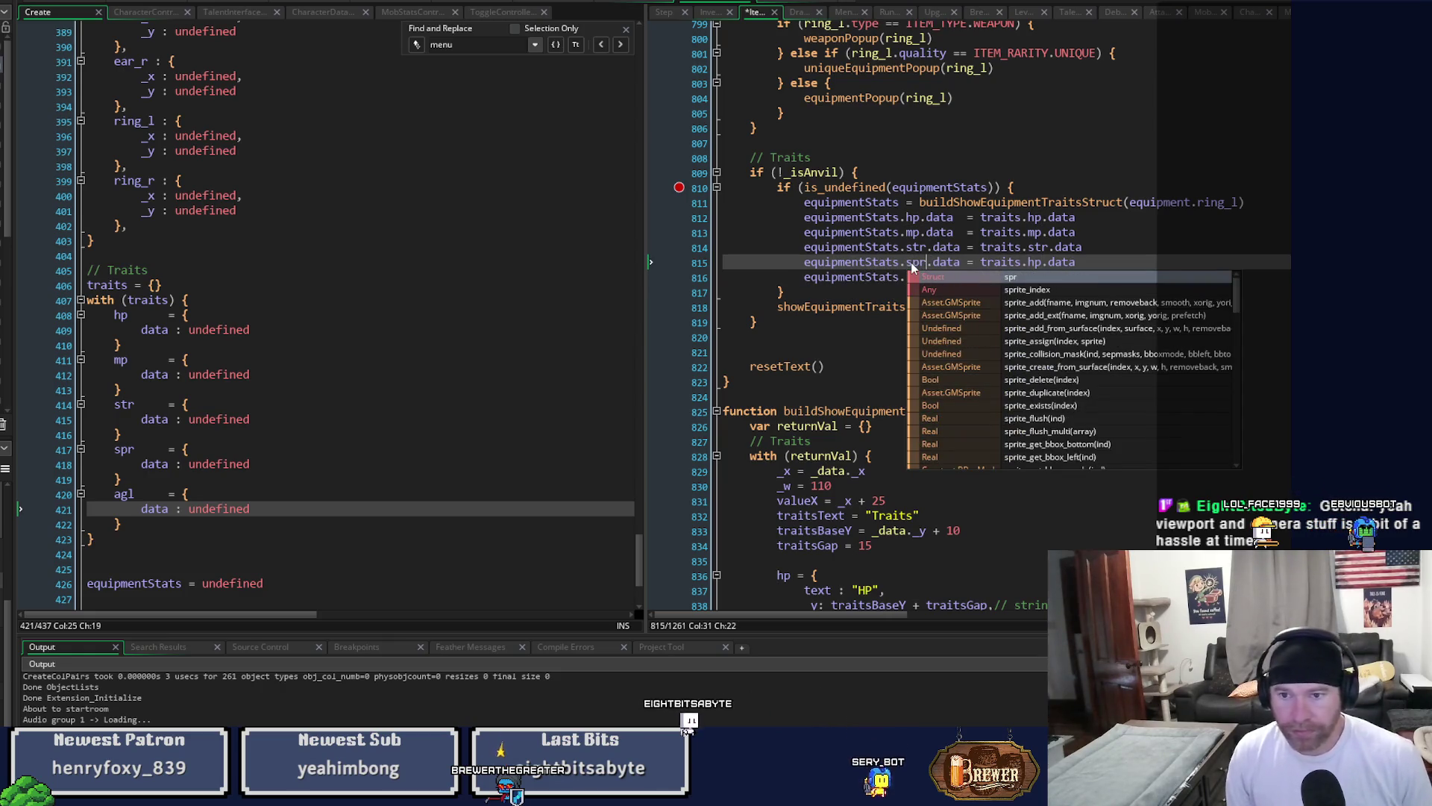
pyautogui.click(1037, 262)
pyautogui.write('spr')
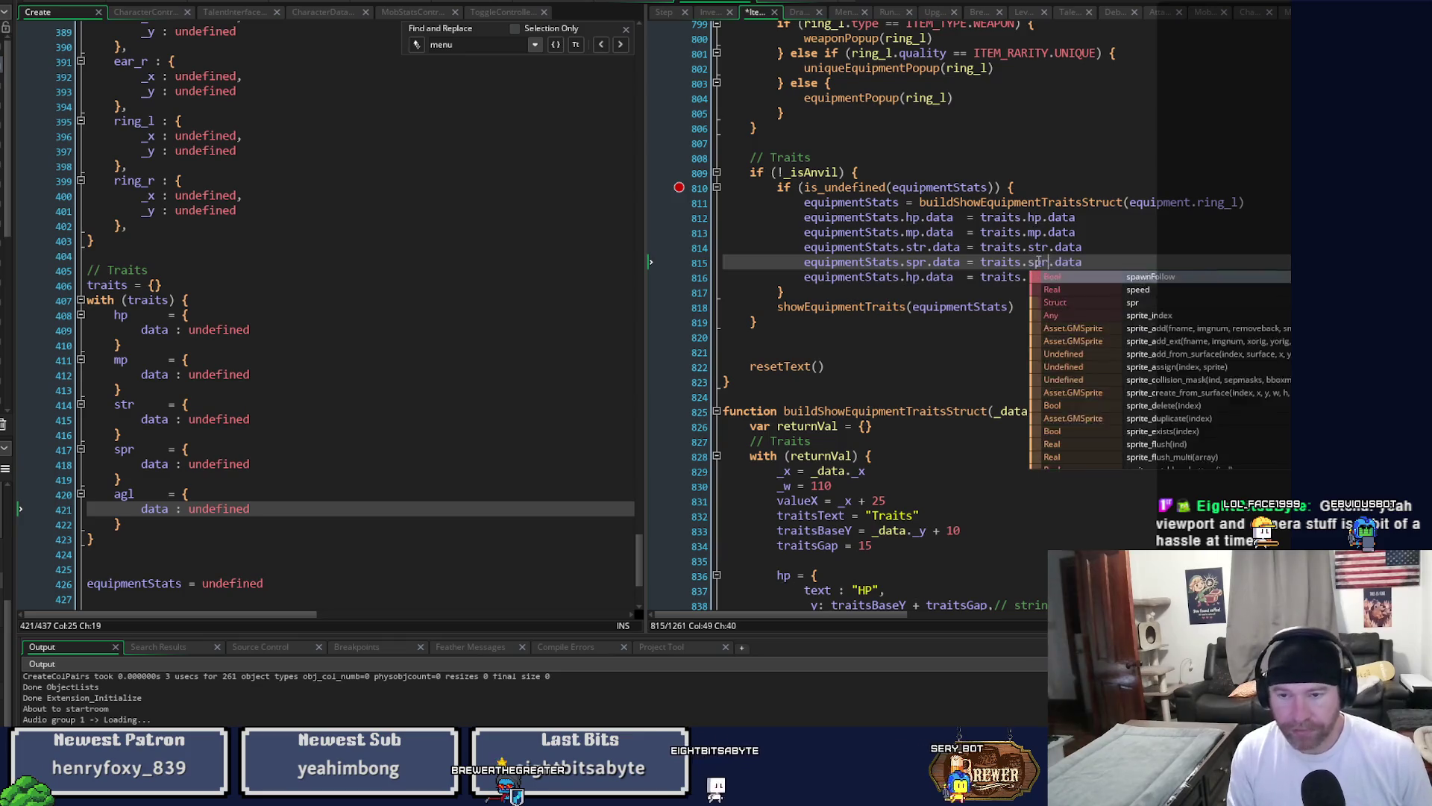
pyautogui.press('Escape')
pyautogui.press('Down')
pyautogui.press('Down')
# Fix line 816 to equipmentStats.agl.data = traits.agl.data and run the game with F5.
pyautogui.doubleClick(912, 277)
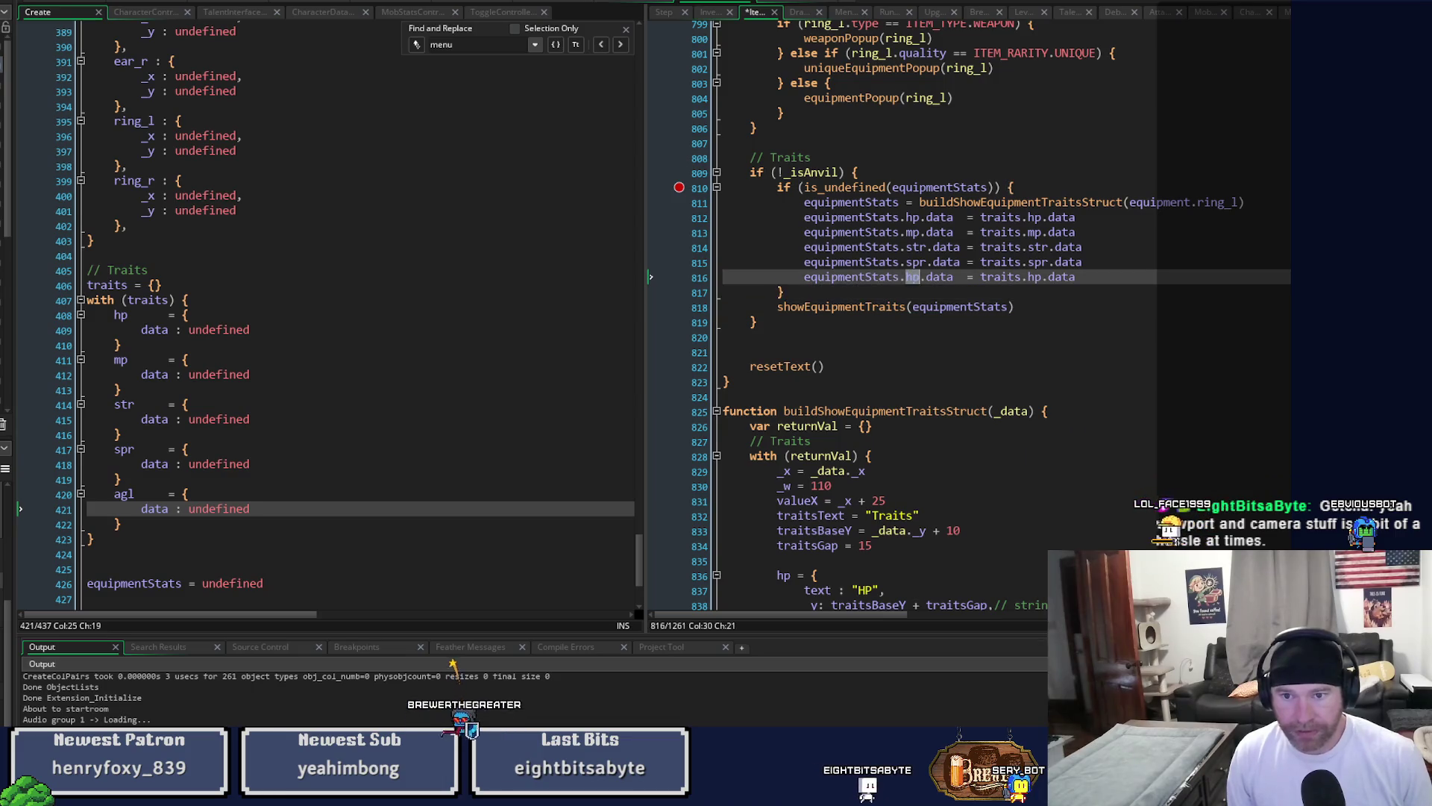
pyautogui.write('gl')
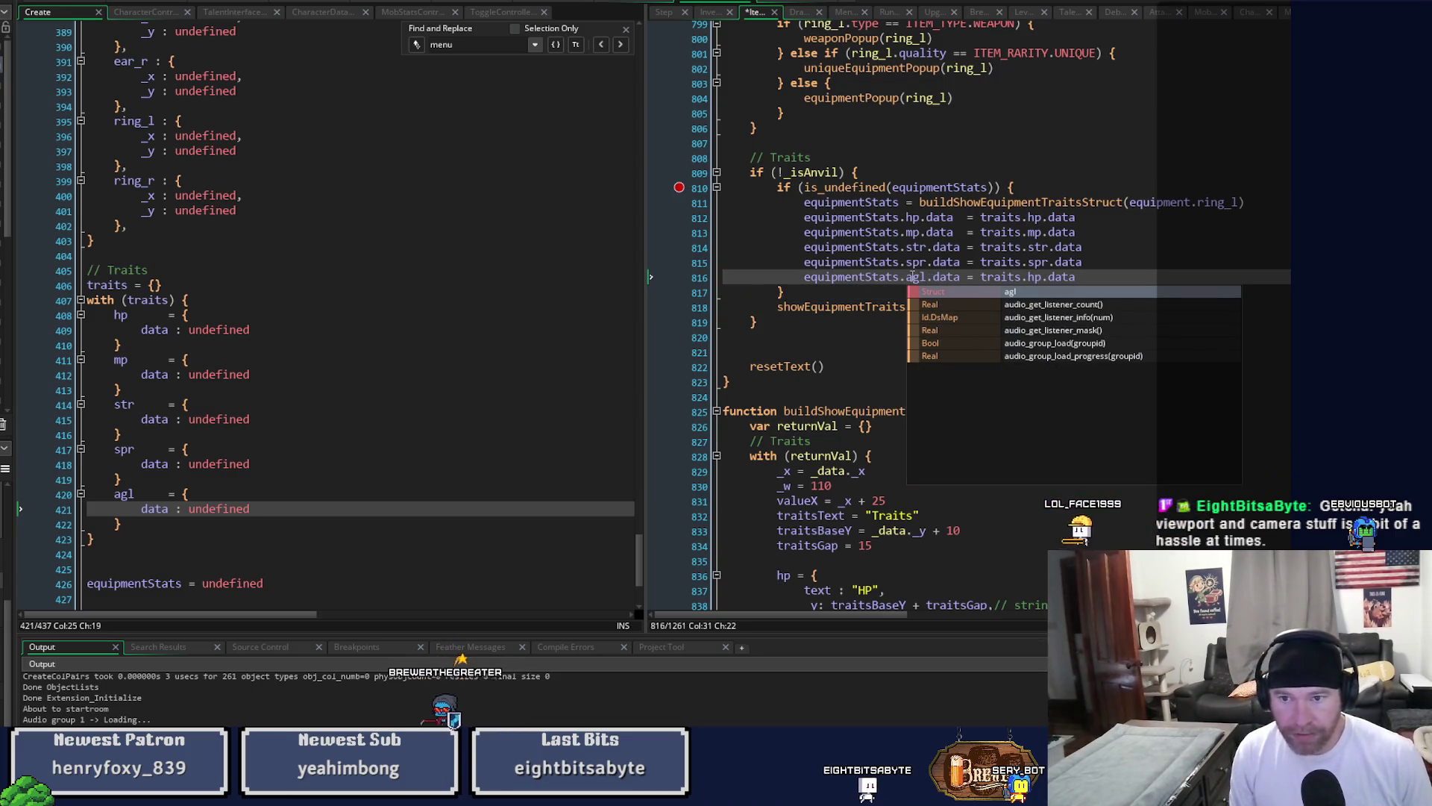
pyautogui.press('Escape')
pyautogui.press('End')
pyautogui.press('Left')
pyautogui.press('Left')
pyautogui.press('Left')
pyautogui.press('BackSpace')
pyautogui.press('BackSpace')
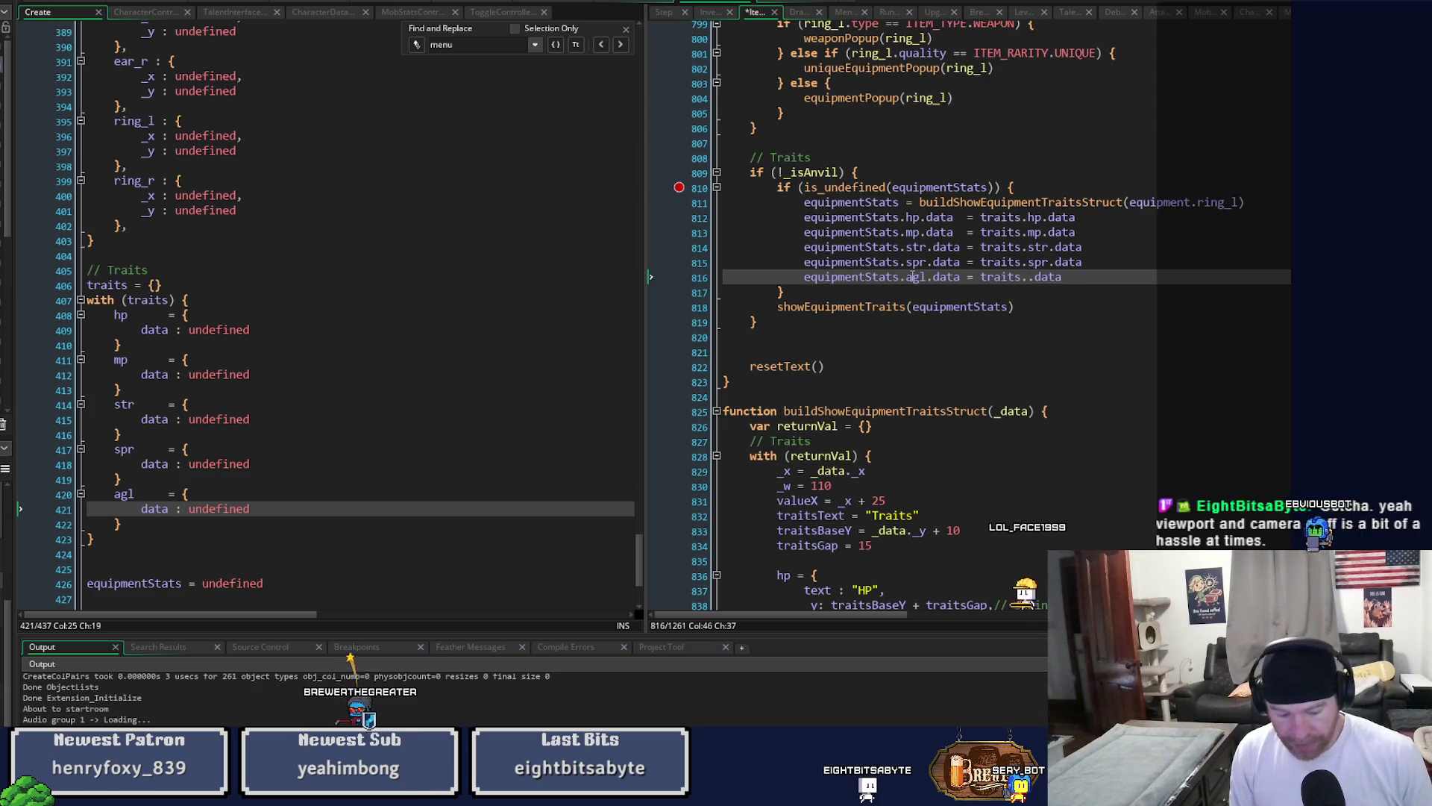
pyautogui.write('agl')
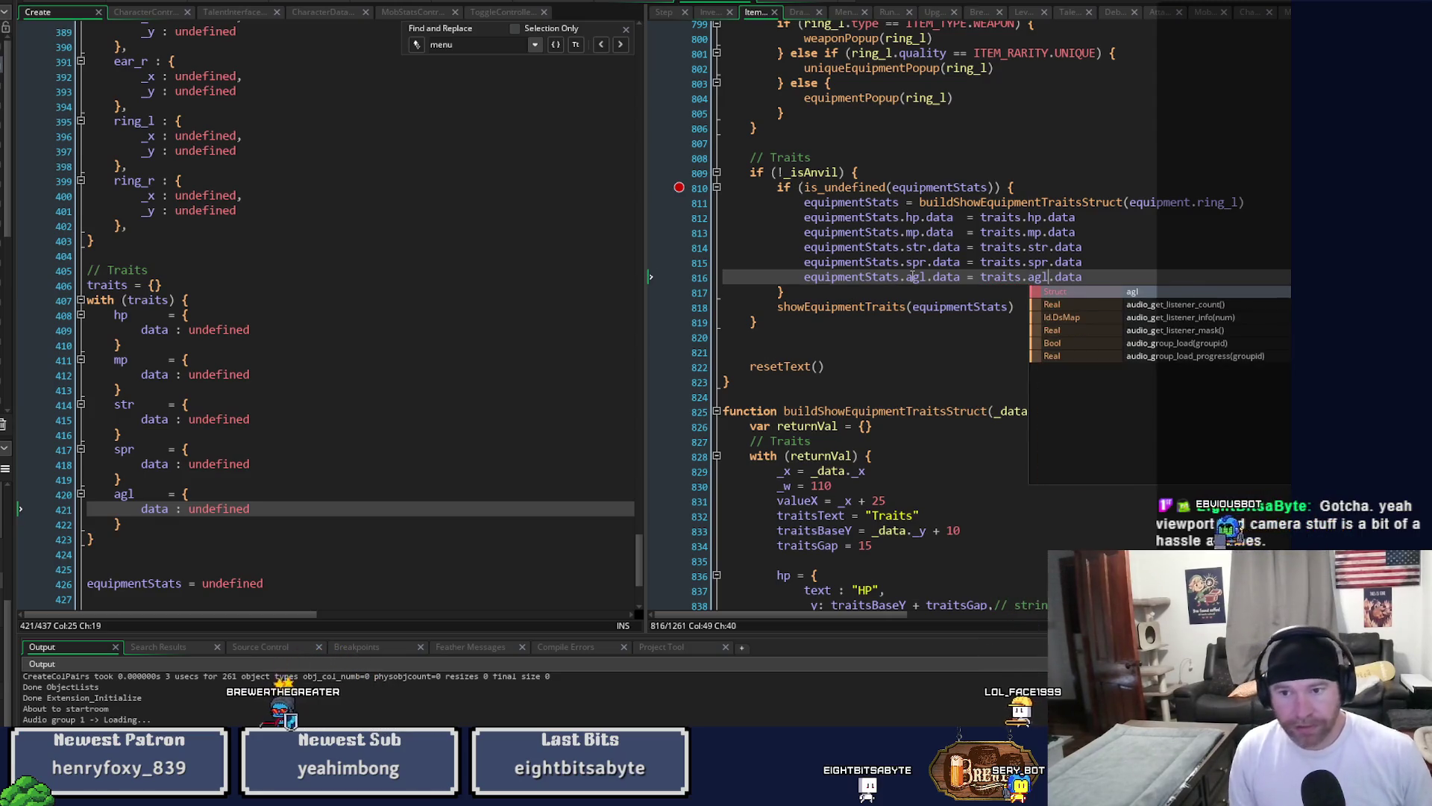
pyautogui.press('Escape')
pyautogui.click(679, 192)
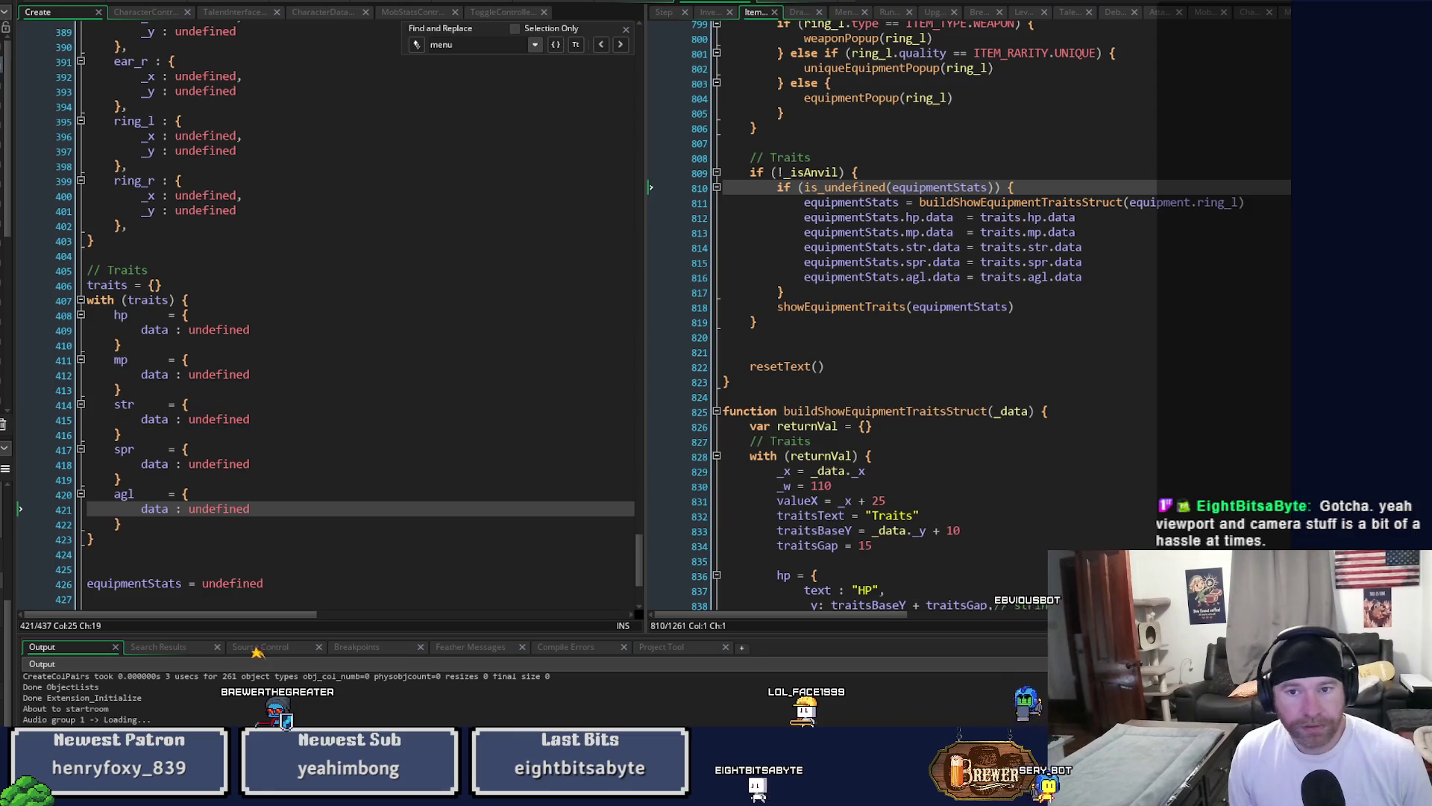
pyautogui.press('F5')
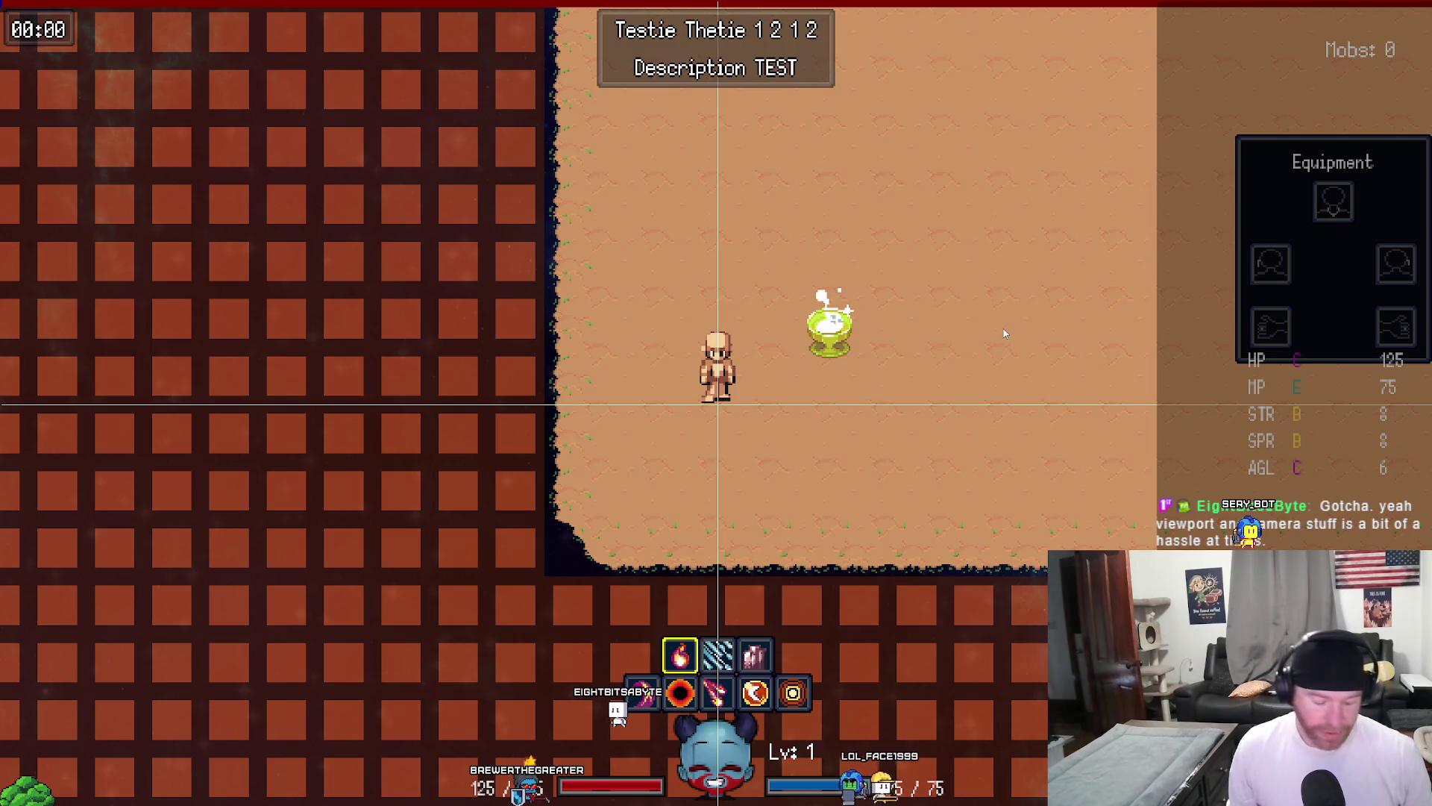
# Close the running game and return to the code workspace.
pyautogui.press('Escape')
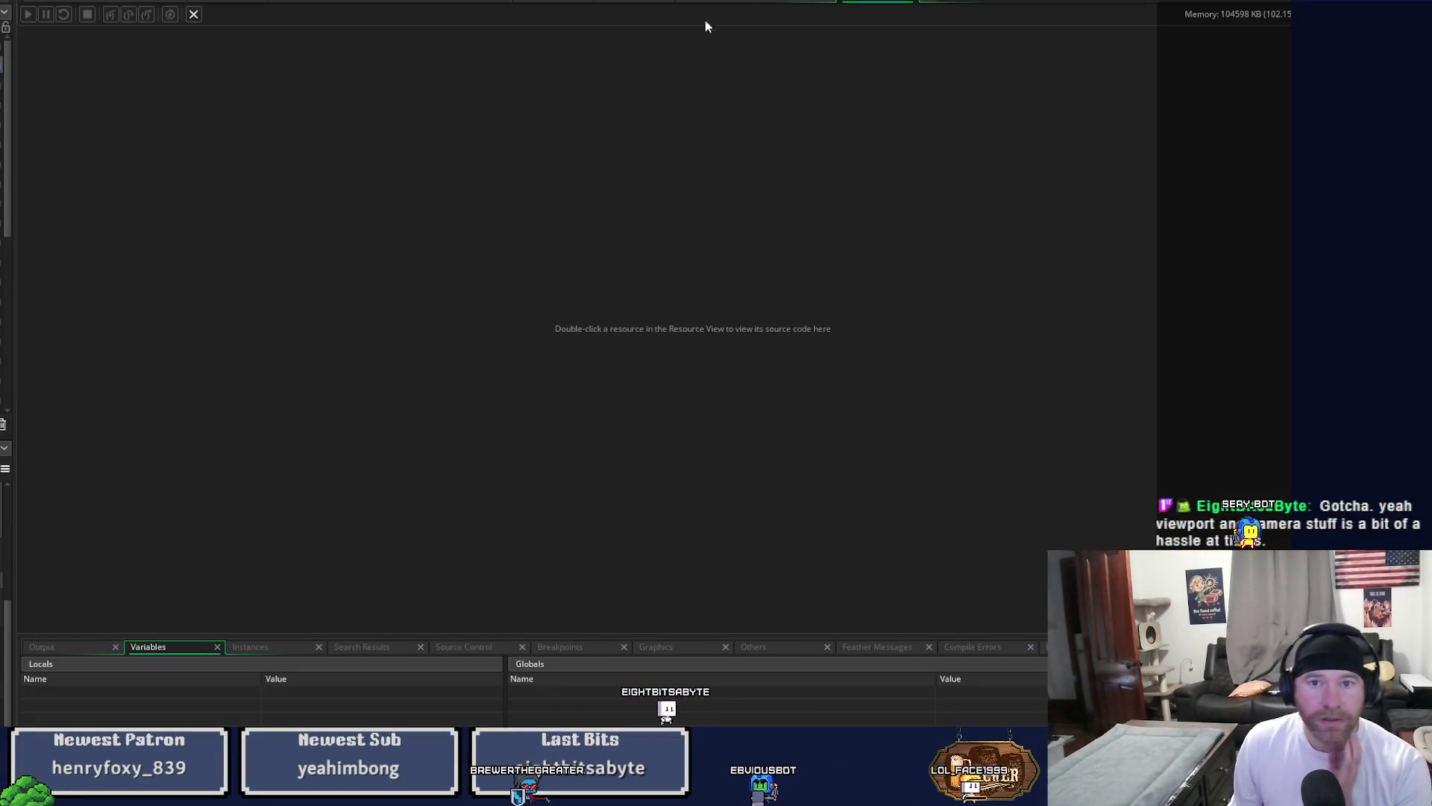
pyautogui.click(694, 4)
pyautogui.scroll(7, 412, 406)
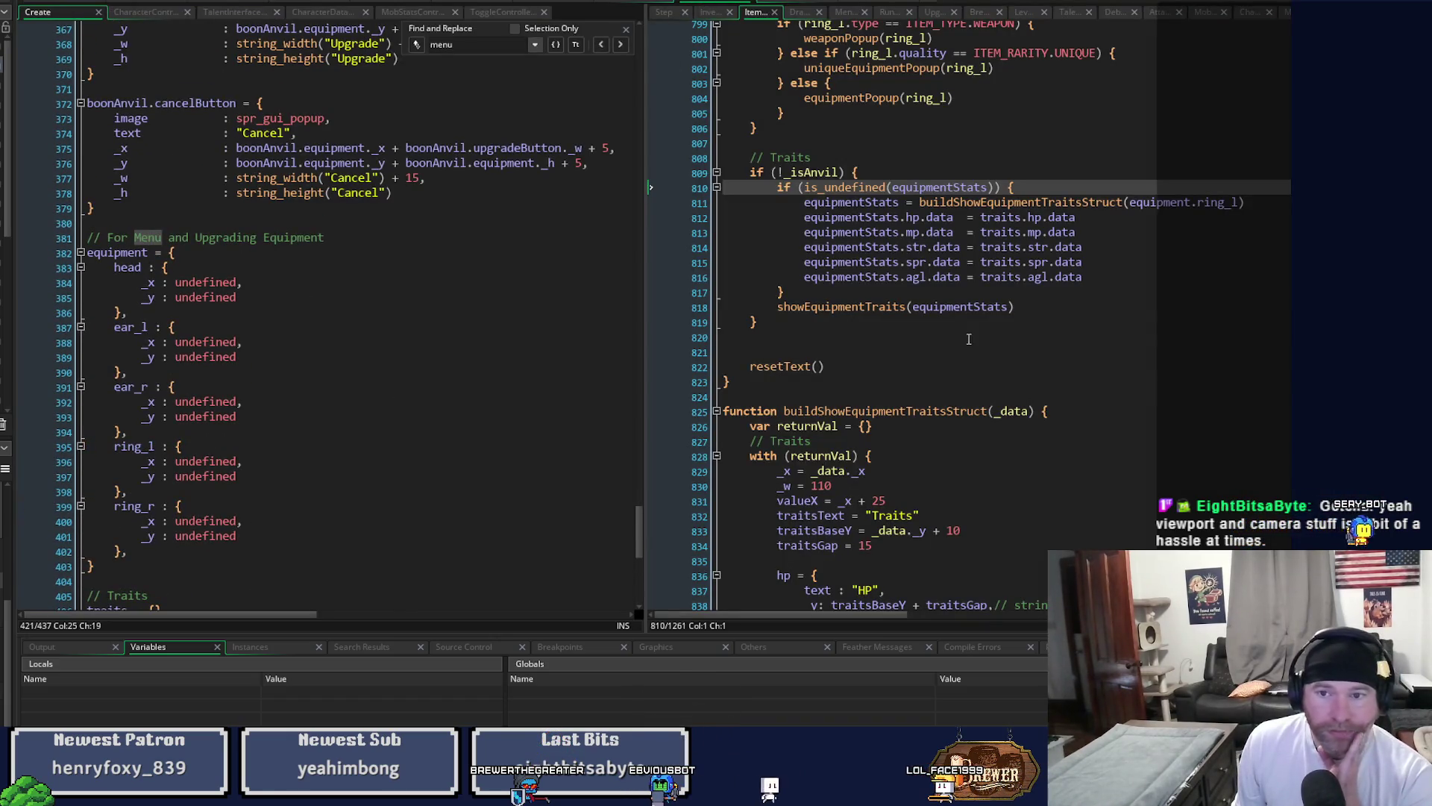
pyautogui.scroll(-4, 984, 341)
pyautogui.scroll(-3, 984, 339)
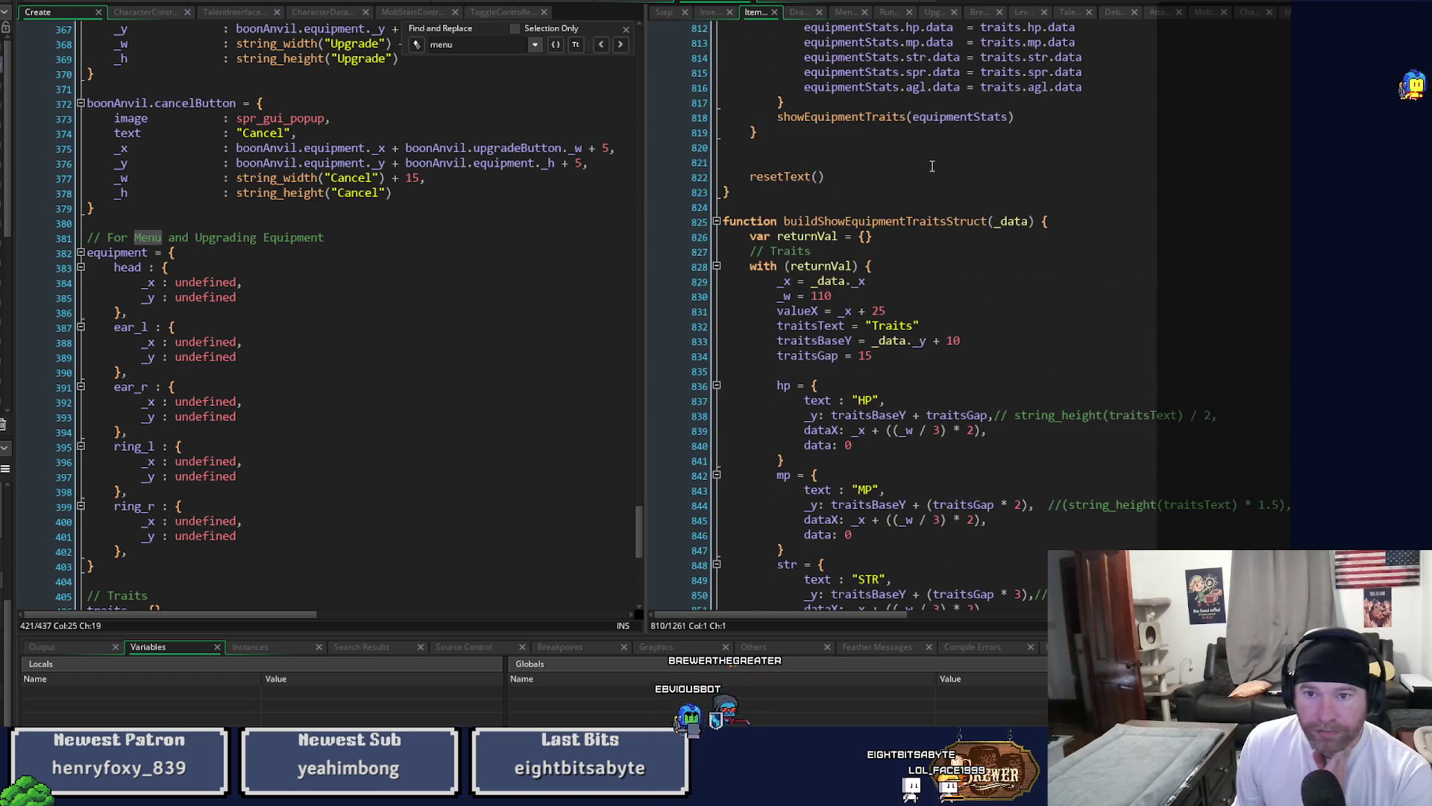
pyautogui.scroll(3, 931, 166)
# Set buildShowEquipmentTraitsStruct's _x to _data._x + 5, rerun, and show the Equipment panel.
pyautogui.middleClick(983, 146)
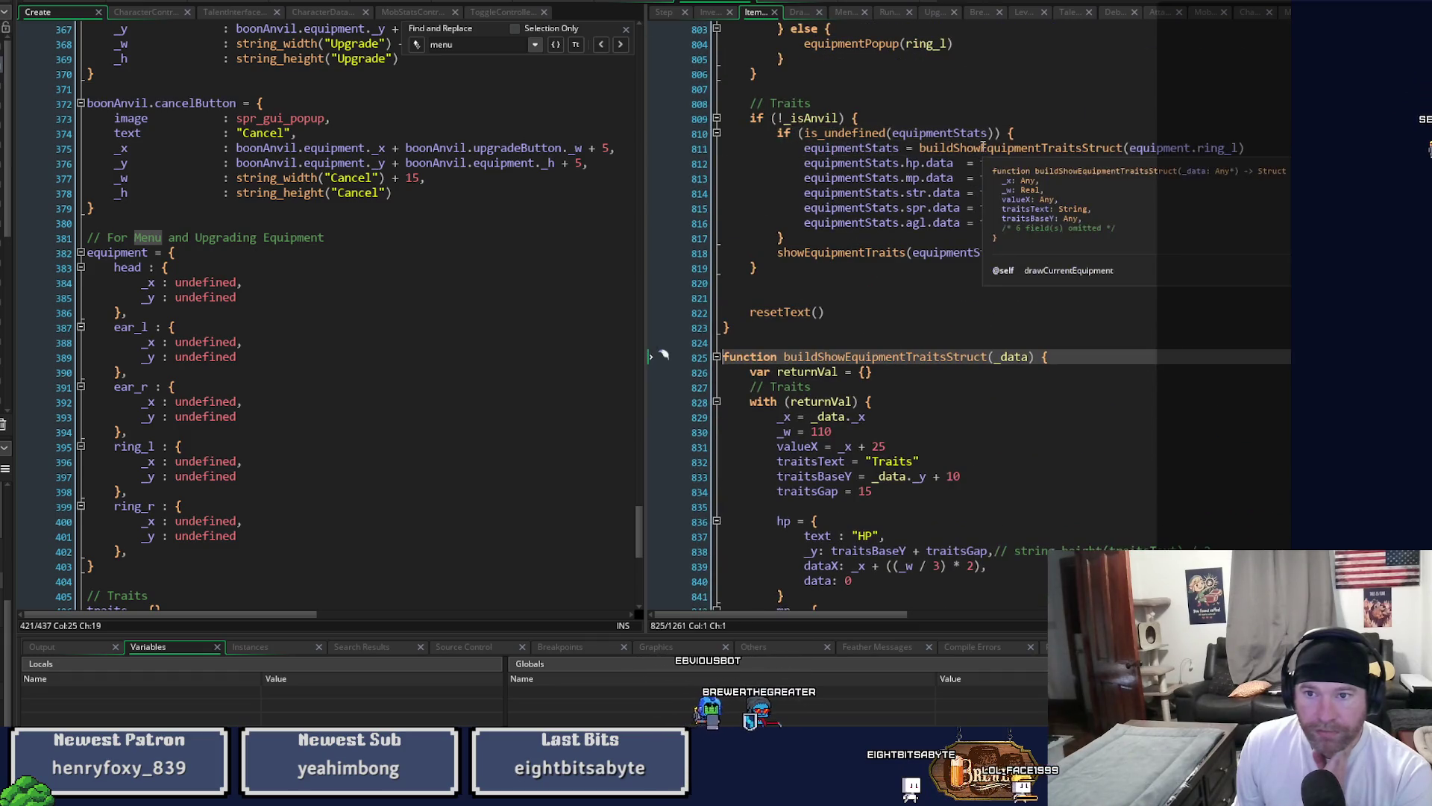
pyautogui.scroll(-1, 970, 344)
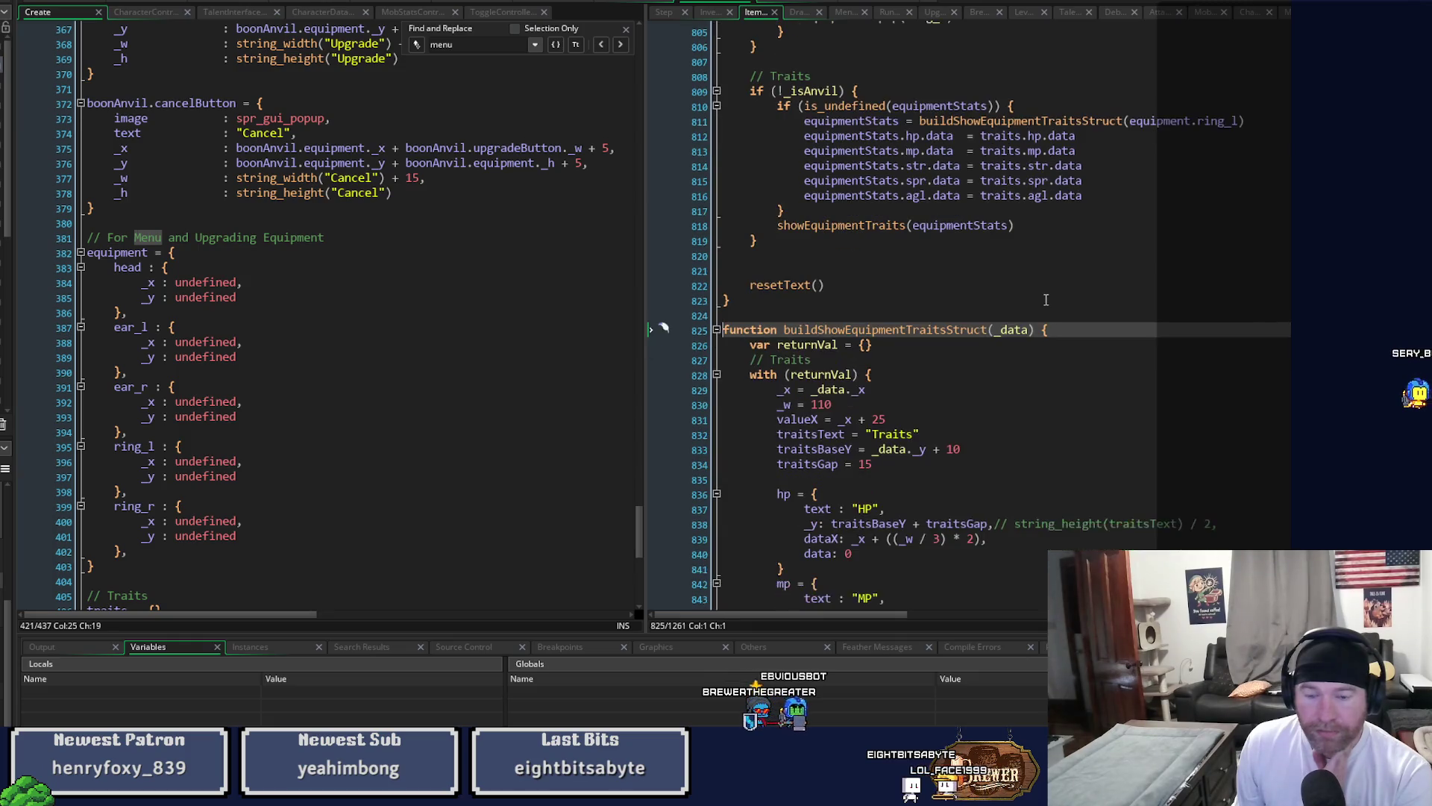
pyautogui.click(886, 389)
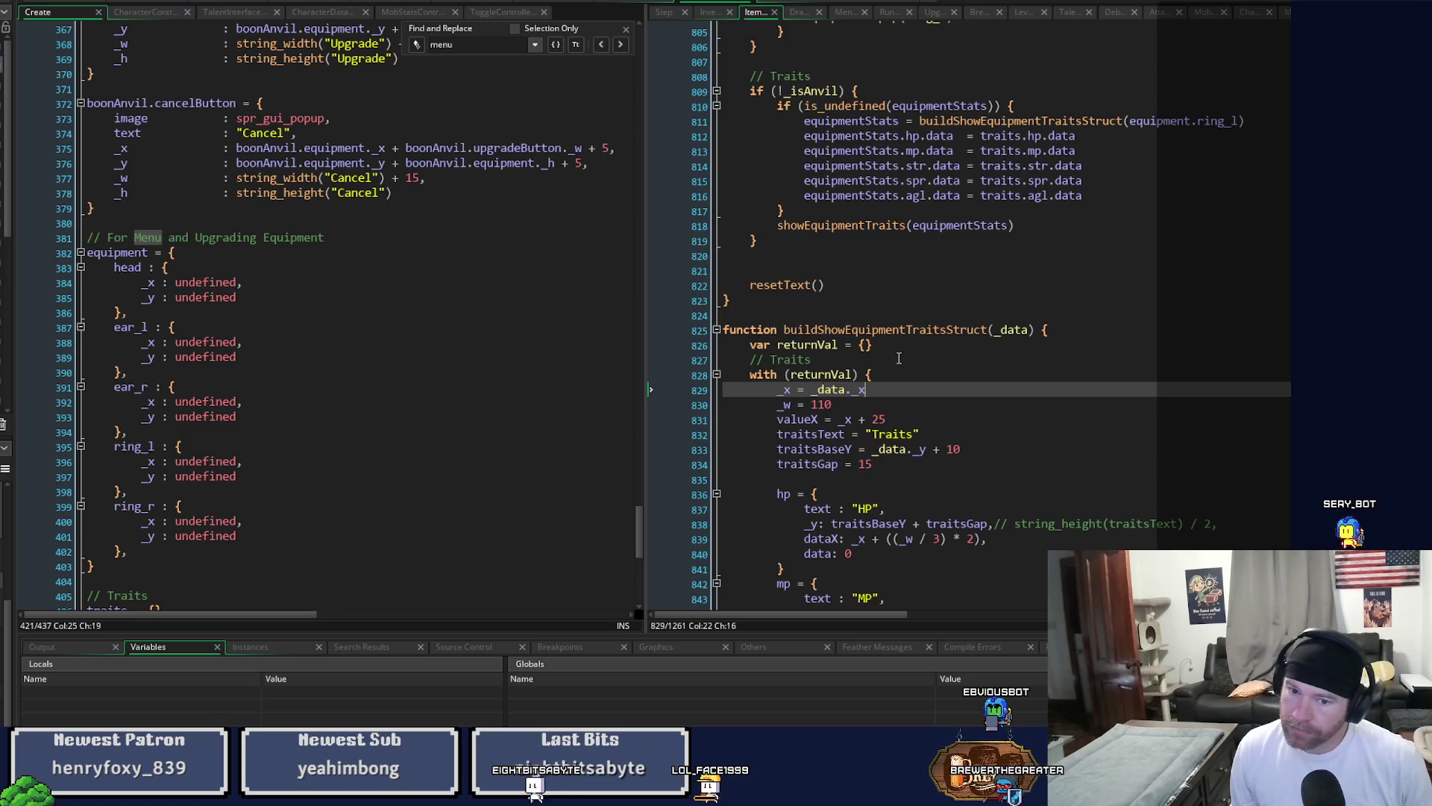
pyautogui.scroll(-3, 899, 359)
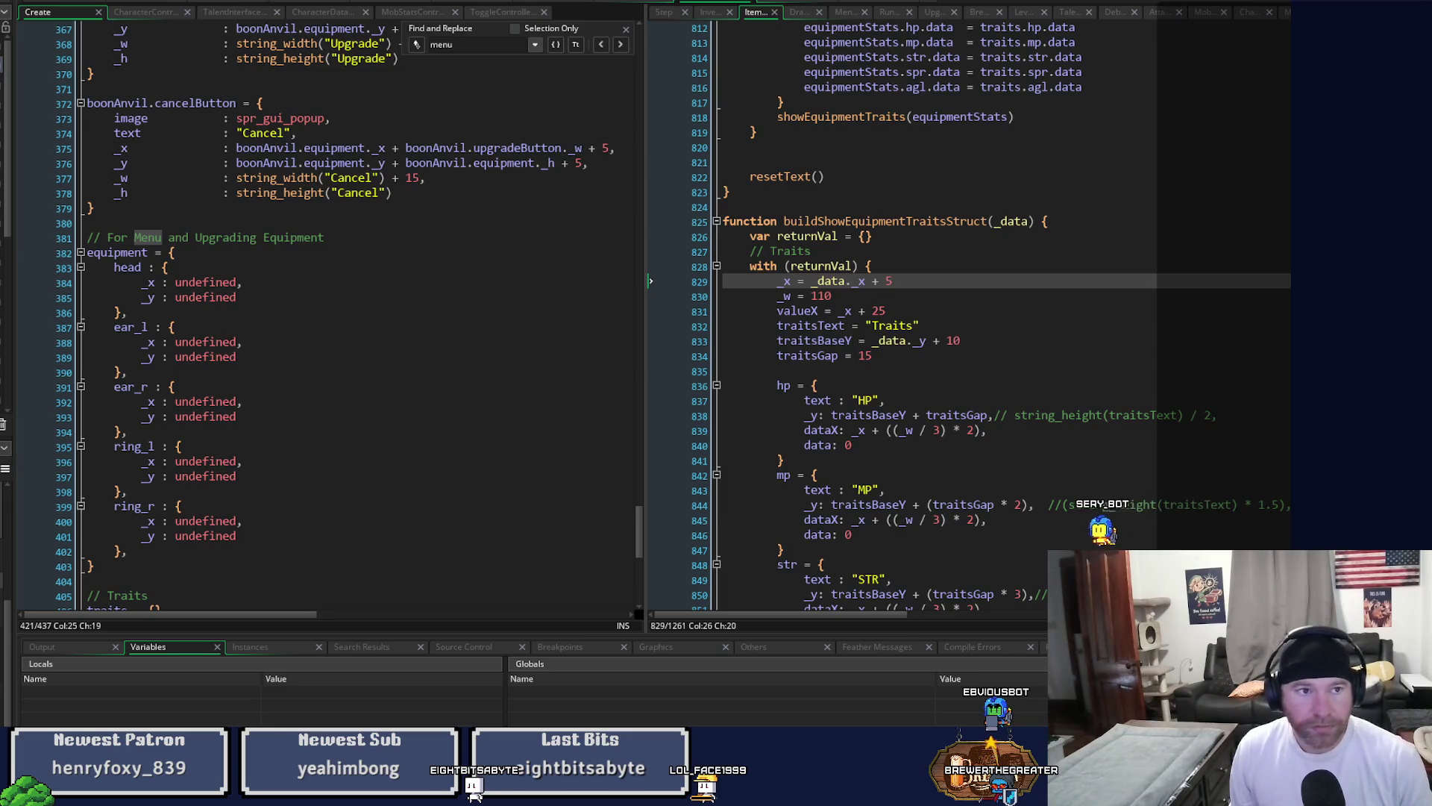
pyautogui.press('F5')
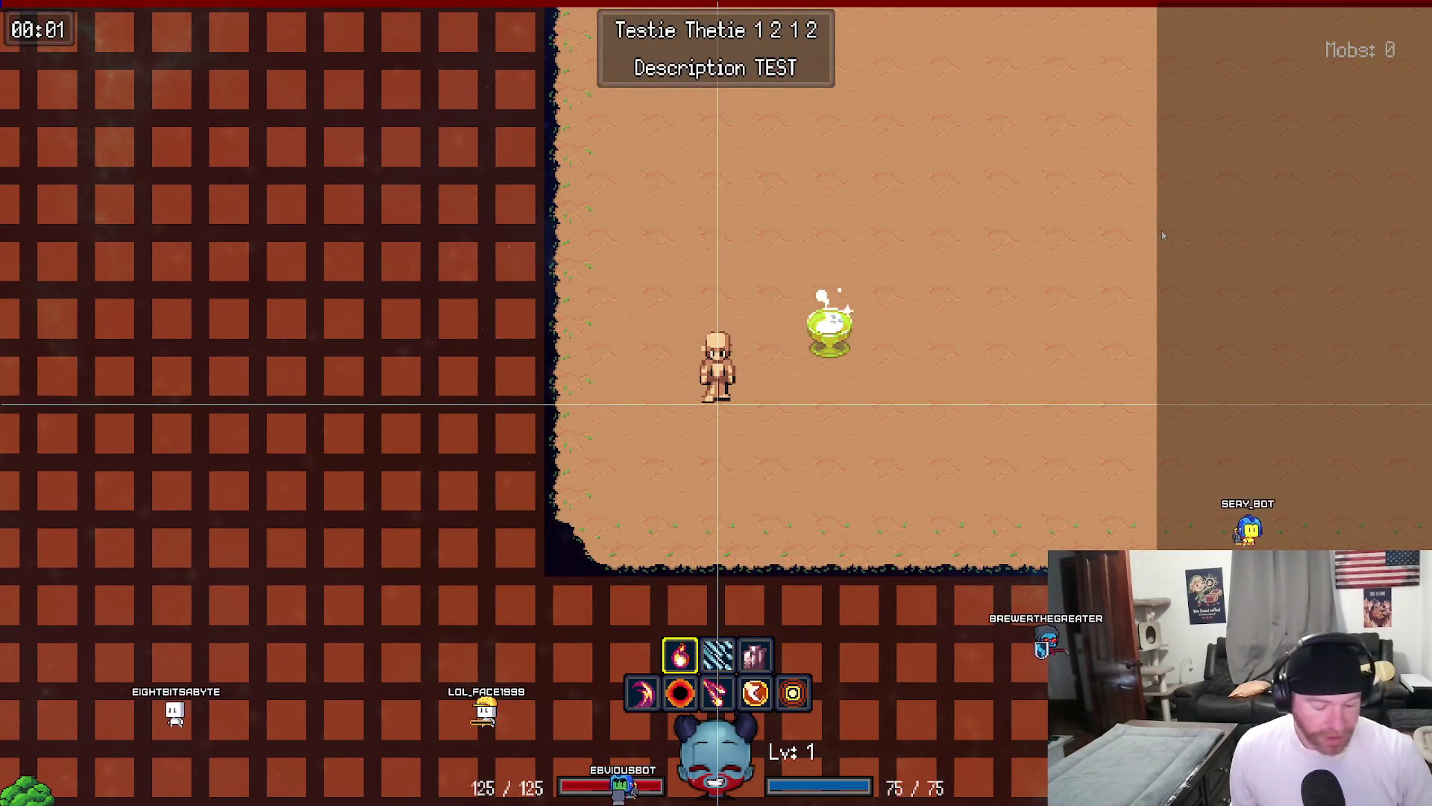
pyautogui.press('c')
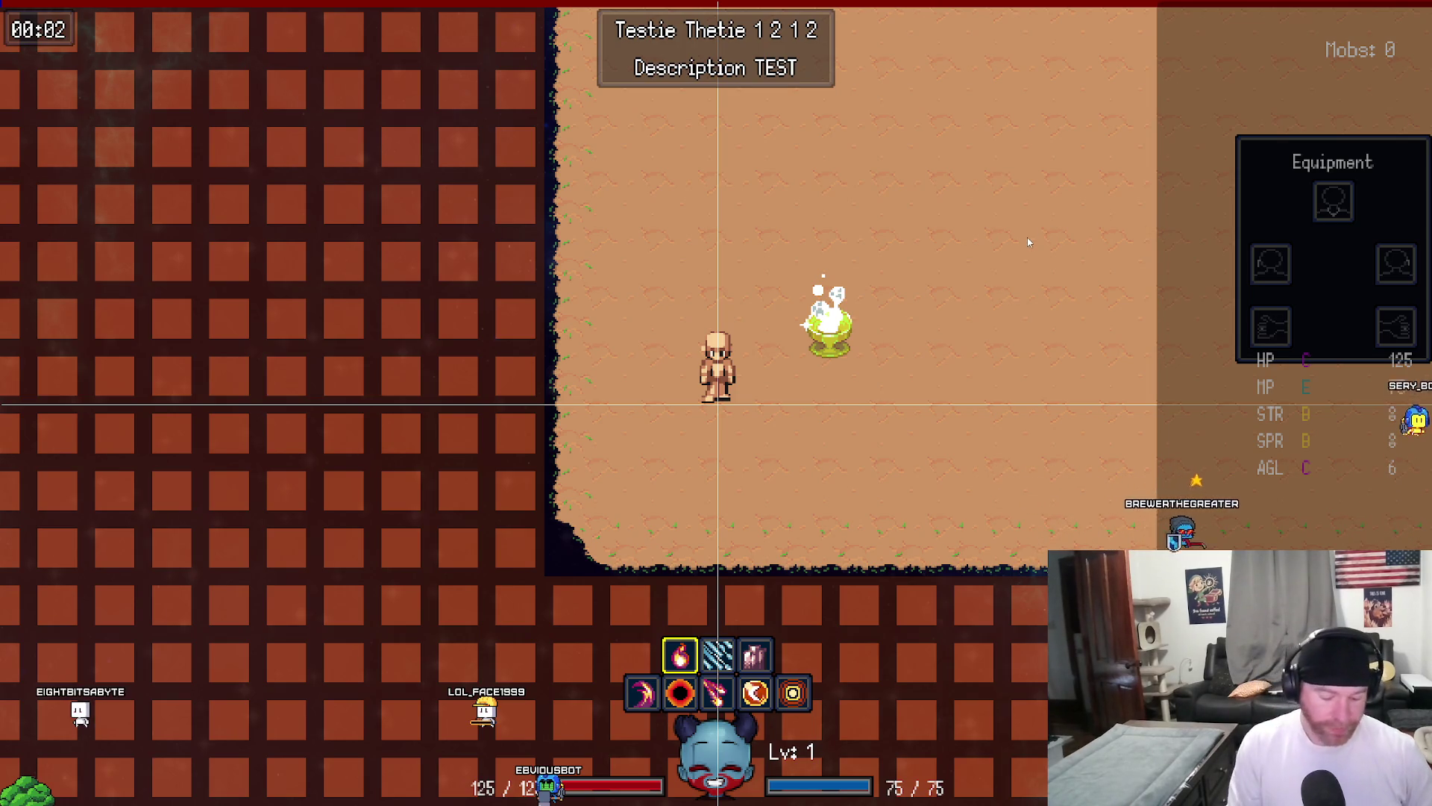
# Close the game and return to the Player object's code.
pyautogui.press('Escape')
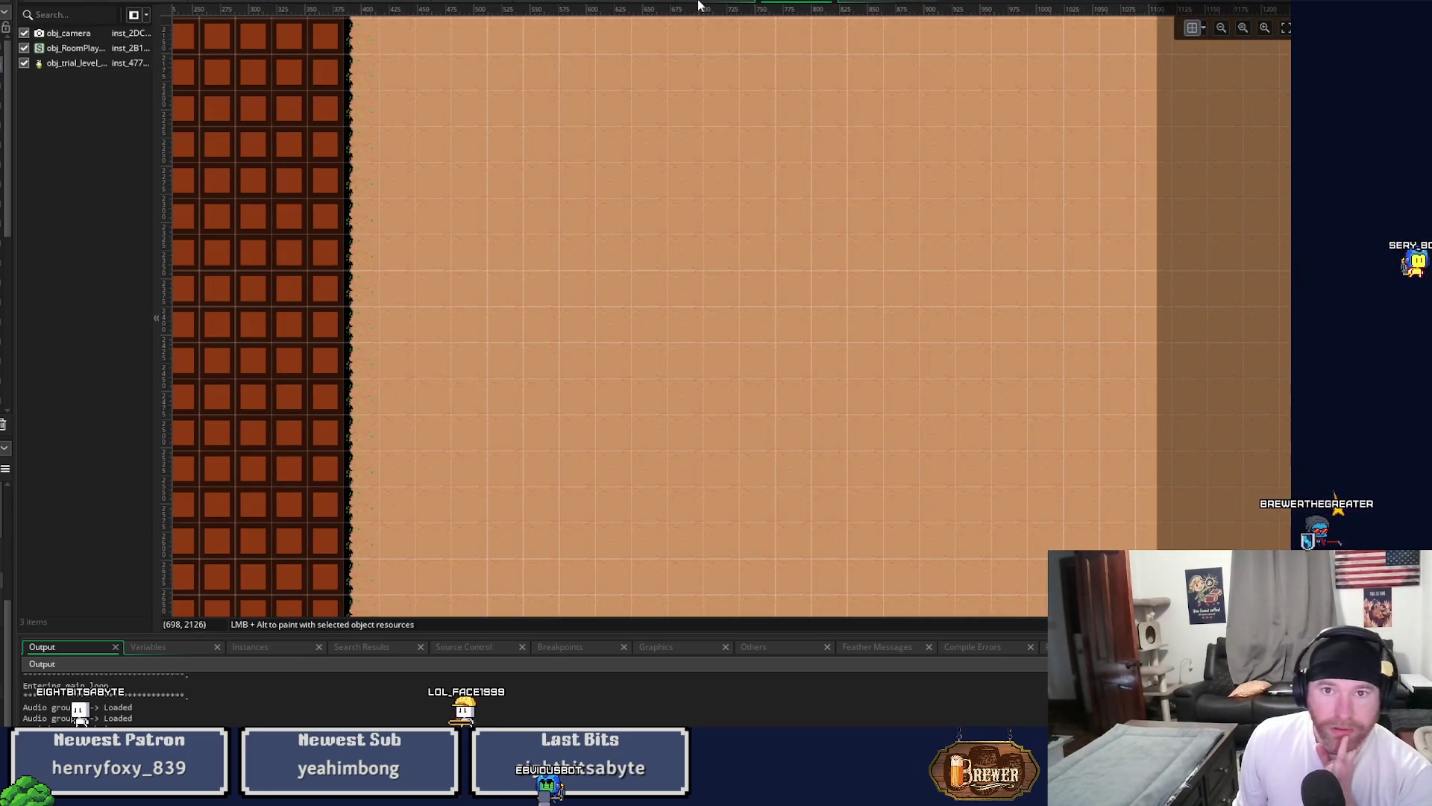
pyautogui.click(701, 4)
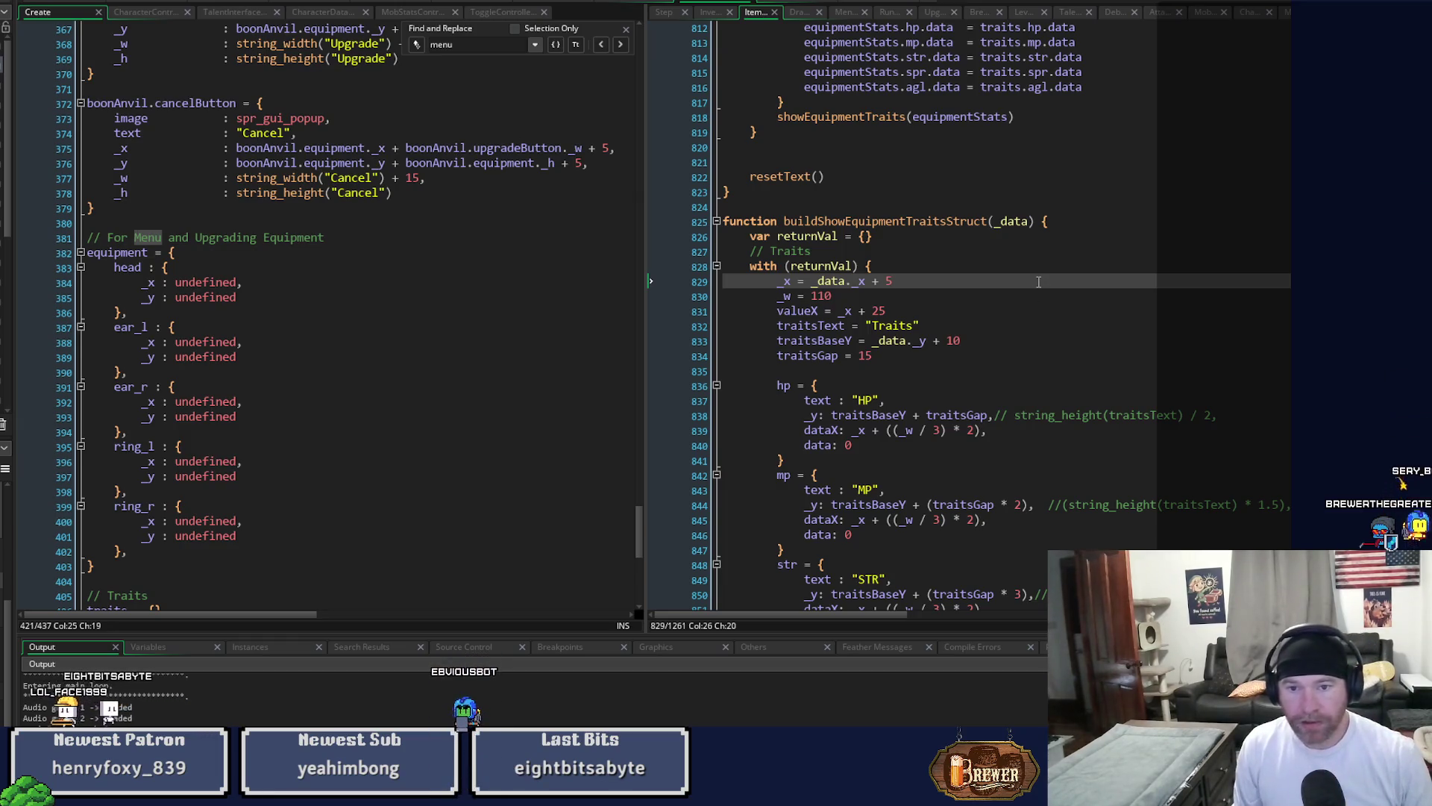
pyautogui.press('Return')
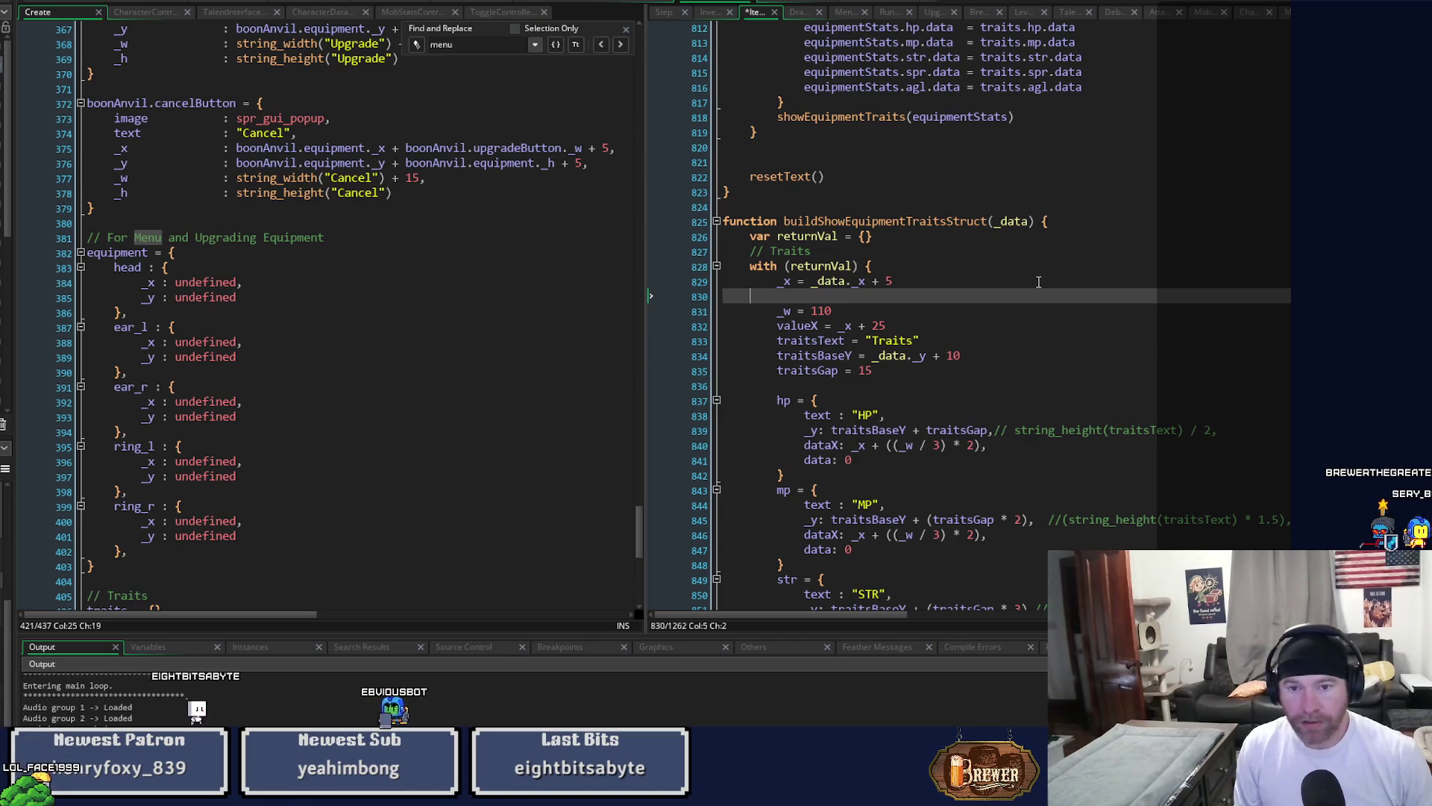
pyautogui.hotkey('ctrl', 'z')
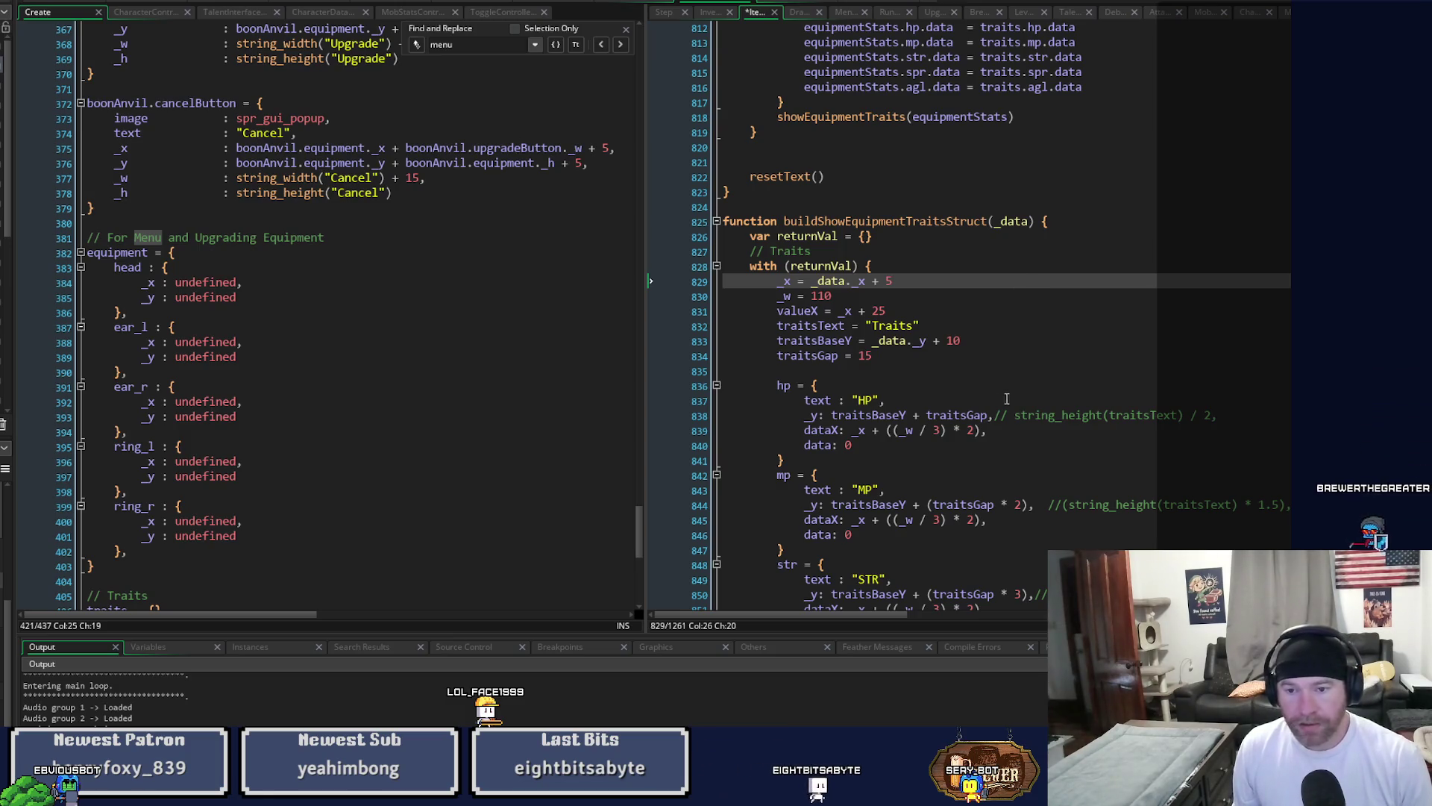
# Set the HP row's traitsGap multiplier to 2.
pyautogui.click(990, 416)
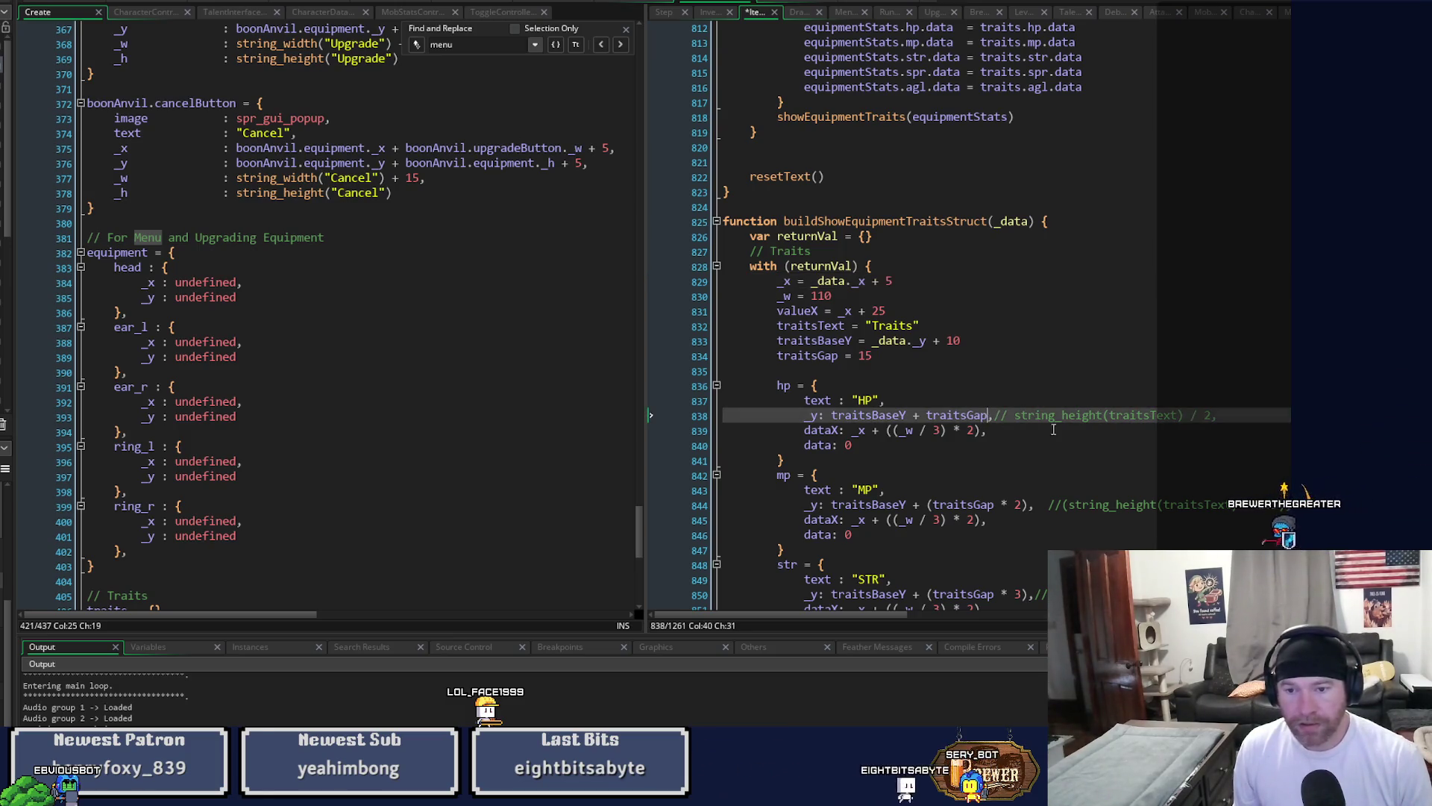
pyautogui.write('*')
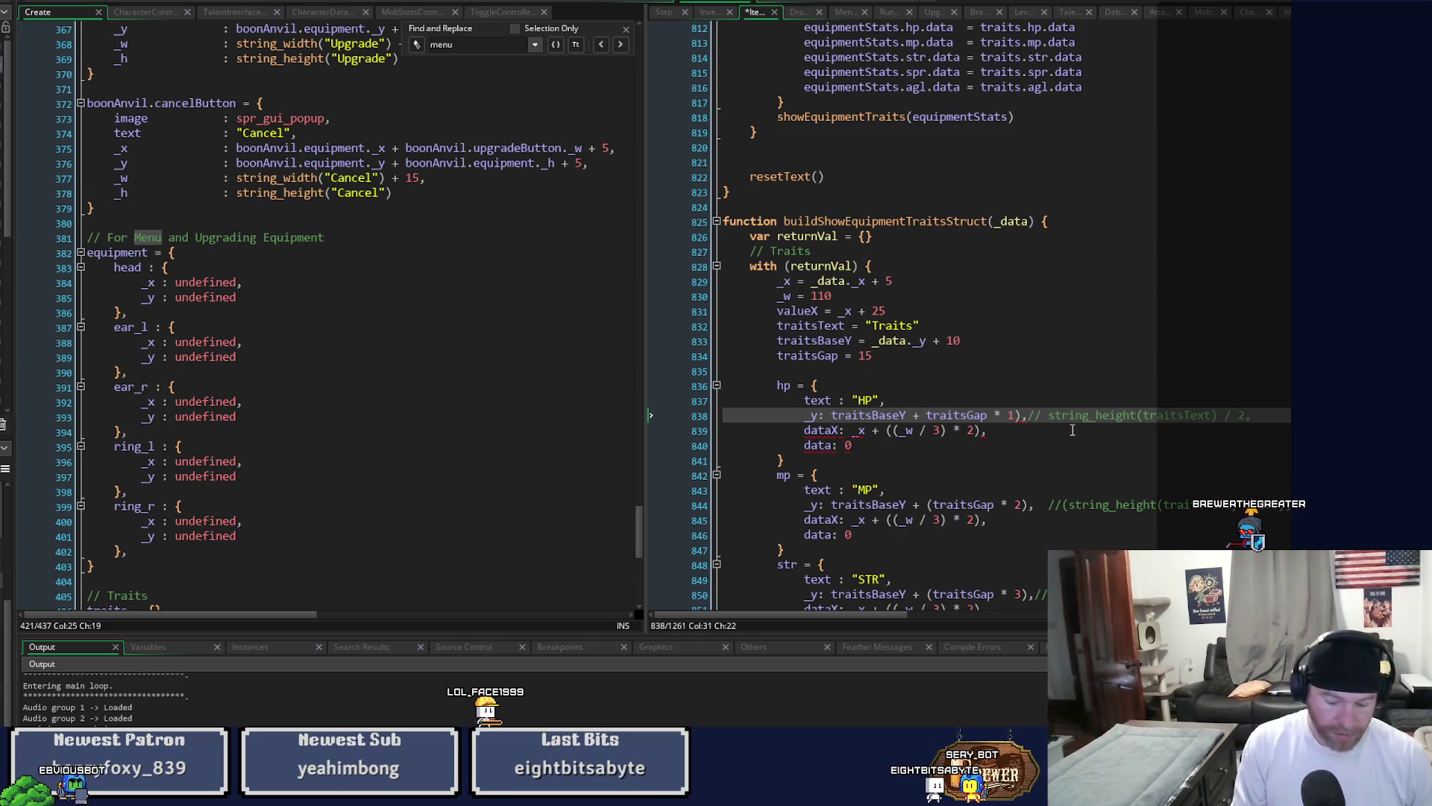
pyautogui.write('(')
pyautogui.click(1021, 504)
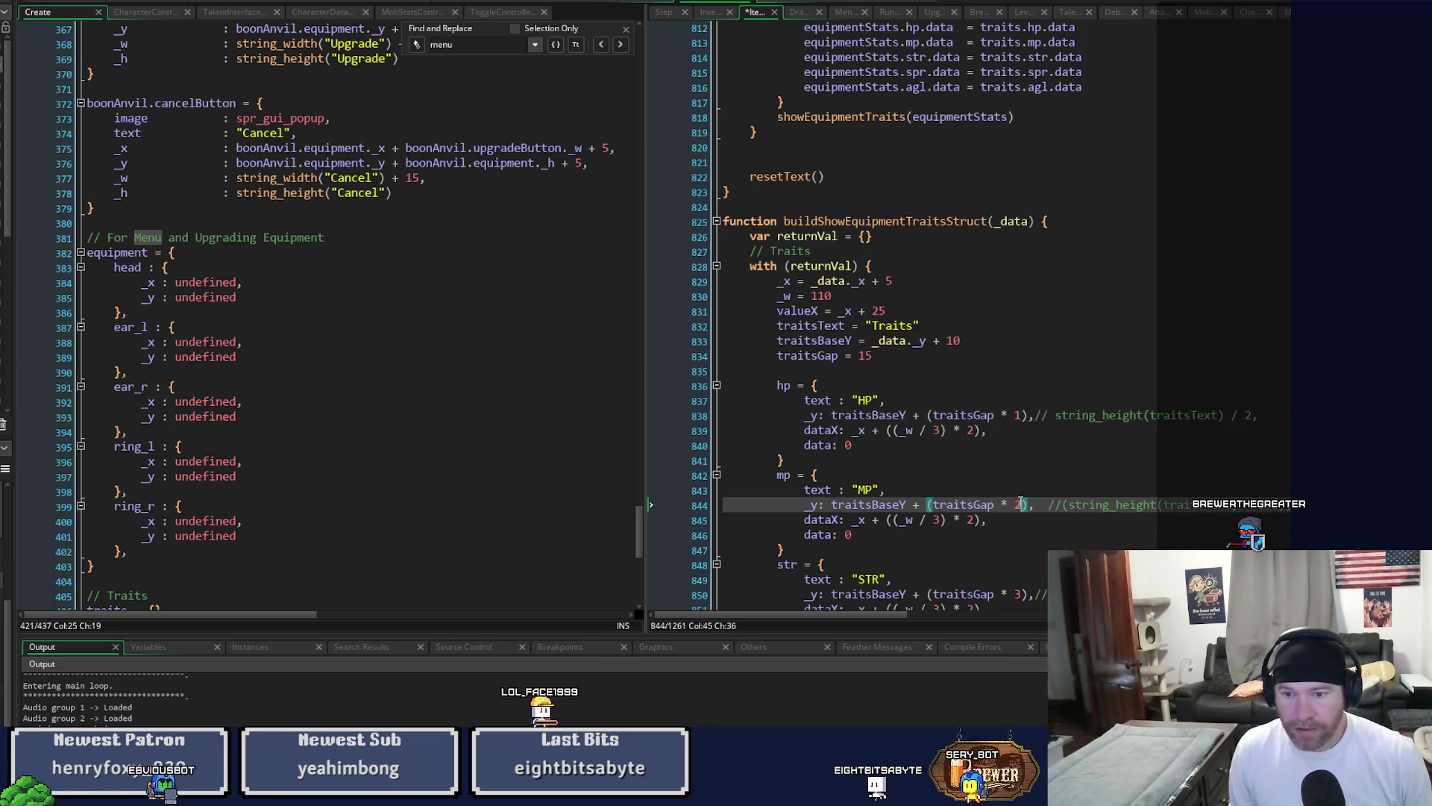
pyautogui.click(1069, 429)
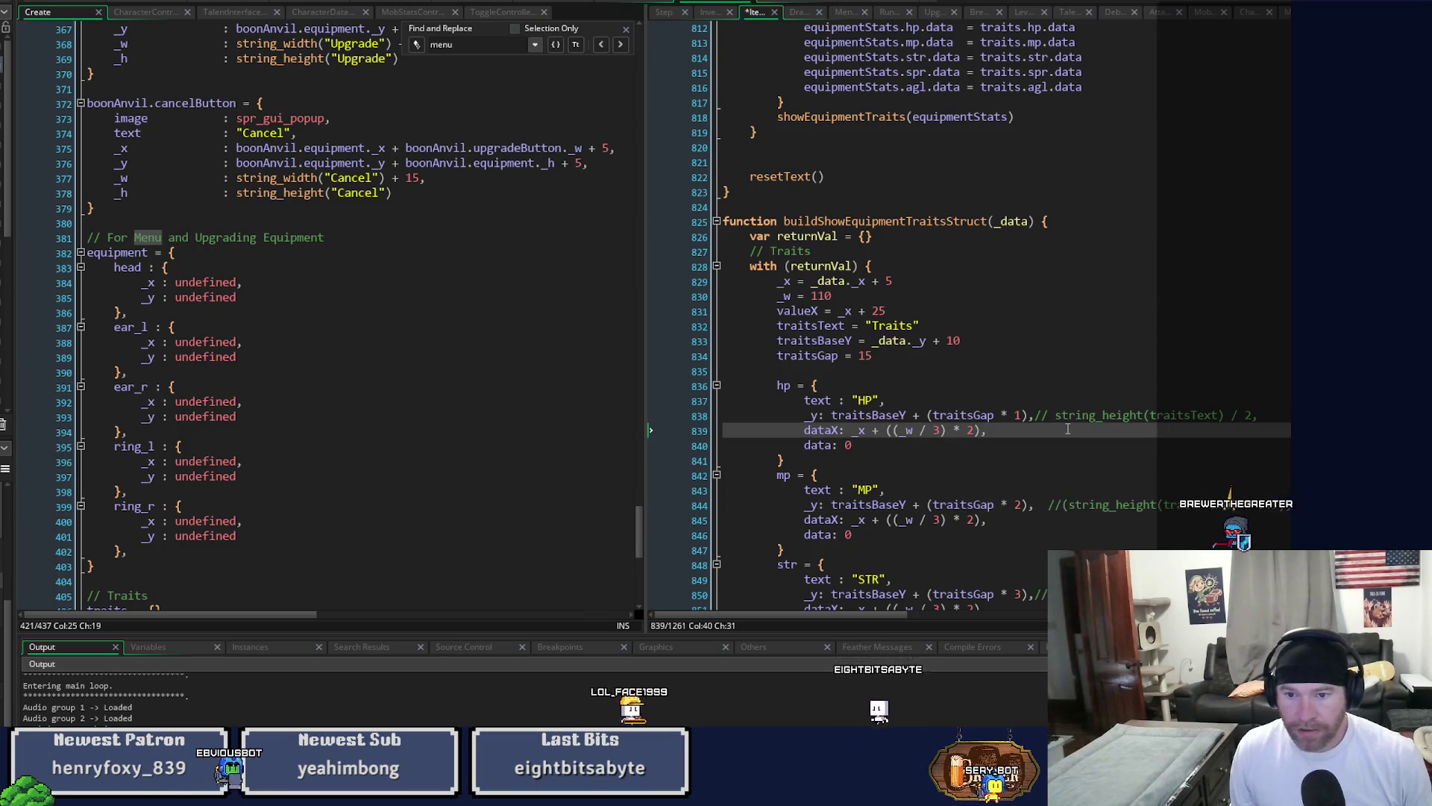
pyautogui.doubleClick(1018, 417)
pyautogui.write('2')
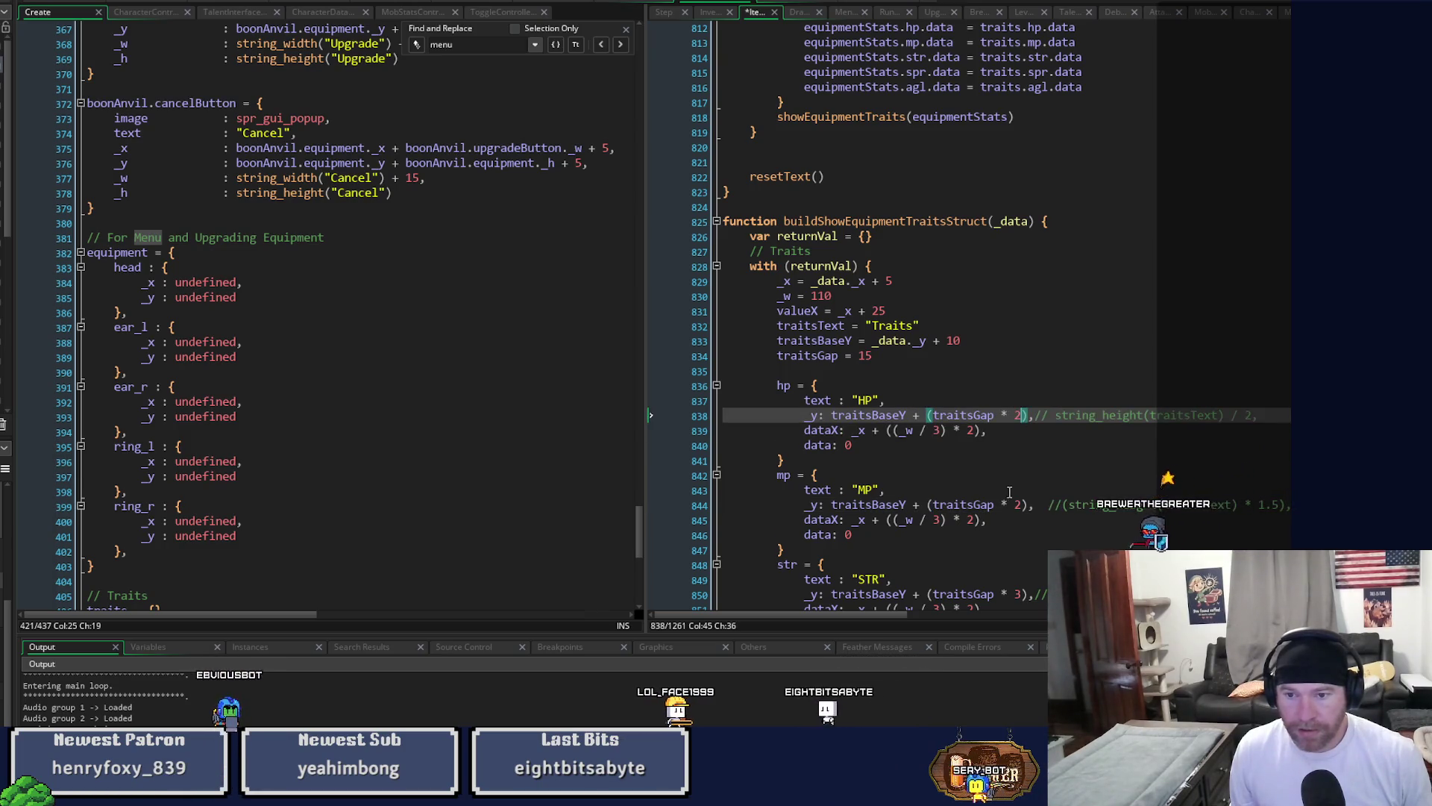
# Set the MP, STR, SPR and AGL traitsGap multipliers to 3, 4, 5 and 6.
pyautogui.doubleClick(1018, 505)
pyautogui.write('3')
pyautogui.scroll(-2, 1044, 500)
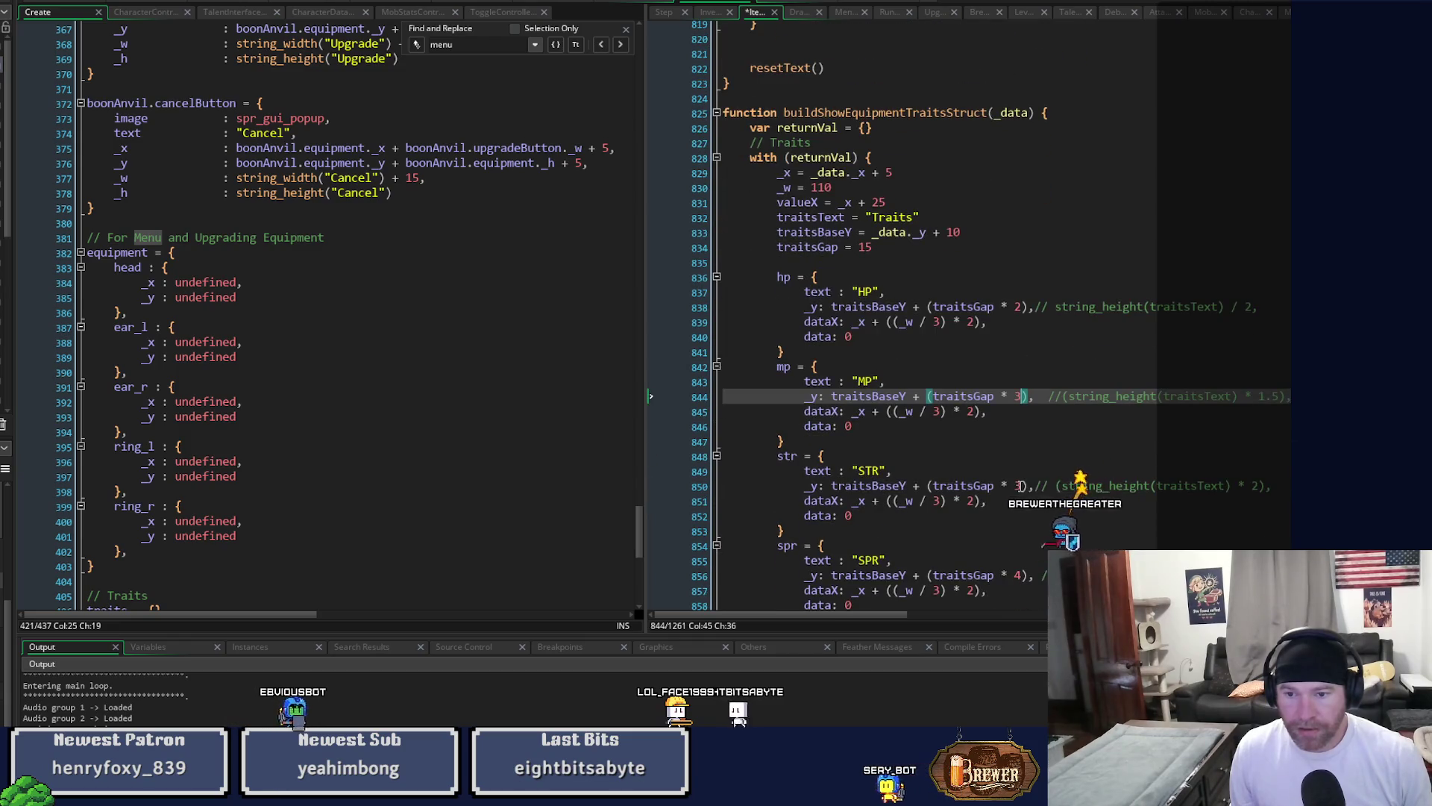
pyautogui.doubleClick(1018, 486)
pyautogui.write('4')
pyautogui.scroll(-2, 1021, 477)
pyautogui.doubleClick(1019, 467)
pyautogui.write('5')
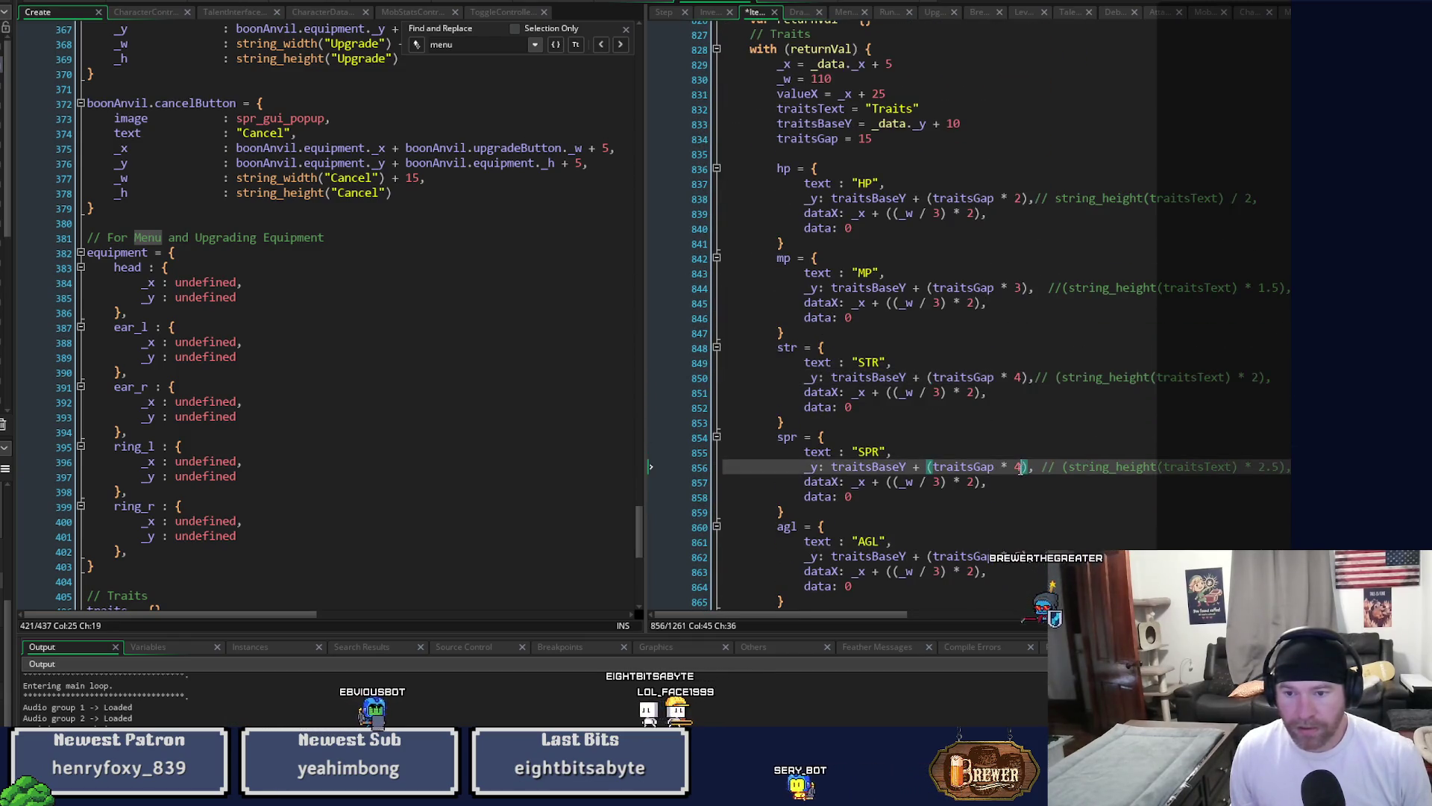
pyautogui.doubleClick(1017, 557)
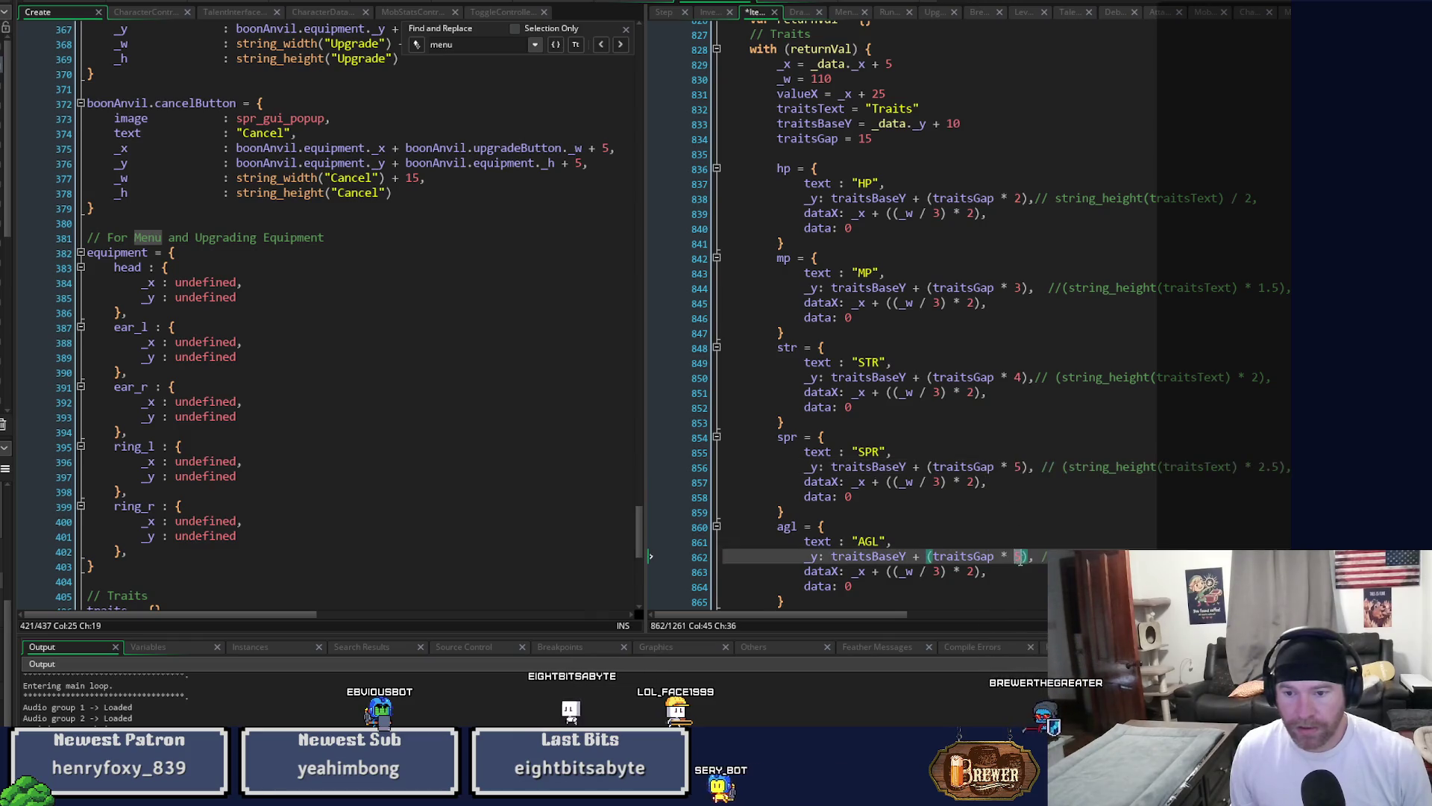
pyautogui.scroll(-2, 1083, 485)
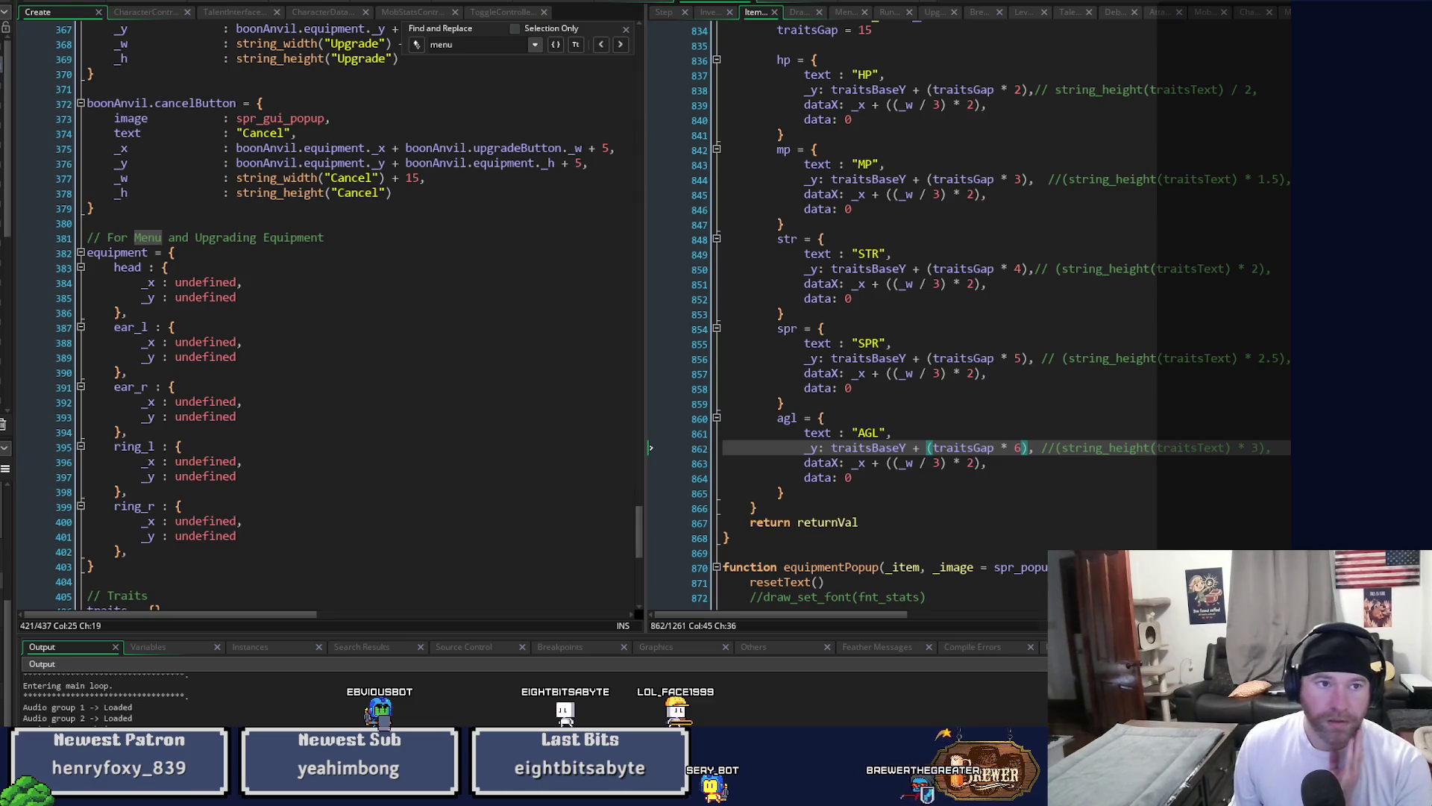
# Run the game to check the trait row spacing, then close it.
pyautogui.press('F5')
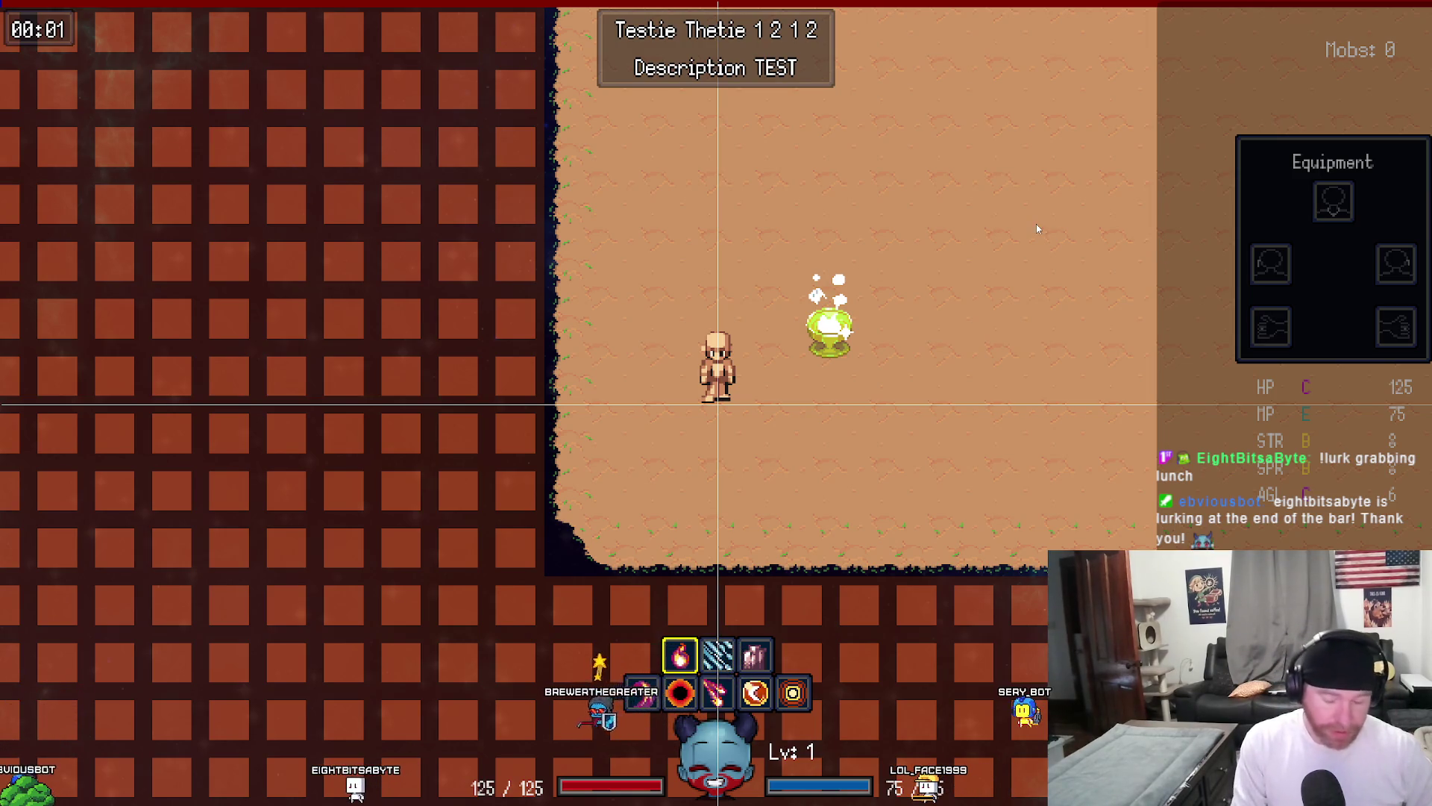
pyautogui.press('Escape')
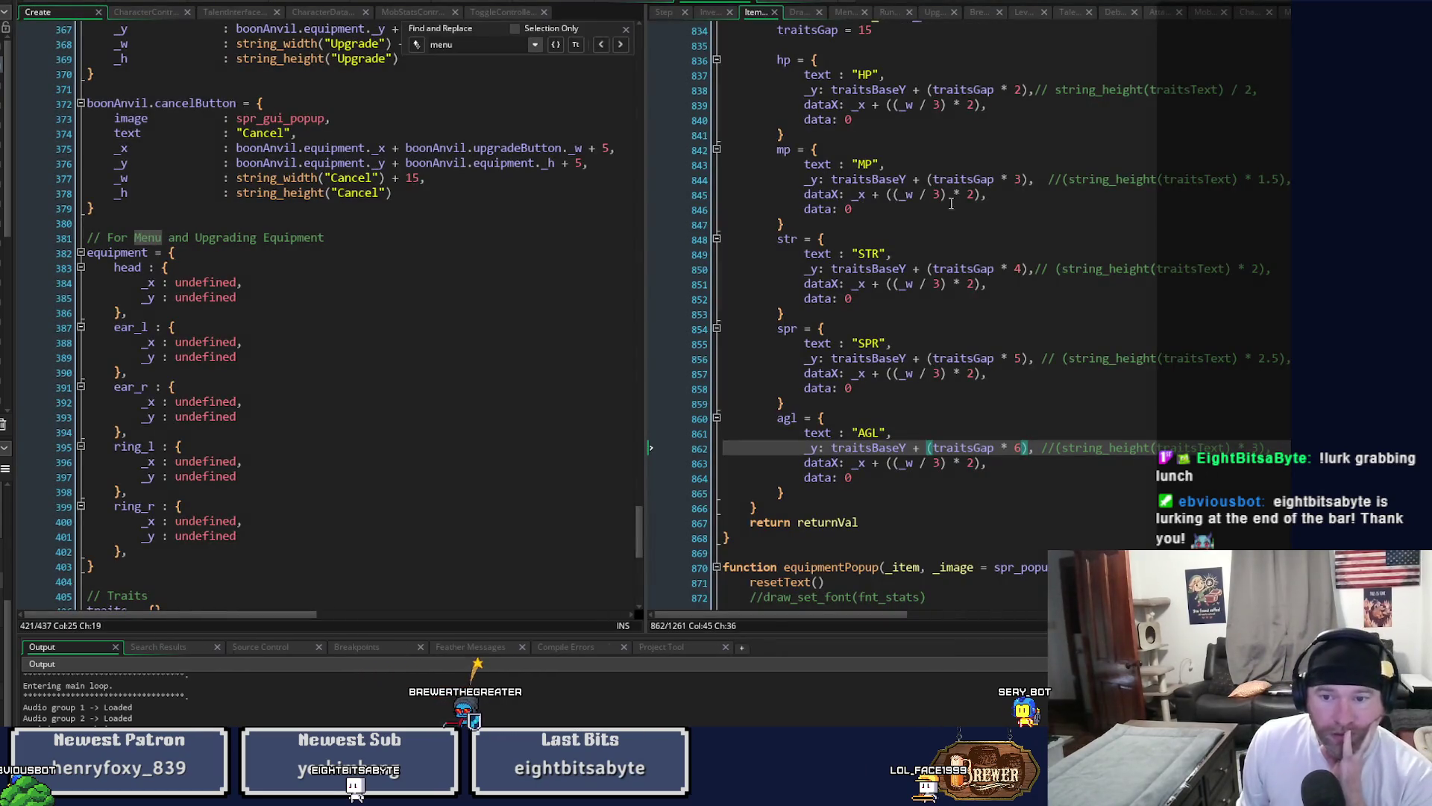
pyautogui.scroll(5, 951, 203)
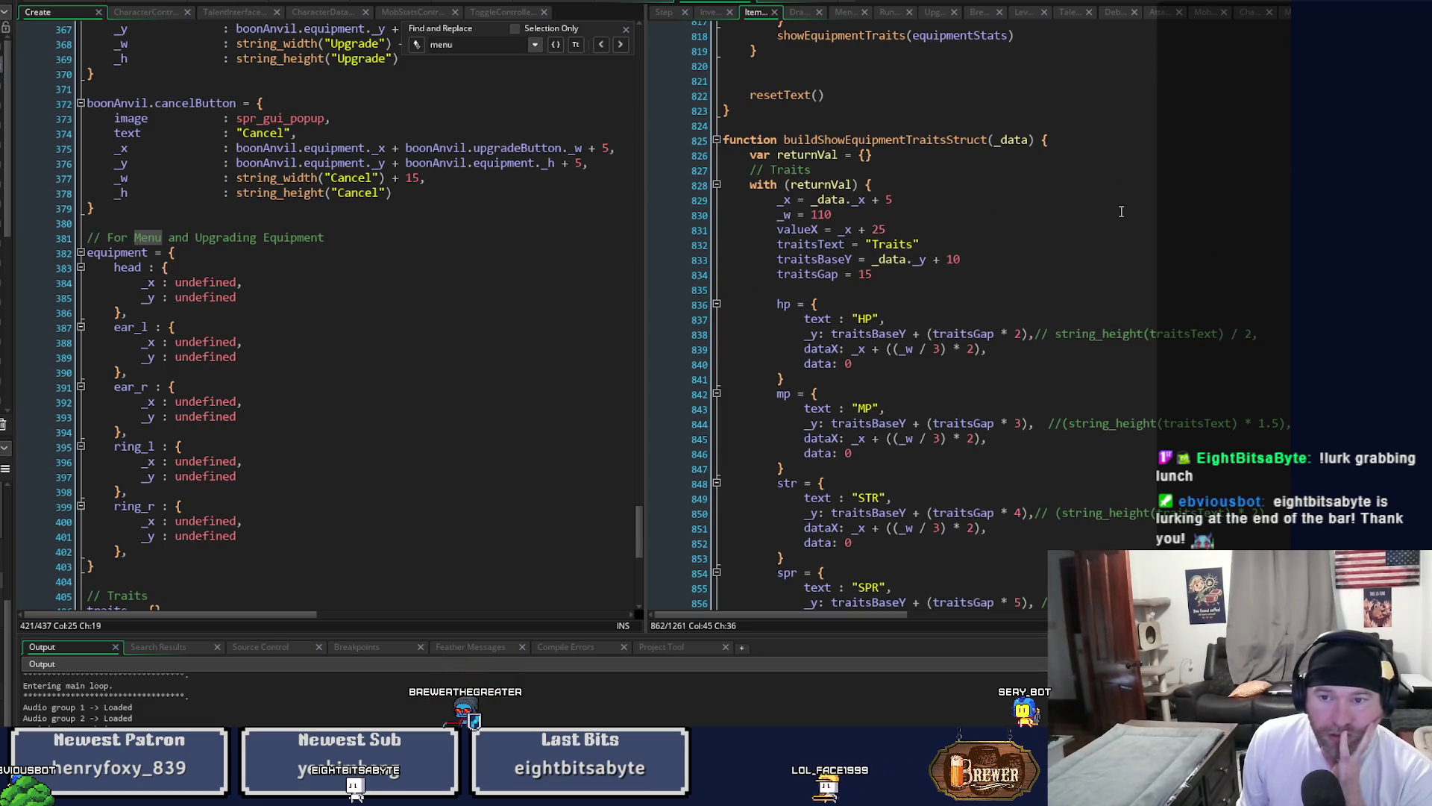
pyautogui.scroll(-3, 1122, 212)
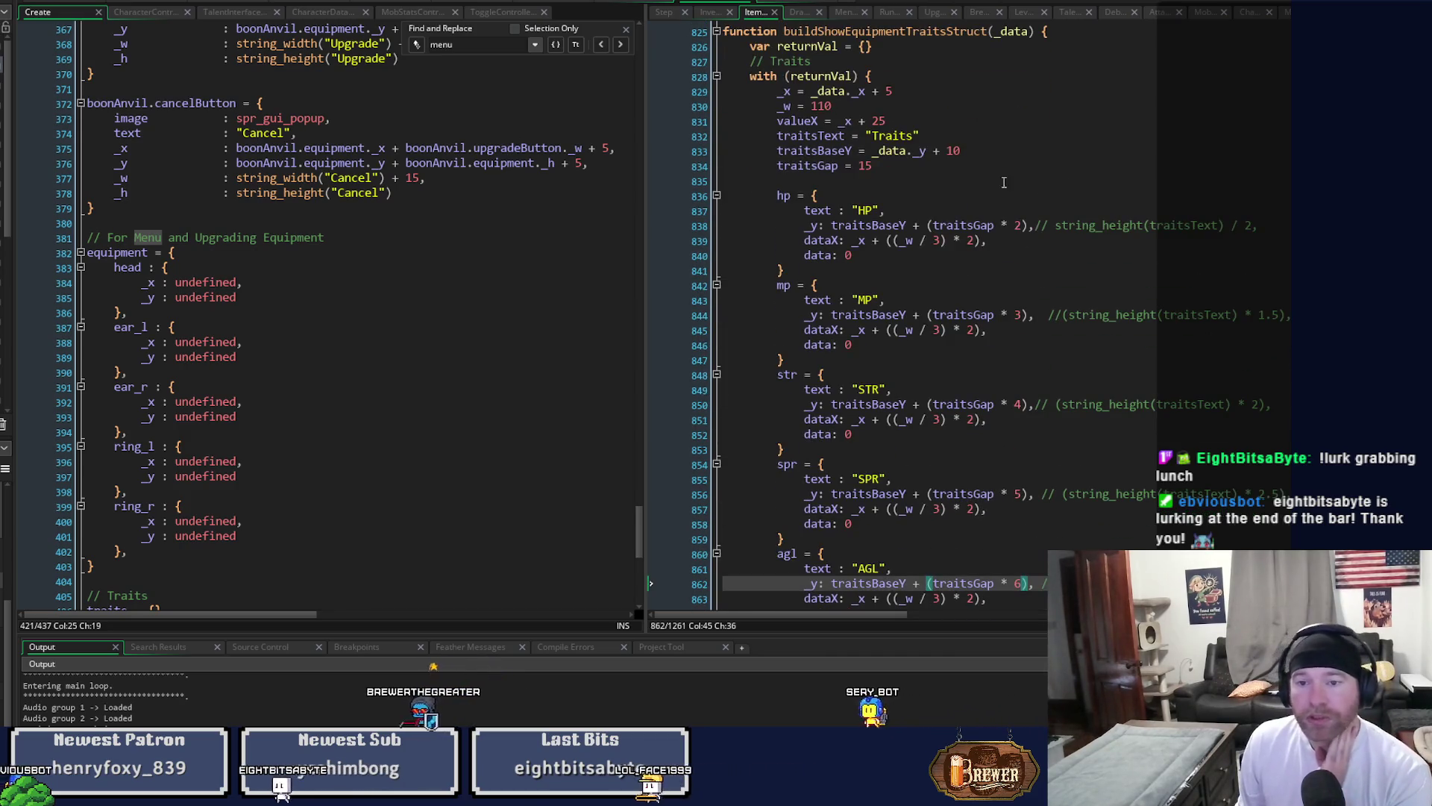
# Change the traitsBaseY offset on line 833 from + 10 to + 15 and rerun the game.
pyautogui.doubleClick(842, 151)
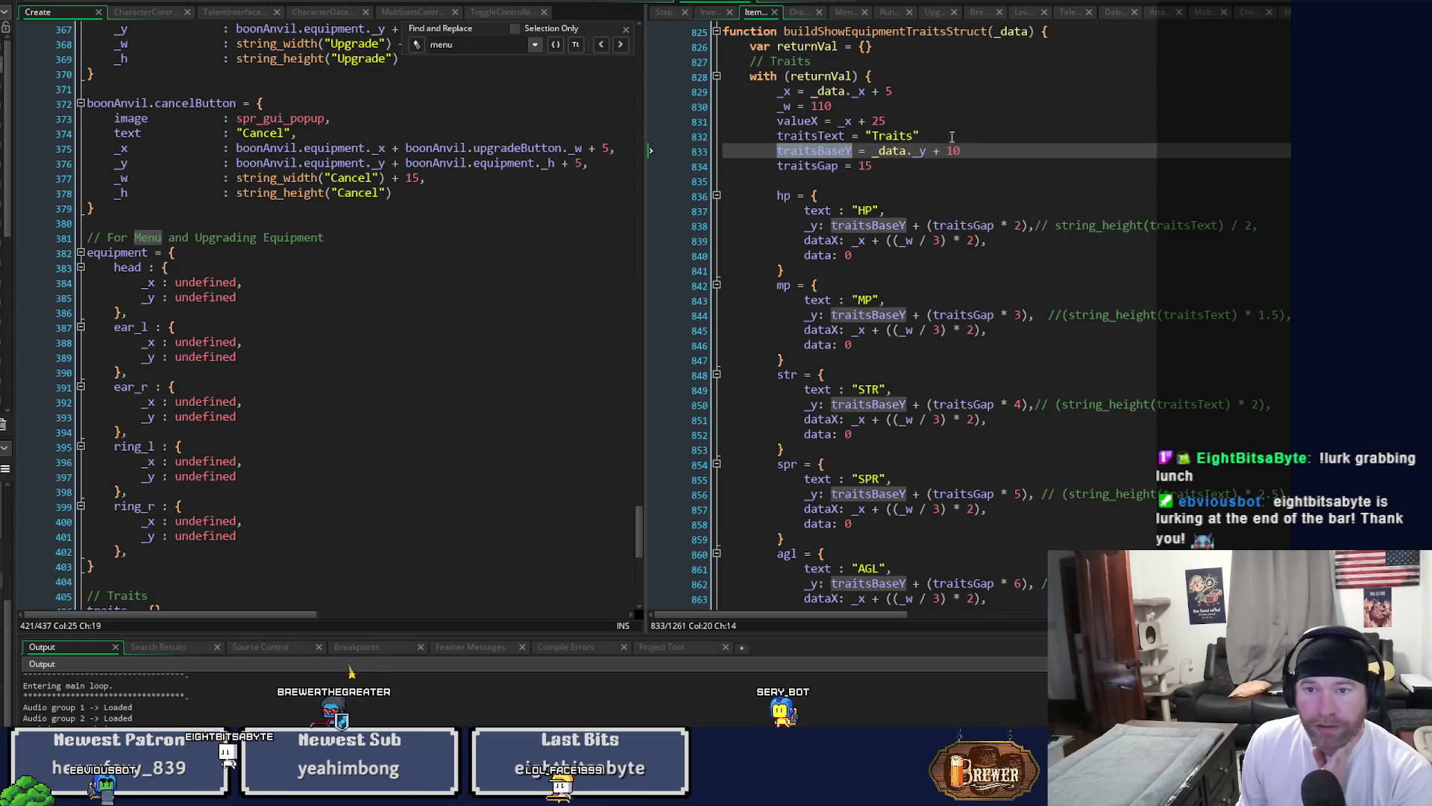
pyautogui.hotkey('ctrl', 'z')
pyautogui.hotkey('ctrl', 'z')
pyautogui.hotkey('ctrl', 'z')
pyautogui.hotkey('ctrl', 'z')
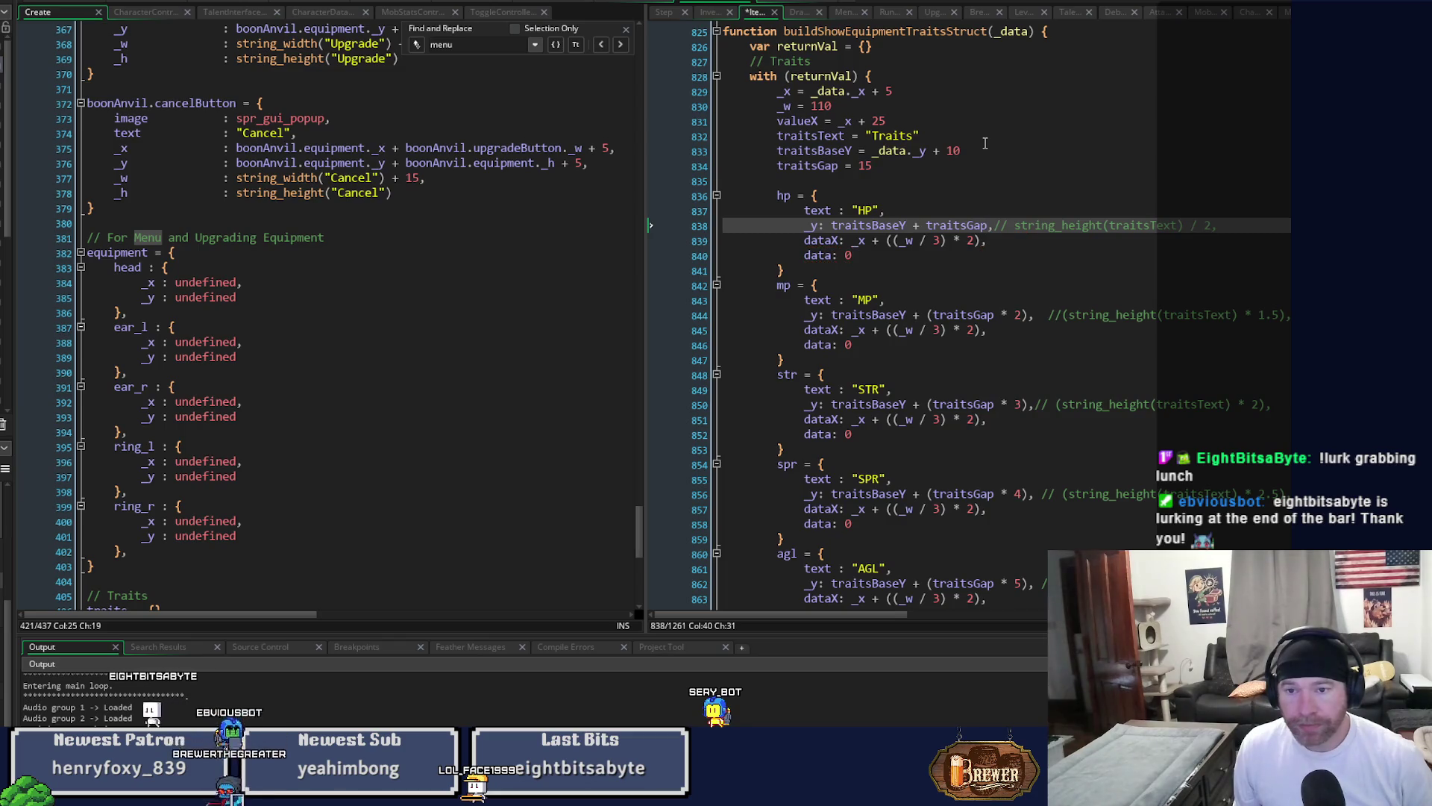
pyautogui.click(958, 152)
pyautogui.write('5')
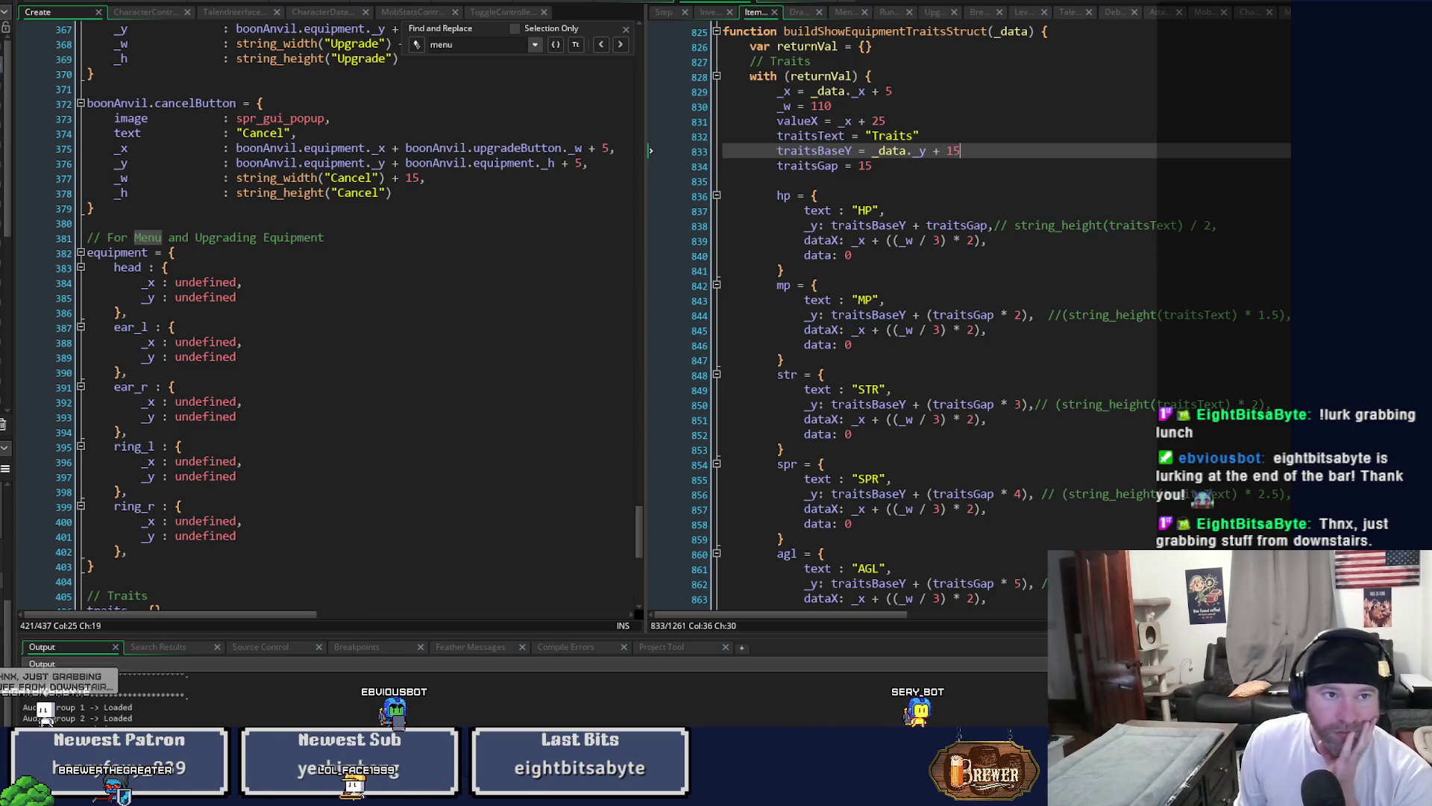
pyautogui.press('F5')
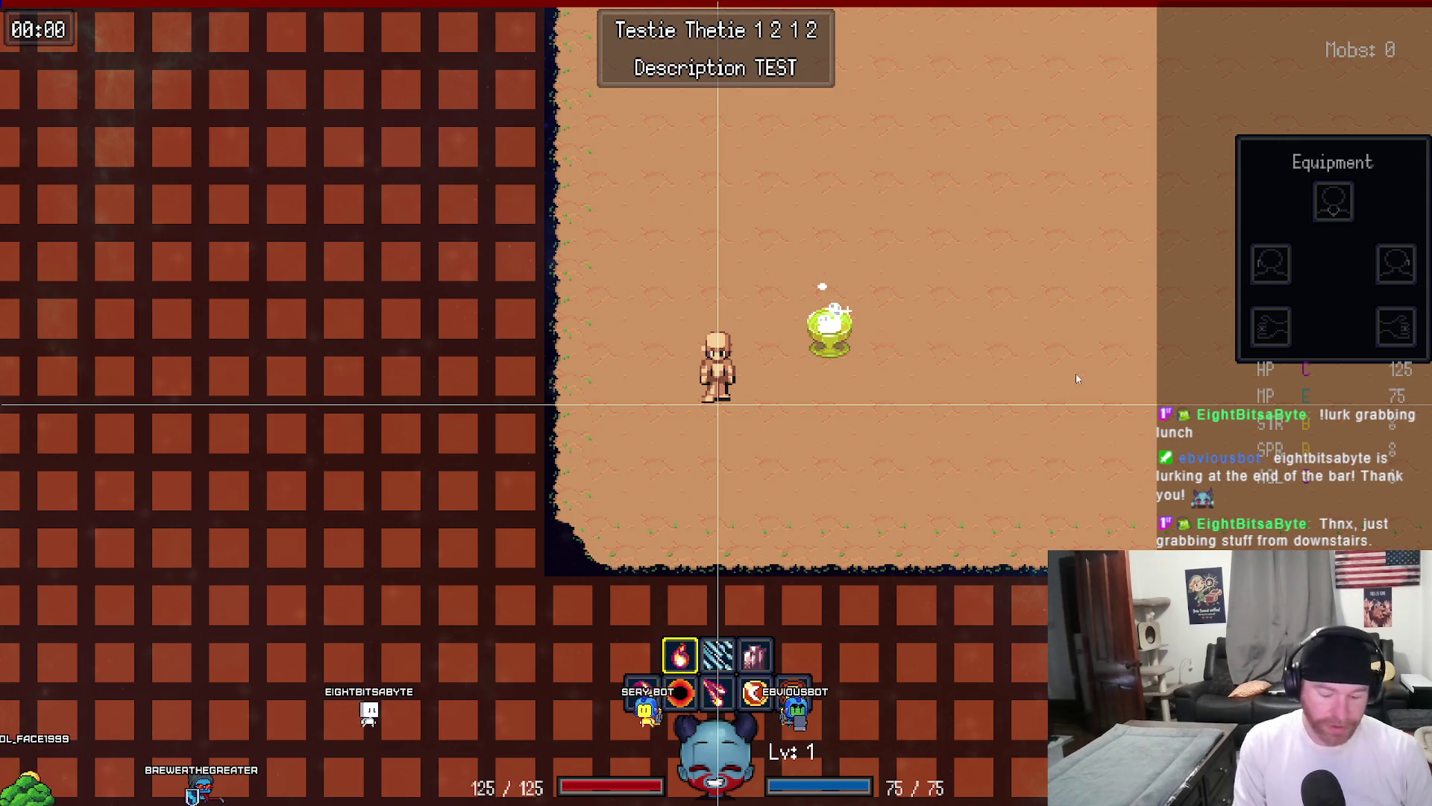
# Leave the game and scroll the right code pane up to the drawCurrentEquipment function.
pyautogui.hotkey('alt', 'Tab')
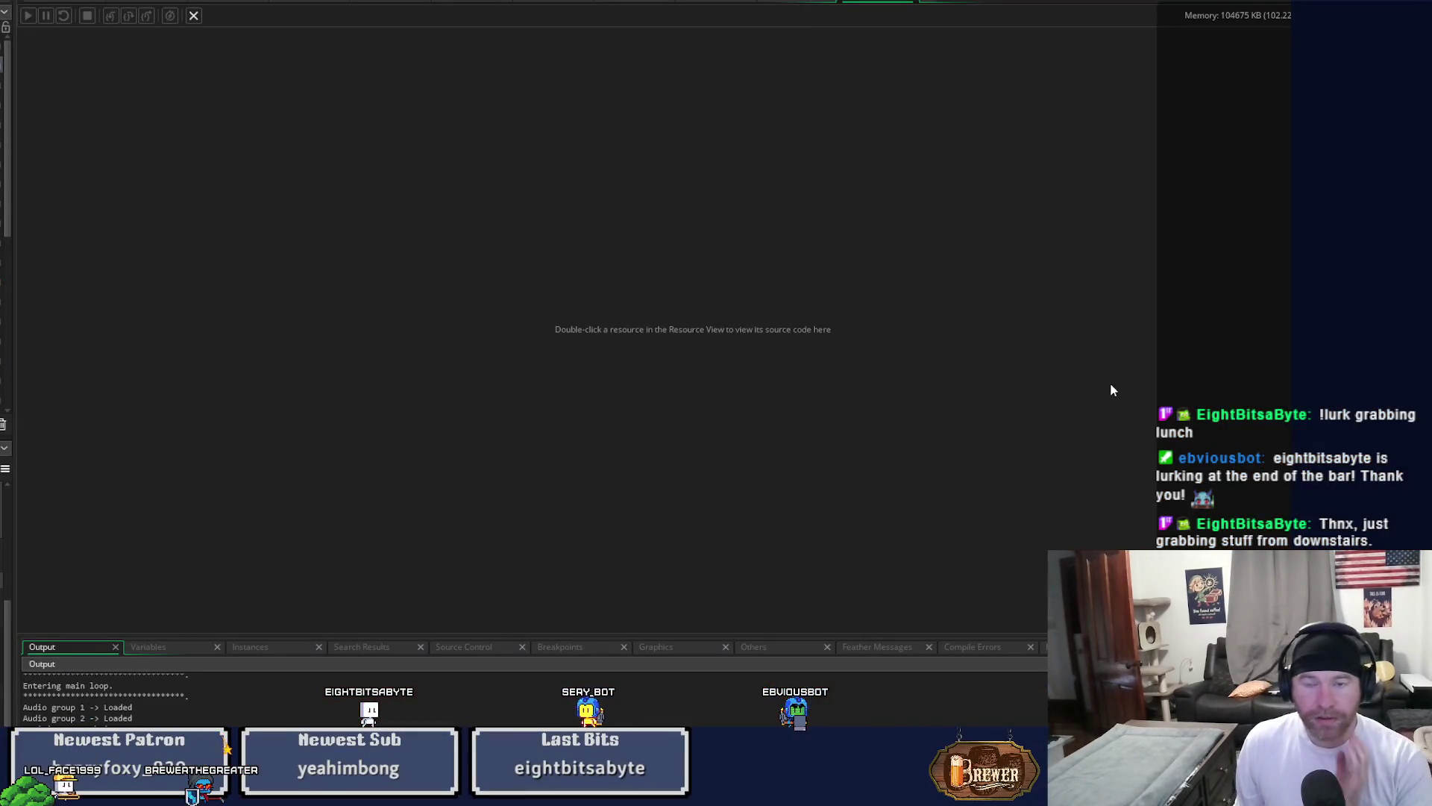
pyautogui.click(722, 4)
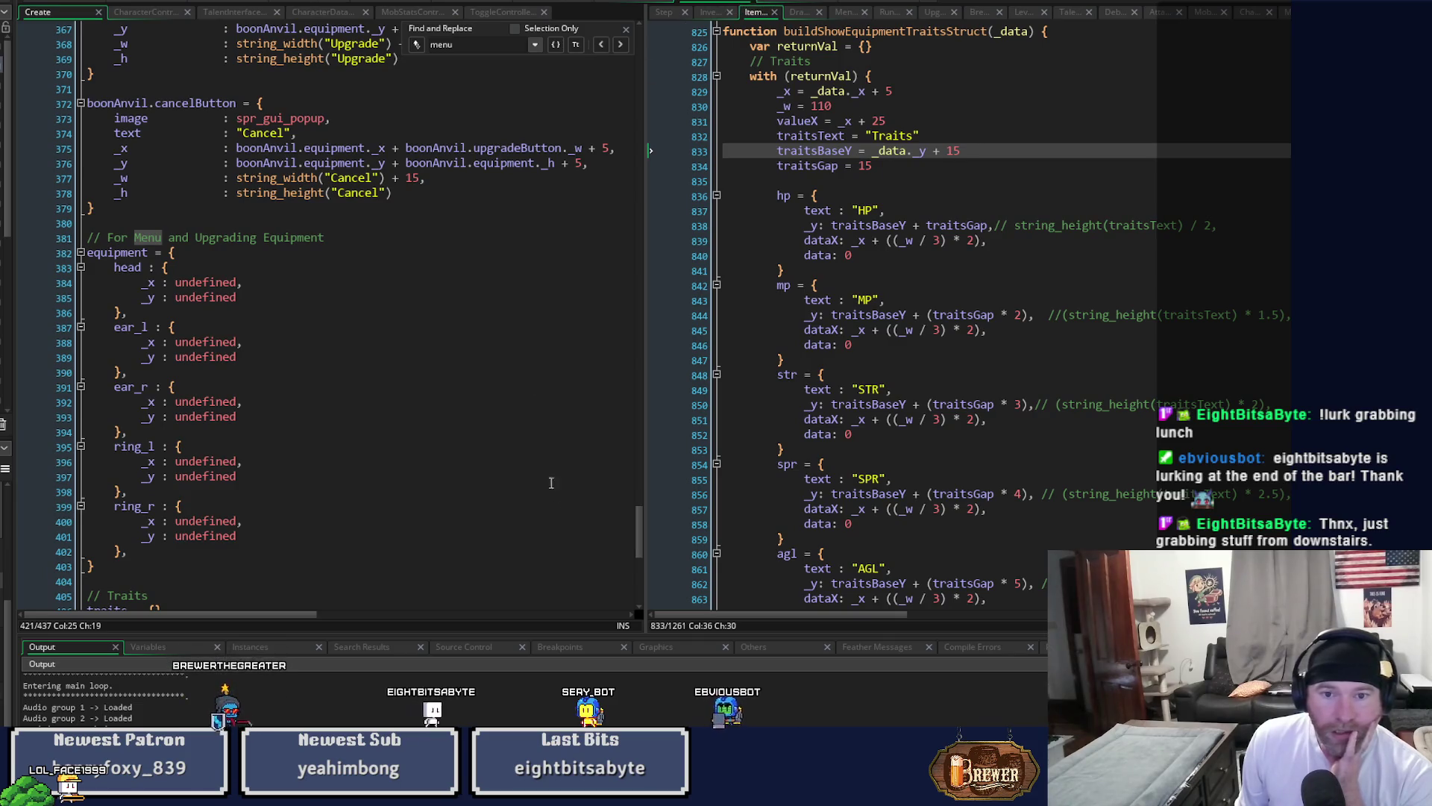
pyautogui.scroll(2, 638, 524)
pyautogui.scroll(4, 638, 524)
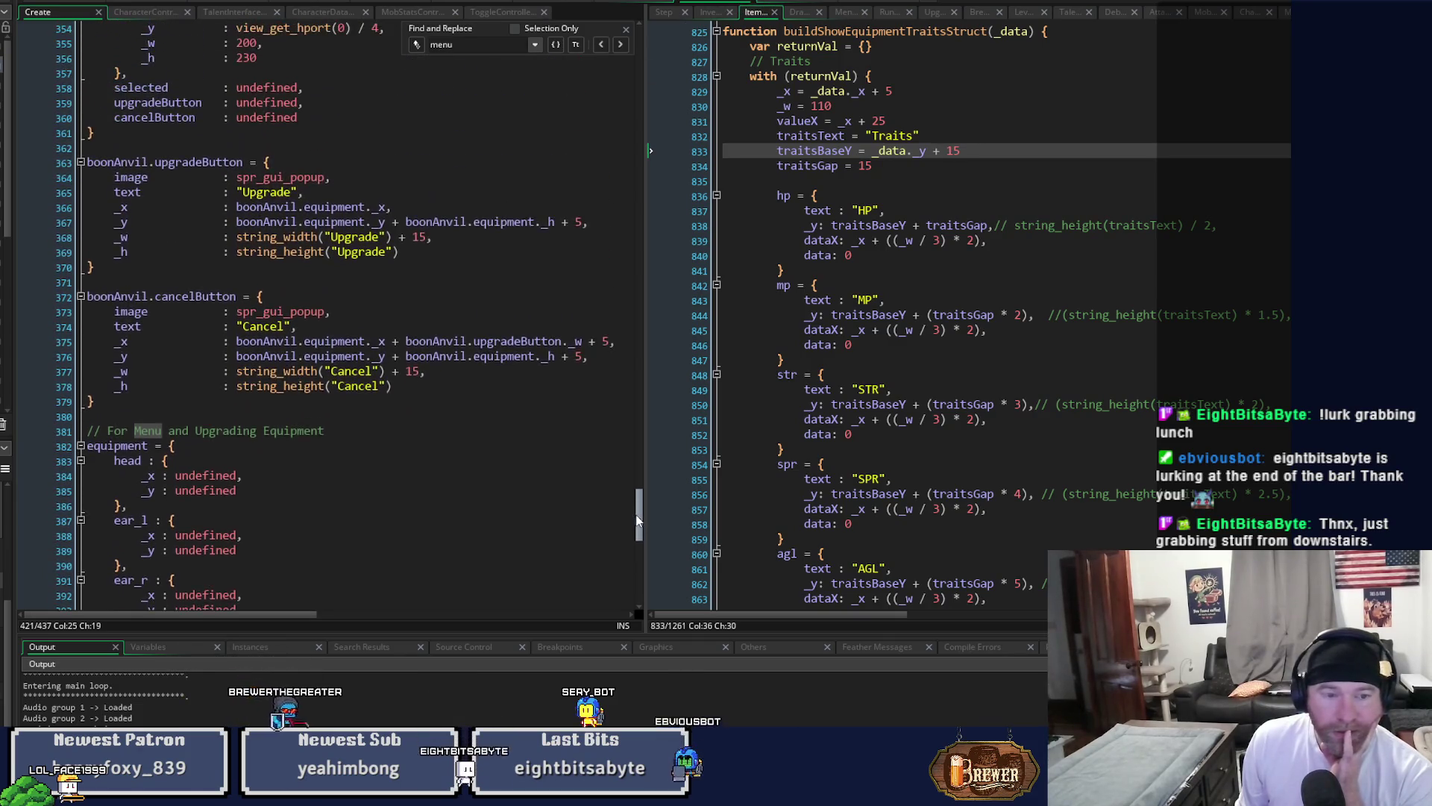
pyautogui.scroll(-5, 640, 534)
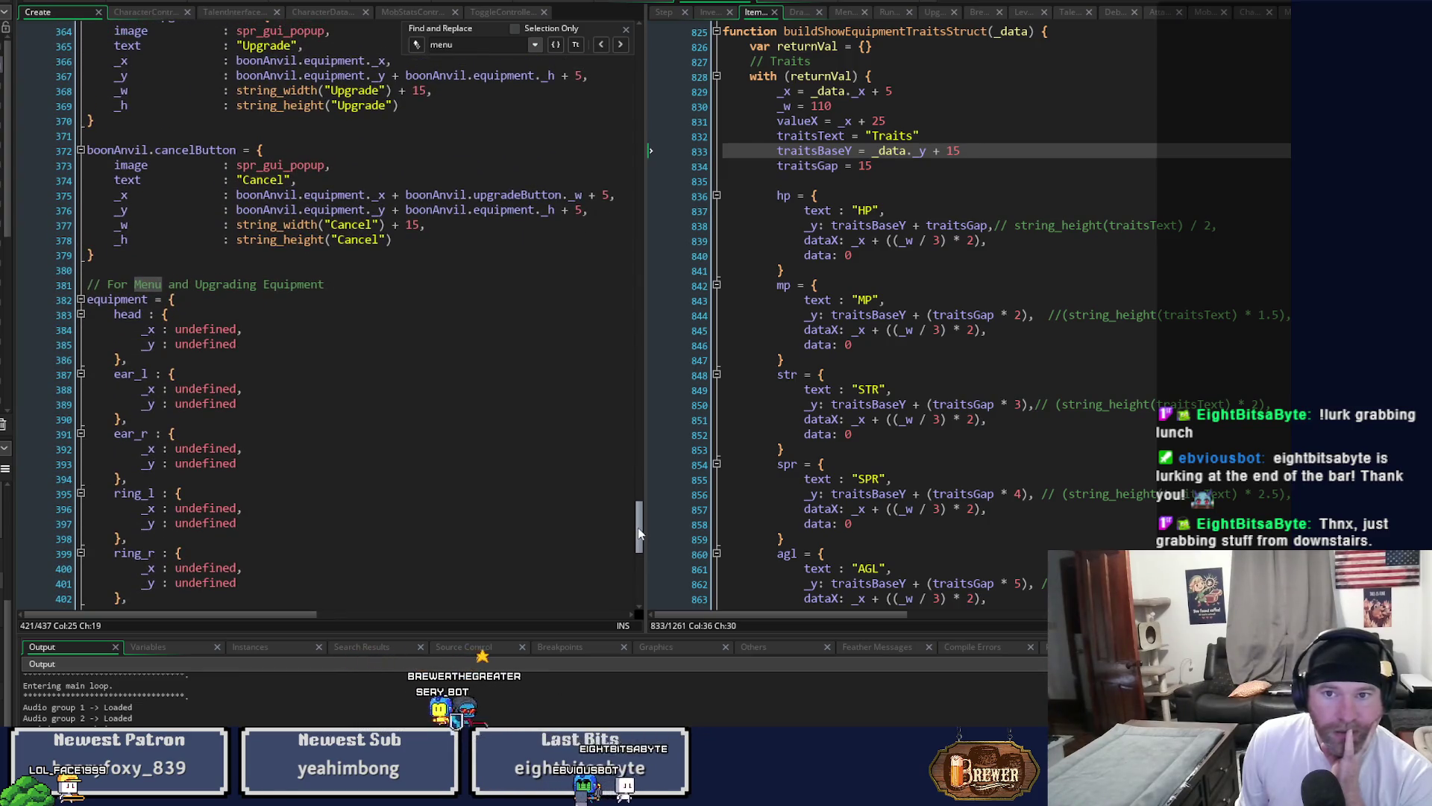
pyautogui.moveTo(638, 527)
pyautogui.mouseDown()
pyautogui.moveTo(641, 560)
pyautogui.moveTo(643, 520)
pyautogui.mouseUp()
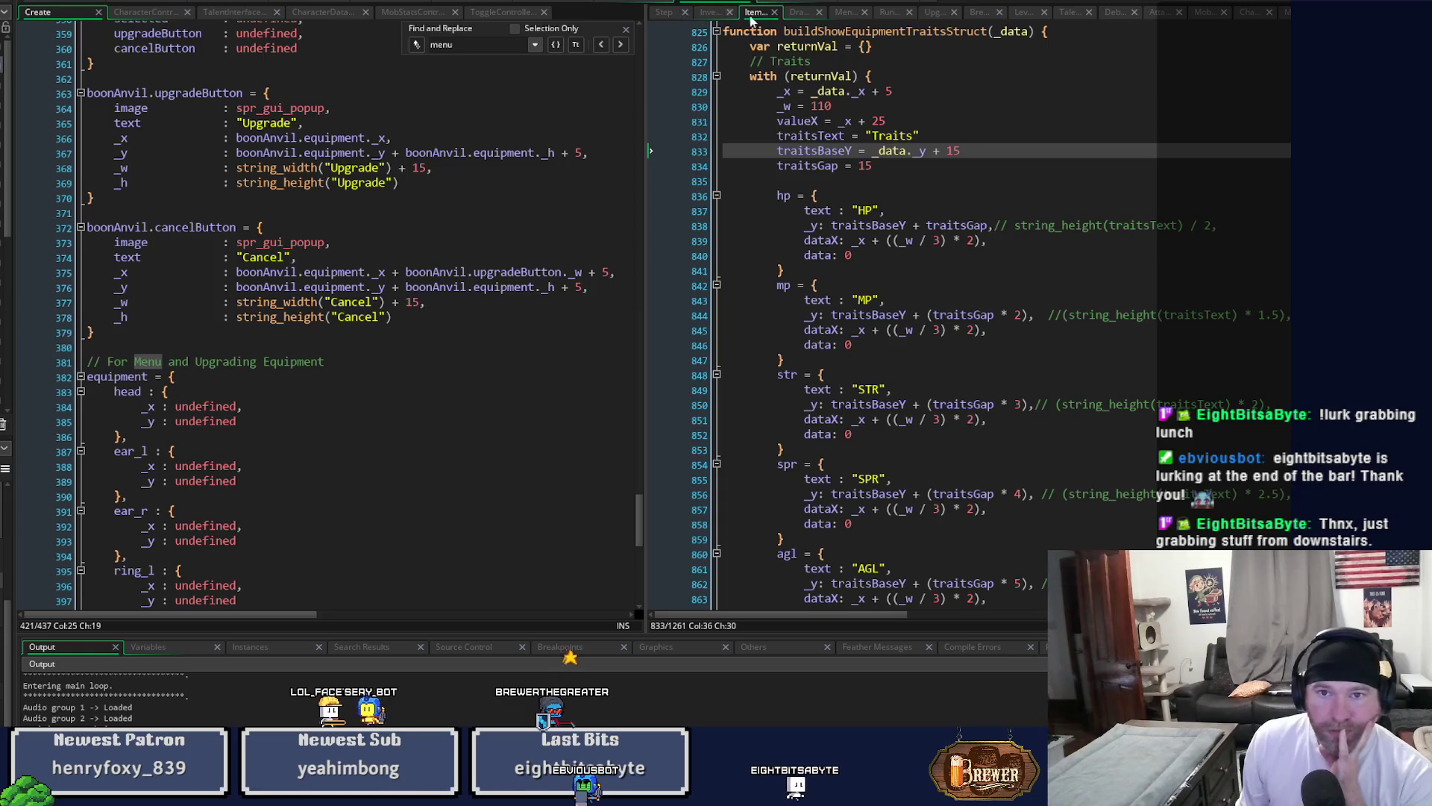
pyautogui.scroll(12, 767, 33)
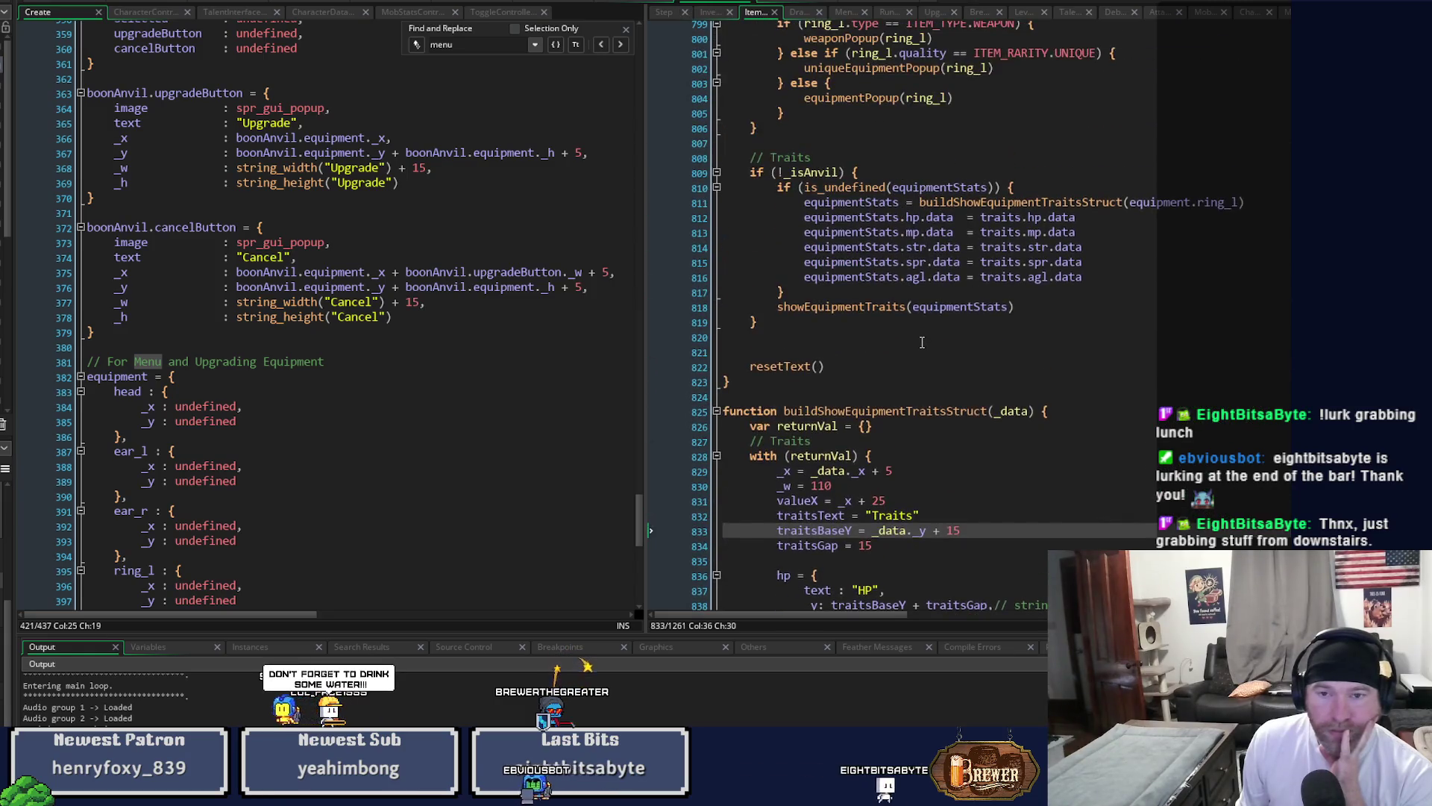
pyautogui.scroll(13, 923, 345)
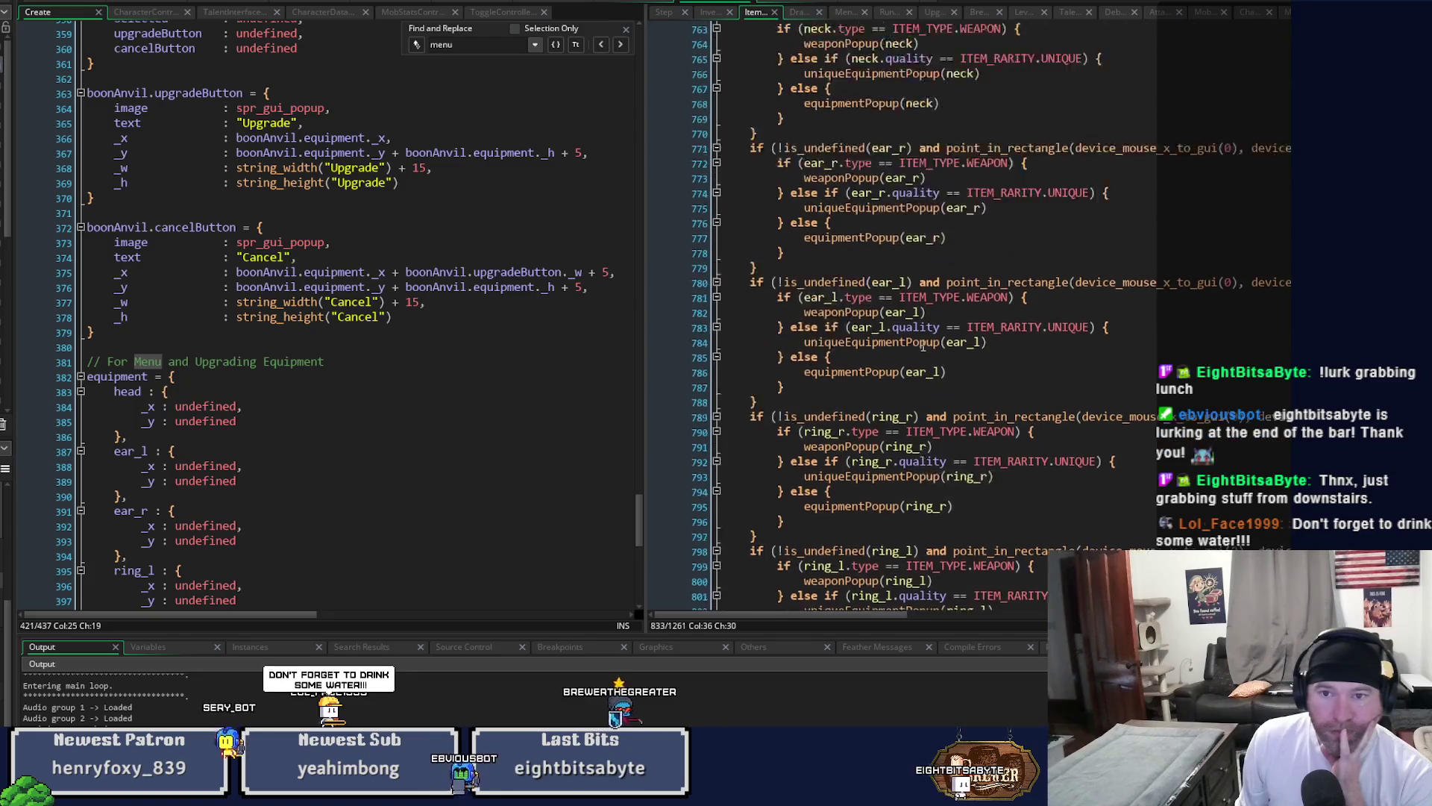
pyautogui.scroll(19, 922, 355)
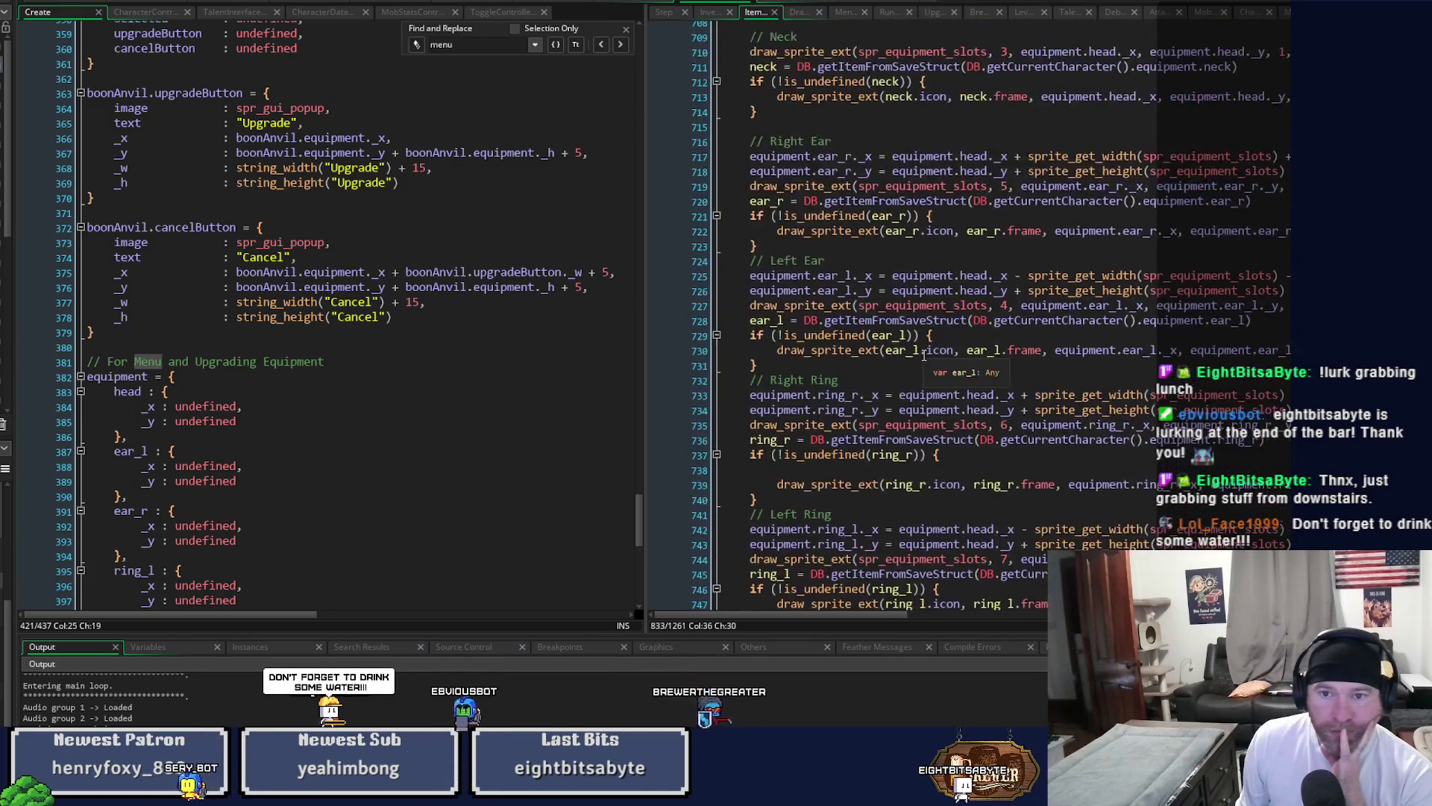
pyautogui.scroll(1, 924, 355)
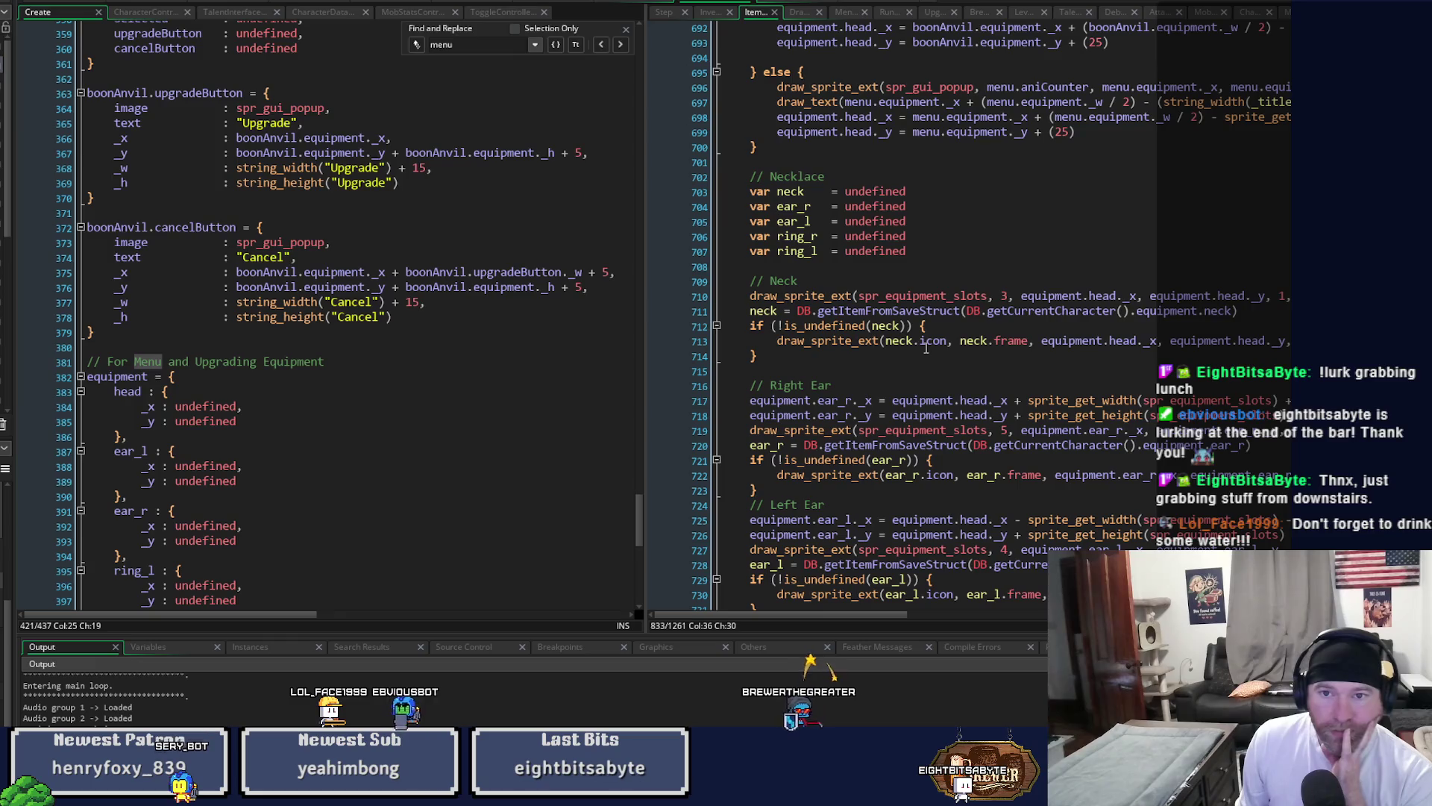
pyautogui.scroll(5, 925, 347)
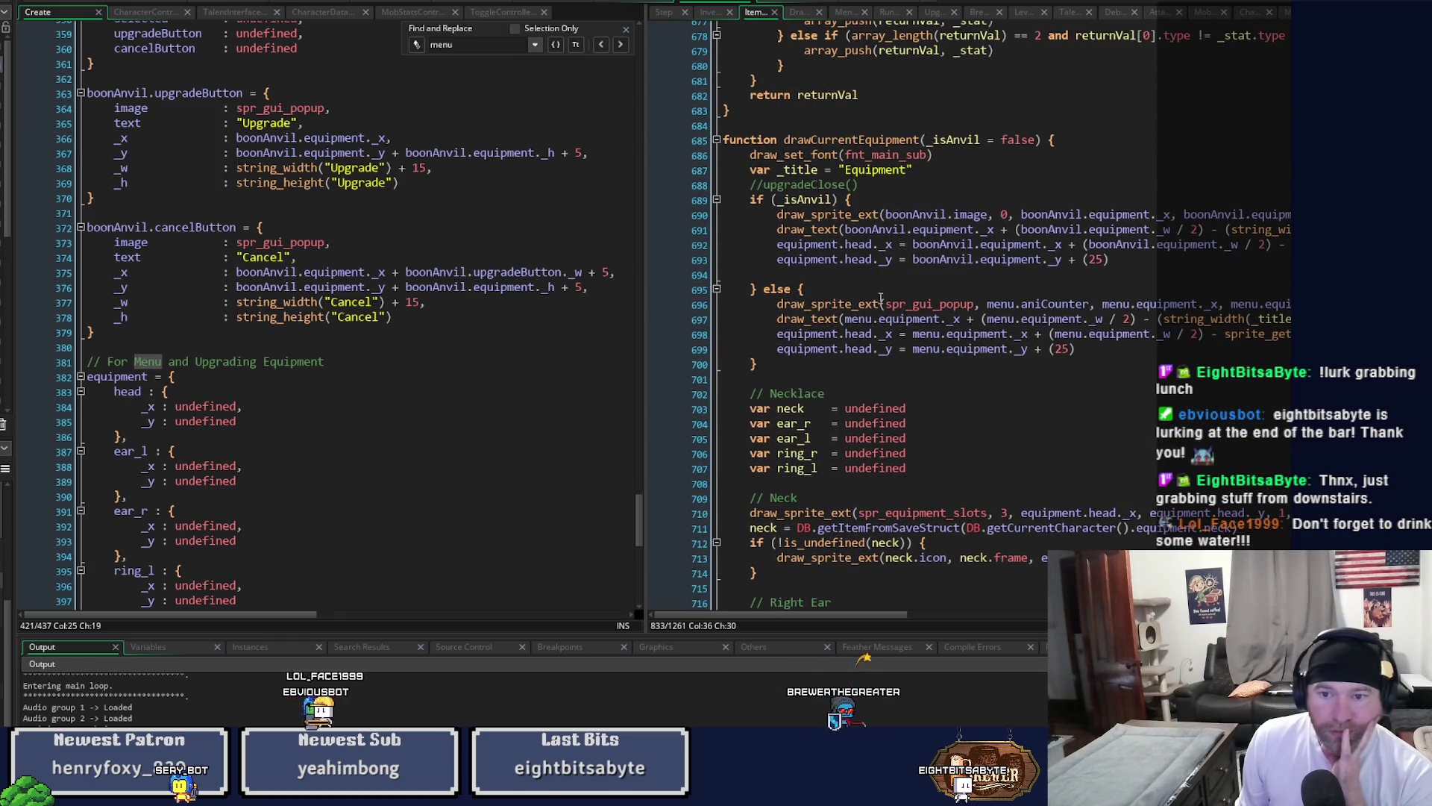
pyautogui.scroll(-4, 881, 298)
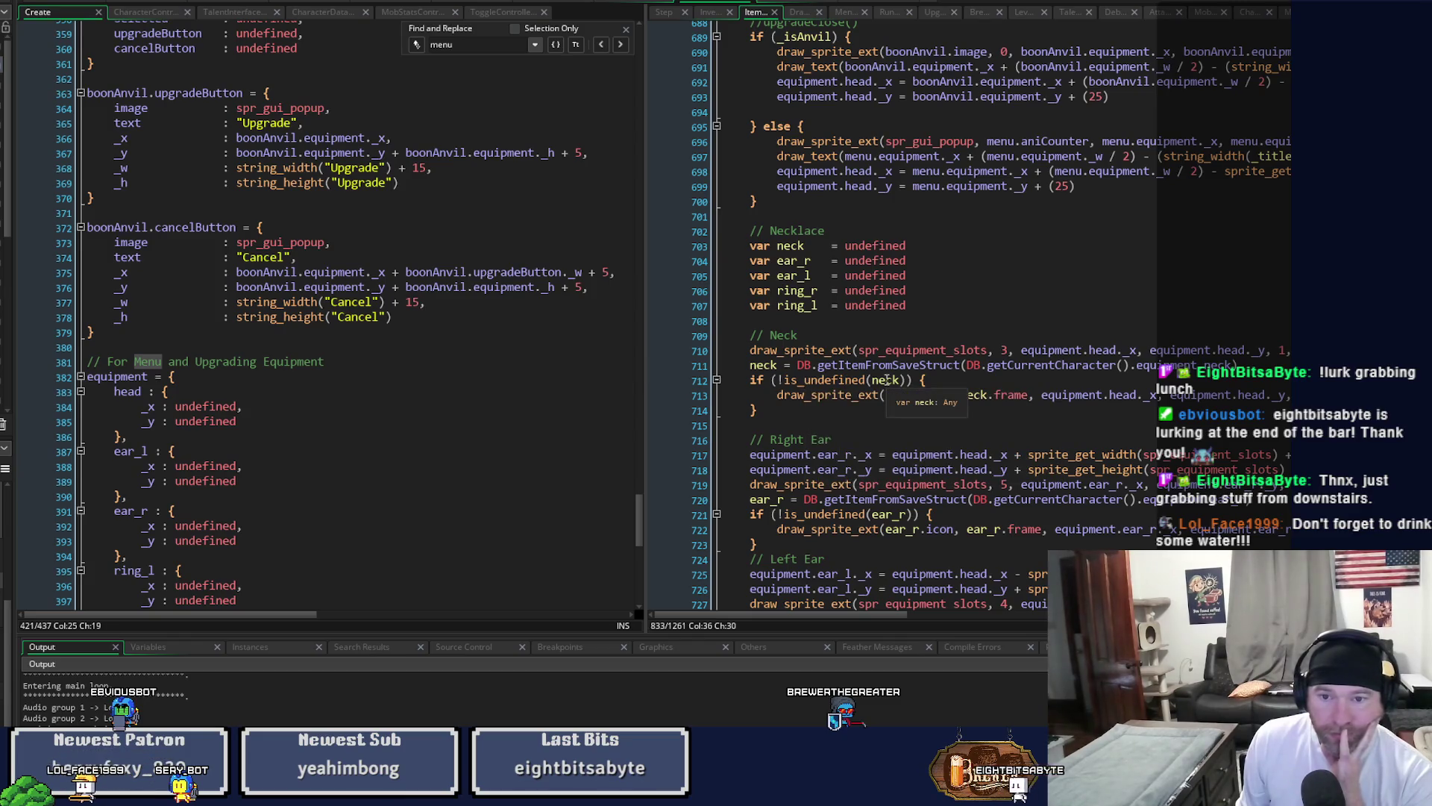
# Step back through 'menu' search matches in the Create event to reach menu.equipment.
pyautogui.scroll(2, 887, 381)
pyautogui.scroll(1, 887, 380)
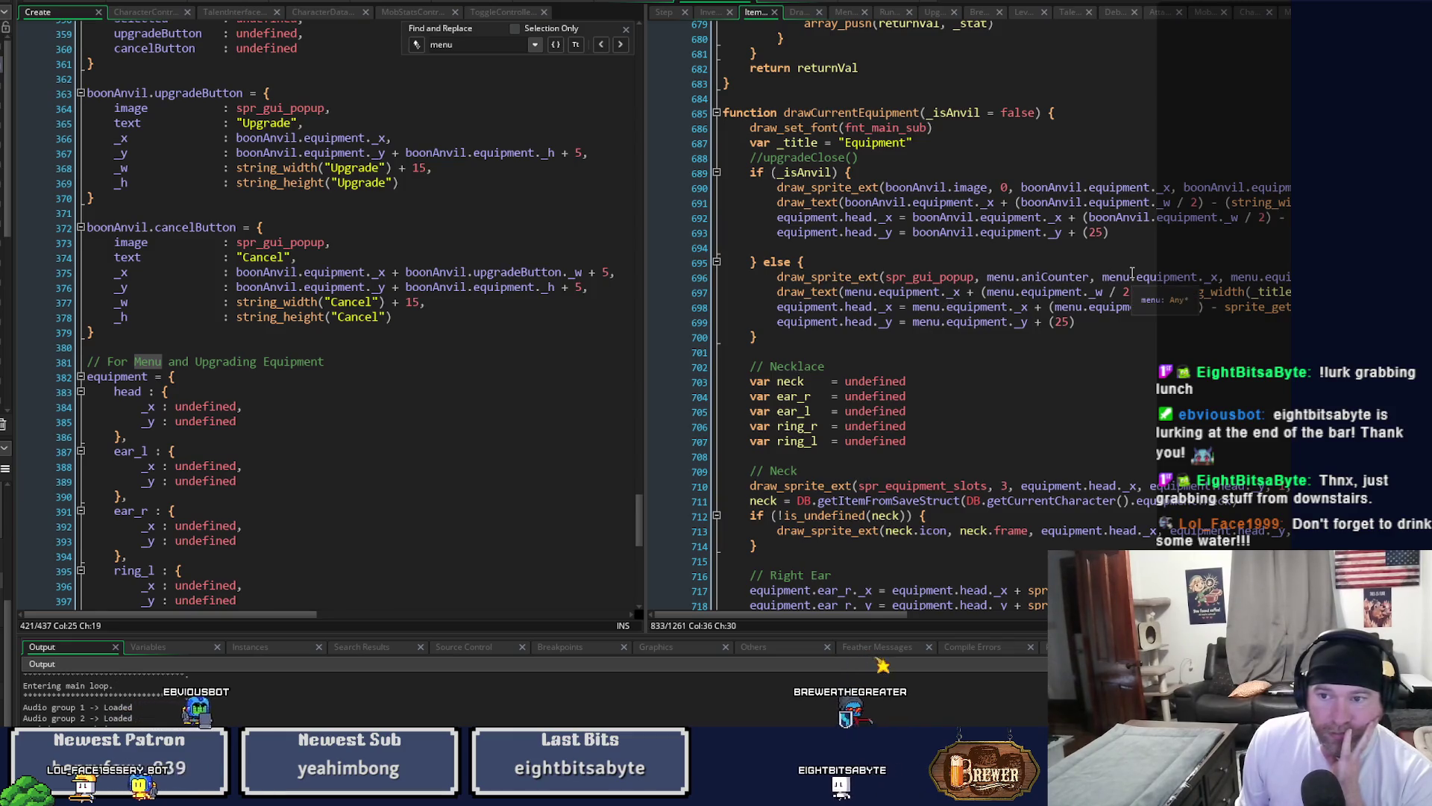
pyautogui.moveTo(642, 496); pyautogui.dragTo(643, 432)
pyautogui.click(521, 377)
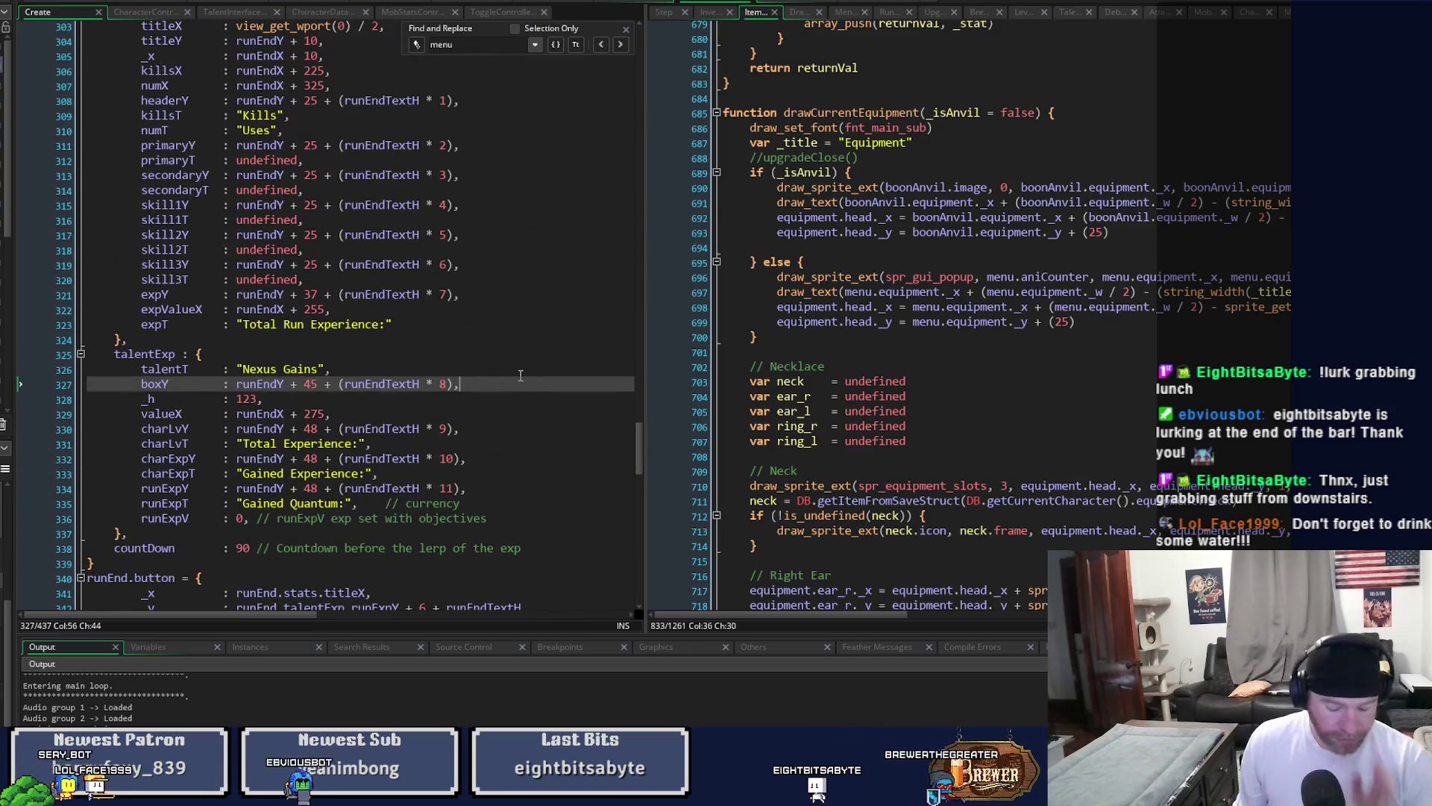
pyautogui.press('F3')
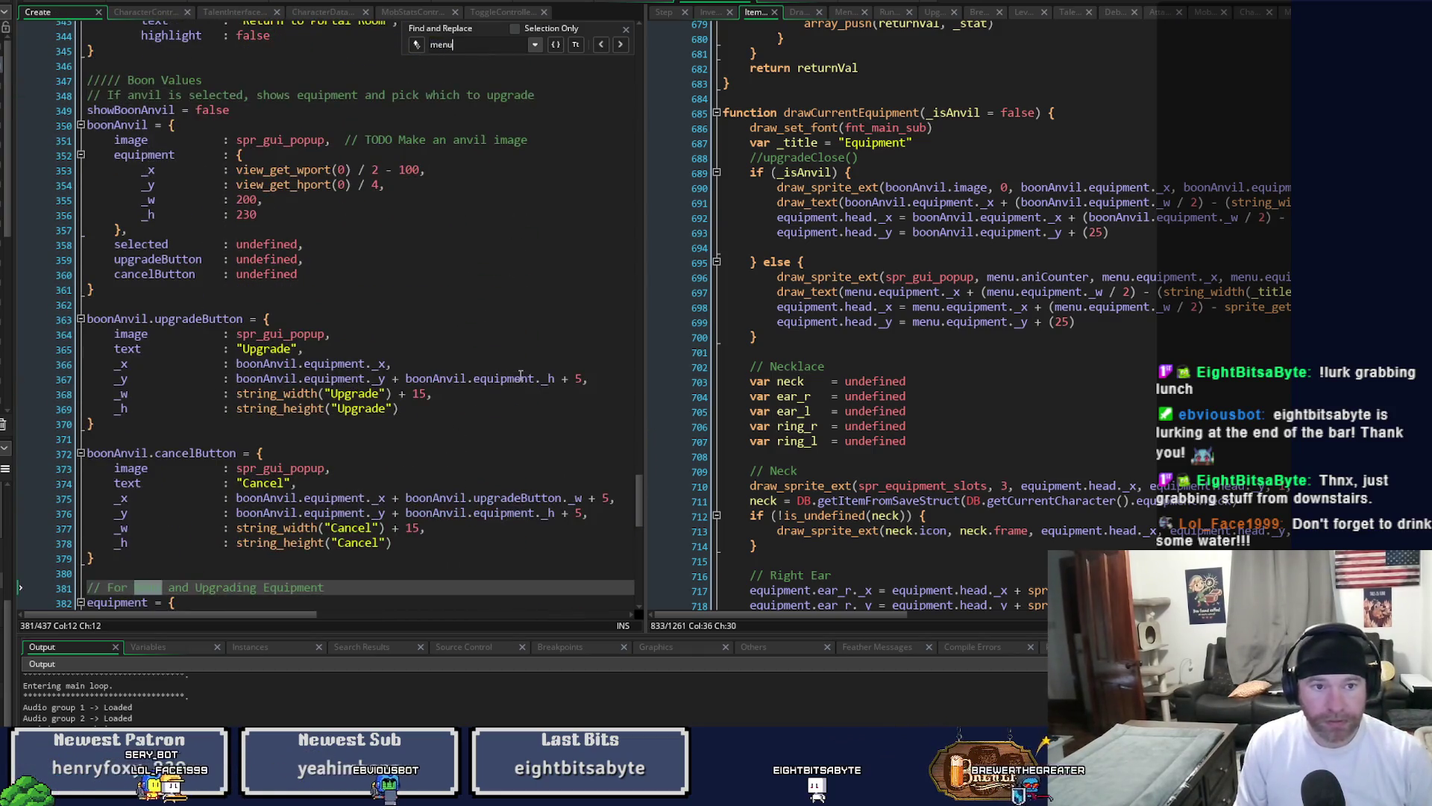
pyautogui.click(600, 45)
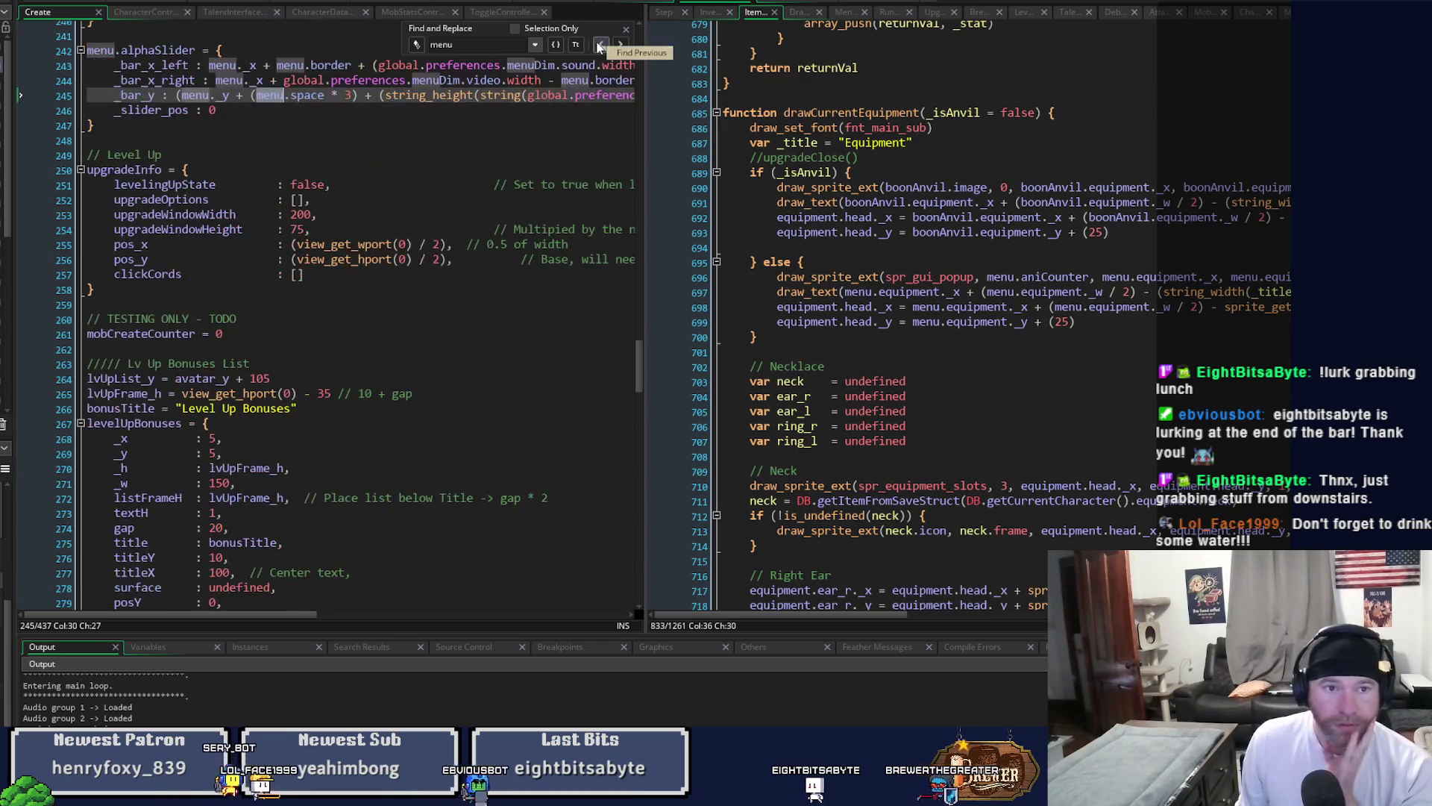
pyautogui.click(601, 45)
pyautogui.click(600, 45)
pyautogui.click(601, 45)
pyautogui.click(601, 45)
pyautogui.scroll(13, 356, 363)
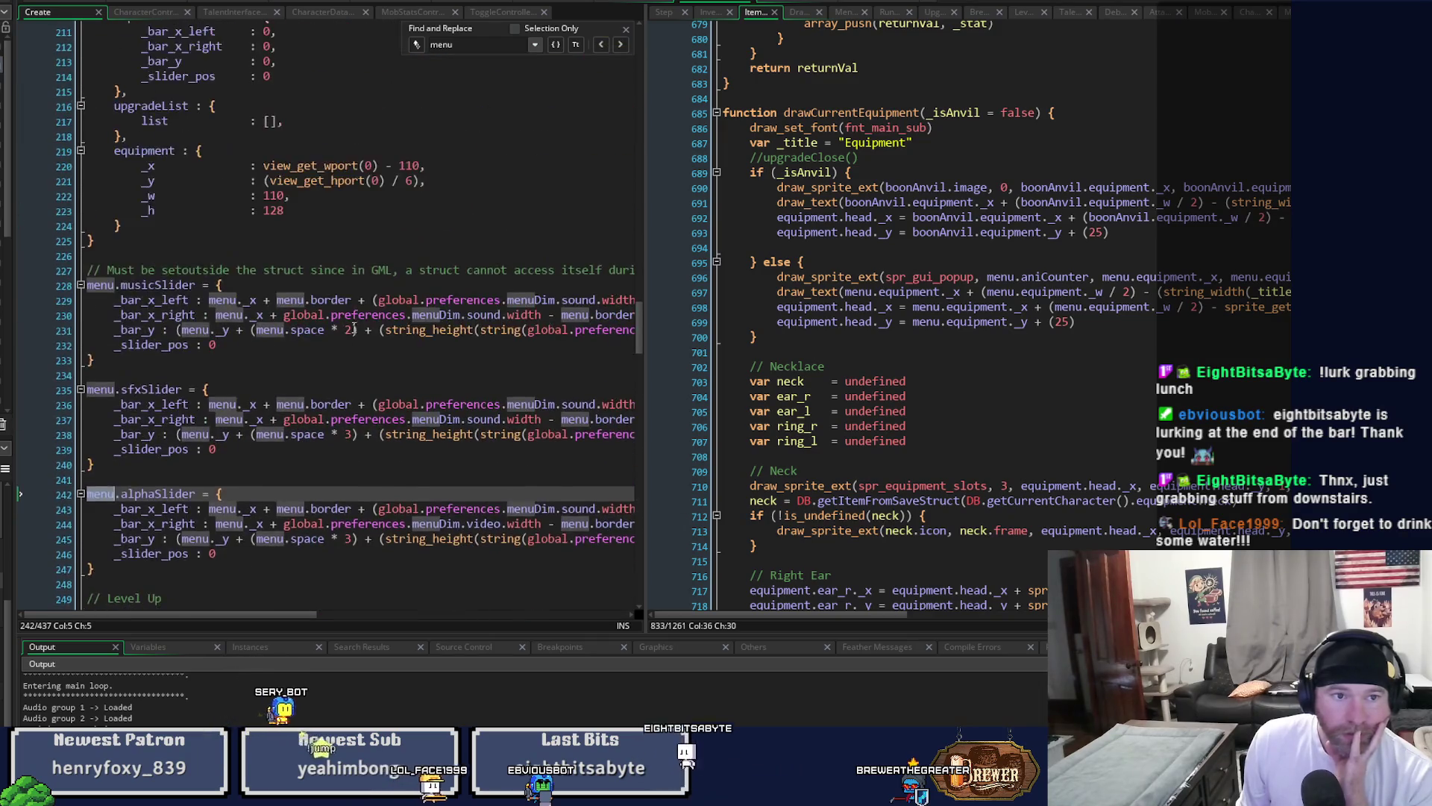
pyautogui.scroll(10, 356, 363)
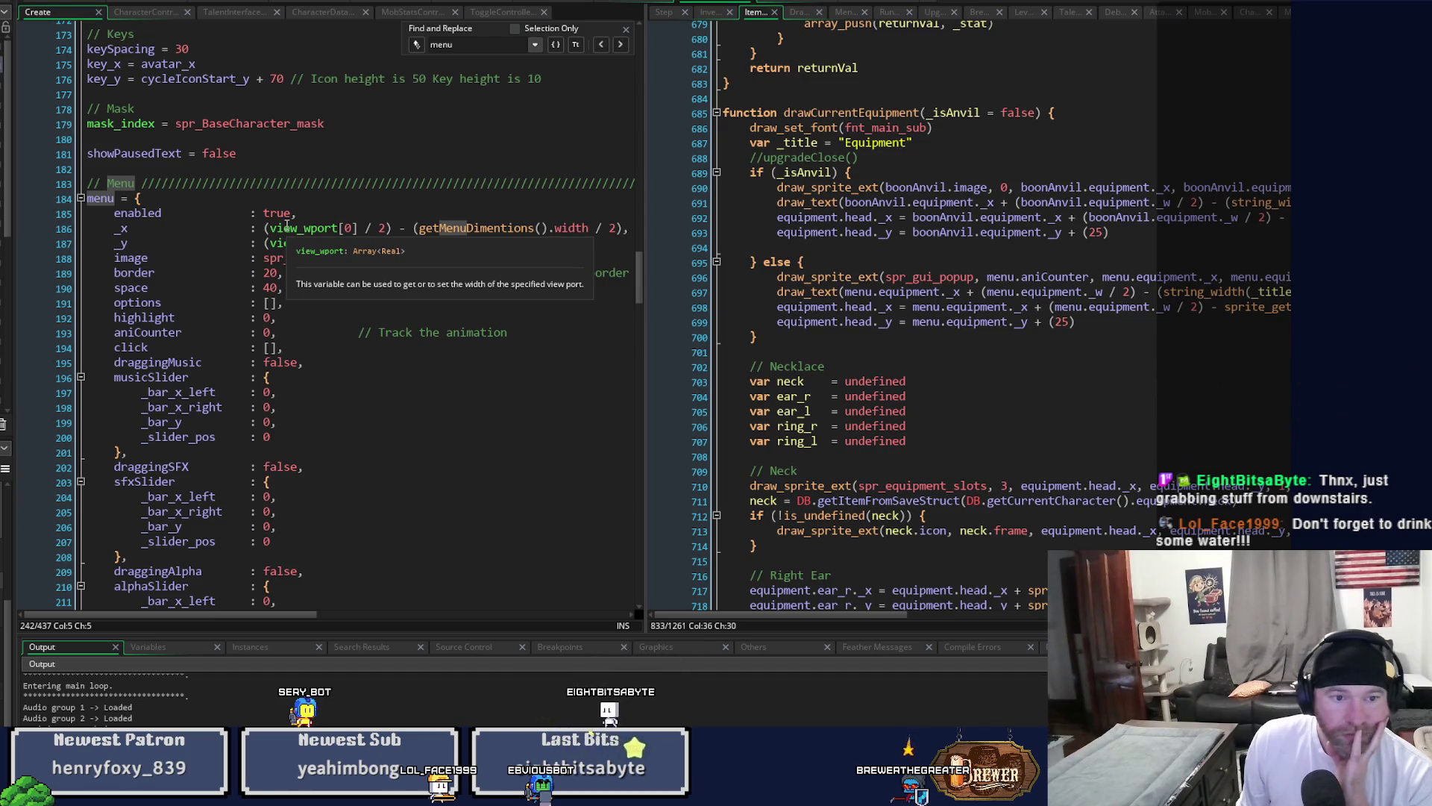
pyautogui.scroll(-4, 286, 225)
pyautogui.scroll(-3, 286, 225)
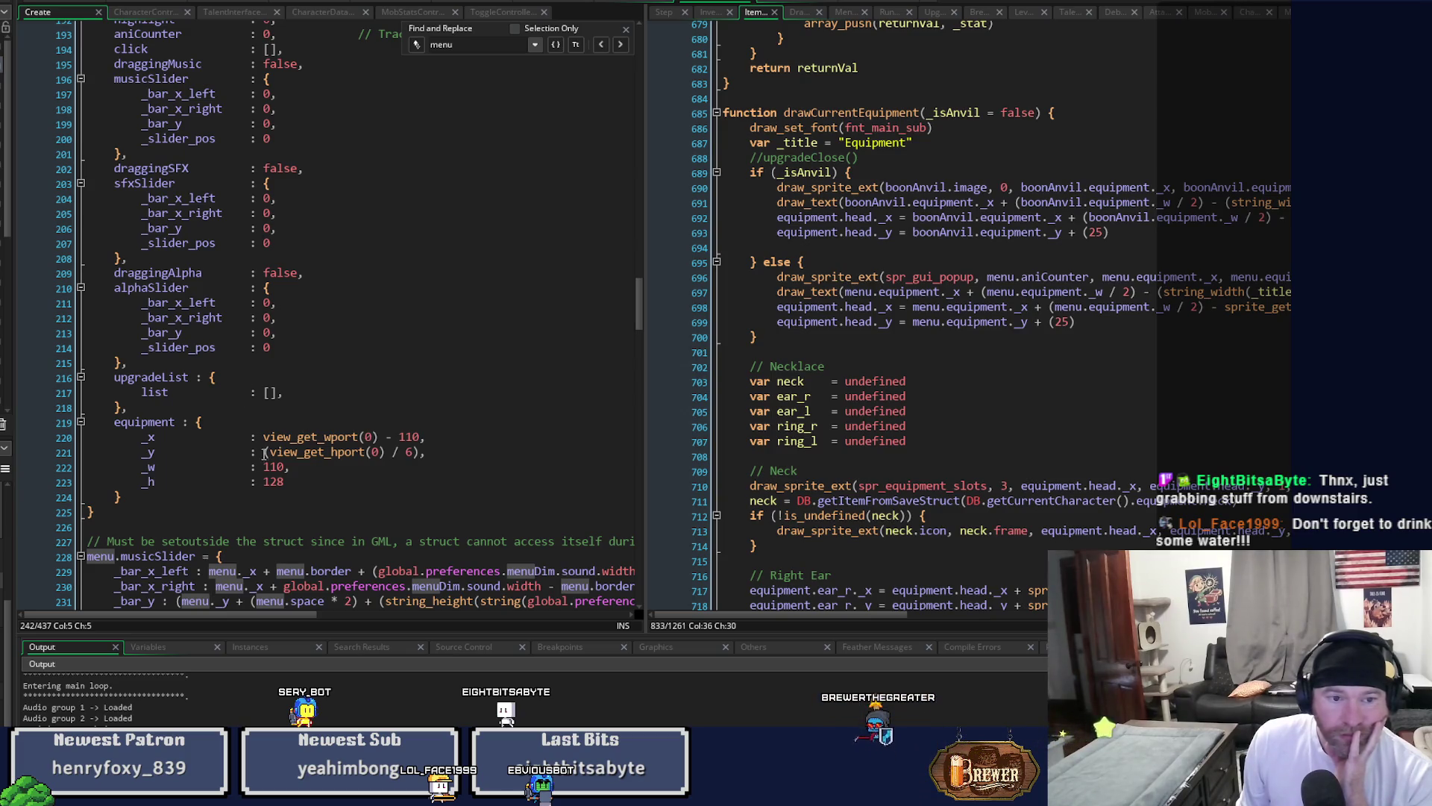
# Change the equipment panel's _h from 128 to 200, save, and run with F6.
pyautogui.doubleClick(267, 484)
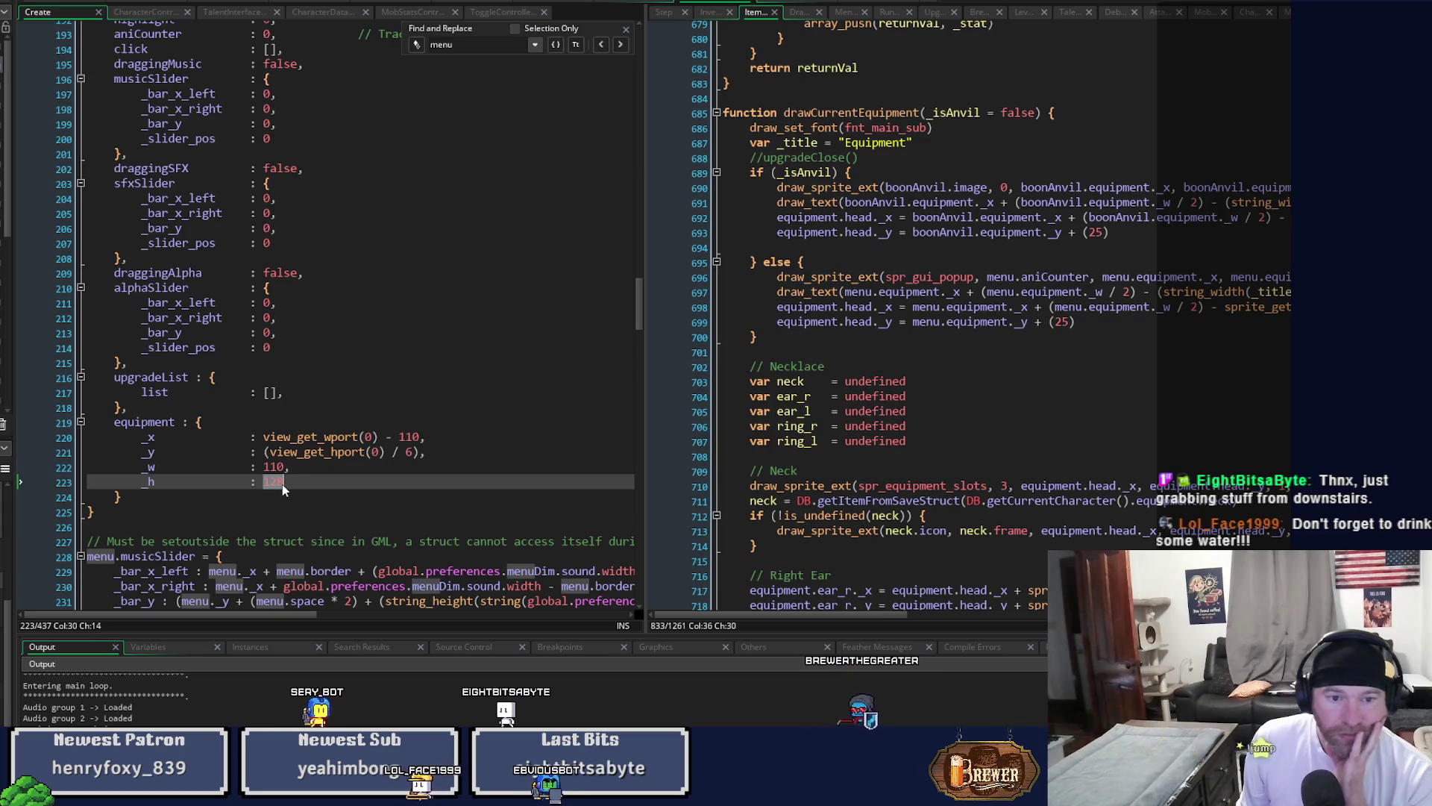
pyautogui.write('200')
pyautogui.hotkey('ctrl', 's')
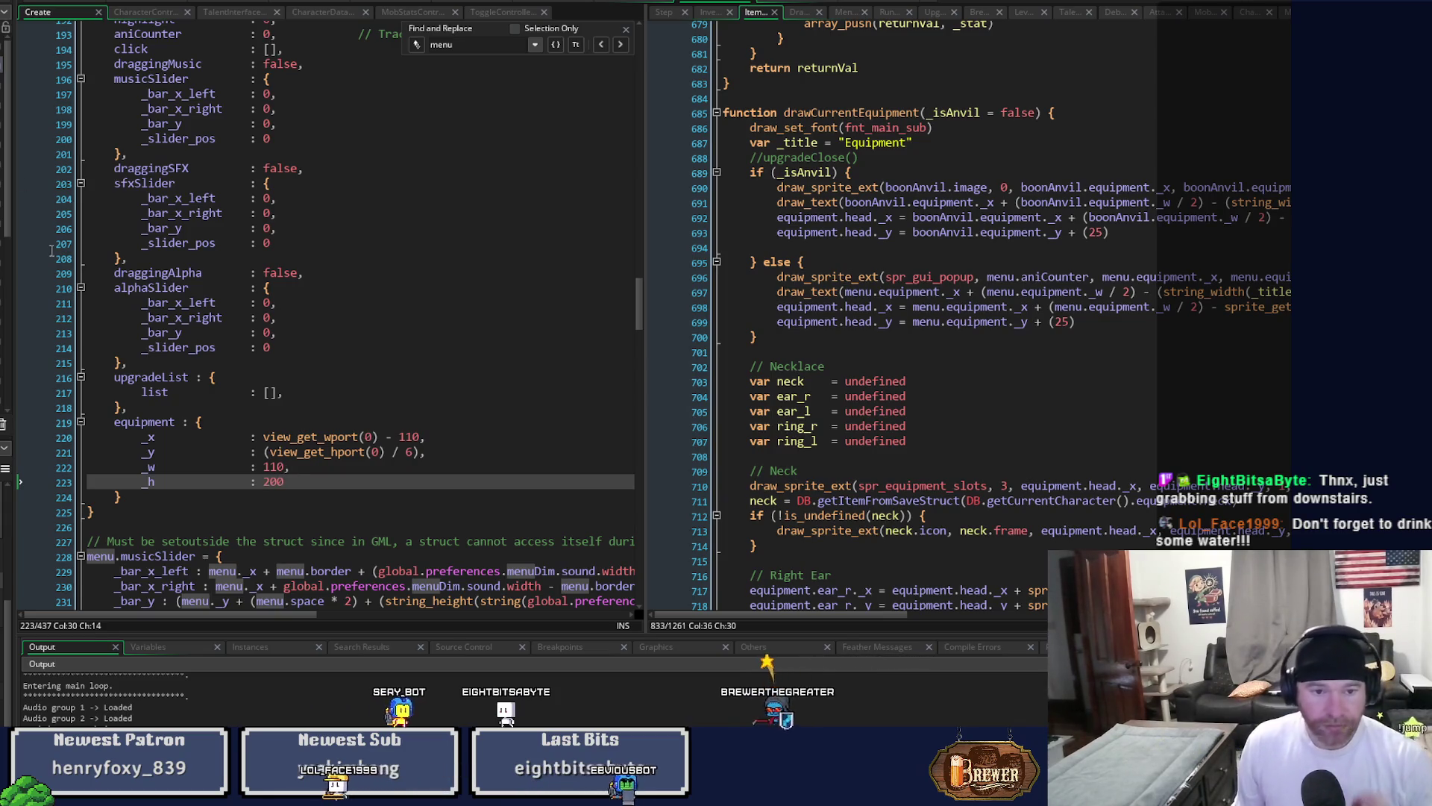
pyautogui.press('F6')
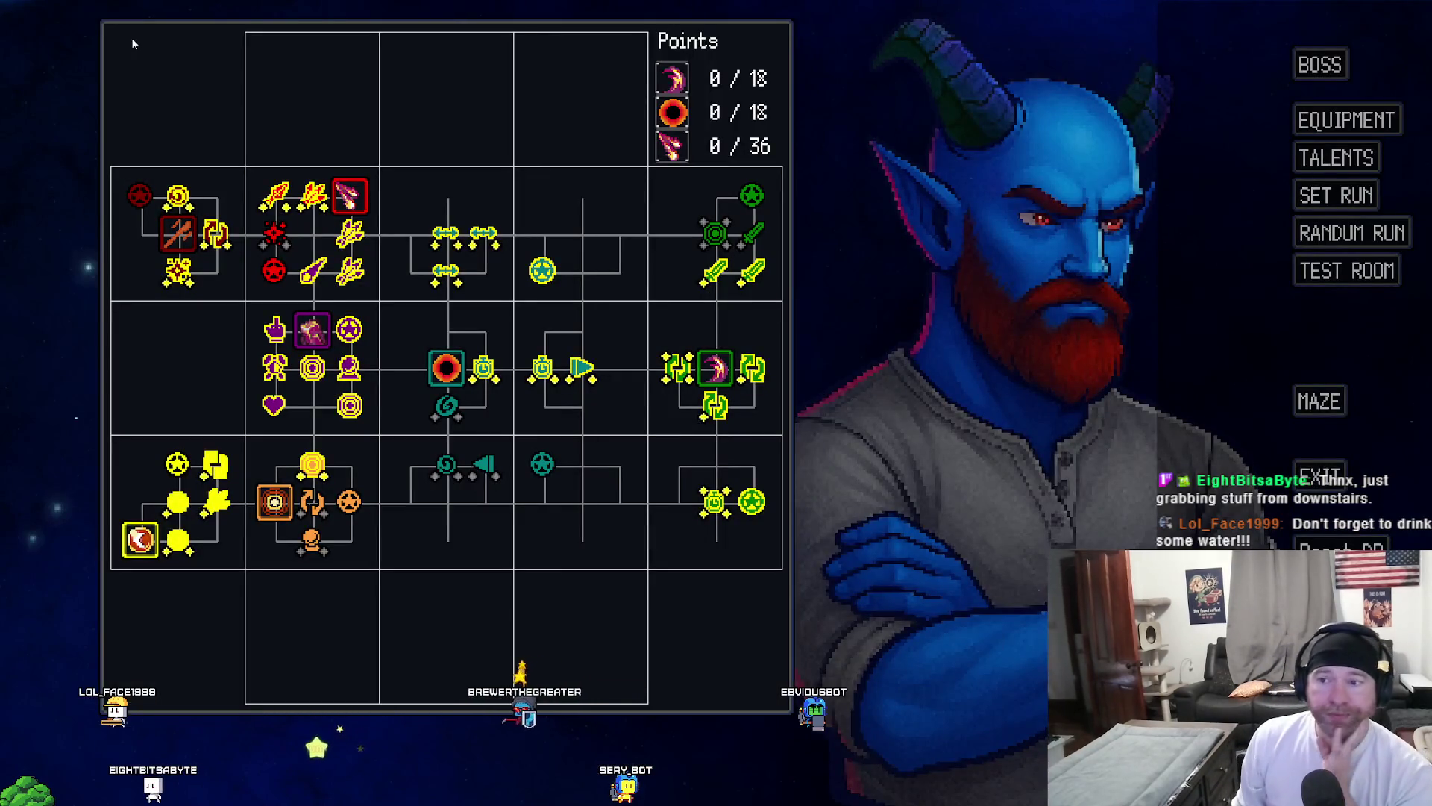
pyautogui.click(1302, 273)
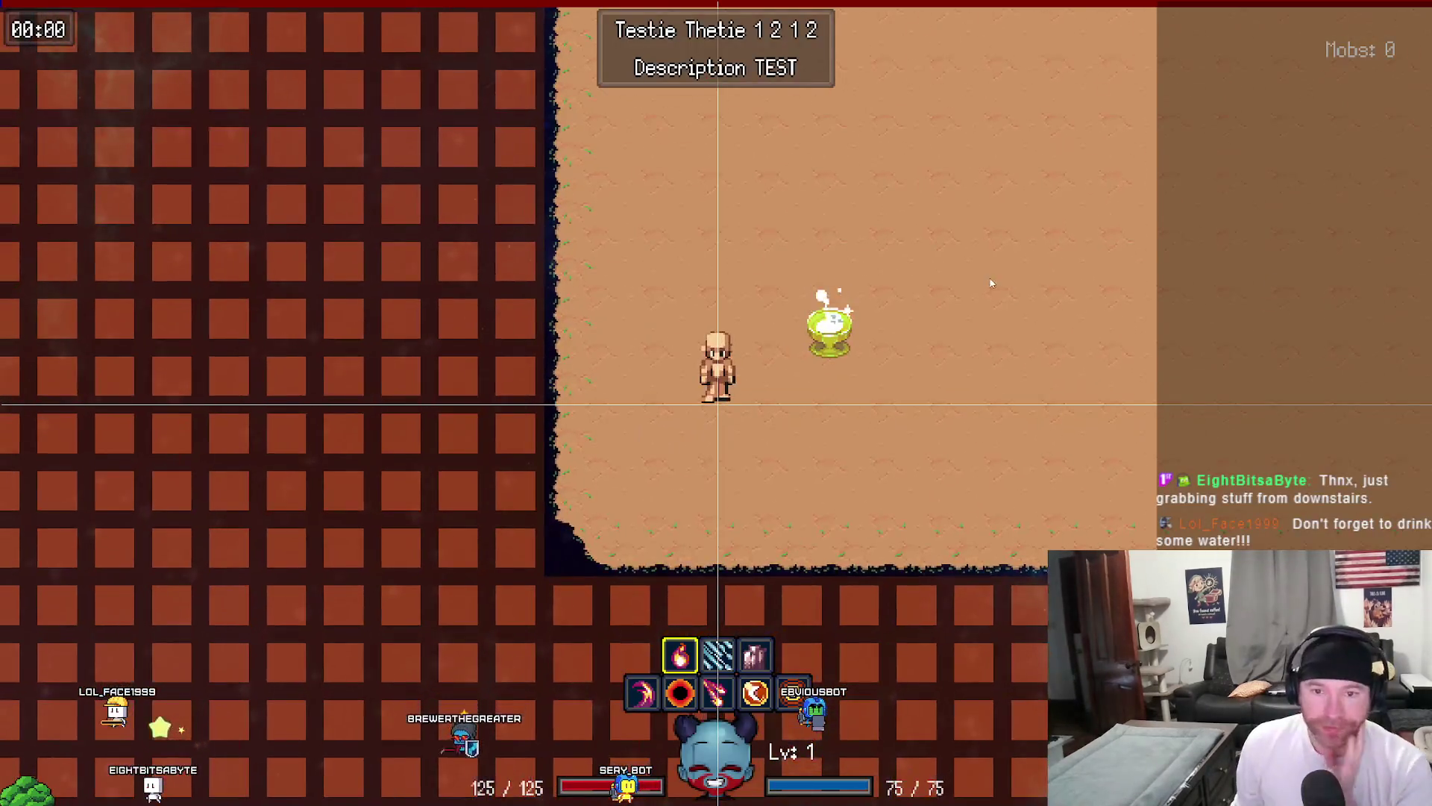
pyautogui.press('e')
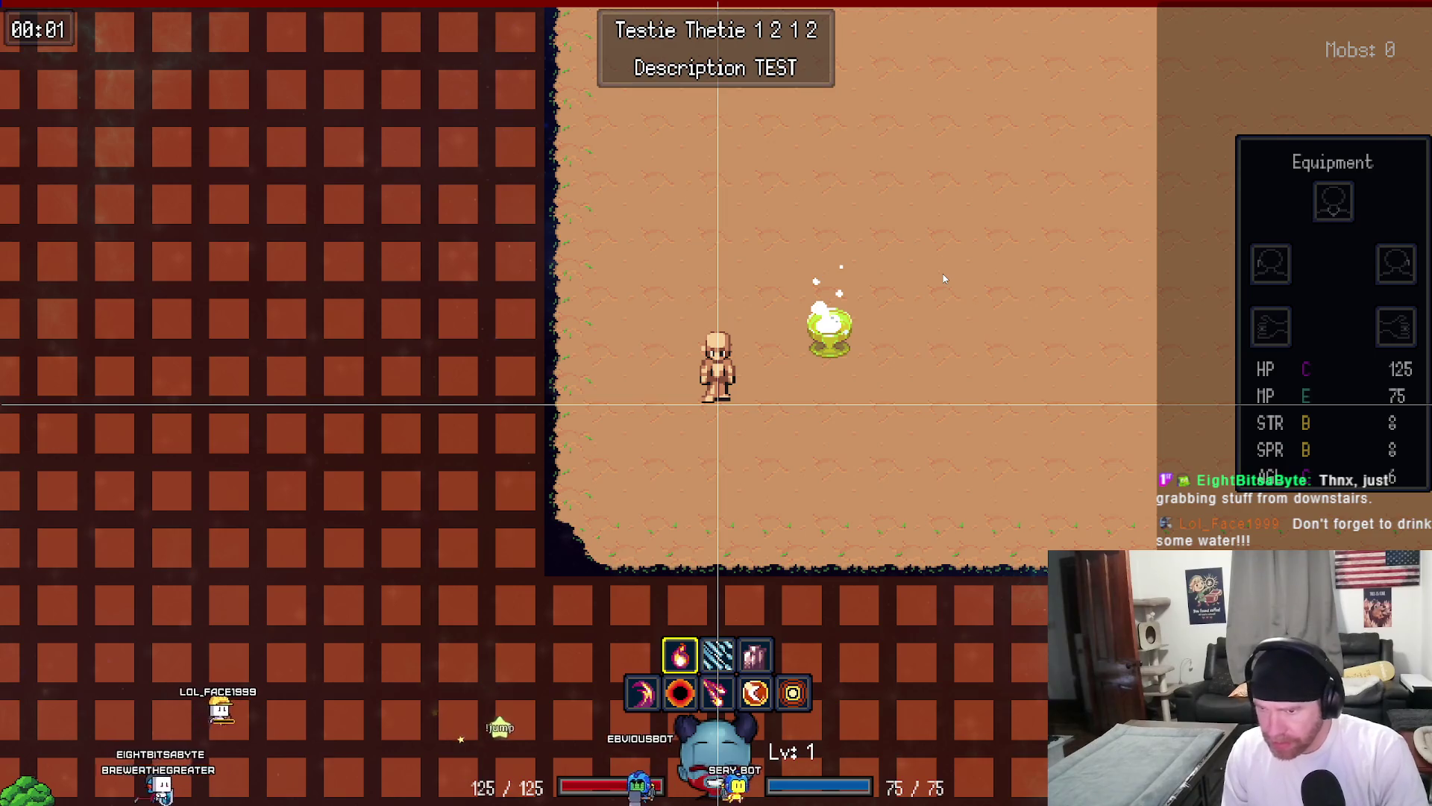
pyautogui.press('Escape')
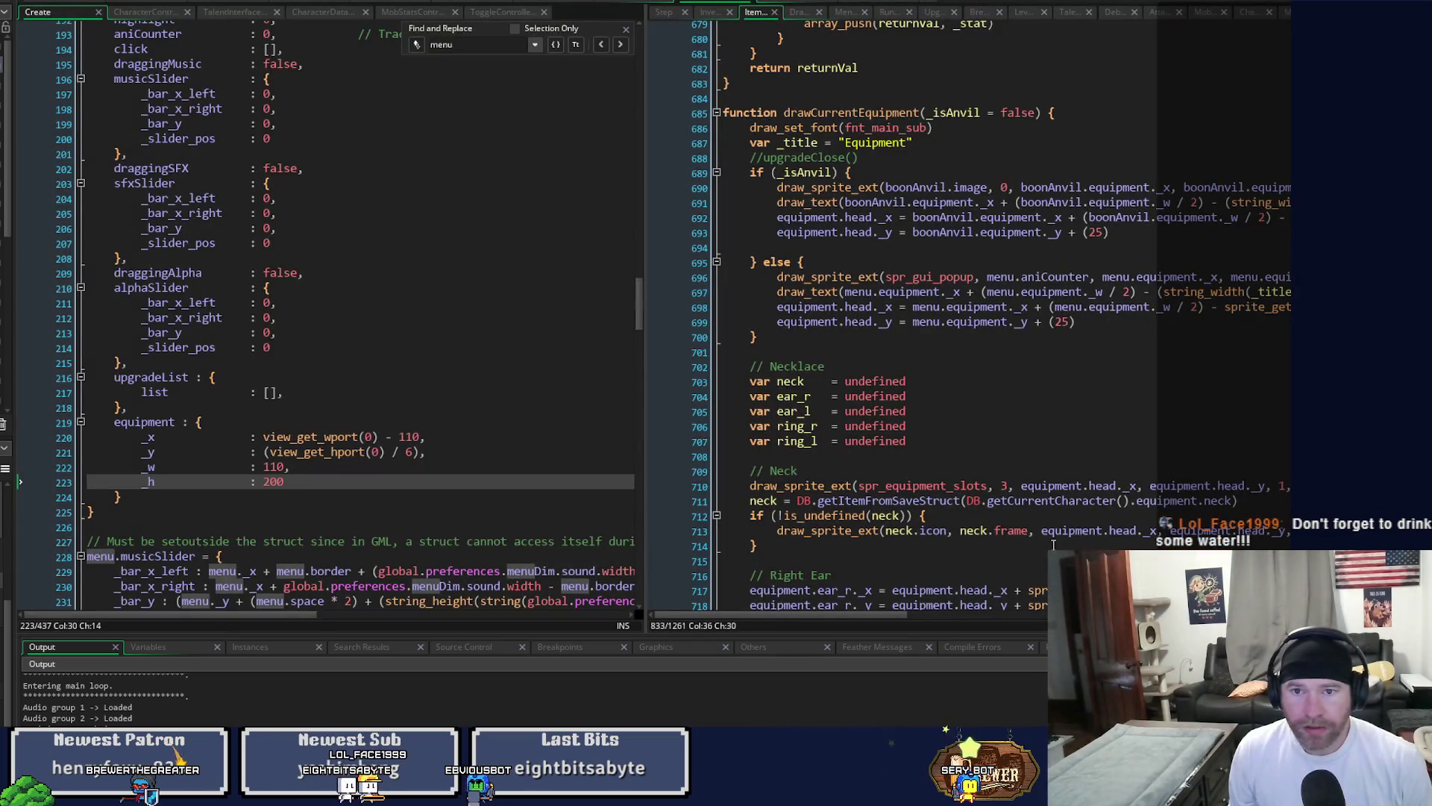
# Comment out the draw_set_font call in drawCurrentEquipment and run the game.
pyautogui.scroll(5, 1054, 545)
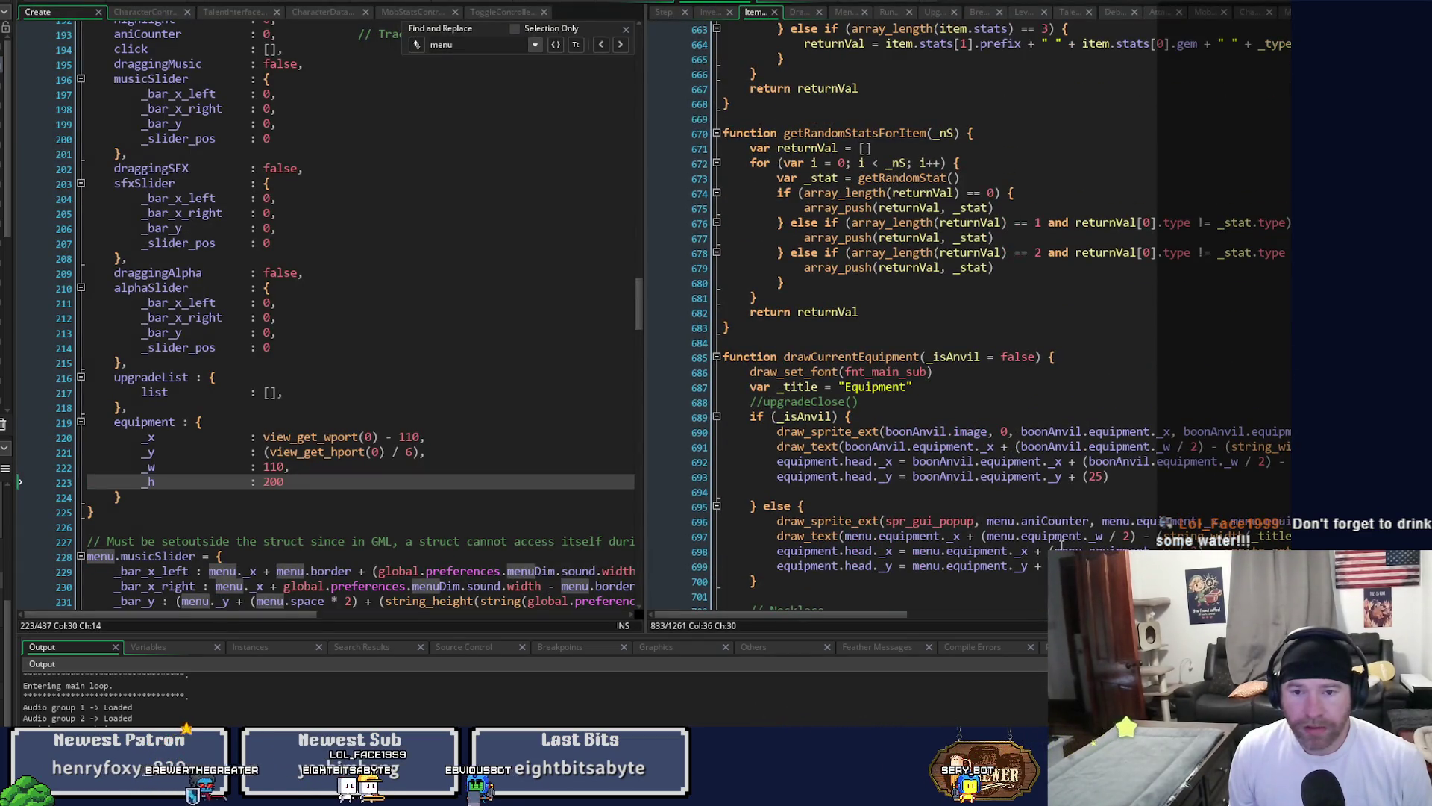
pyautogui.scroll(-3, 1061, 544)
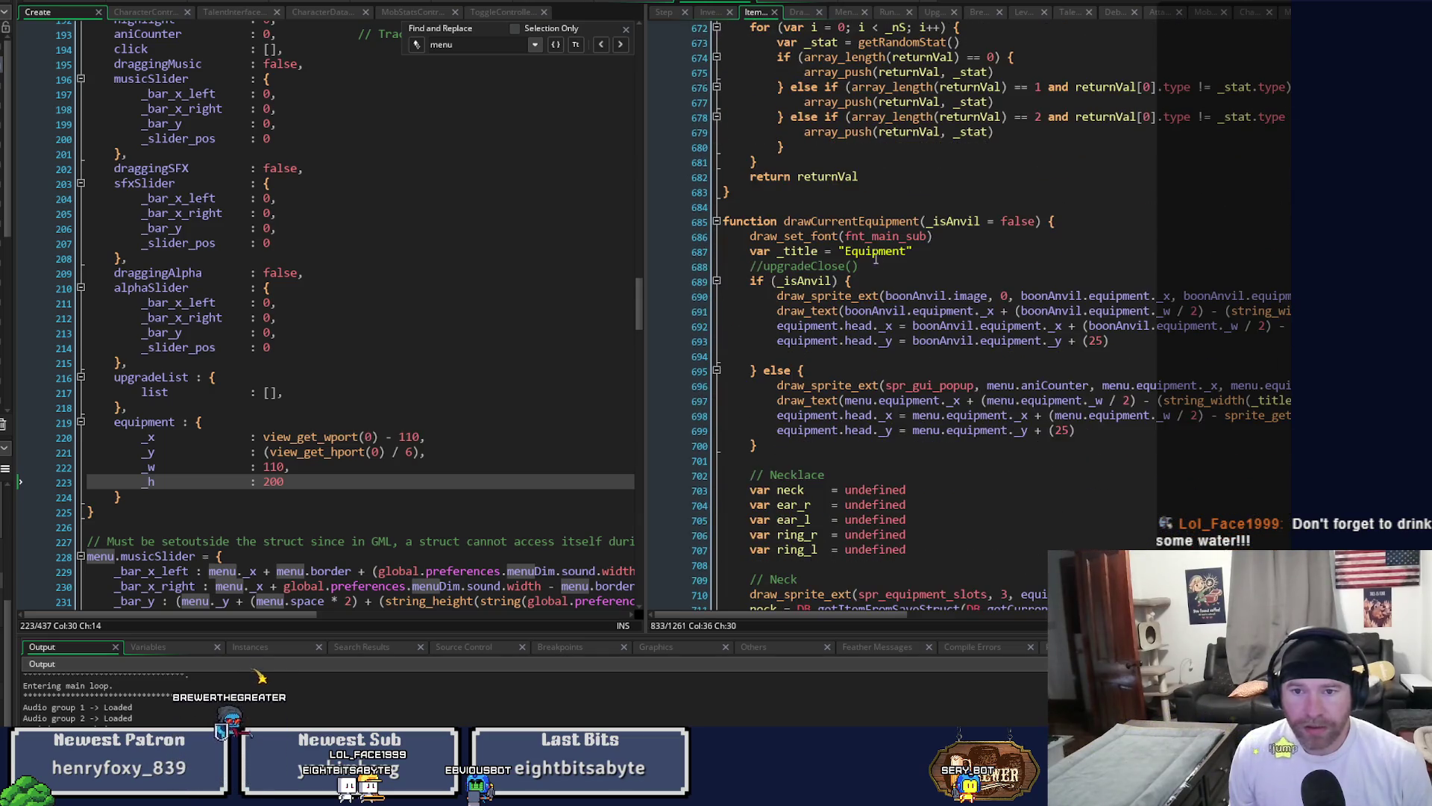
pyautogui.click(872, 236)
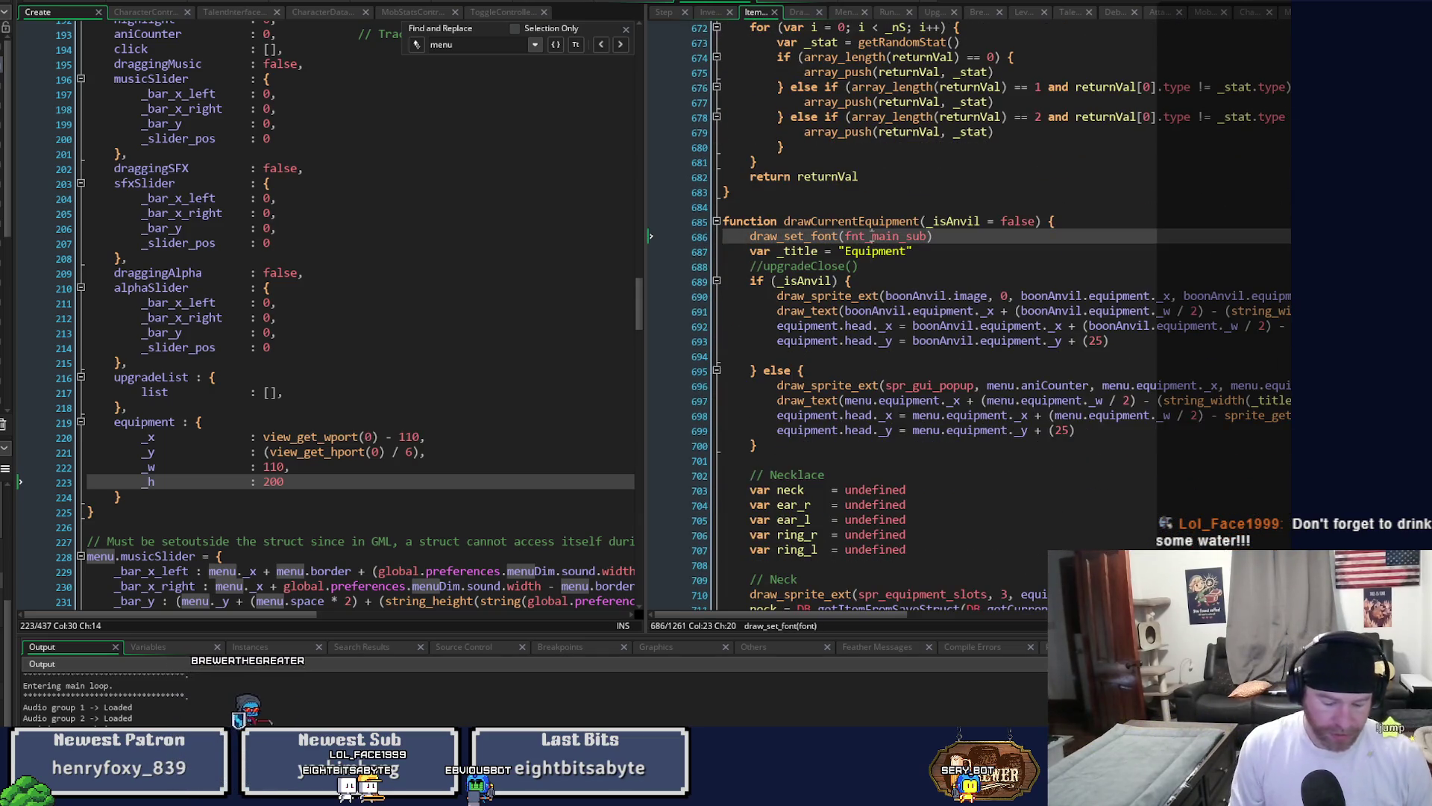
pyautogui.hotkey('ctrl', 'k')
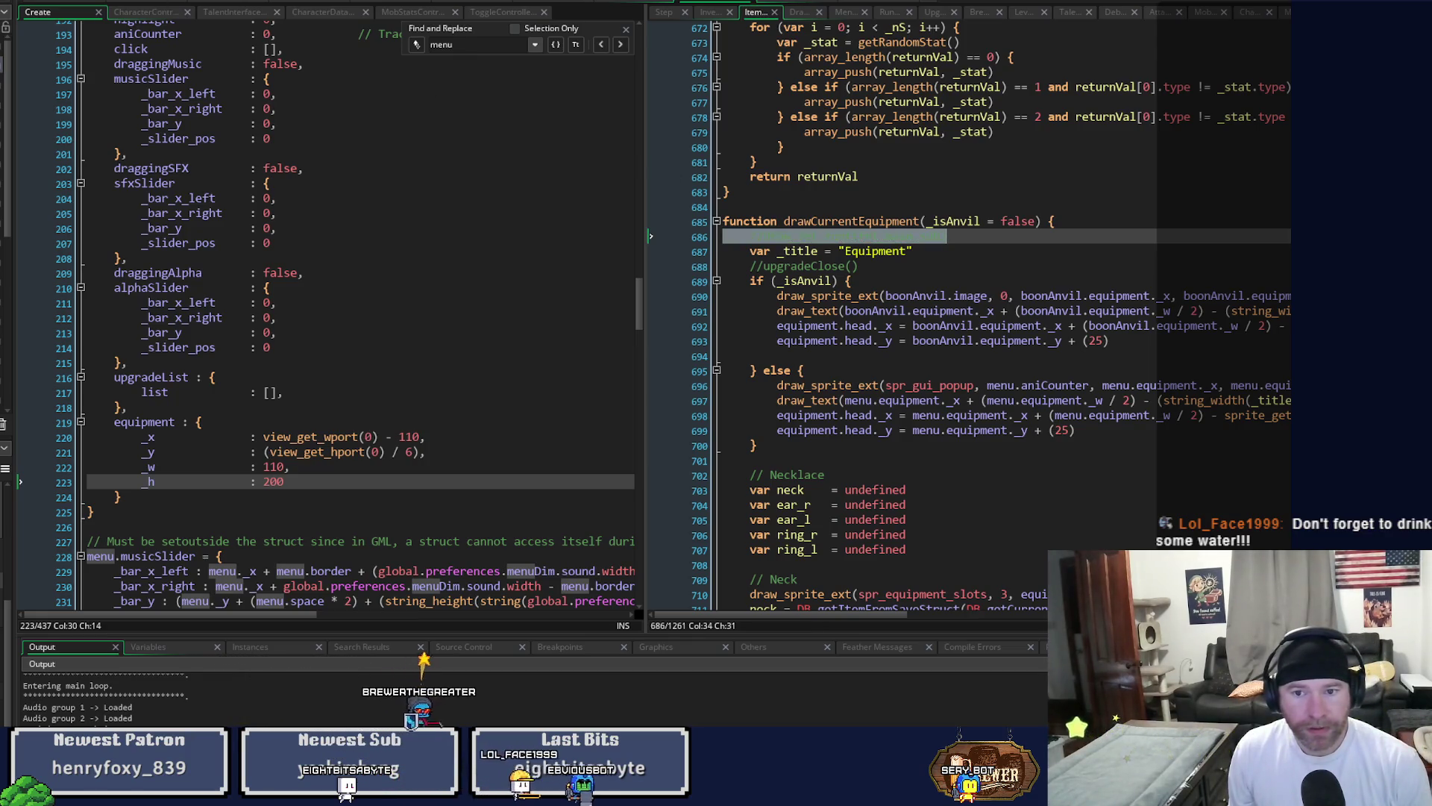
pyautogui.press('F5')
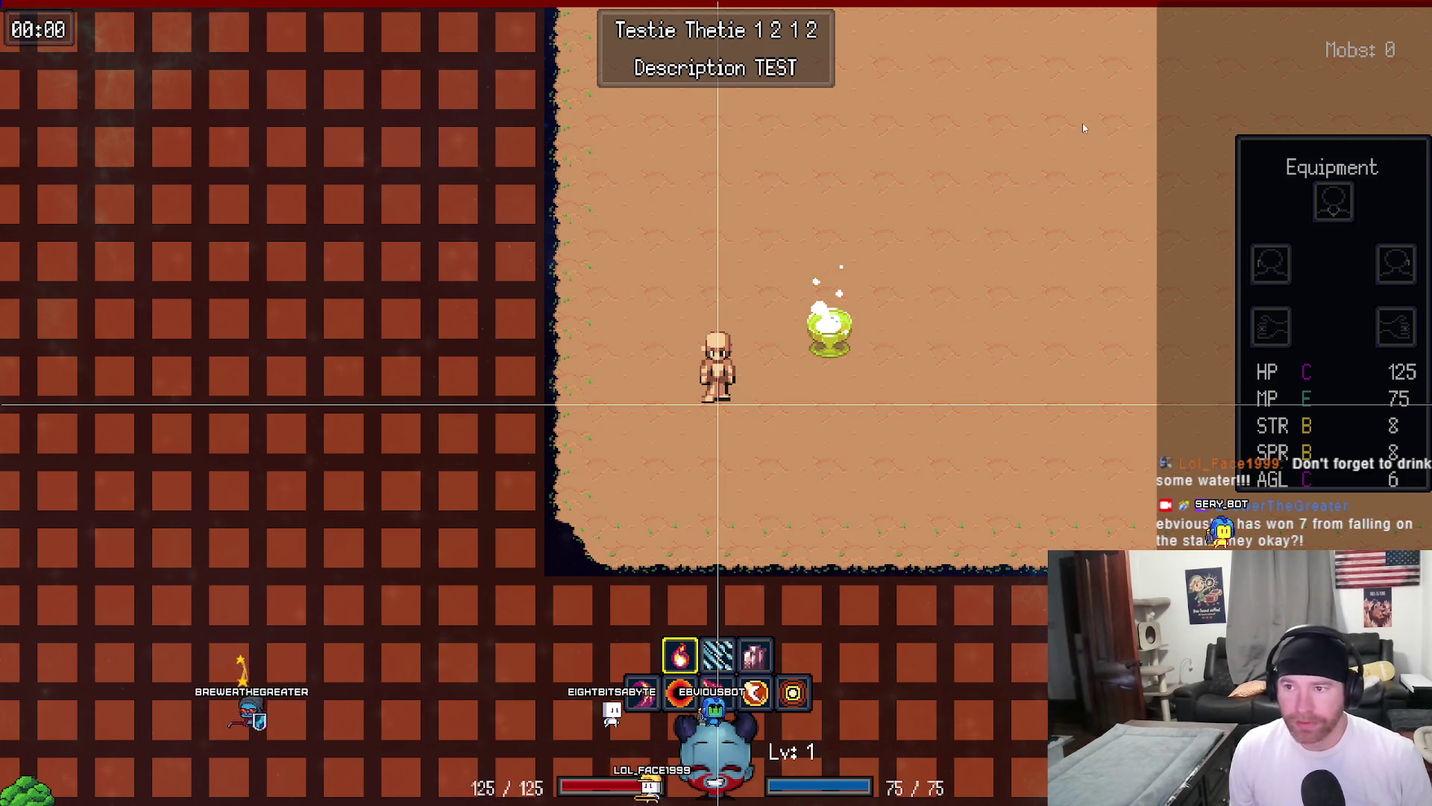
# Close the test game and switch to the rm_testing room tab and back.
pyautogui.press('Escape')
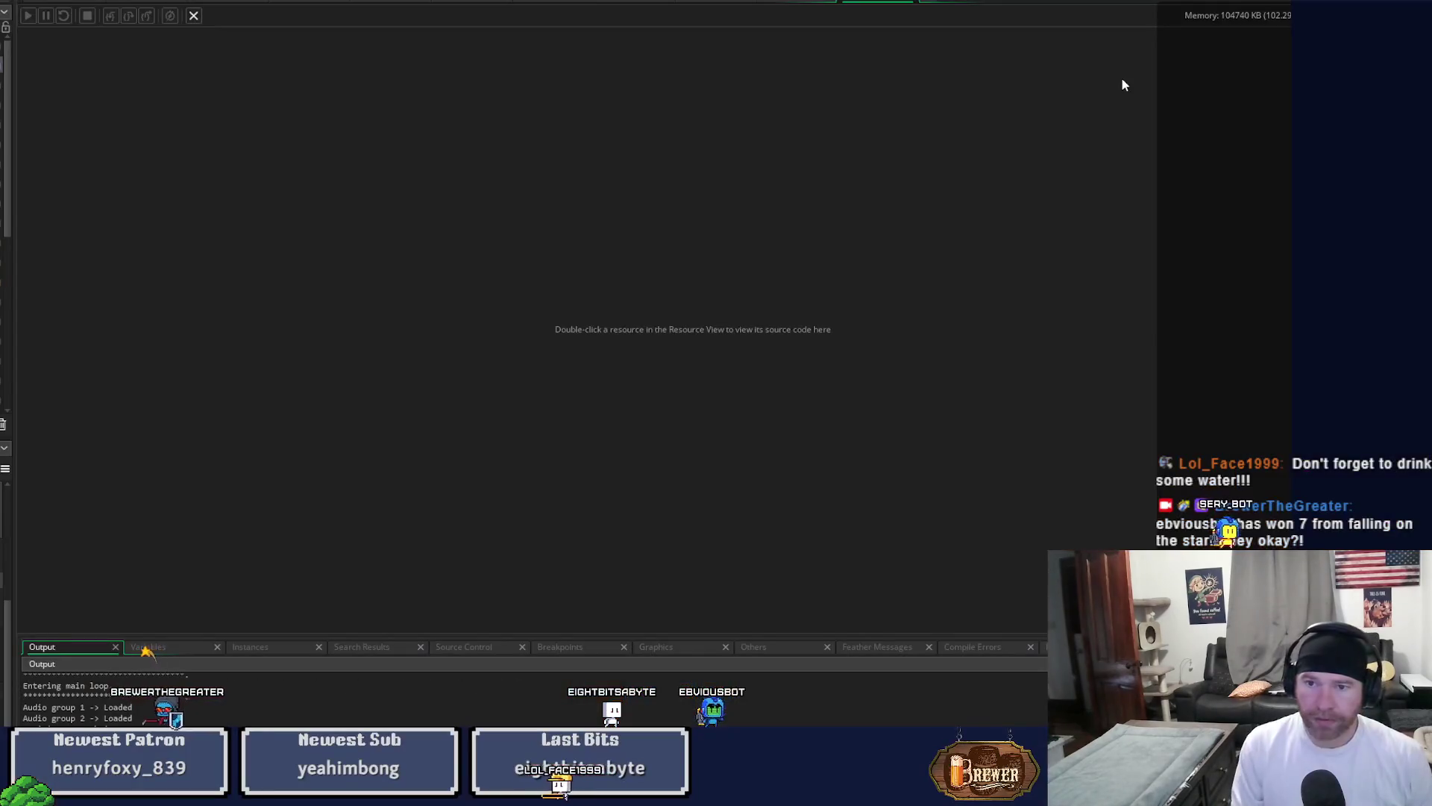
pyautogui.click(795, 2)
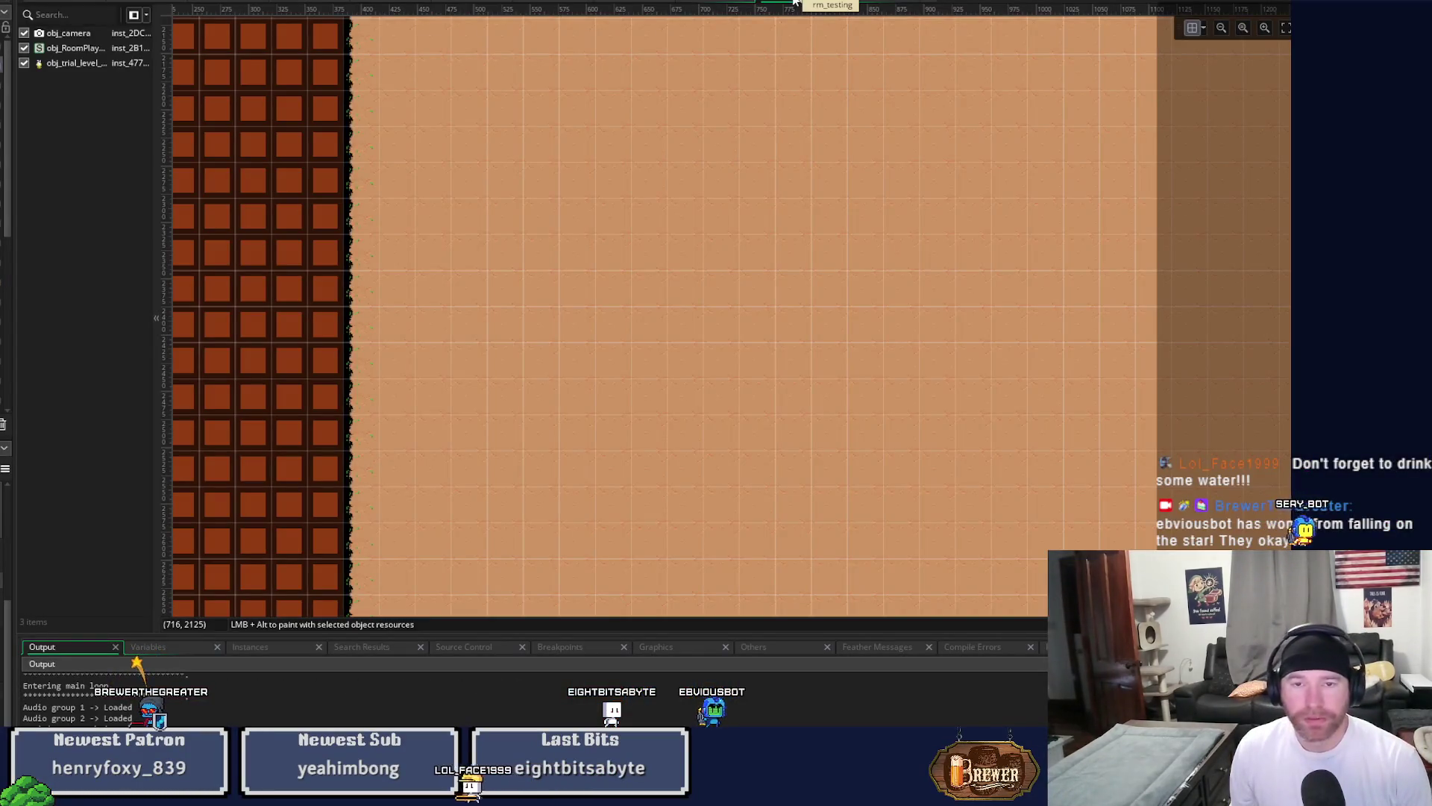
pyautogui.click(795, 2)
pyautogui.scroll(-3, 927, 304)
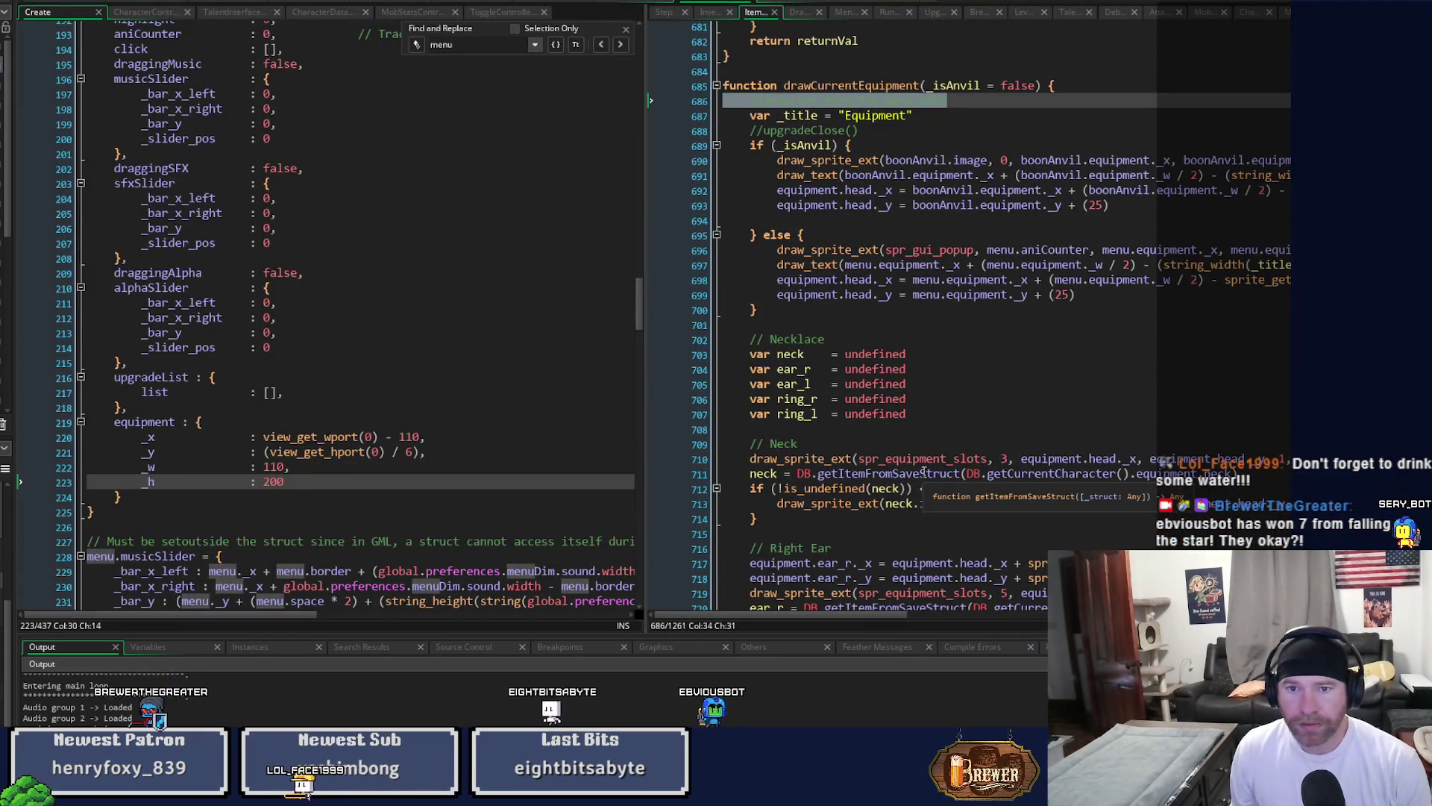
# Duplicate the anvil title line 691 and comment out the copy on line 692.
pyautogui.scroll(2, 923, 473)
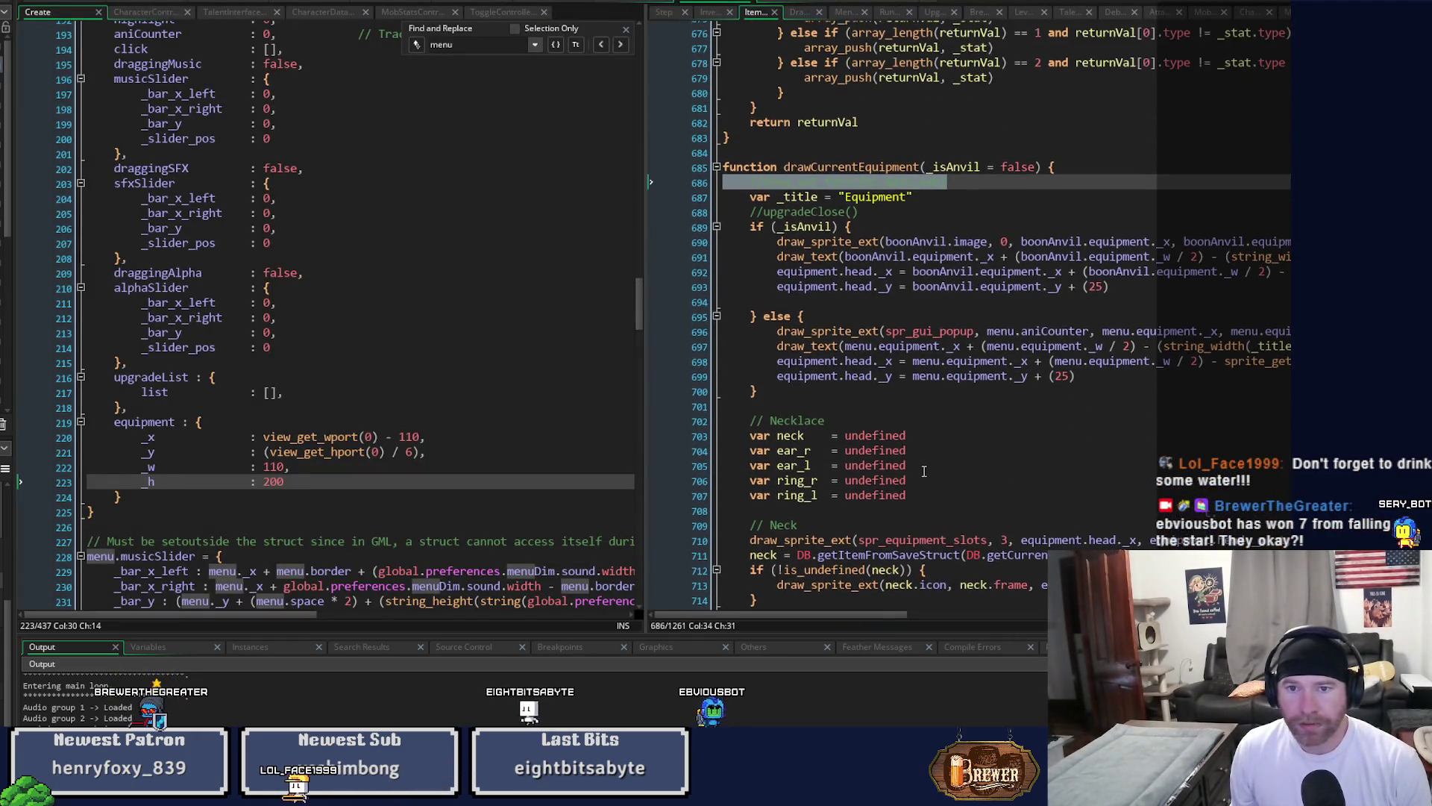
pyautogui.click(807, 197)
pyautogui.moveTo(834, 614); pyautogui.dragTo(961, 611)
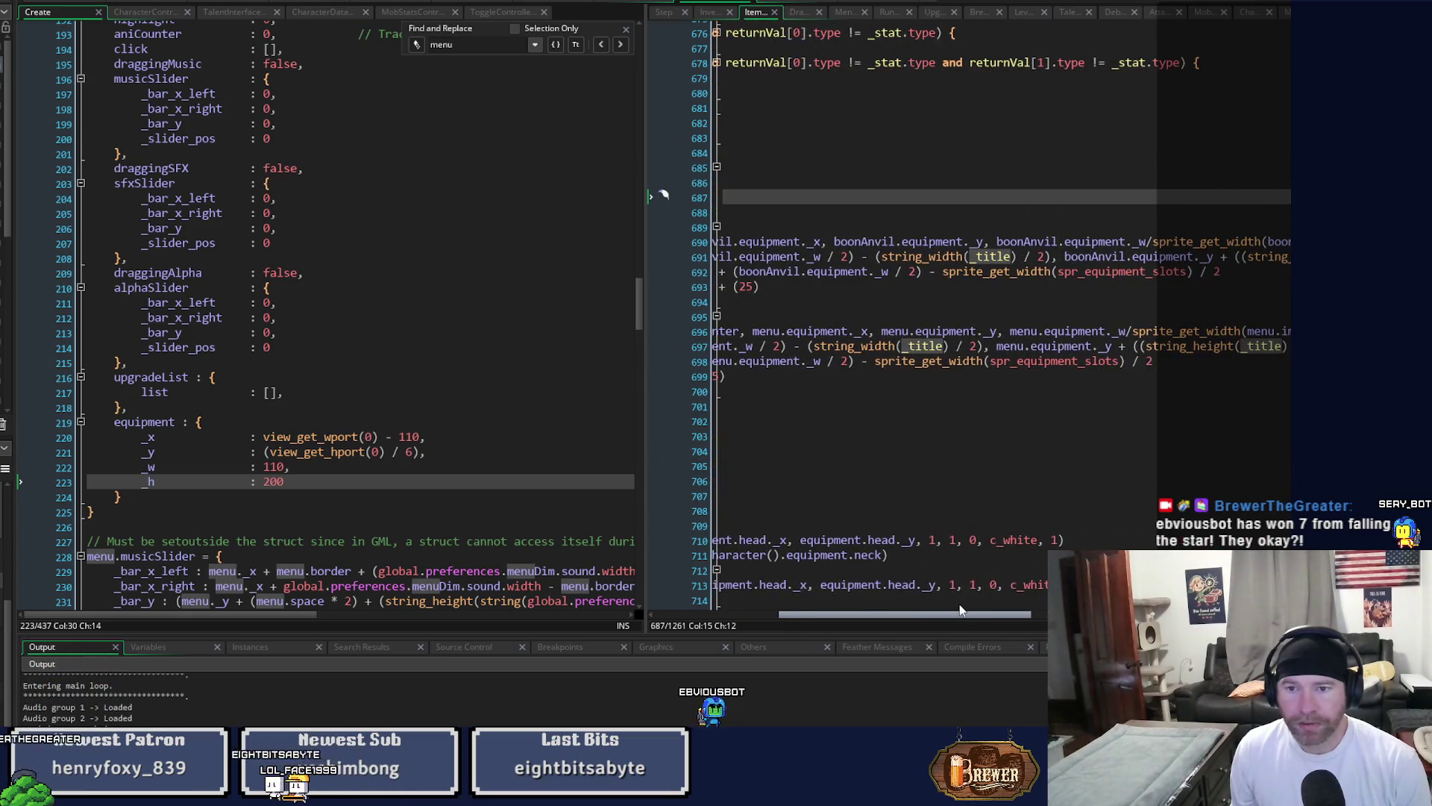
pyautogui.moveTo(961, 610); pyautogui.dragTo(1060, 612)
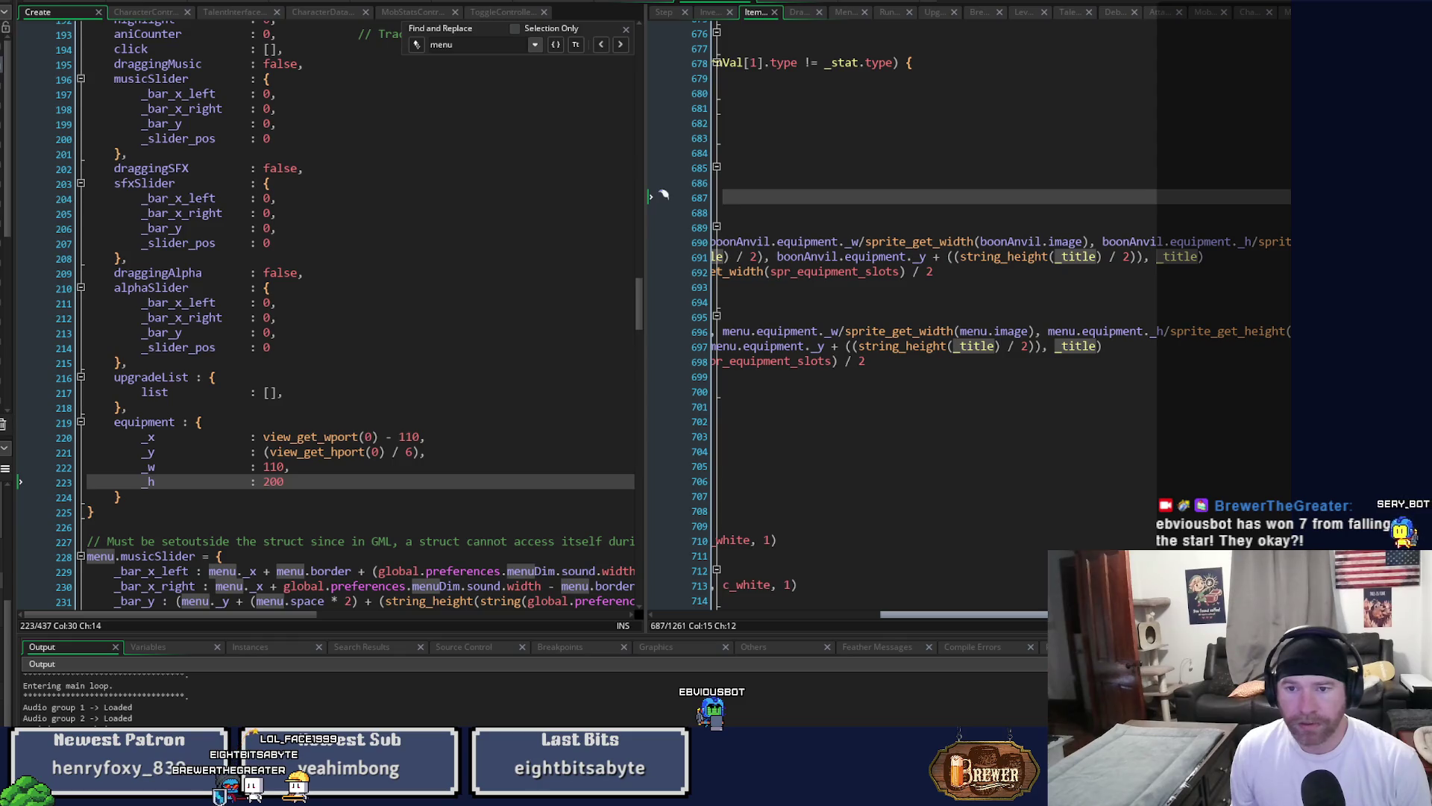
pyautogui.moveTo(934, 257); pyautogui.dragTo(1111, 259)
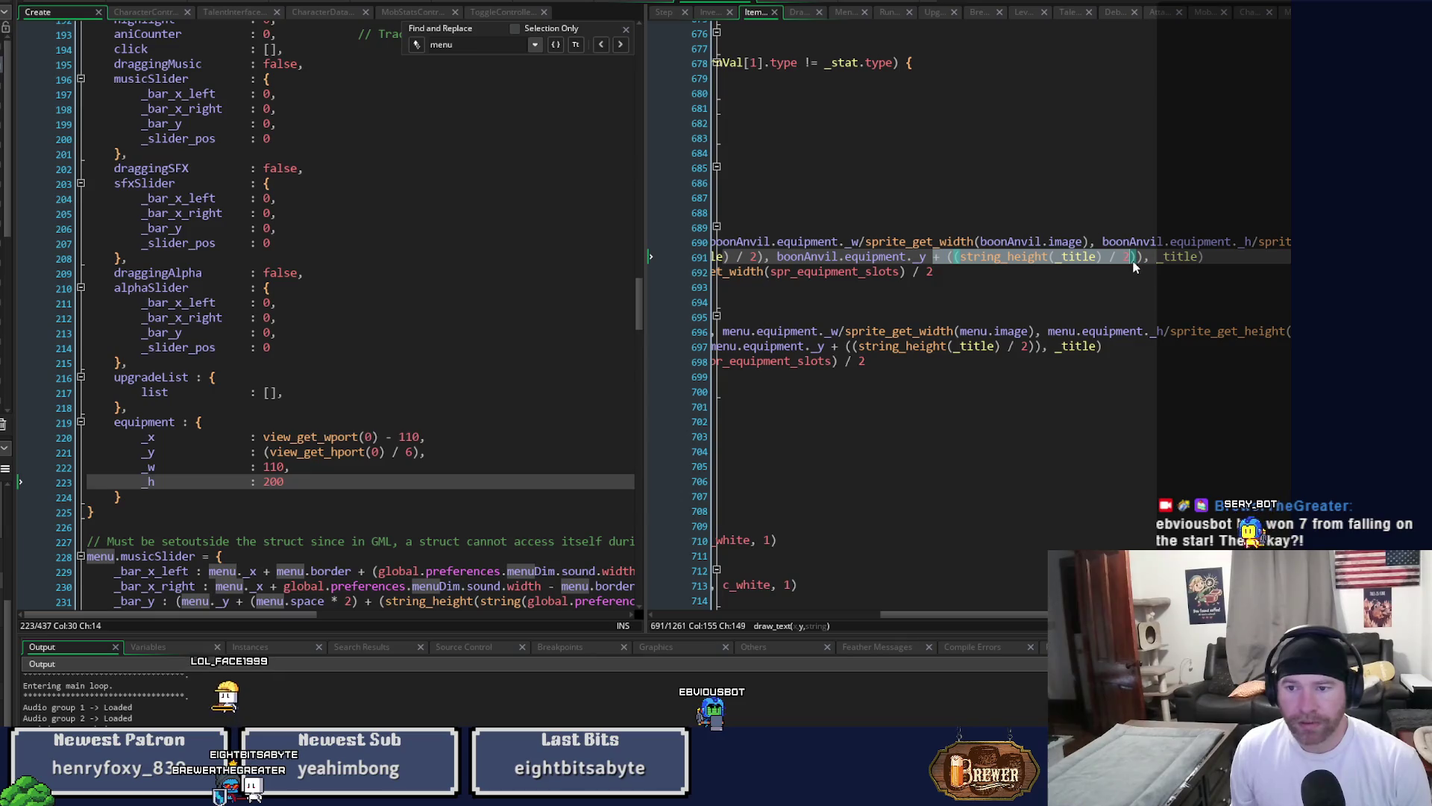
pyautogui.click(1130, 261)
pyautogui.hotkey('ctrl', 'd')
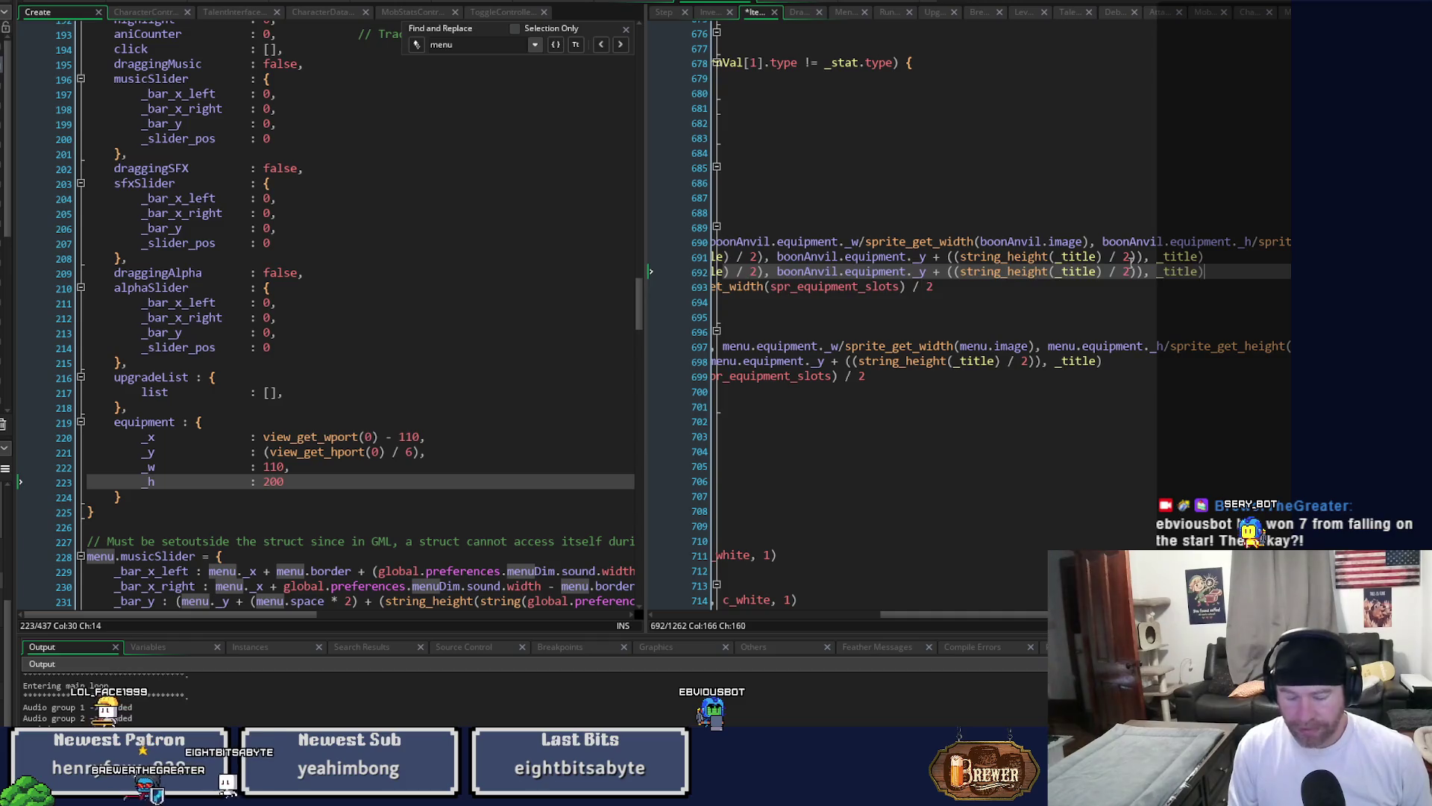
pyautogui.press('Home')
pyautogui.hotkey('shift', 'End')
# Delete '+ ((string_height(_title) / 2))' from line 691 and rebuild the game.
pyautogui.moveTo(934, 258); pyautogui.dragTo(1134, 259)
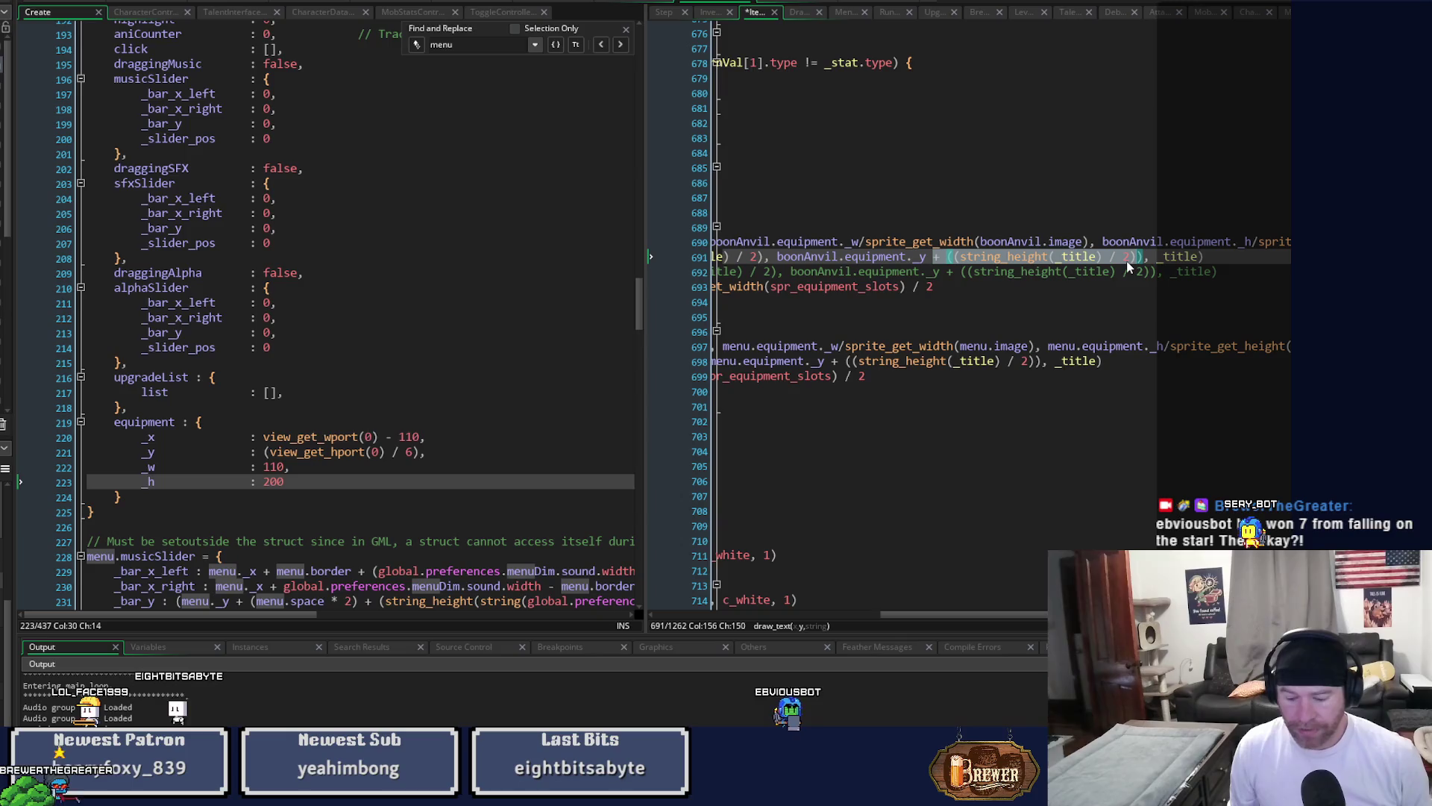
pyautogui.press('BackSpace')
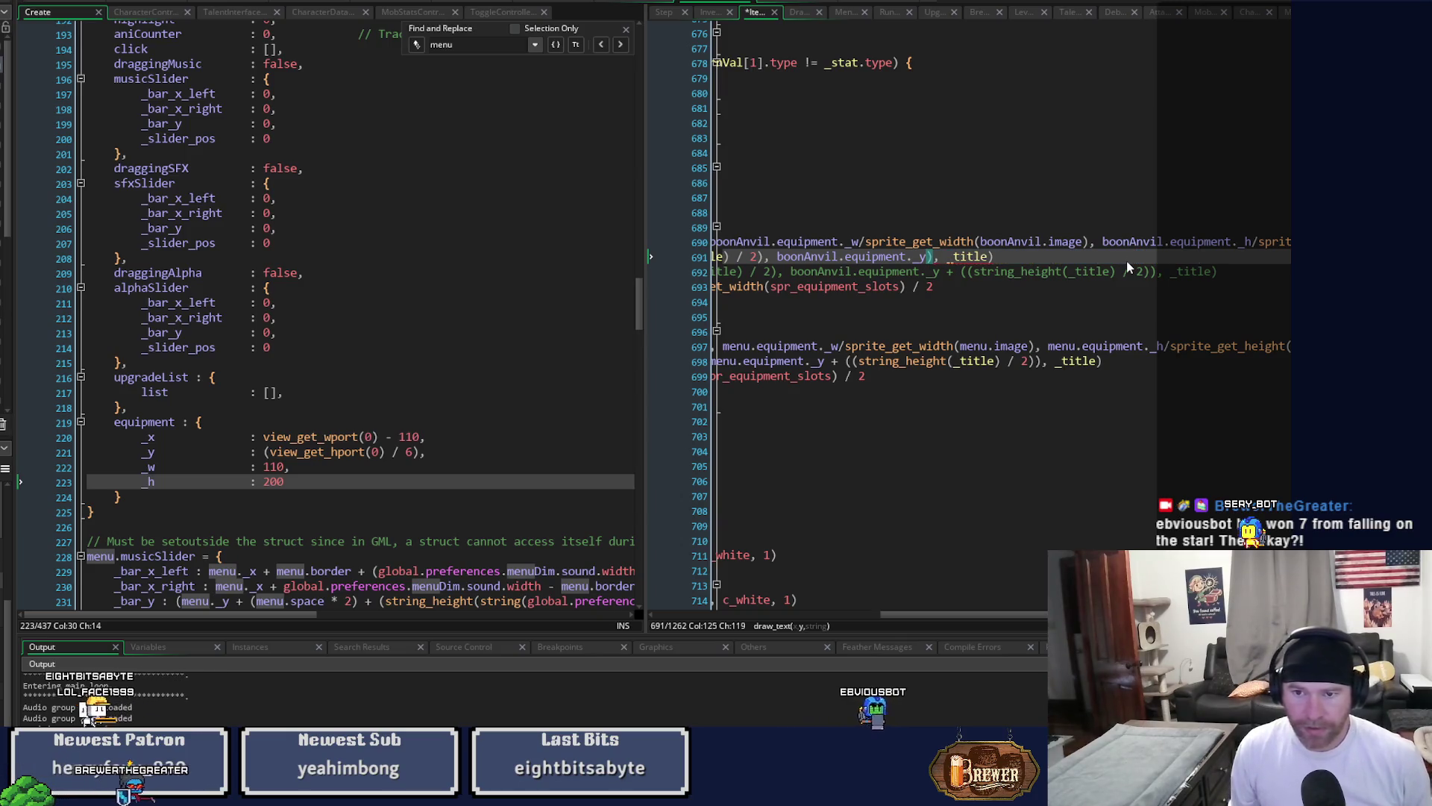
pyautogui.hotkey('ctrl', 'z')
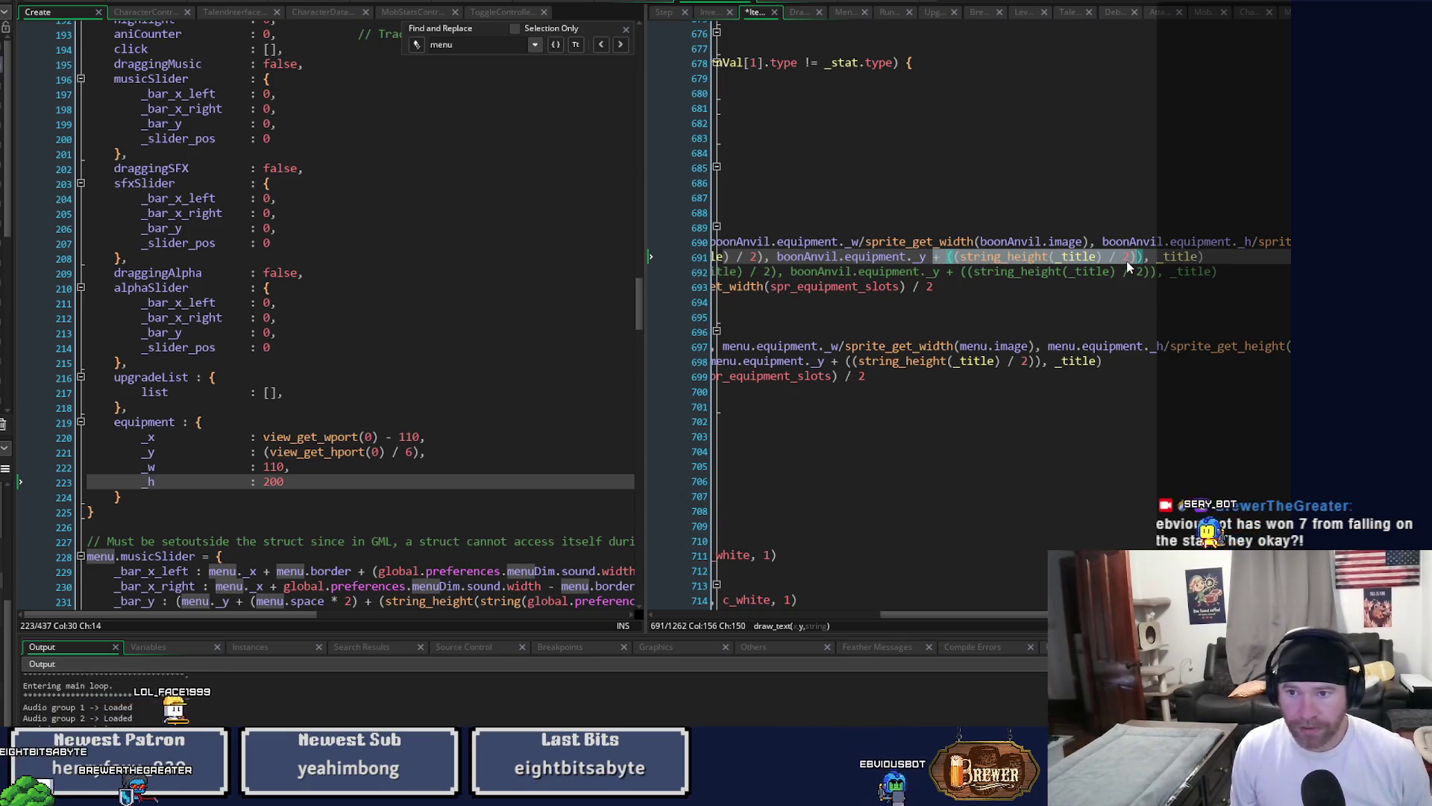
pyautogui.click(1128, 263)
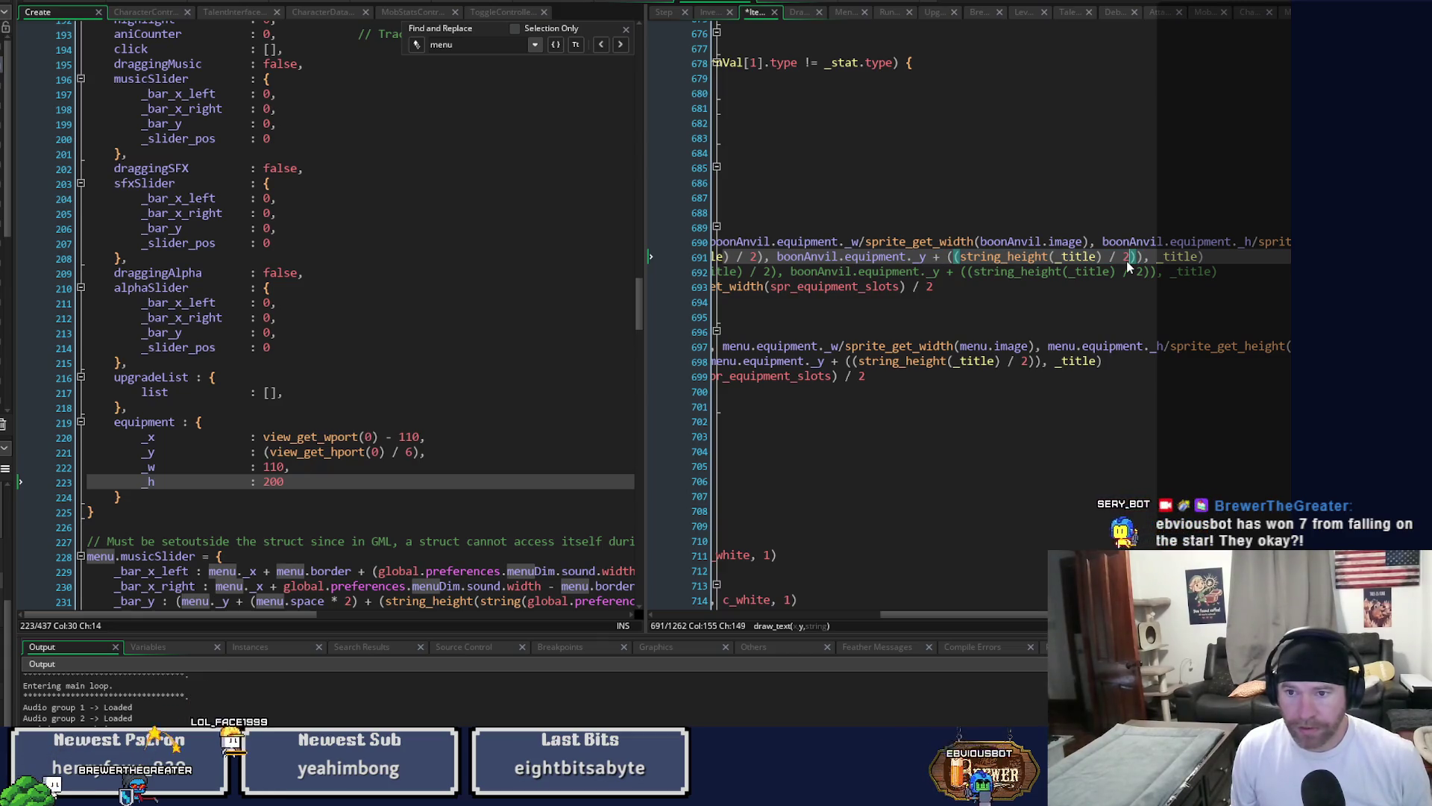
pyautogui.press('Right')
pyautogui.press('Right')
pyautogui.hotkey('shift', 'Left')
pyautogui.hotkey('shift', 'Left')
pyautogui.hotkey('shift', 'Left')
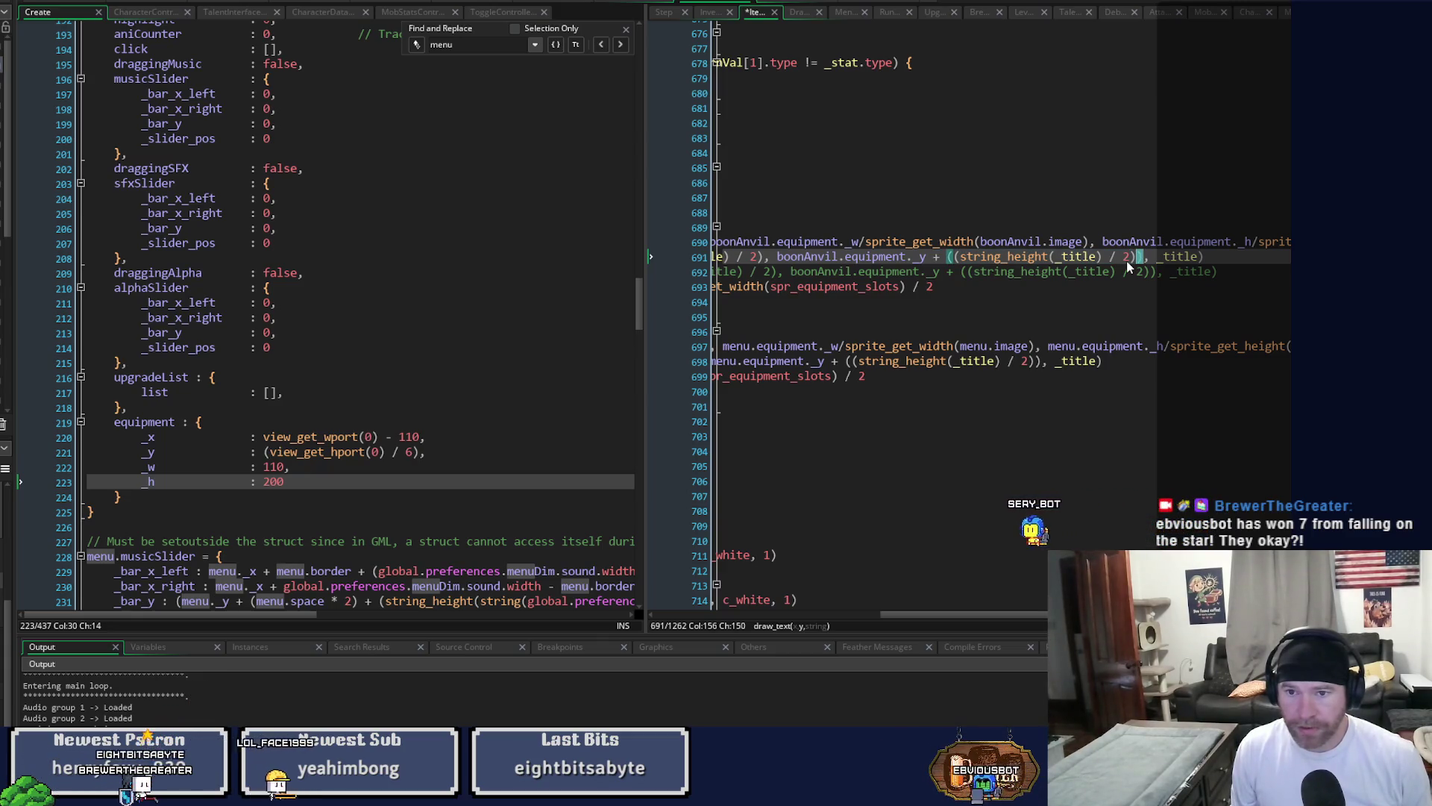
pyautogui.hotkey('shift', 'Left')
pyautogui.hotkey('shift', 'Left')
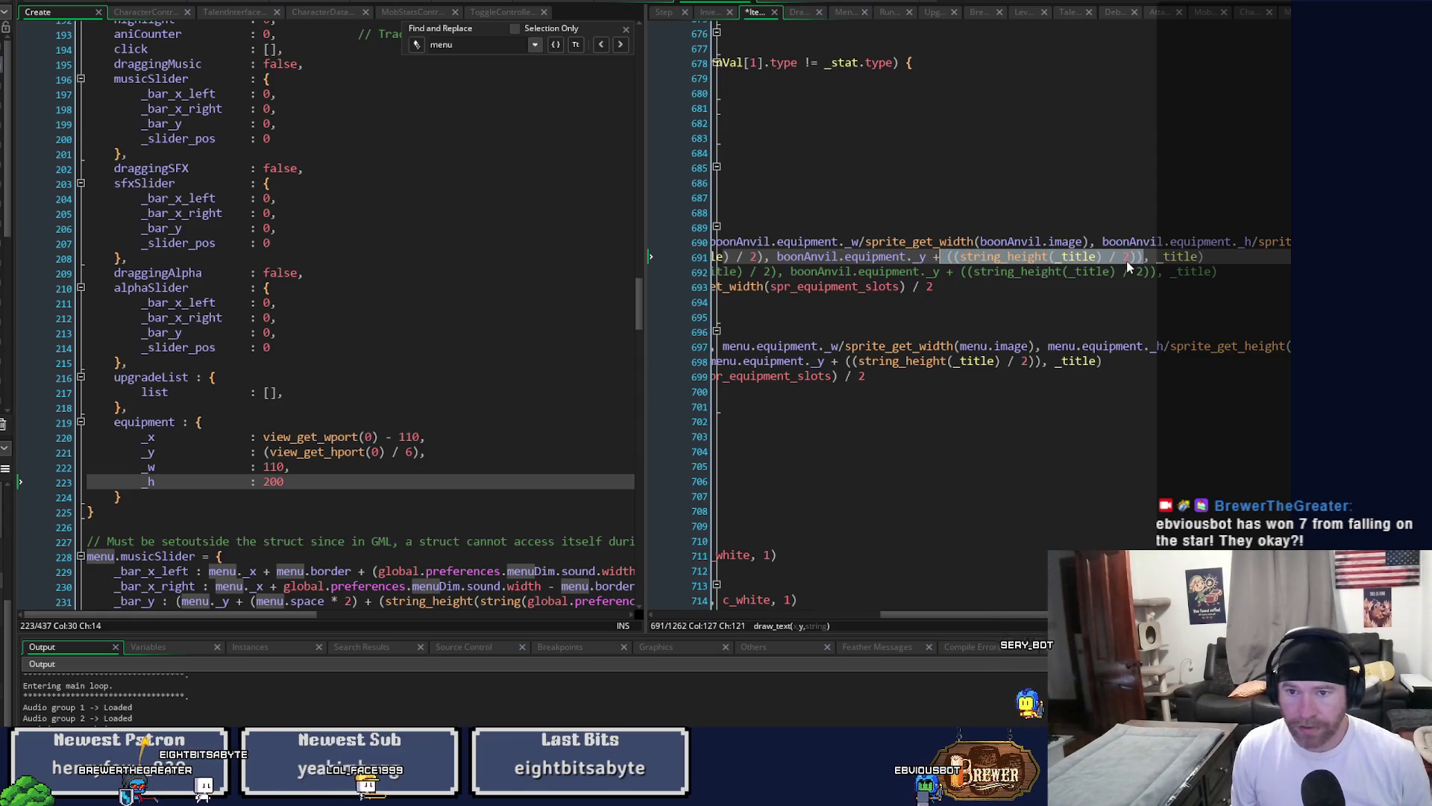
pyautogui.press('BackSpace')
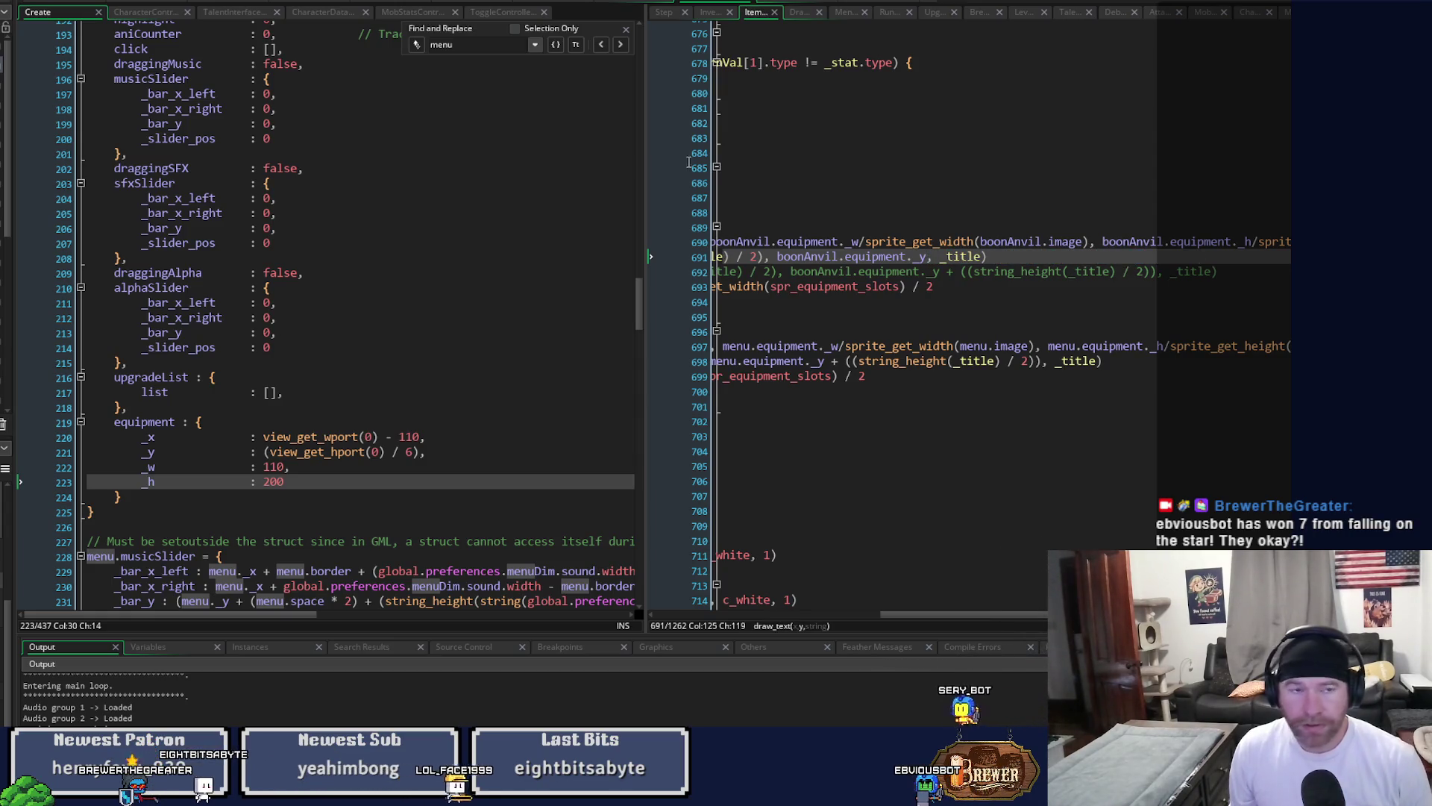
pyautogui.press('F5')
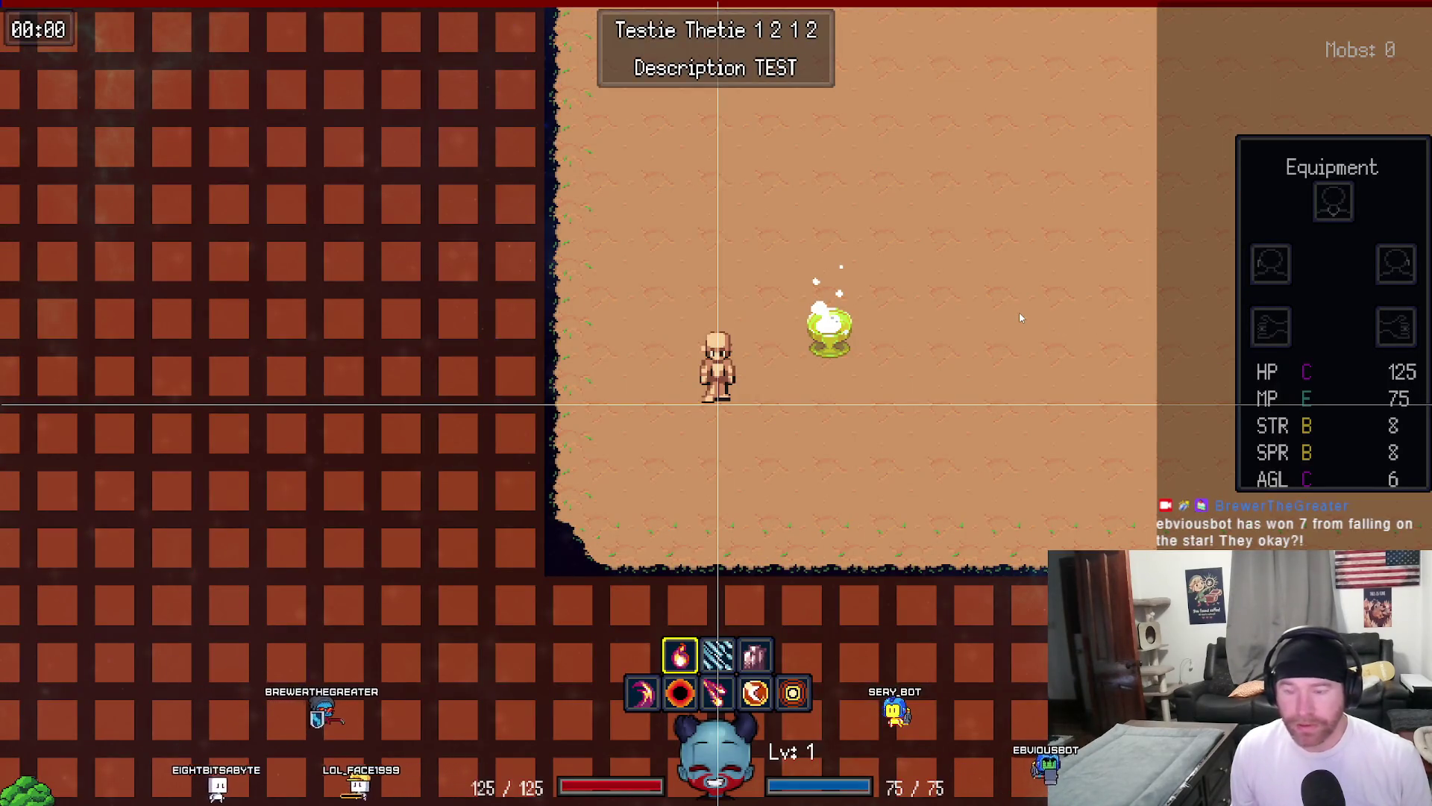
# Close the test game after checking the HP, MP, STR, SPR and AGL panel.
pyautogui.press('Escape')
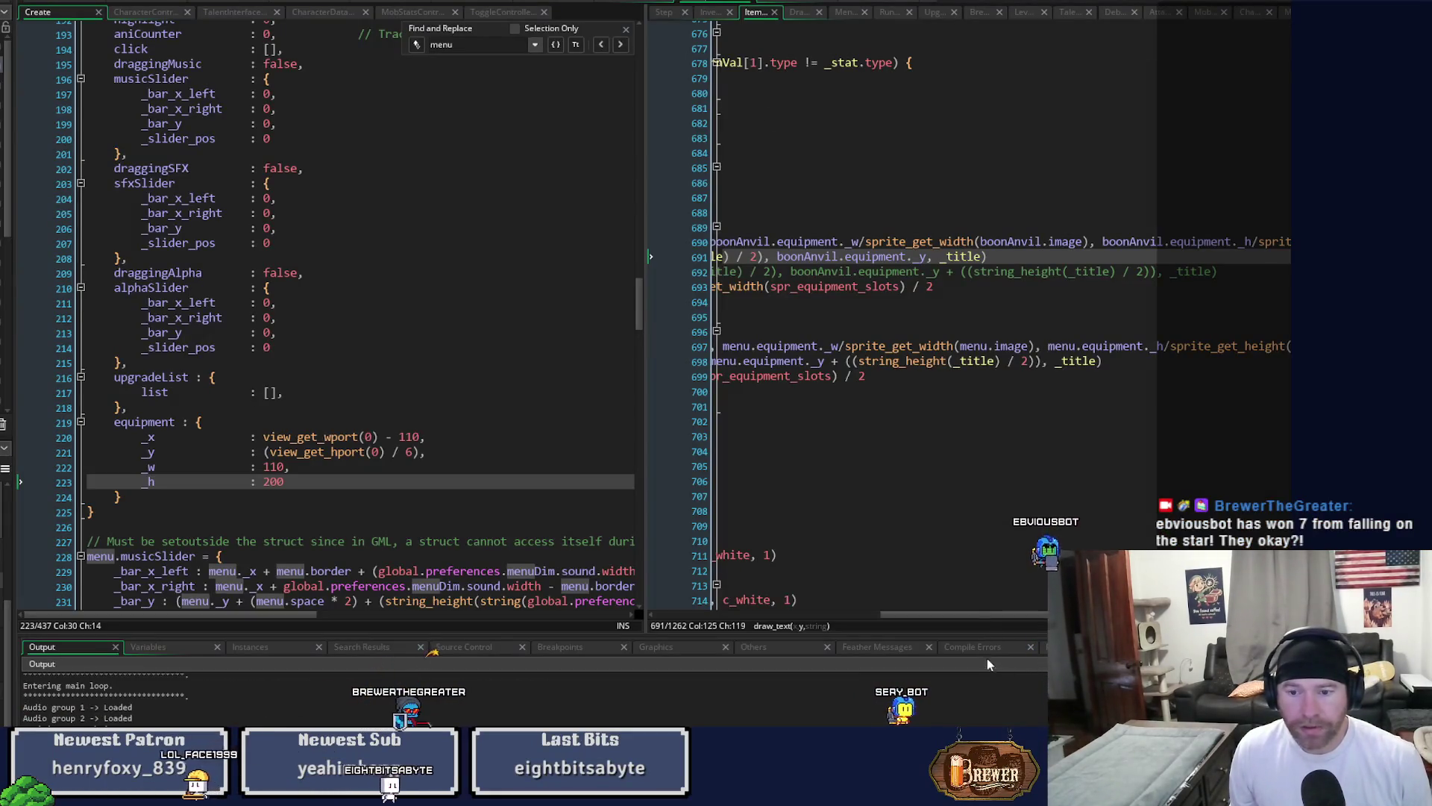
# Append ' - 5' after boonAnvil.equipment._y on line 691 and run the game.
pyautogui.moveTo(986, 615); pyautogui.dragTo(756, 618)
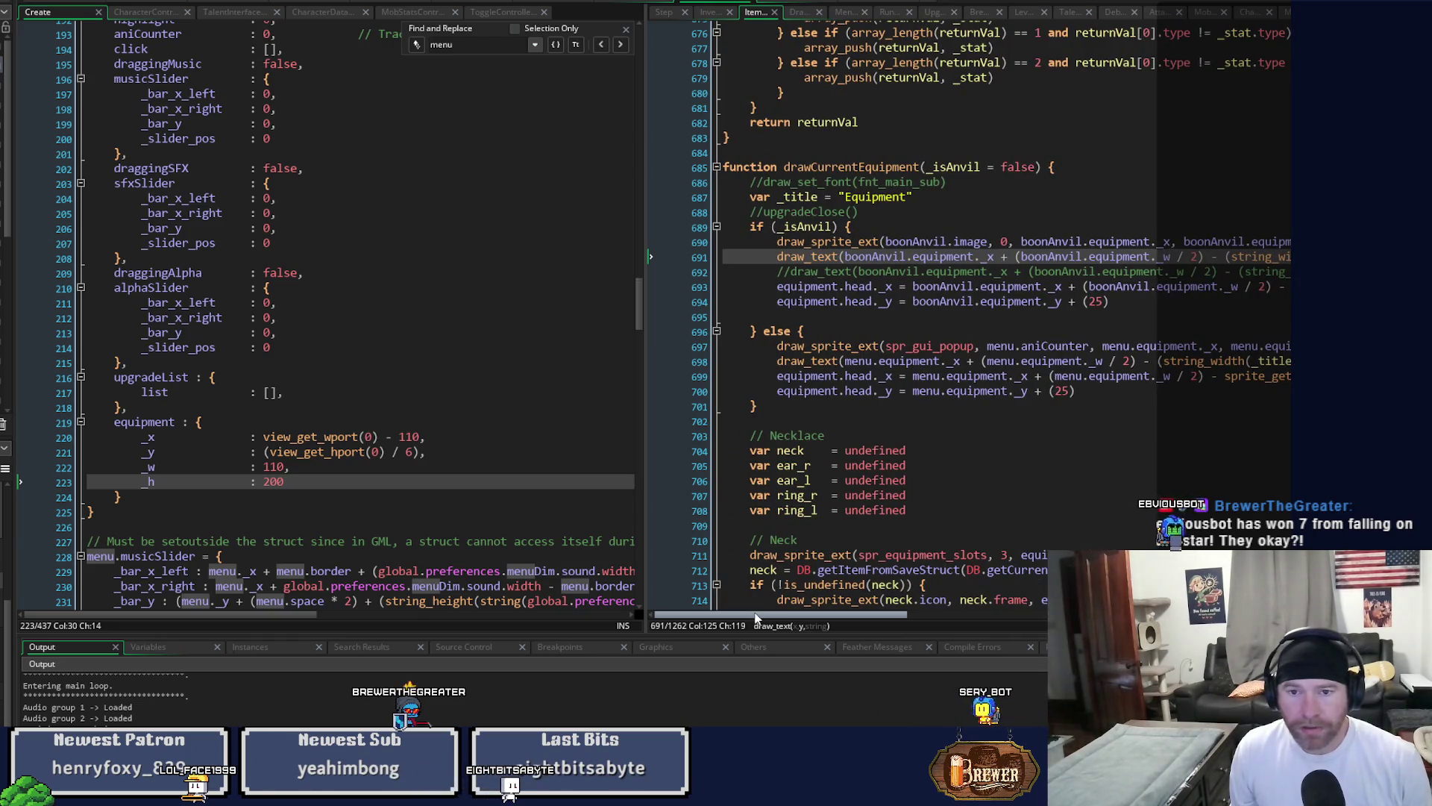
pyautogui.moveTo(756, 618); pyautogui.dragTo(899, 606)
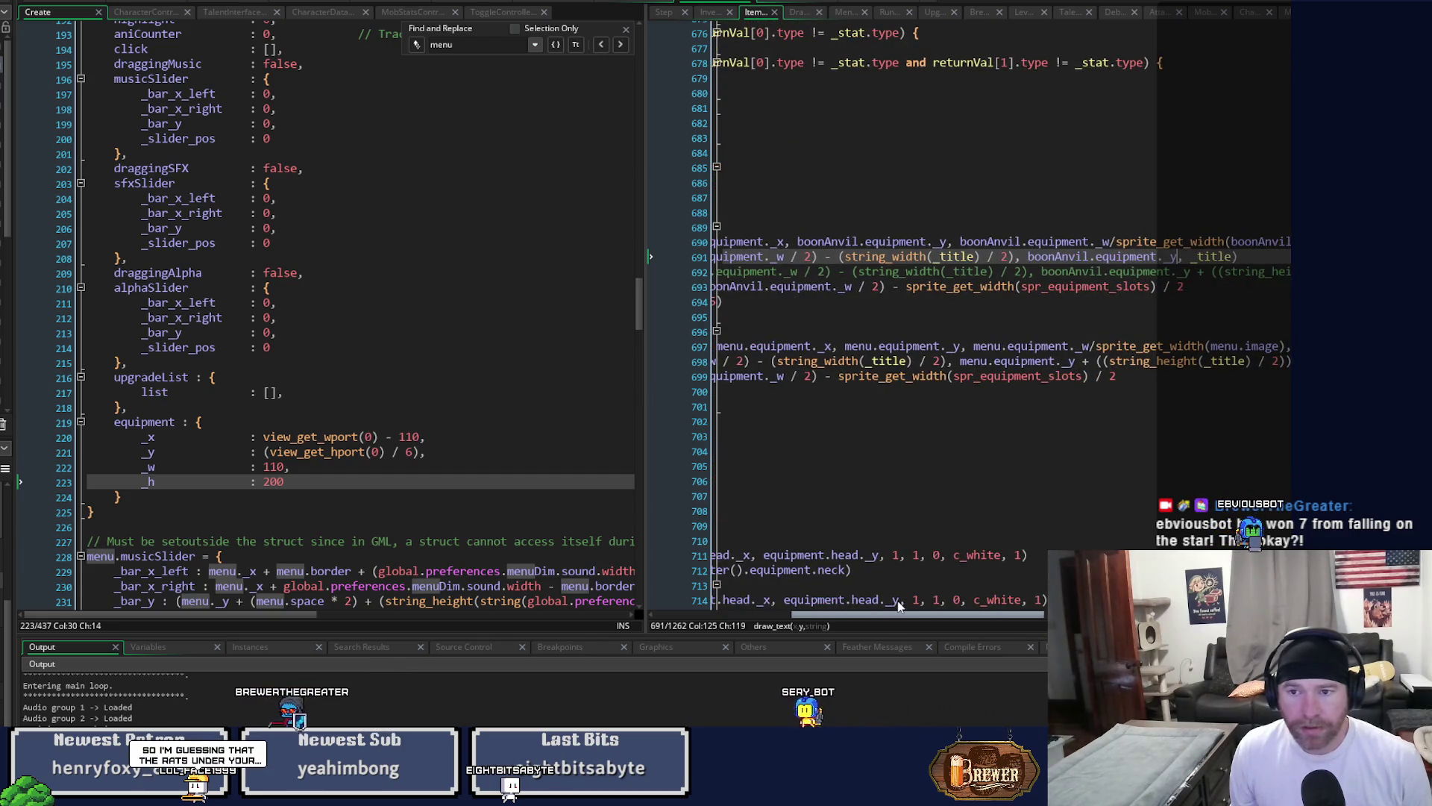
pyautogui.write('- ')
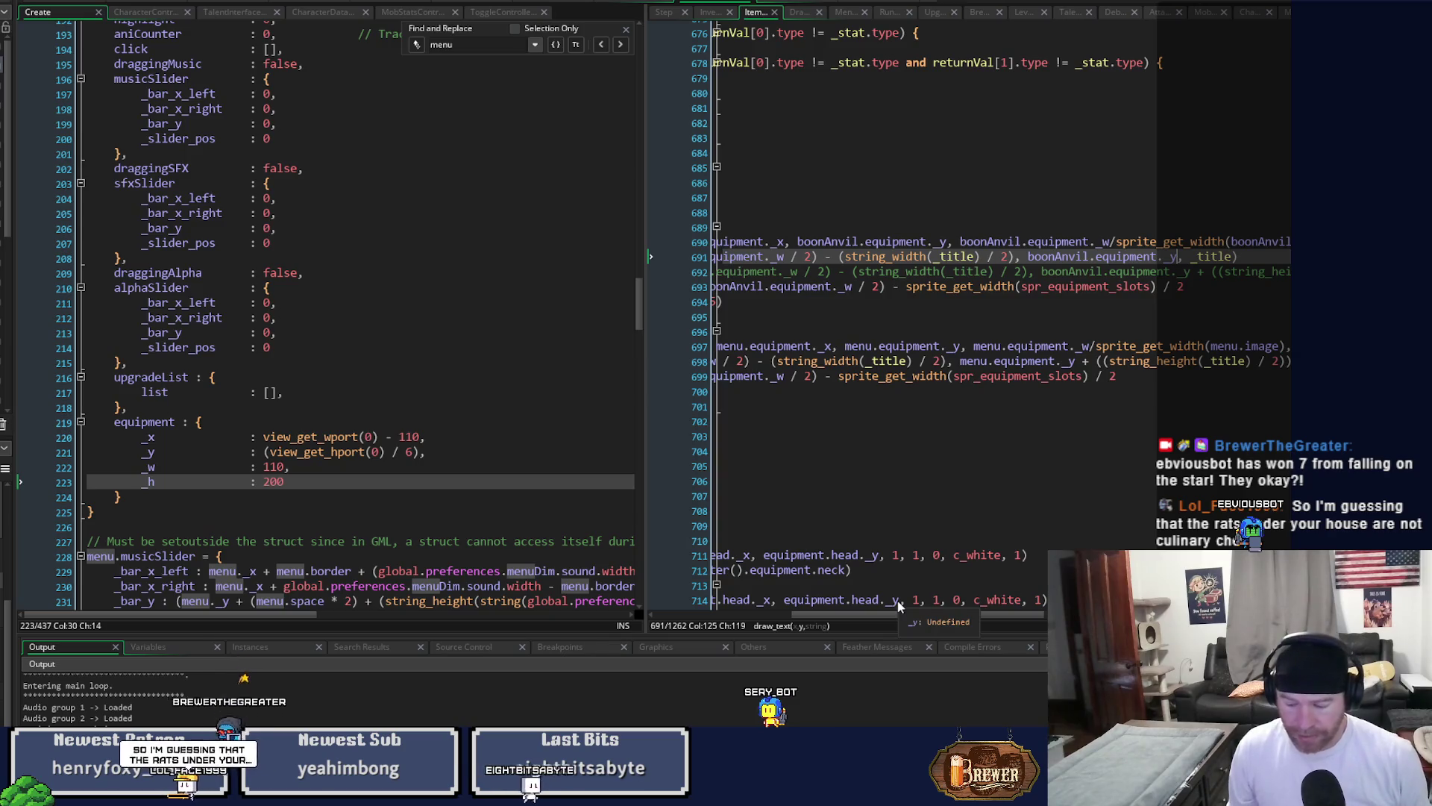
pyautogui.write('5')
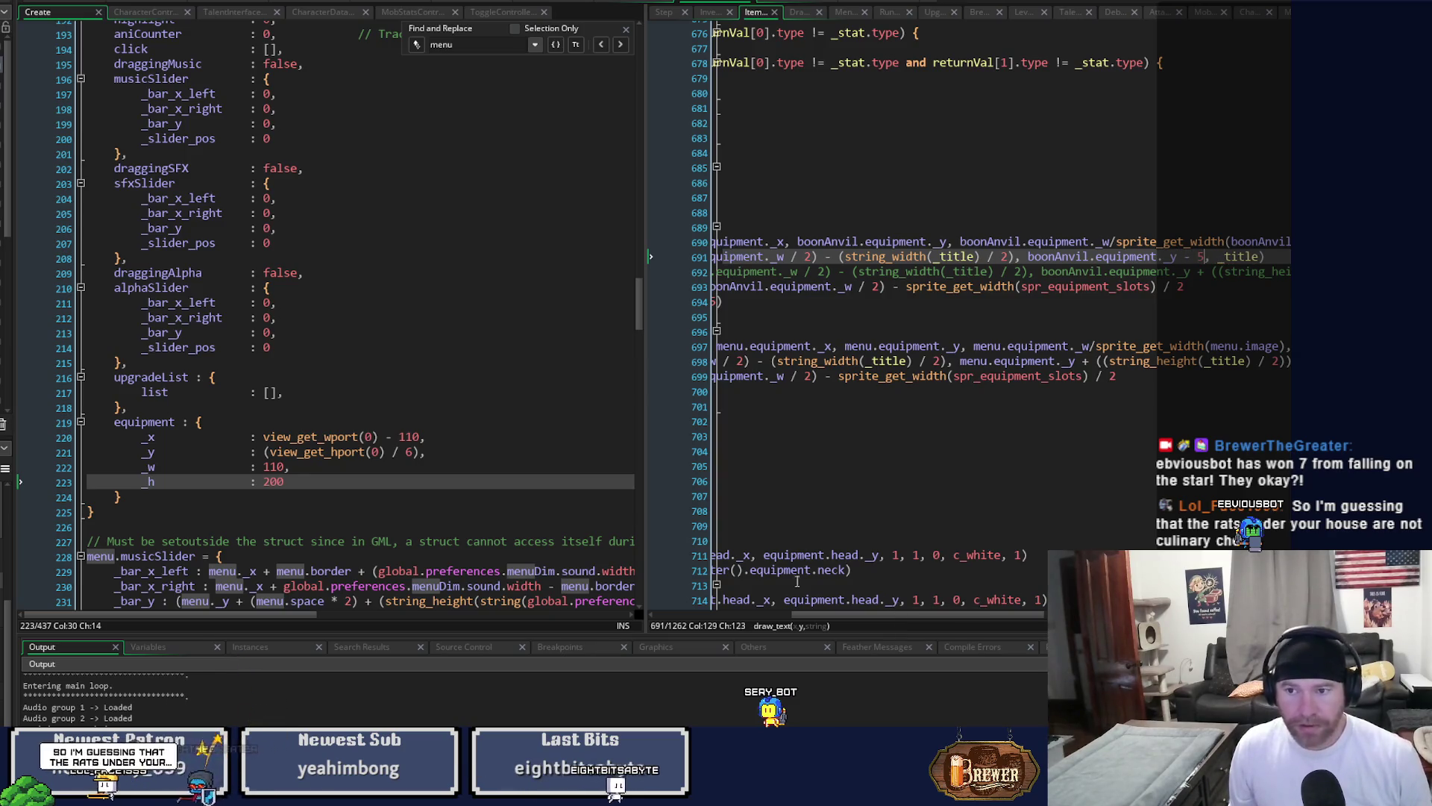
pyautogui.press('F5')
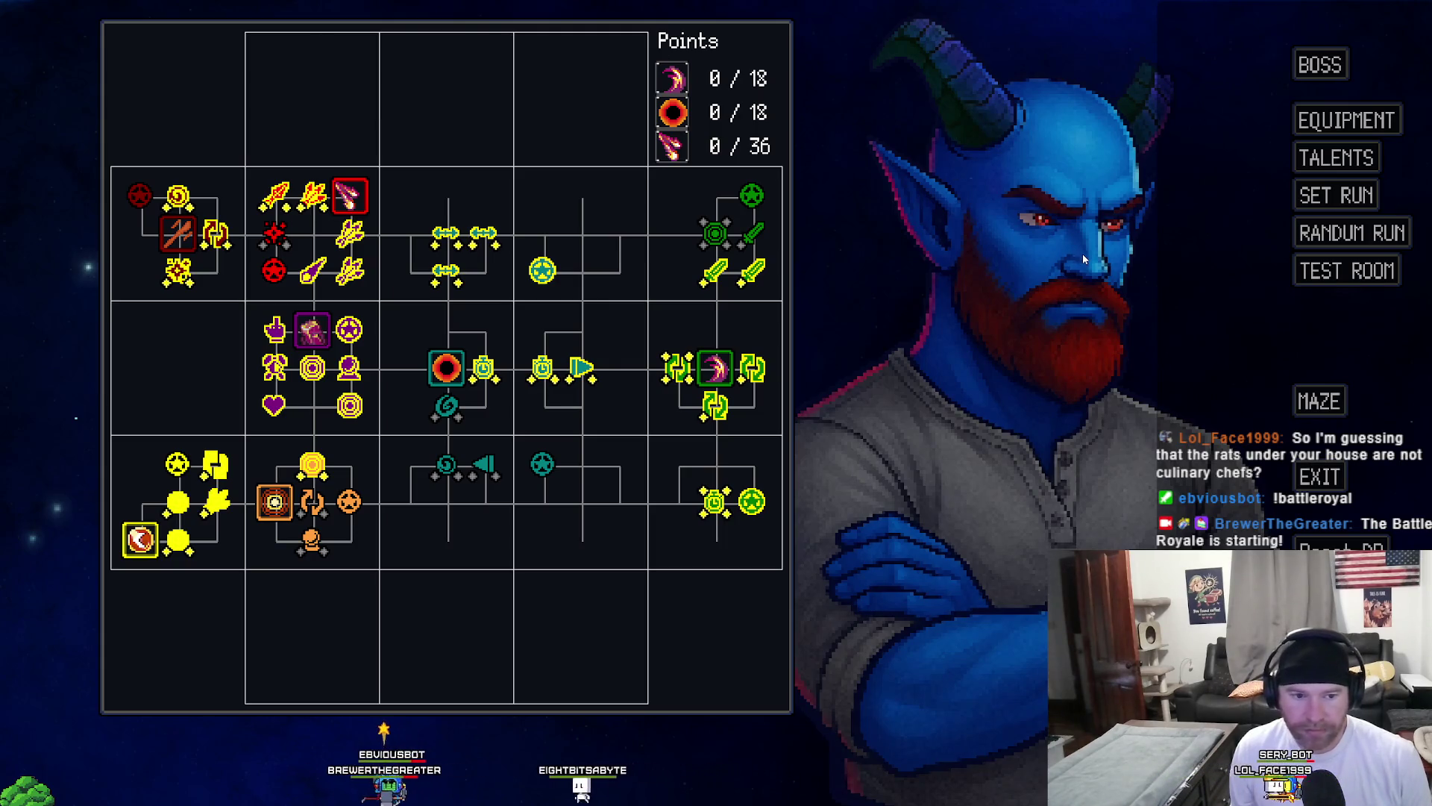
# Load the TEST ROOM, bring up the Equipment panel, then close the game.
pyautogui.click(1327, 278)
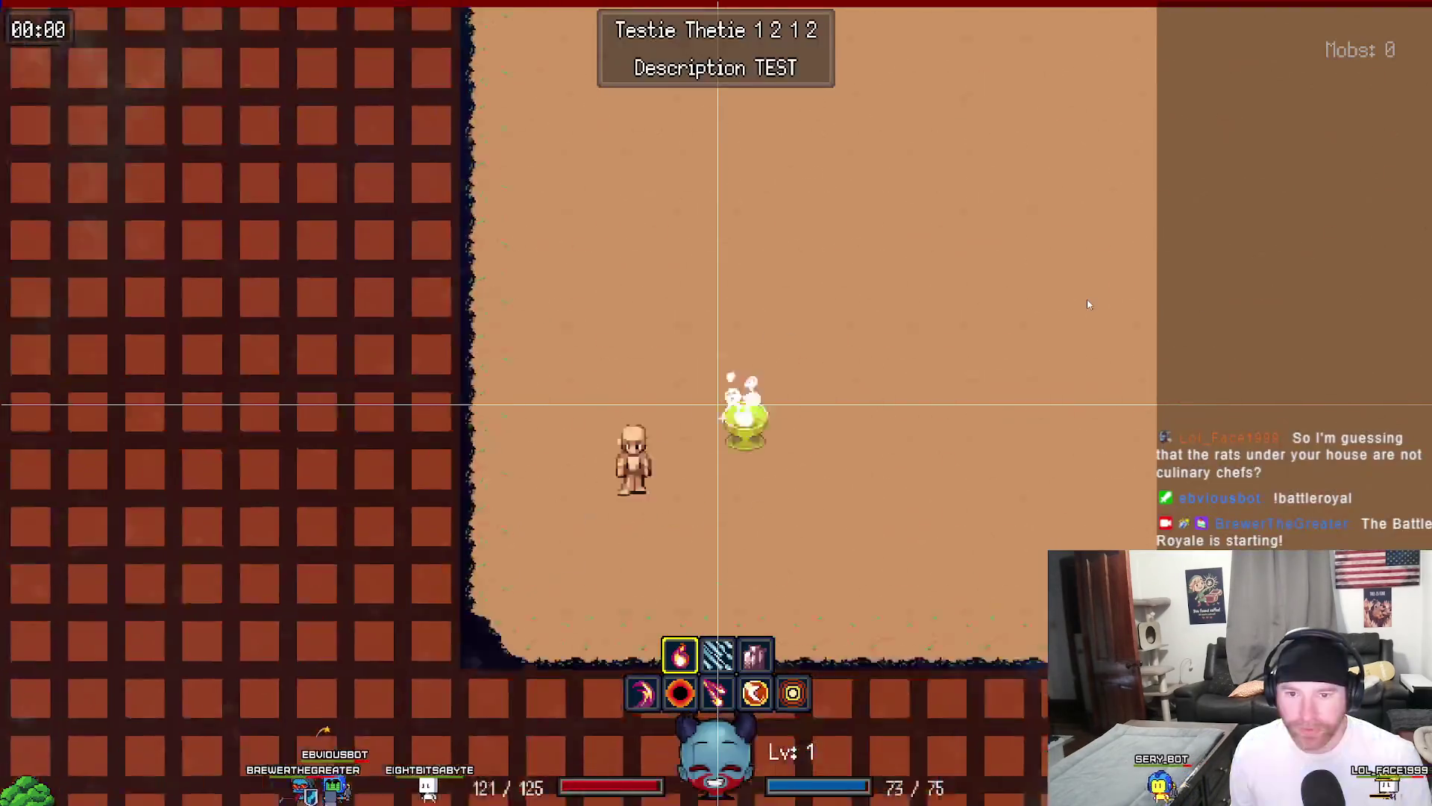
pyautogui.press('Tab')
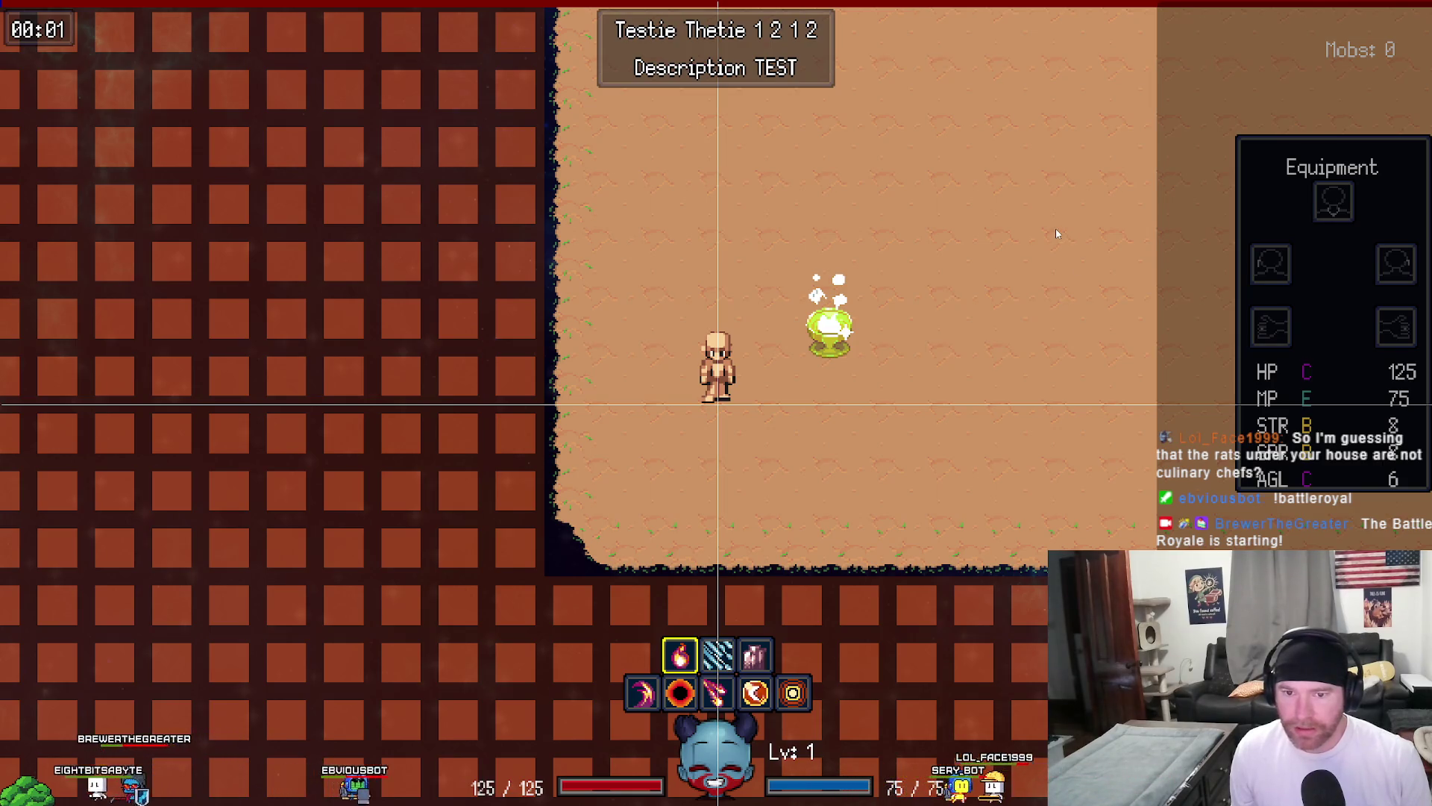
pyautogui.press('Escape')
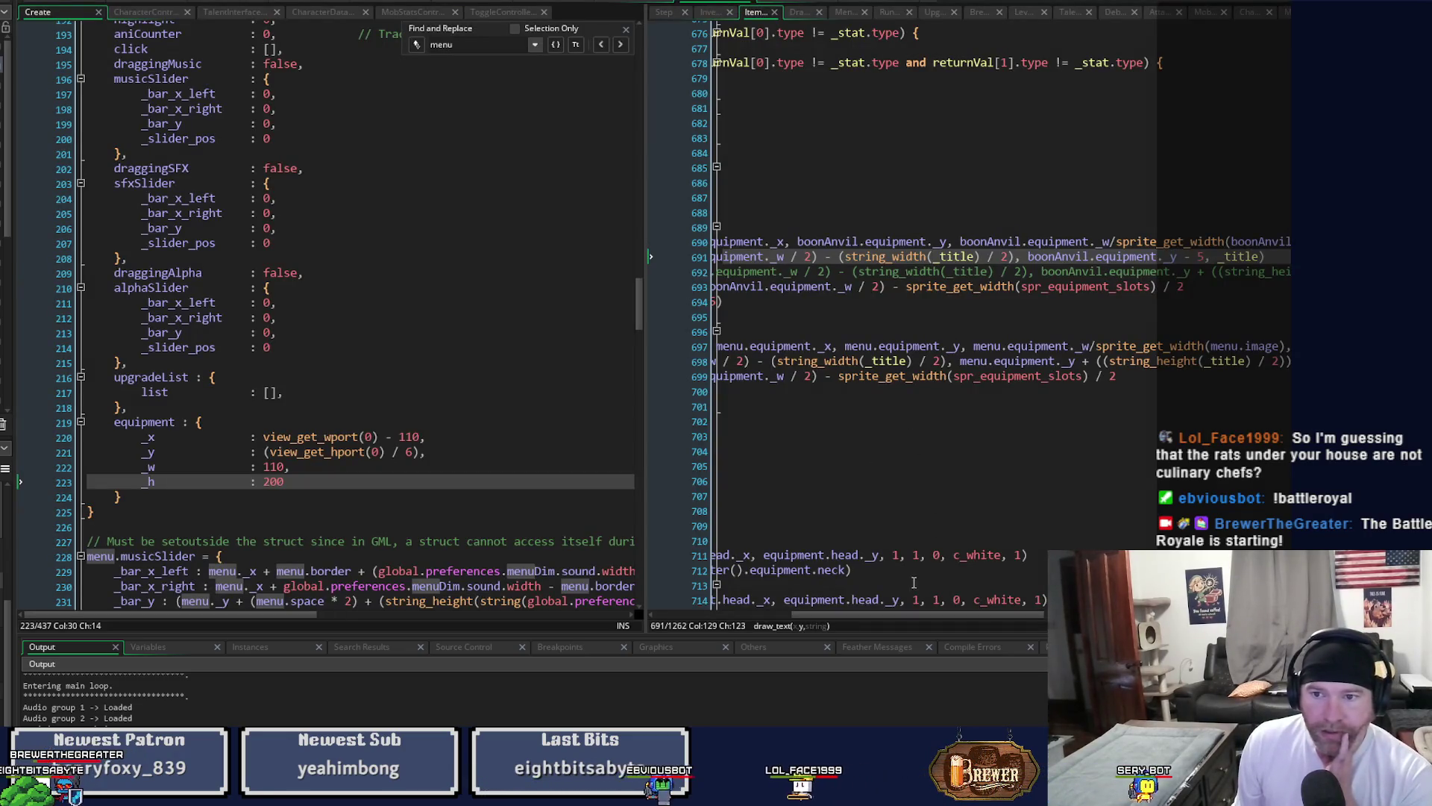
# Remove the - 5 from line 691 and delete the duplicate anvil title line.
pyautogui.press('BackSpace')
pyautogui.press('BackSpace')
pyautogui.press('BackSpace')
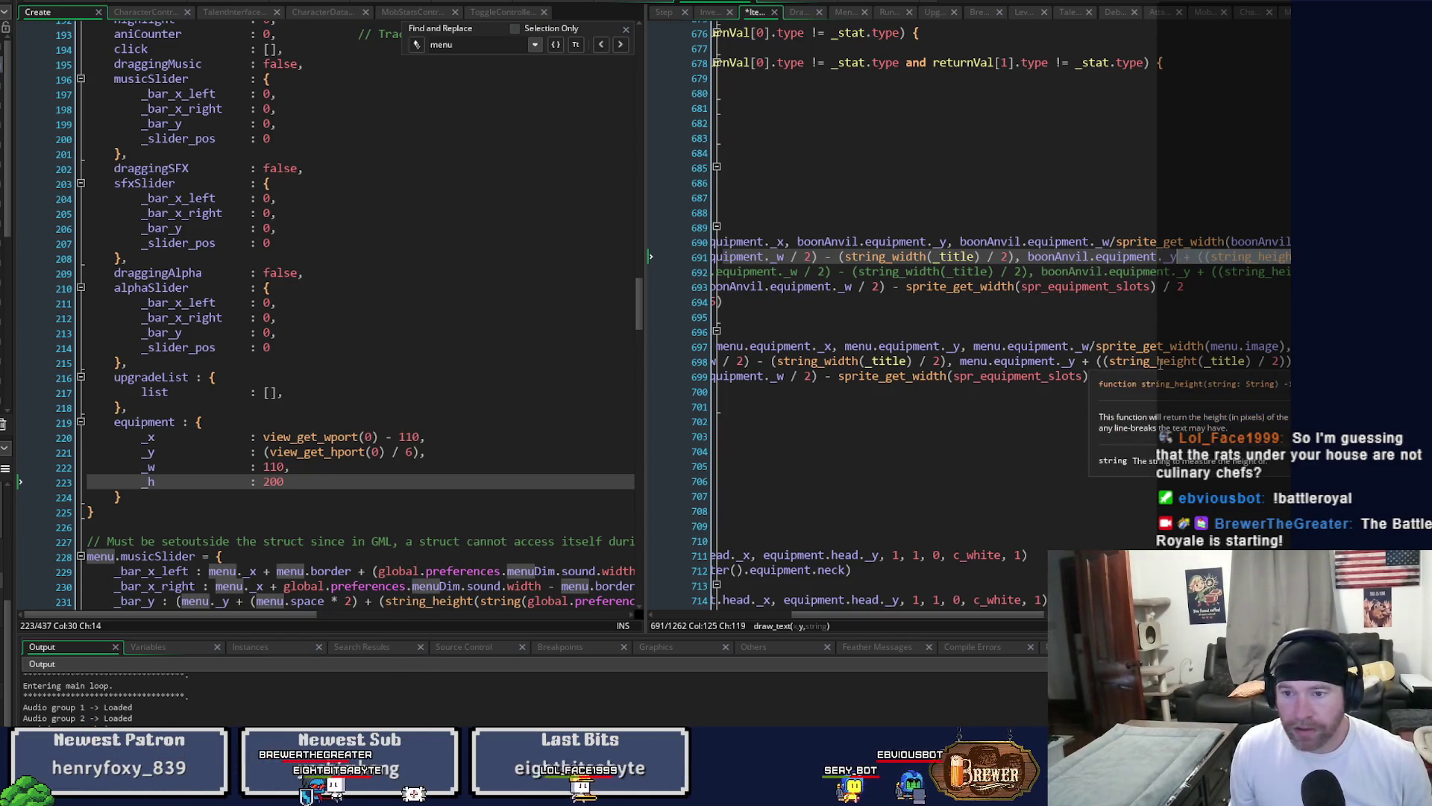
pyautogui.press('Down')
pyautogui.press('End')
pyautogui.hotkey('shift', 'Home')
pyautogui.press('BackSpace')
pyautogui.press('BackSpace')
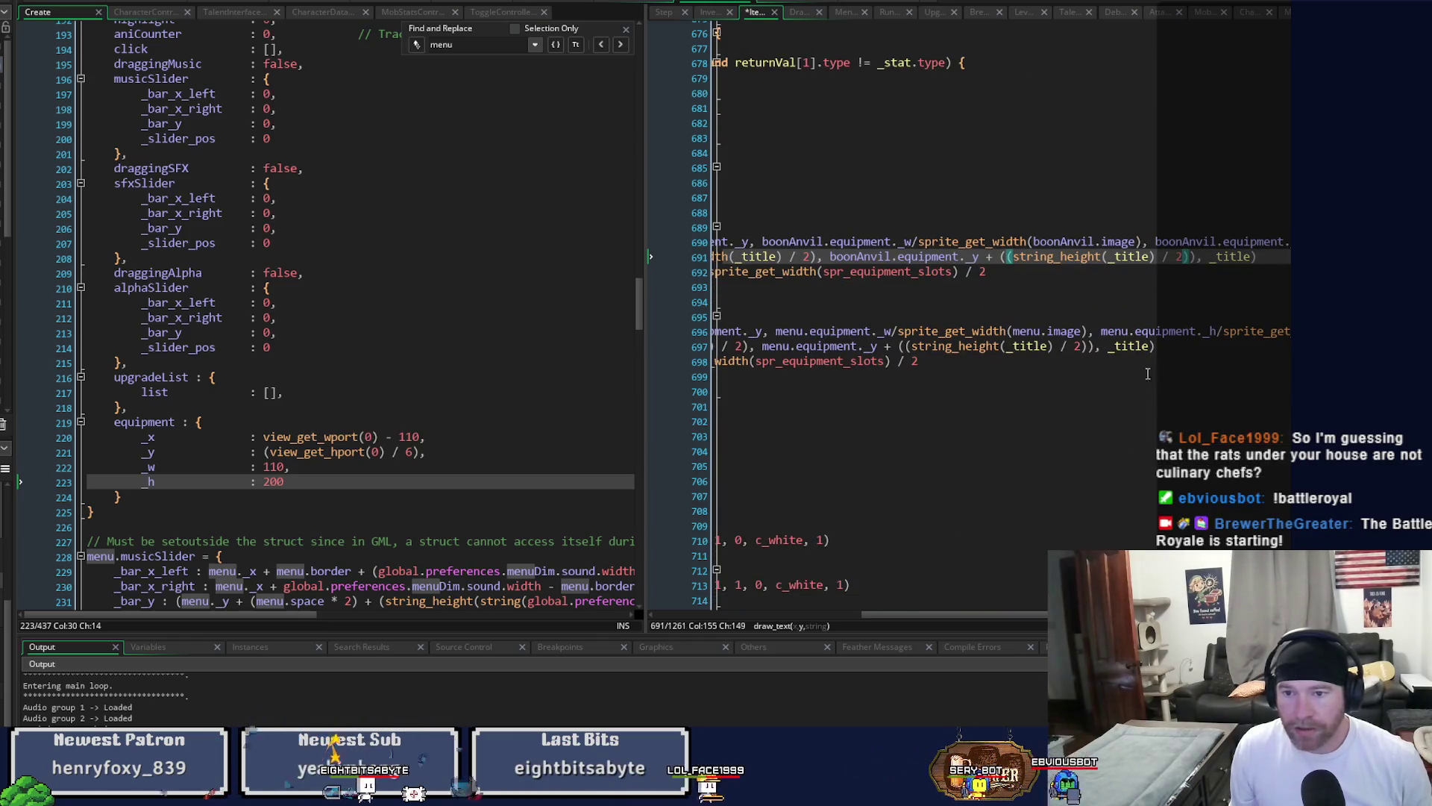
pyautogui.moveTo(882, 617); pyautogui.dragTo(668, 620)
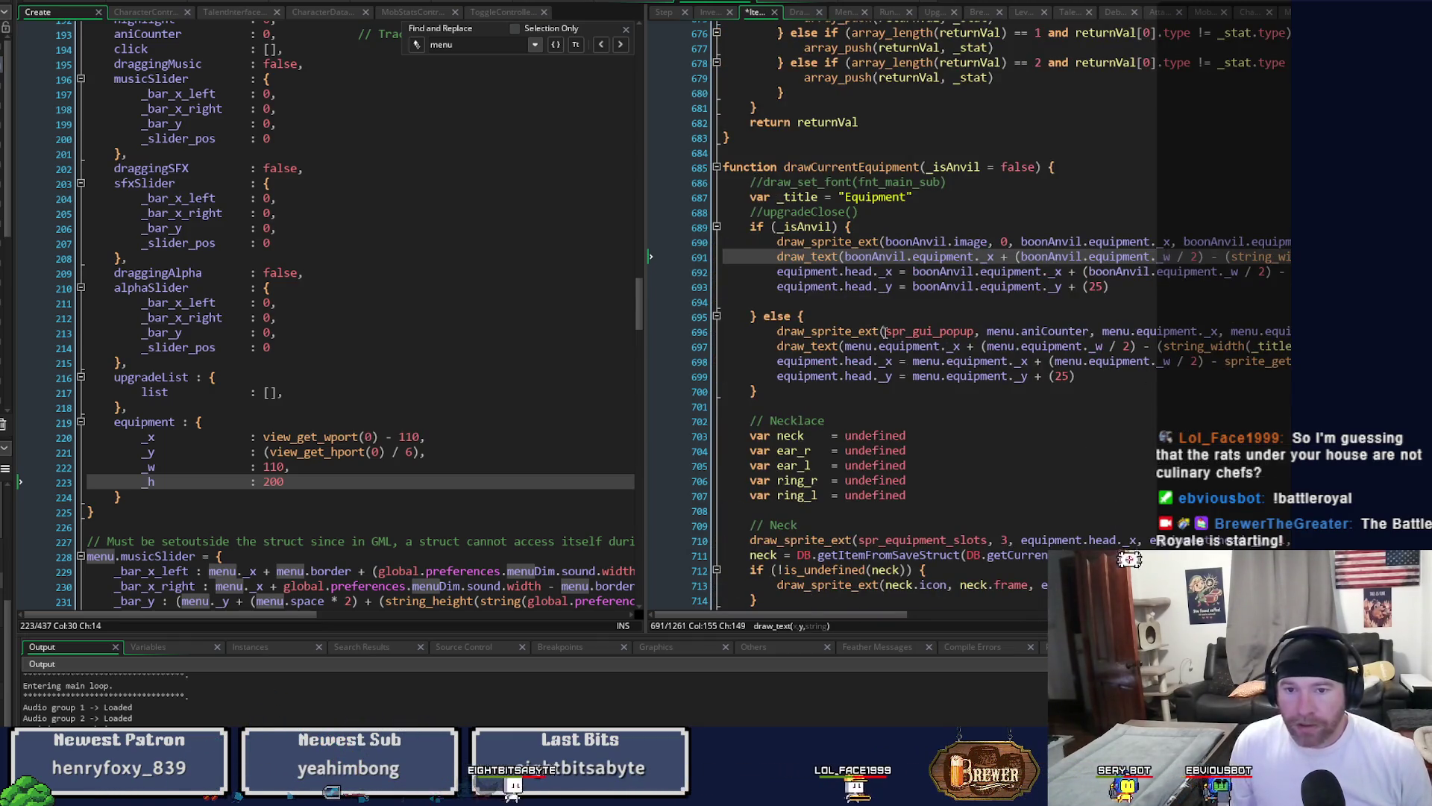
# Duplicate line 697, strip its '+ ((string_height(_title) / 2))' offset, and run a test build.
pyautogui.click(857, 347)
pyautogui.press('End')
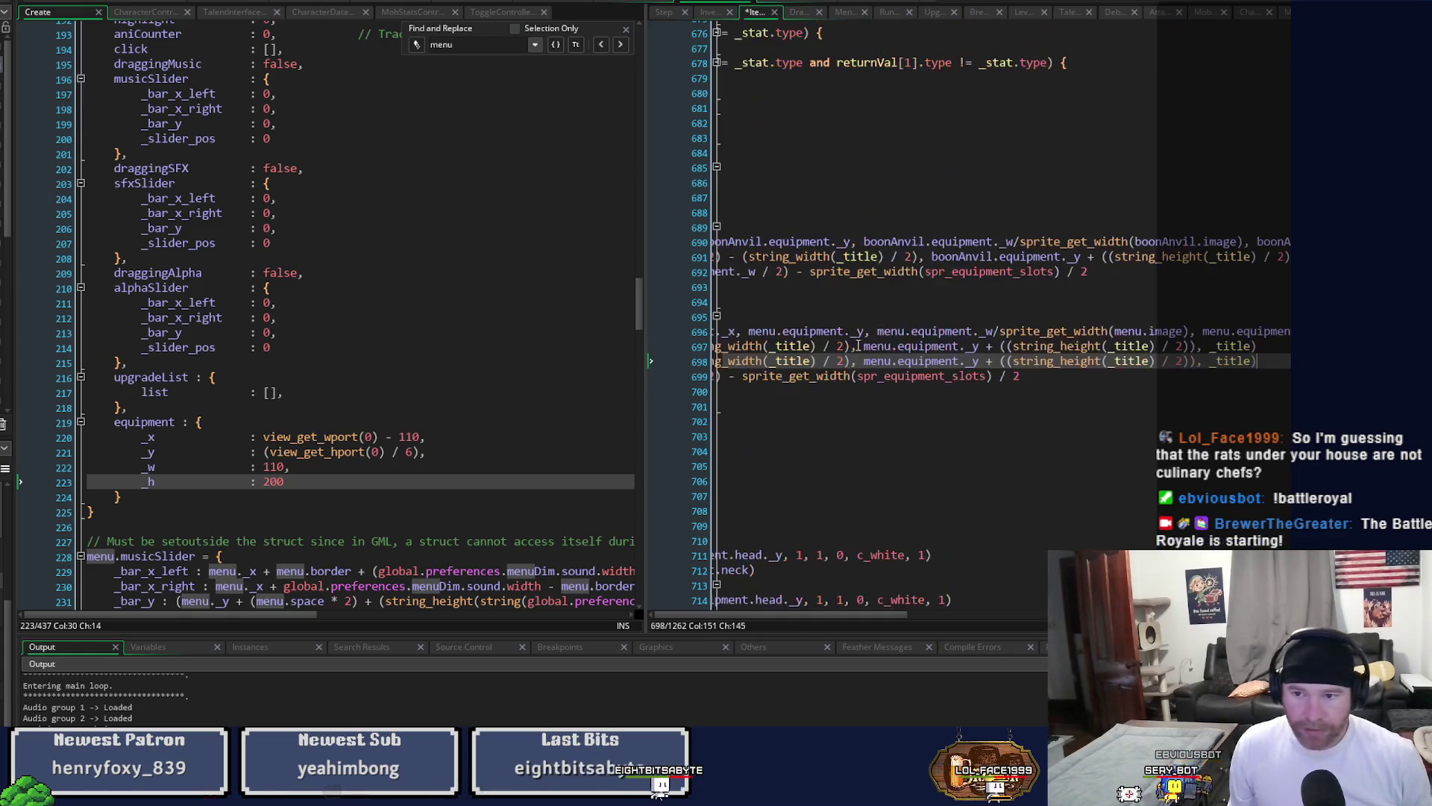
pyautogui.hotkey('ctrl', 'd')
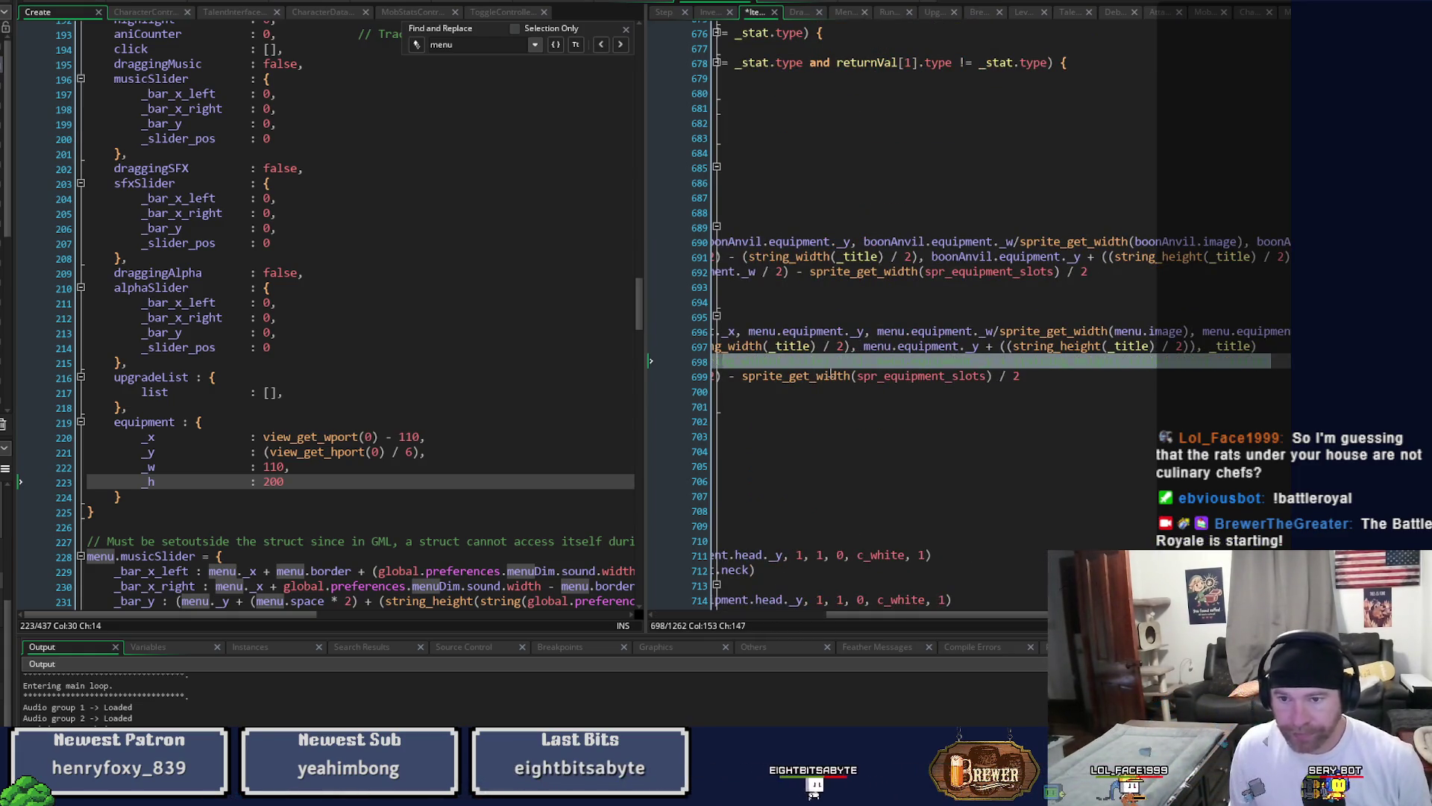
pyautogui.moveTo(989, 348); pyautogui.dragTo(1196, 347)
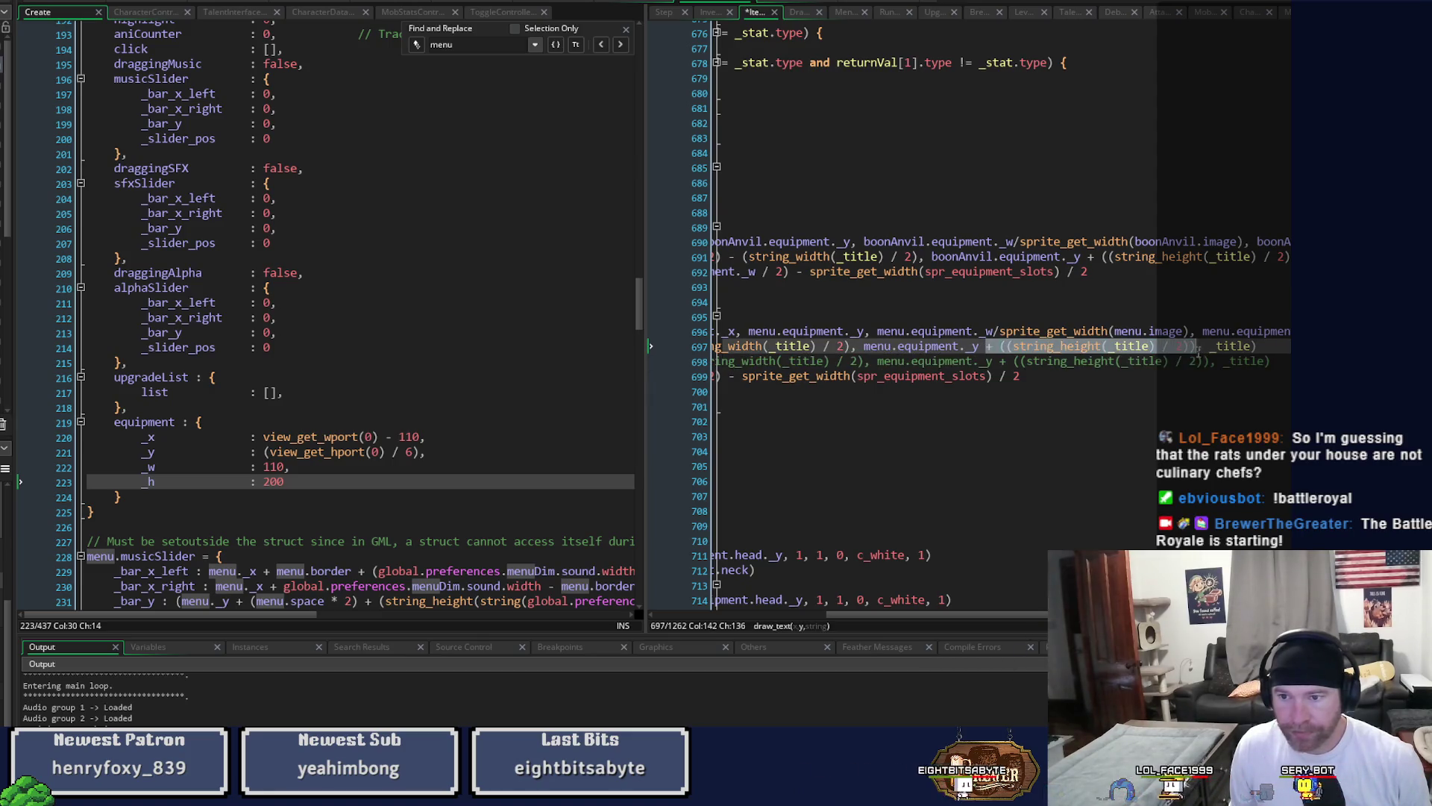
pyautogui.press('Delete')
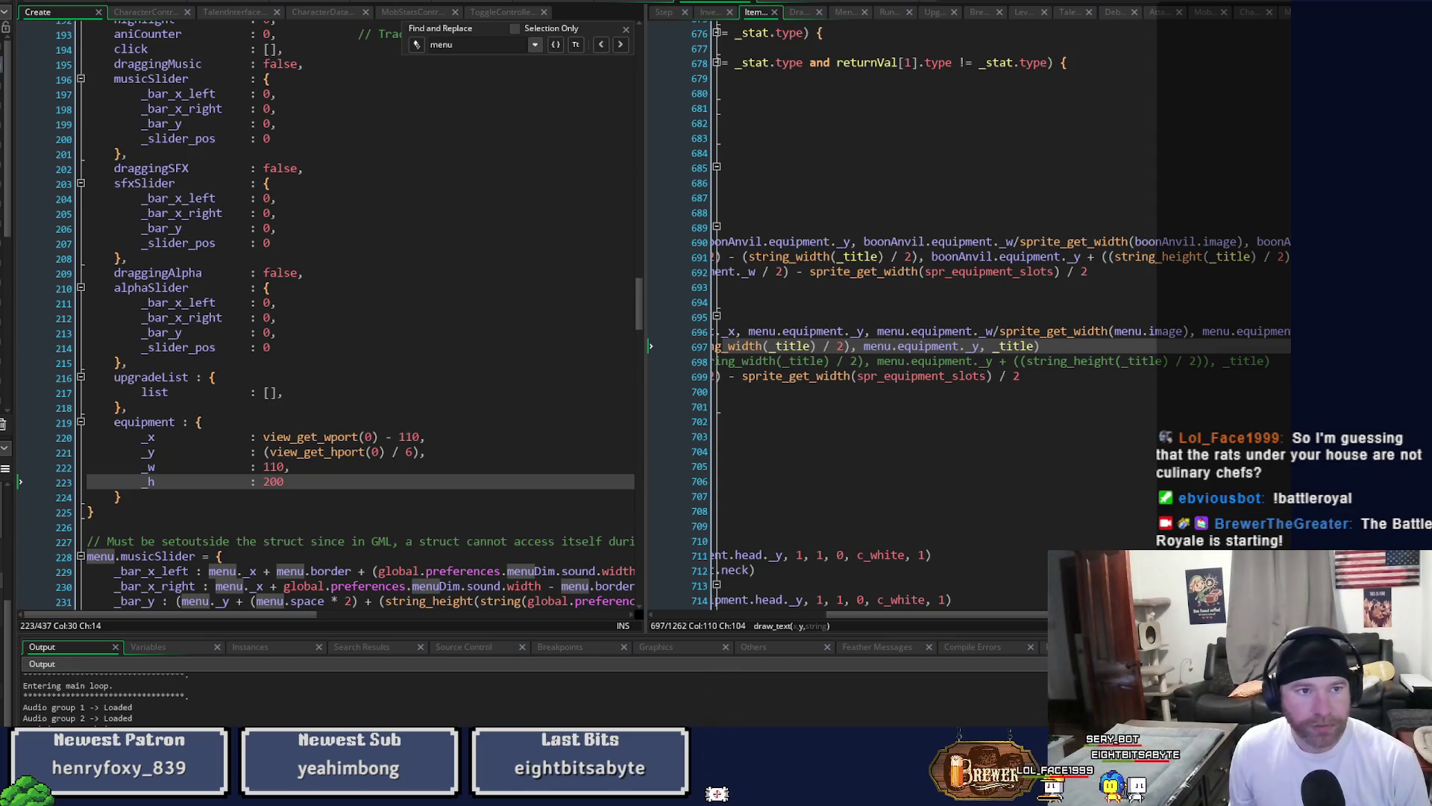
pyautogui.press('F5')
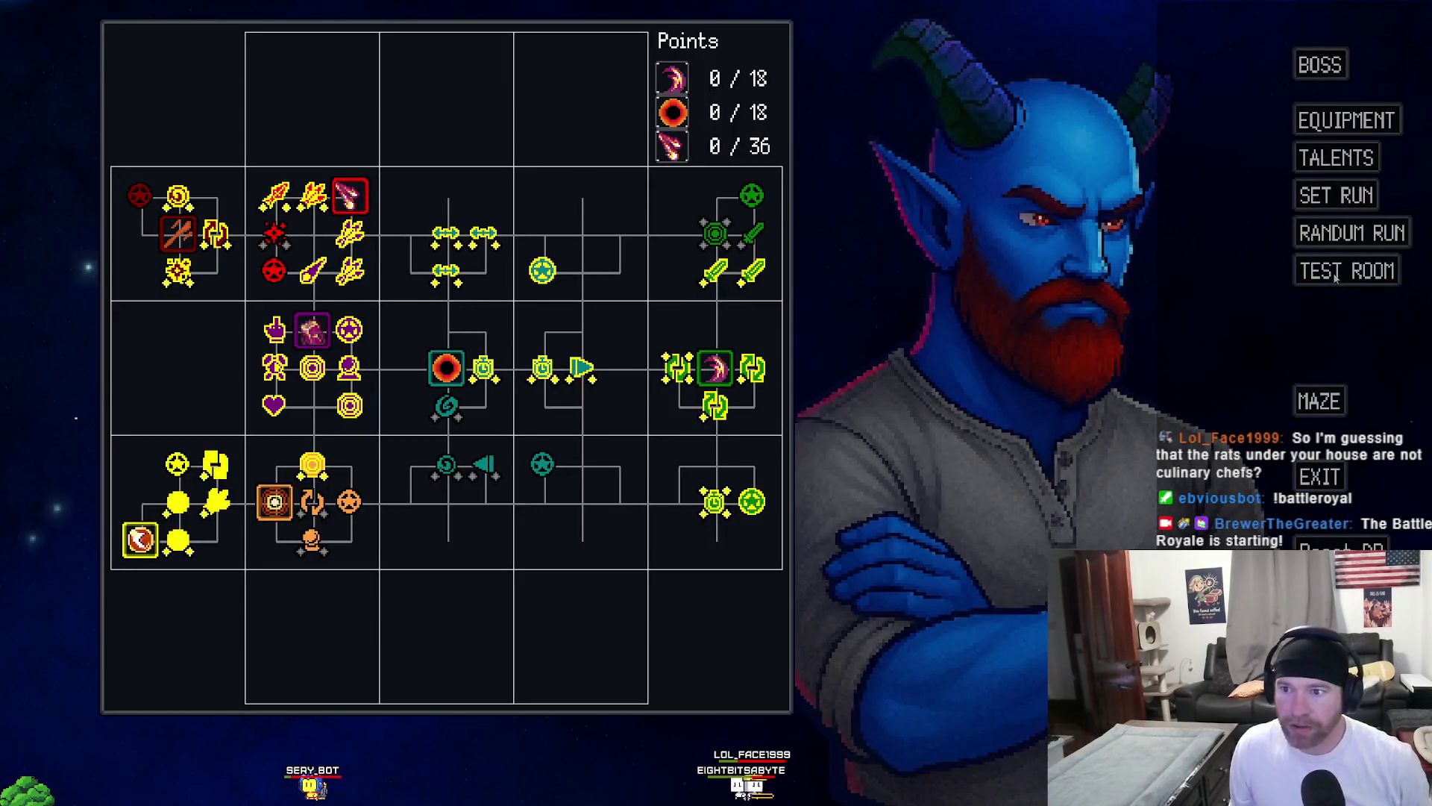
# Load the test room, check the Equipment panel shows HP 125, MP 75, AGL 6, and close the game.
pyautogui.click(1336, 271)
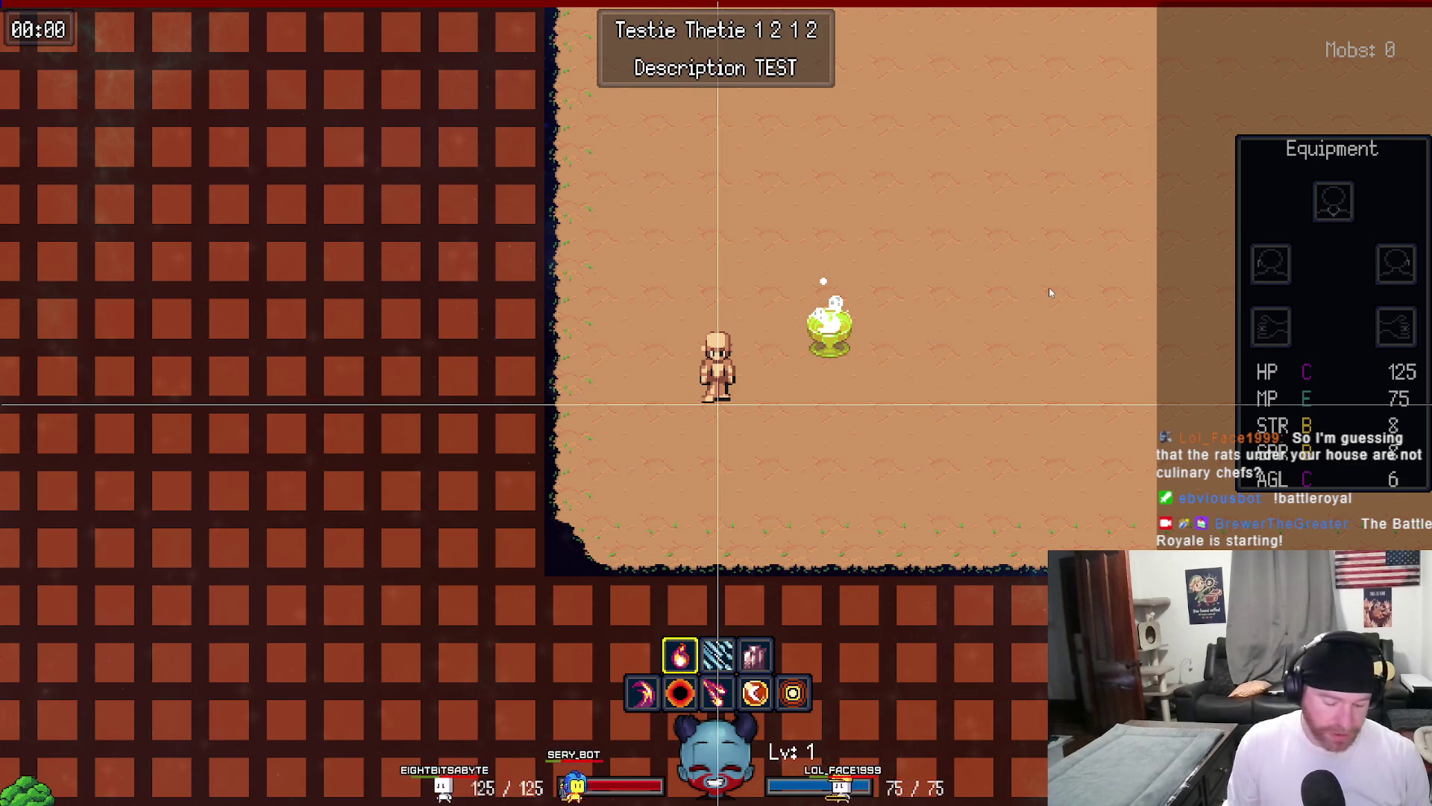
pyautogui.press('Escape')
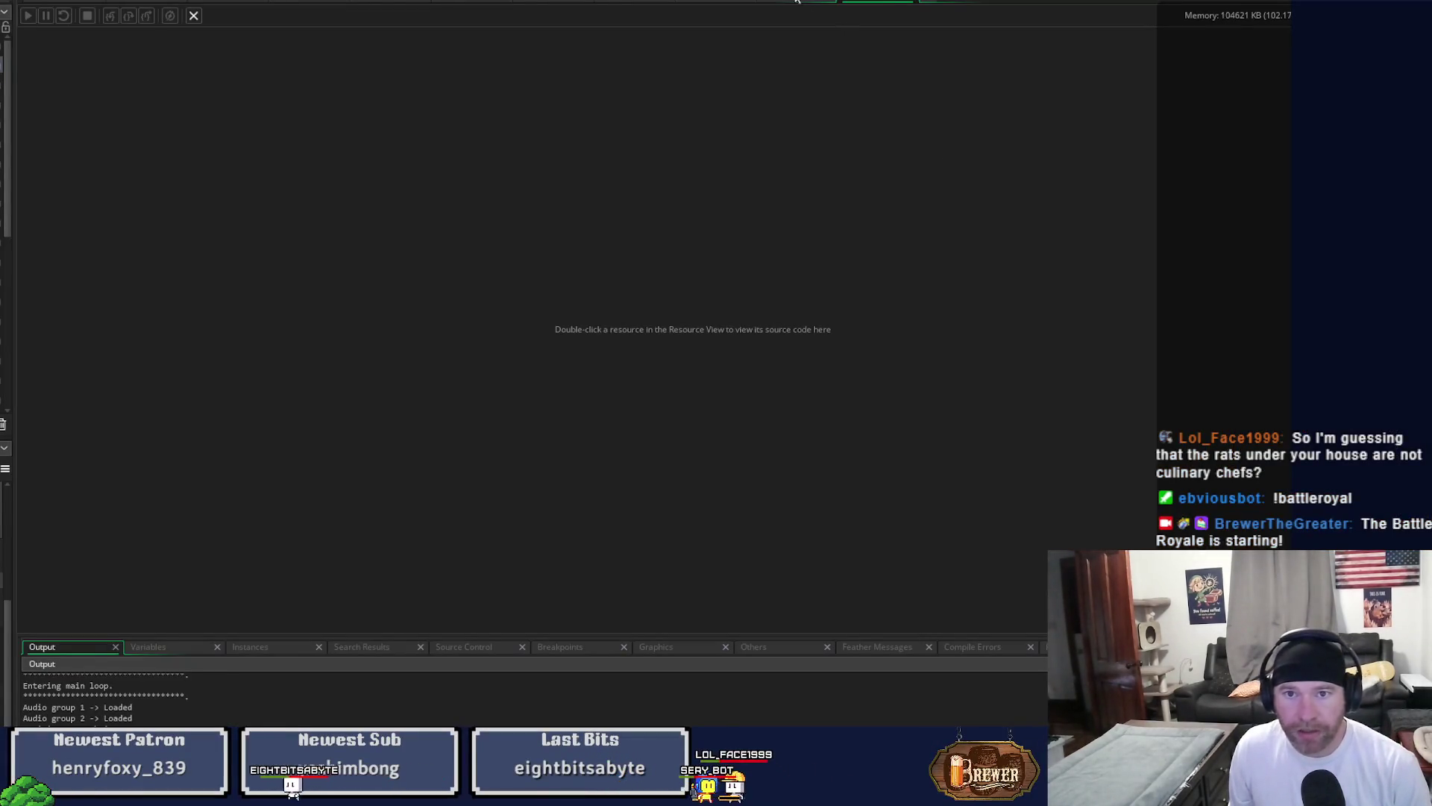
# Back in the Create and Item code, add + 5 after sprite_get_height(menu.image) on line 696 and rebuild.
pyautogui.click(800, 3)
pyautogui.hotkey('ctrl', 'Tab')
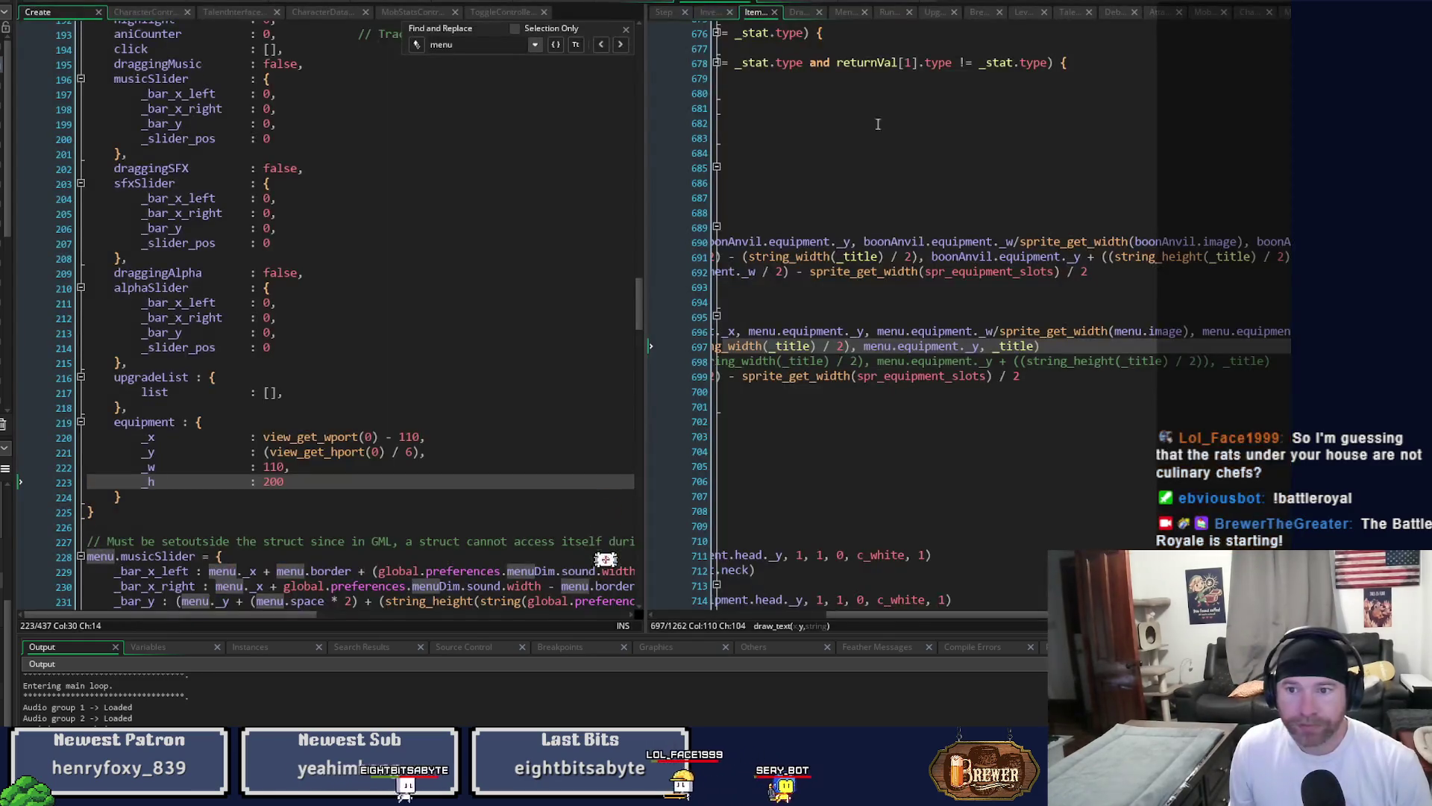
pyautogui.moveTo(981, 621)
pyautogui.mouseDown()
pyautogui.moveTo(1037, 617)
pyautogui.moveTo(760, 627)
pyautogui.mouseUp()
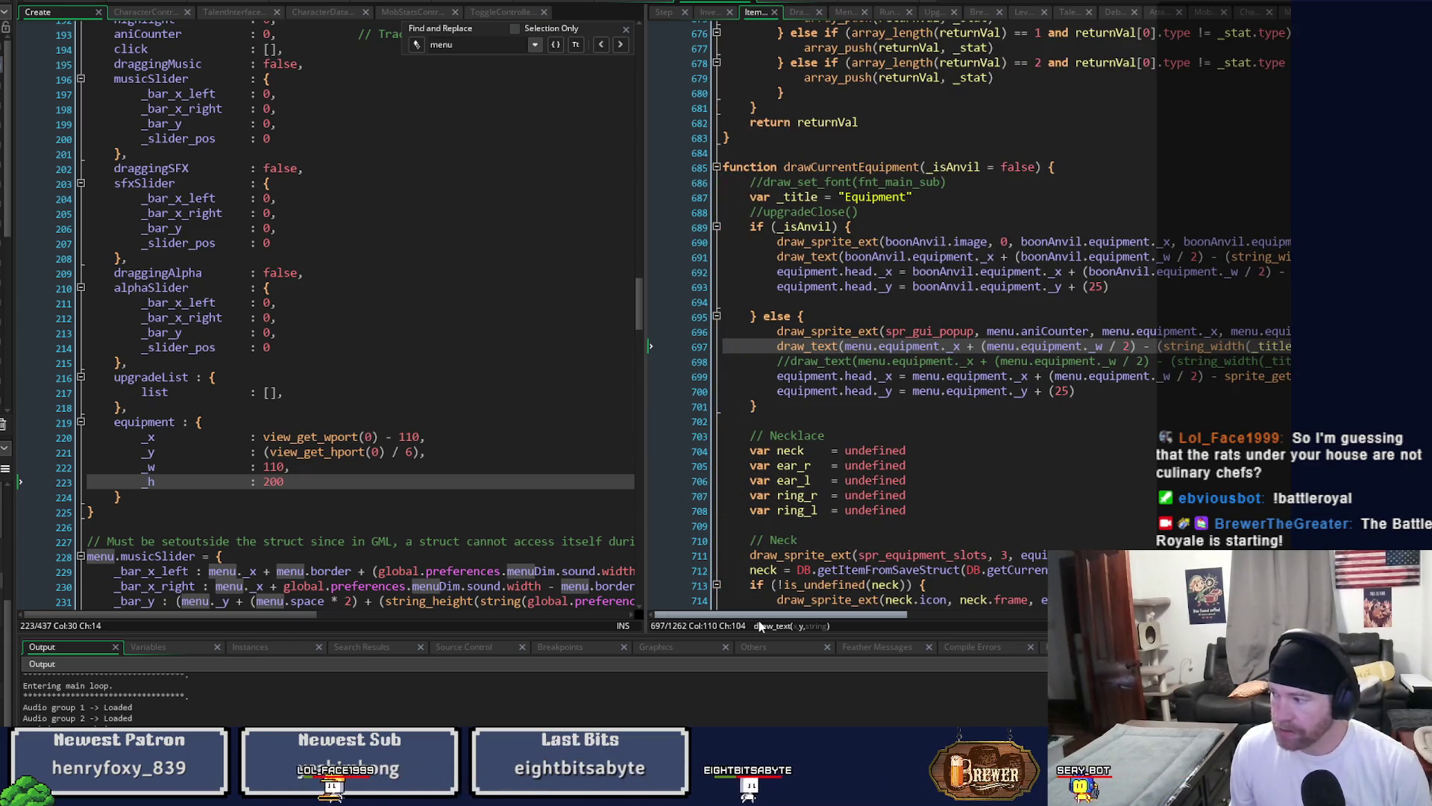
pyautogui.moveTo(815, 613); pyautogui.dragTo(1045, 619)
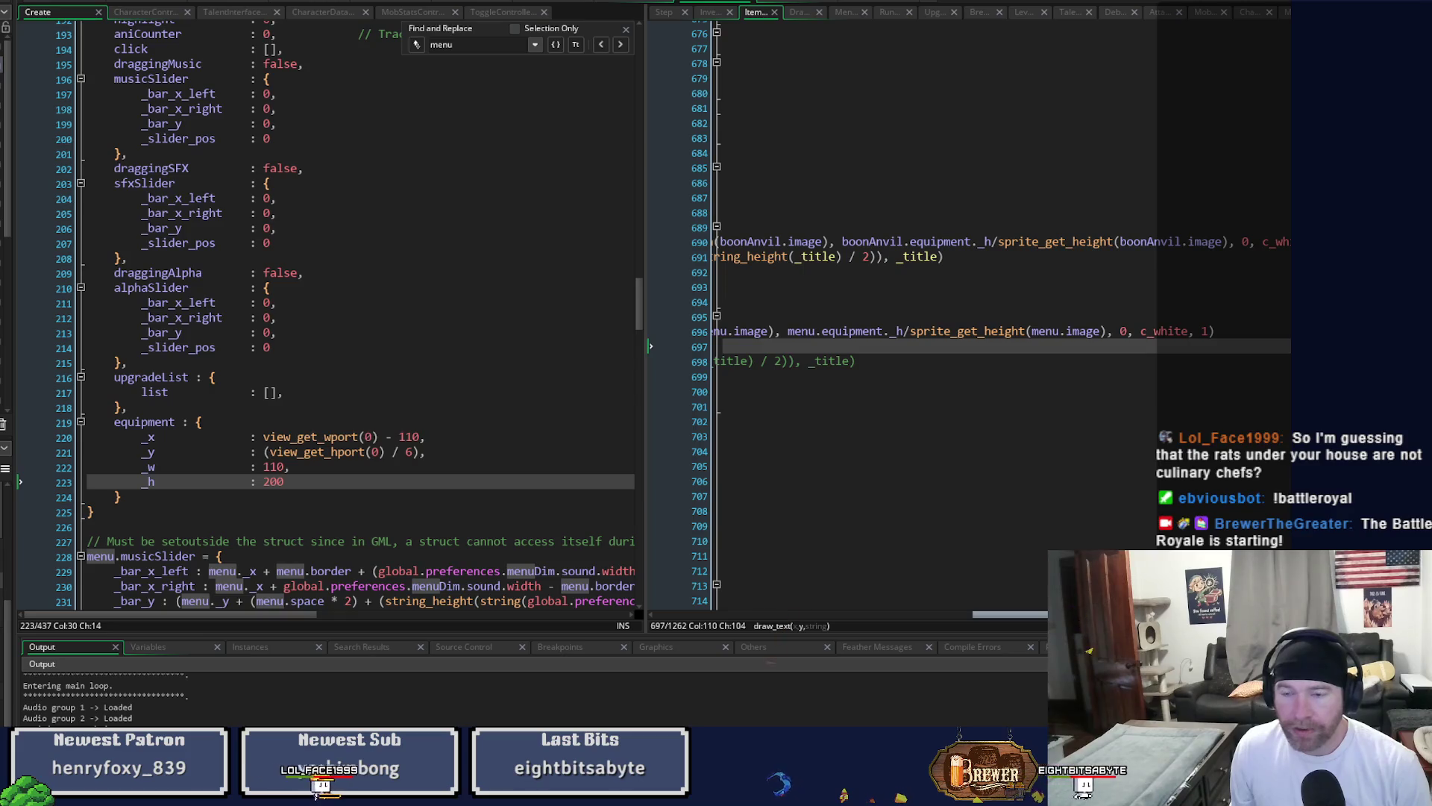
pyautogui.hscroll(-1, 970, 298)
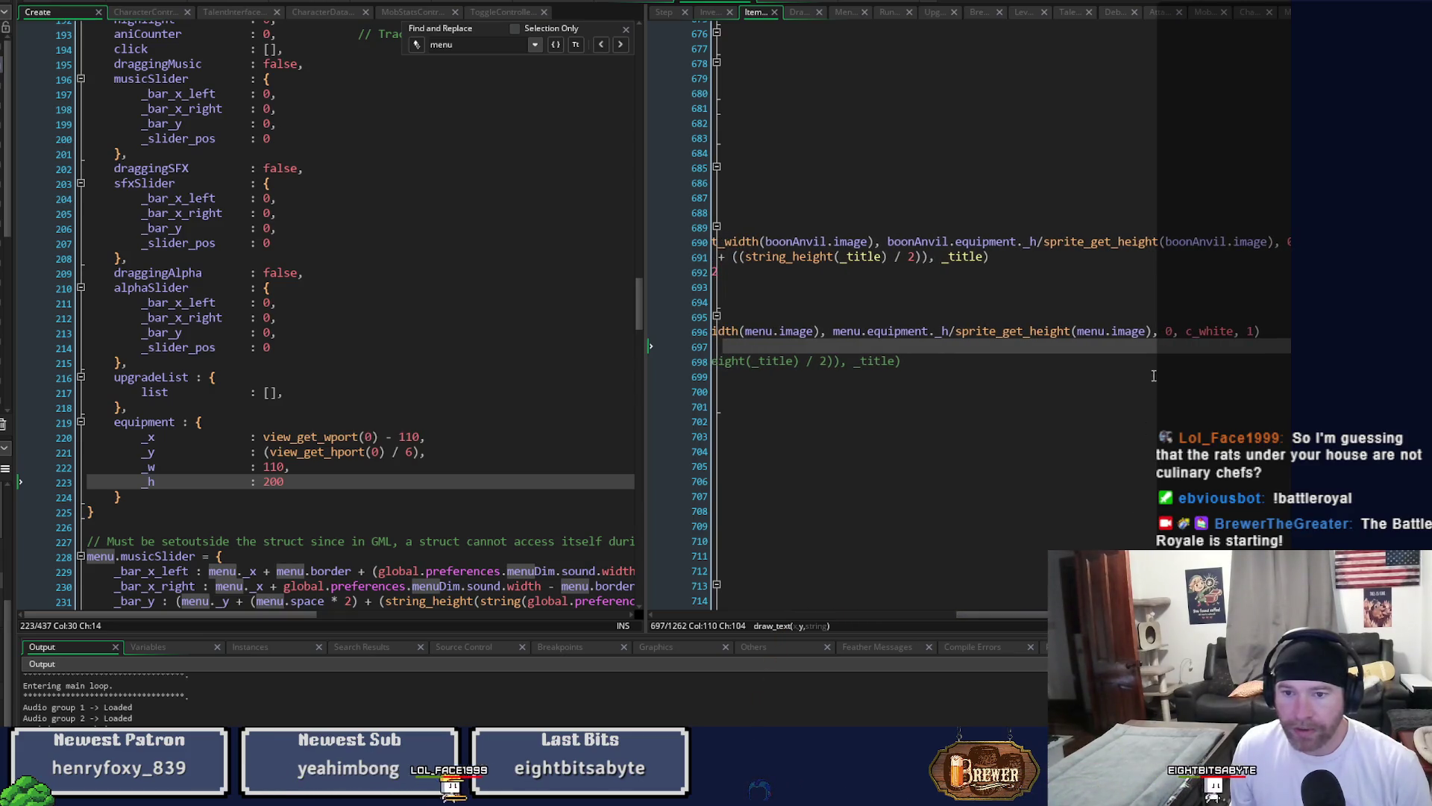
pyautogui.click(1149, 331)
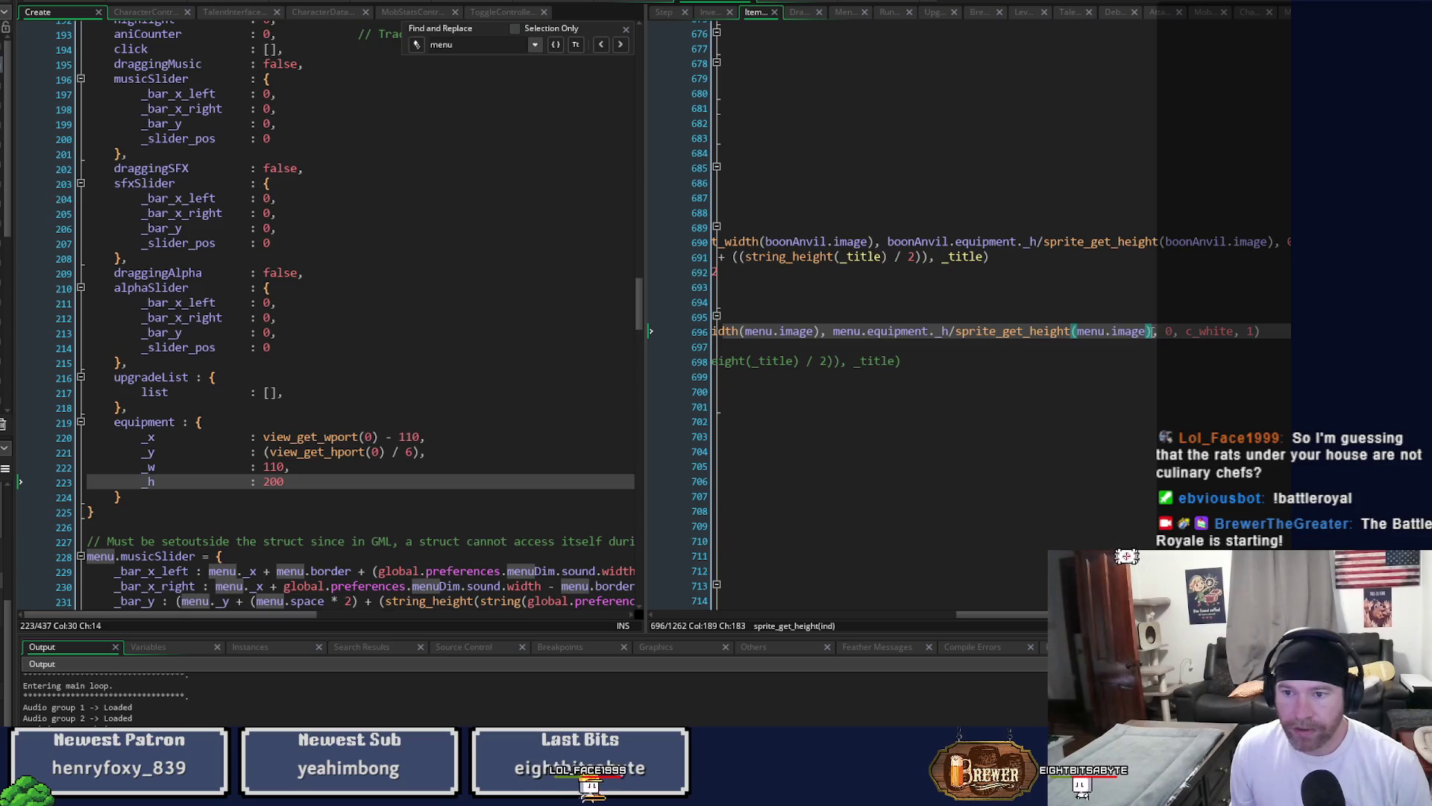
pyautogui.press('Right')
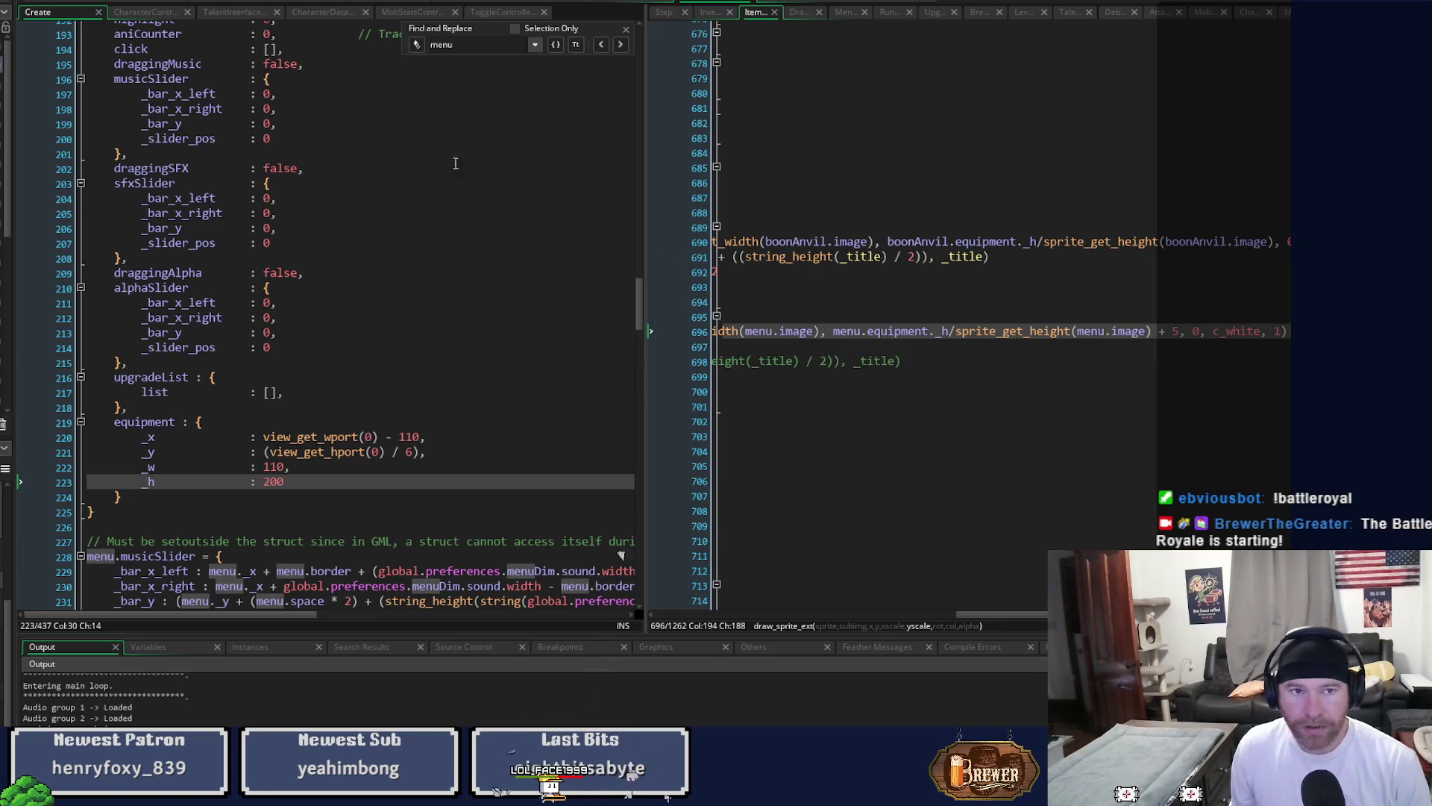
pyautogui.press('F5')
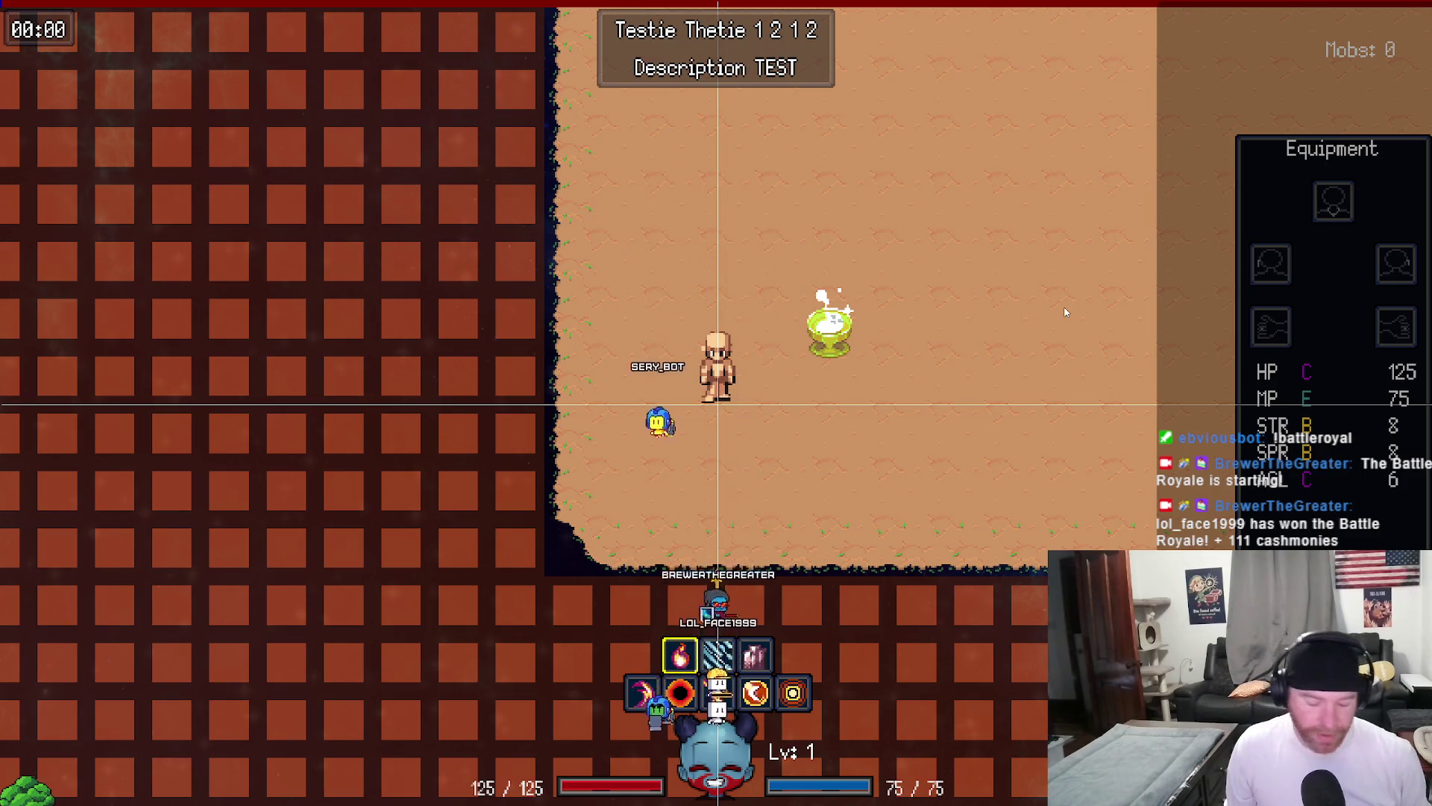
# Close the test game and put the caret after menu.image) on line 696.
pyautogui.press('Escape')
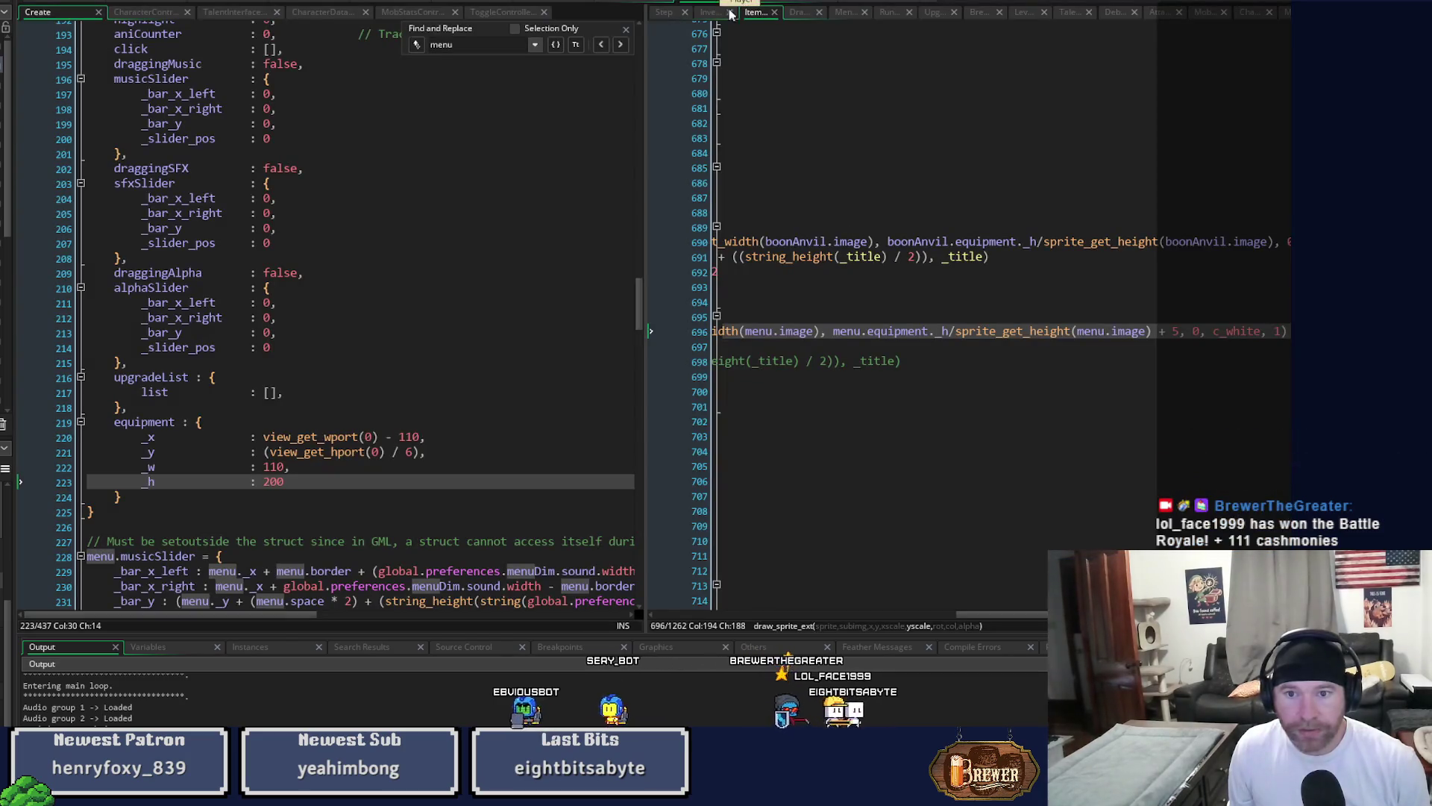
pyautogui.click(1154, 331)
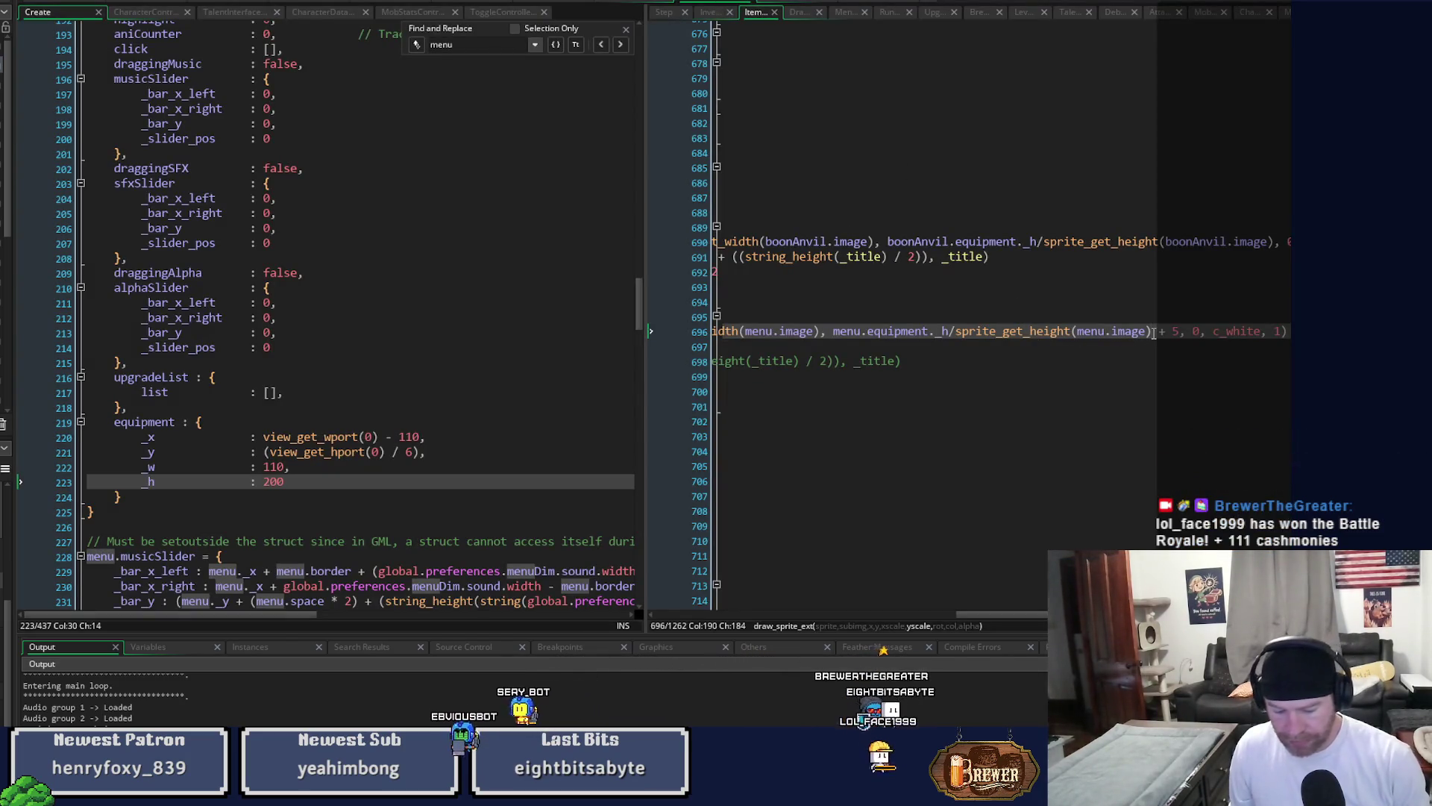
# Undo the stray closing bracket and paste a half-title-height offset after _y on line 697.
pyautogui.write(')')
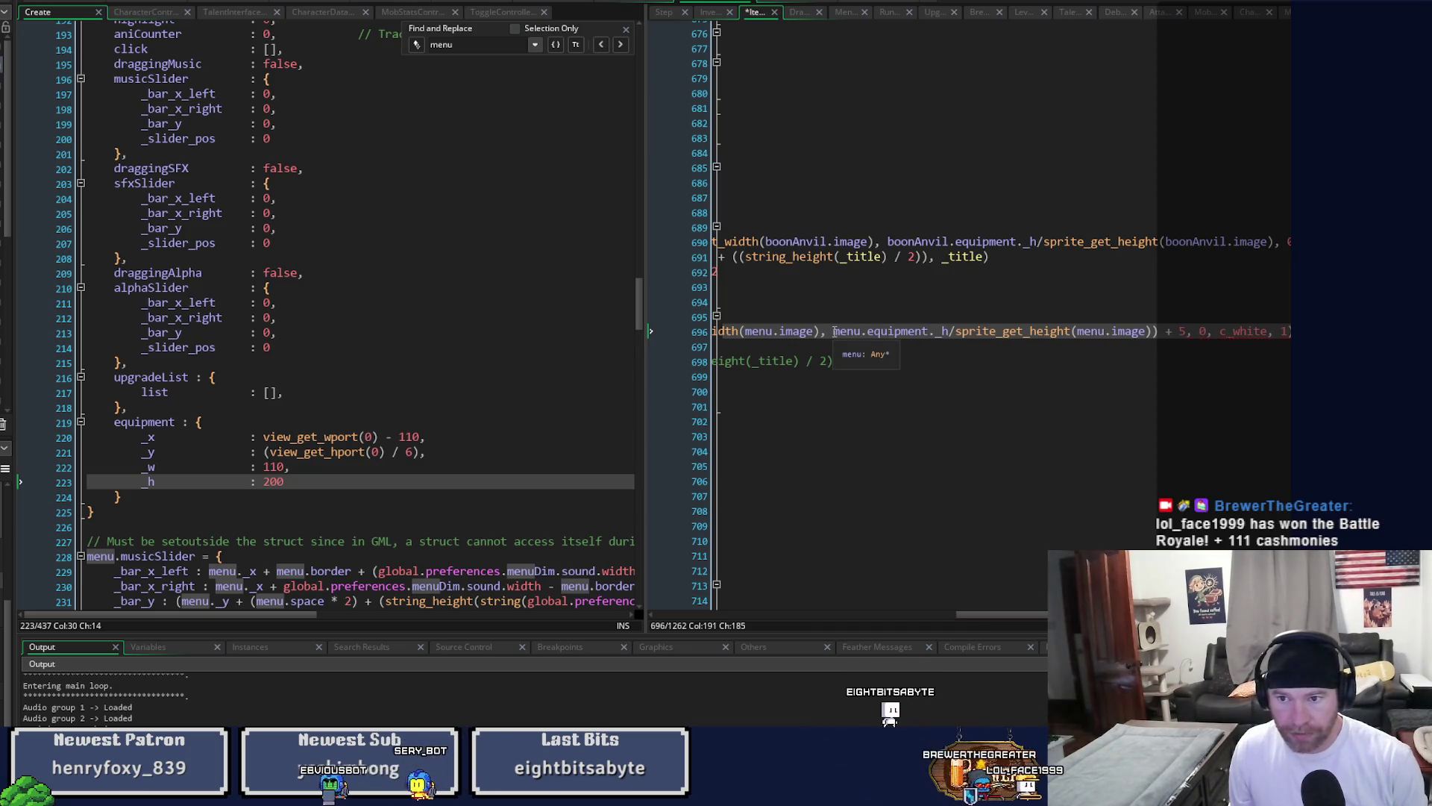
pyautogui.hotkey('ctrl', 'z')
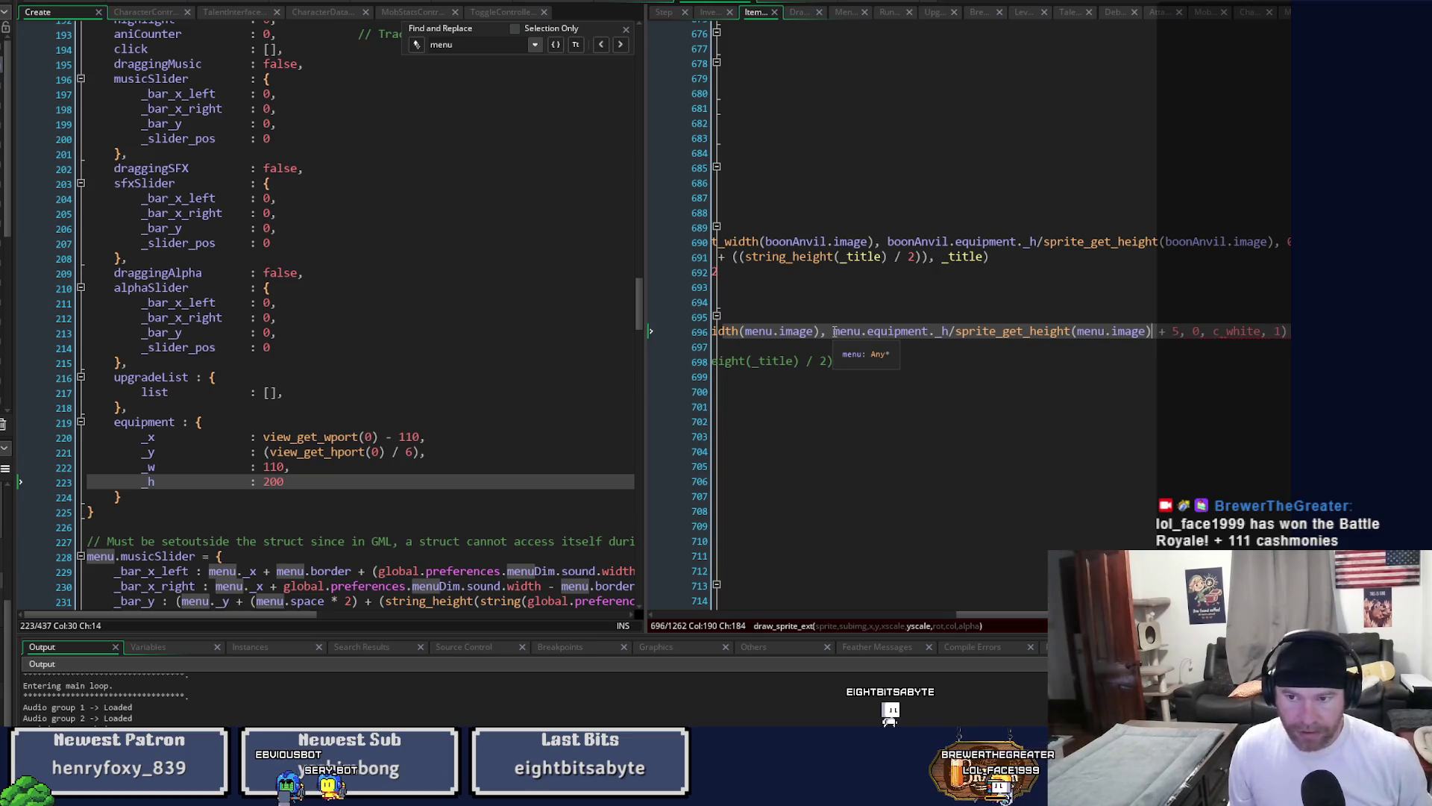
pyautogui.moveTo(1000, 617); pyautogui.dragTo(589, 609)
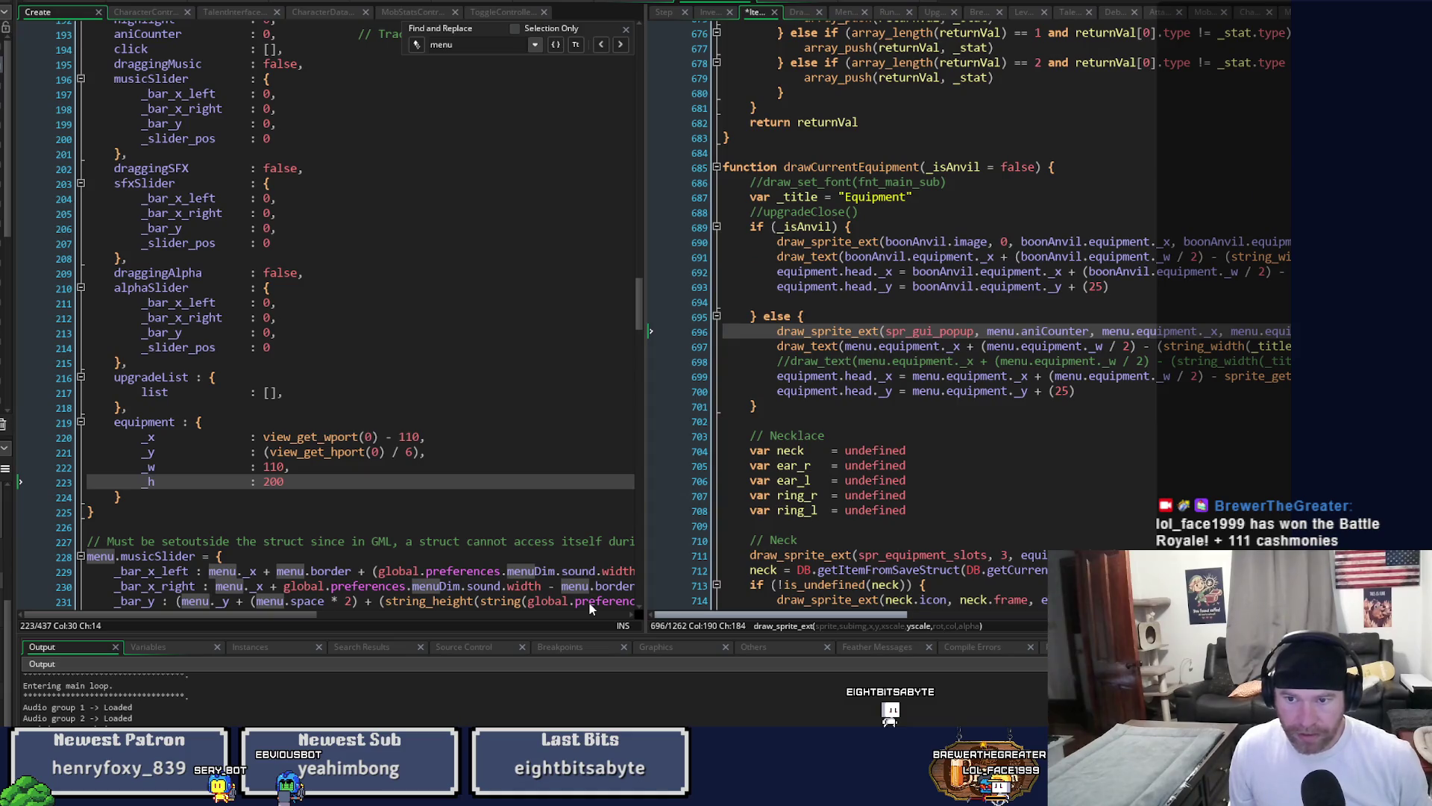
pyautogui.moveTo(698, 617); pyautogui.dragTo(886, 621)
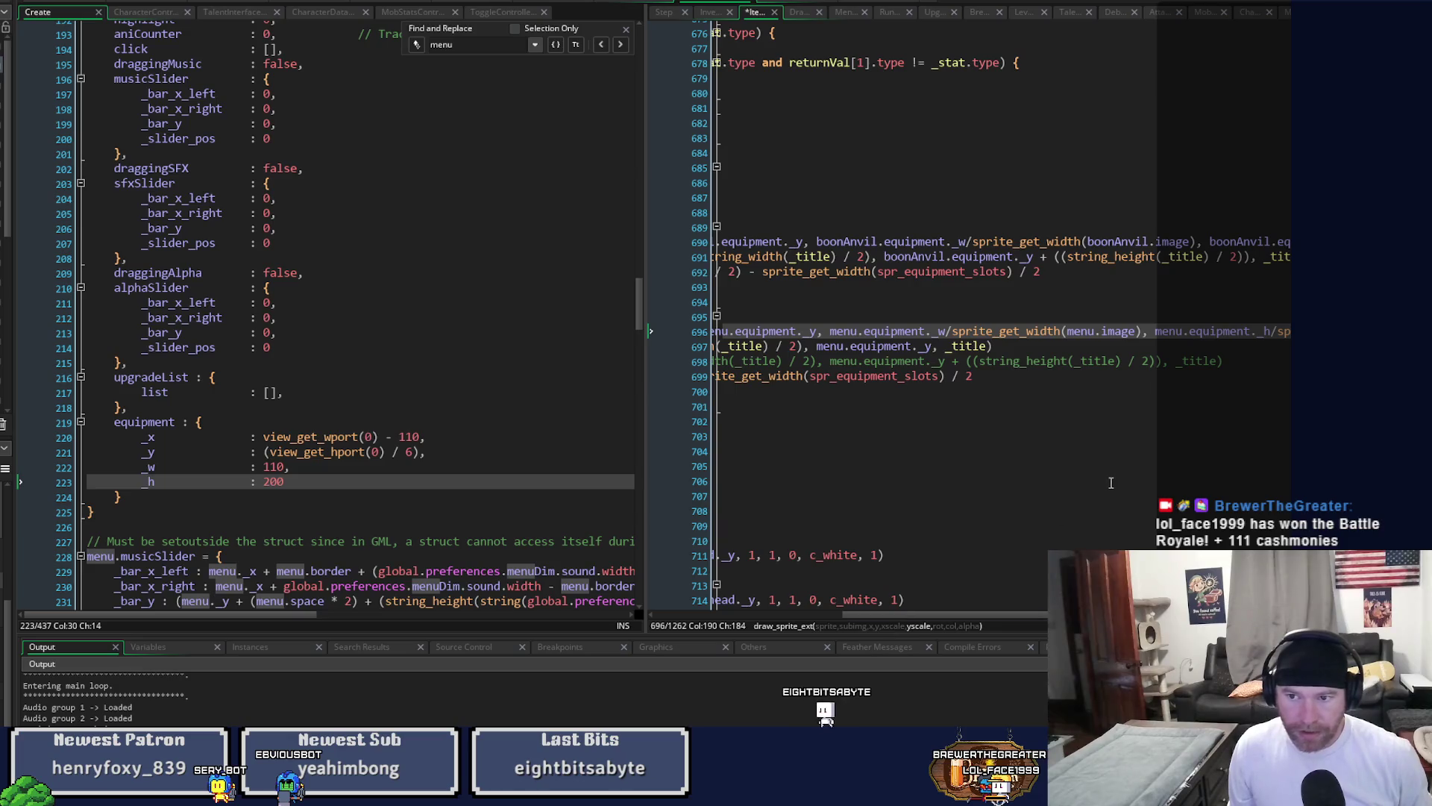
pyautogui.click(817, 347)
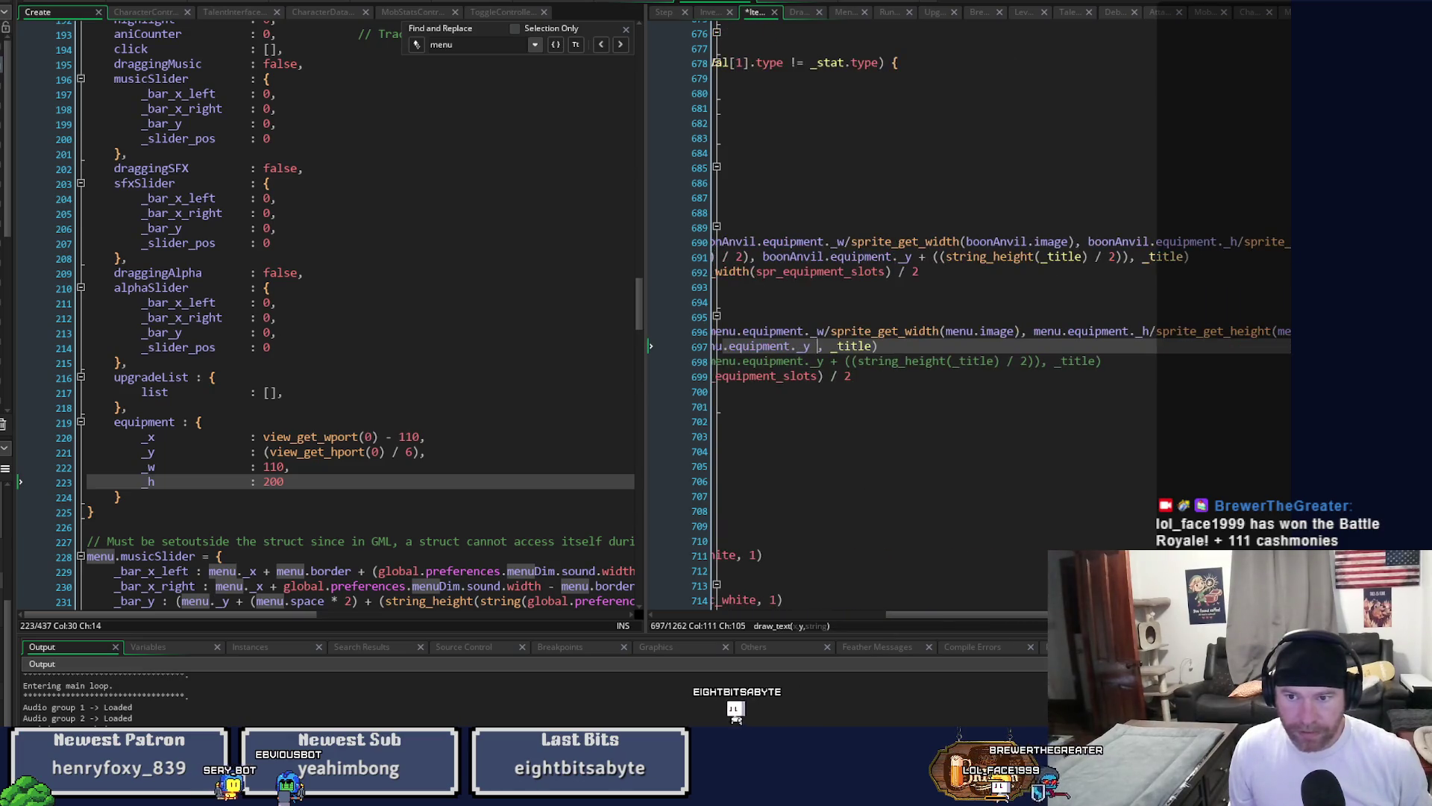
pyautogui.write('+ ((string_height(_title) / 2))')
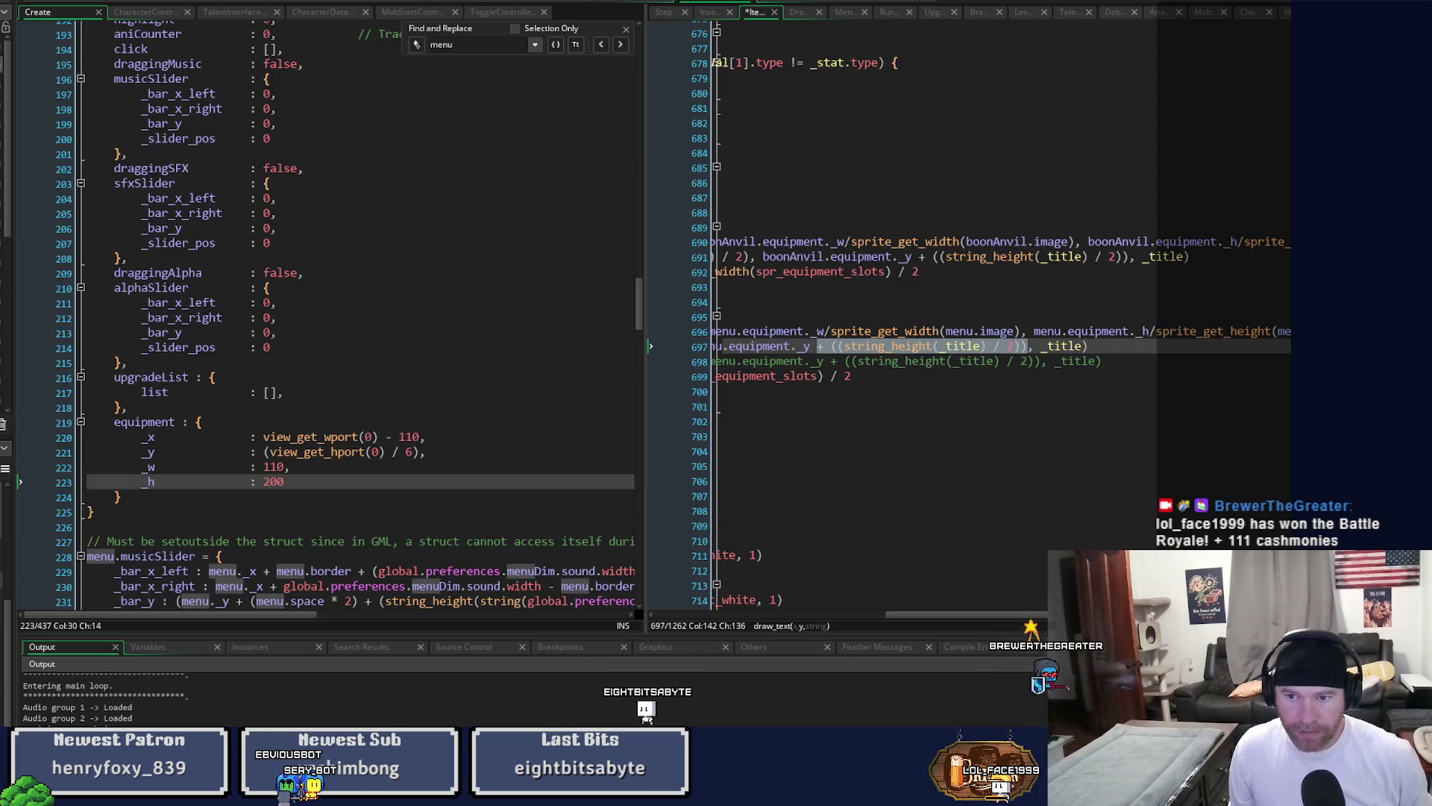
# Change line 697's title offset to menu.equipment._y + 20, save the Item script, and run the game.
pyautogui.hscroll(-10, 982, 616)
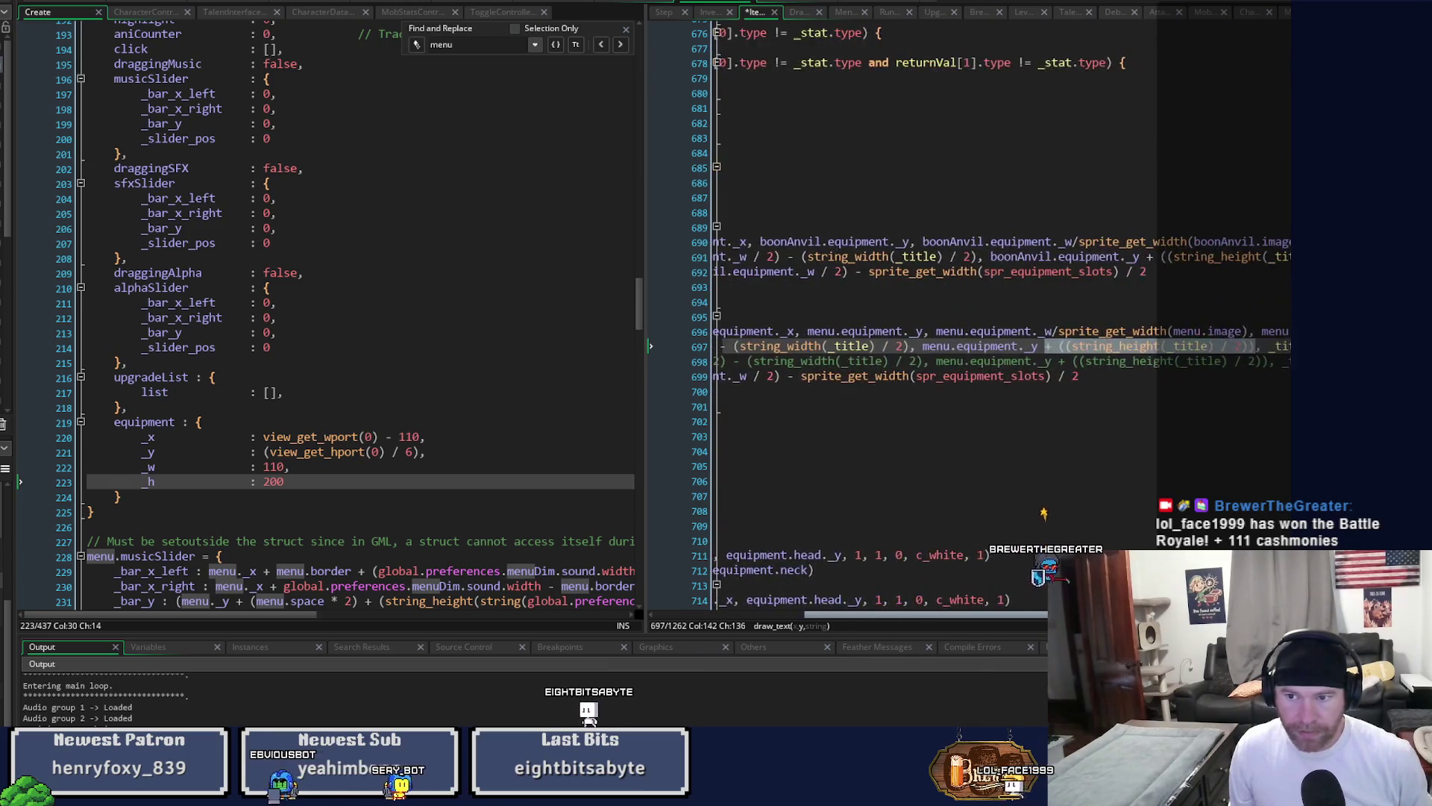
pyautogui.hscroll(-10, 950, 639)
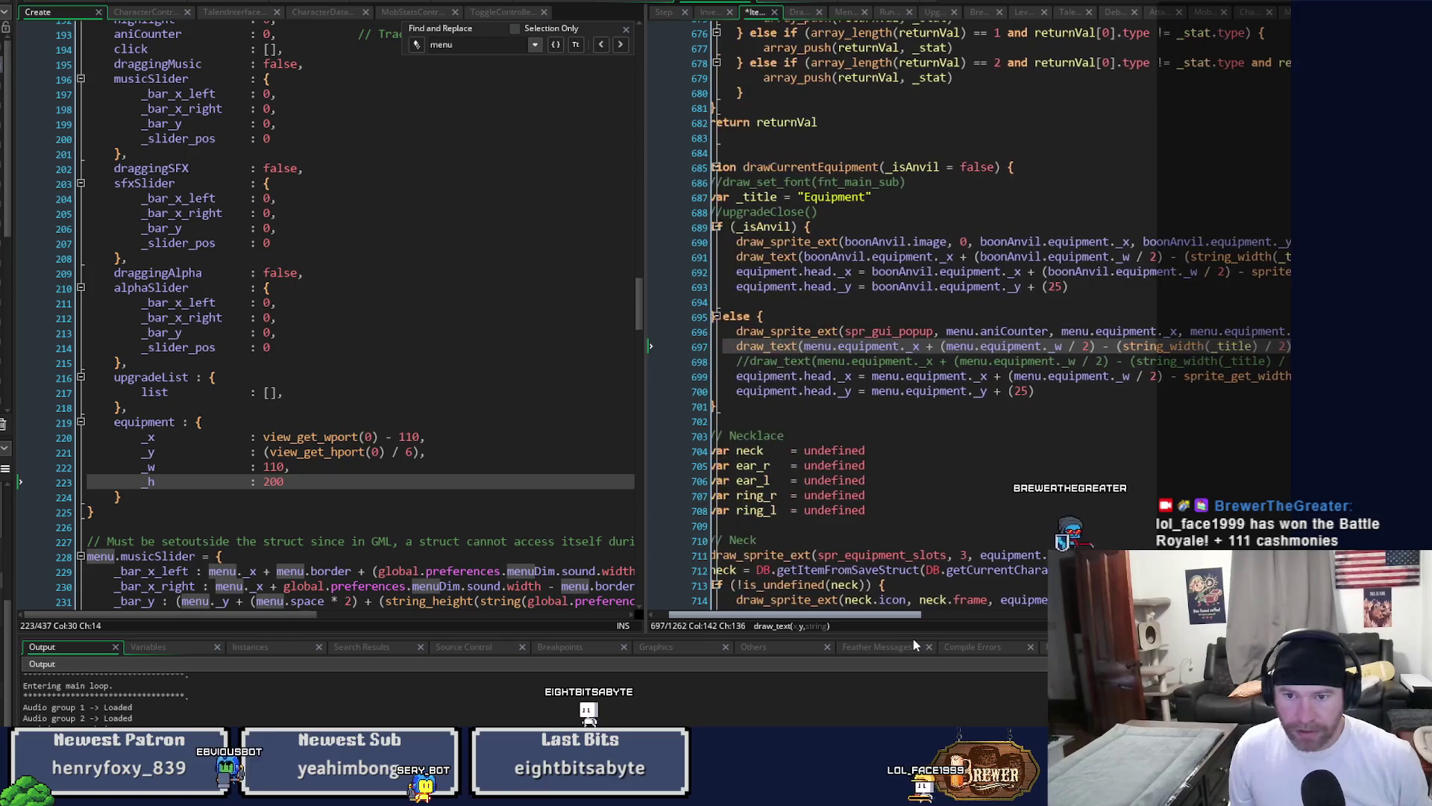
pyautogui.hscroll(2, 920, 639)
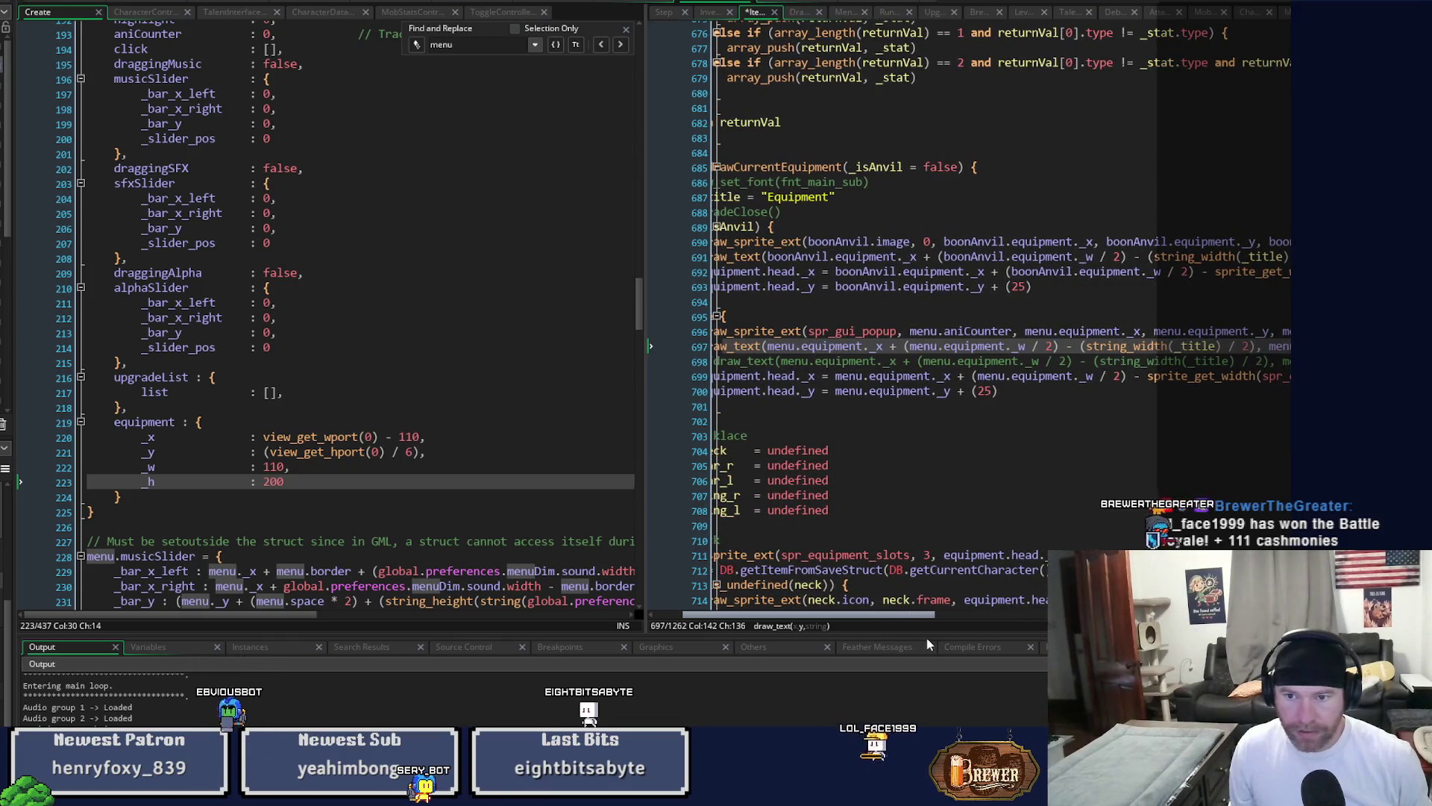
pyautogui.hscroll(2, 951, 638)
pyautogui.hscroll(5, 951, 638)
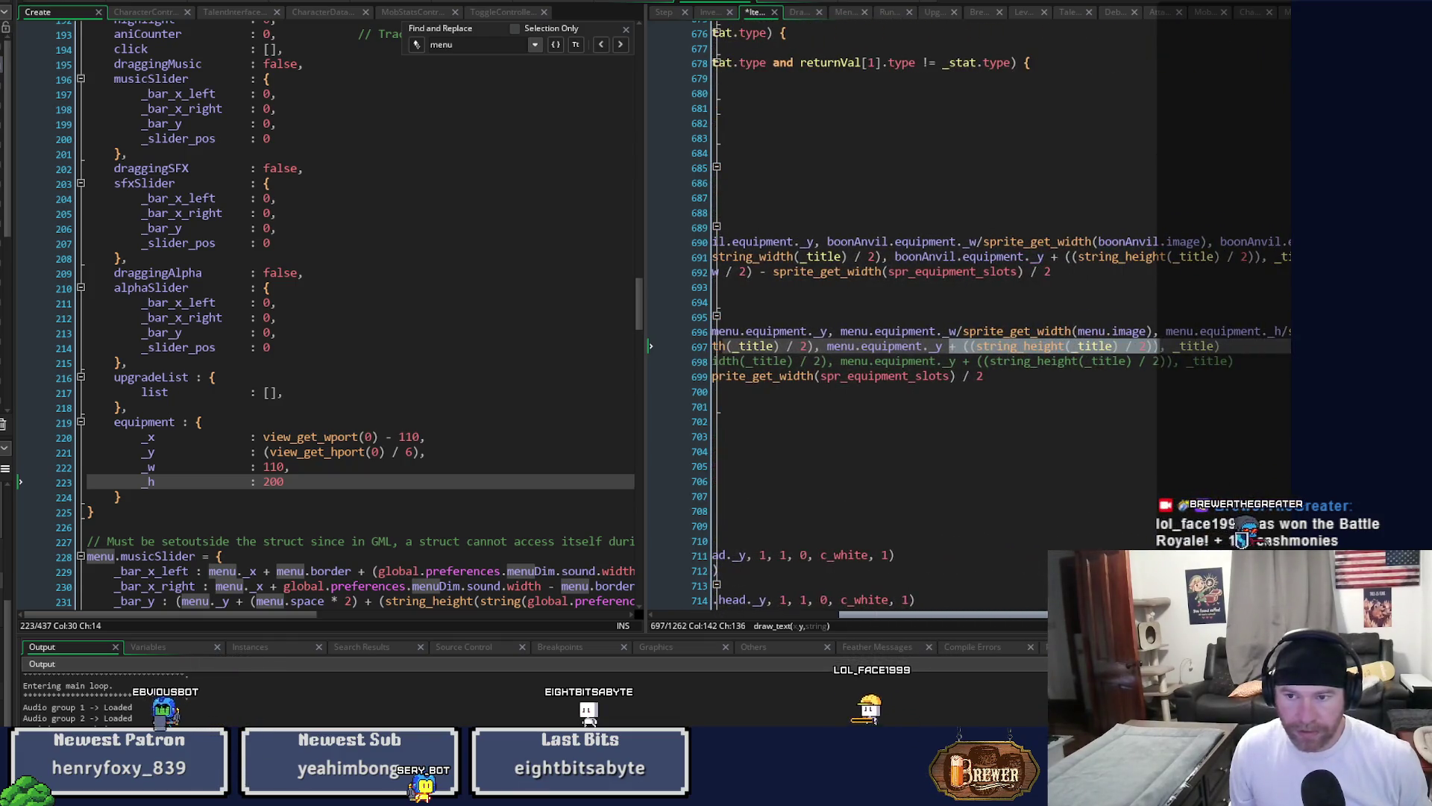
pyautogui.hscroll(-5, 940, 651)
pyautogui.hscroll(-2, 896, 650)
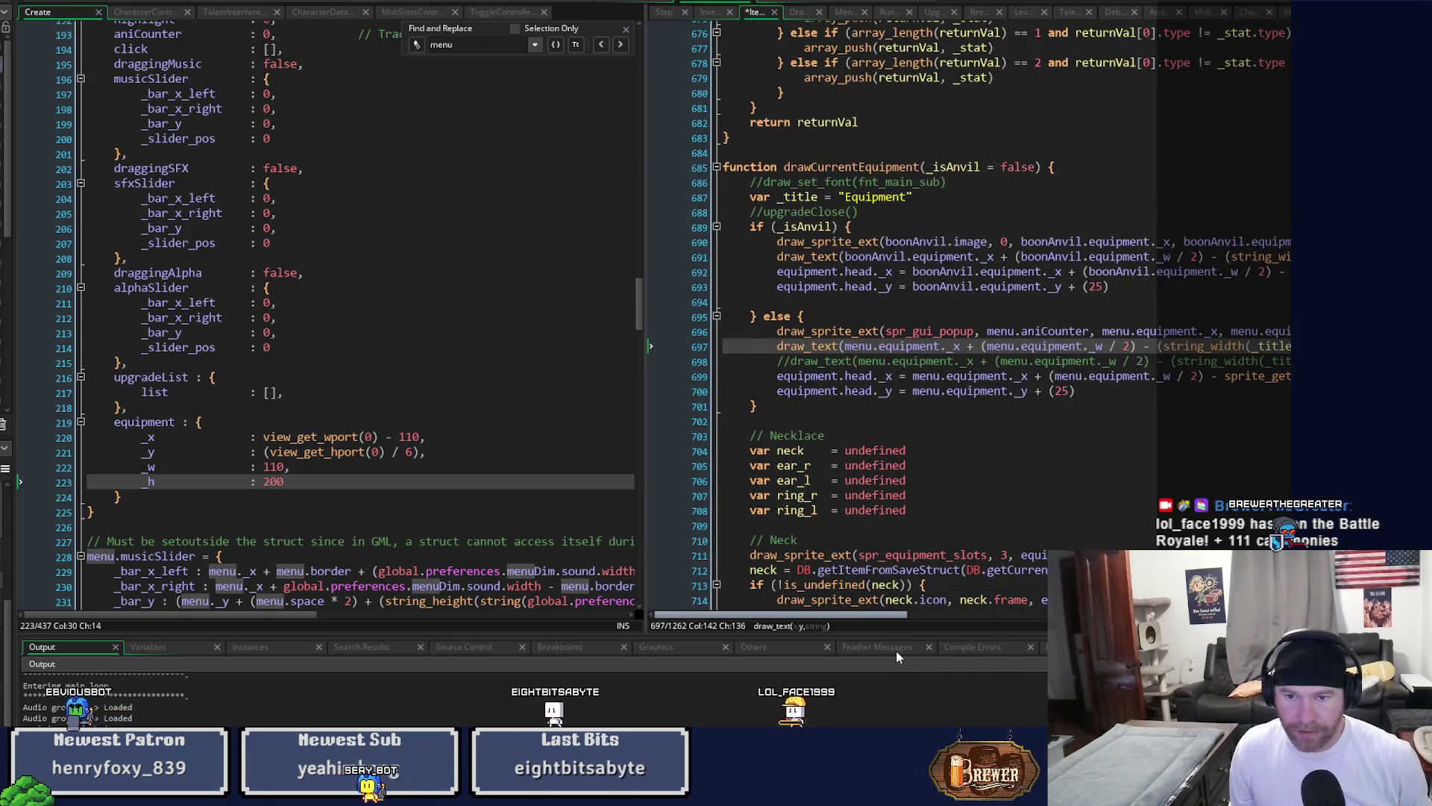
pyautogui.hscroll(3, 1022, 650)
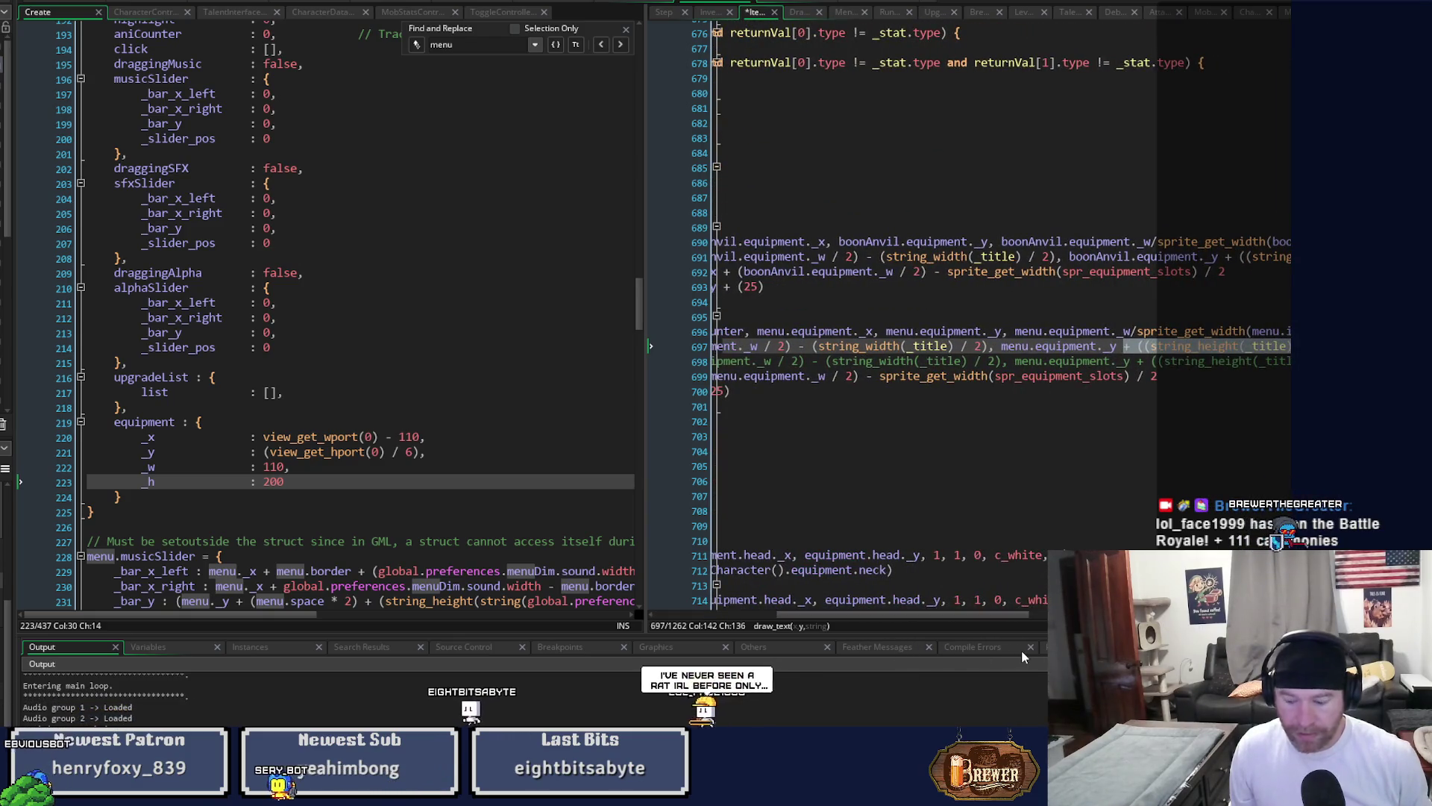
pyautogui.press('BackSpace')
pyautogui.write('20,')
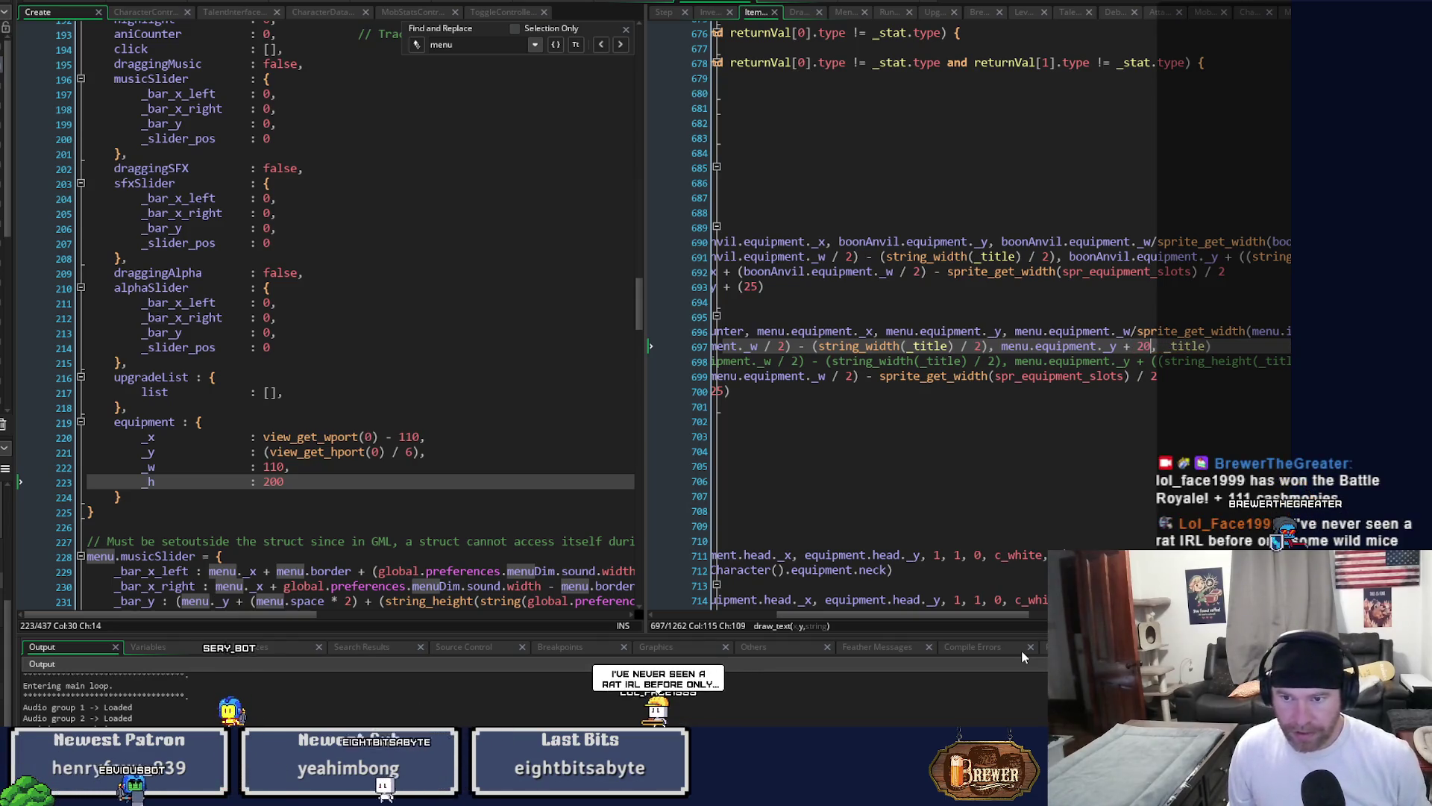
pyautogui.hotkey('ctrl', 's')
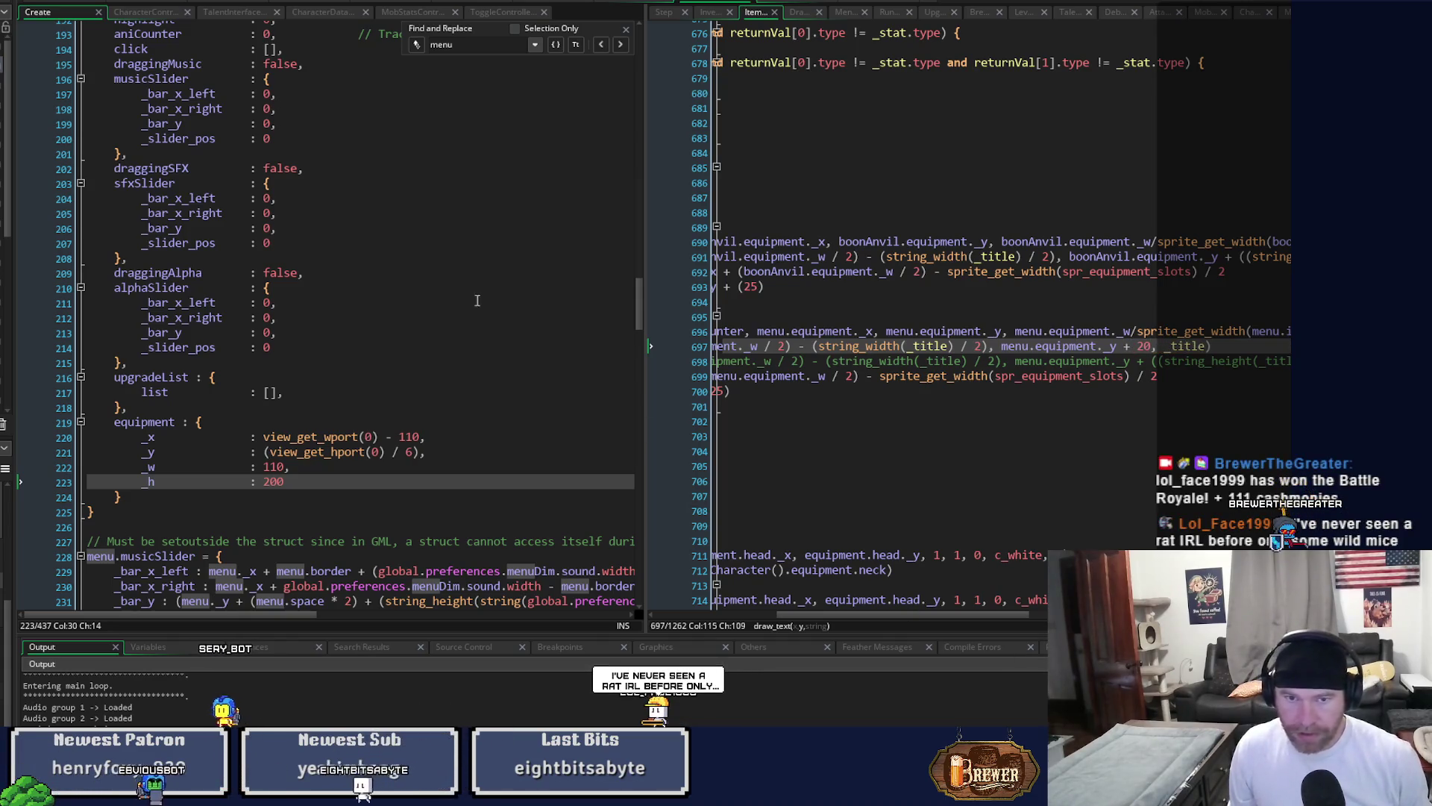
pyautogui.press('F6')
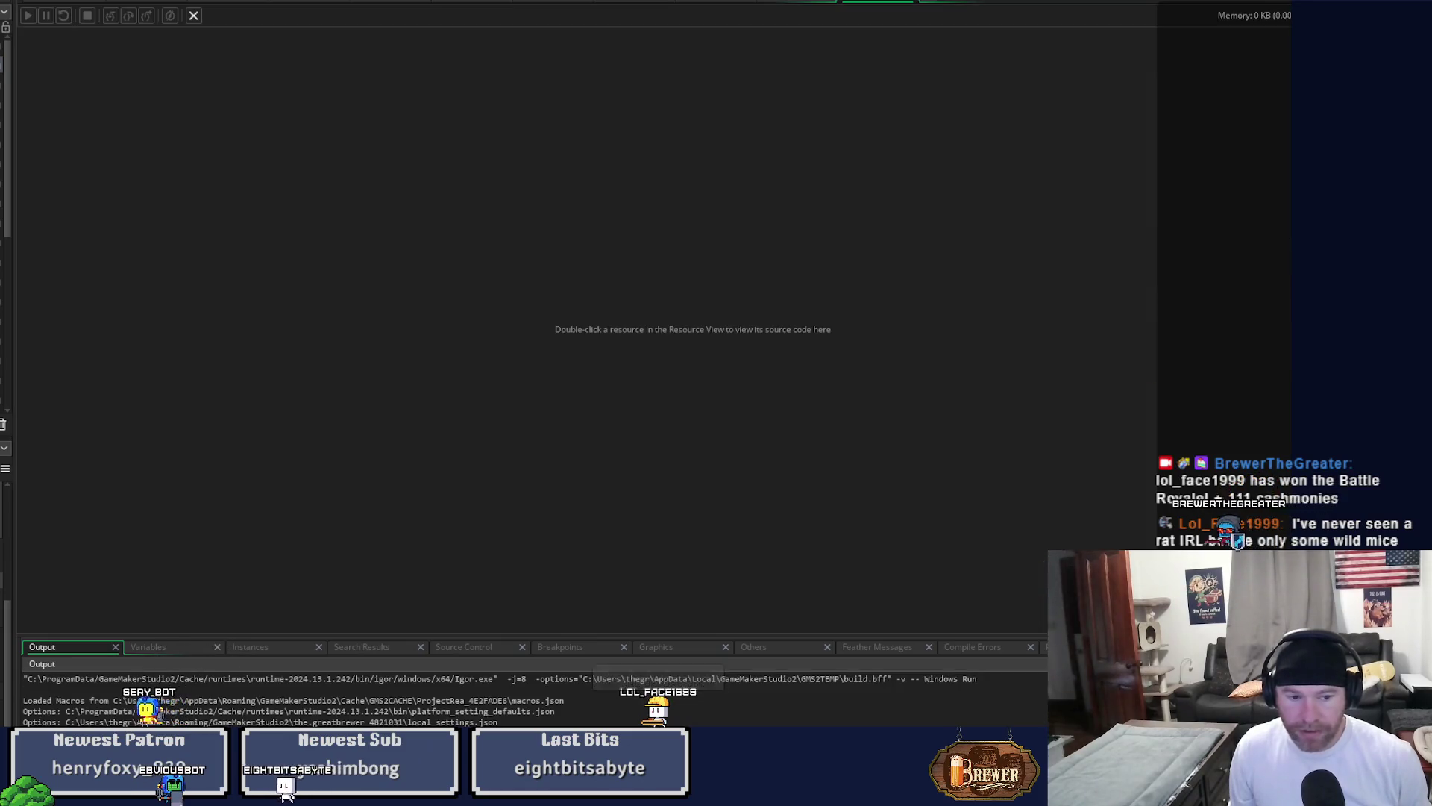
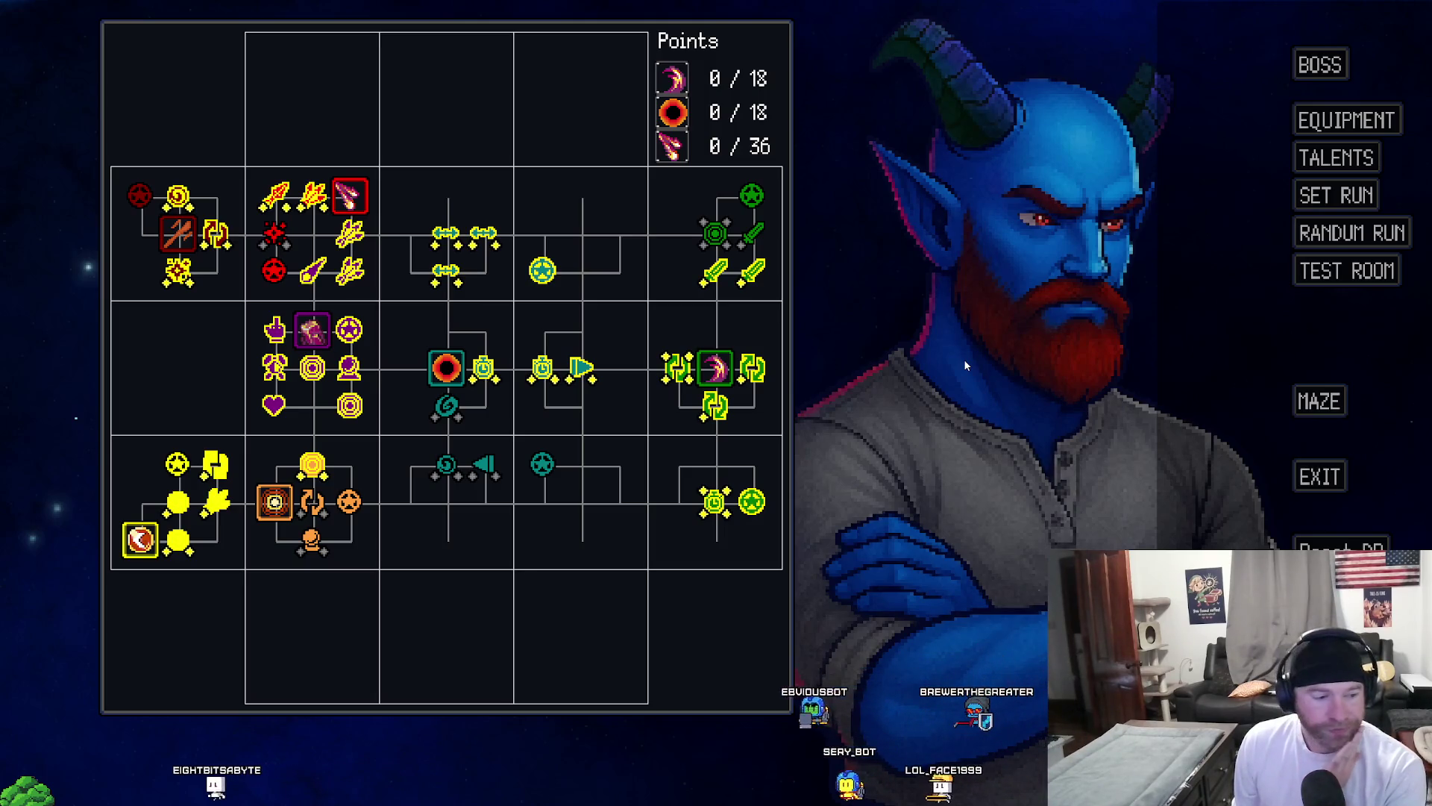
# Change the equipment title offset on line 697 from + 20 to + 10 and run the game.
pyautogui.click(1346, 271)
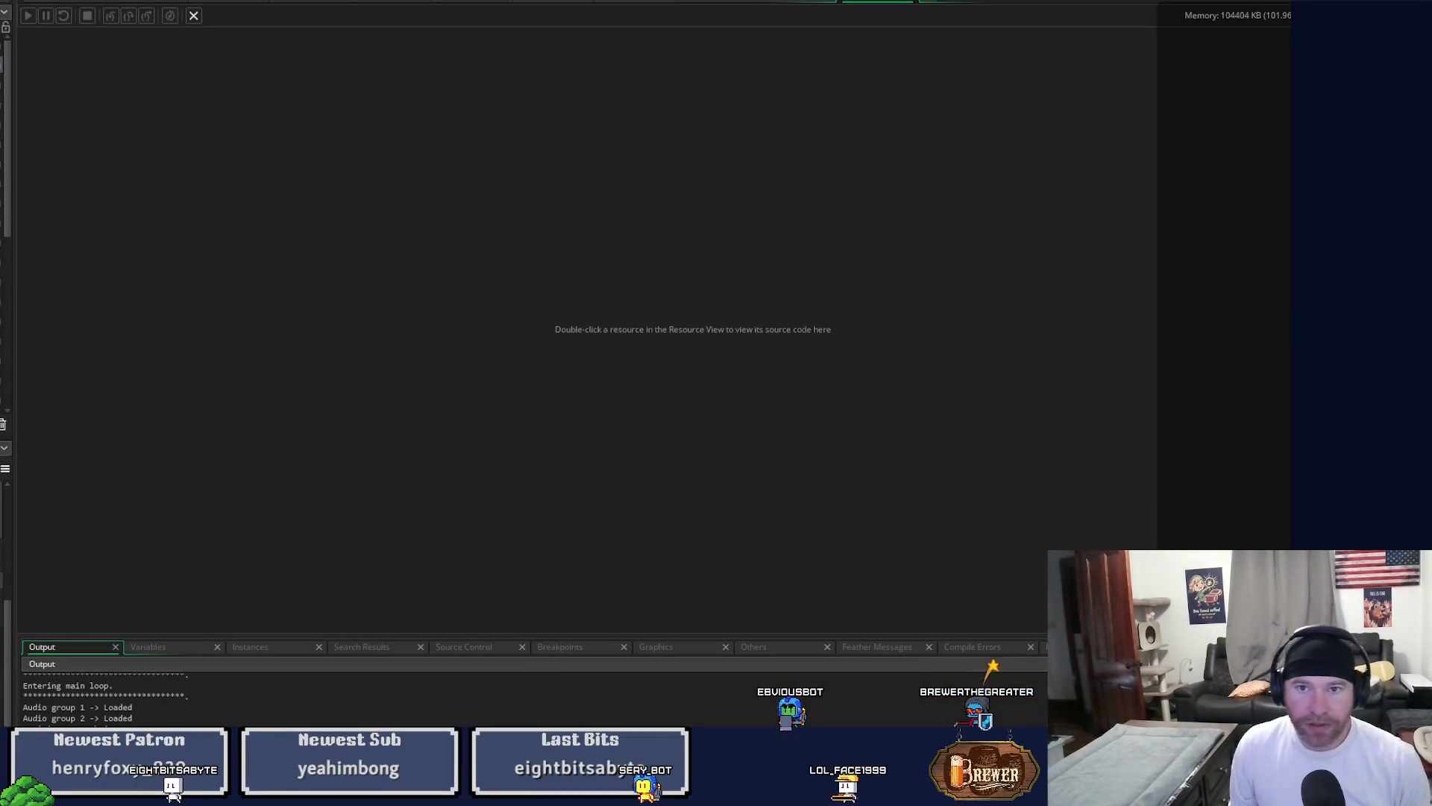
pyautogui.click(792, 1)
pyautogui.click(735, 2)
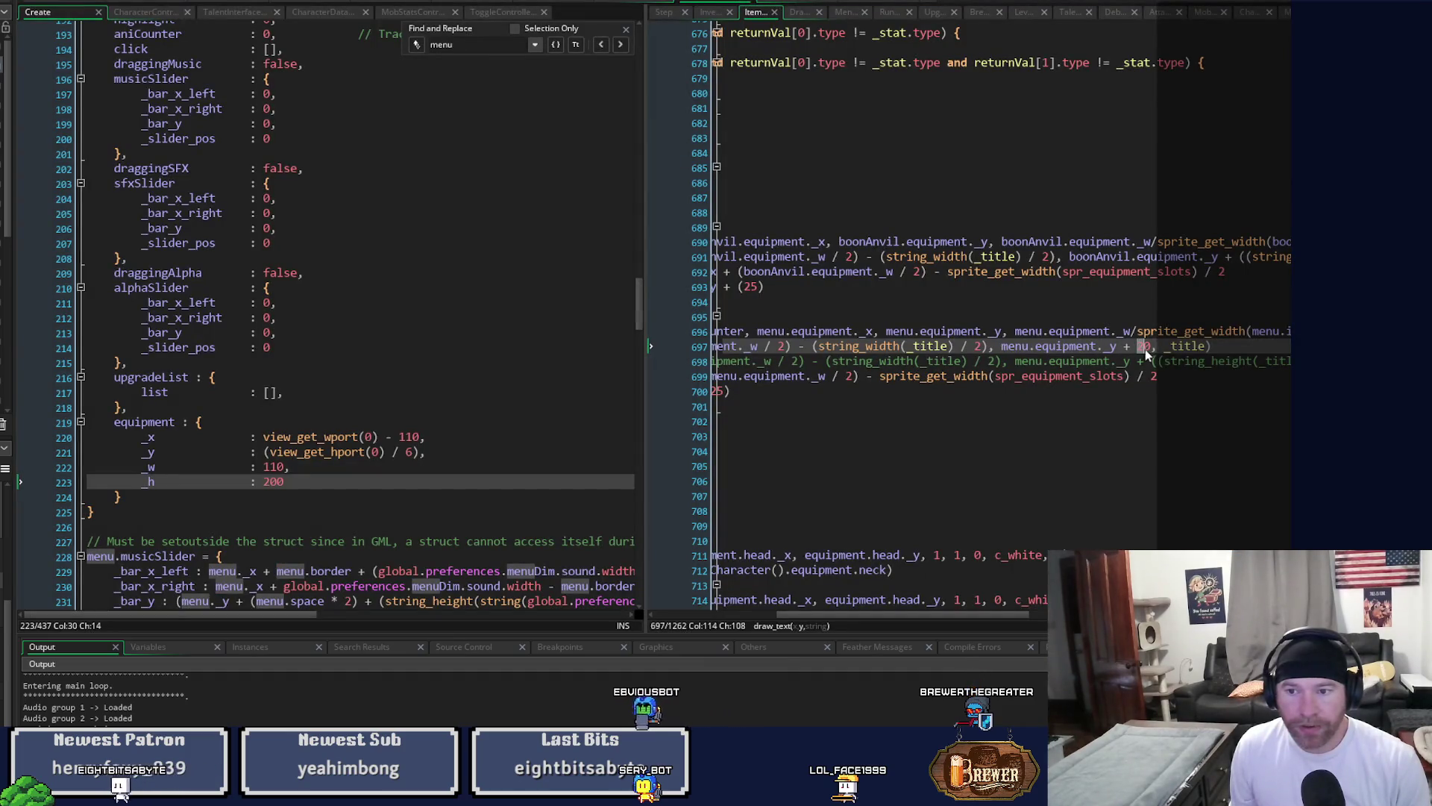
pyautogui.press('Right')
pyautogui.write('10')
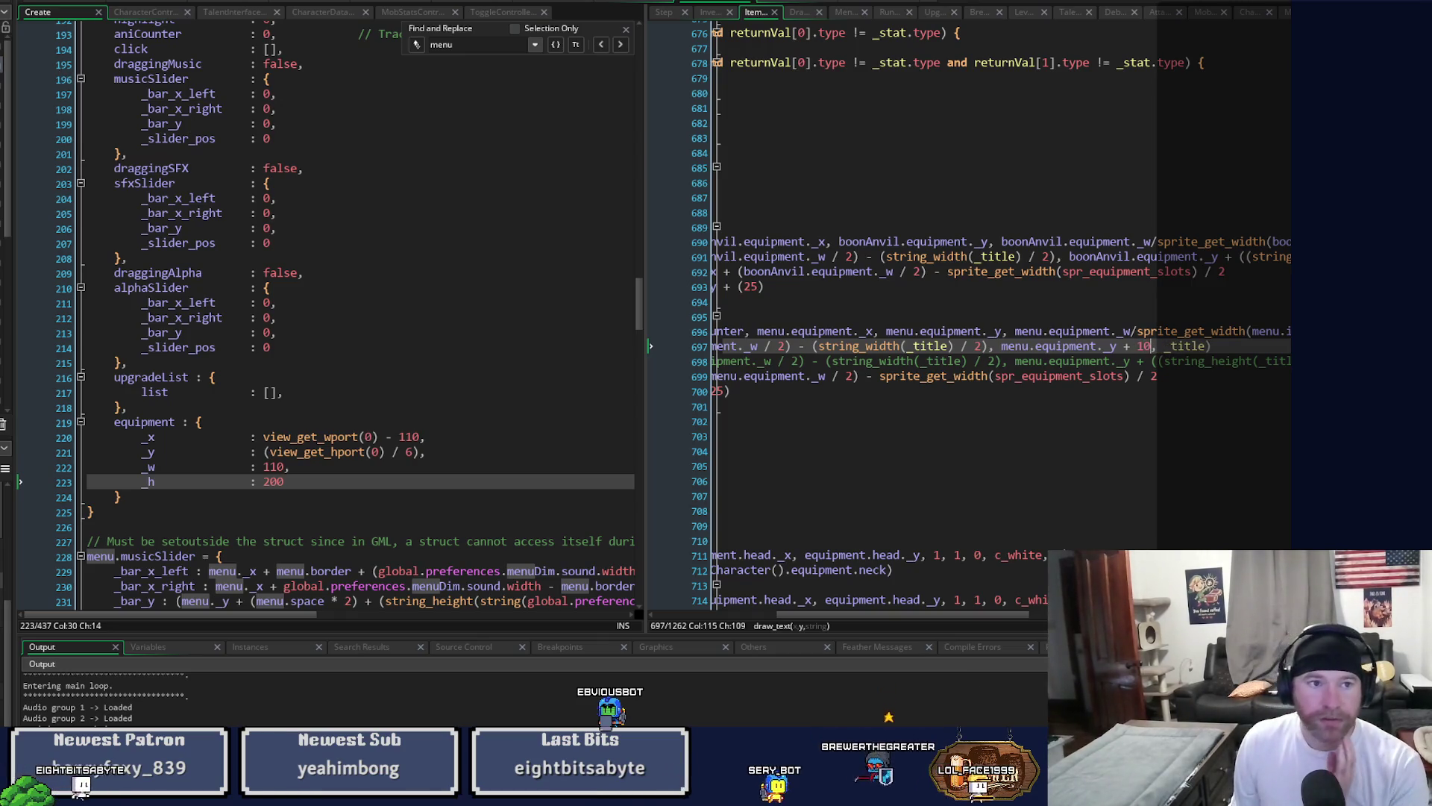
pyautogui.press('F5')
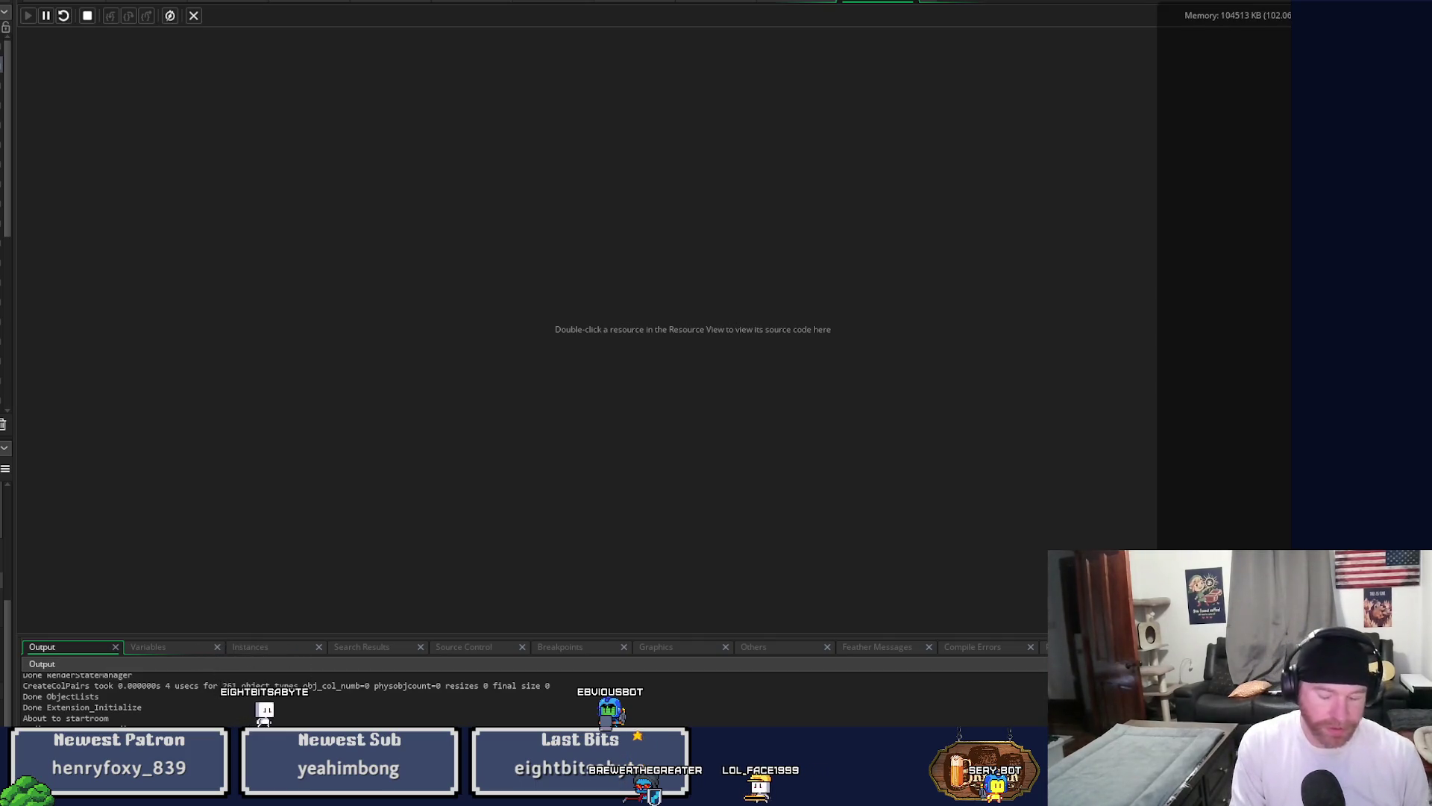
# Change the line 697 offset to + 7 and run the game again.
pyautogui.click(804, 6)
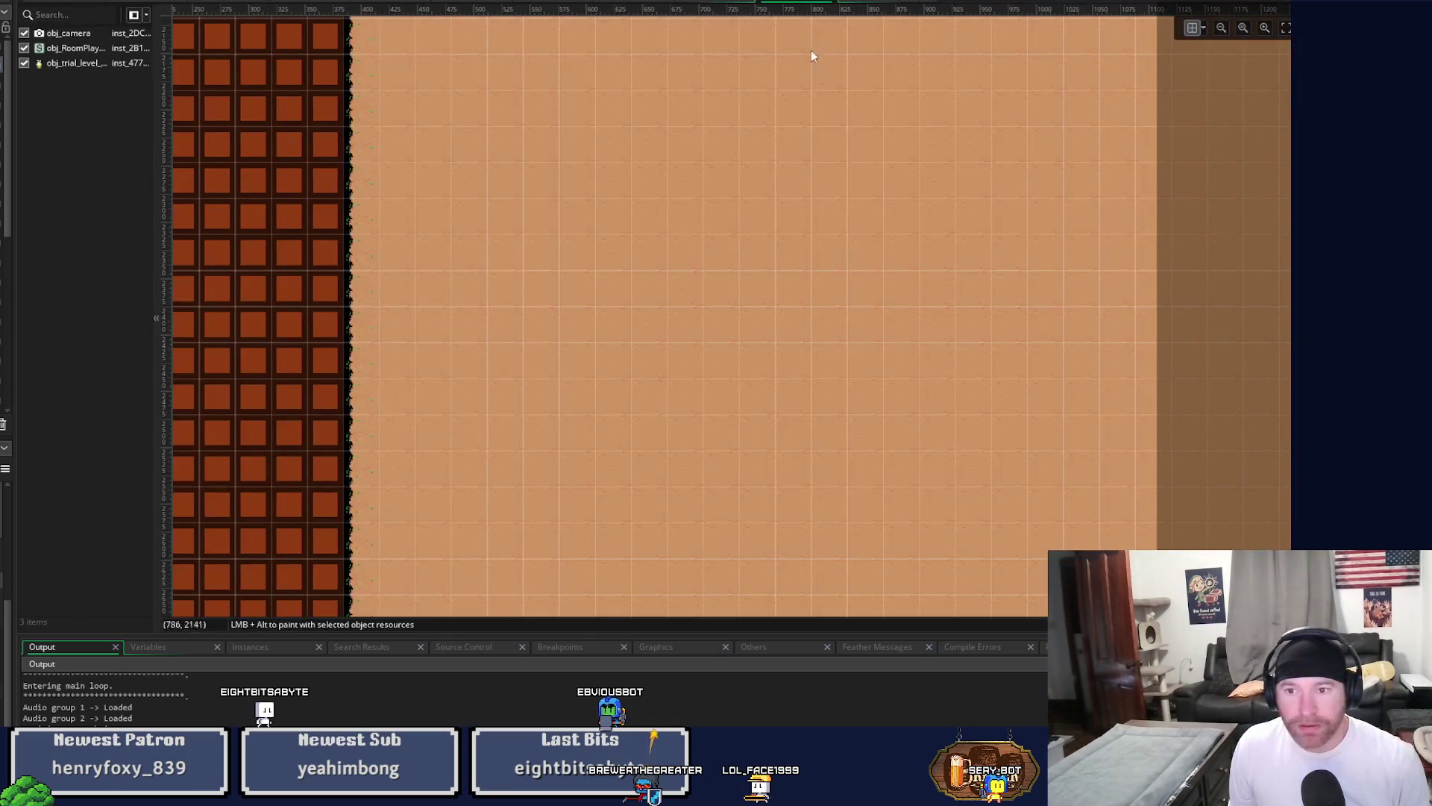
pyautogui.click(702, 6)
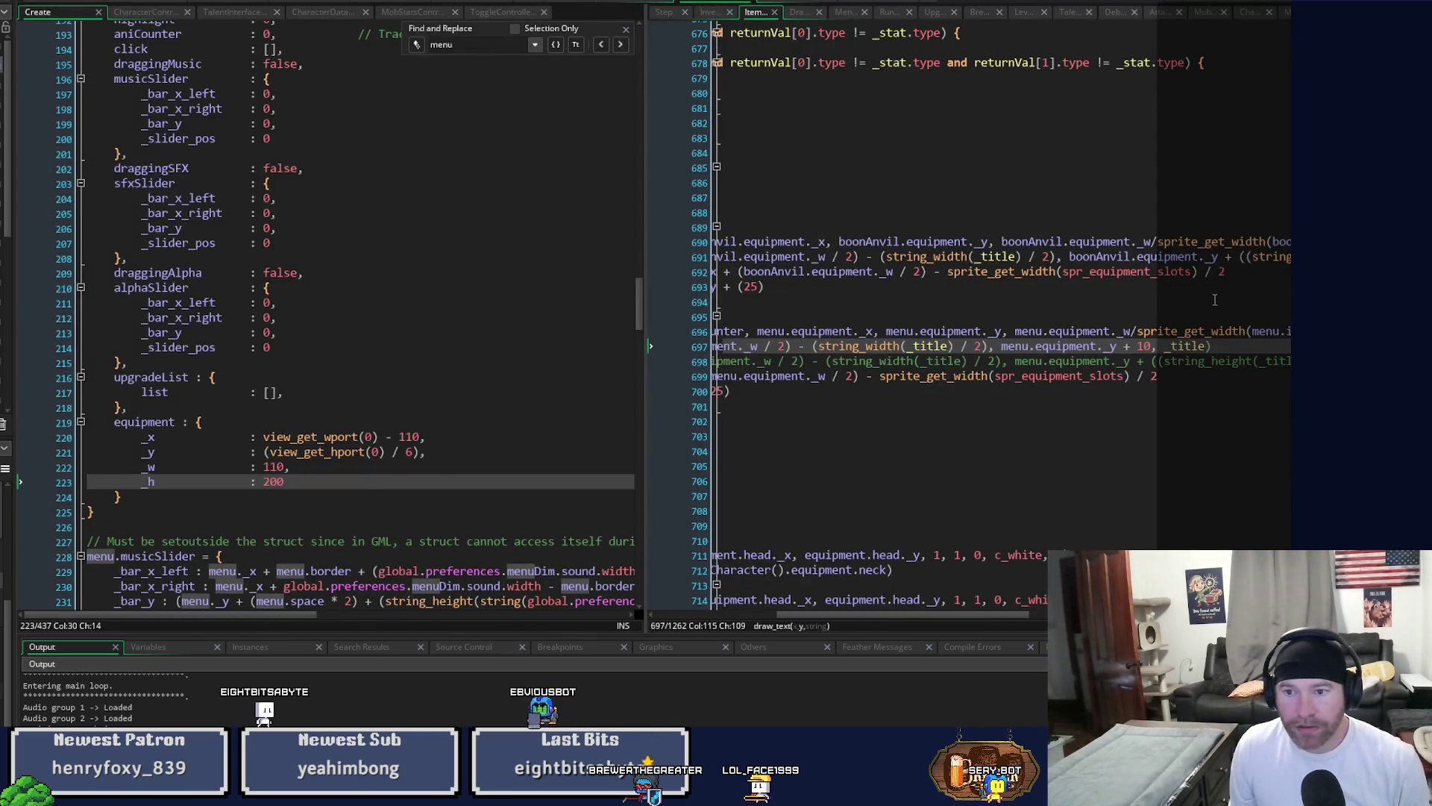
pyautogui.write('7')
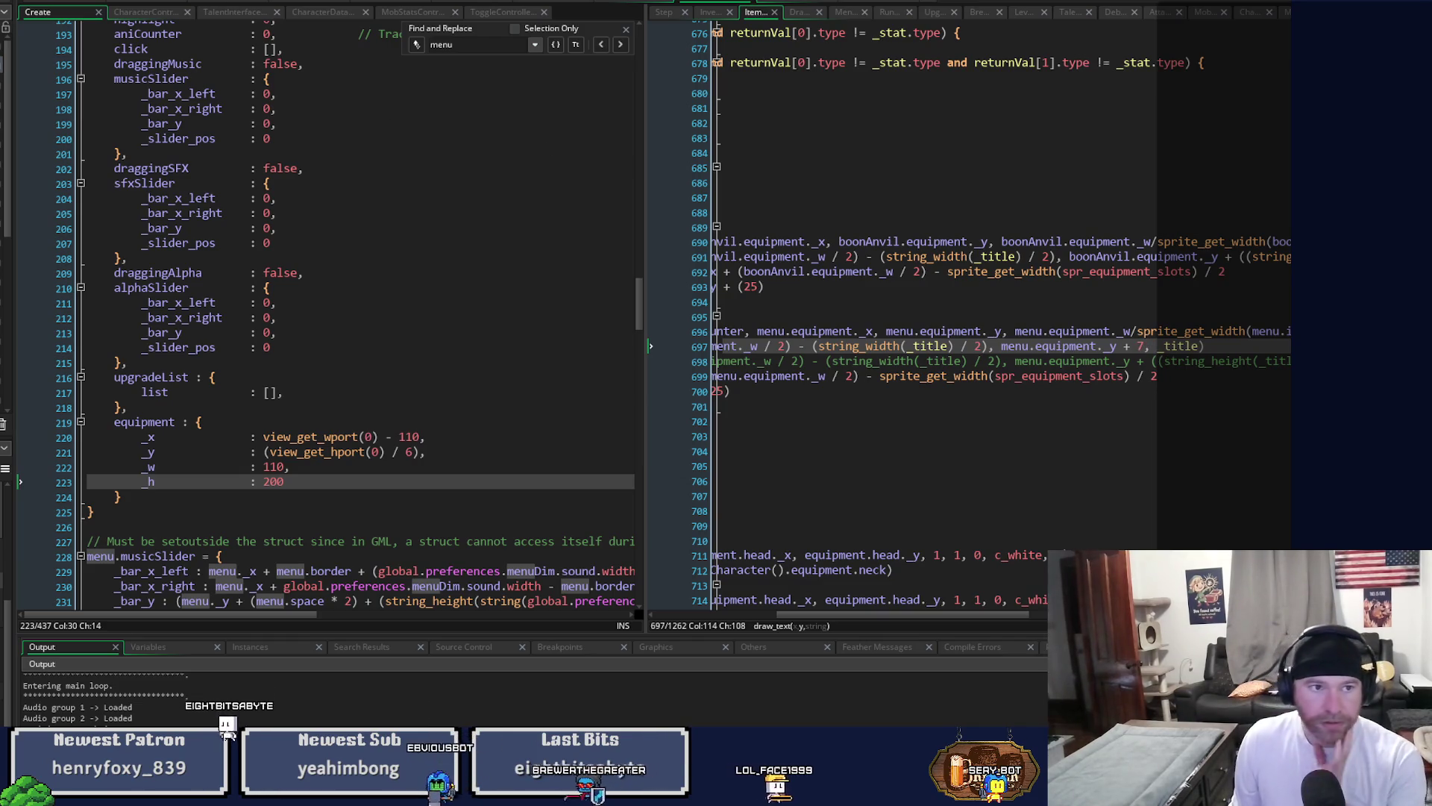
pyautogui.press('F5')
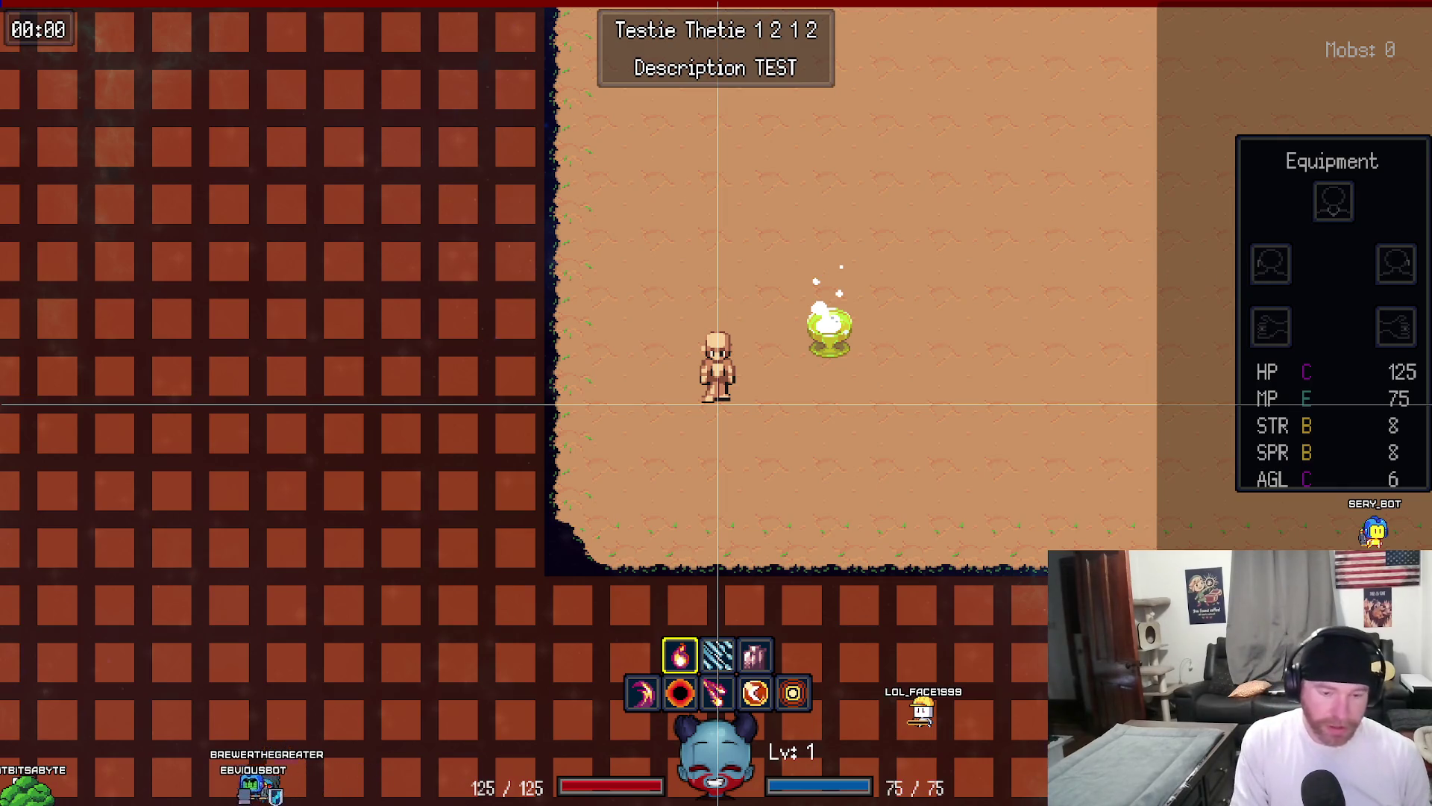
# Leave the running game after checking the Equipment panel title.
pyautogui.hotkey('alt', 'Tab')
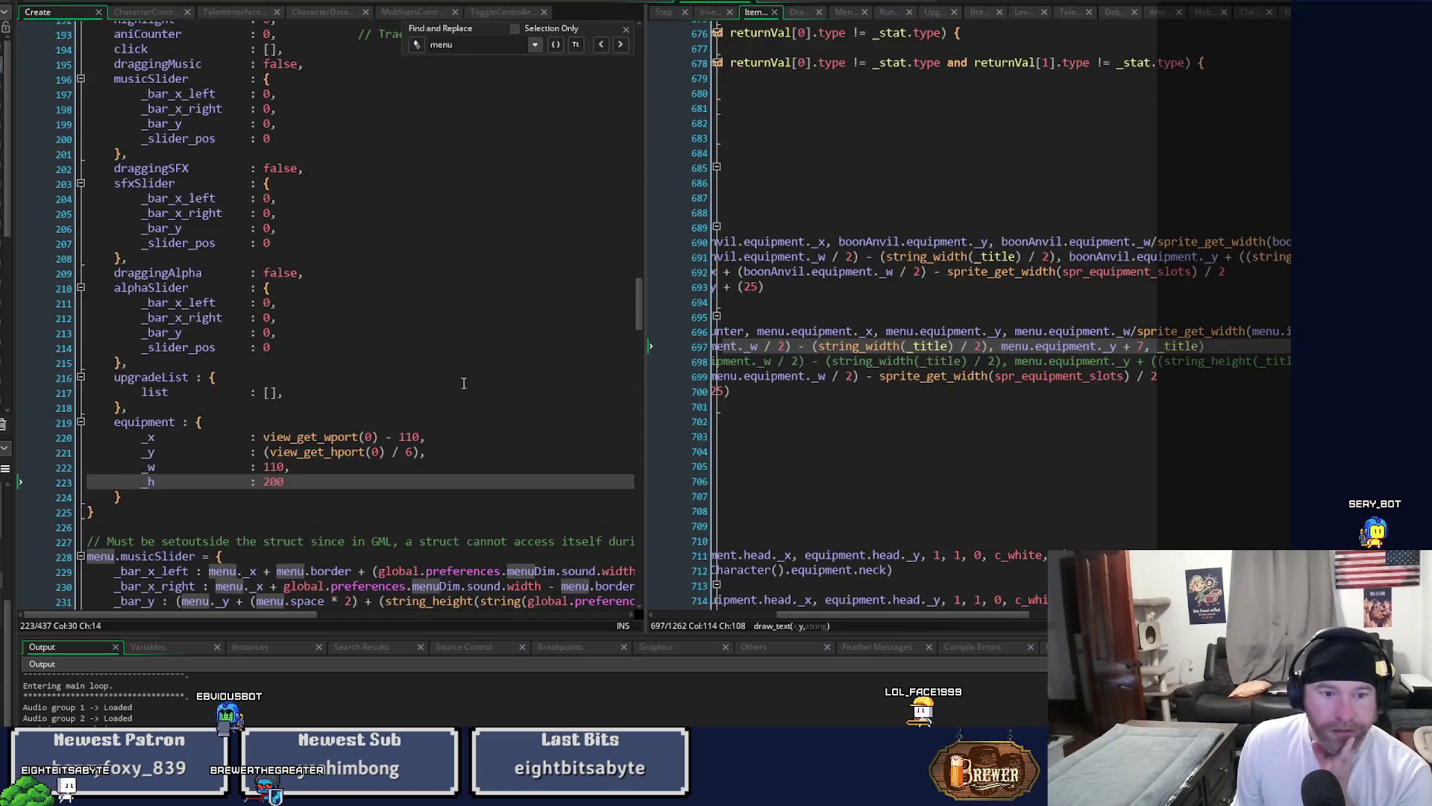
# Scroll to buildShowEquipmentTraitsStruct and change the valueX offset on line 832 from 25 to 22.
pyautogui.scroll(4, 348, 473)
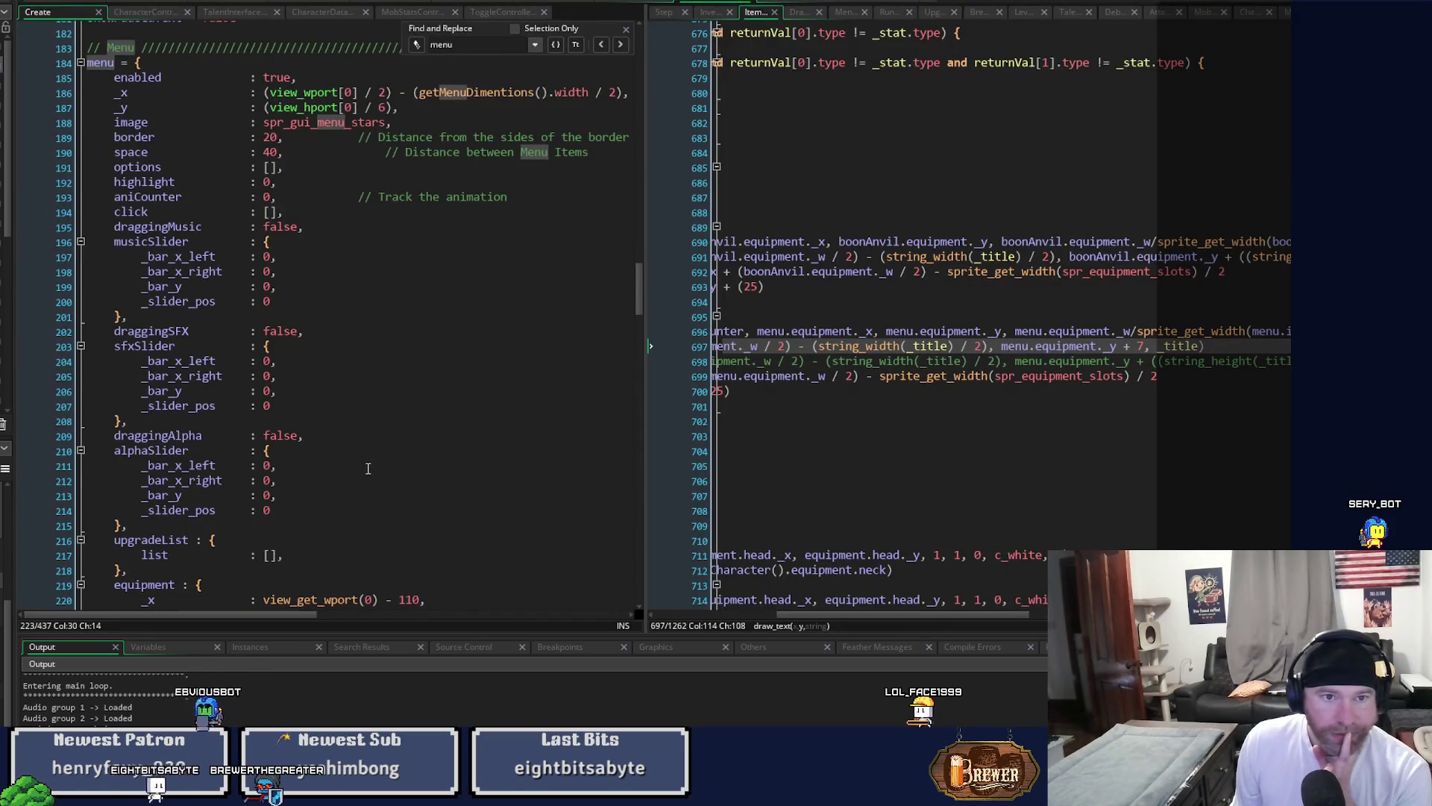
pyautogui.scroll(-3, 368, 468)
pyautogui.scroll(-1, 815, 598)
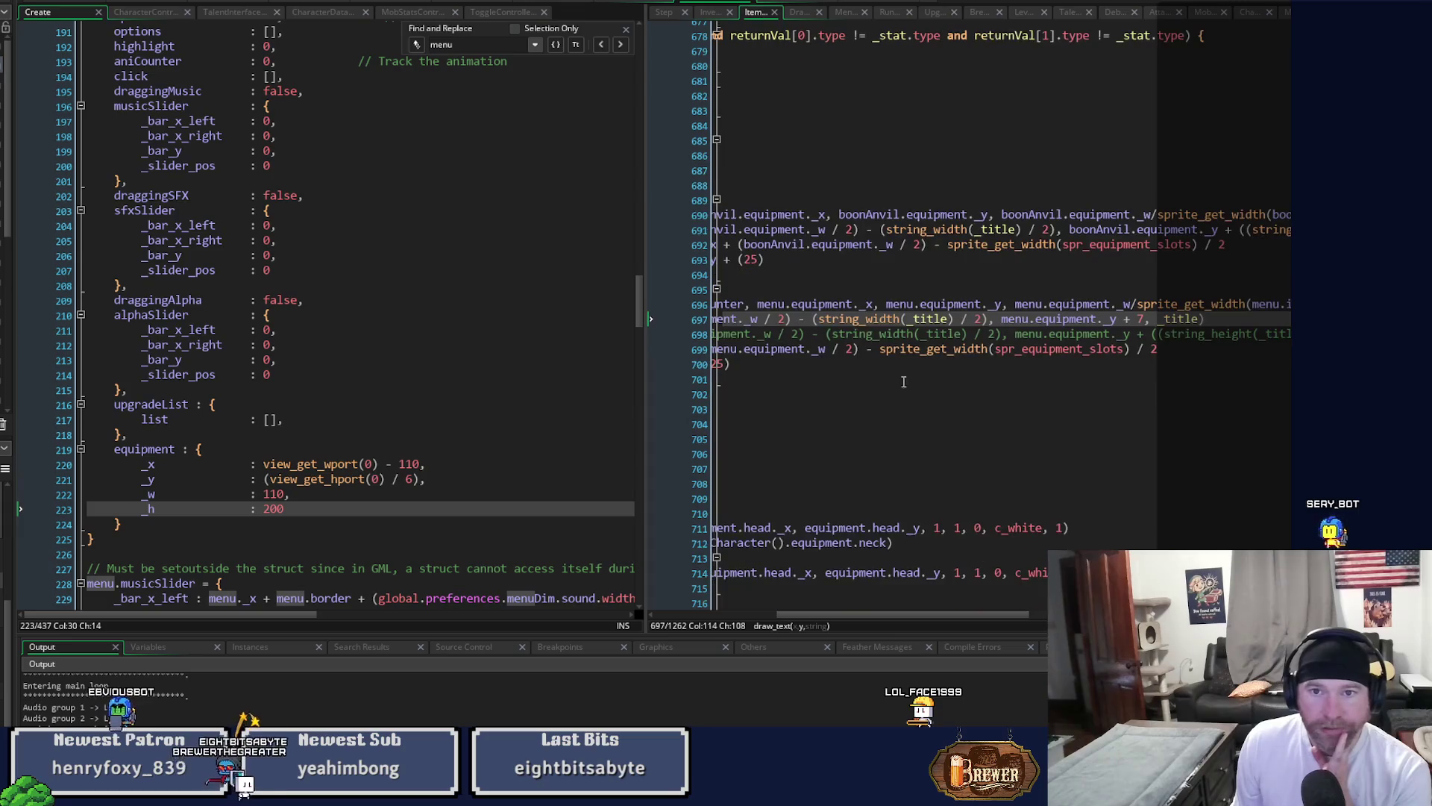
pyautogui.moveTo(895, 614); pyautogui.dragTo(773, 614)
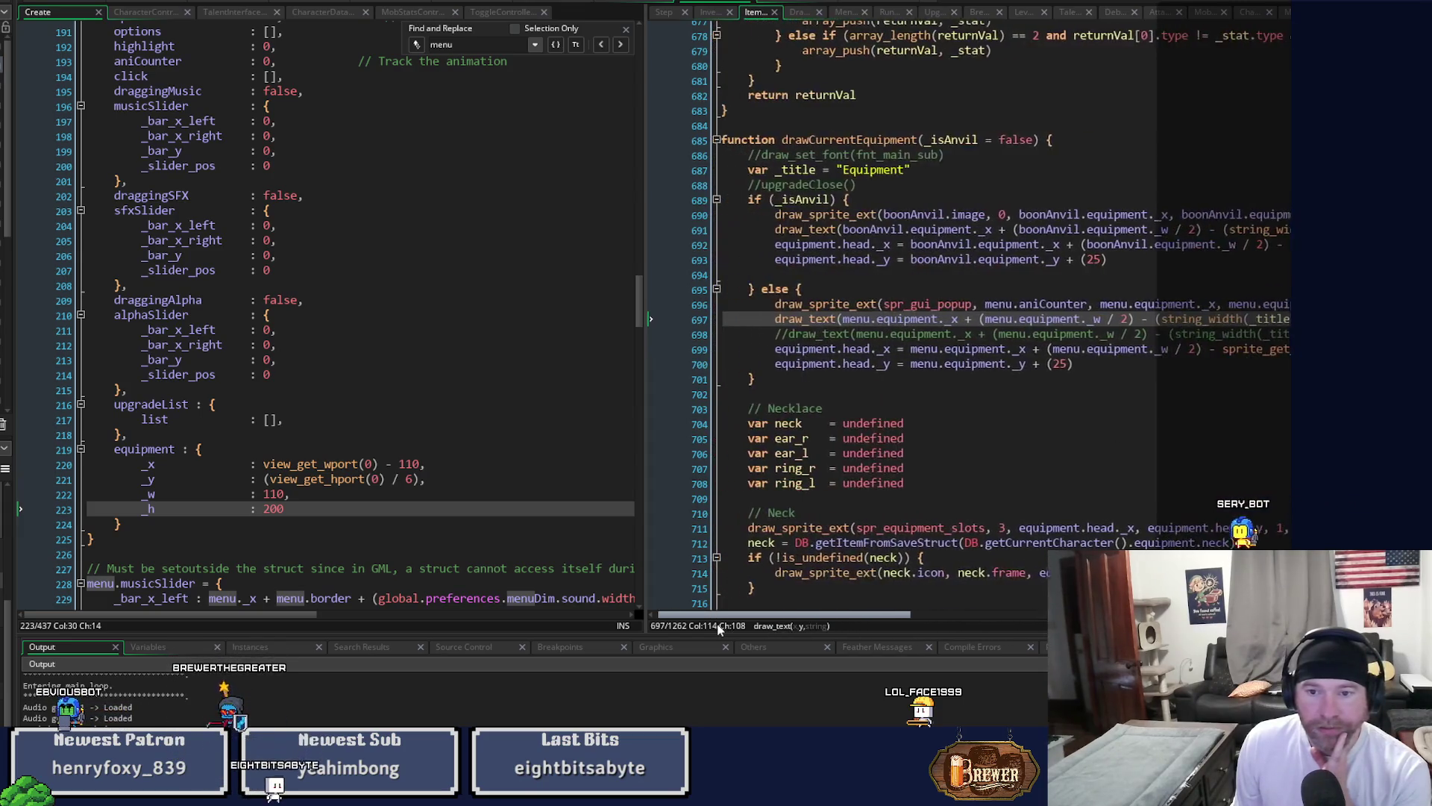
pyautogui.scroll(-8, 874, 451)
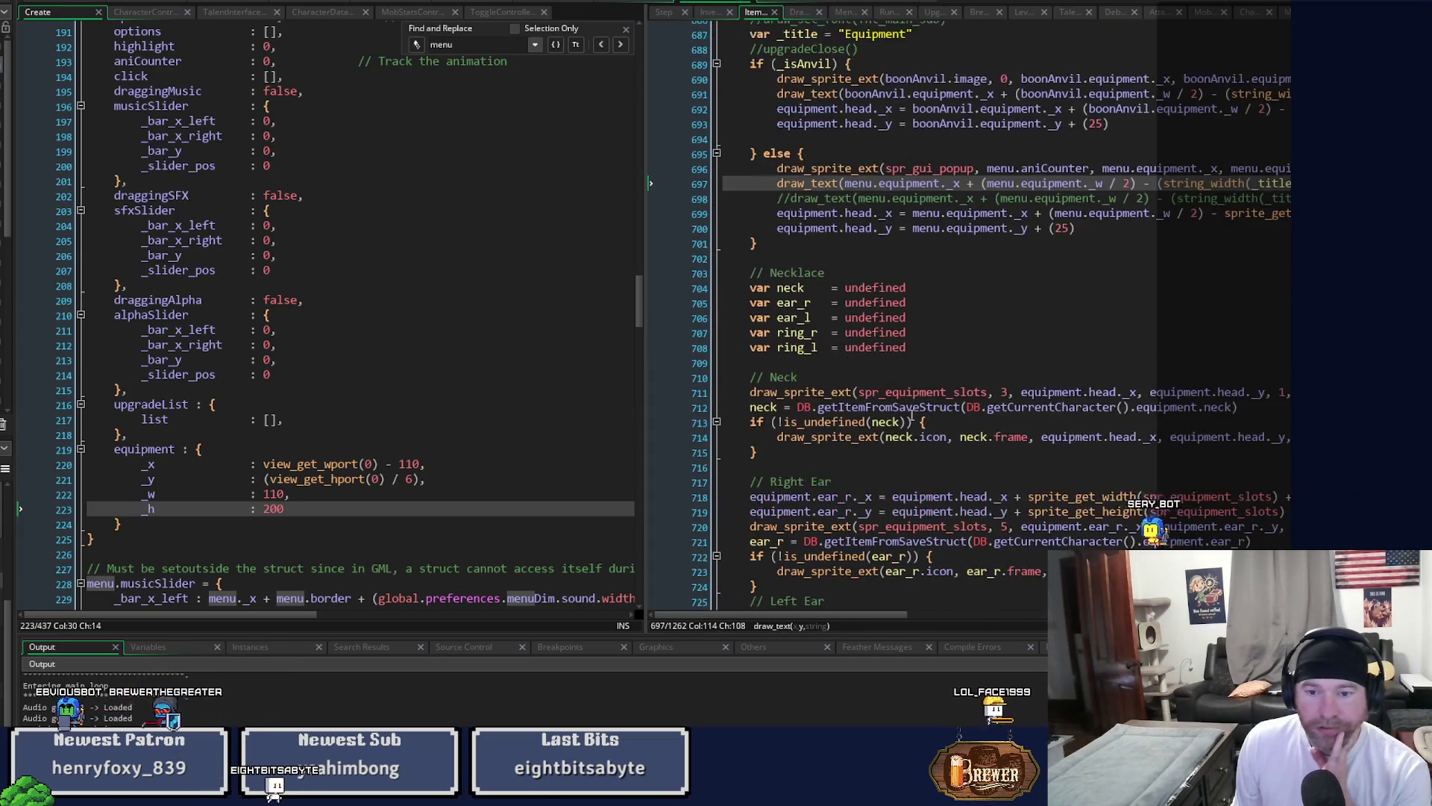
pyautogui.scroll(-14, 912, 414)
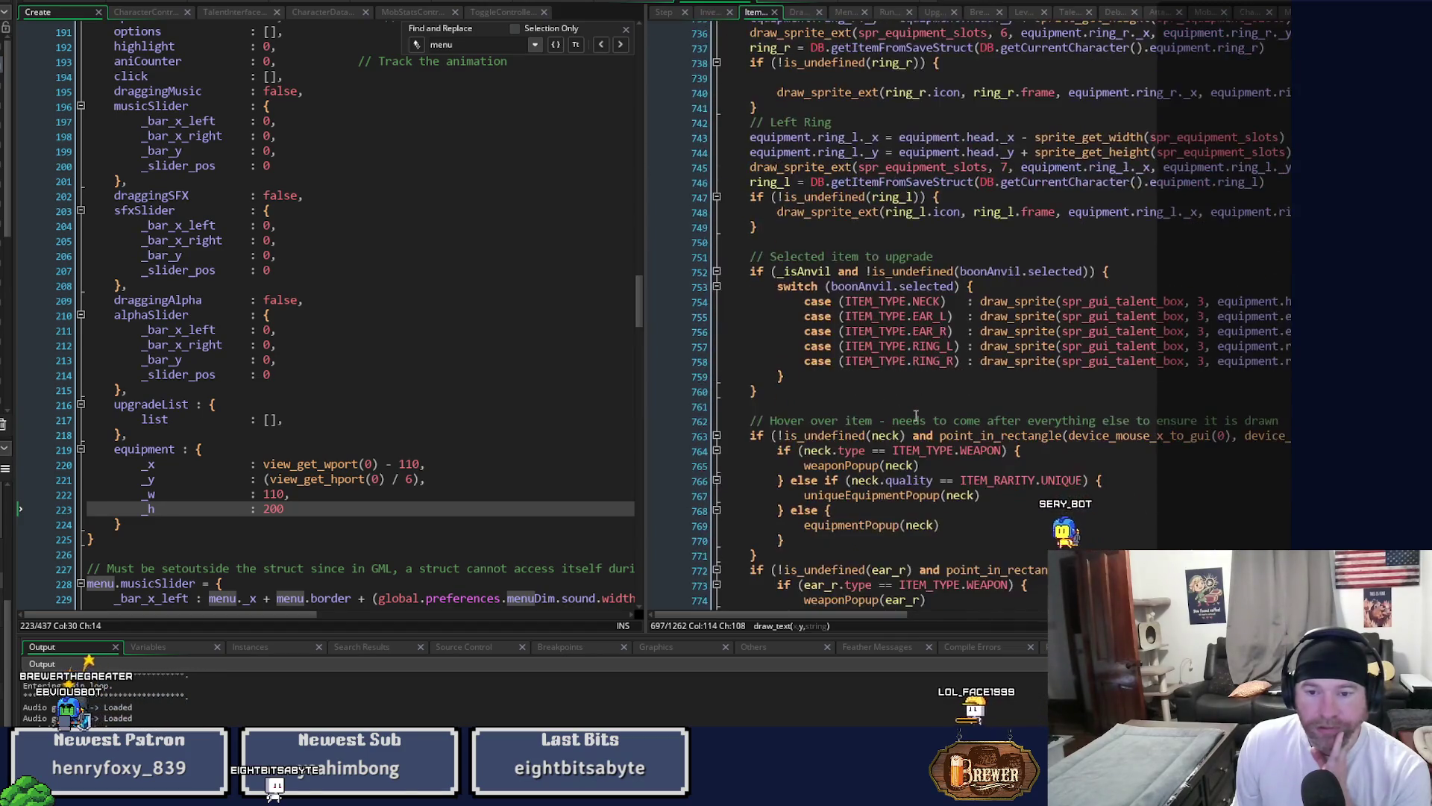
pyautogui.scroll(-17, 916, 415)
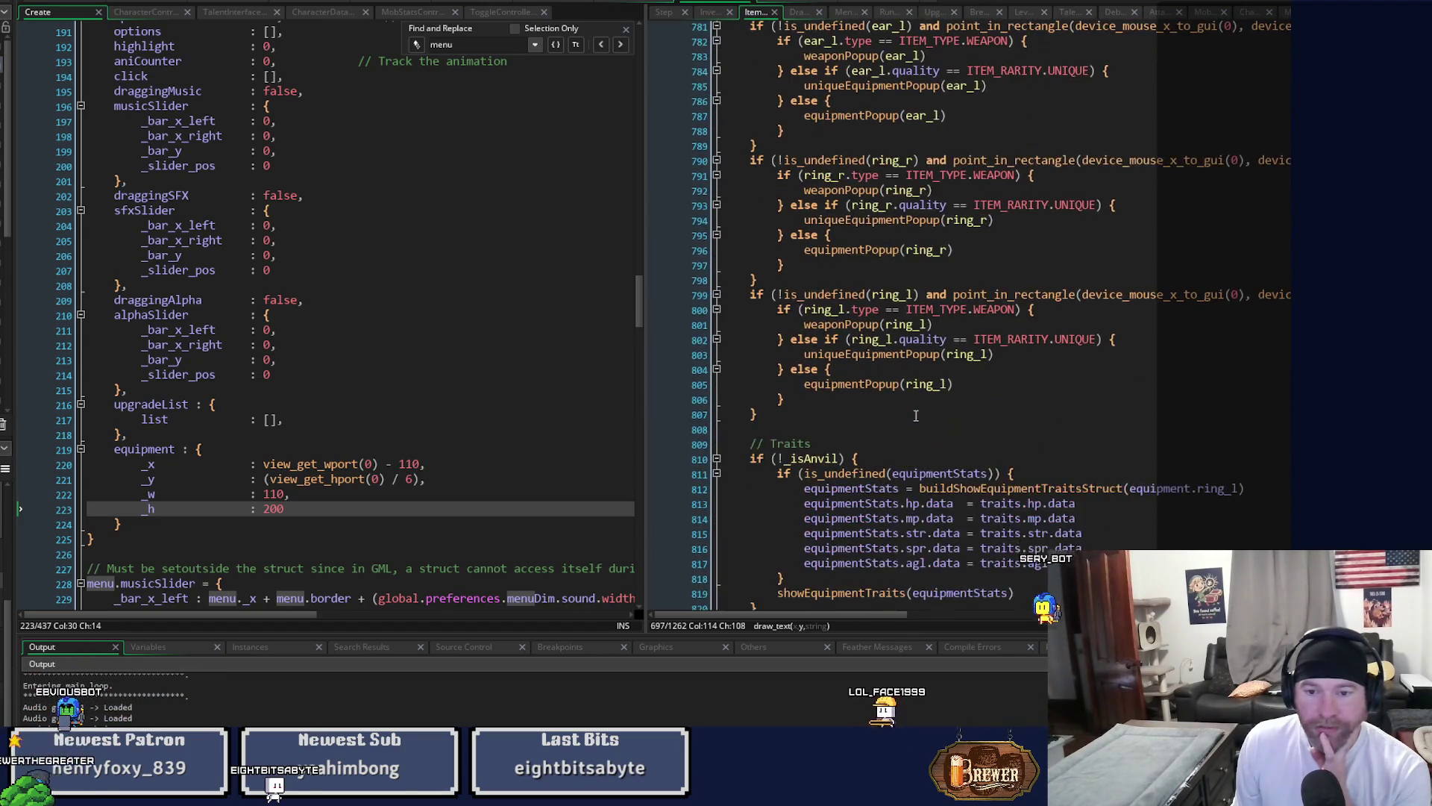
pyautogui.scroll(-5, 916, 416)
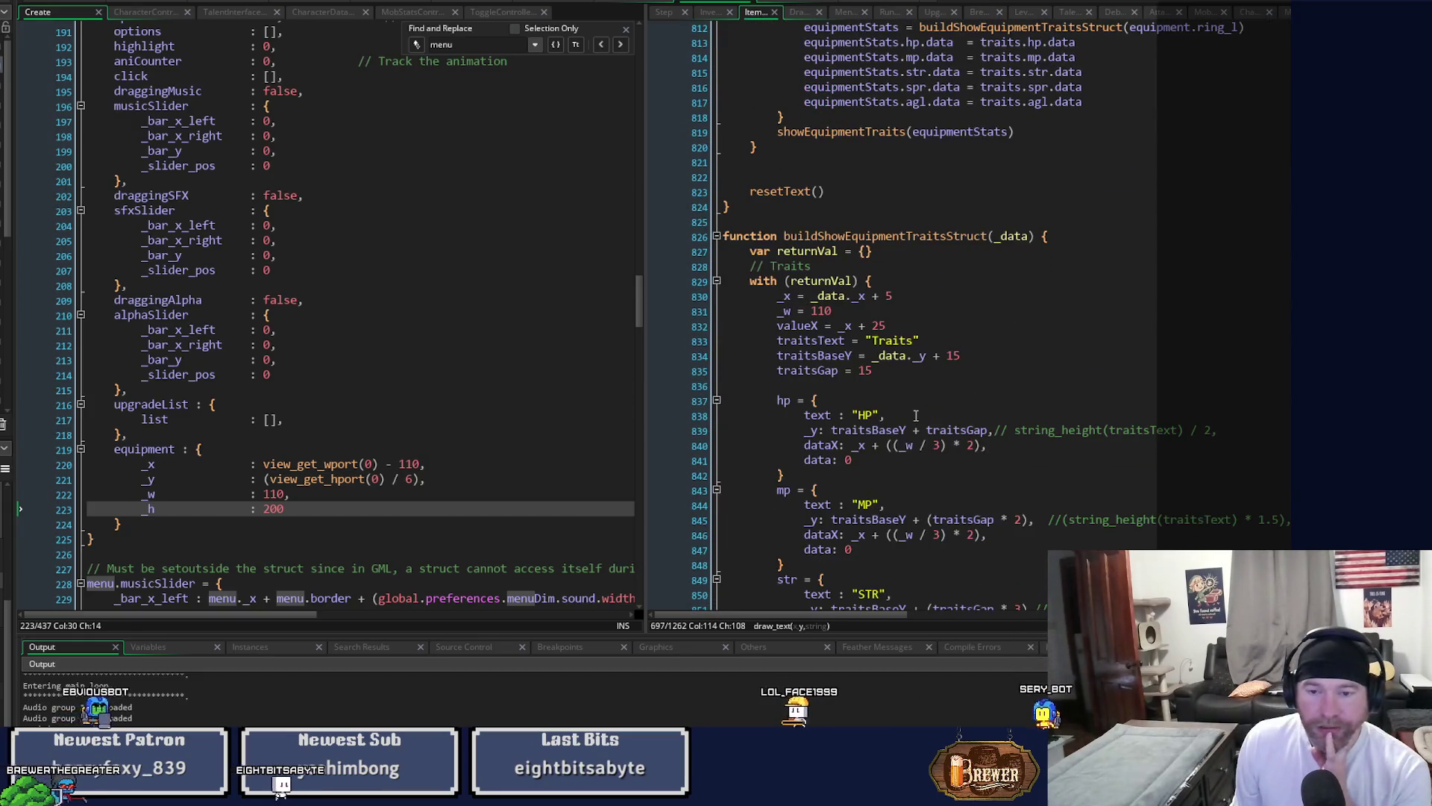
pyautogui.click(880, 326)
pyautogui.click(886, 326)
pyautogui.press('BackSpace')
pyautogui.write('2')
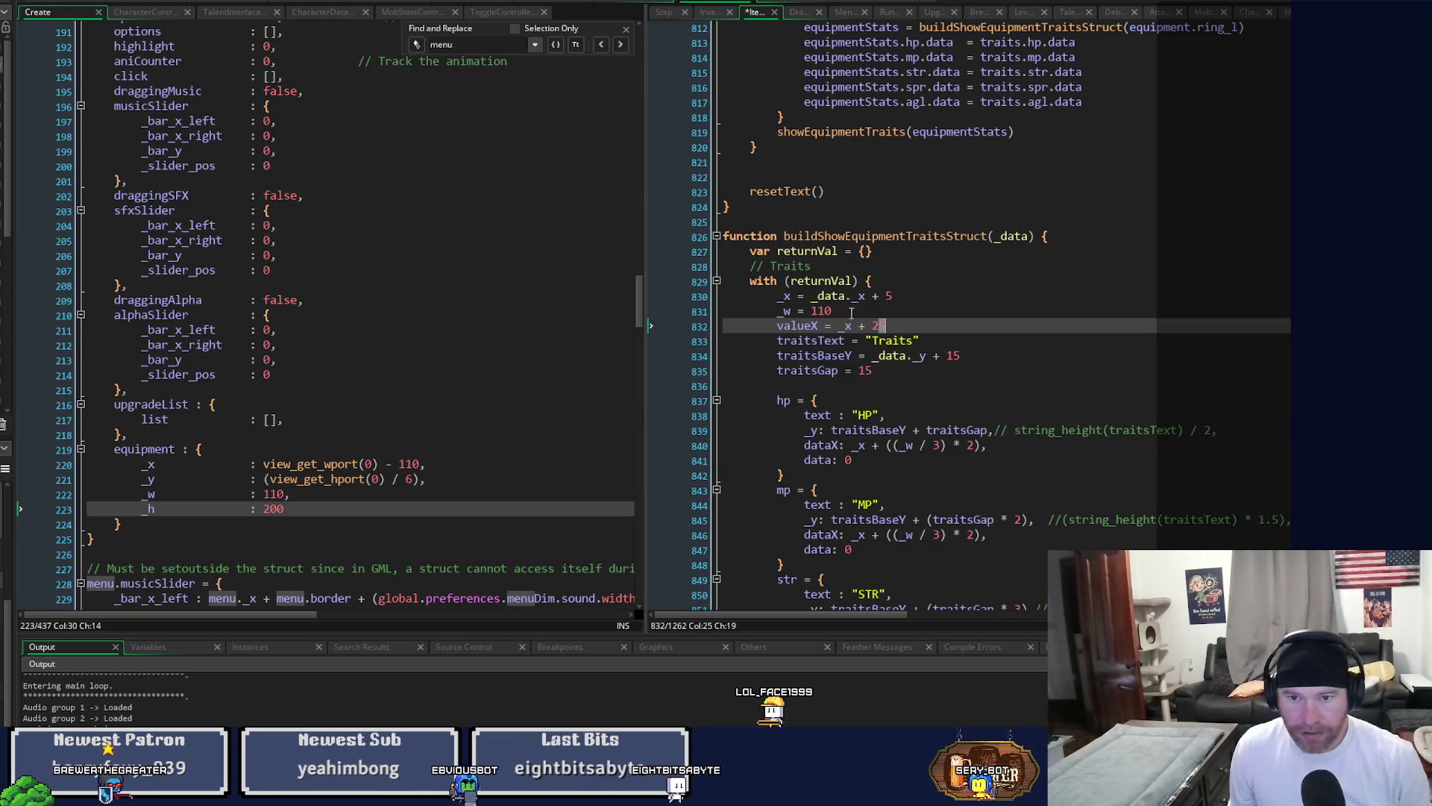
# Set line 830's _x to _data._x + 2, save the Item script, and run the game.
pyautogui.click(888, 296)
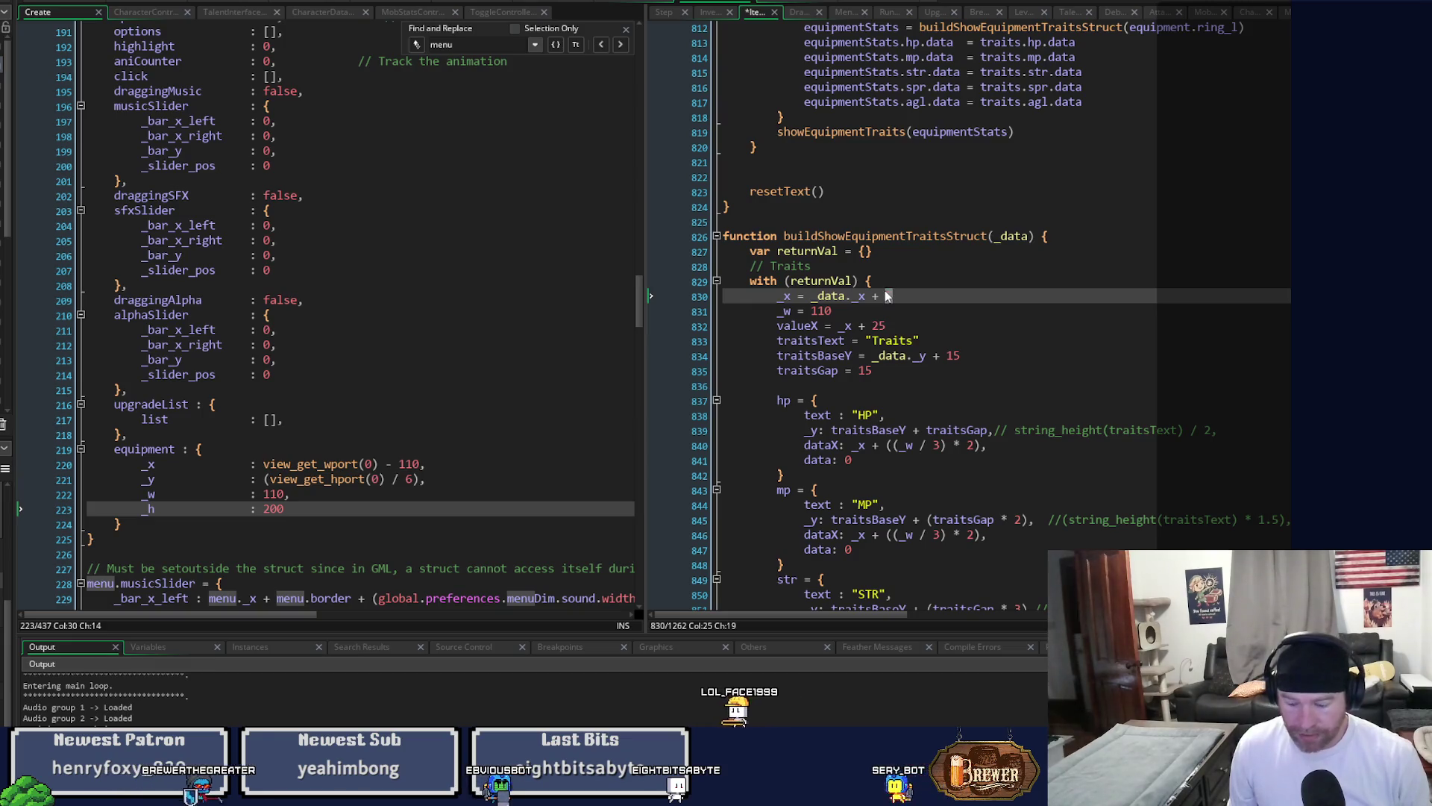
pyautogui.write('2')
pyautogui.hotkey('ctrl', 's')
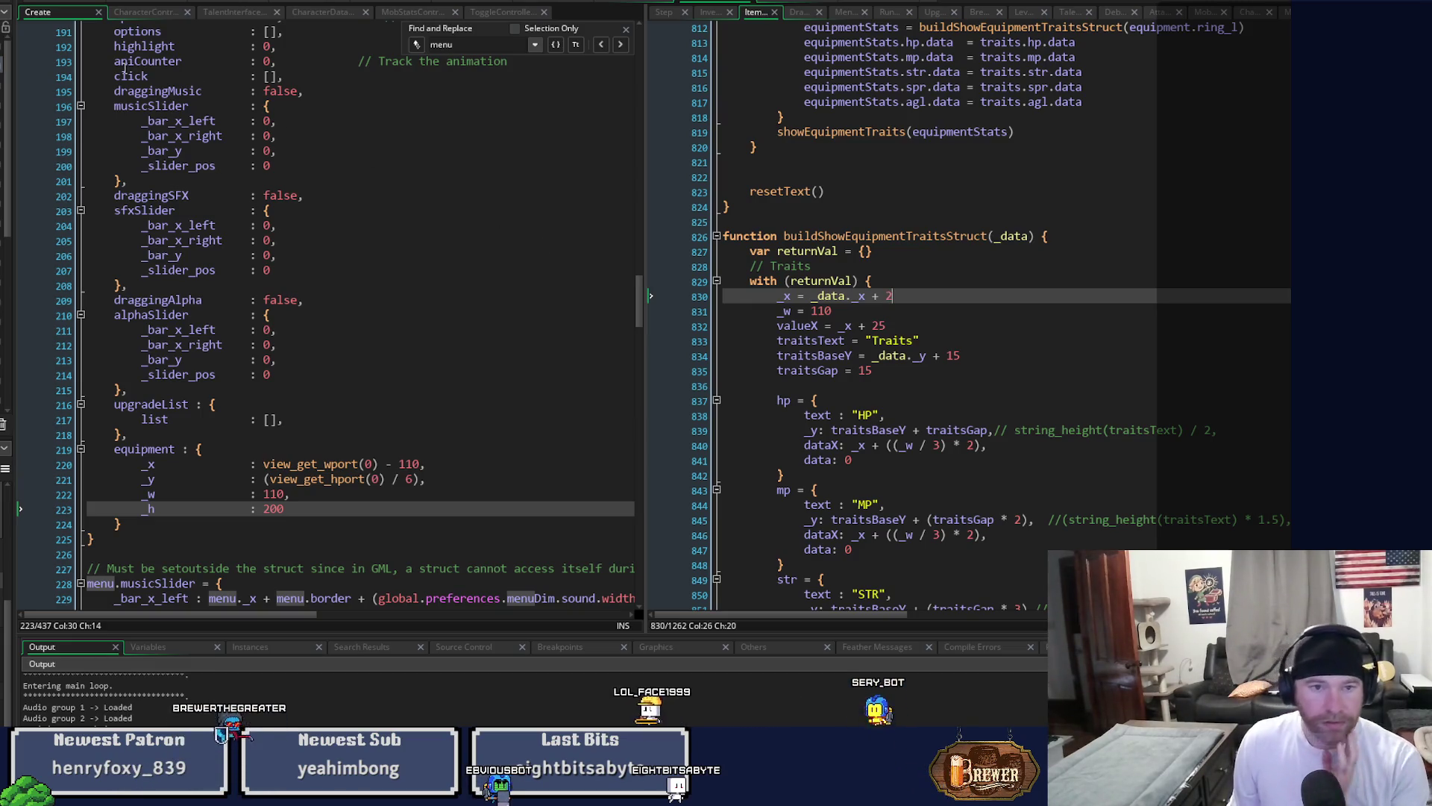
pyautogui.press('F6')
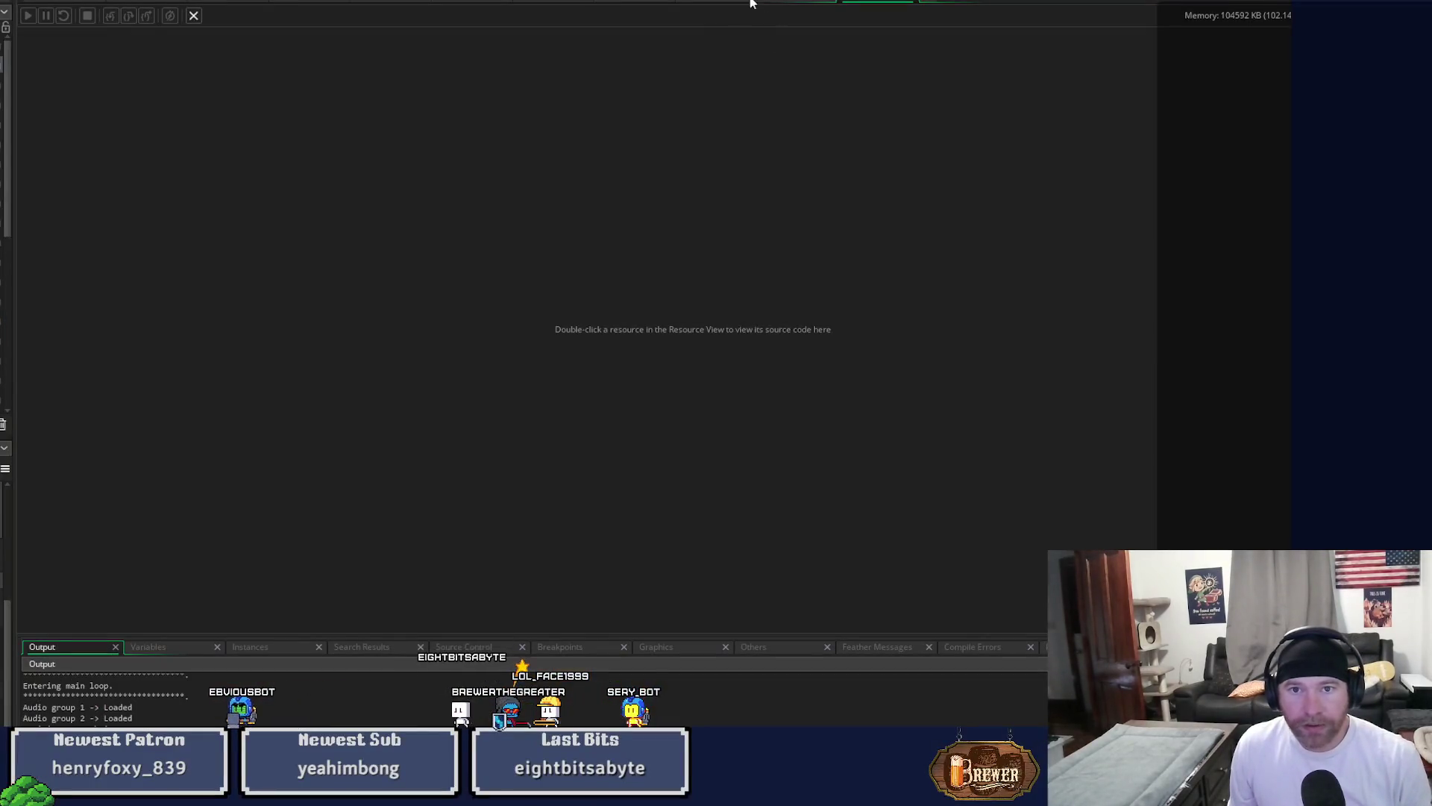
# Rebuild and run the game with the traits _x offset at _data._x + 3.
pyautogui.click(729, 3)
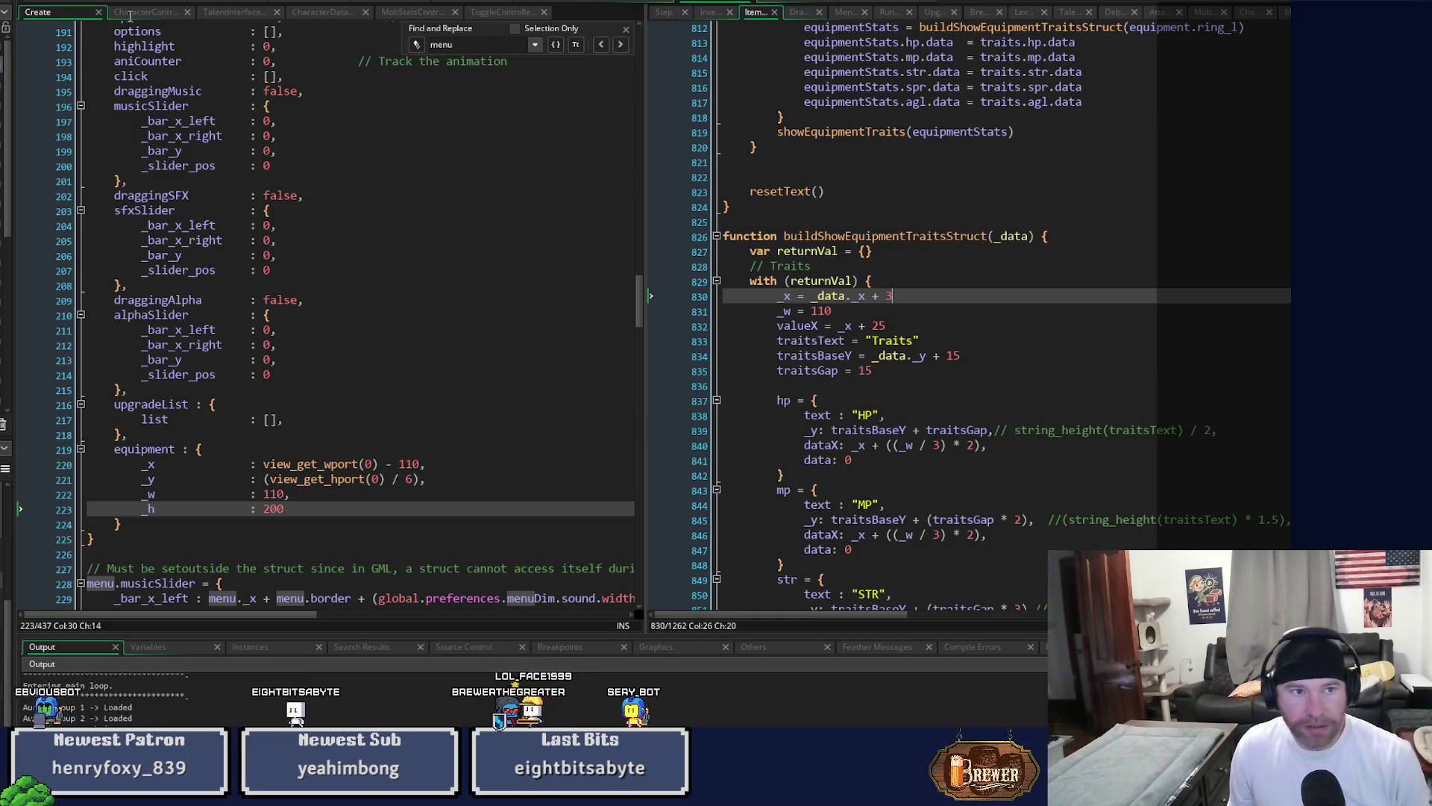
pyautogui.press('F6')
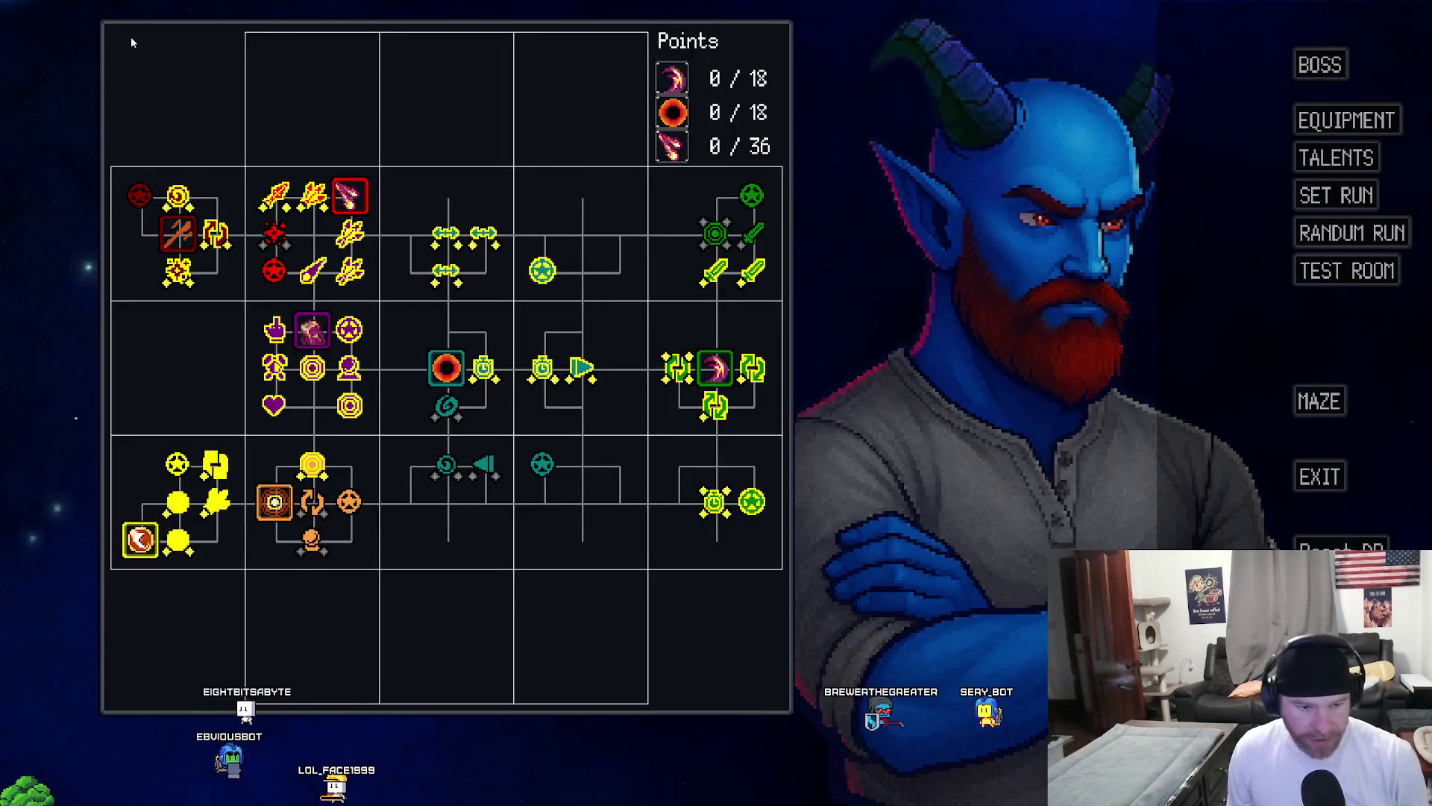
# Enter Test Room from the talent tree, start the run, then close the game window.
pyautogui.click(1343, 270)
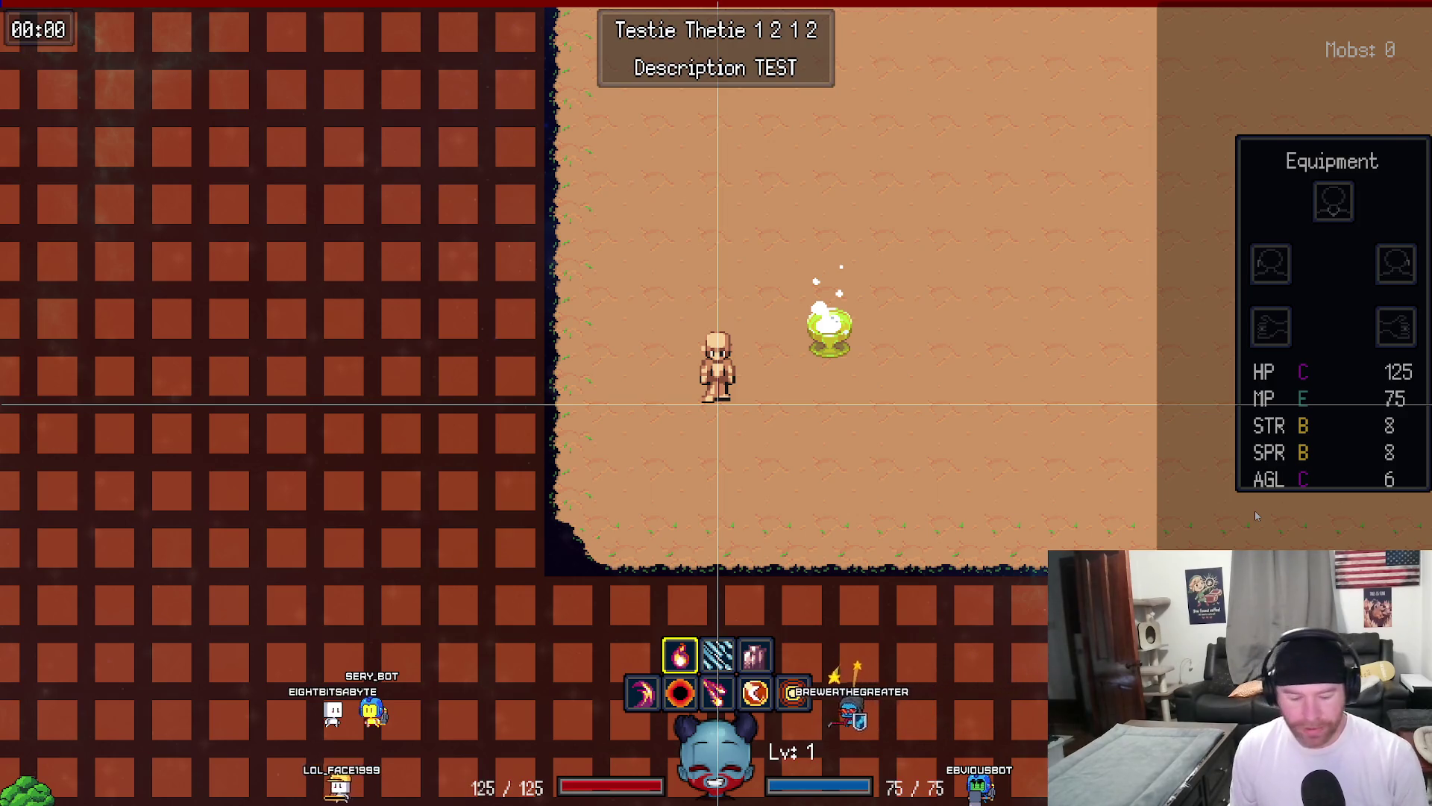
pyautogui.press('Escape')
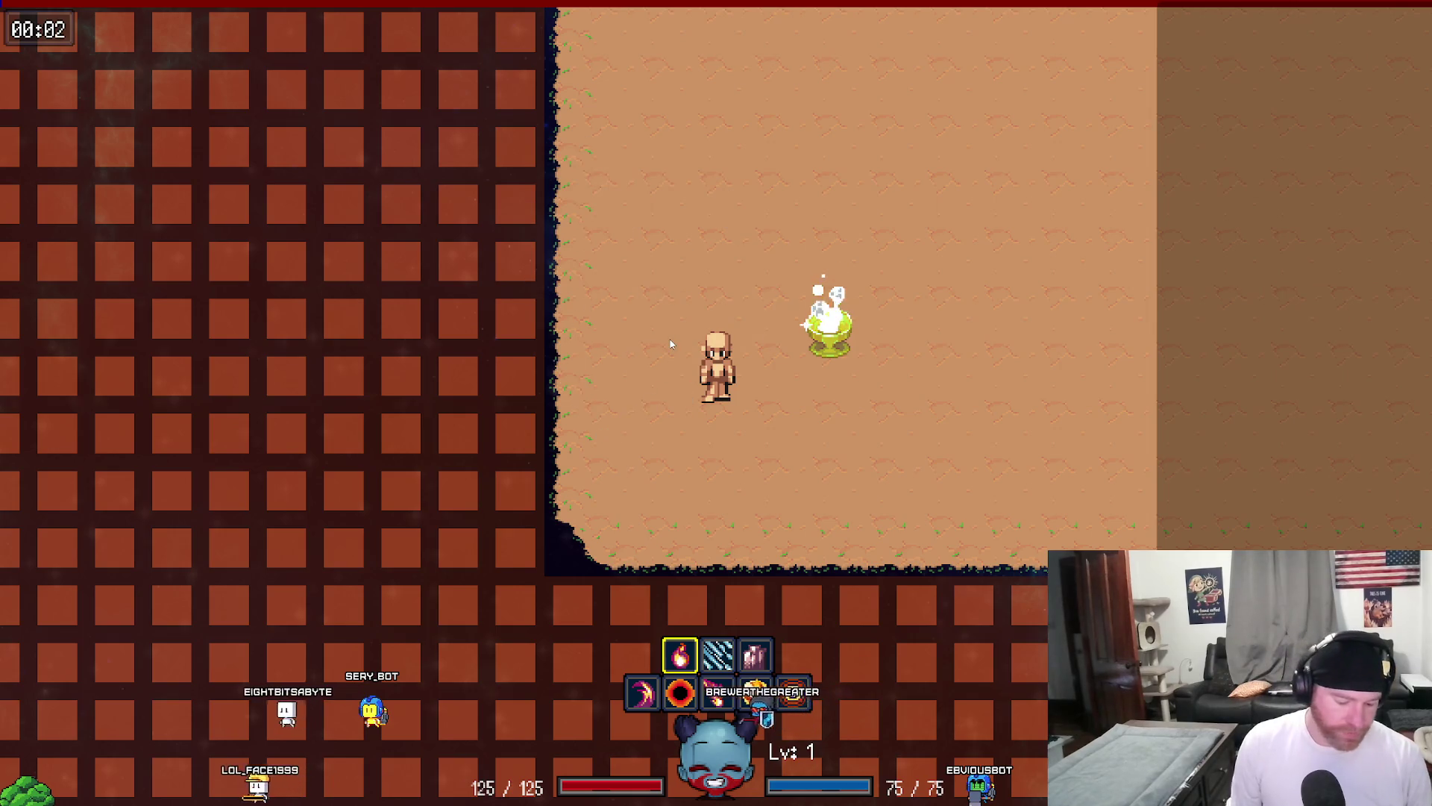
pyautogui.hotkey('alt', 'F4')
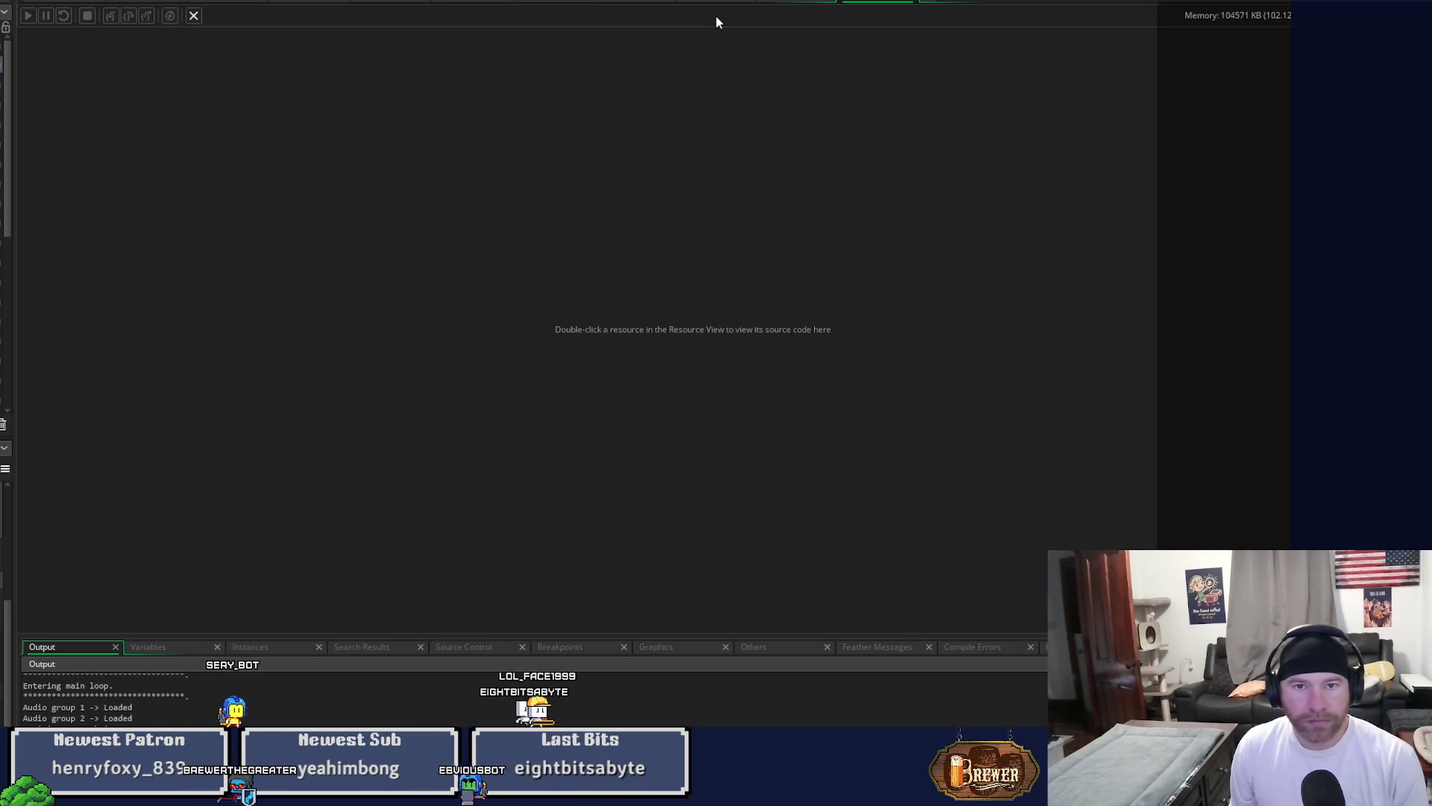
# Narrow the left code pane and scroll the Draw event to the skill-icon drawing lines.
pyautogui.click(709, 5)
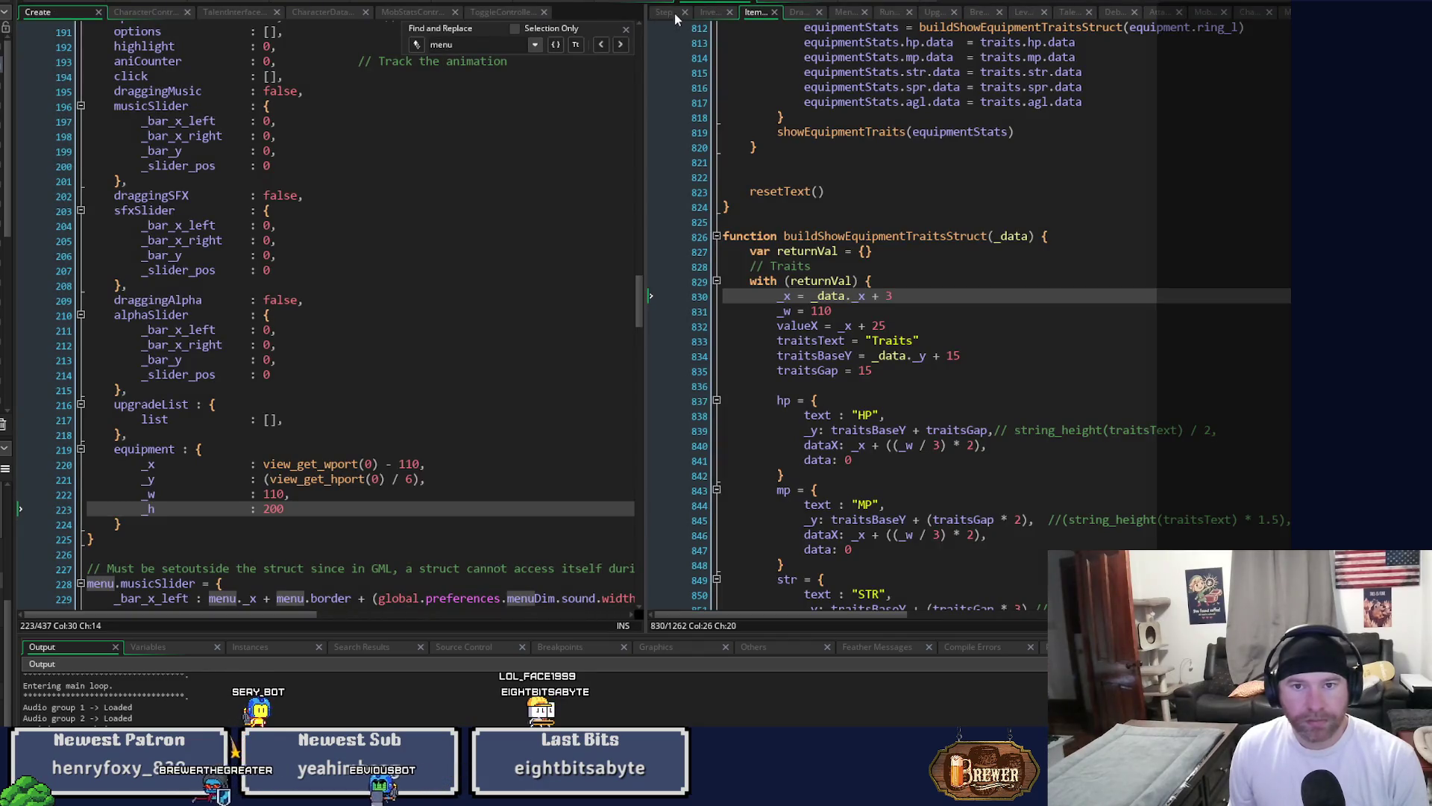
pyautogui.moveTo(645, 88); pyautogui.dragTo(527, 113)
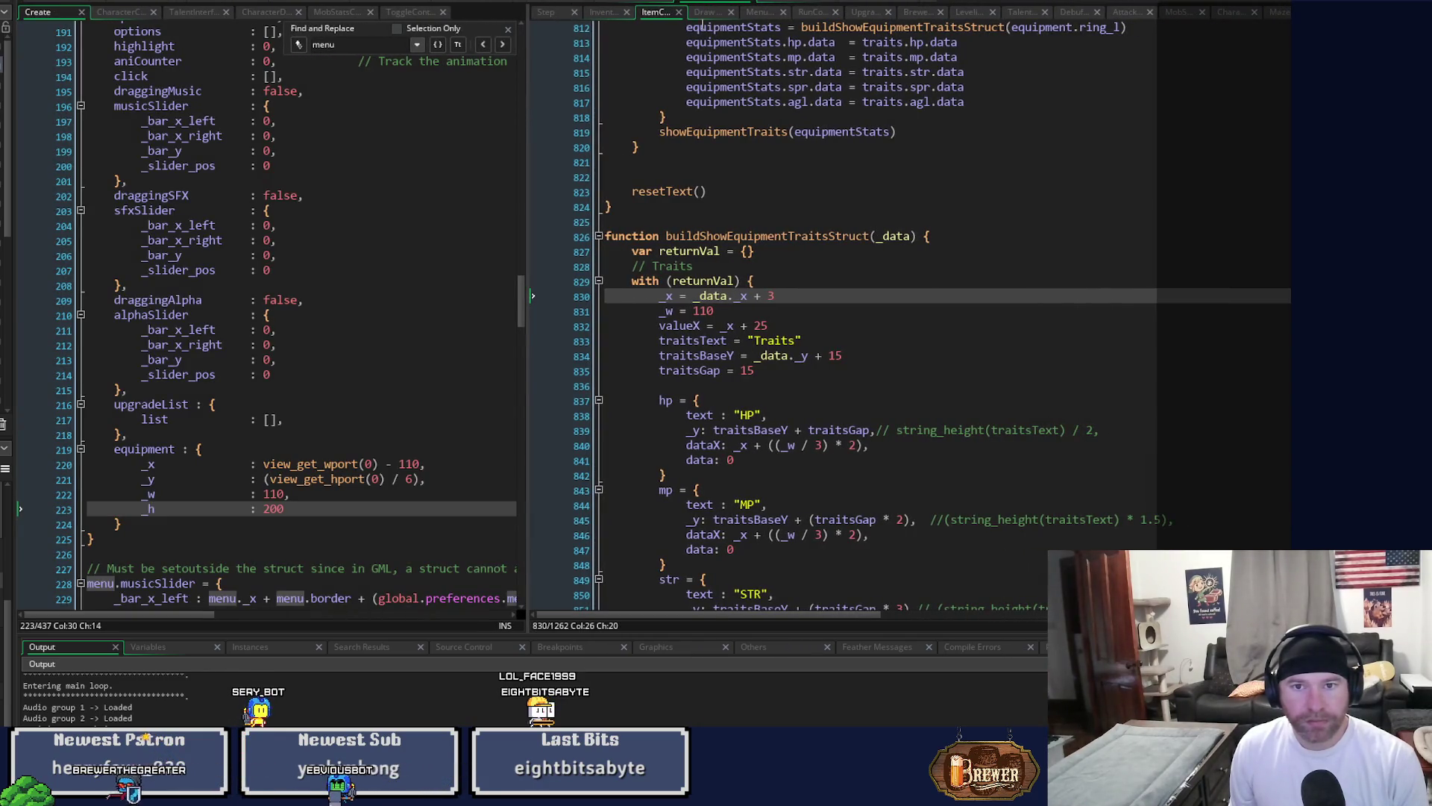
pyautogui.click(706, 15)
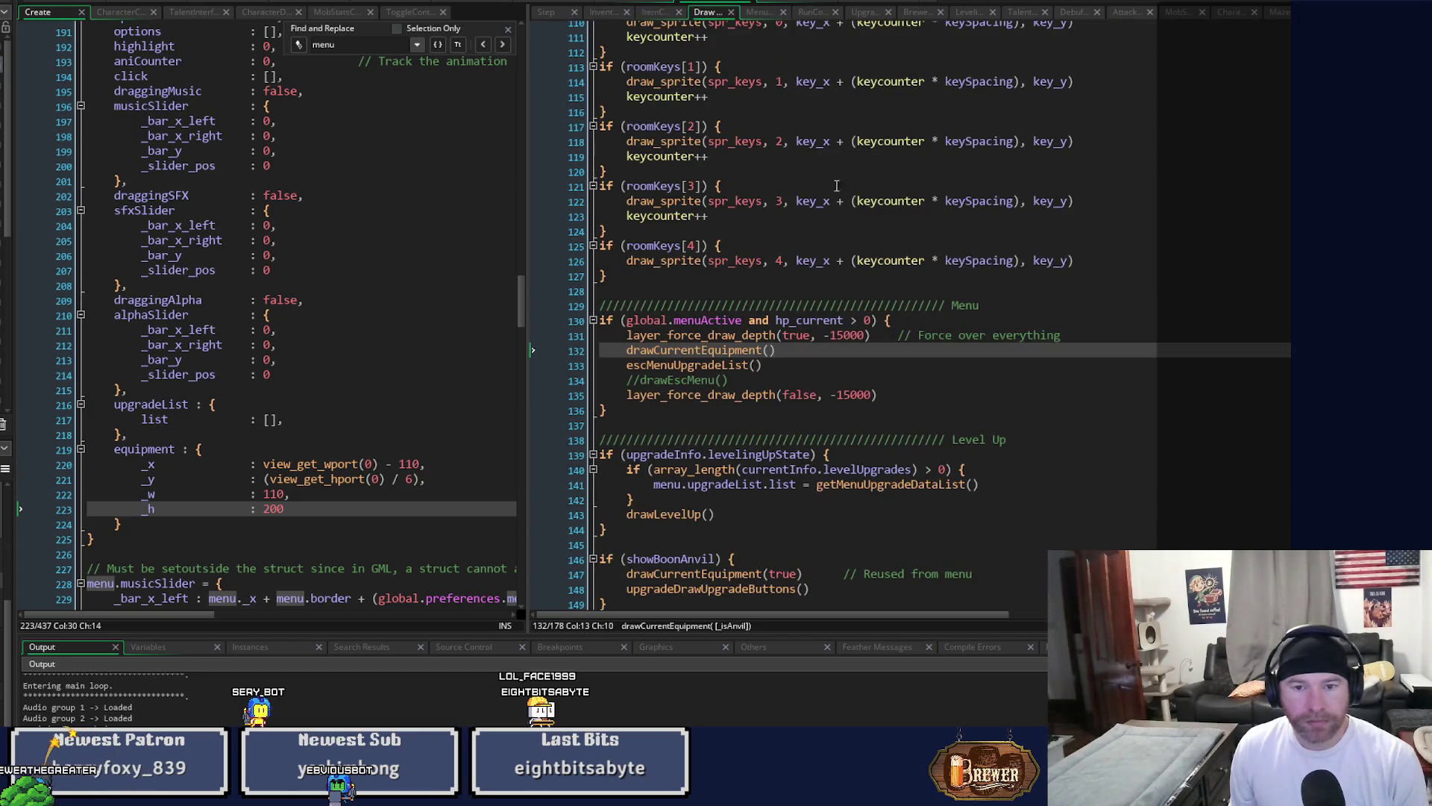
pyautogui.scroll(3, 984, 397)
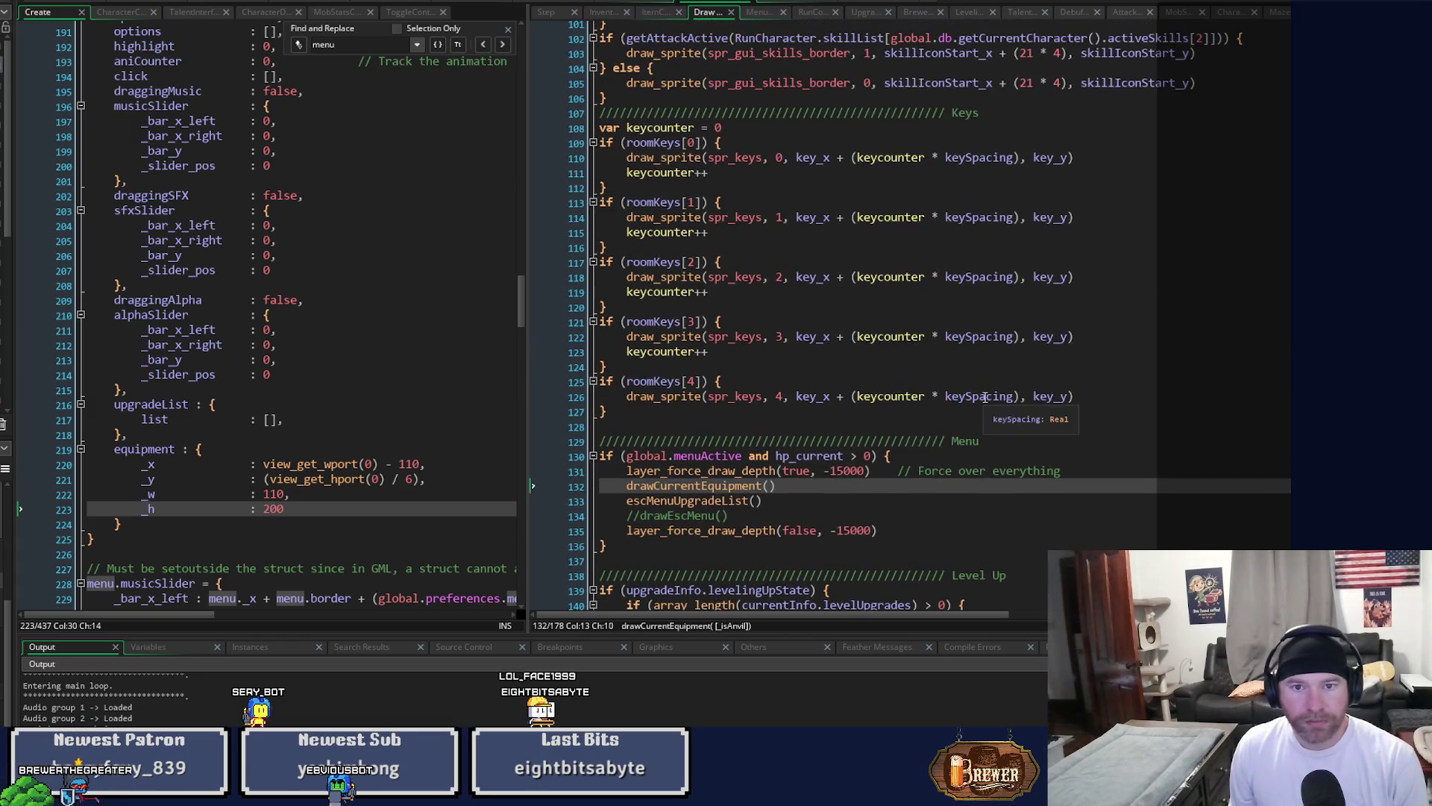
pyautogui.scroll(20, 932, 313)
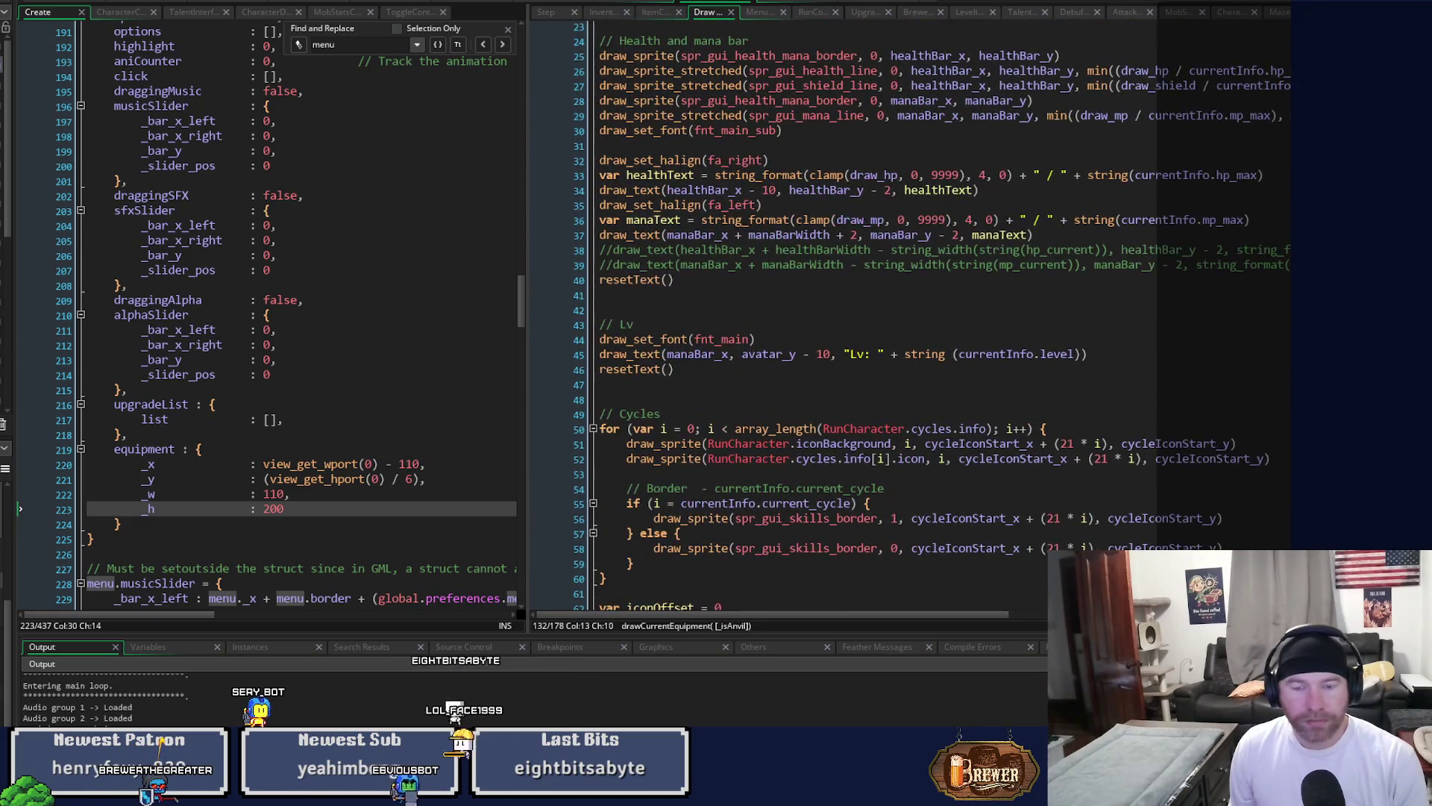
pyautogui.scroll(4, 932, 314)
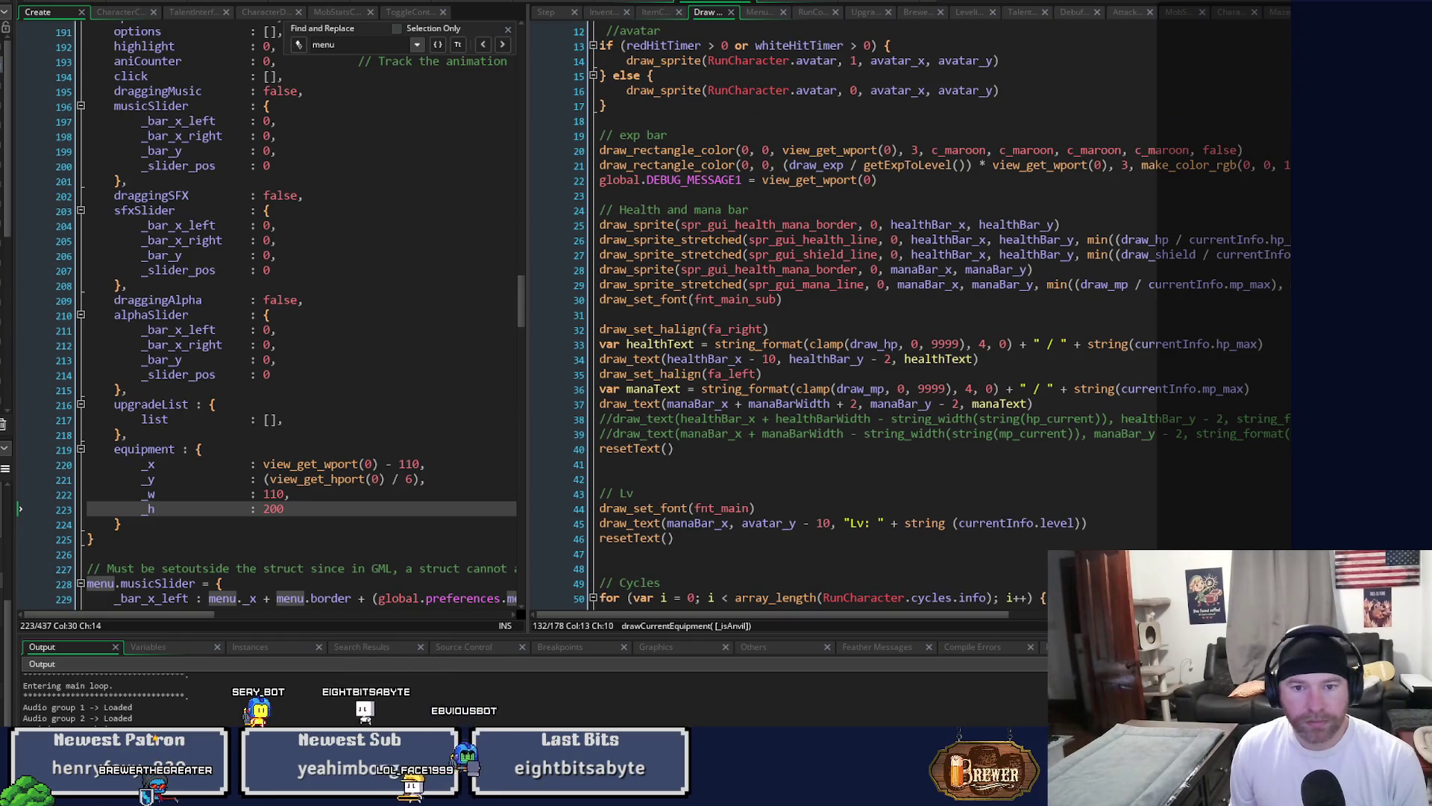
pyautogui.scroll(-8, 932, 313)
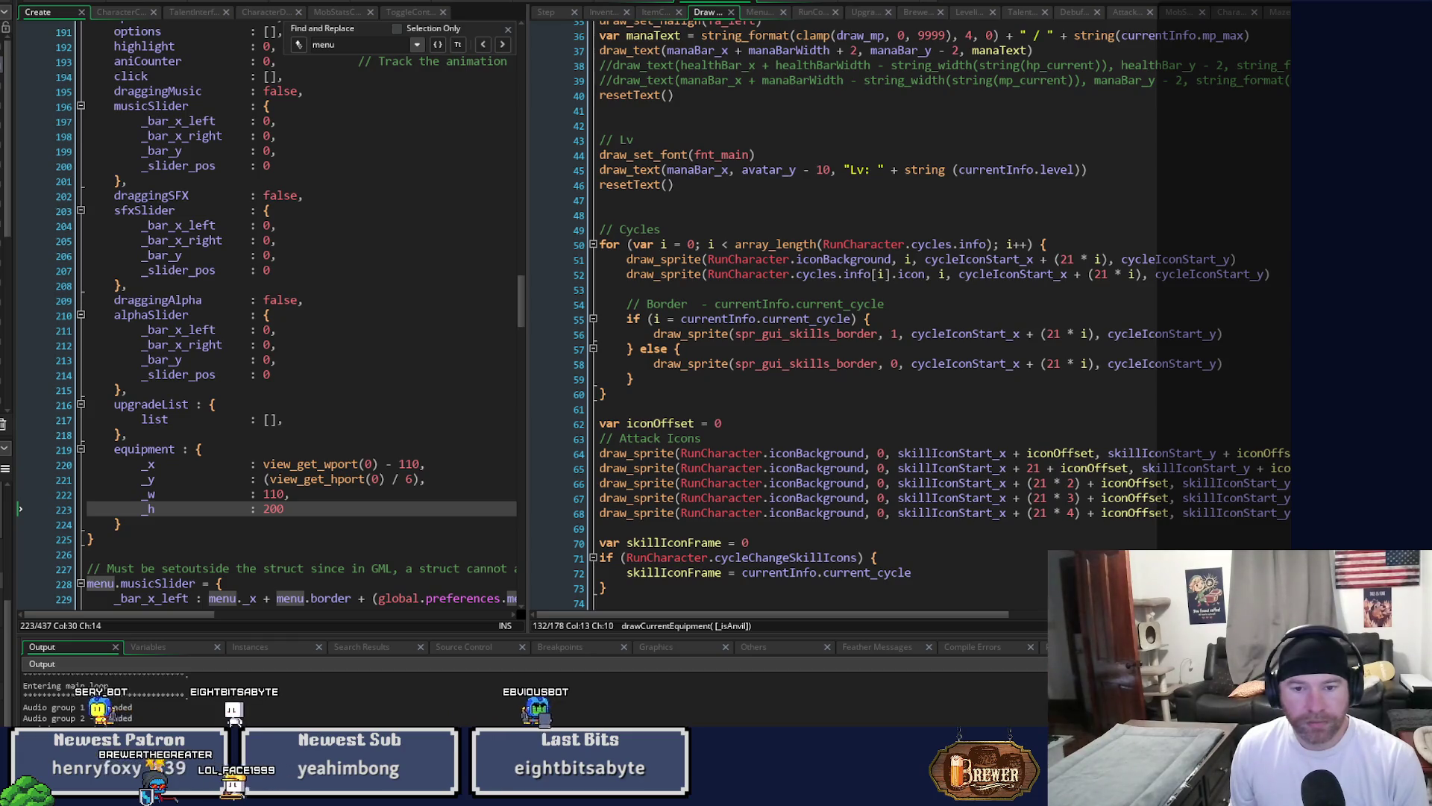
pyautogui.scroll(-3, 932, 314)
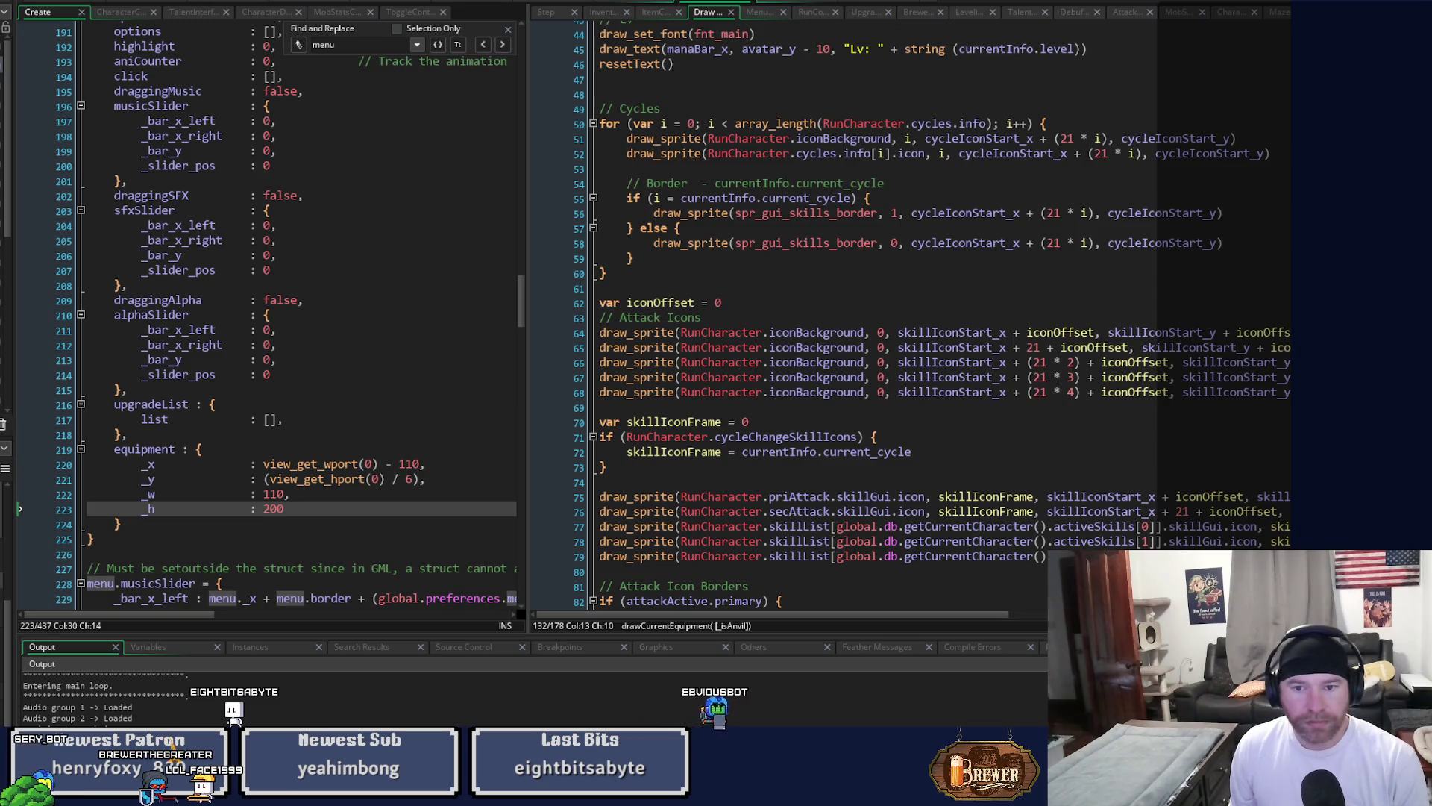
pyautogui.moveTo(932, 615); pyautogui.dragTo(1035, 627)
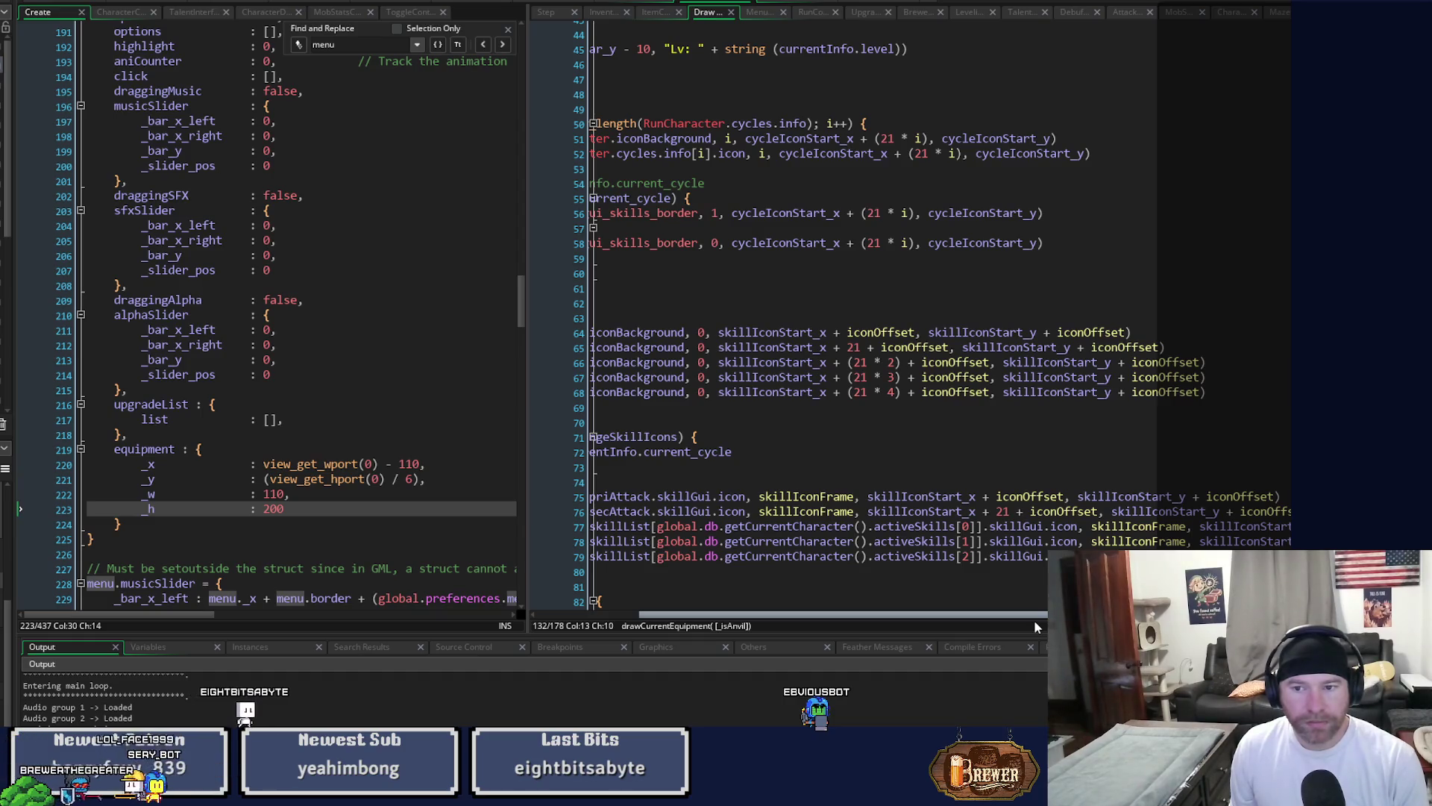
pyautogui.moveTo(1035, 626); pyautogui.dragTo(885, 628)
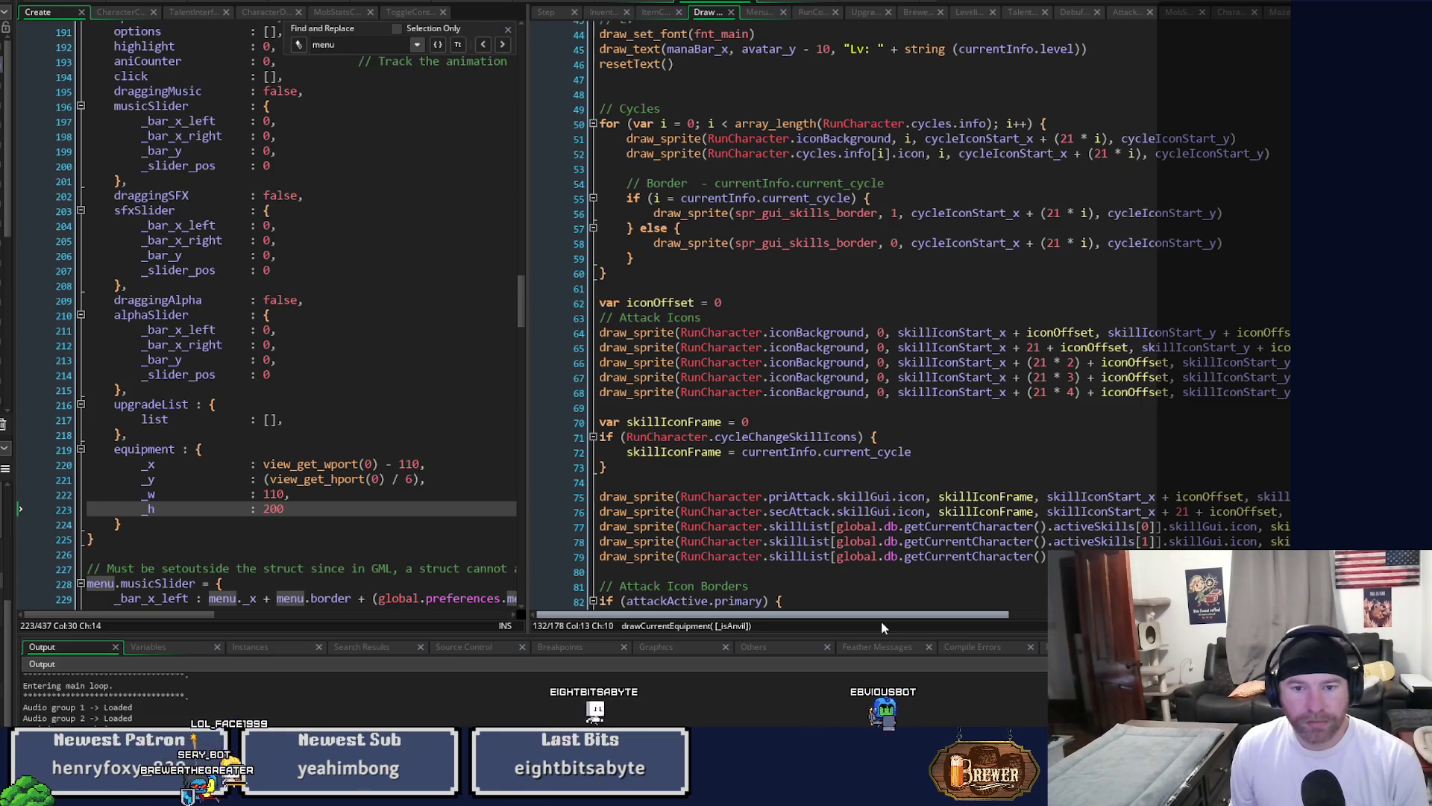
pyautogui.scroll(-3, 882, 597)
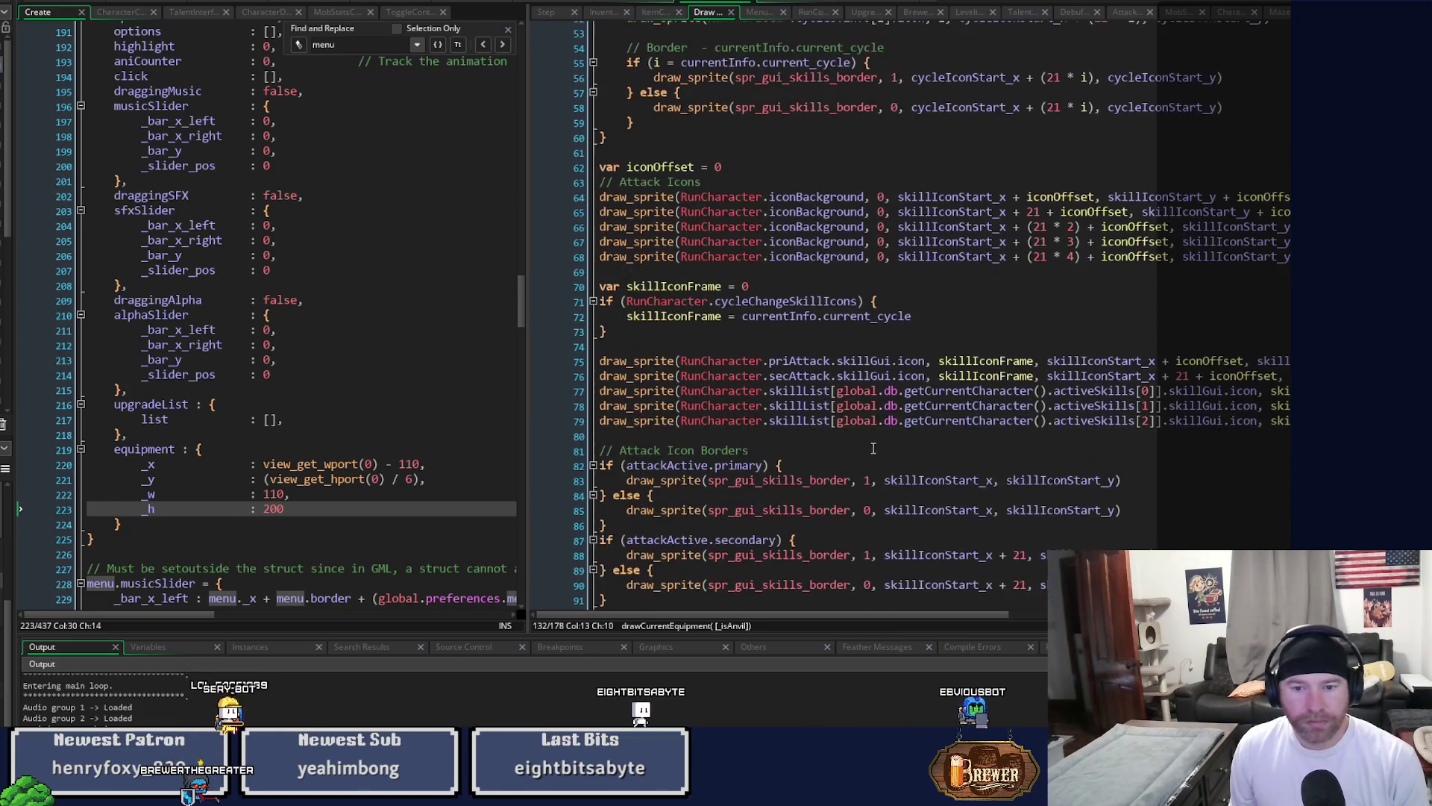
pyautogui.moveTo(836, 616); pyautogui.dragTo(916, 619)
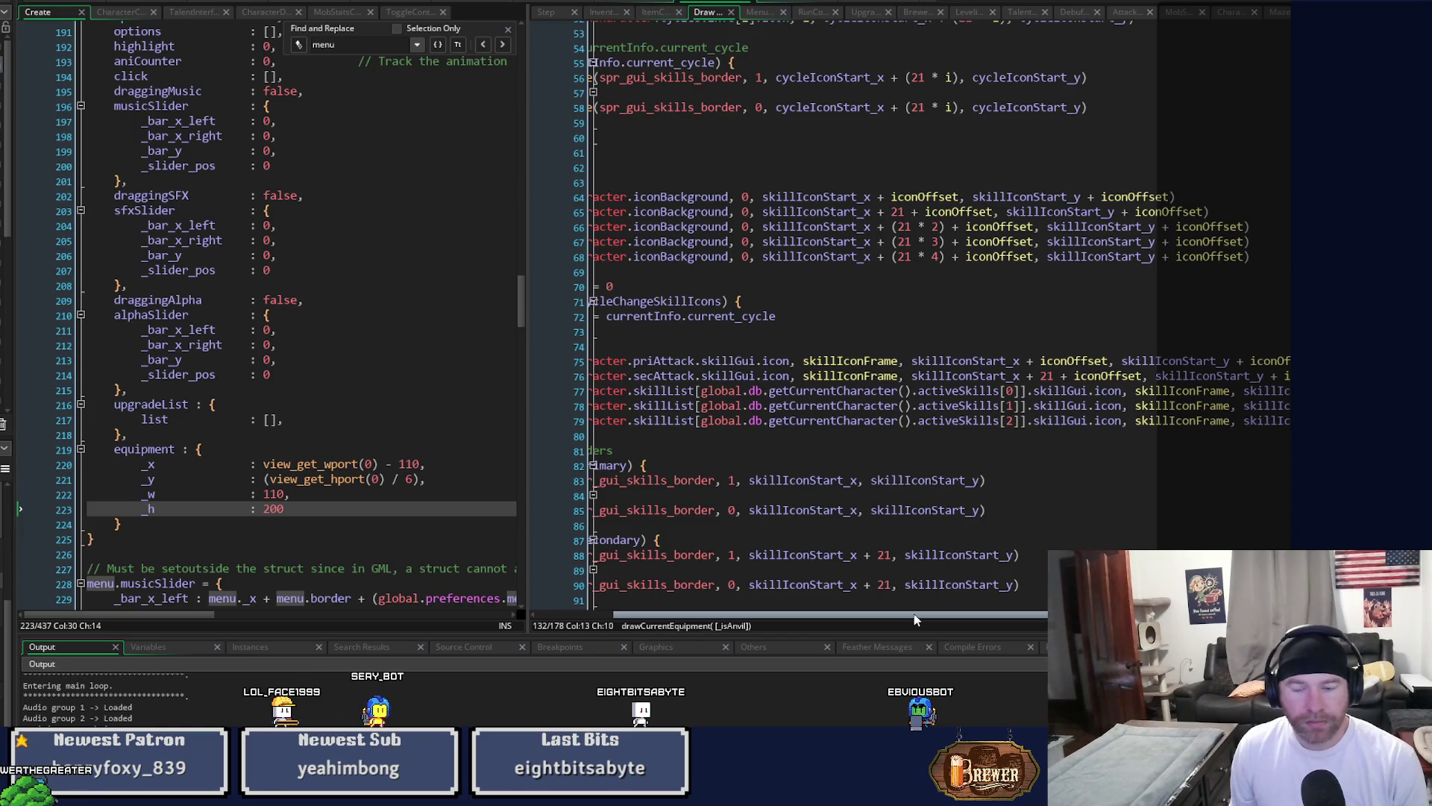
pyautogui.moveTo(917, 618); pyautogui.dragTo(937, 617)
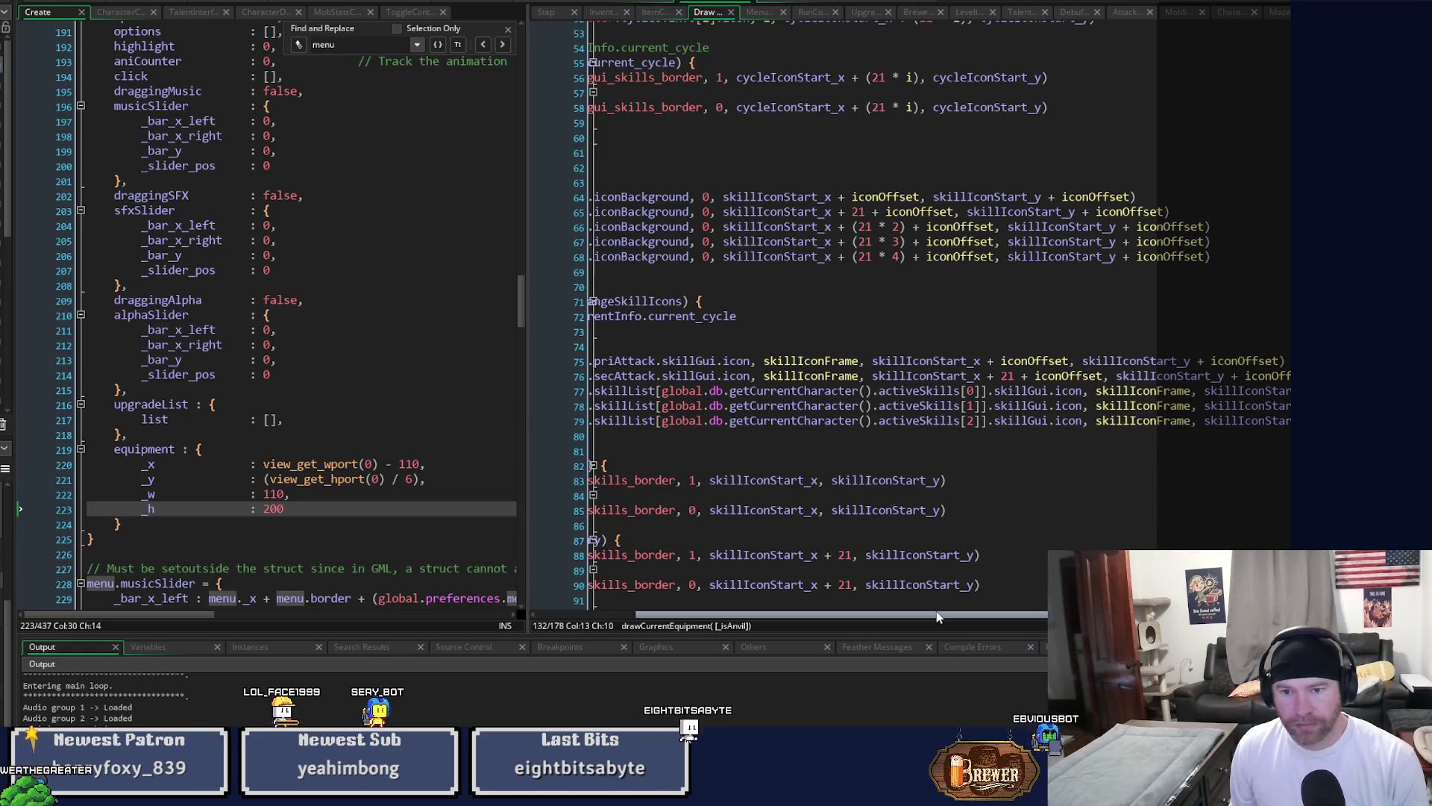
pyautogui.moveTo(938, 617)
pyautogui.mouseDown()
pyautogui.moveTo(1043, 615)
pyautogui.moveTo(796, 615)
pyautogui.moveTo(1074, 596)
pyautogui.moveTo(1269, 426)
pyautogui.mouseUp()
# Copy the five skill-icon drawing lines 75–79 and jump to drawCurrentEquipment's definition.
pyautogui.click(1269, 425)
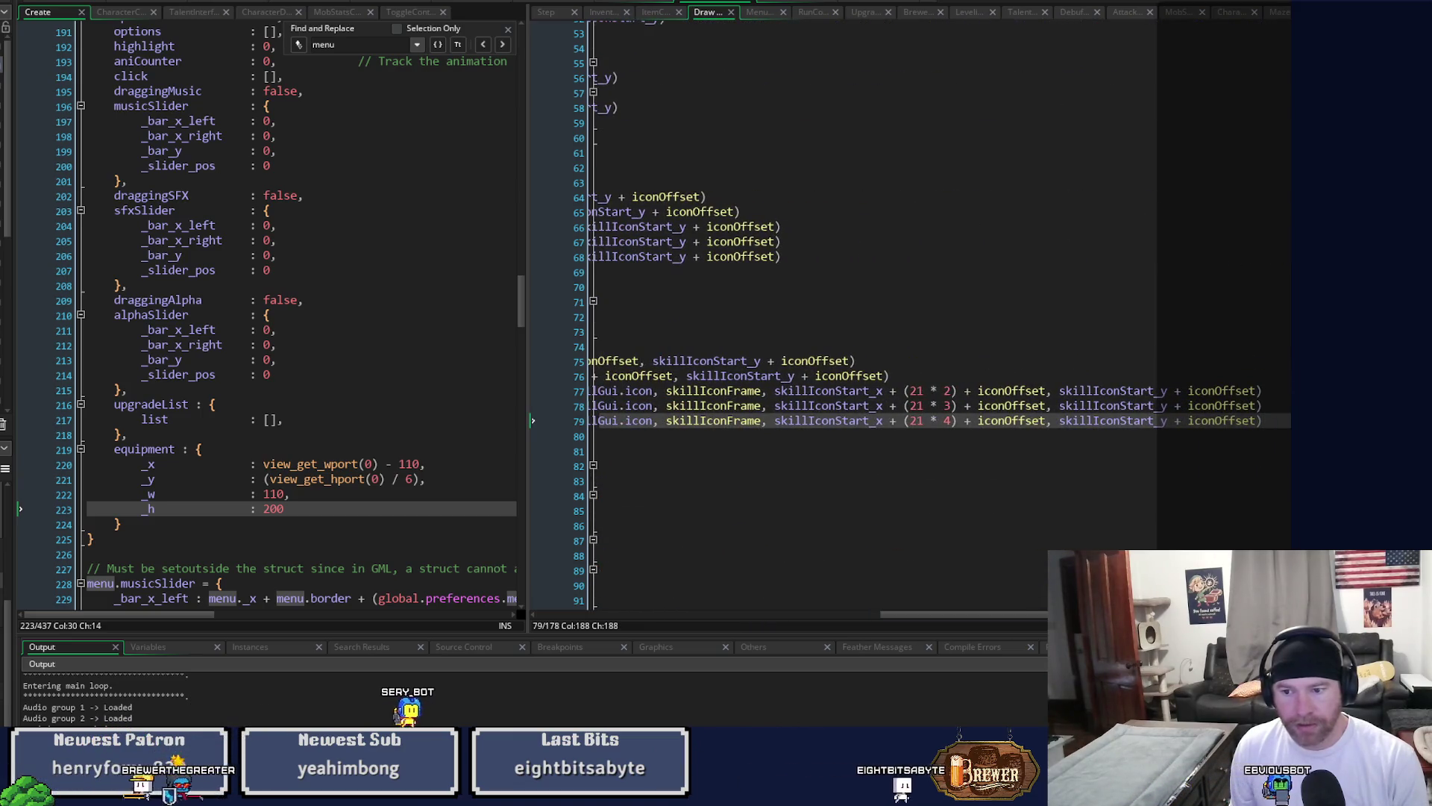
pyautogui.hscroll(-5, 932, 336)
pyautogui.hotkey('shift', 'Home')
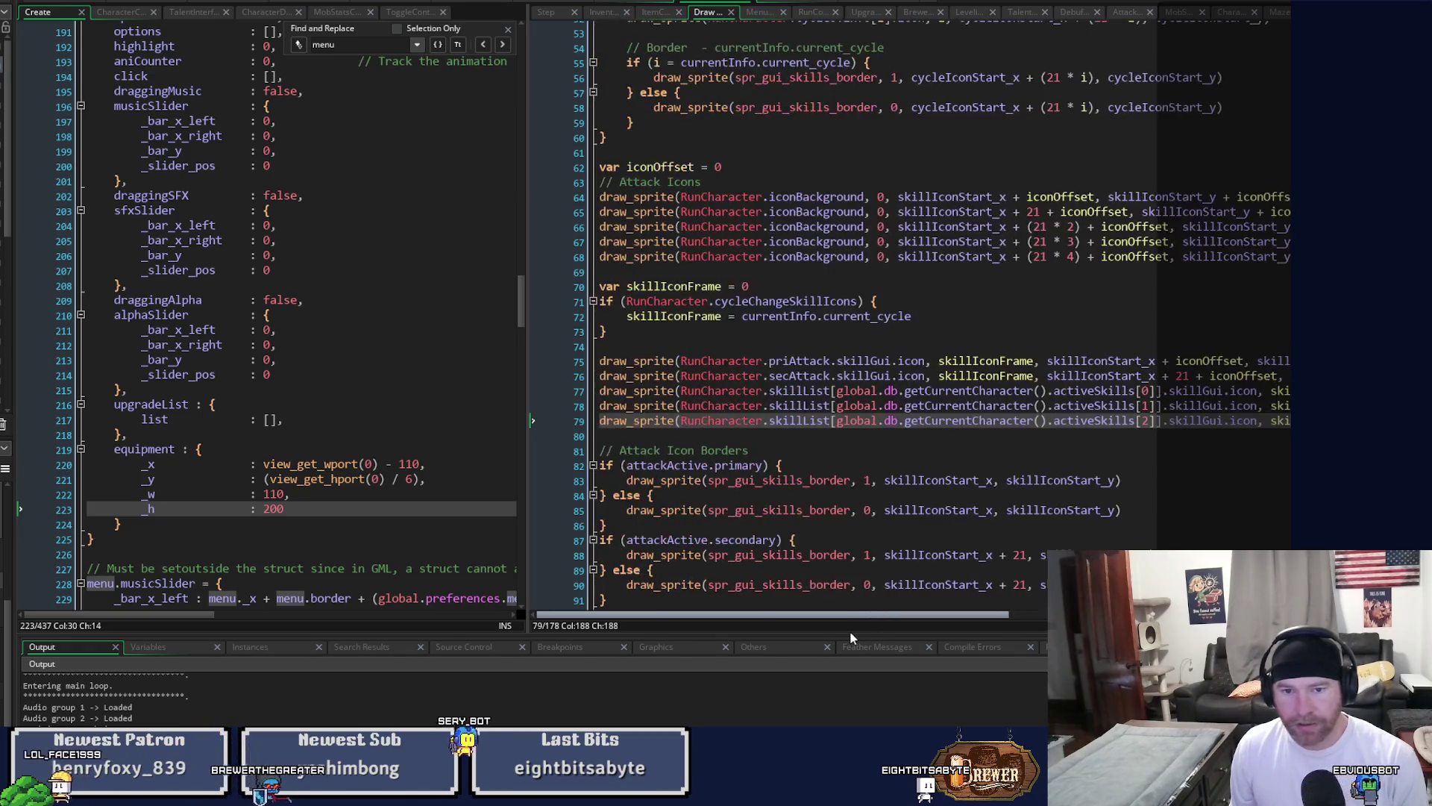
pyautogui.hotkey('shift', 'Up')
pyautogui.hotkey('shift', 'Up')
pyautogui.hotkey('shift', 'Up')
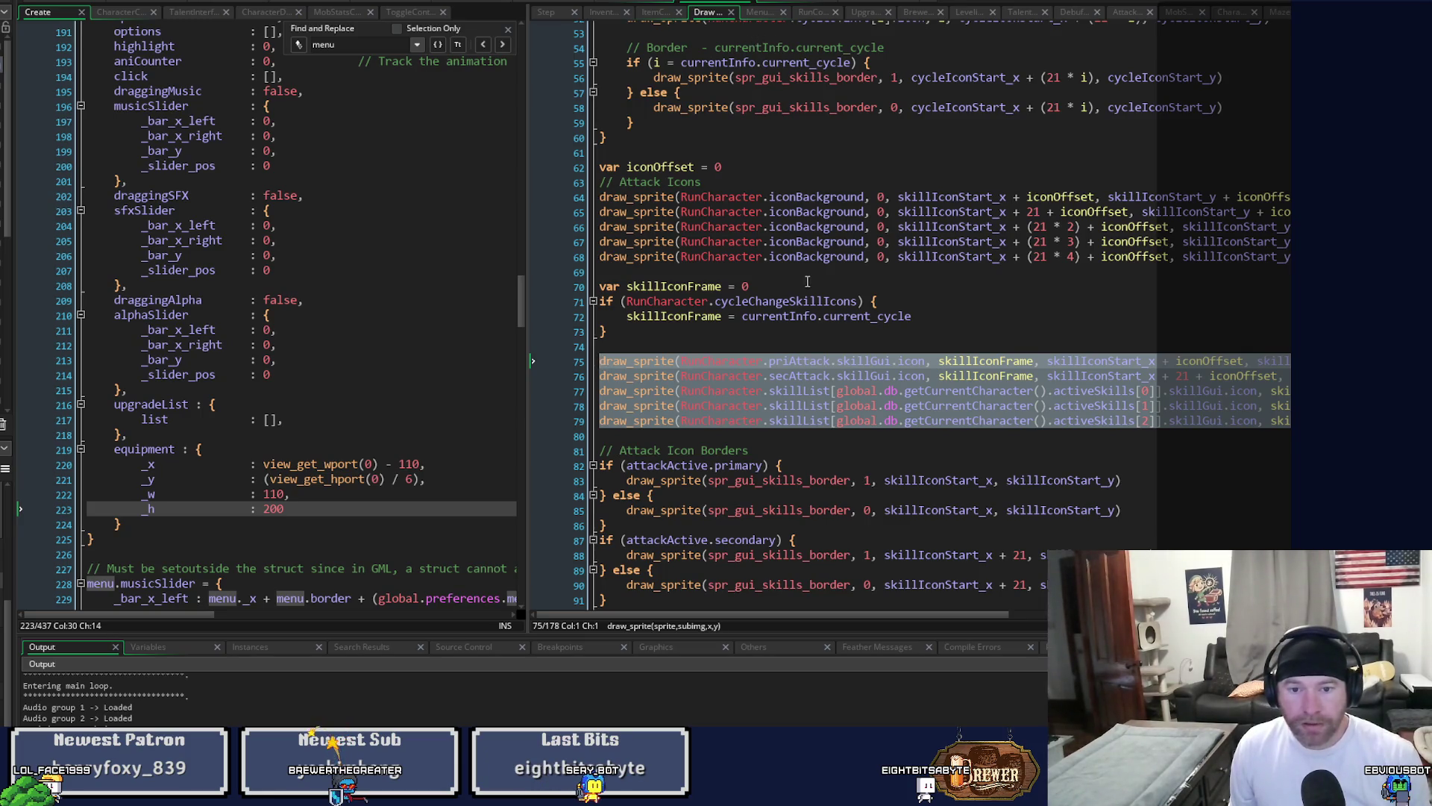
pyautogui.scroll(-20, 807, 282)
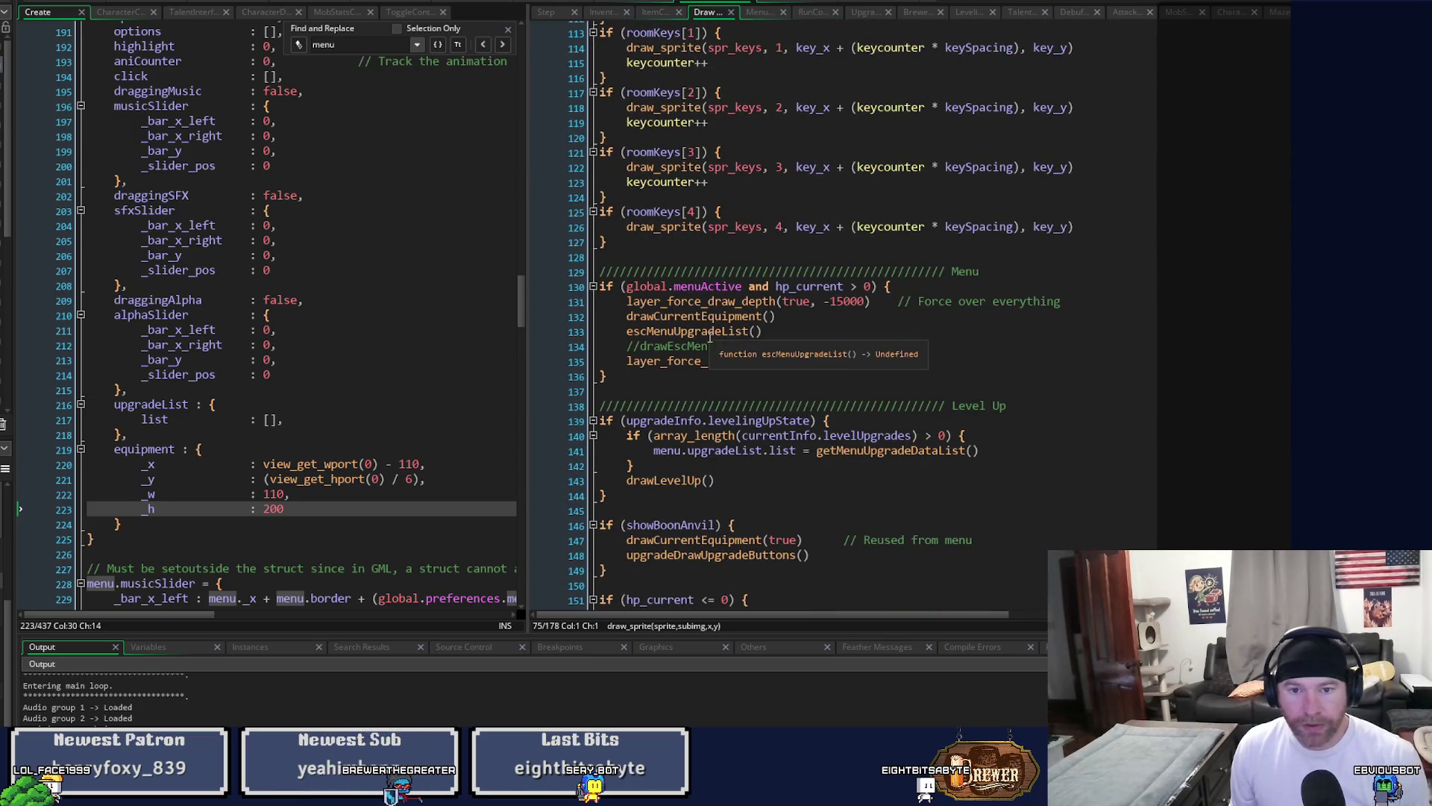
pyautogui.middleClick(672, 316)
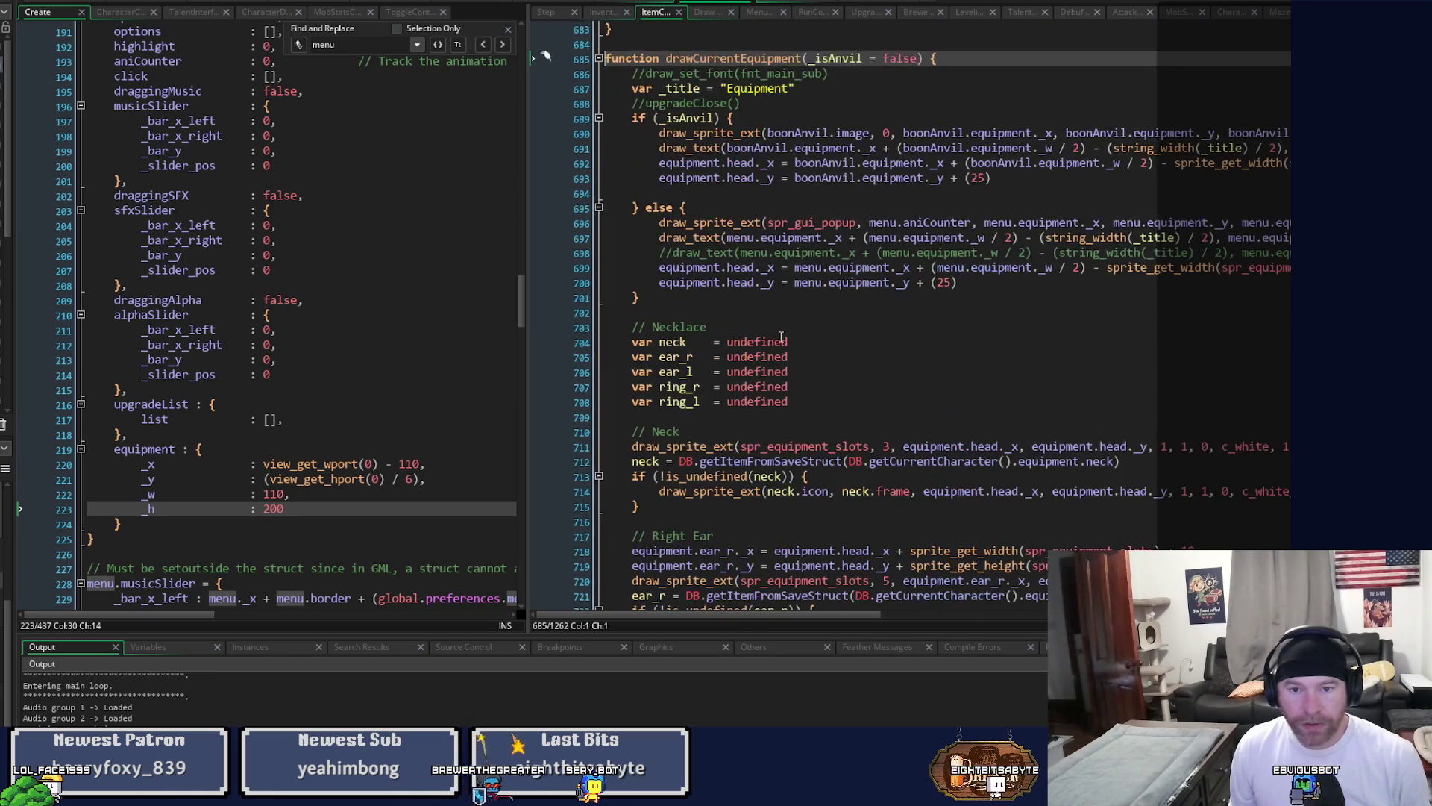
pyautogui.scroll(-20, 545, 56)
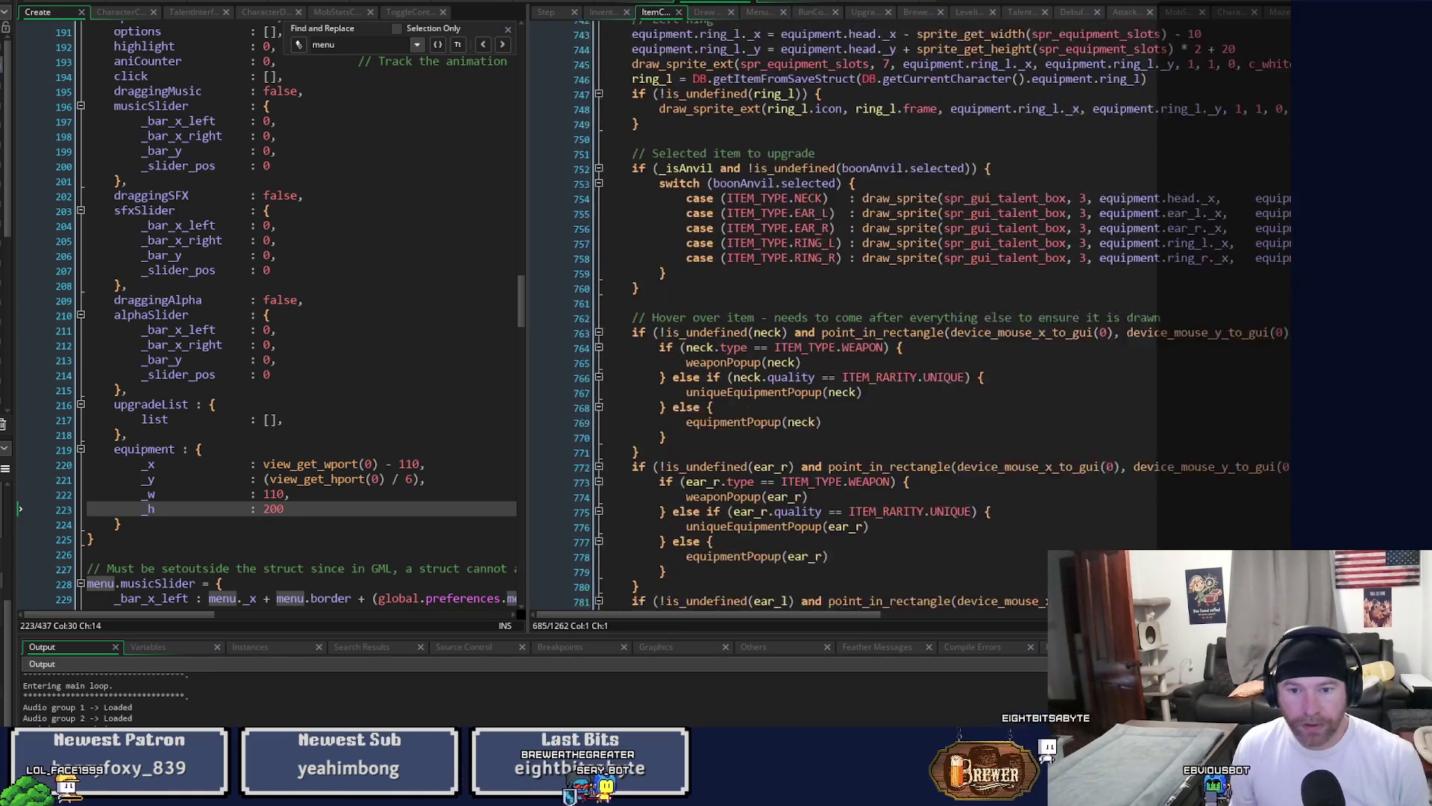
# Add 'function showEquipmentSkillDamage() {' below drawCurrentEquipment with an empty body.
pyautogui.scroll(-8, 757, 377)
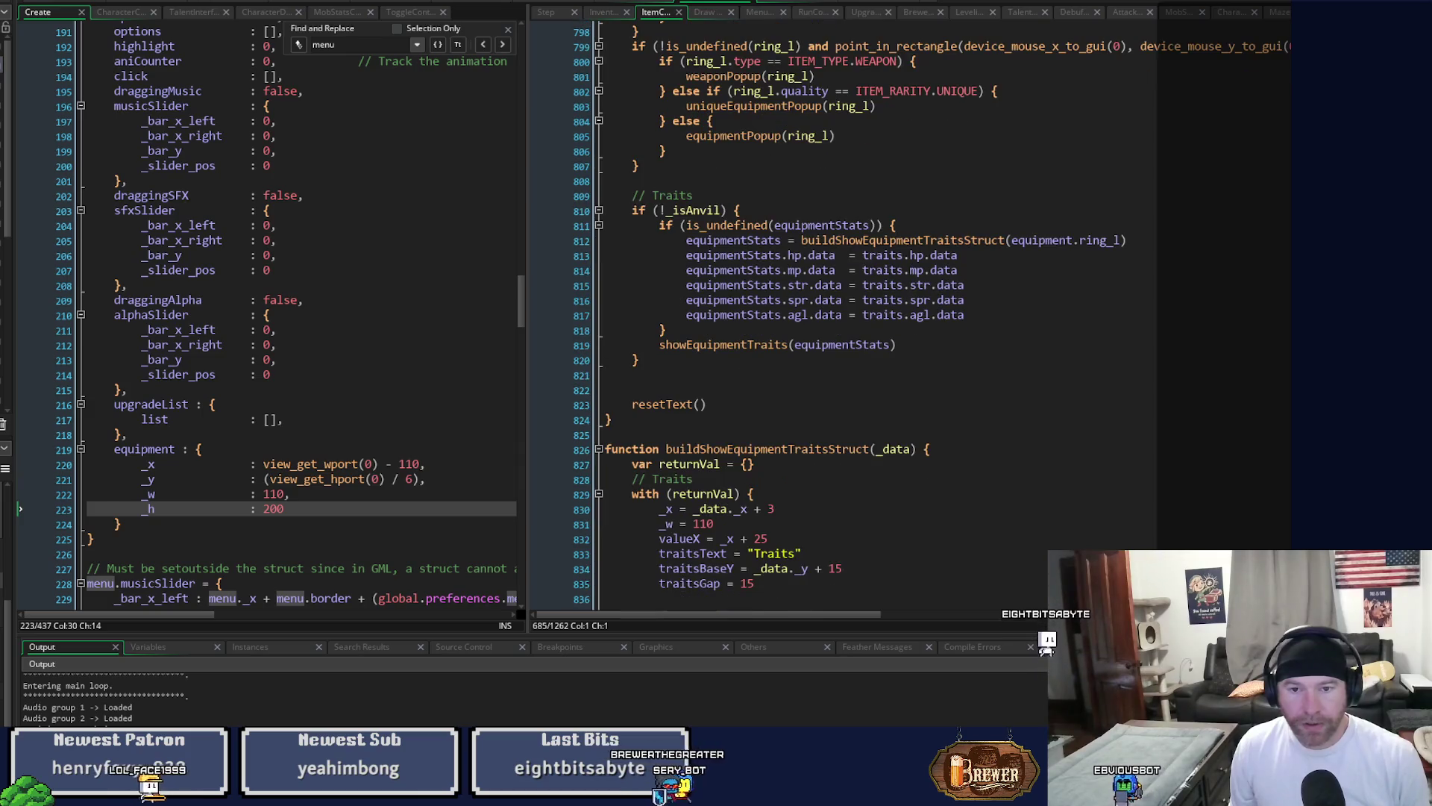
pyautogui.click(746, 359)
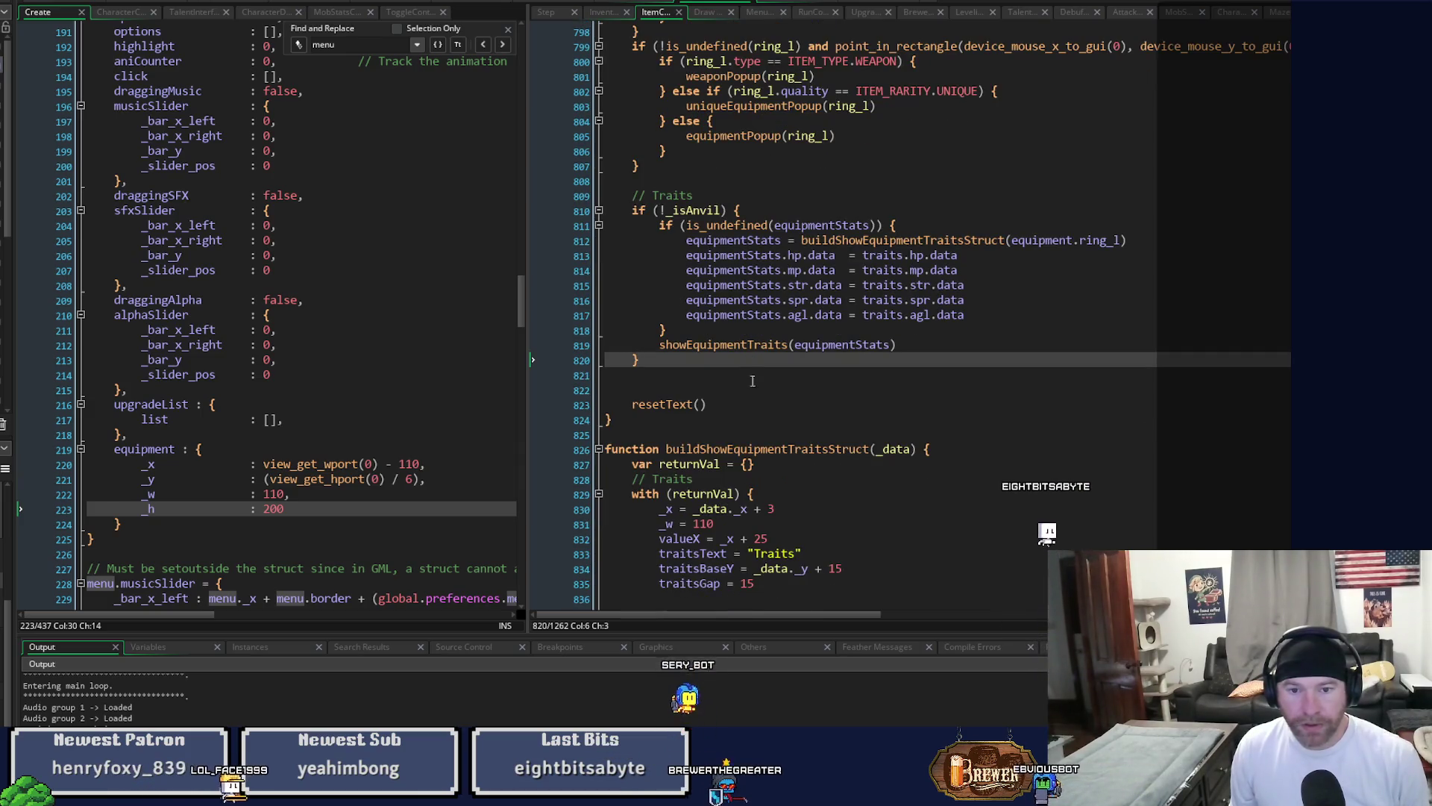
pyautogui.click(703, 422)
pyautogui.press('Return')
pyautogui.press('Return')
pyautogui.write('function')
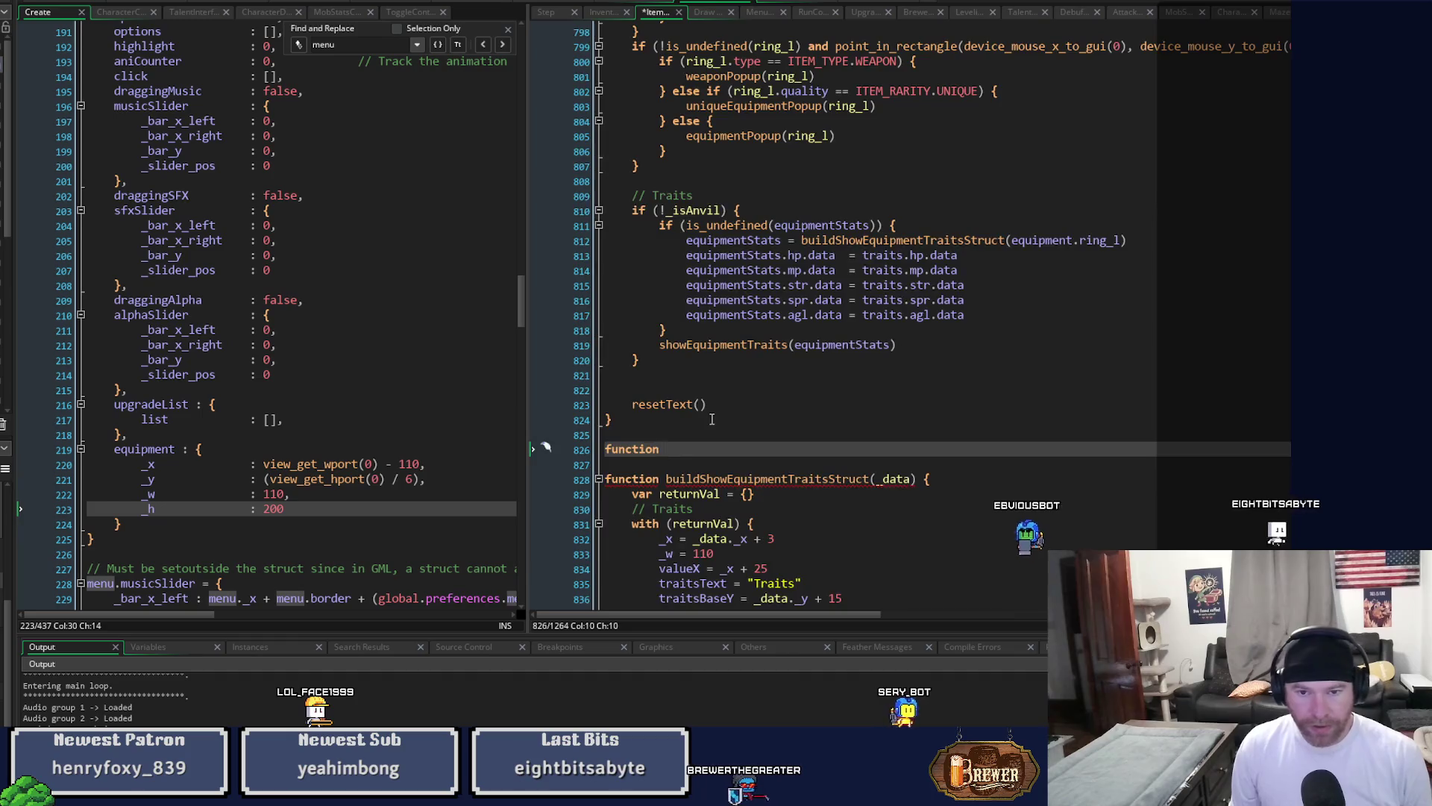
pyautogui.scroll(10, 712, 420)
pyautogui.scroll(5, 712, 420)
pyautogui.scroll(-10, 712, 420)
pyautogui.scroll(-6, 712, 420)
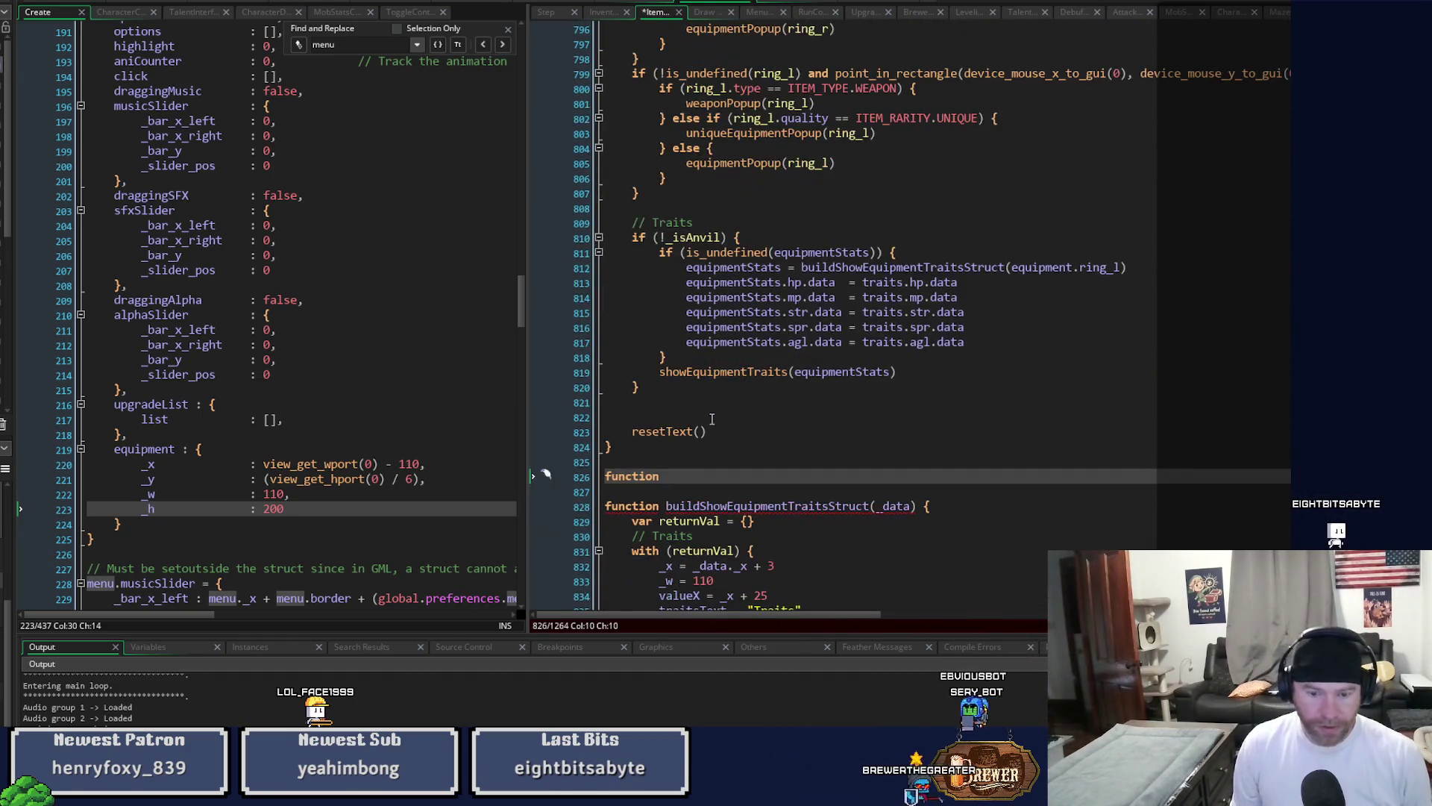
pyautogui.write('show')
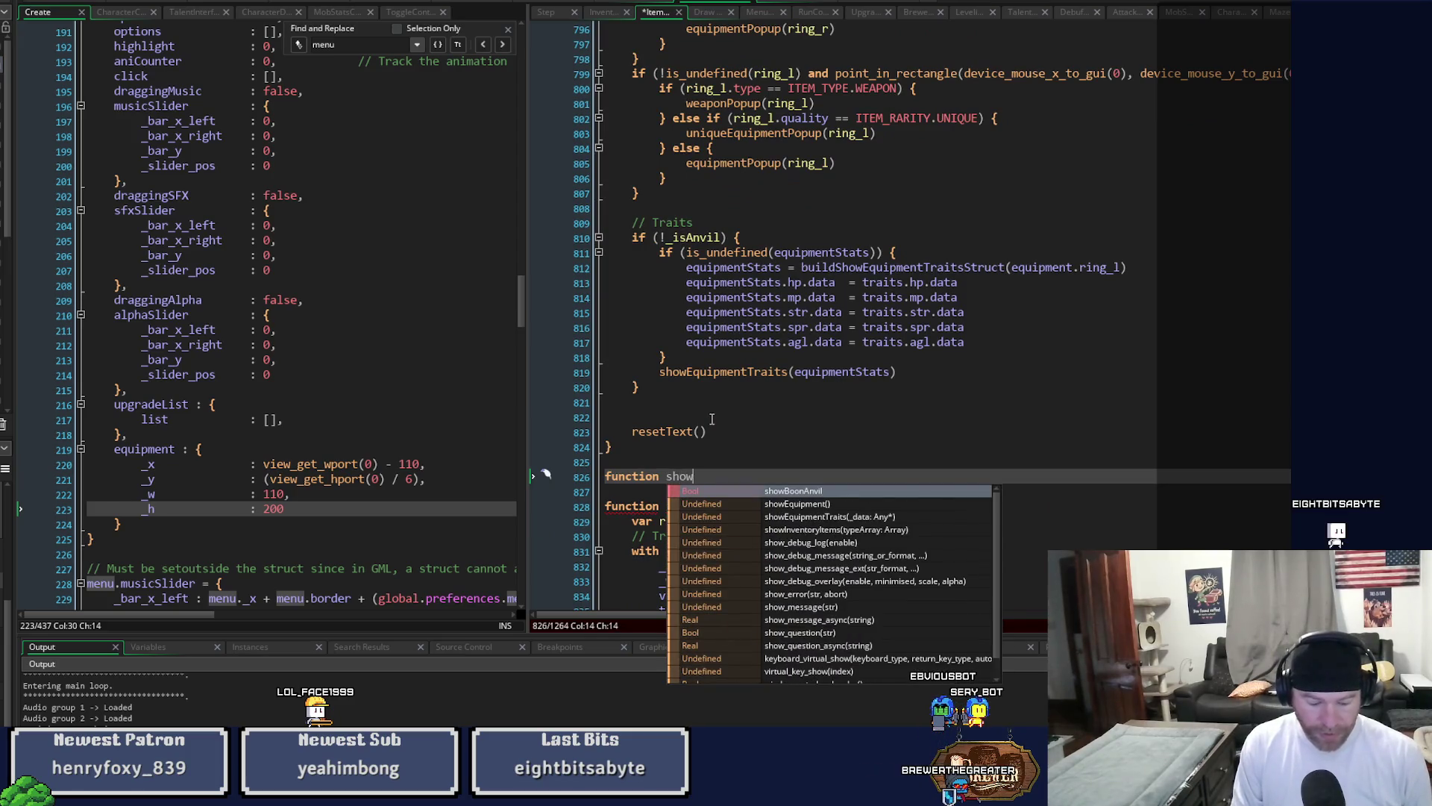
pyautogui.write('Equipment')
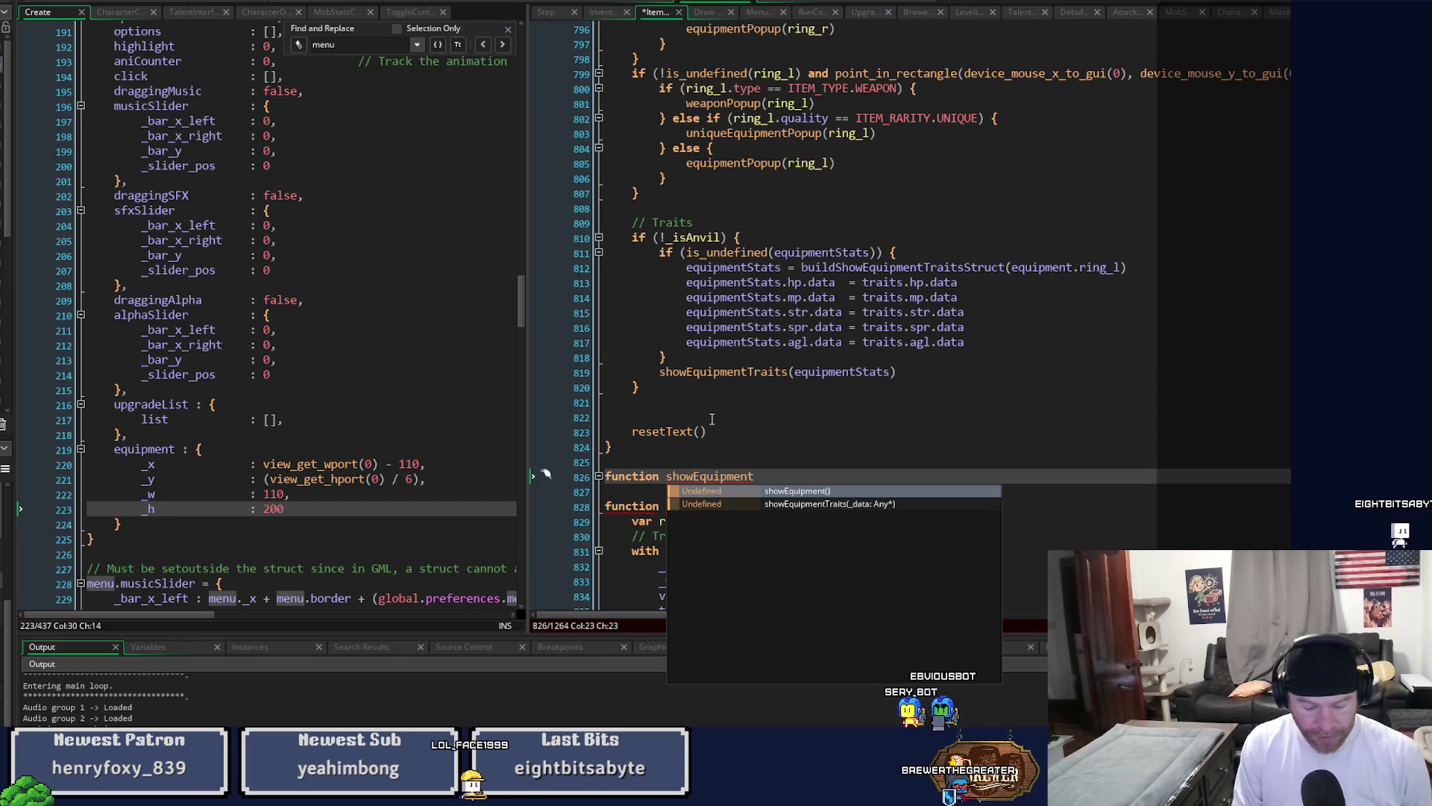
pyautogui.write('SkillDamage() {')
pyautogui.press('Return')
pyautogui.press('Return')
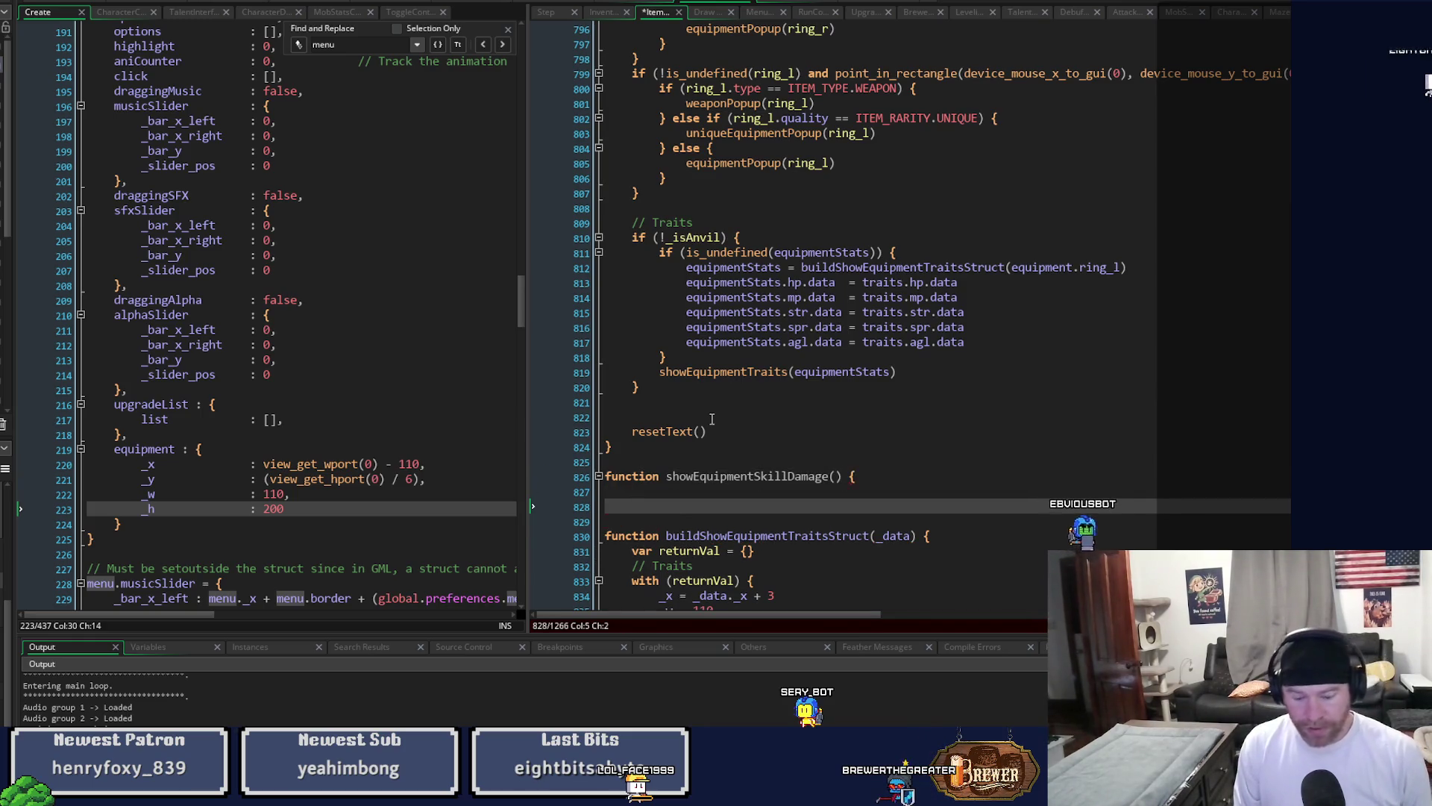
pyautogui.press('Up')
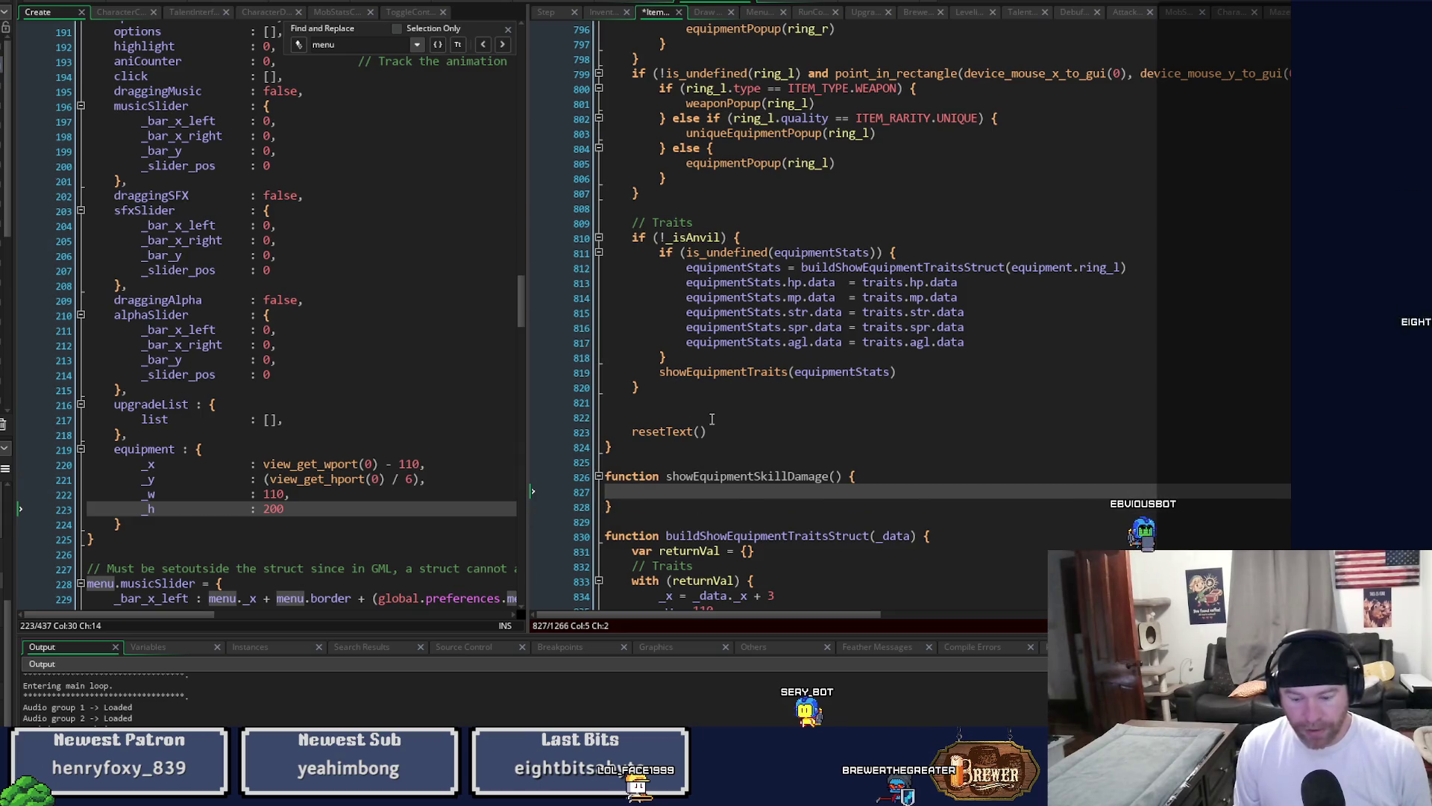
pyautogui.press('Return')
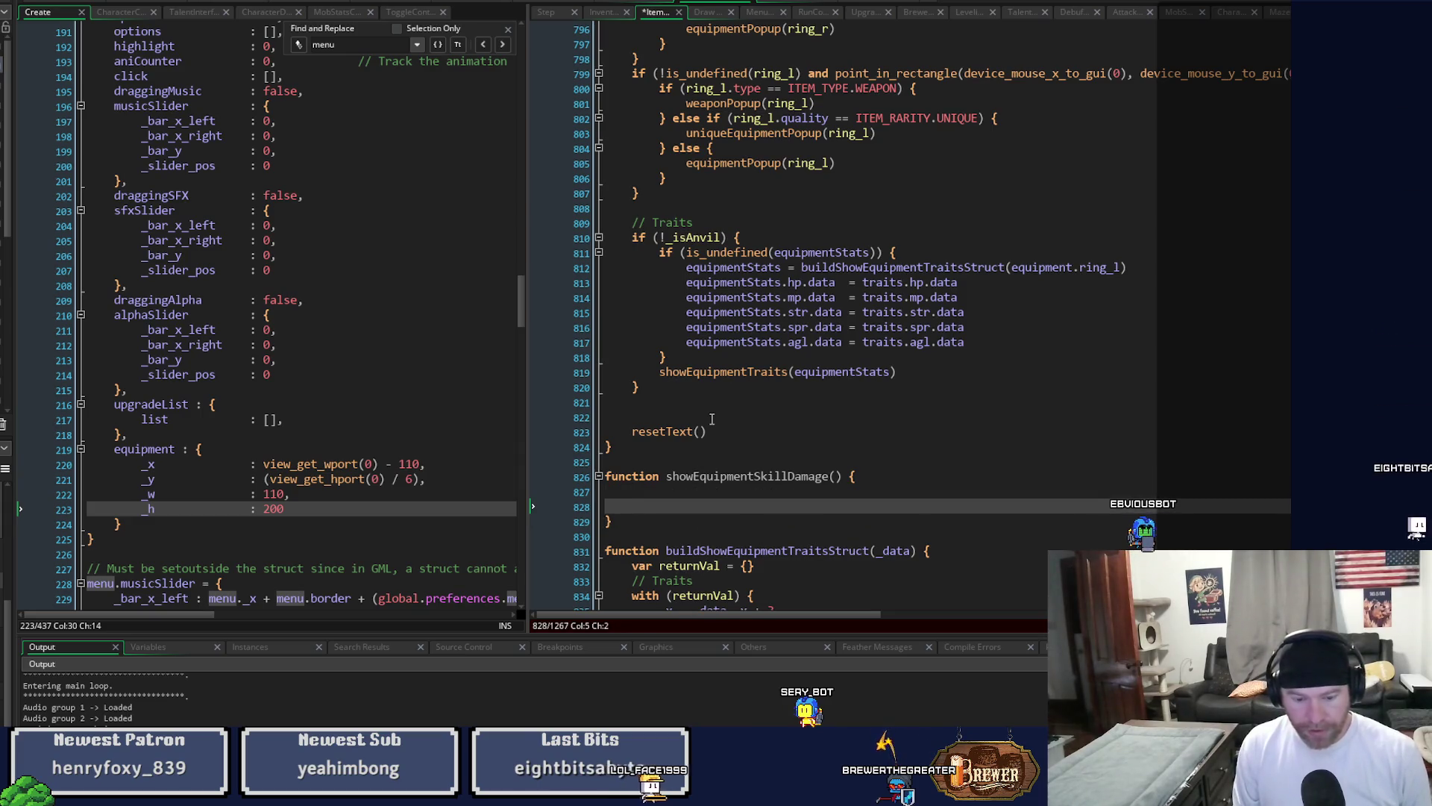
# Paste the five skill-icon draw_sprite lines into the function and indent them one level.
pyautogui.hotkey('ctrl', 'v')
pyautogui.press('Home')
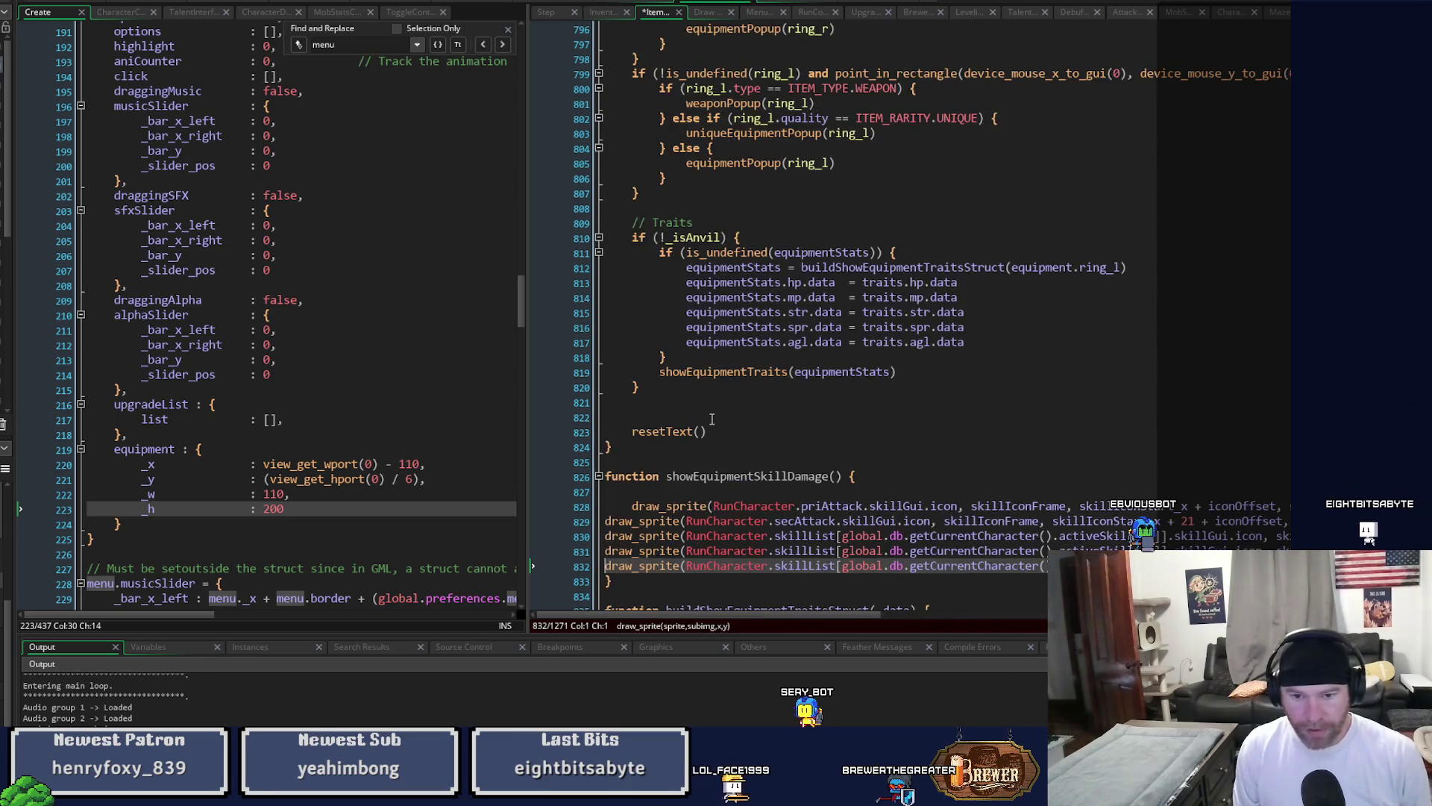
pyautogui.hotkey('shift', 'Up')
pyautogui.hotkey('shift', 'Up')
pyautogui.press('Tab')
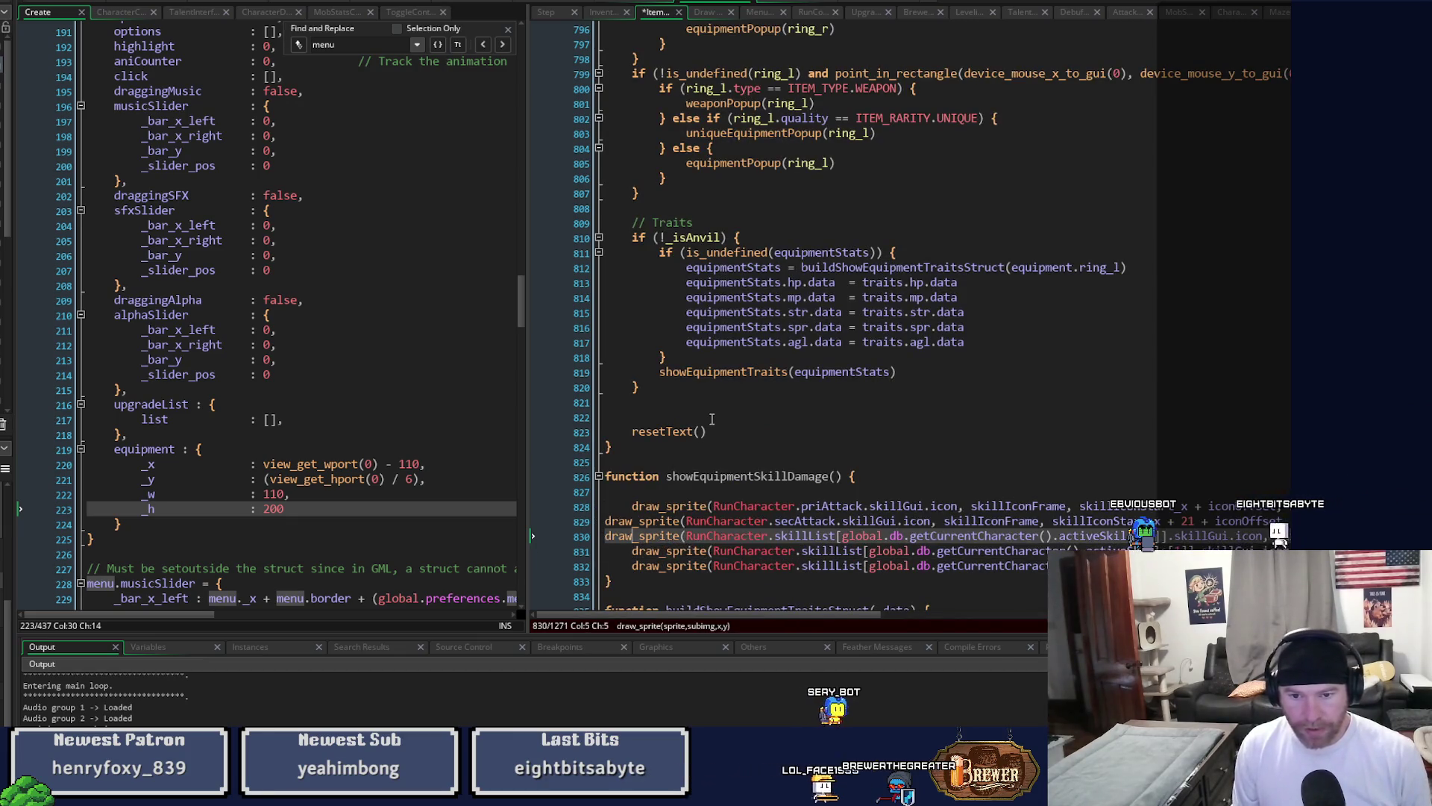
pyautogui.press('Up')
pyautogui.press('Tab')
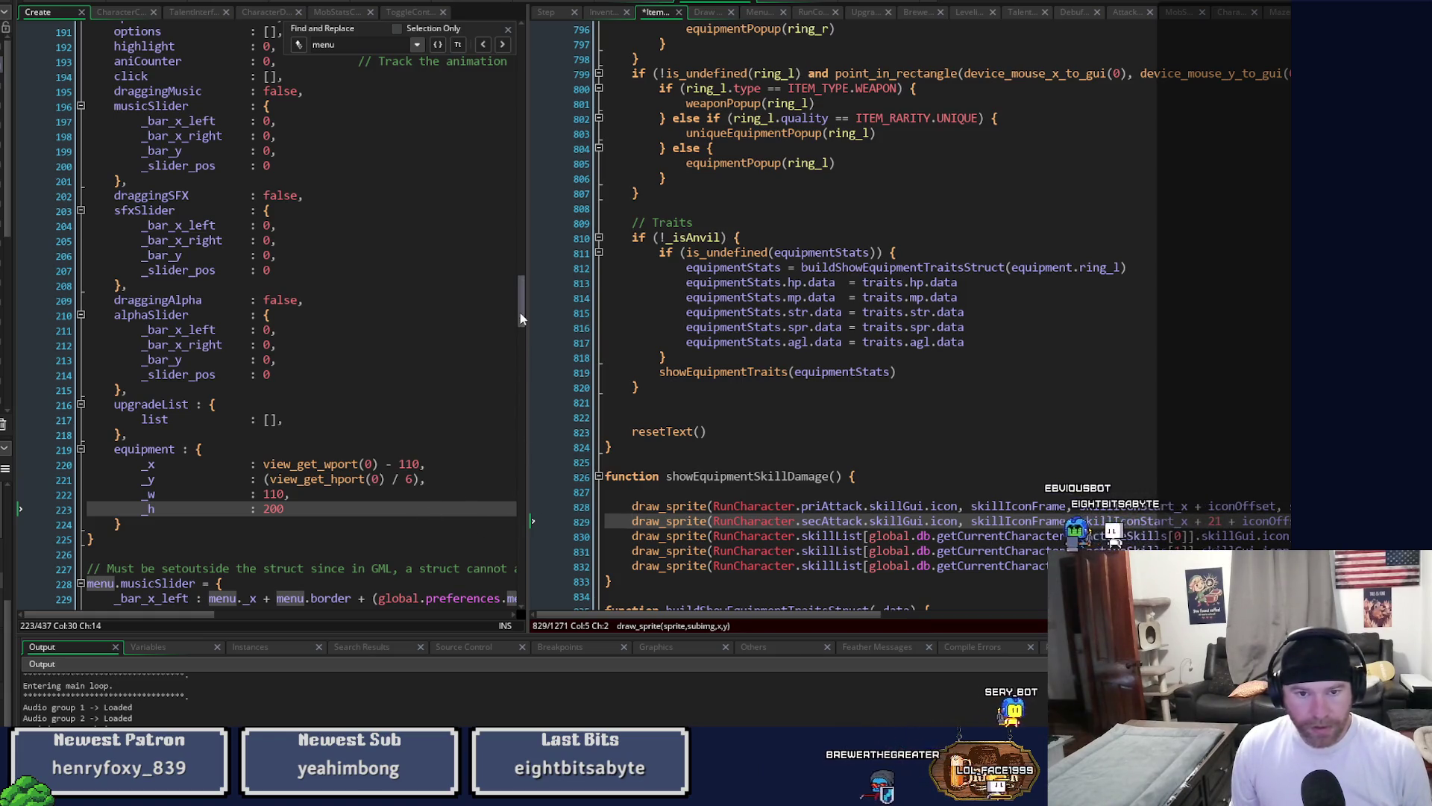
pyautogui.scroll(12, 520, 312)
pyautogui.moveTo(525, 278); pyautogui.dragTo(514, 578)
# Below the traits struct, draft skillDamage = {} and a with (skillDamage) block starting icon_x:.
pyautogui.click(152, 502)
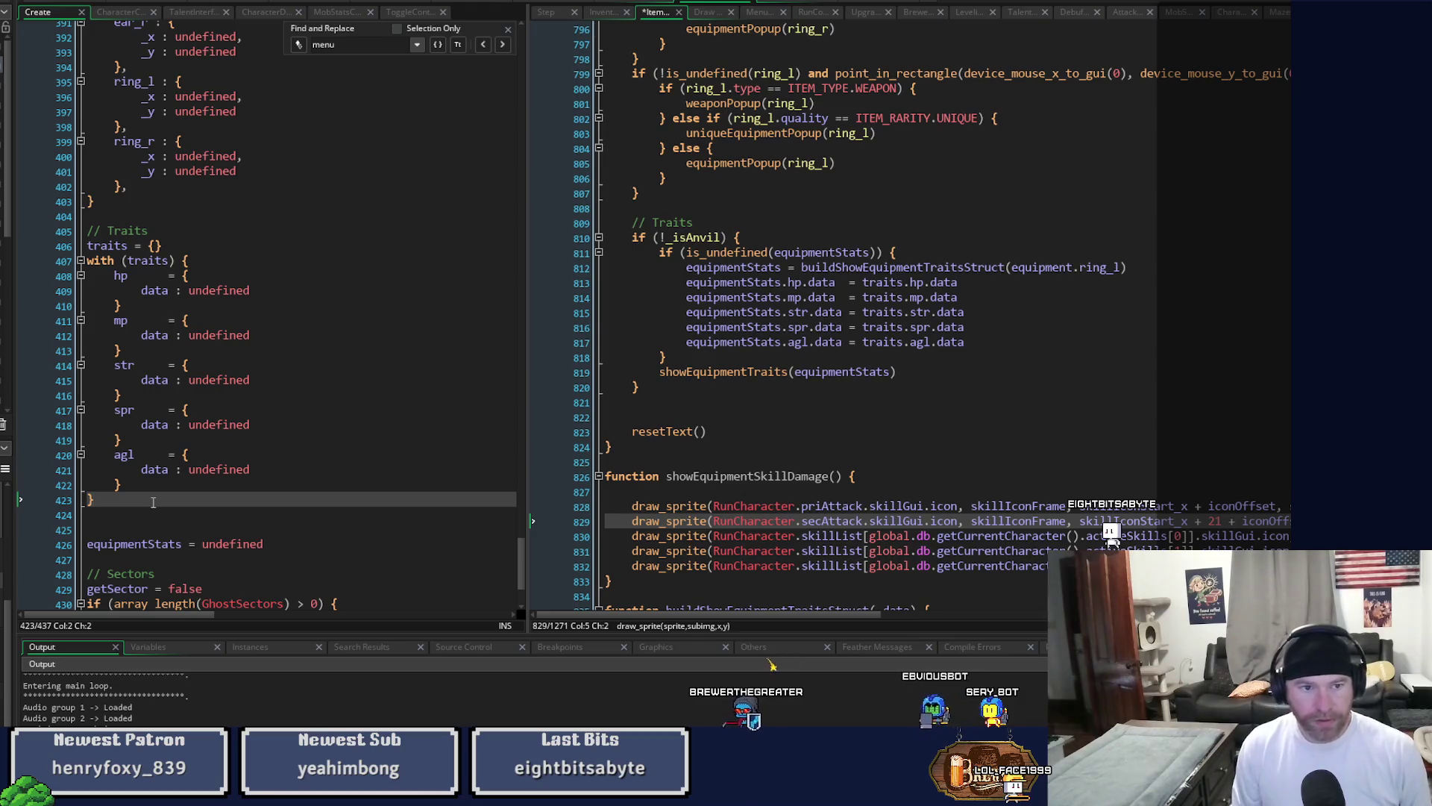
pyautogui.press('Return')
pyautogui.press('Return')
pyautogui.write('skillDamage ')
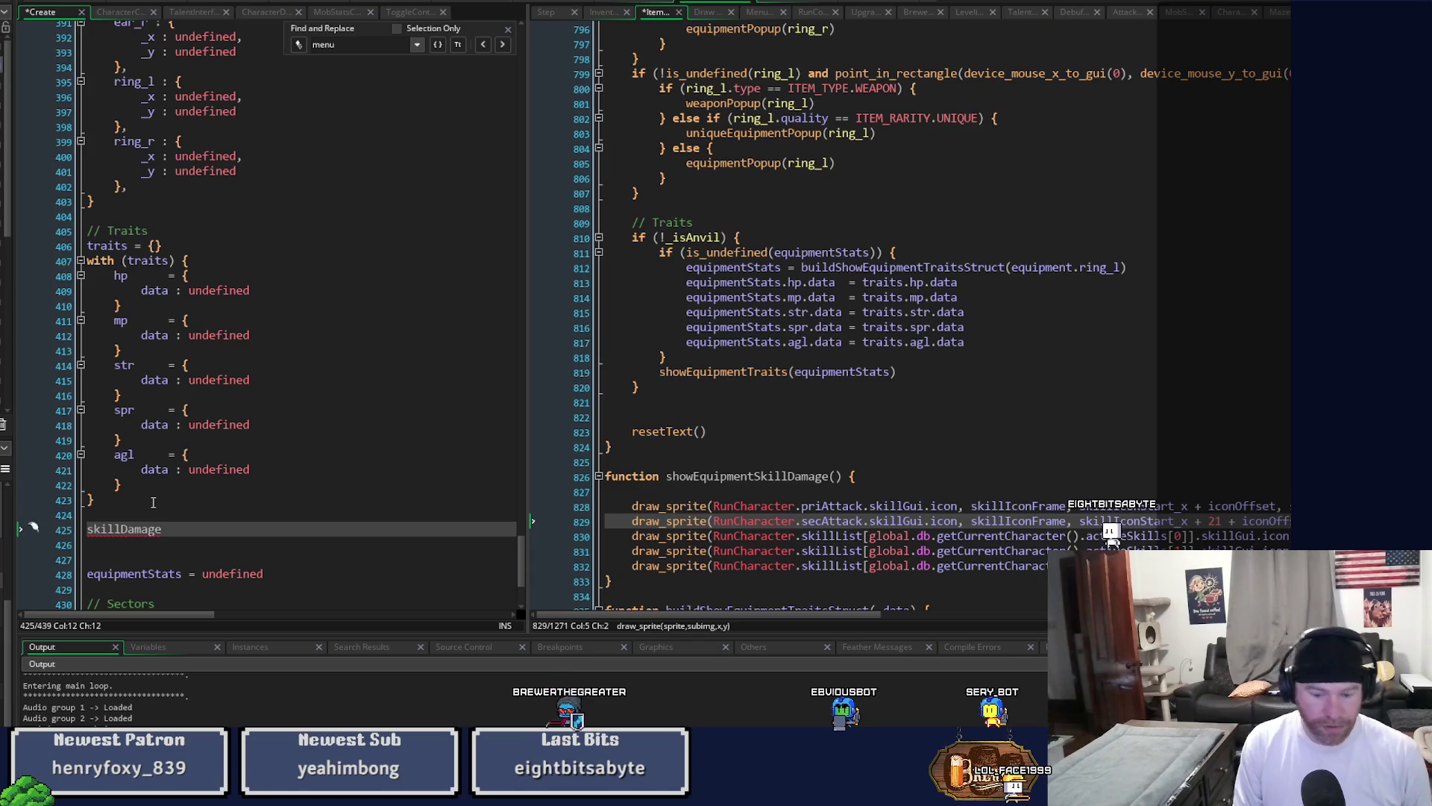
pyautogui.write('= {}')
pyautogui.press('Return')
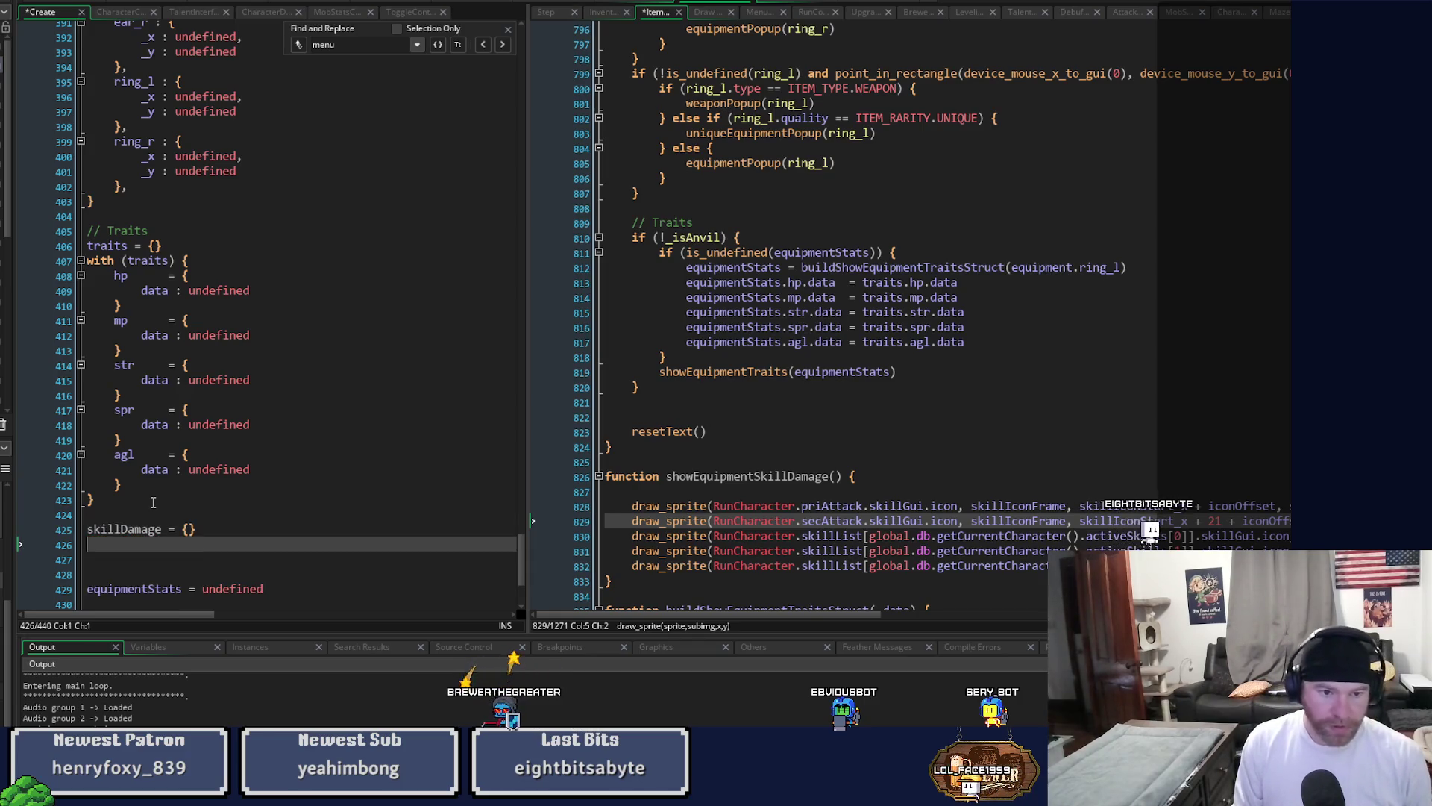
pyautogui.write('with () ')
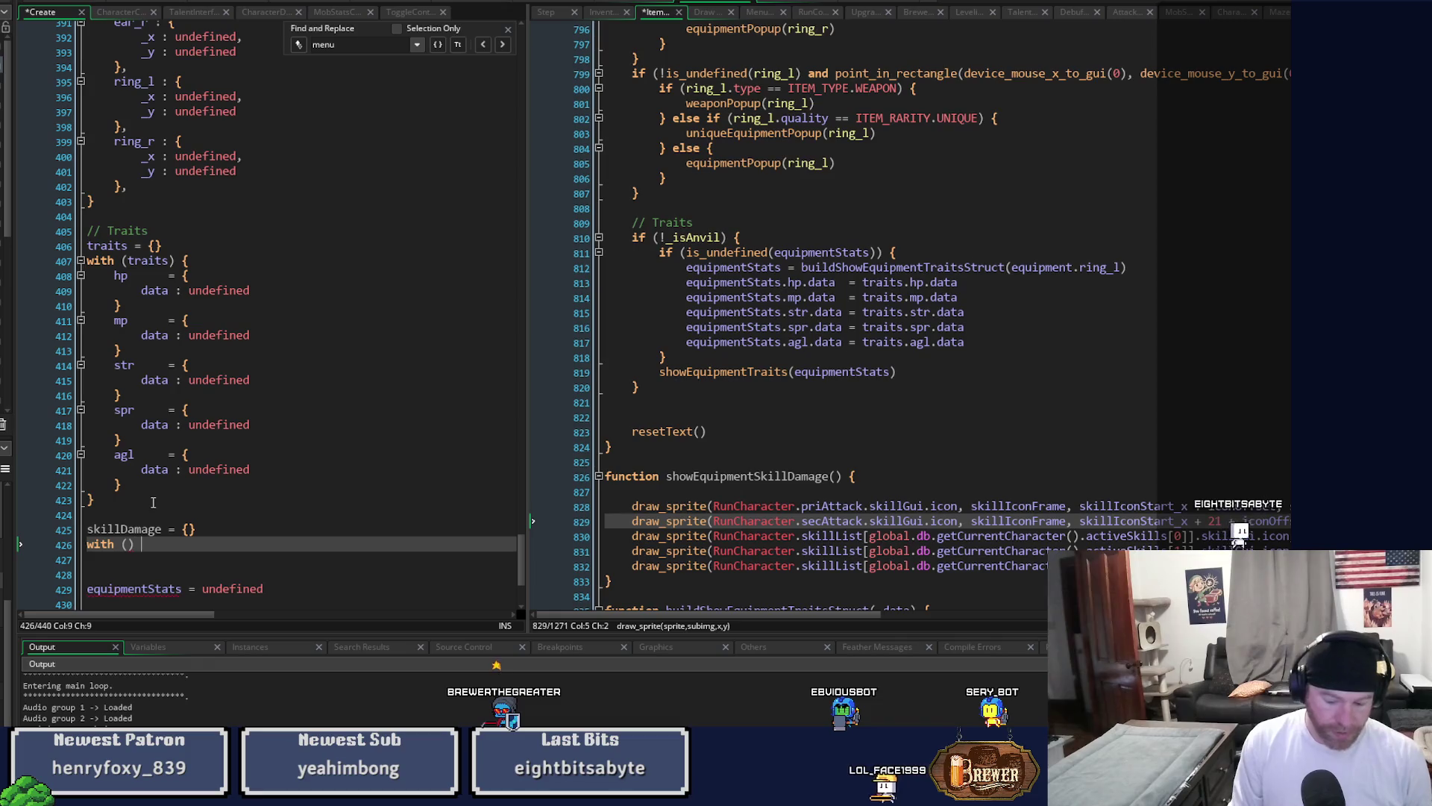
pyautogui.write('{')
pyautogui.press('Return')
pyautogui.press('Up')
pyautogui.press('Right')
pyautogui.press('Right')
pyautogui.press('Right')
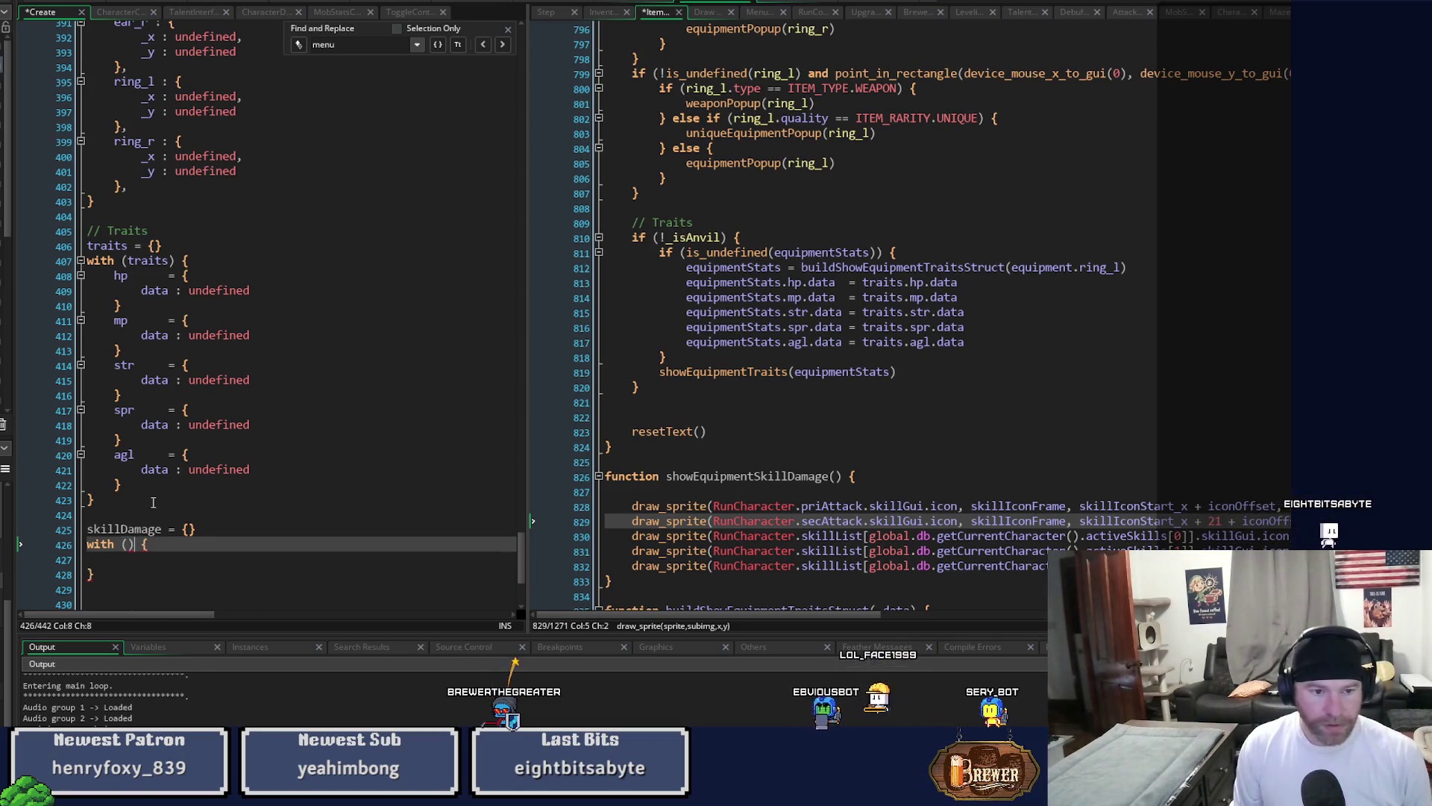
pyautogui.write('skillDama')
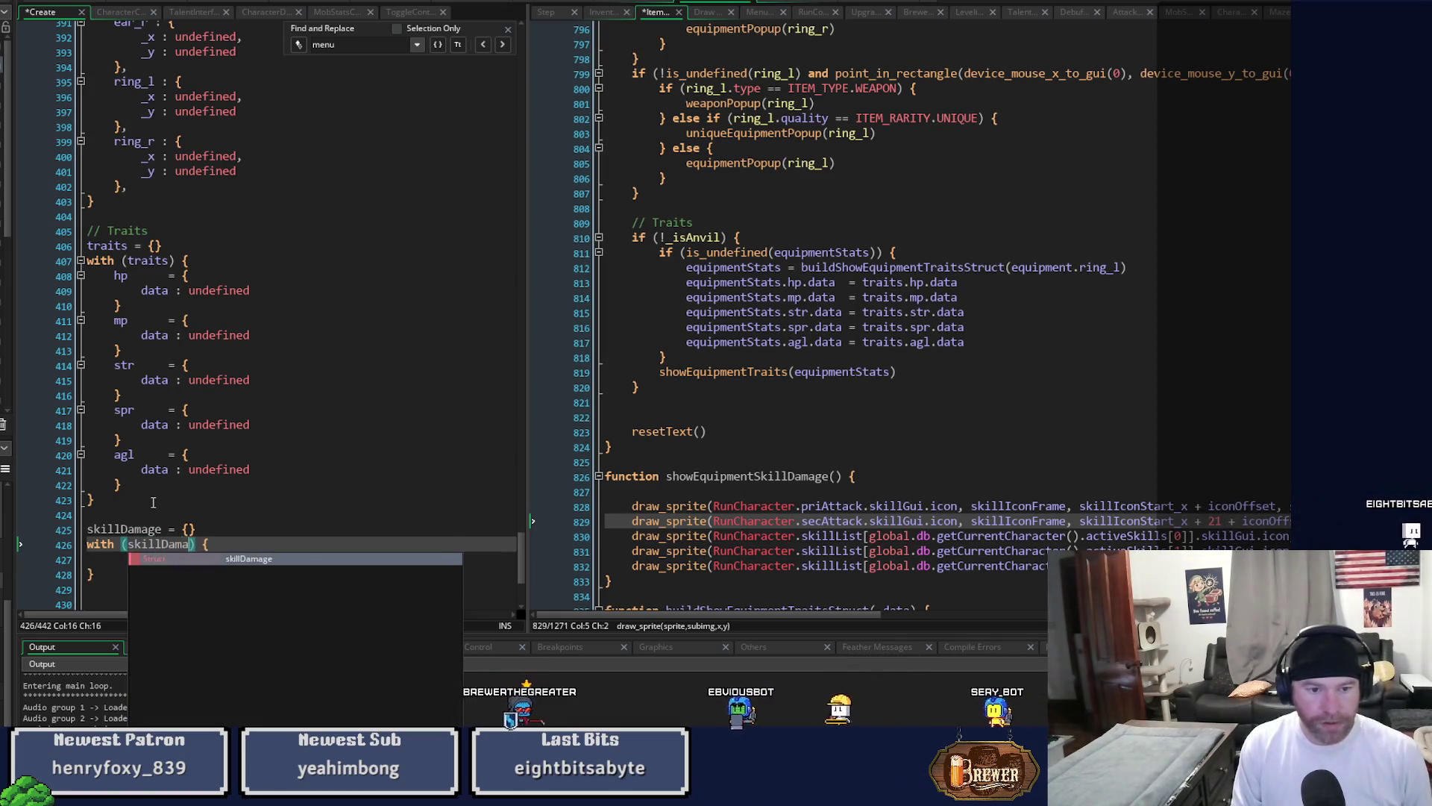
pyautogui.press('Return')
pyautogui.press('Down')
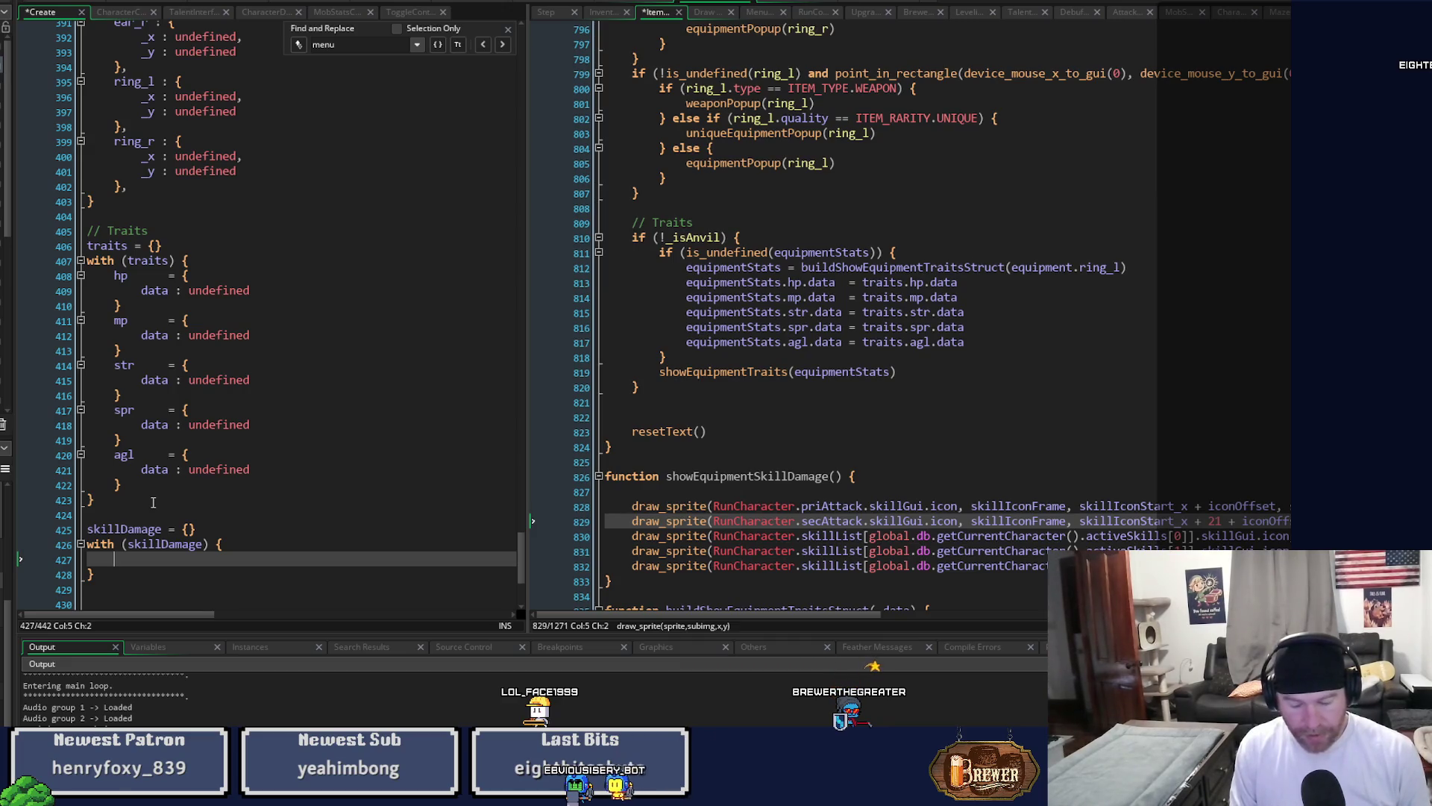
pyautogui.write('ico')
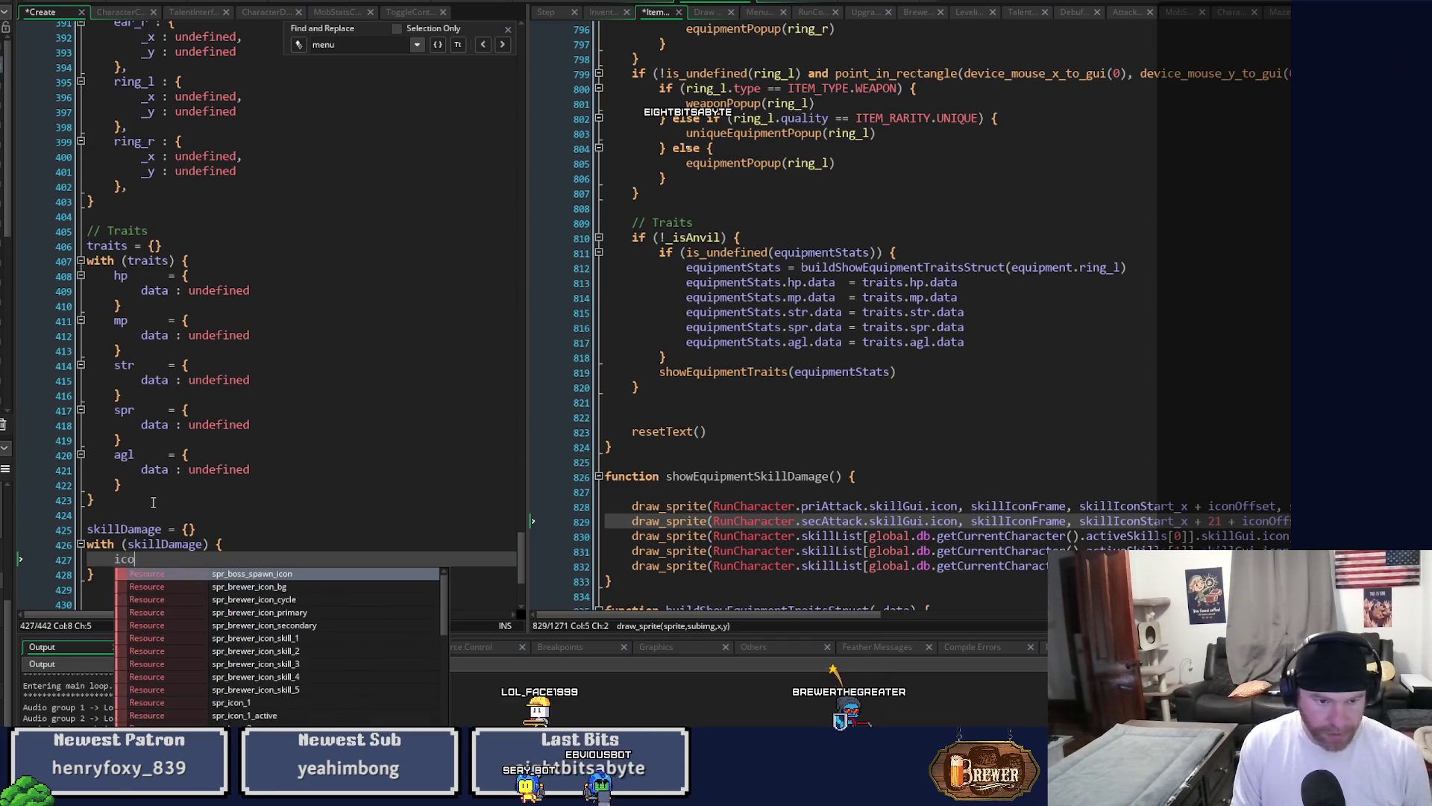
pyautogui.write('n_x')
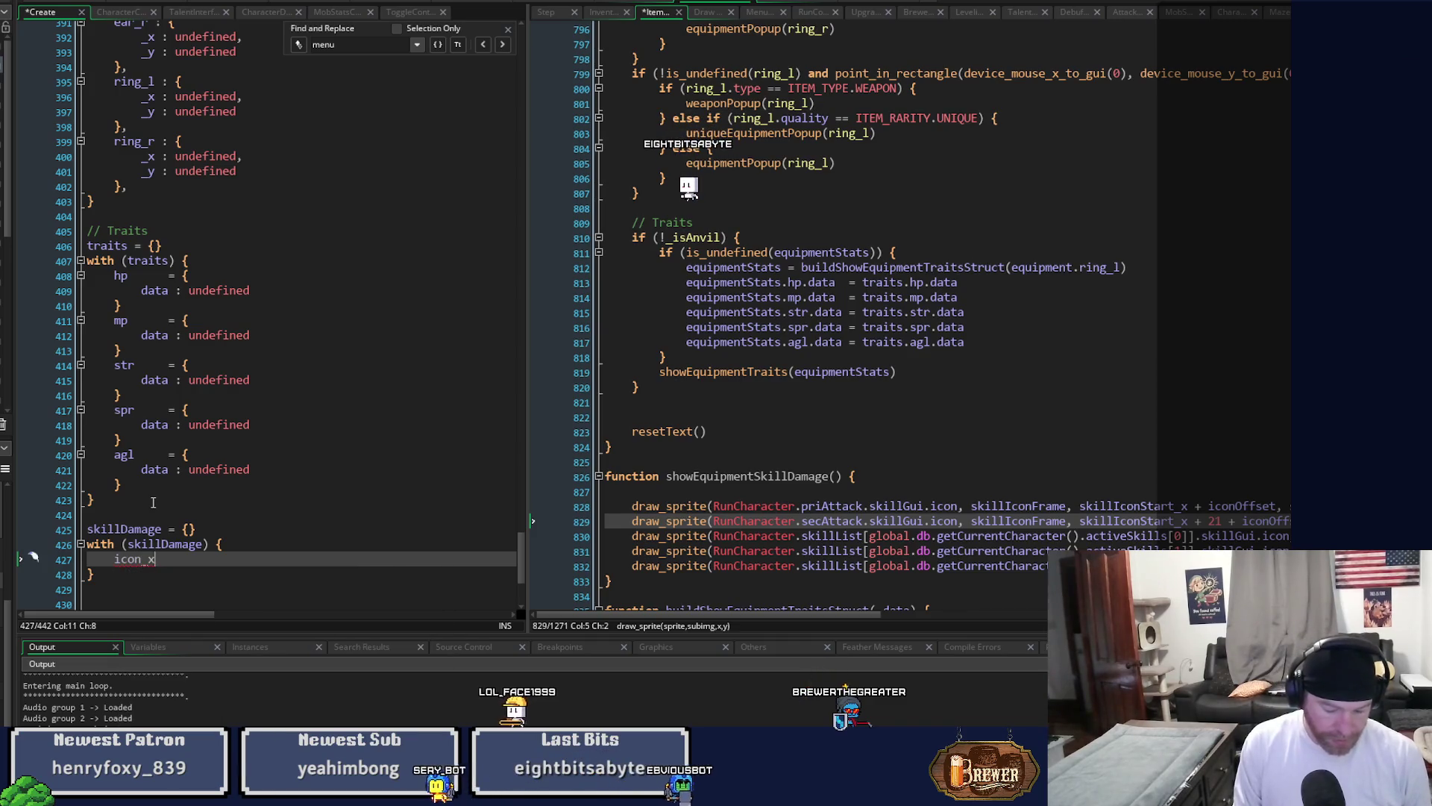
pyautogui.write(':')
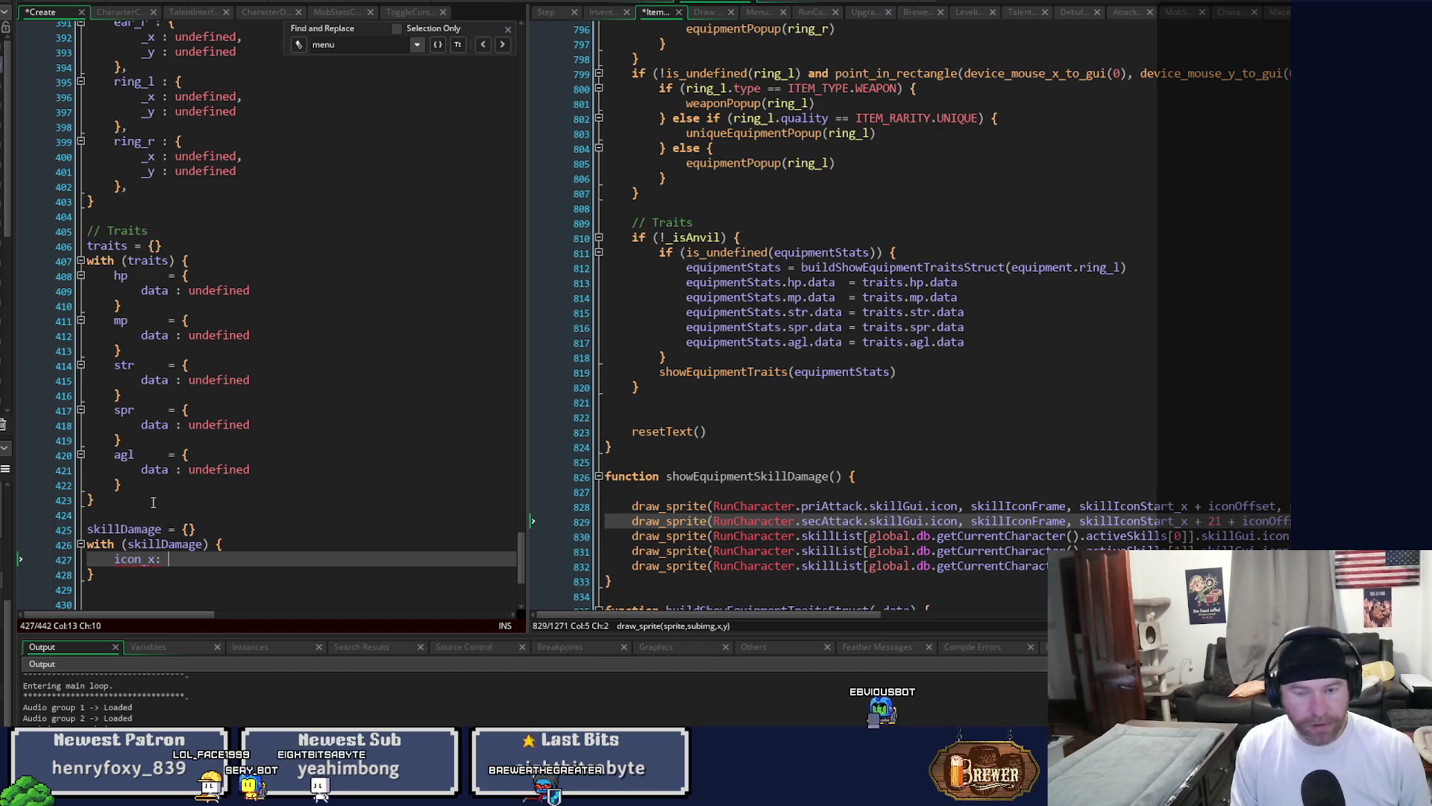
# Replace the draft struct and with block with skillDamage = undefined.
pyautogui.scroll(7, 1060, 461)
pyautogui.scroll(10, 1061, 462)
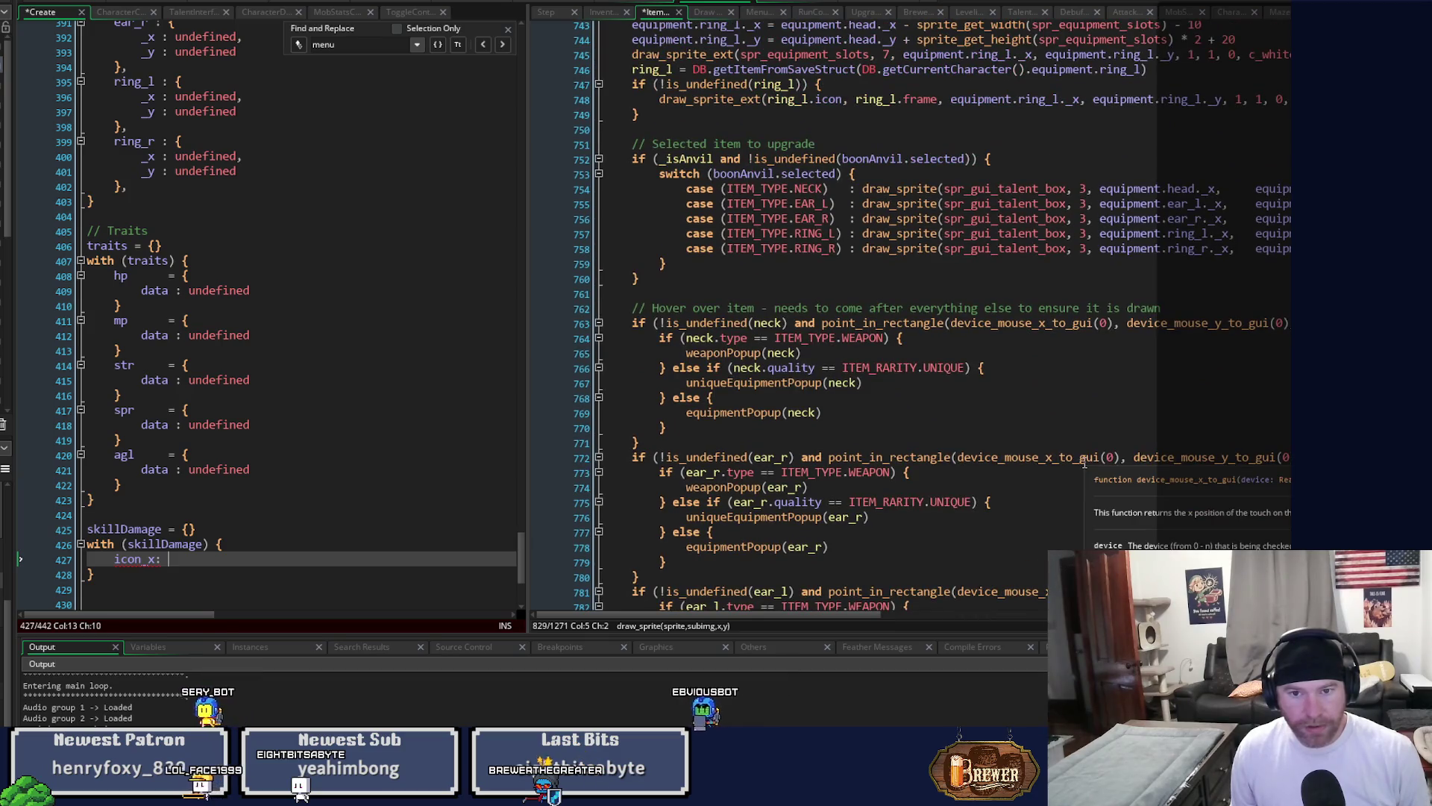
pyautogui.scroll(-15, 1084, 464)
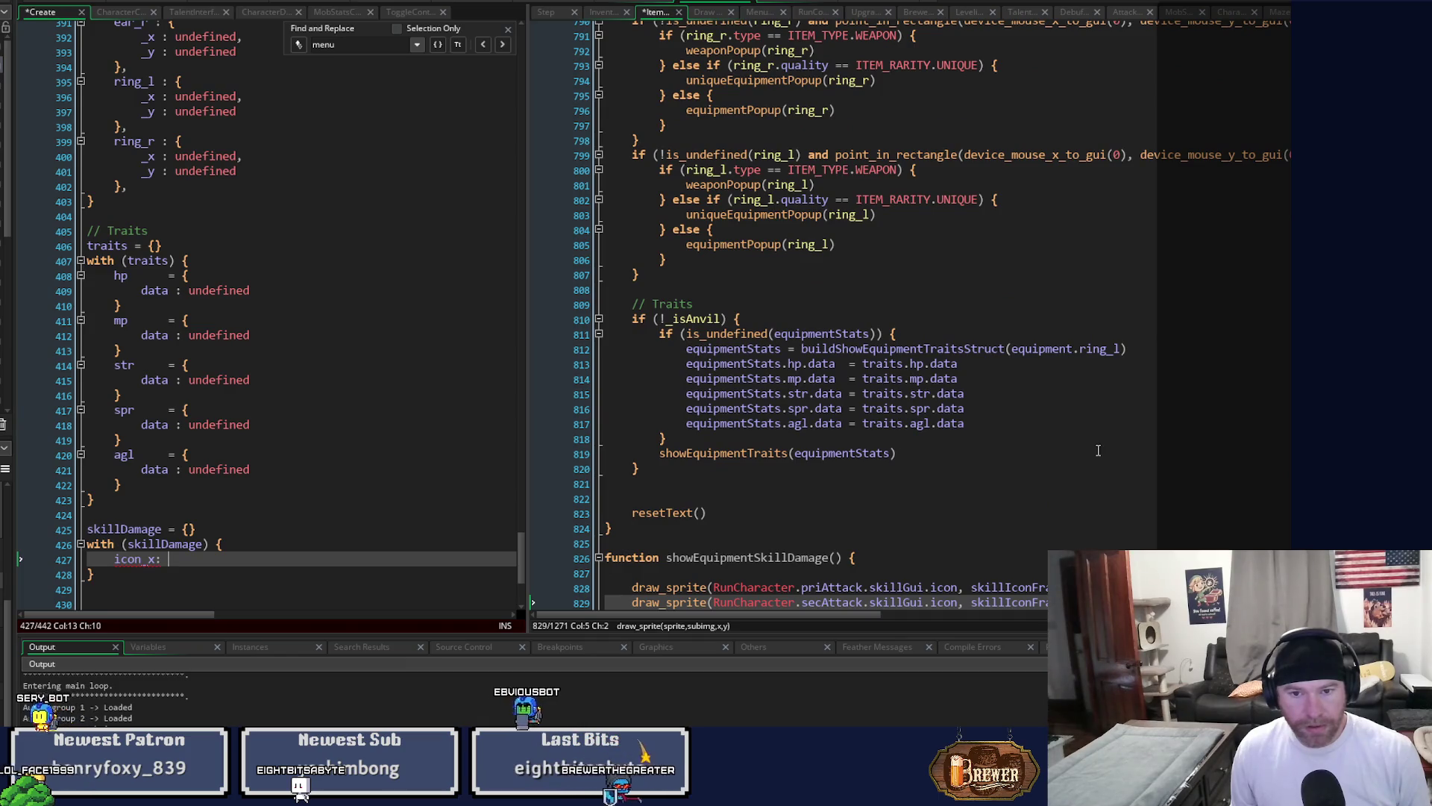
pyautogui.moveTo(100, 573)
pyautogui.mouseDown()
pyautogui.moveTo(183, 545)
pyautogui.moveTo(186, 529)
pyautogui.mouseUp()
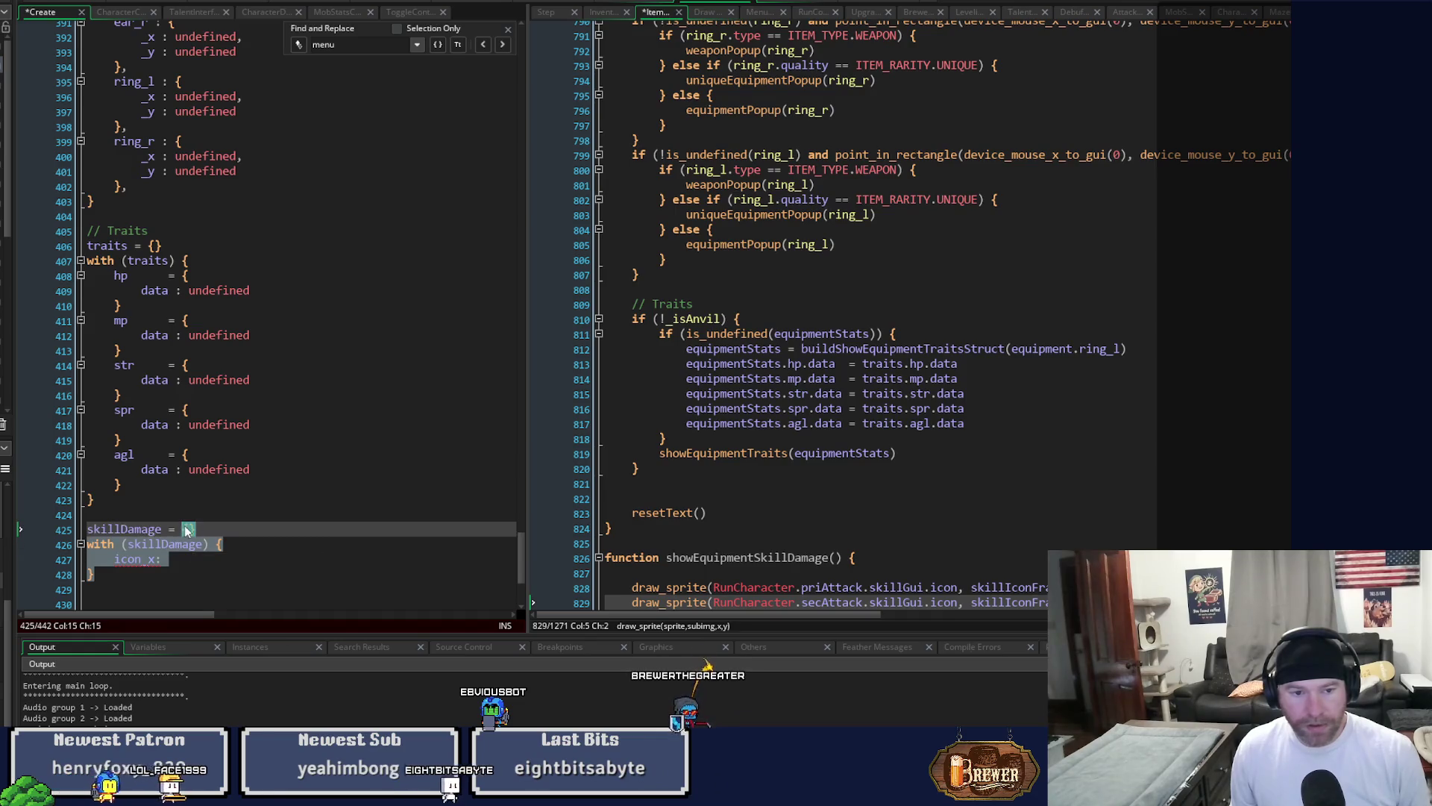
pyautogui.write('under')
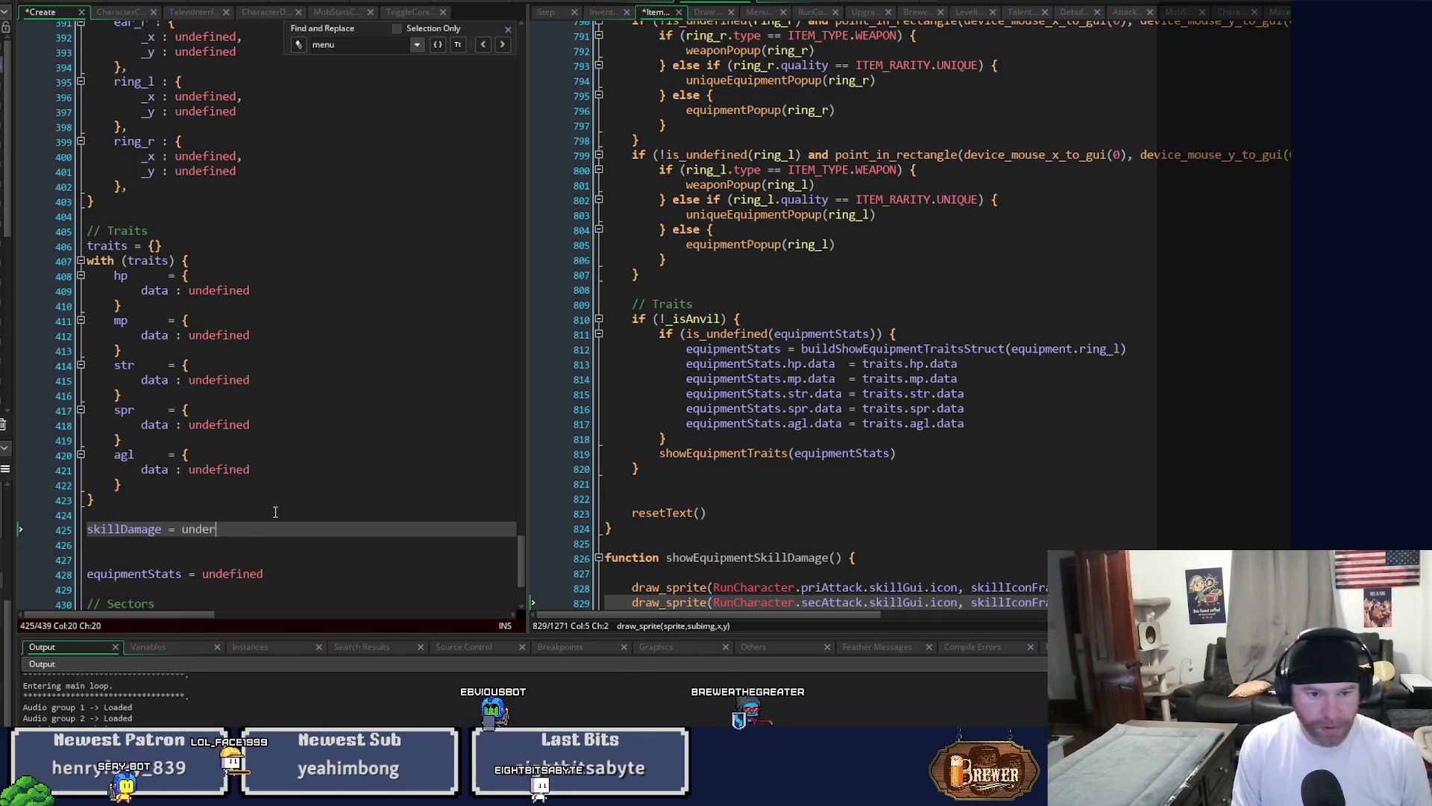
pyautogui.press('BackSpace')
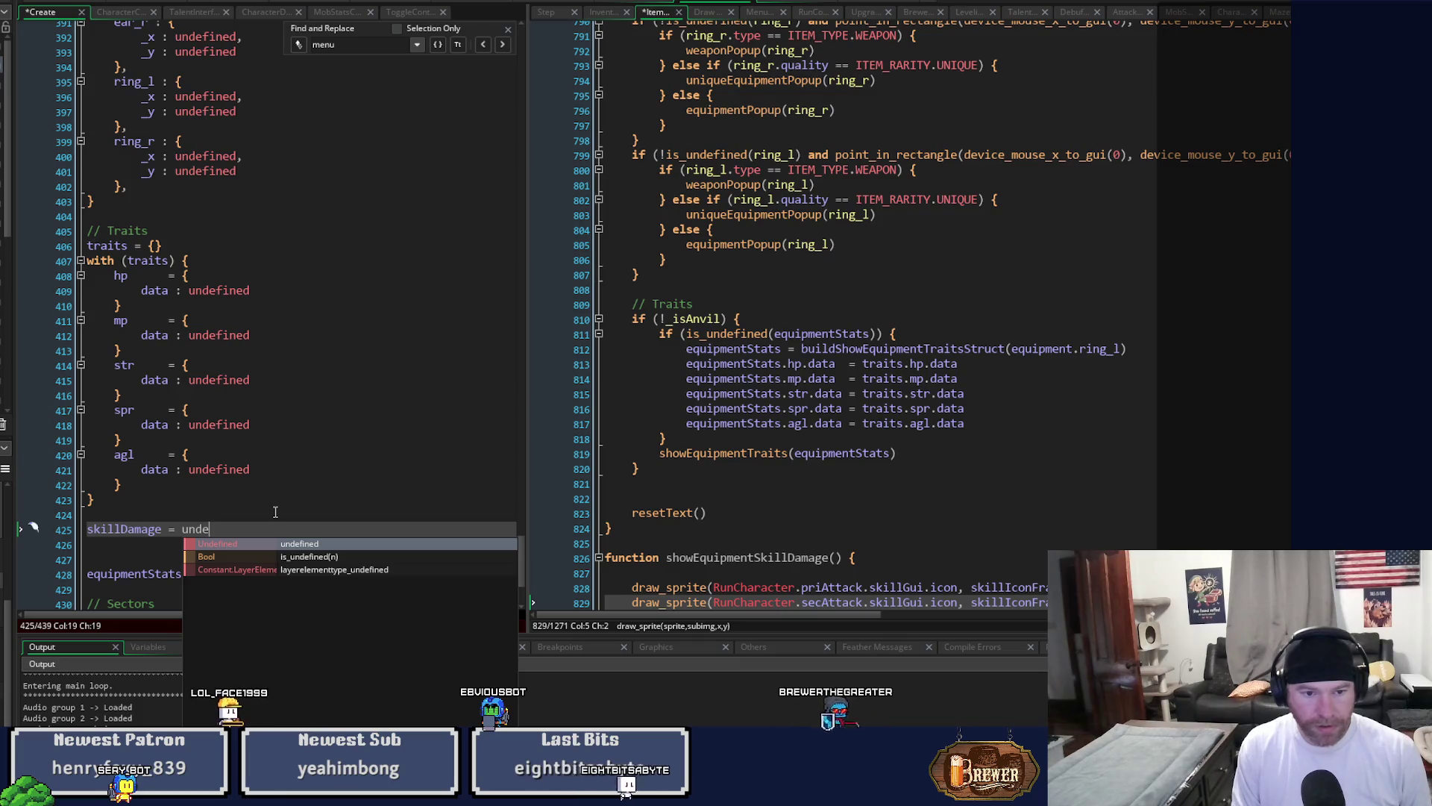
pyautogui.write('fined')
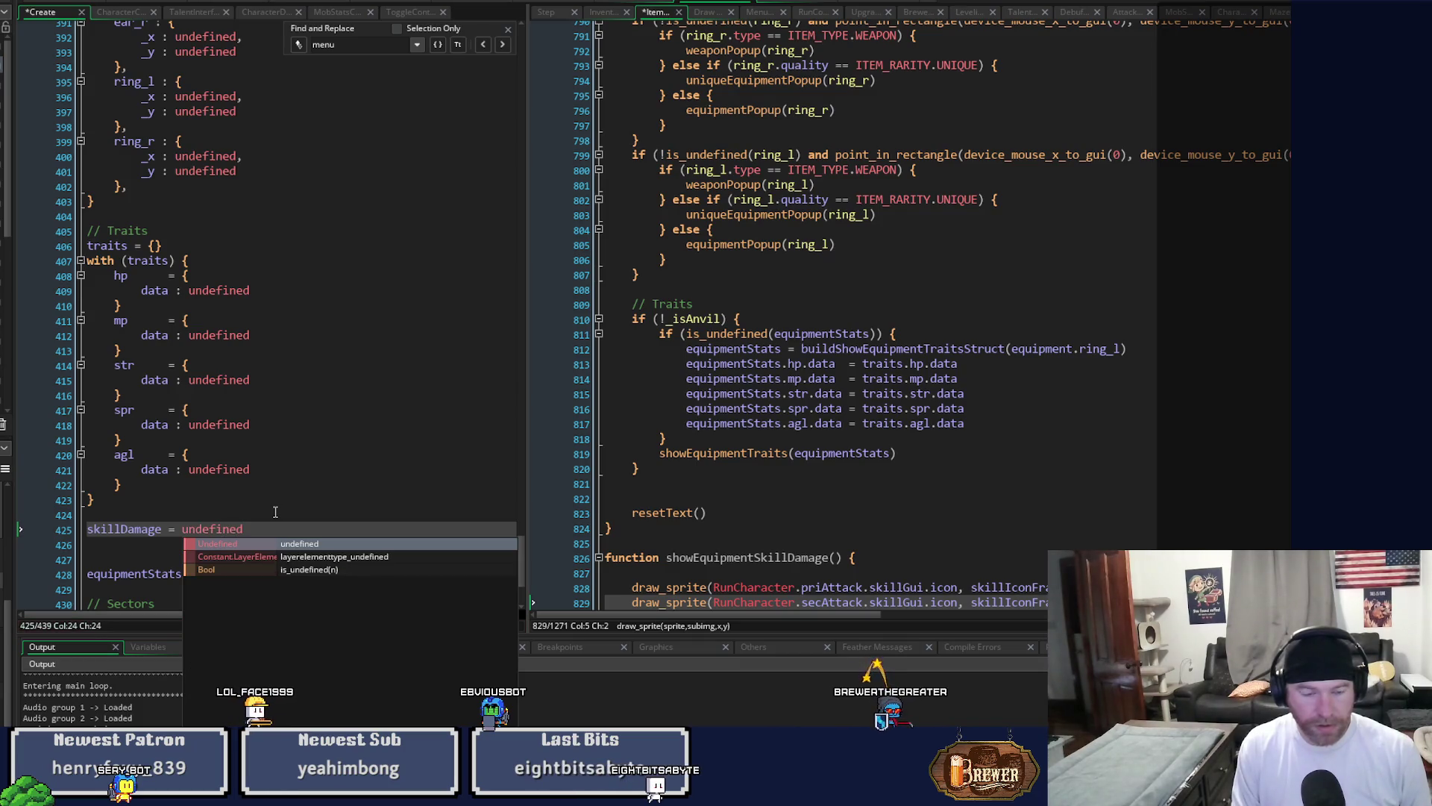
pyautogui.click(1080, 410)
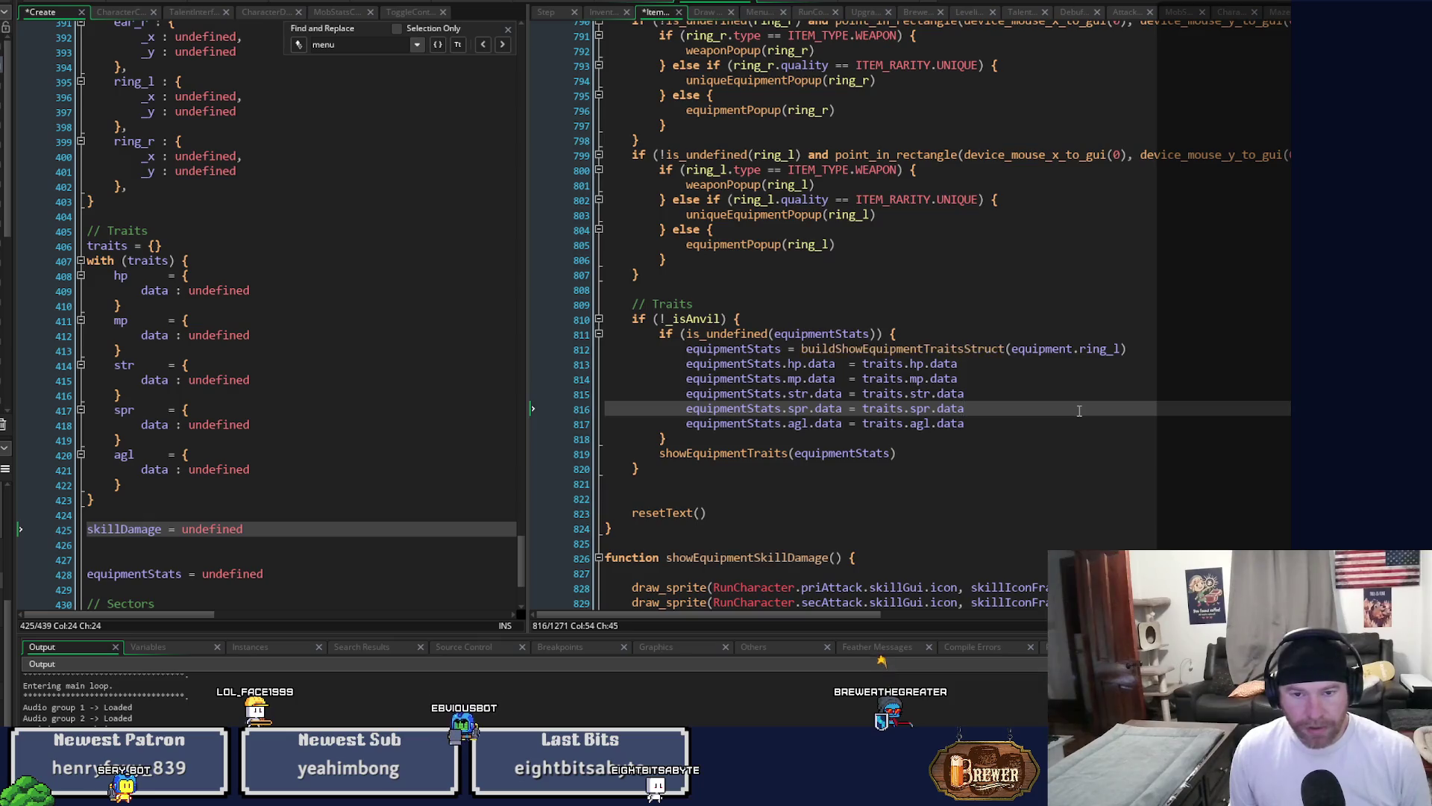
# Delete the equipmentStats lazy-init block and go to the showEquipmentTraits definition.
pyautogui.moveTo(674, 440)
pyautogui.mouseDown()
pyautogui.moveTo(685, 349)
pyautogui.moveTo(659, 333)
pyautogui.mouseUp()
pyautogui.hotkey('ctrl', 'c')
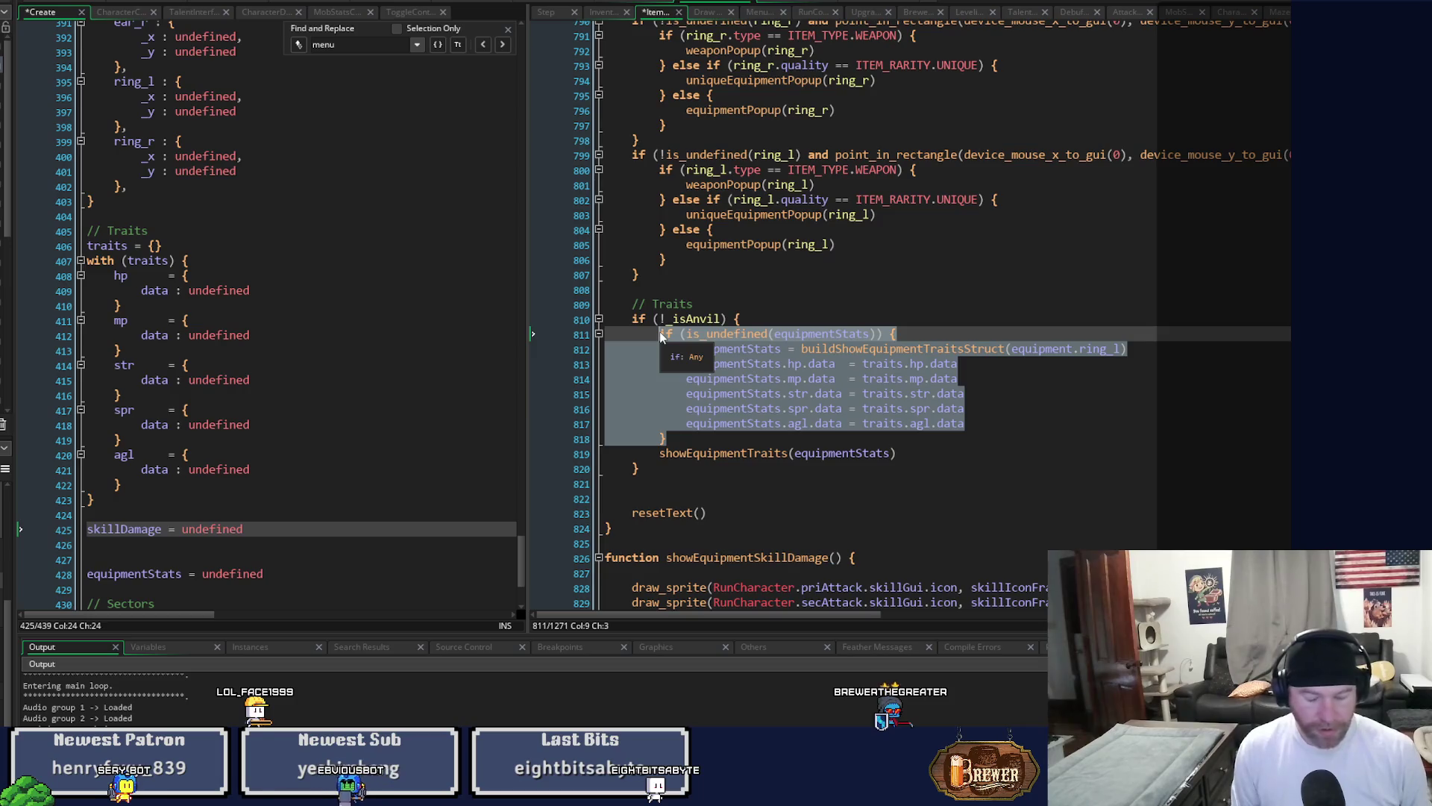
pyautogui.press('Delete')
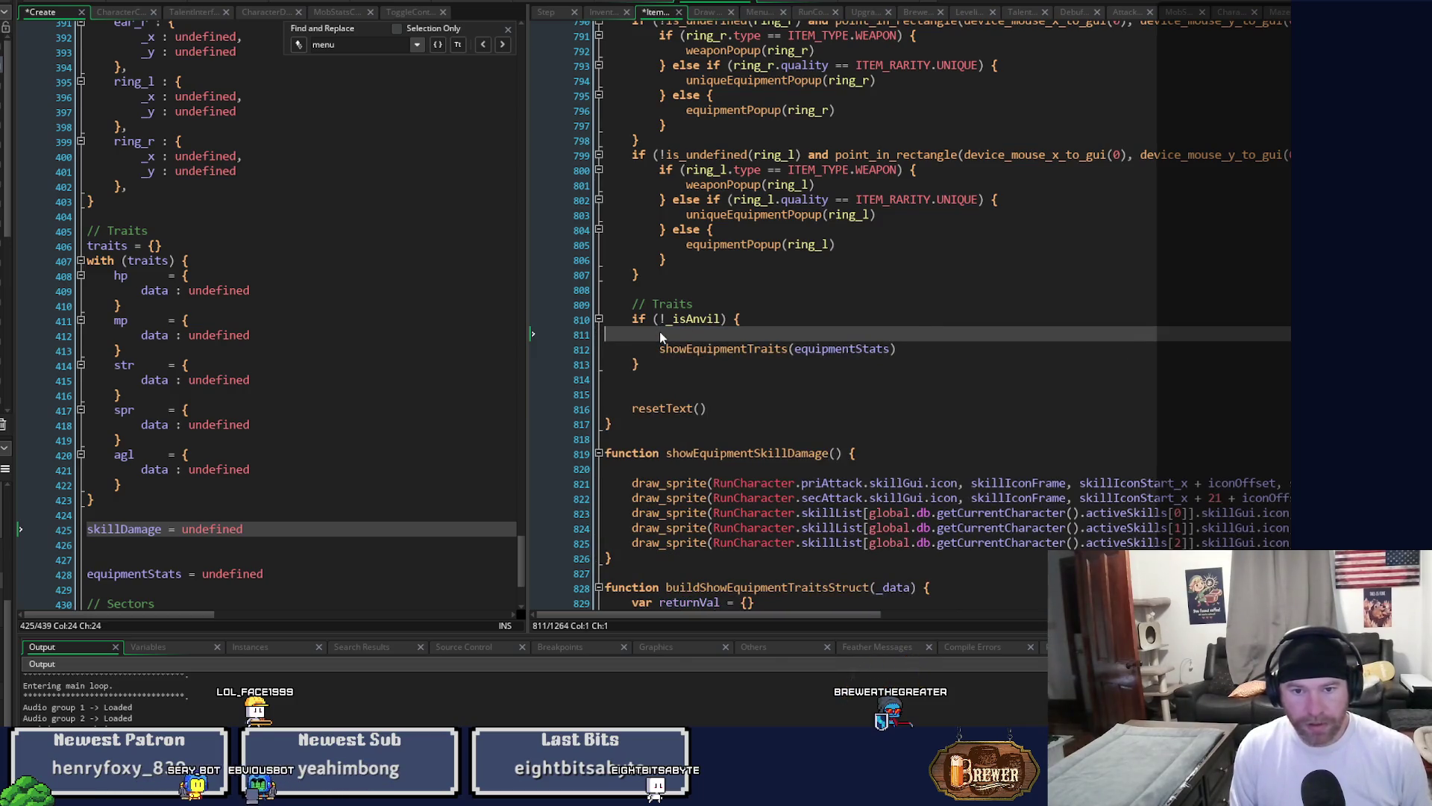
pyautogui.press('Delete')
pyautogui.click(701, 333)
pyautogui.press('F12')
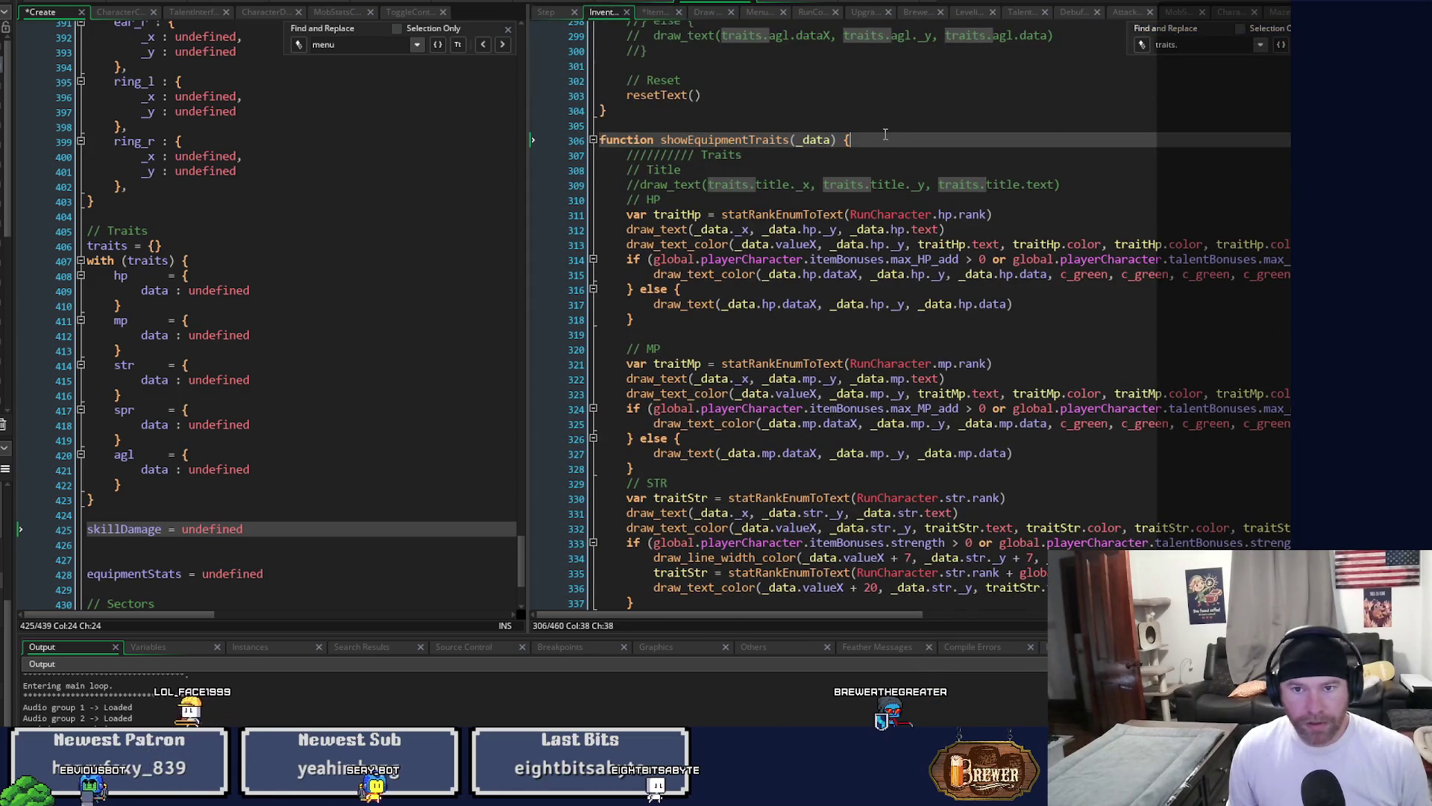
# Paste the lazy-init block into showEquipmentTraits and resetEquipmentTraitsOnCharacterChange, outdenting each copy.
pyautogui.hotkey('ctrl', 'v')
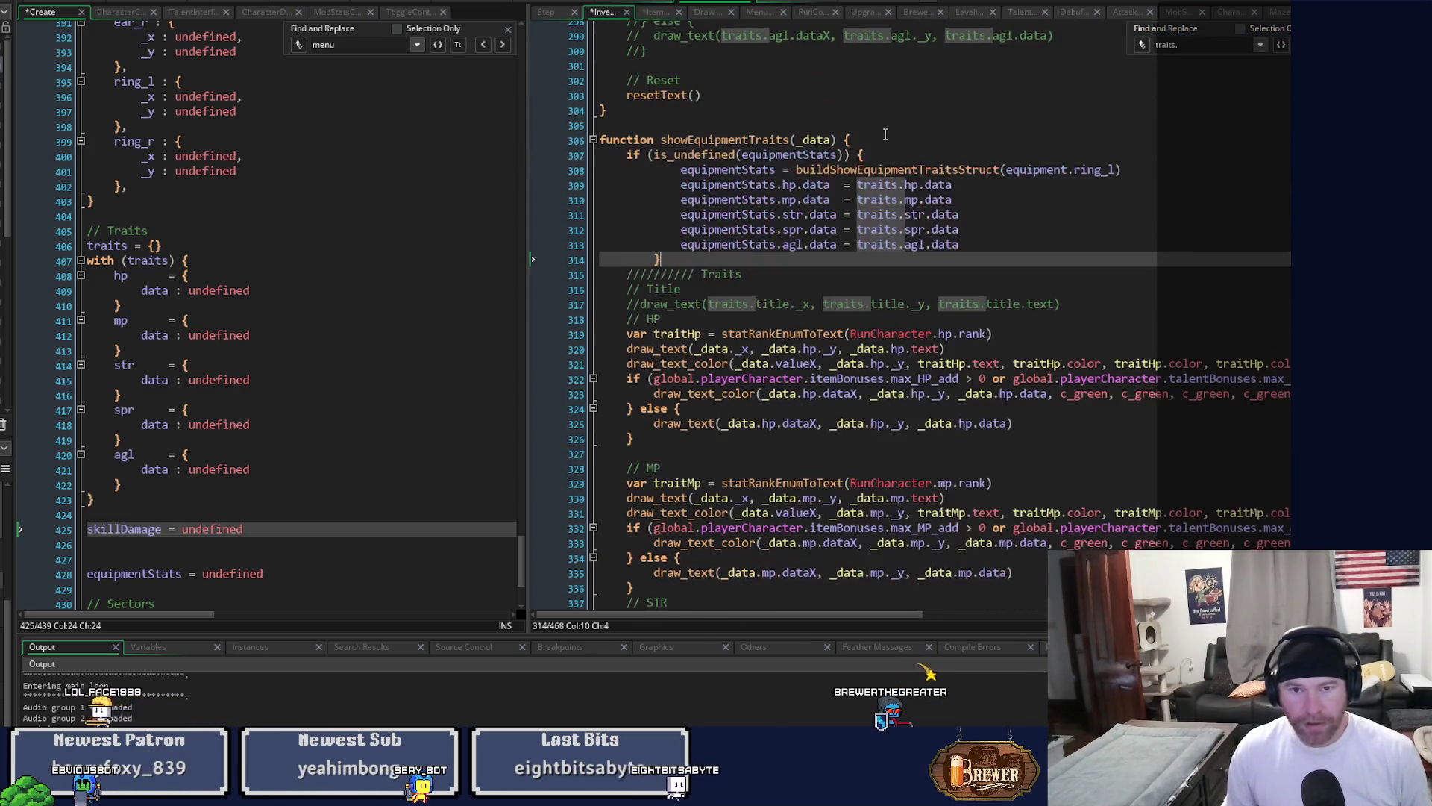
pyautogui.hotkey('shift', 'Up')
pyautogui.hotkey('shift', 'Up')
pyautogui.hotkey('shift', 'Up')
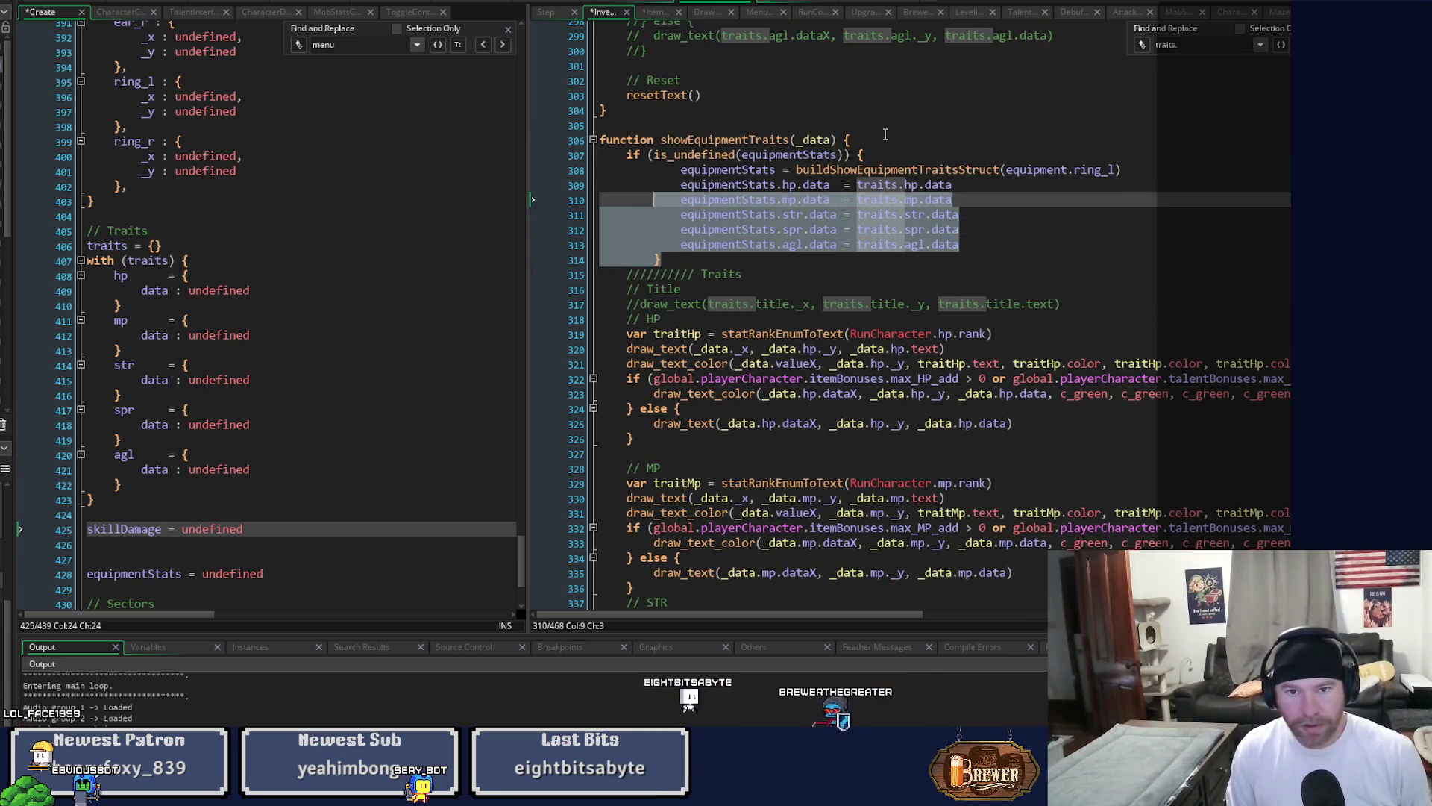
pyautogui.hotkey('shift', 'Tab')
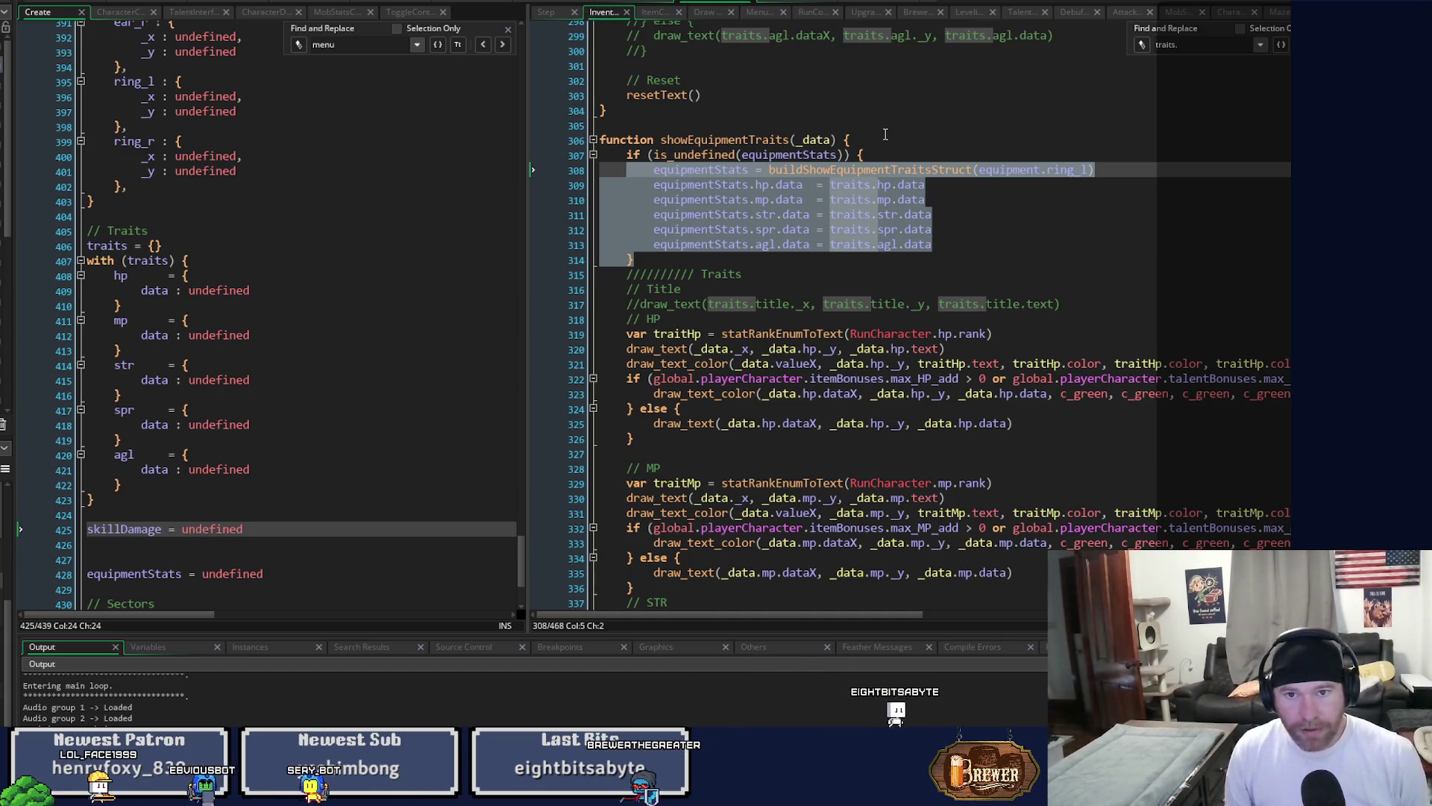
pyautogui.scroll(-2, 891, 166)
pyautogui.scroll(-13, 890, 166)
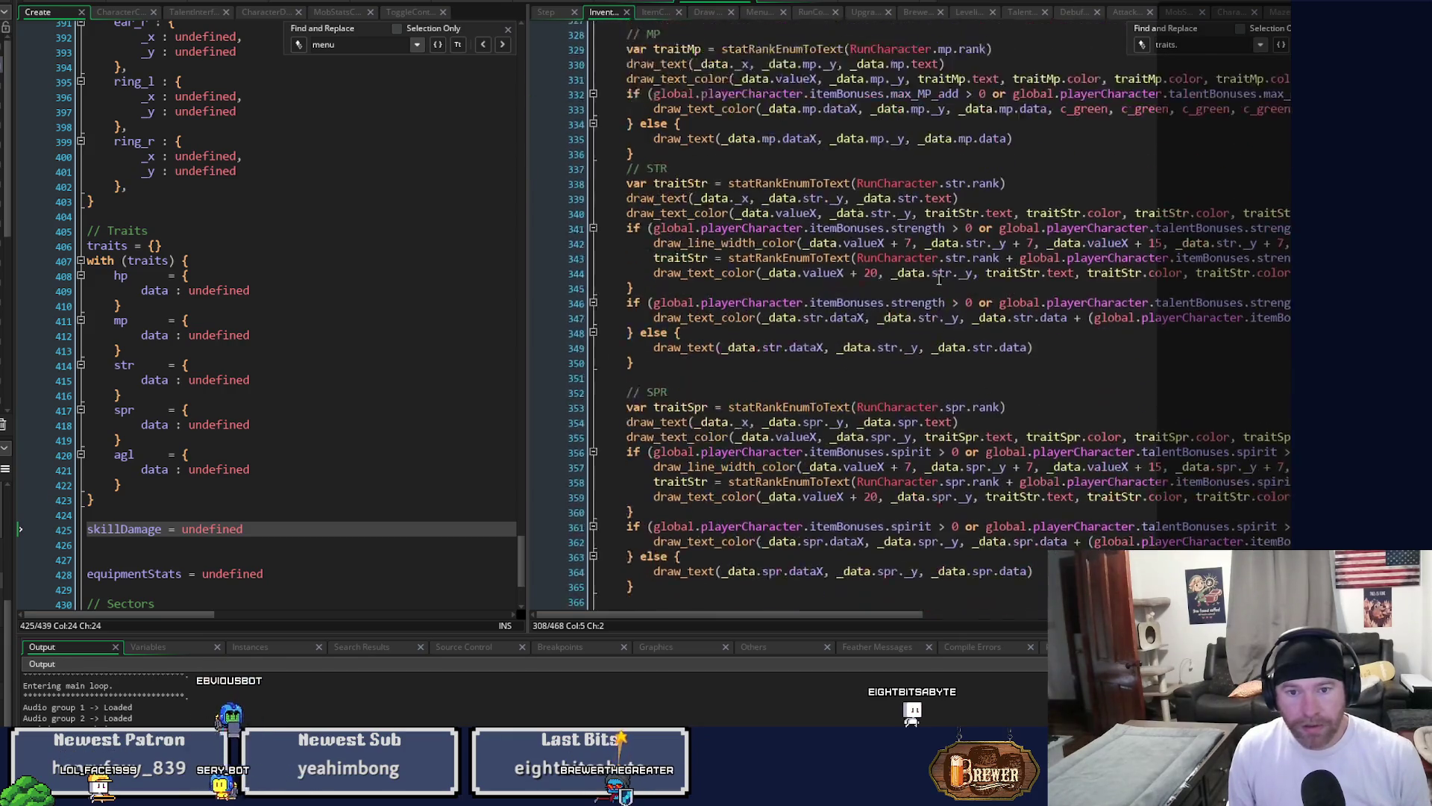
pyautogui.scroll(-7, 950, 341)
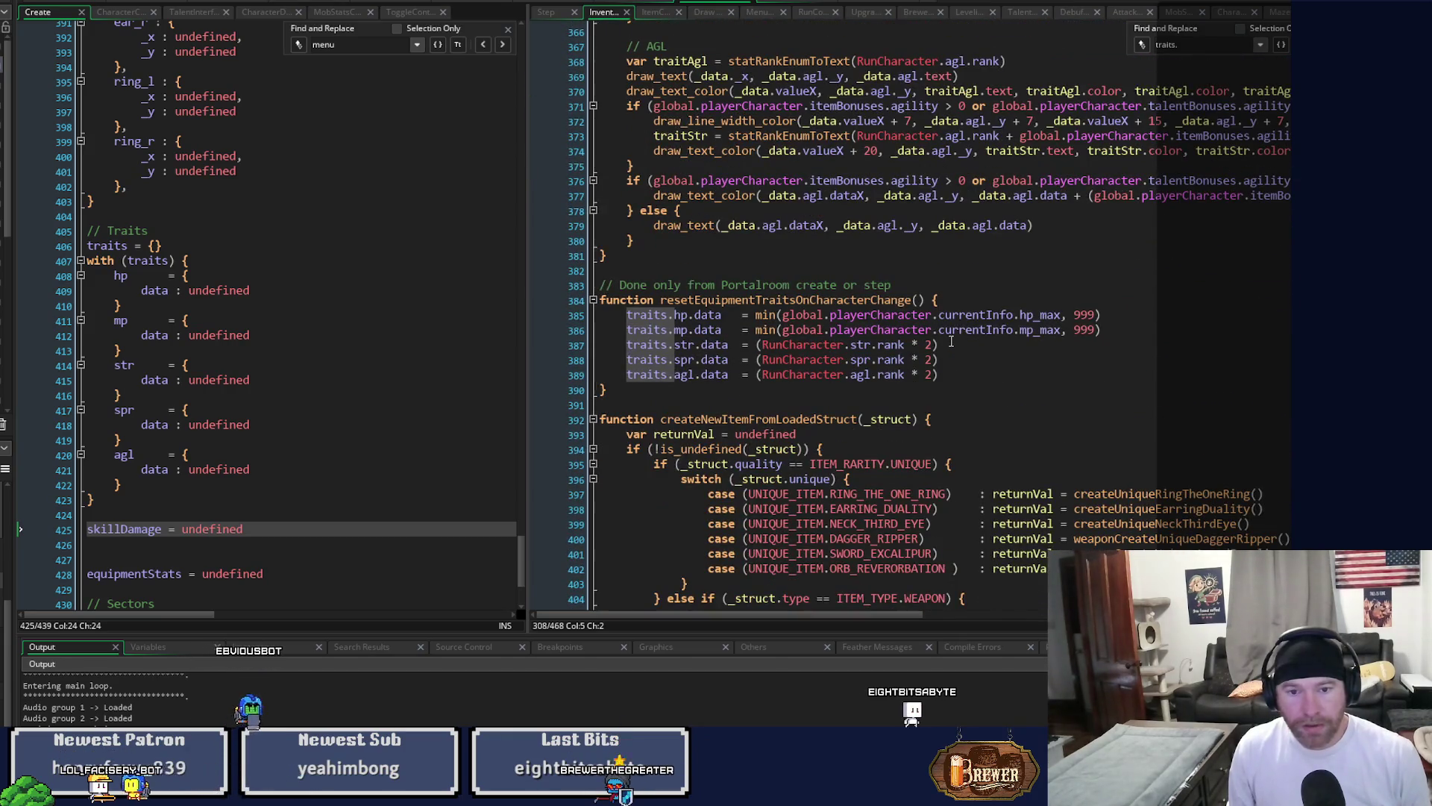
pyautogui.click(977, 294)
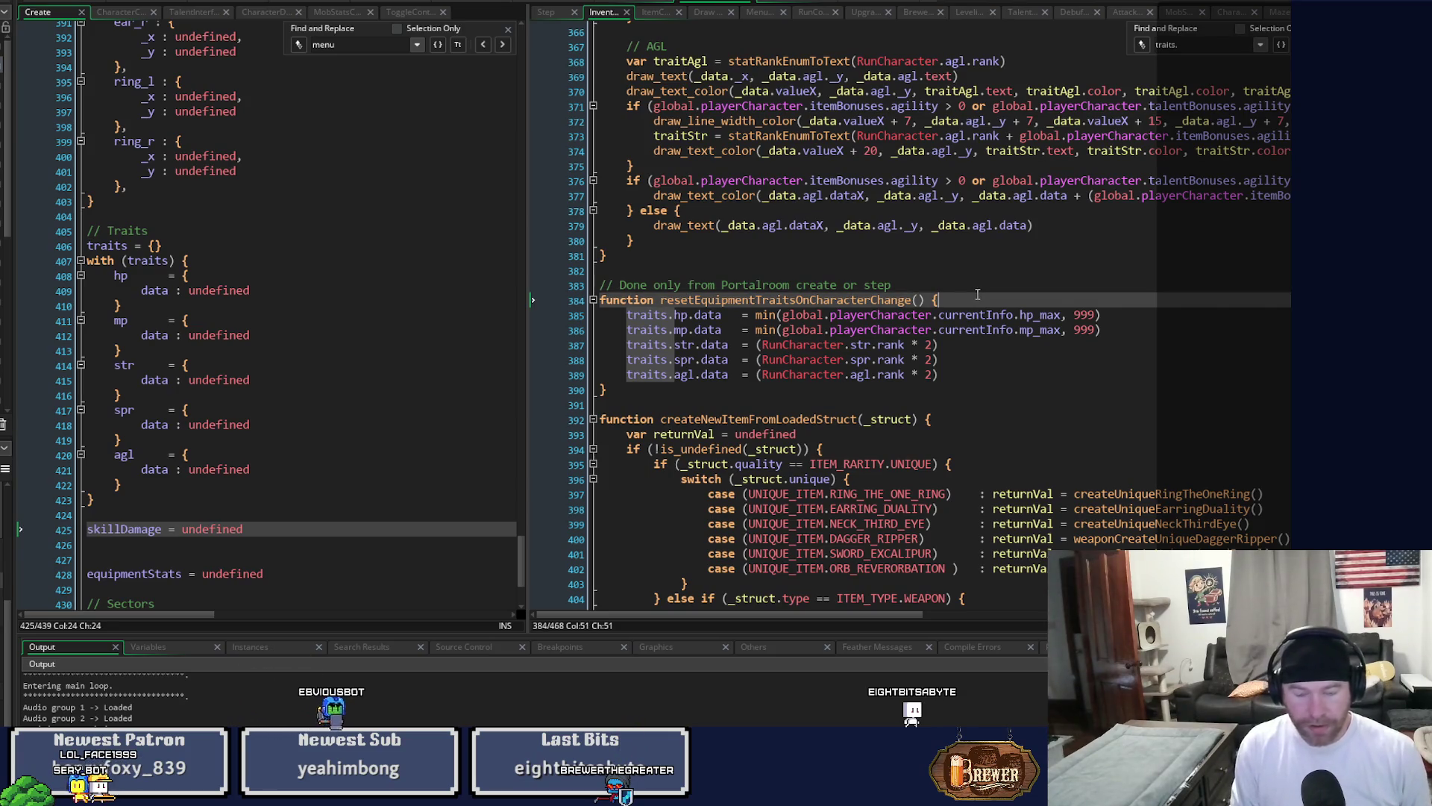
pyautogui.hotkey('ctrl', 'v')
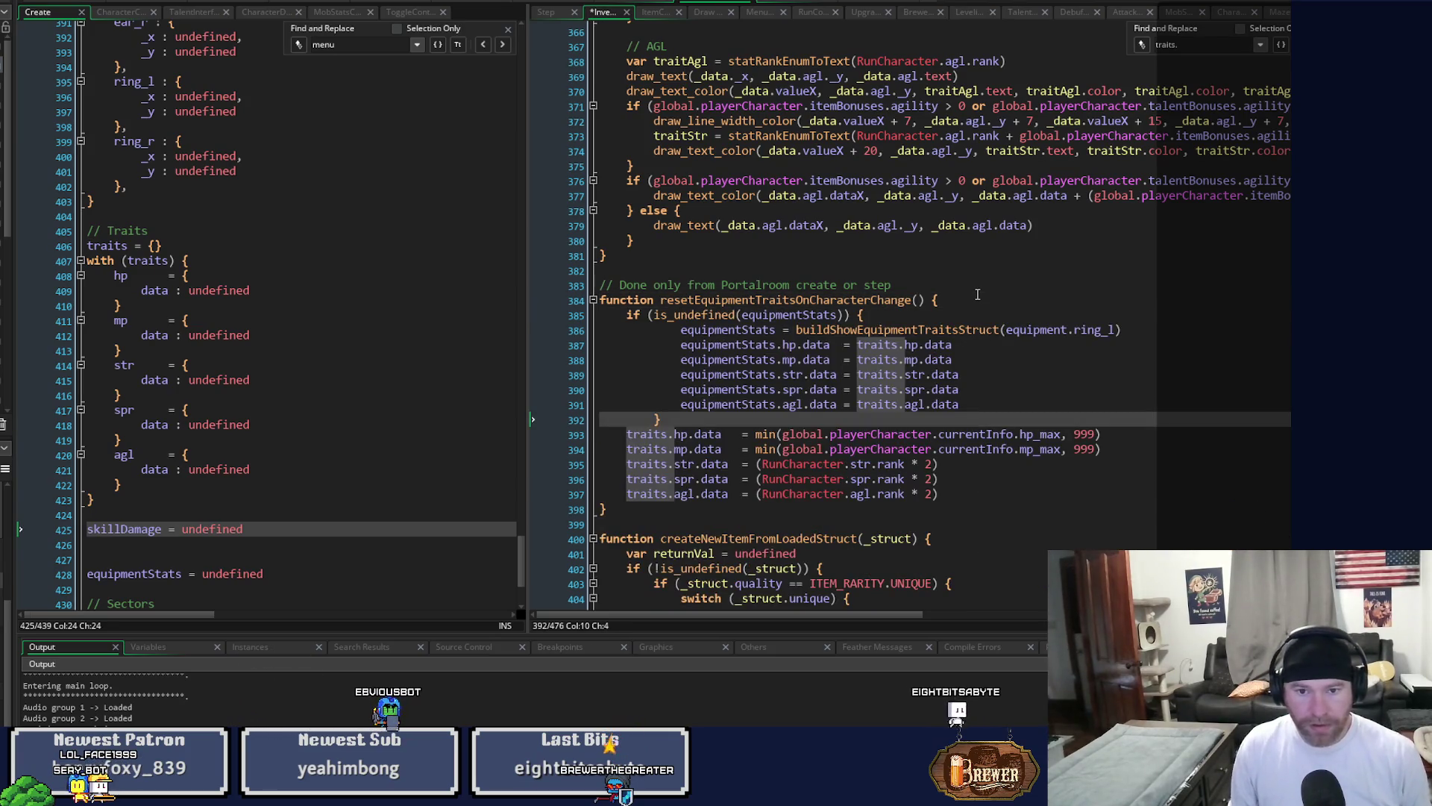
pyautogui.hotkey('shift', 'Up')
pyautogui.hotkey('shift', 'Up')
pyautogui.hotkey('shift', 'Up')
pyautogui.hotkey('shift', 'Tab')
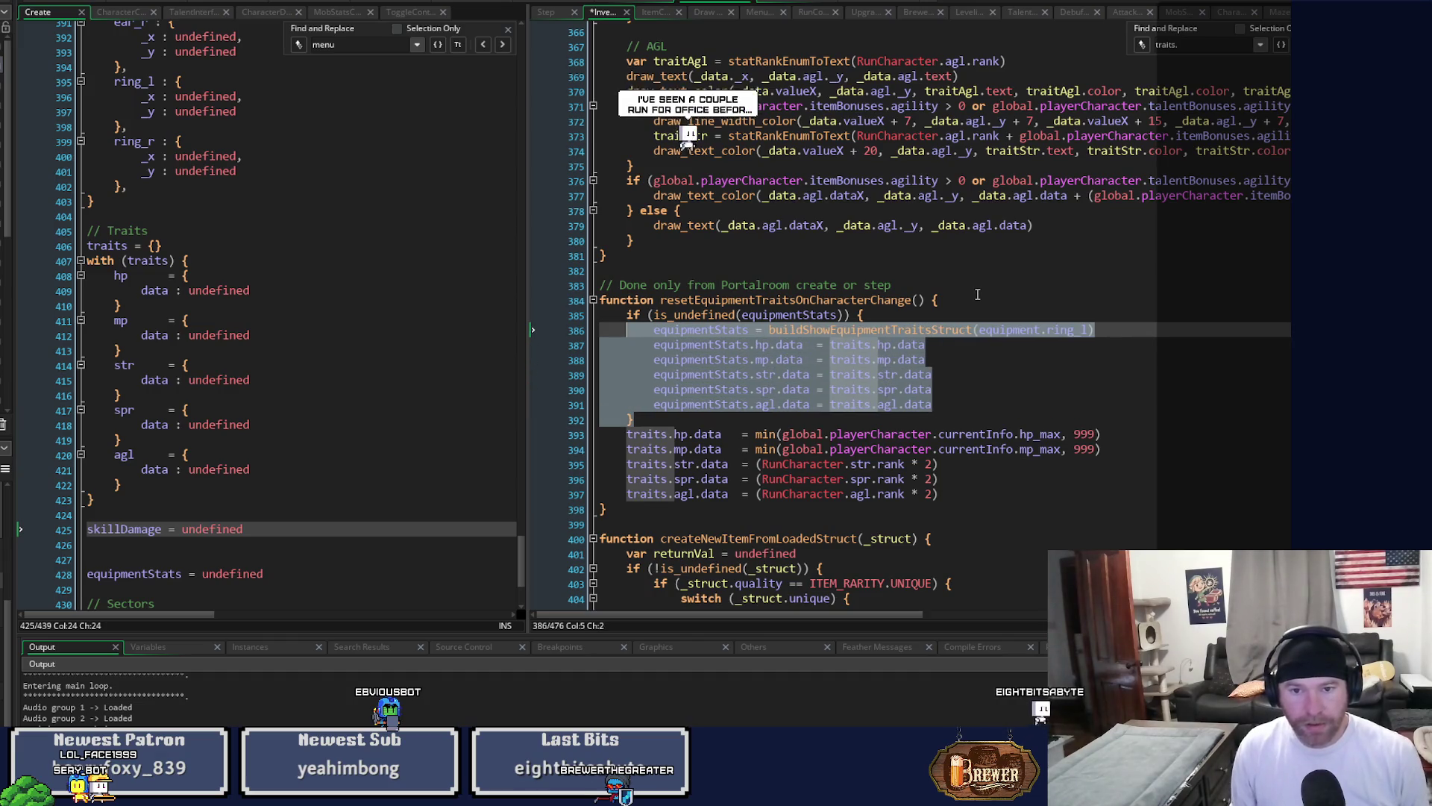
# Switch the pasted block's condition to skillDamage, comment out its assignments, and save.
pyautogui.doubleClick(786, 315)
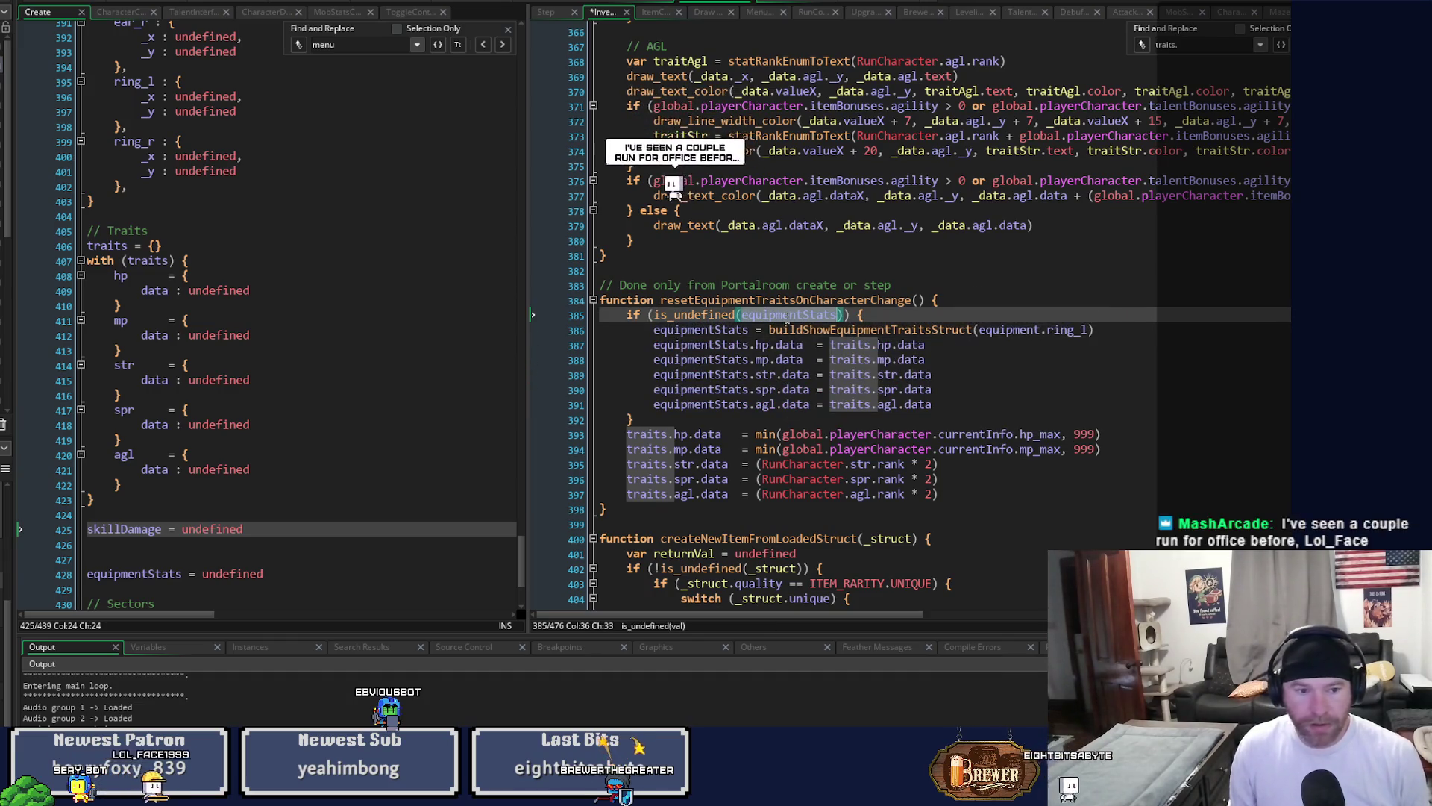
pyautogui.write('skillDamage')
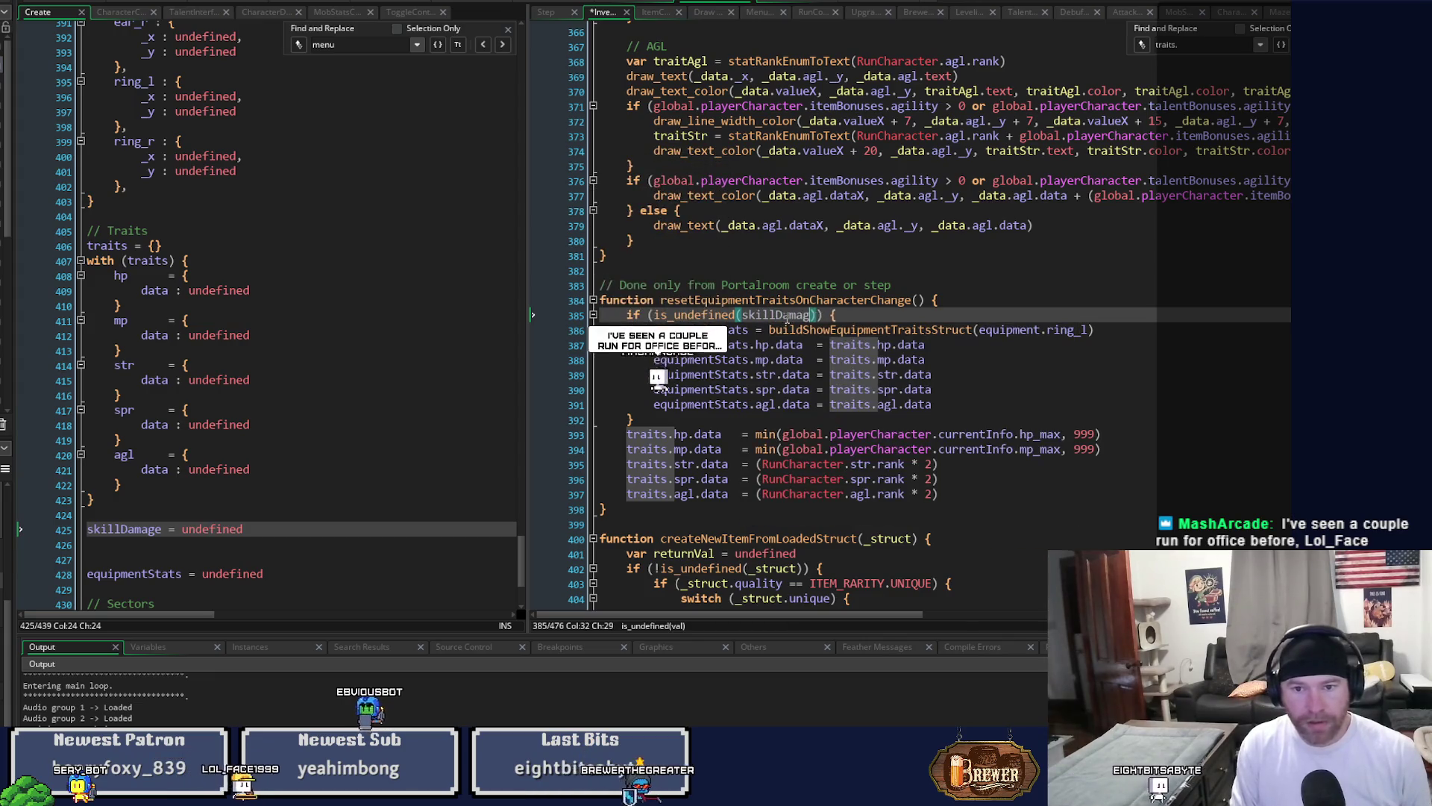
pyautogui.click(946, 405)
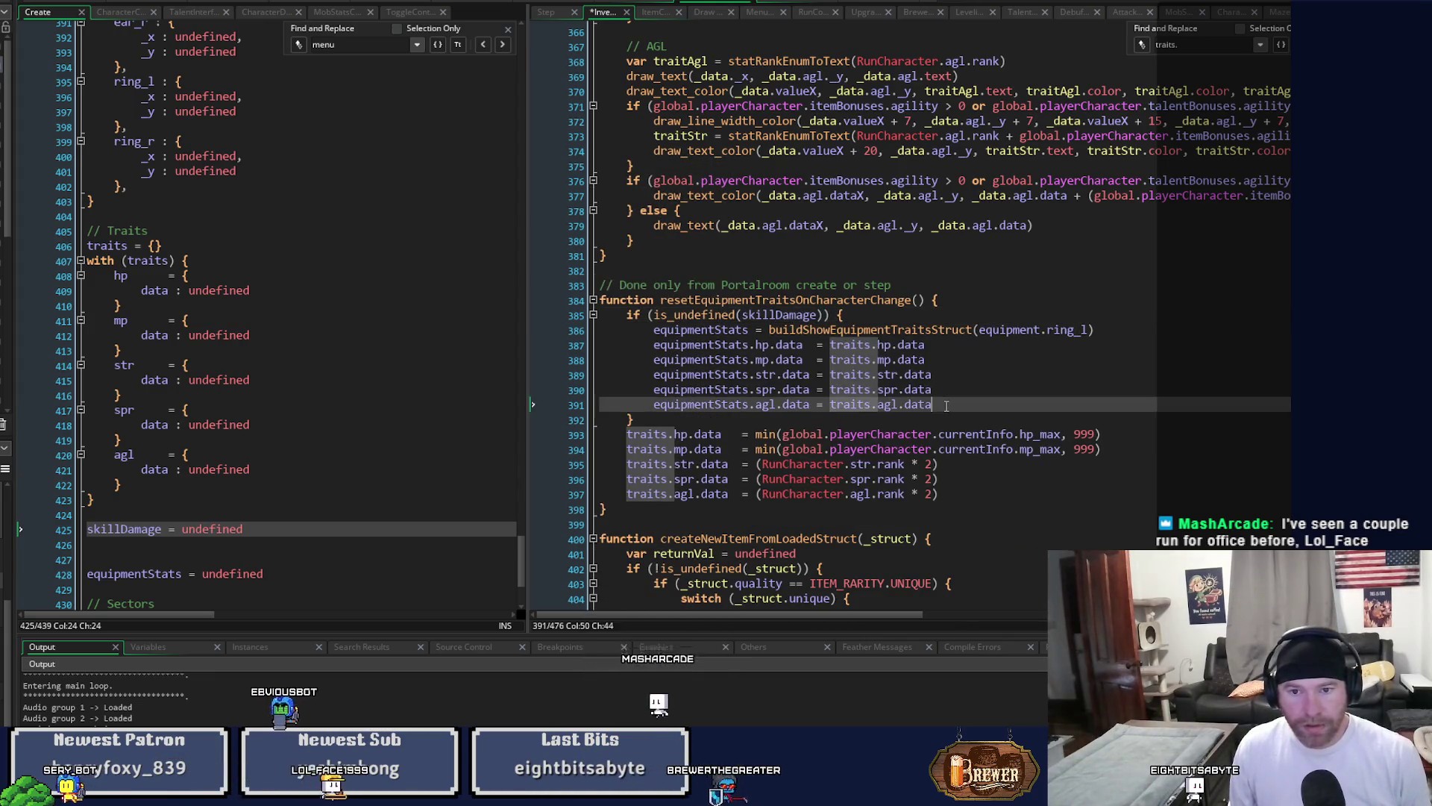
pyautogui.moveTo(946, 404)
pyautogui.mouseDown()
pyautogui.moveTo(656, 375)
pyautogui.moveTo(650, 330)
pyautogui.mouseUp()
pyautogui.click(687, 345)
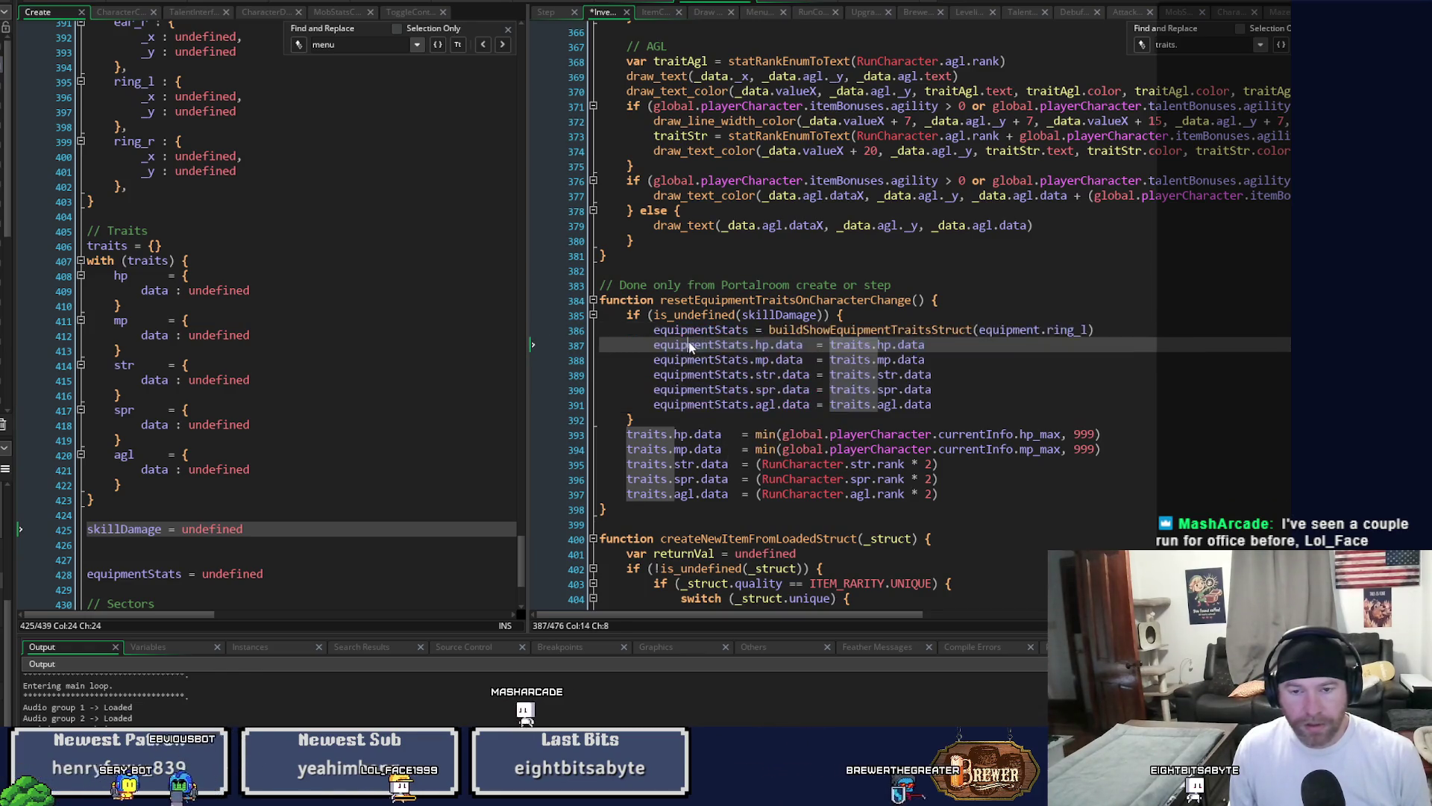
pyautogui.moveTo(933, 404)
pyautogui.mouseDown()
pyautogui.moveTo(746, 367)
pyautogui.moveTo(877, 330)
pyautogui.mouseUp()
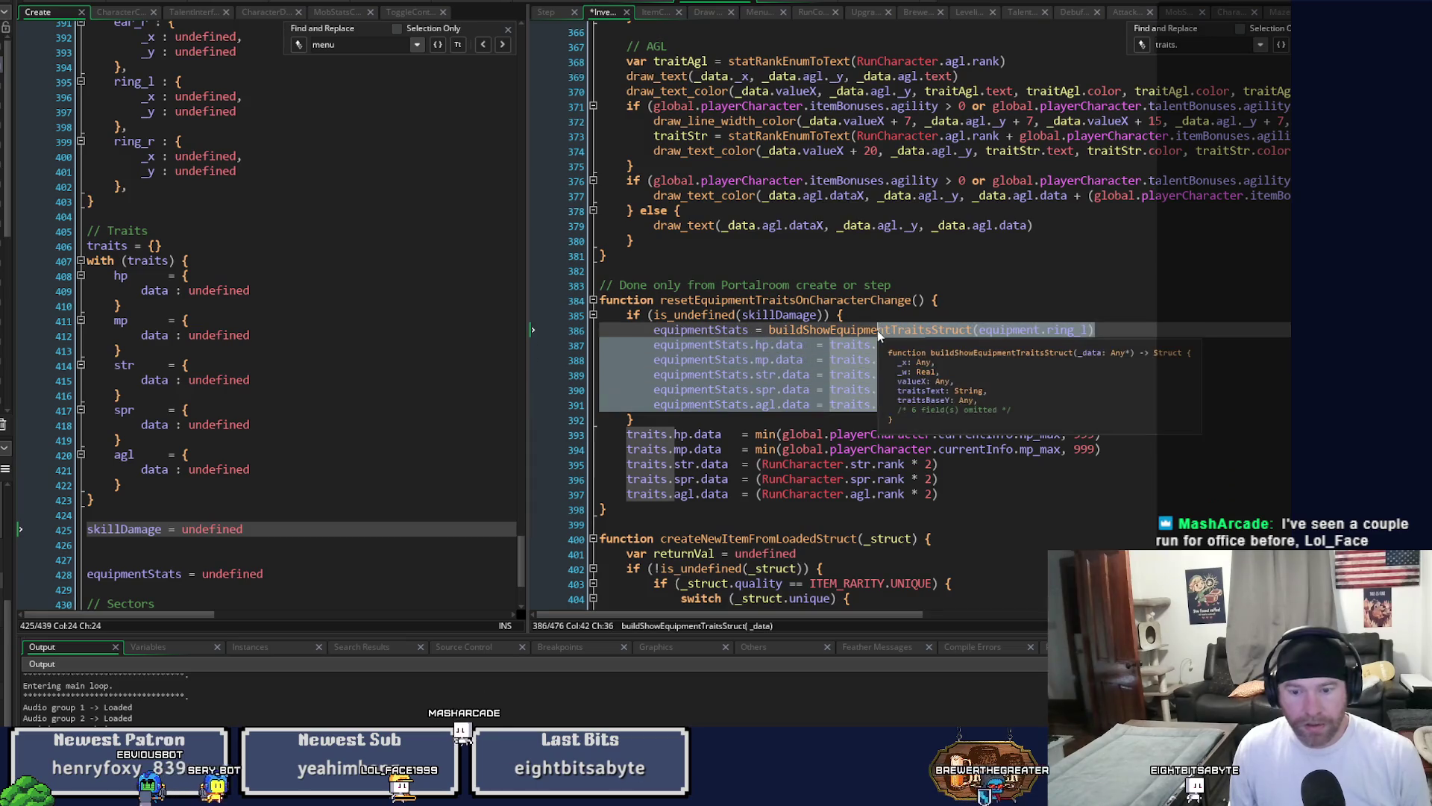
pyautogui.hotkey('ctrl', 'k')
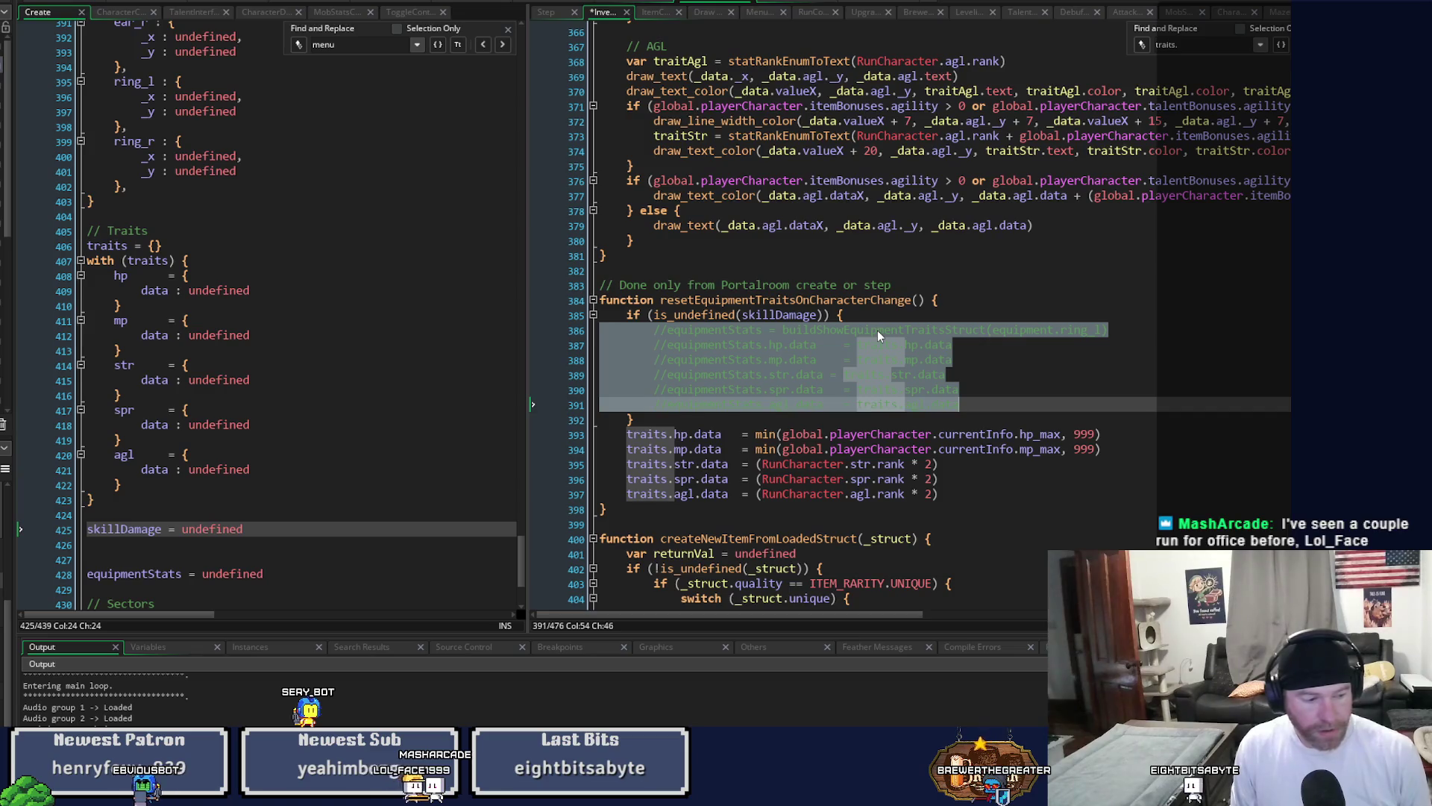
pyautogui.press('Up')
pyautogui.press('Up')
pyautogui.press('Up')
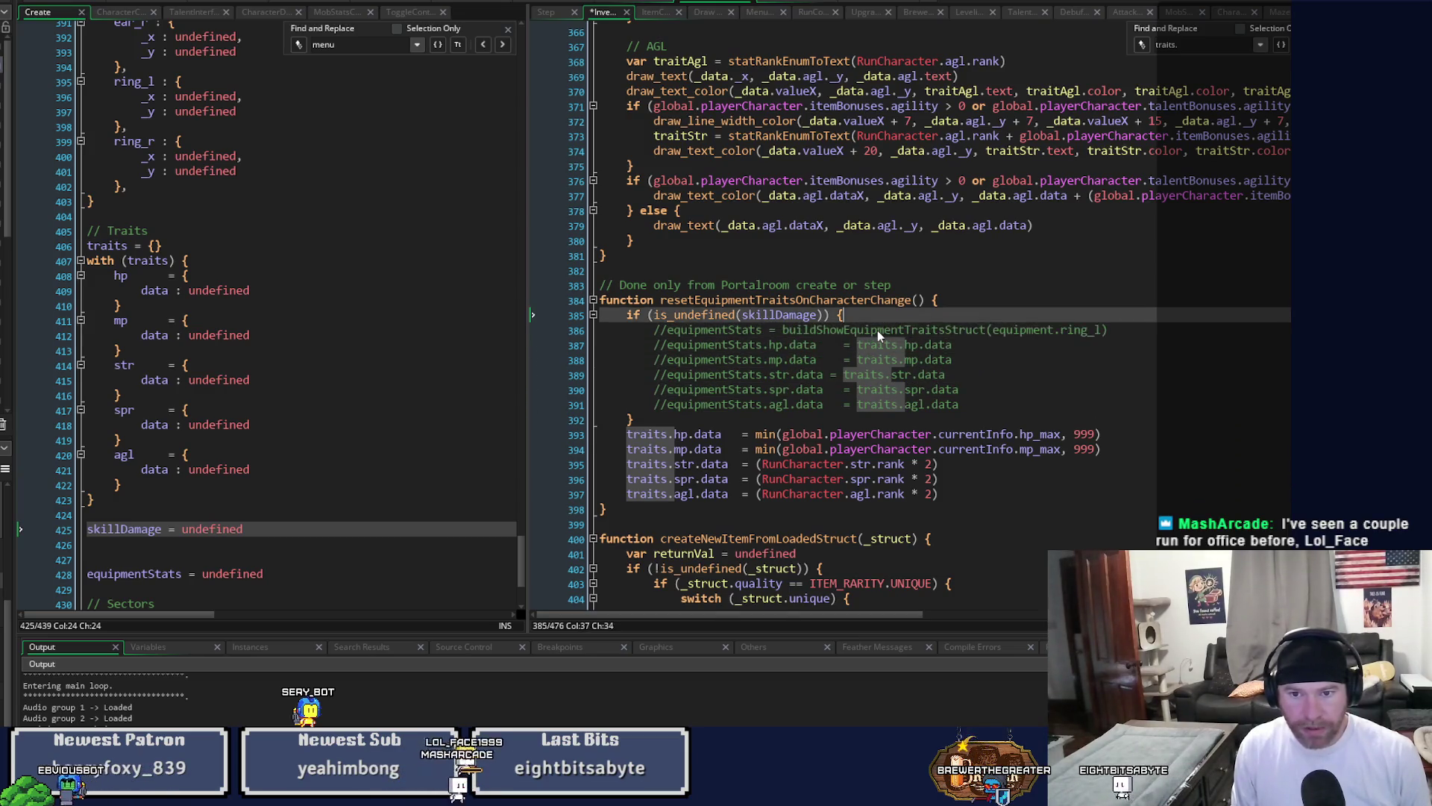
pyautogui.press('Return')
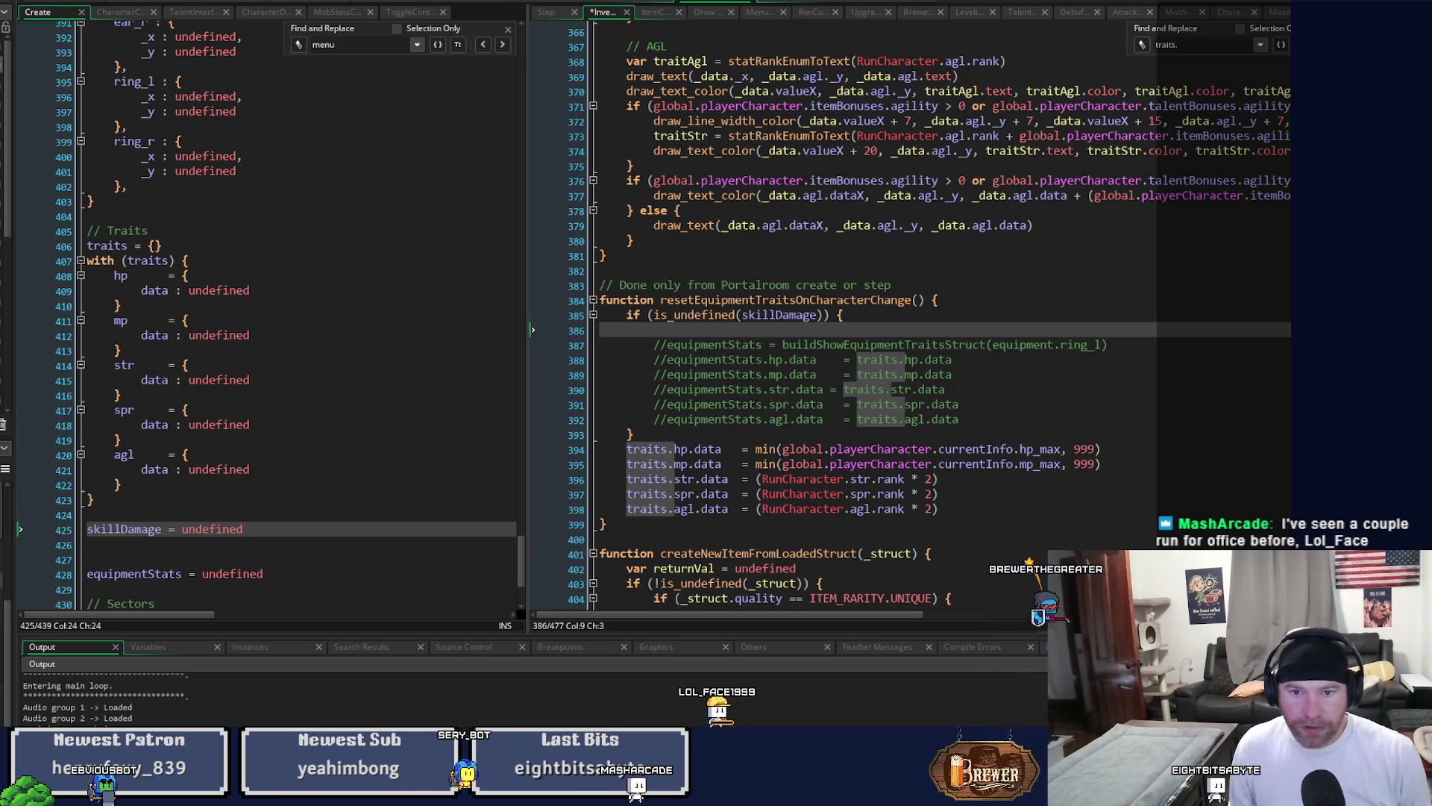
pyautogui.hotkey('ctrl', 's')
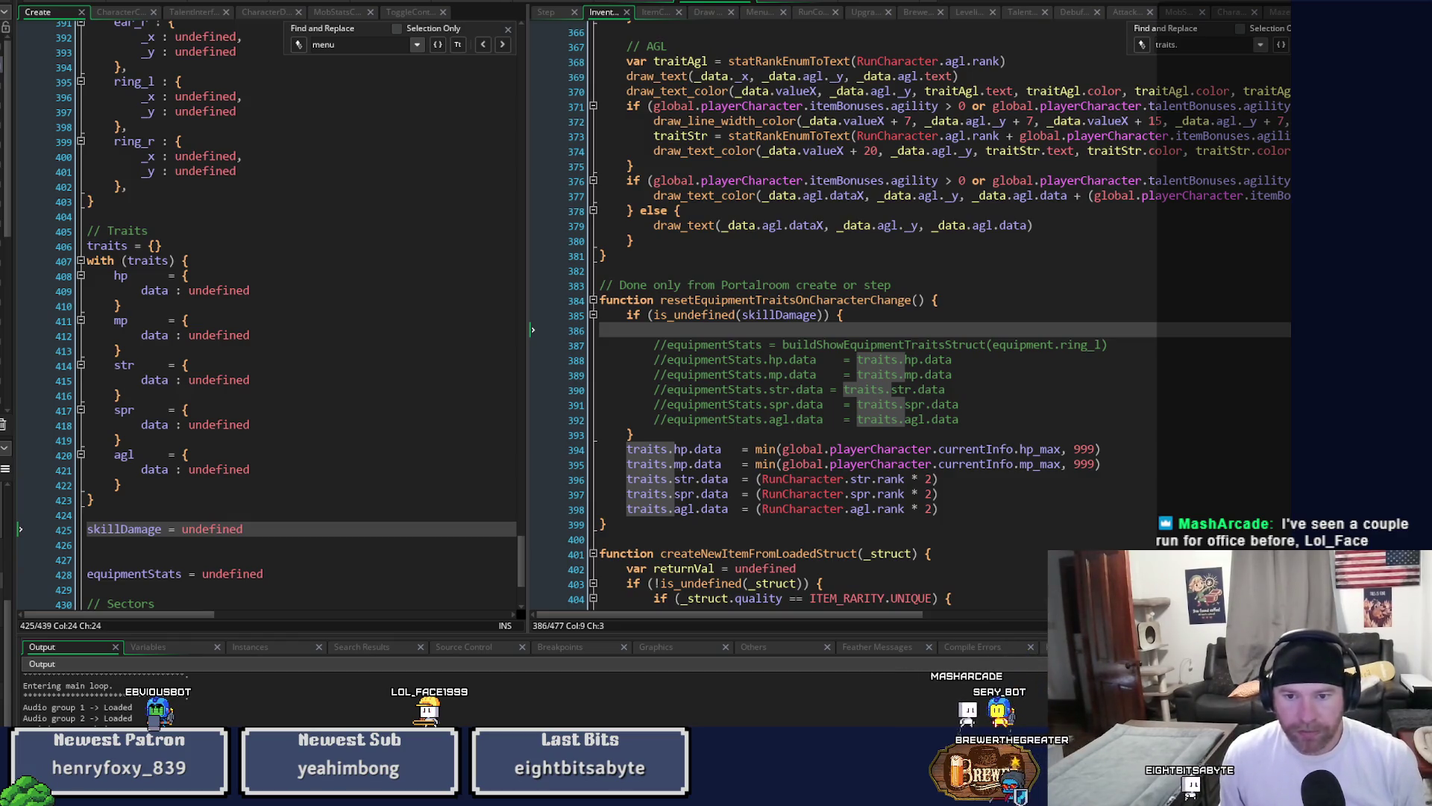
# Undo those edits, leaving resetEquipmentTraitsOnCharacterChange with only the five traits assignments.
pyautogui.click(824, 390)
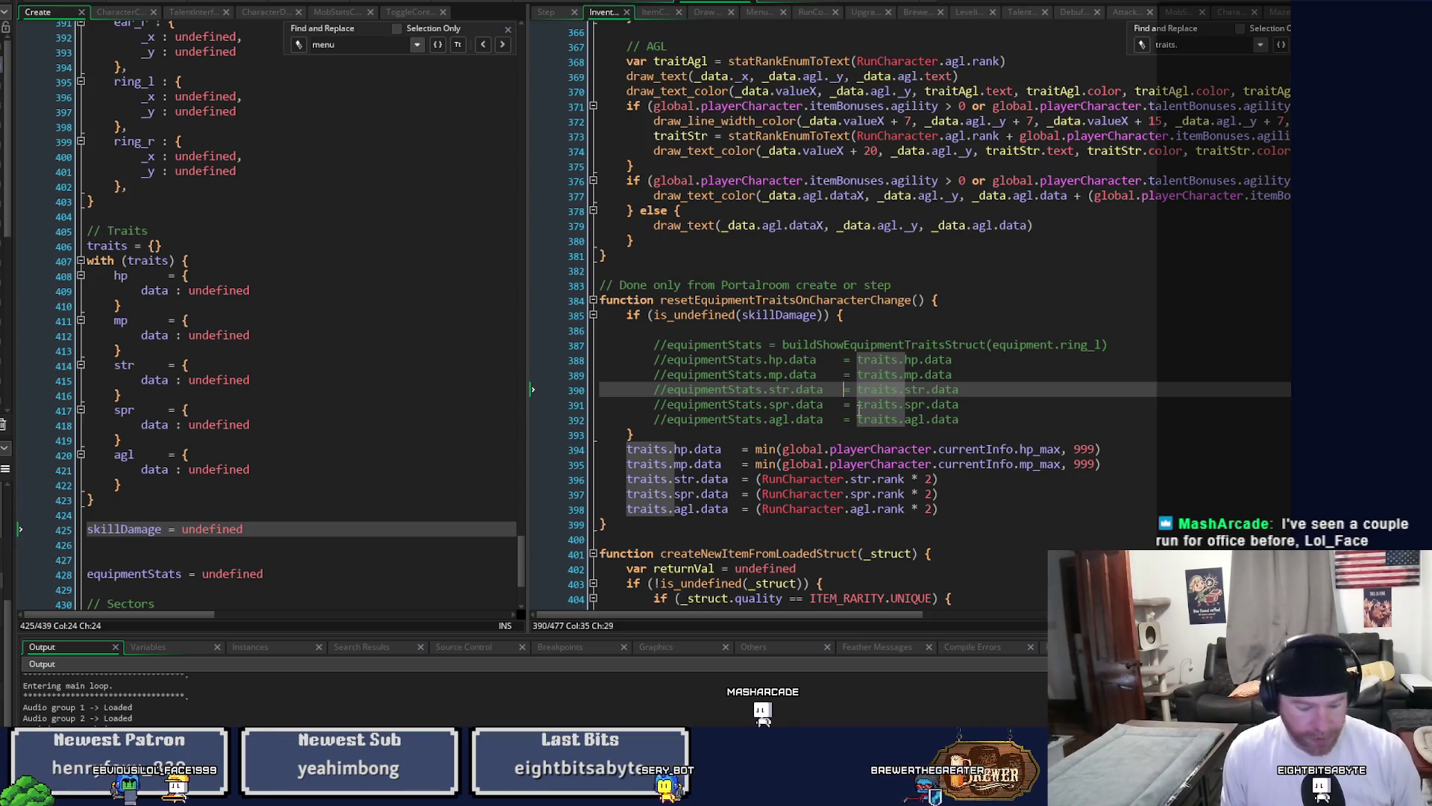
pyautogui.hotkey('ctrl', 'z')
pyautogui.hotkey('ctrl', 'z')
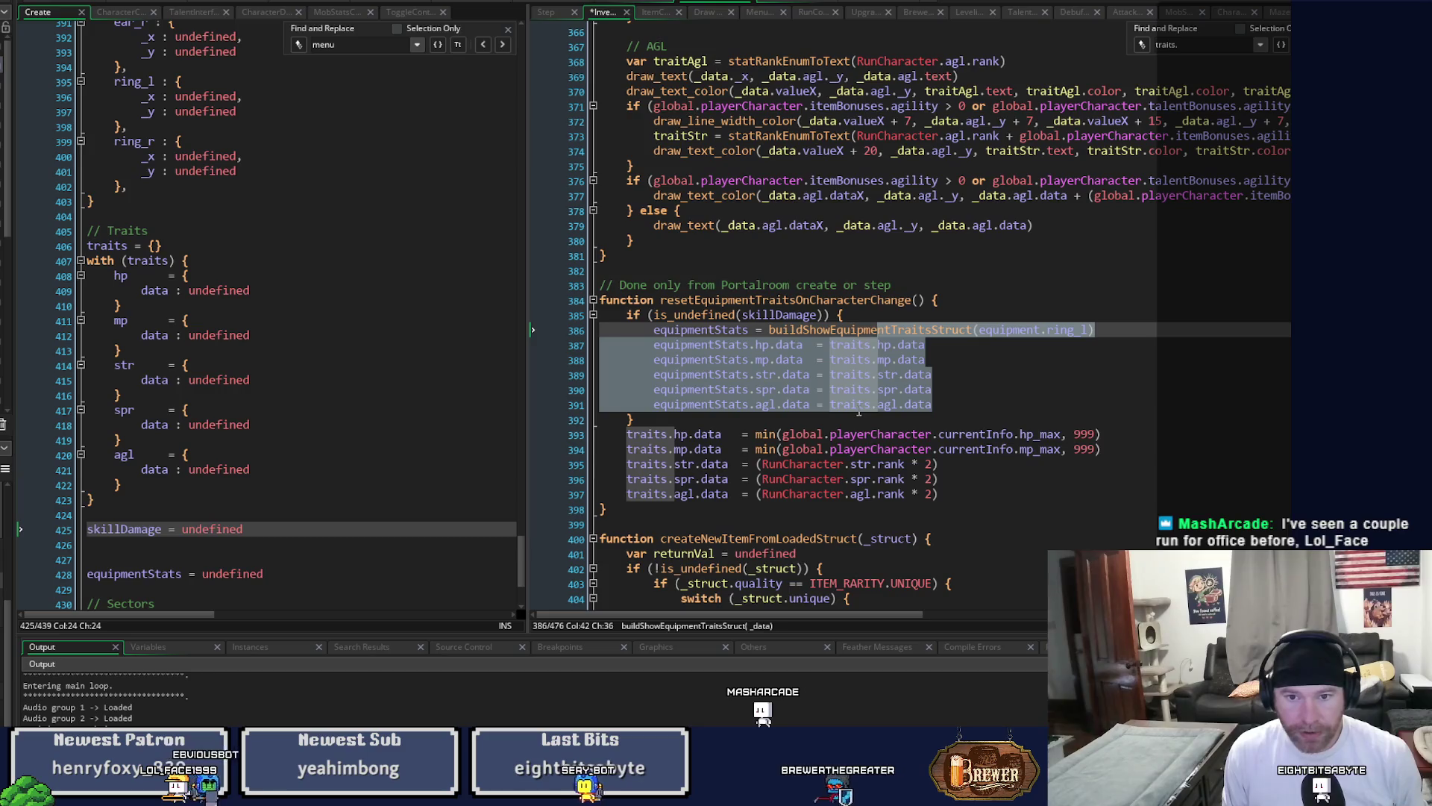
pyautogui.hotkey('ctrl', 'z')
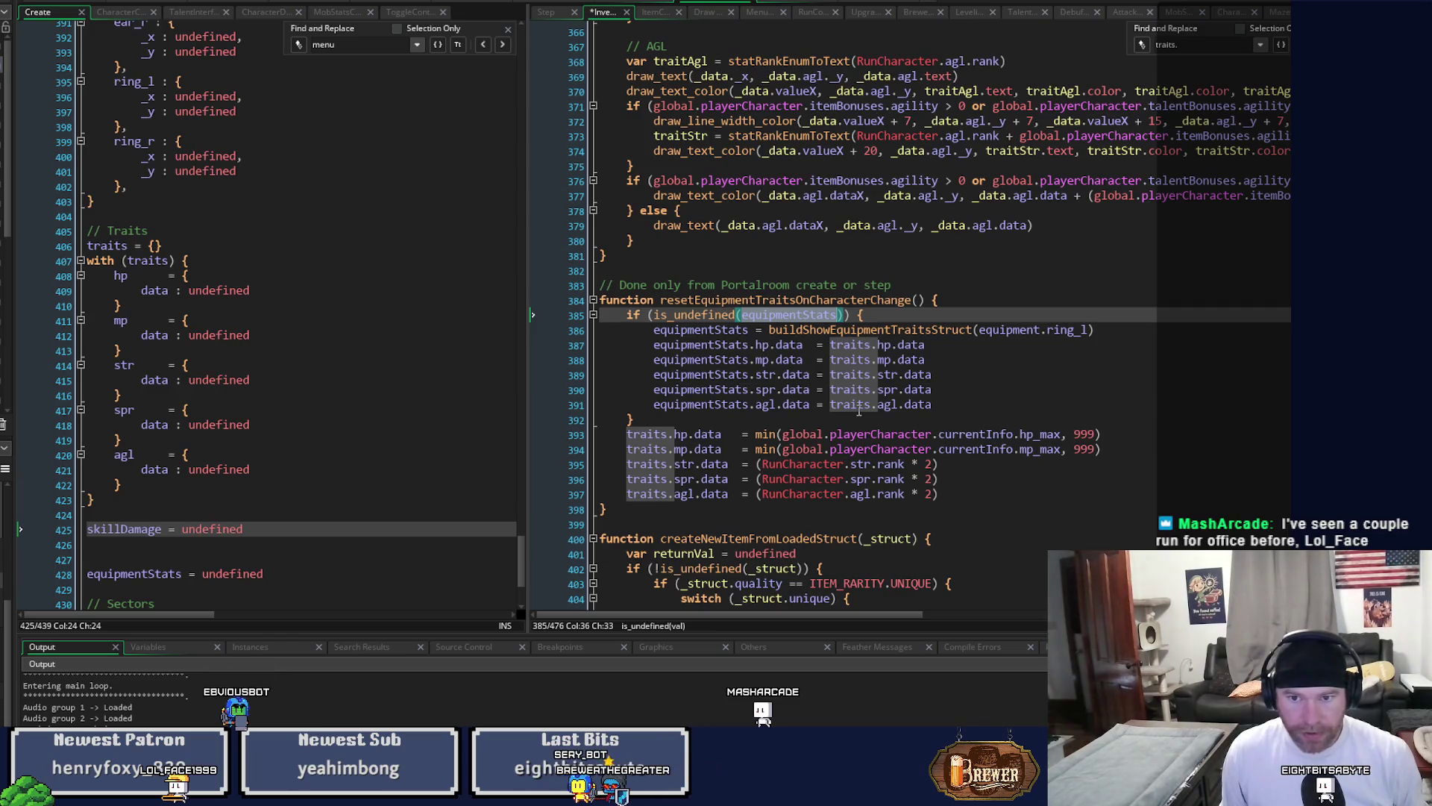
pyautogui.hotkey('ctrl', 'z')
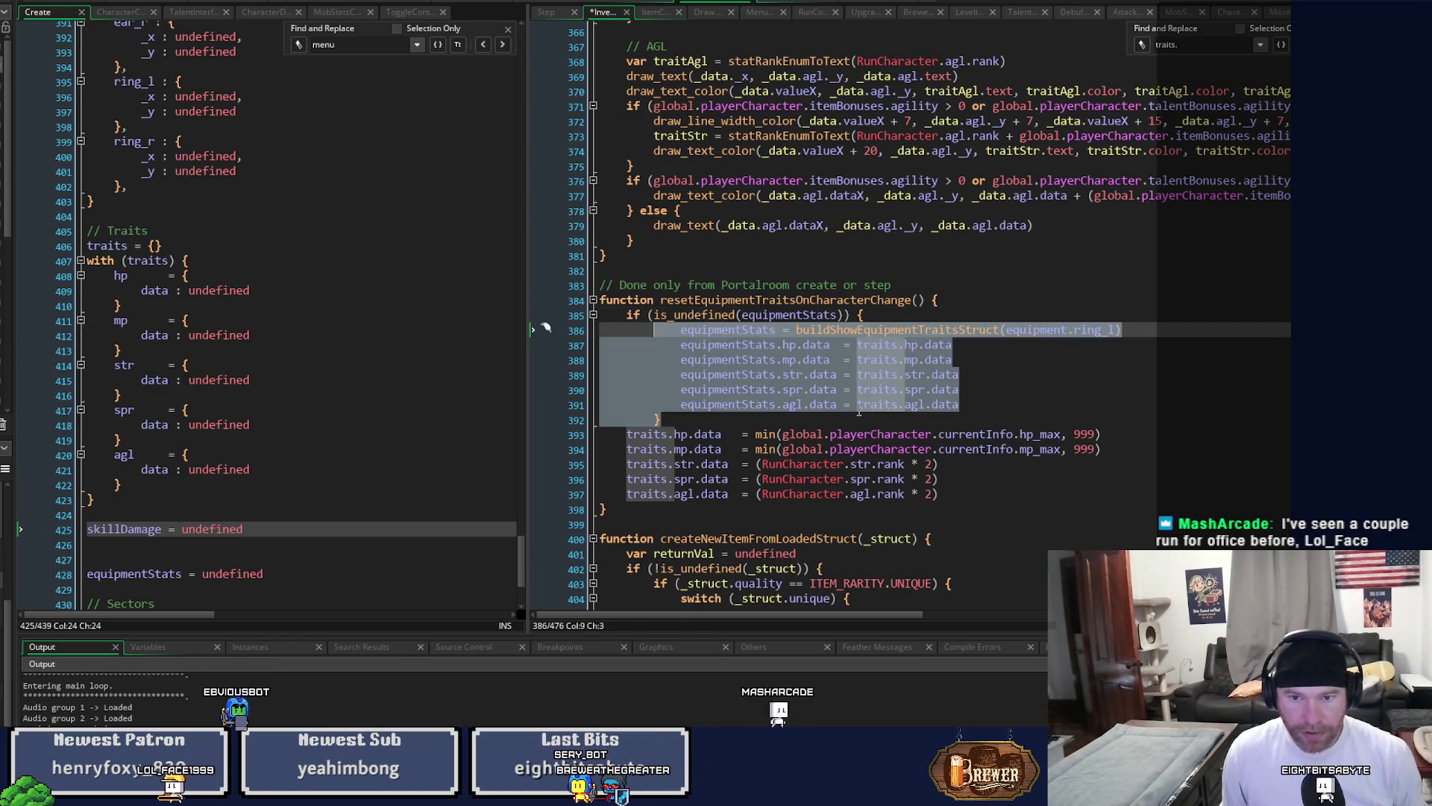
pyautogui.hotkey('ctrl', 'z')
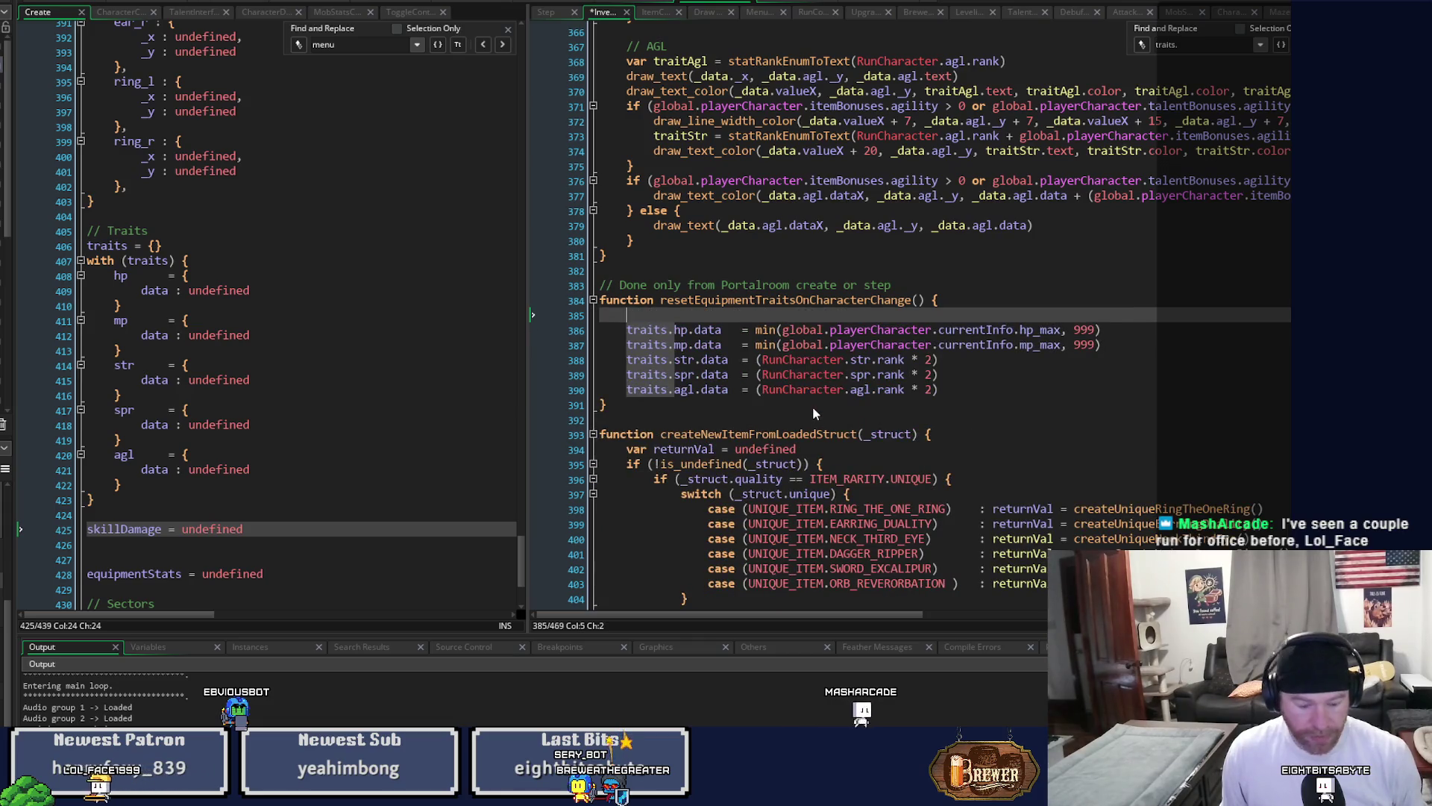
pyautogui.hotkey('ctrl', 'z')
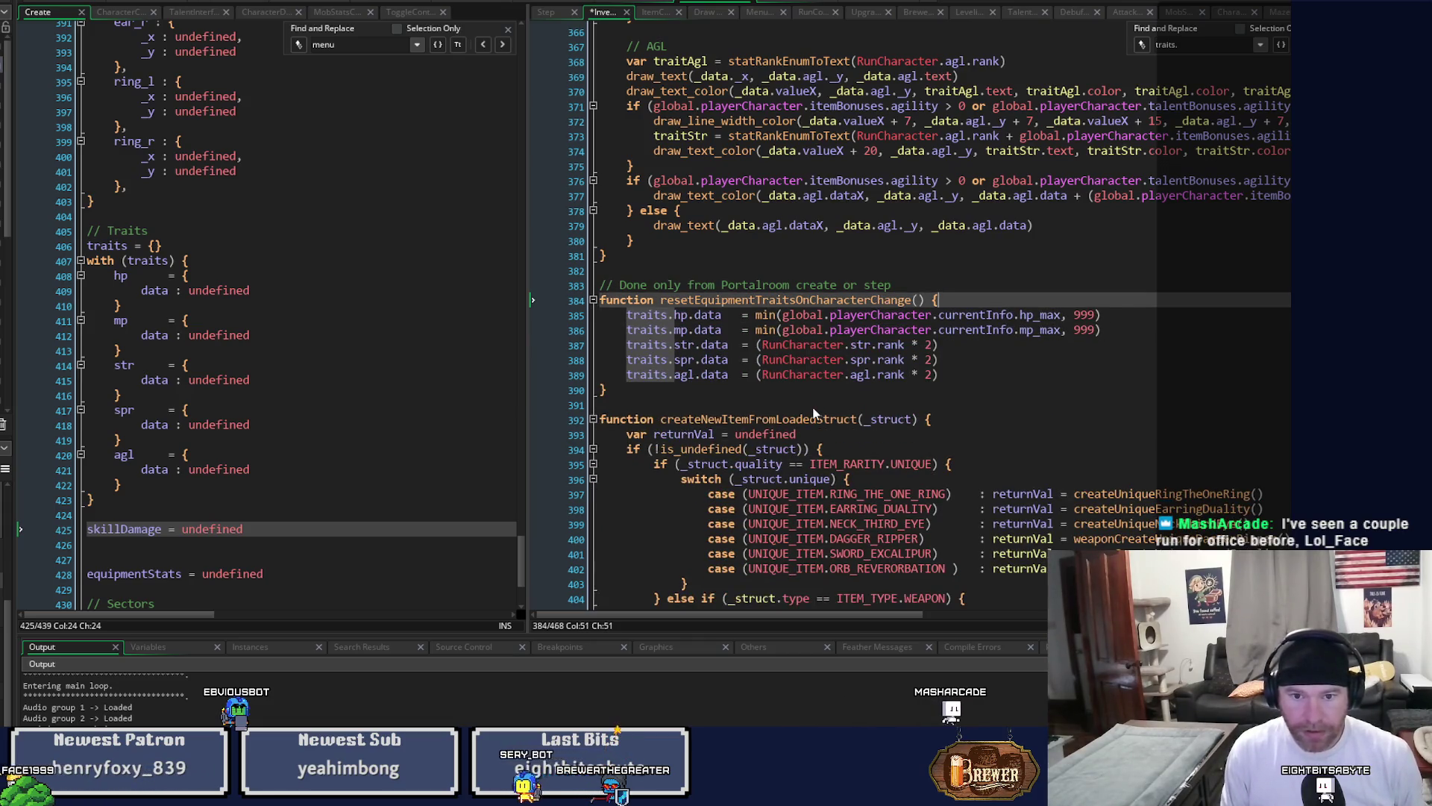
pyautogui.scroll(5, 812, 411)
pyautogui.scroll(-3, 812, 411)
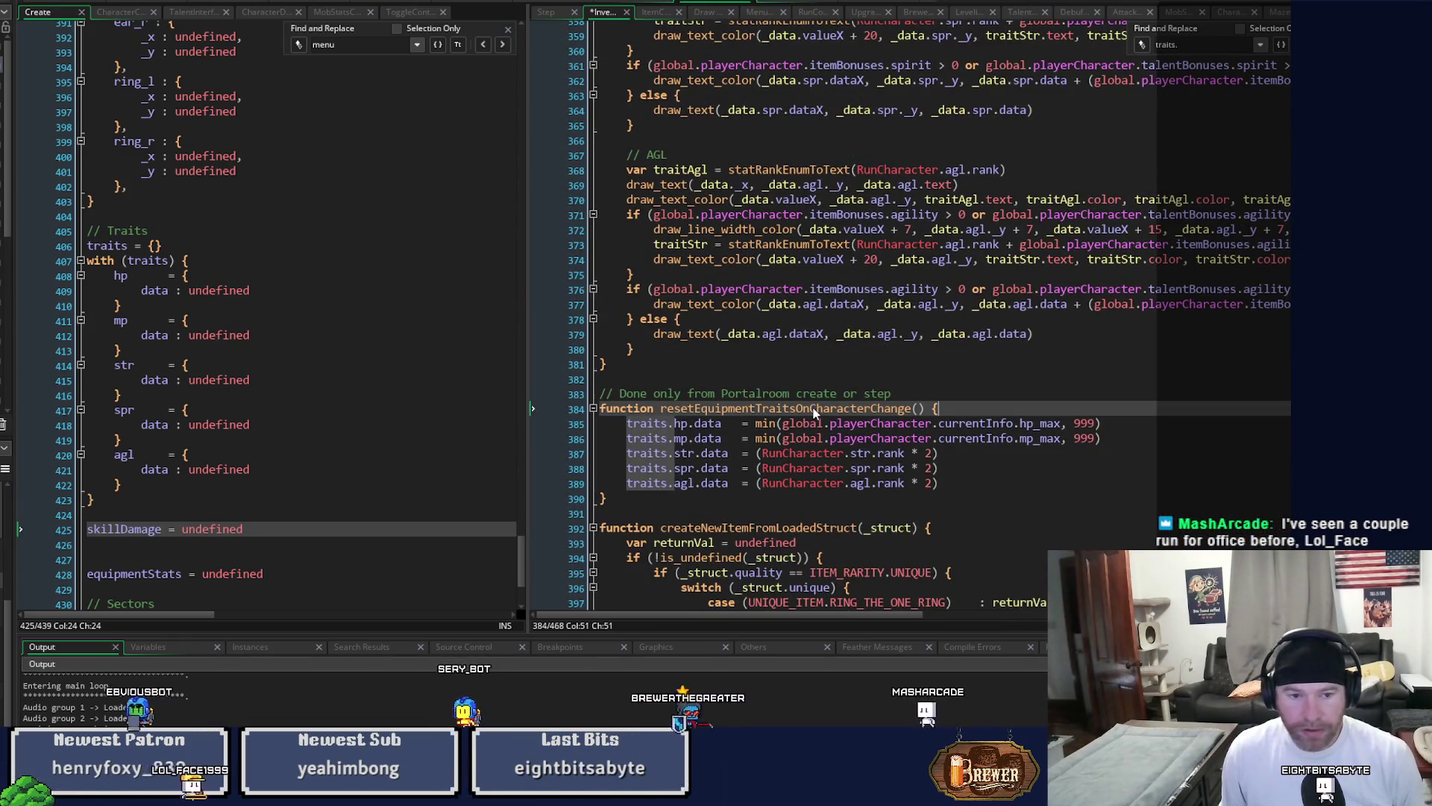
pyautogui.scroll(-3, 813, 412)
pyautogui.scroll(3, 819, 410)
pyautogui.scroll(20, 819, 410)
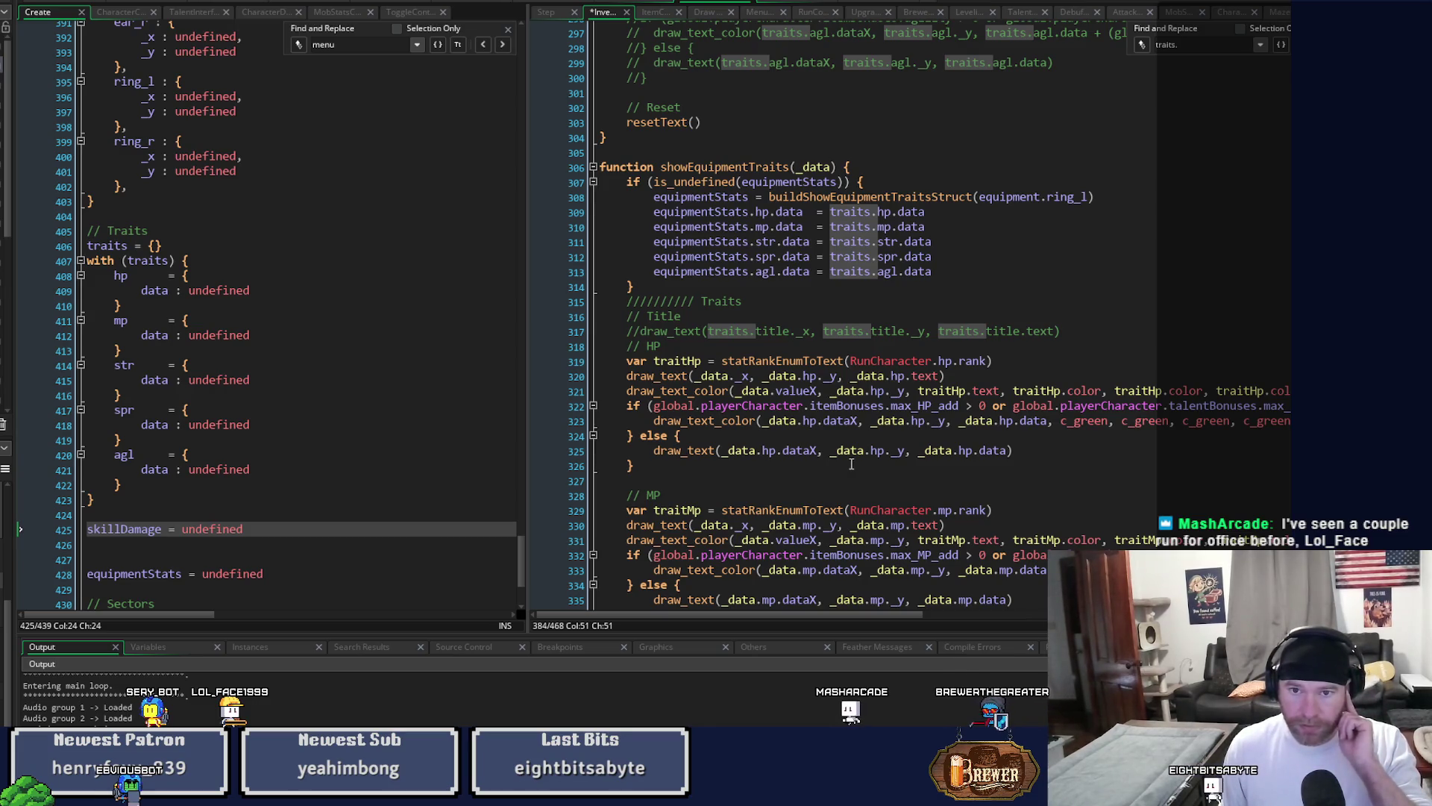
pyautogui.scroll(-11, 851, 464)
pyautogui.scroll(-12, 851, 464)
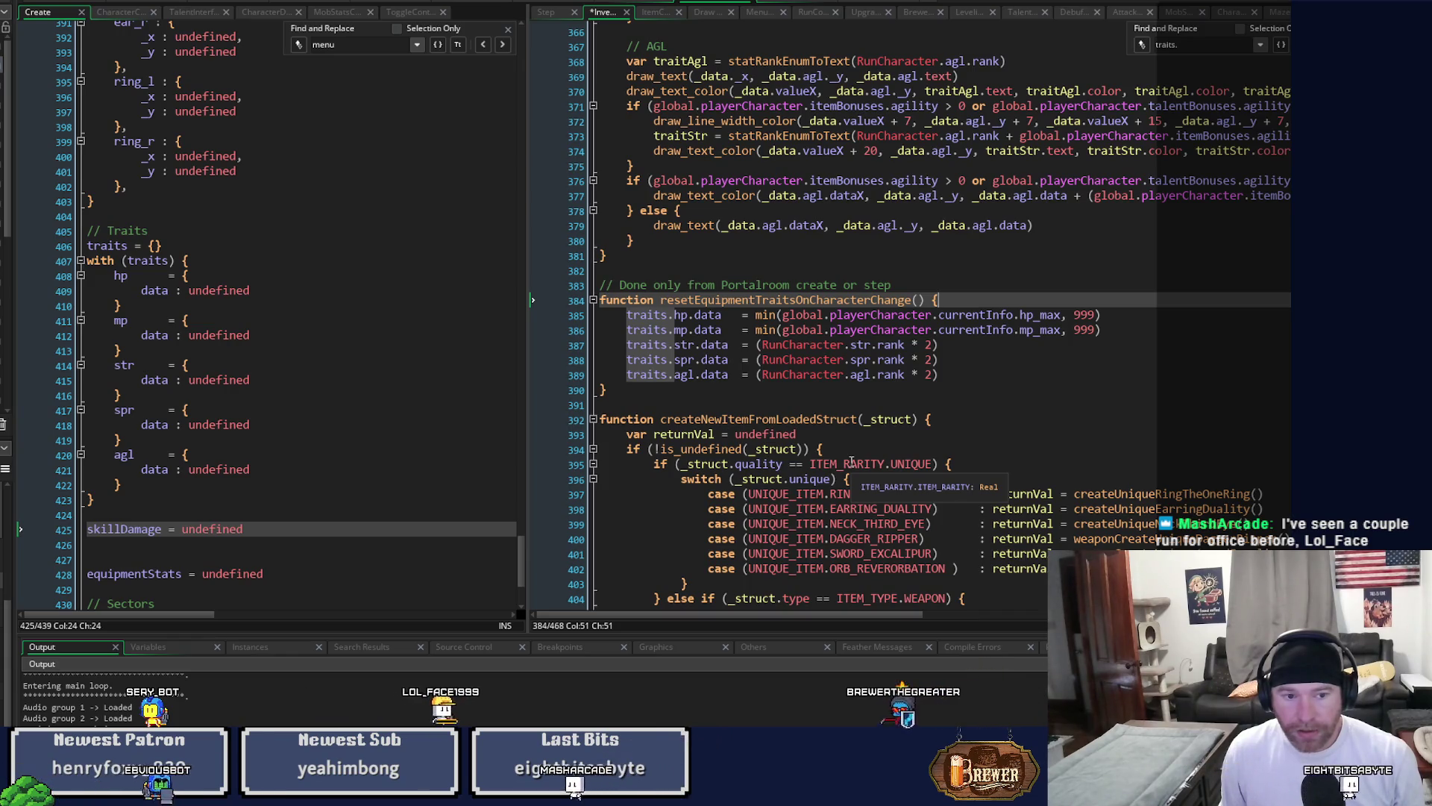
pyautogui.scroll(-7, 1252, 466)
pyautogui.scroll(-1, 1252, 465)
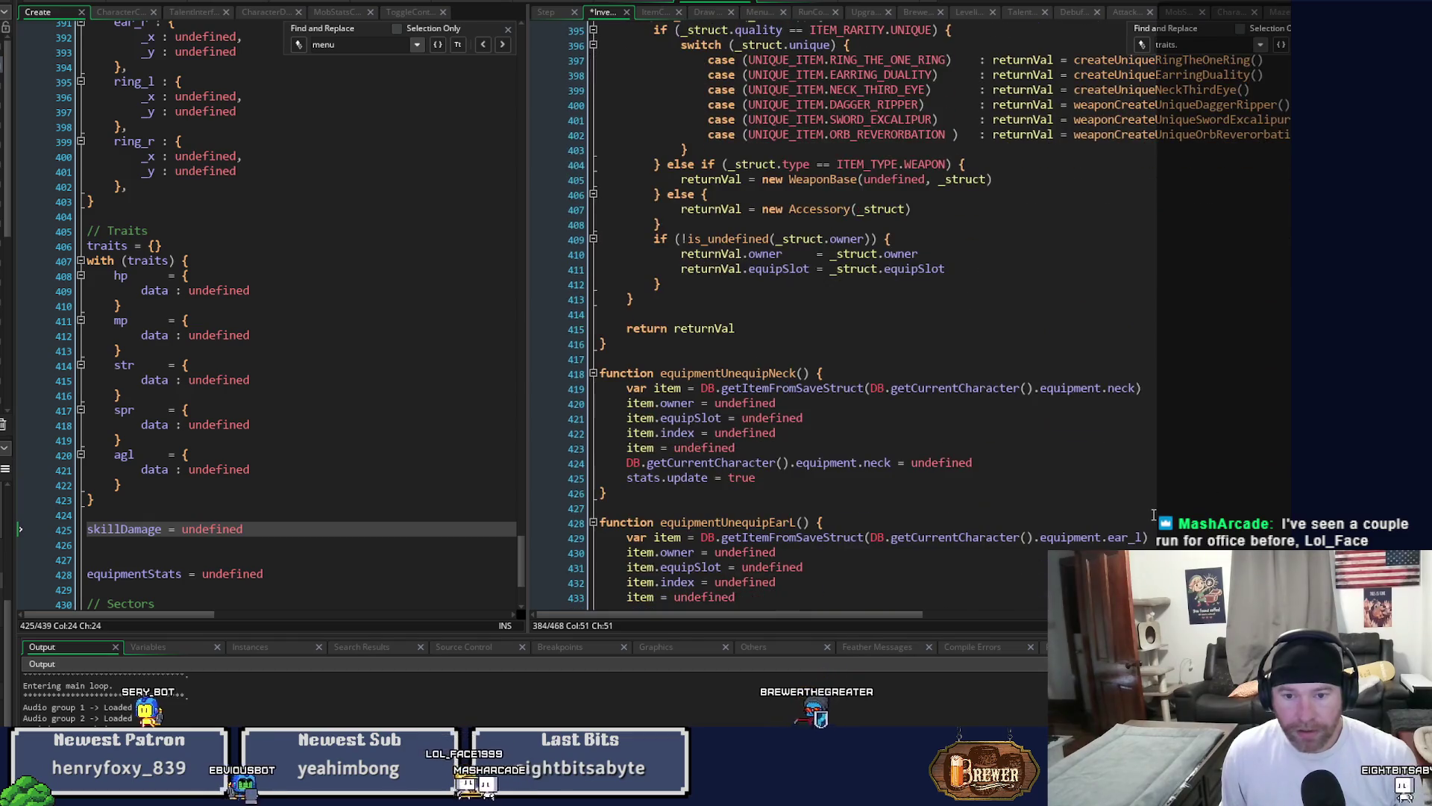
pyautogui.scroll(20, 843, 313)
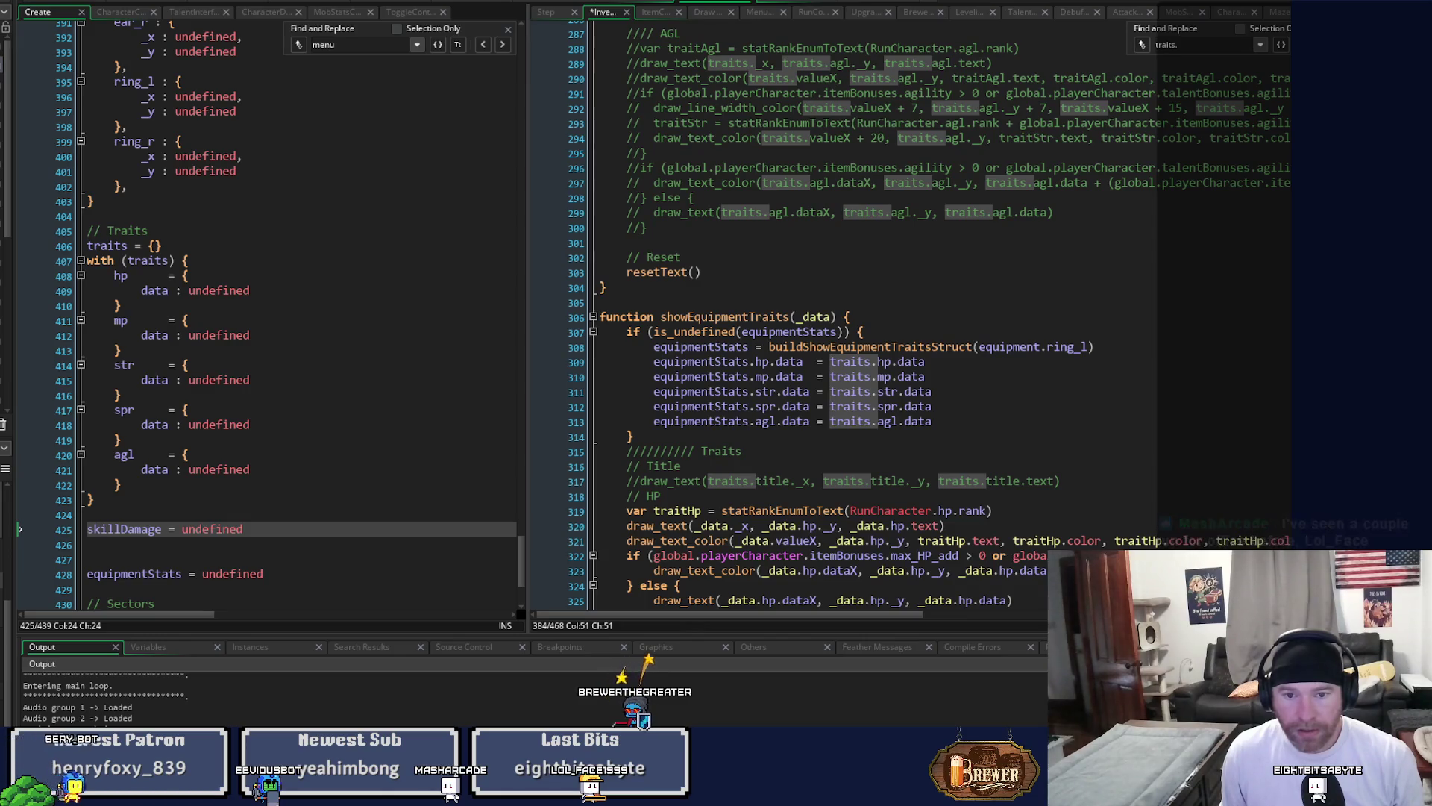
pyautogui.scroll(20, 843, 314)
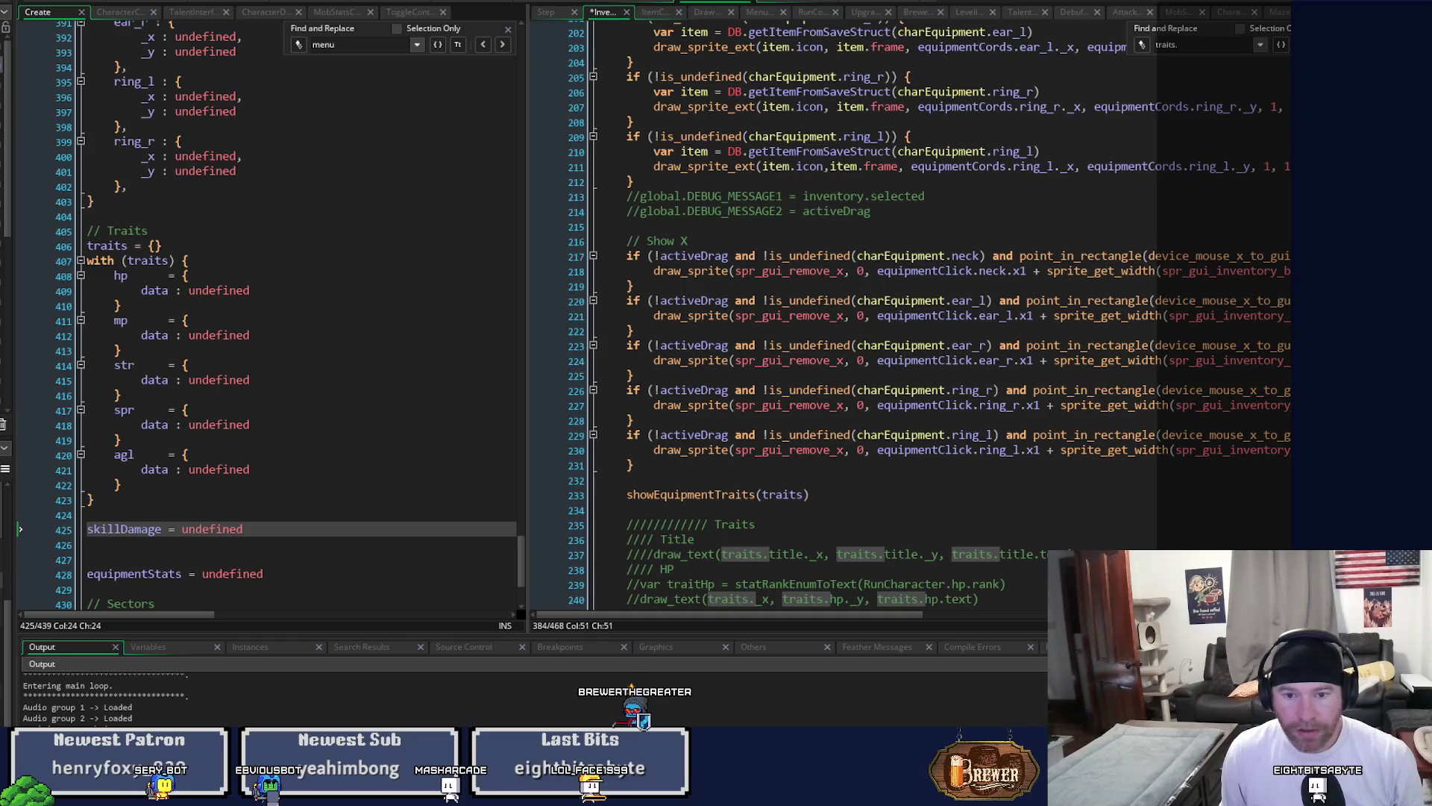
pyautogui.scroll(20, 843, 313)
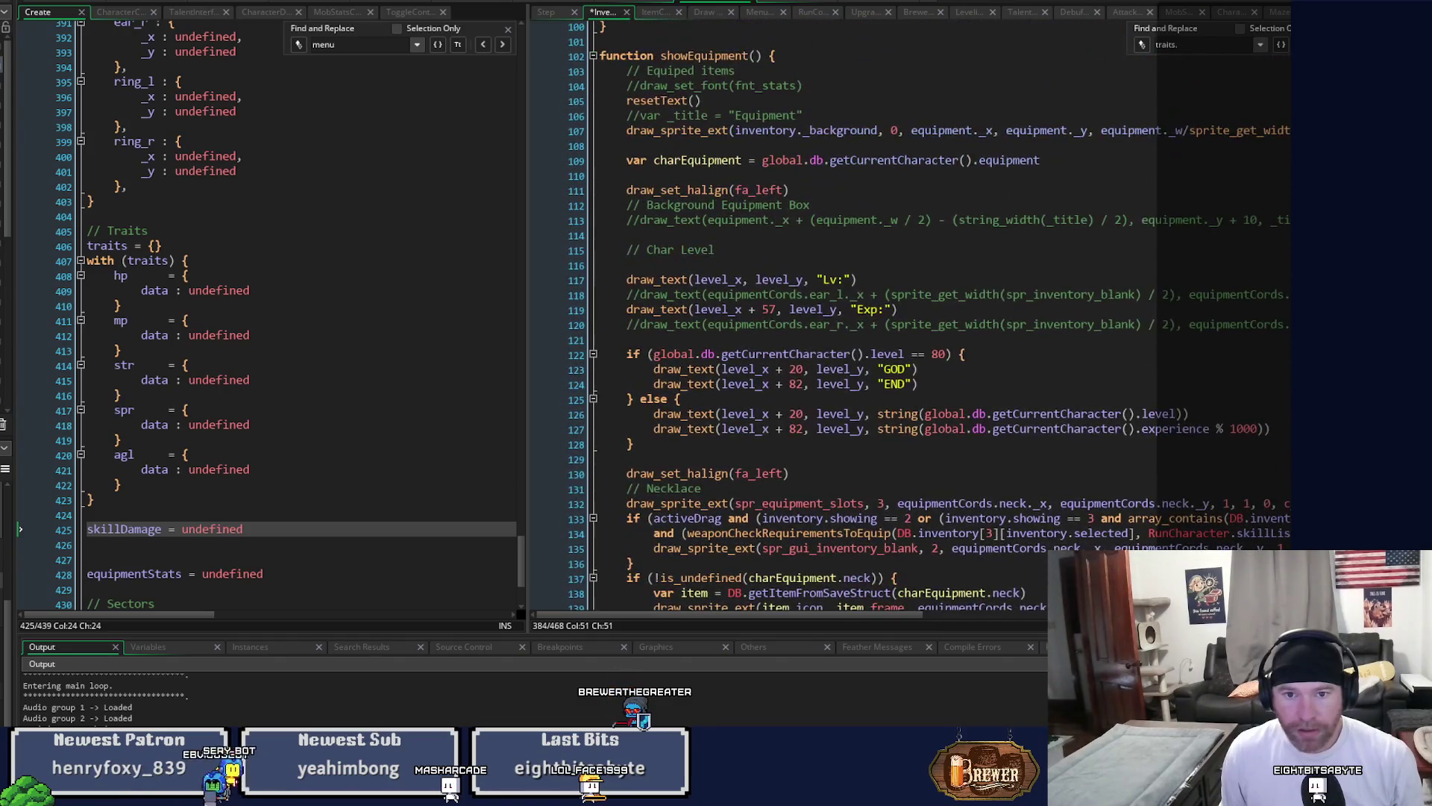
pyautogui.scroll(-20, 843, 313)
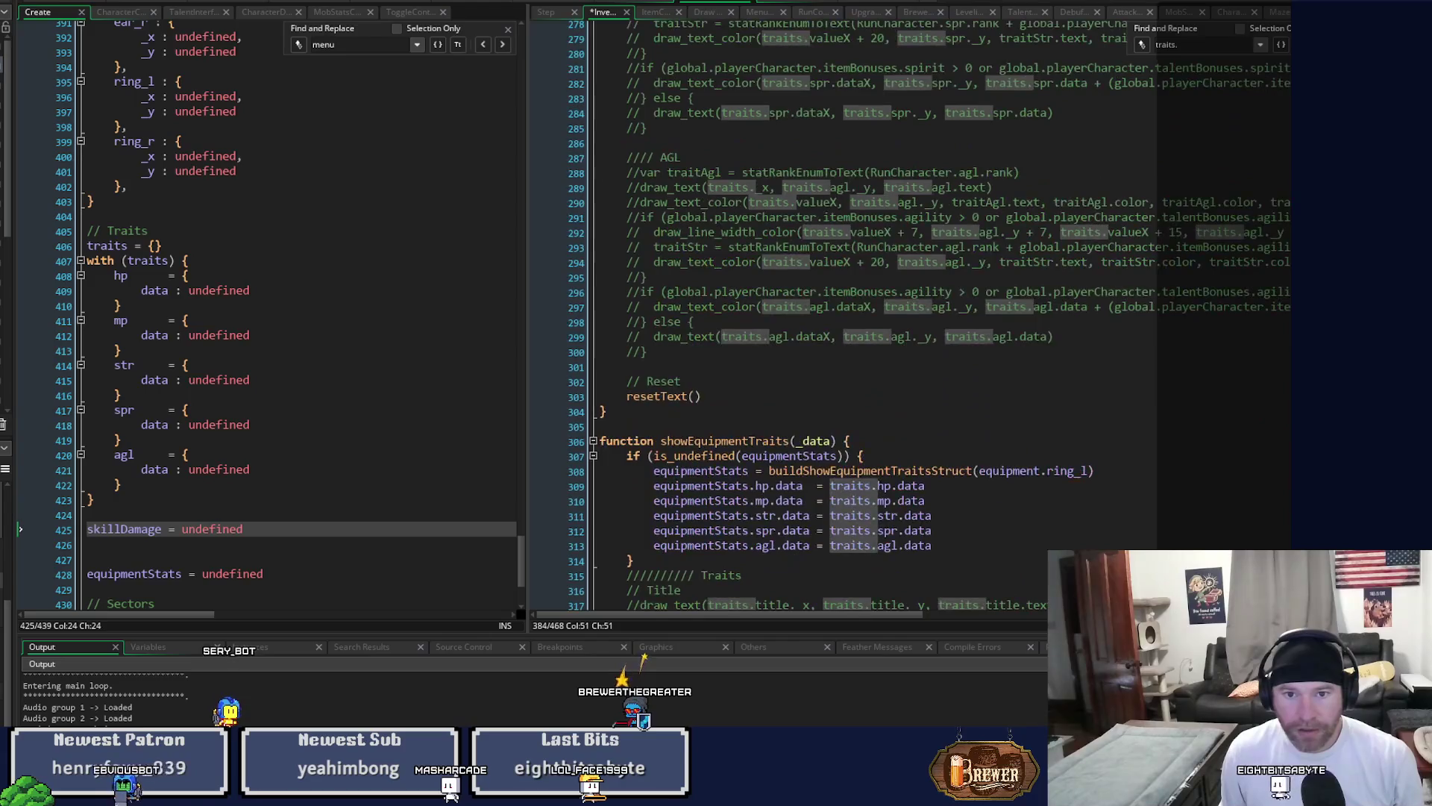
pyautogui.scroll(-20, 843, 314)
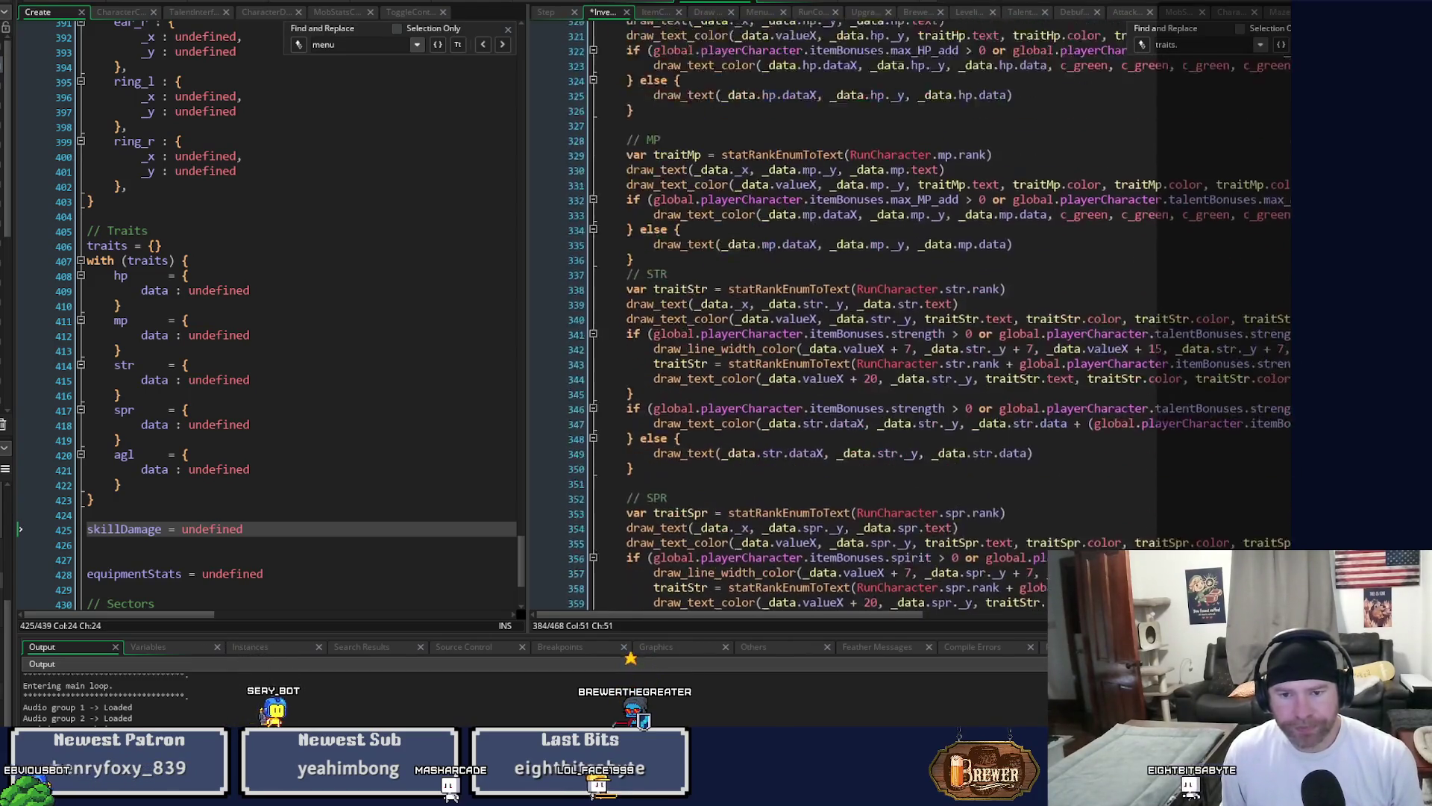
pyautogui.scroll(-5, 843, 314)
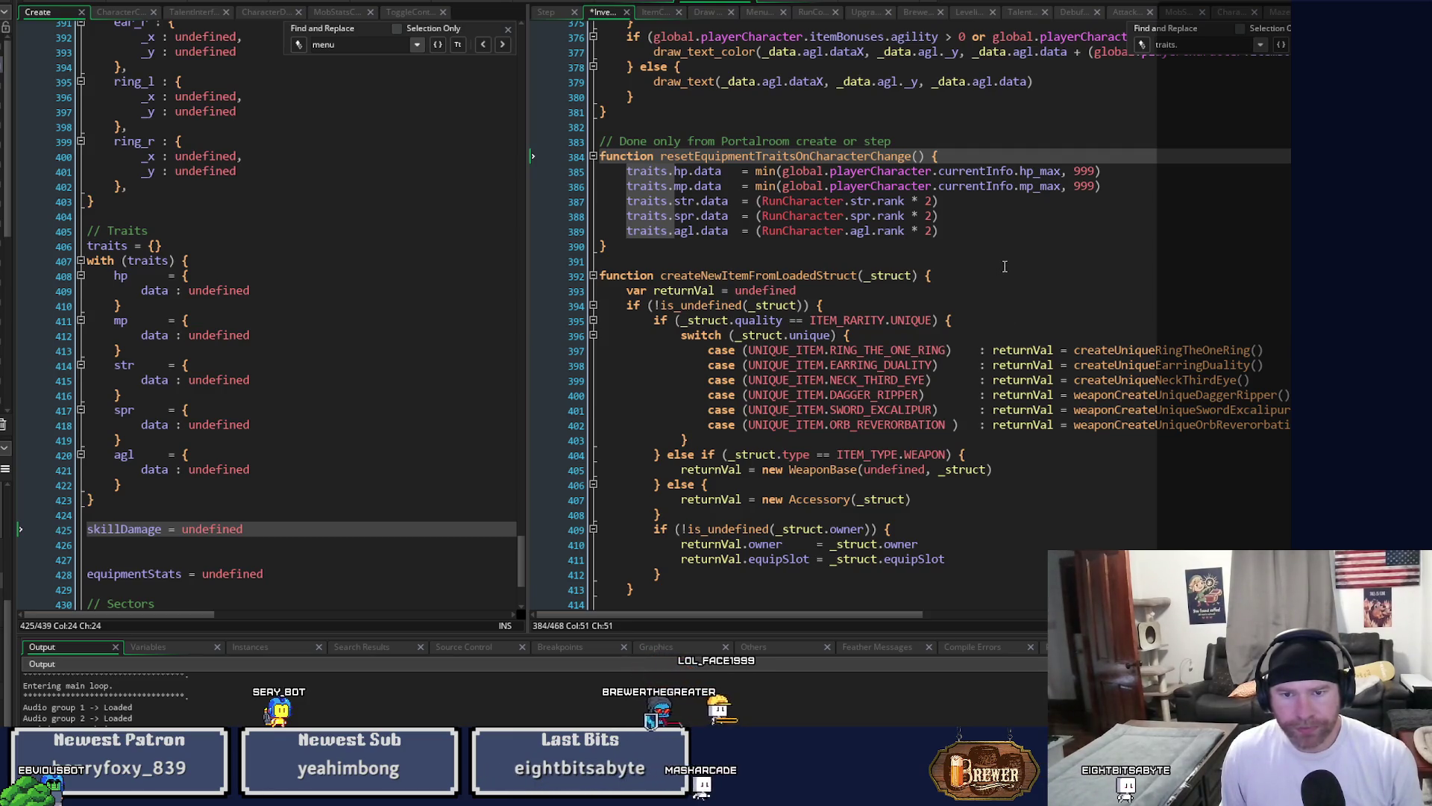
pyautogui.scroll(-6, 1004, 266)
pyautogui.scroll(-3, 1005, 266)
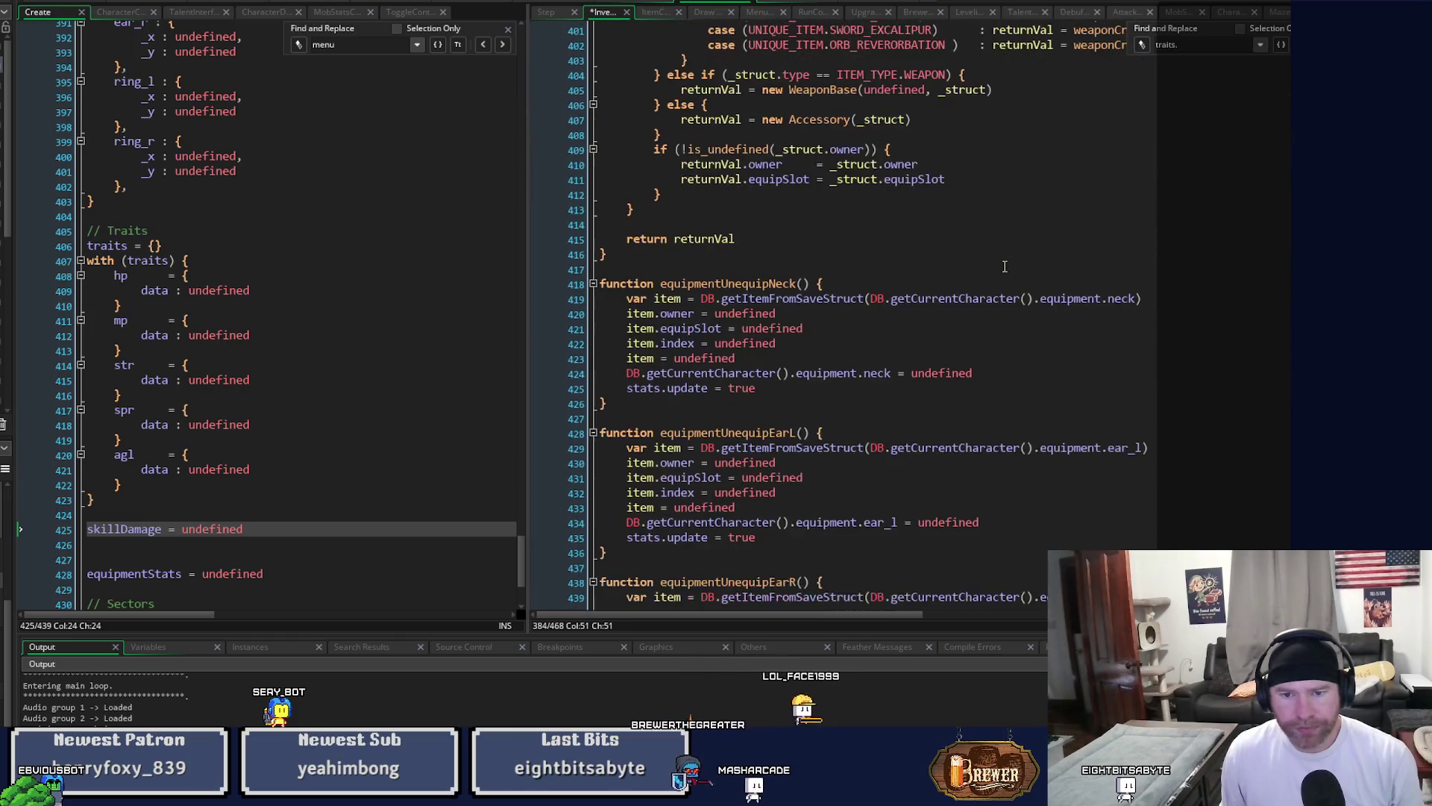
pyautogui.scroll(12, 1005, 267)
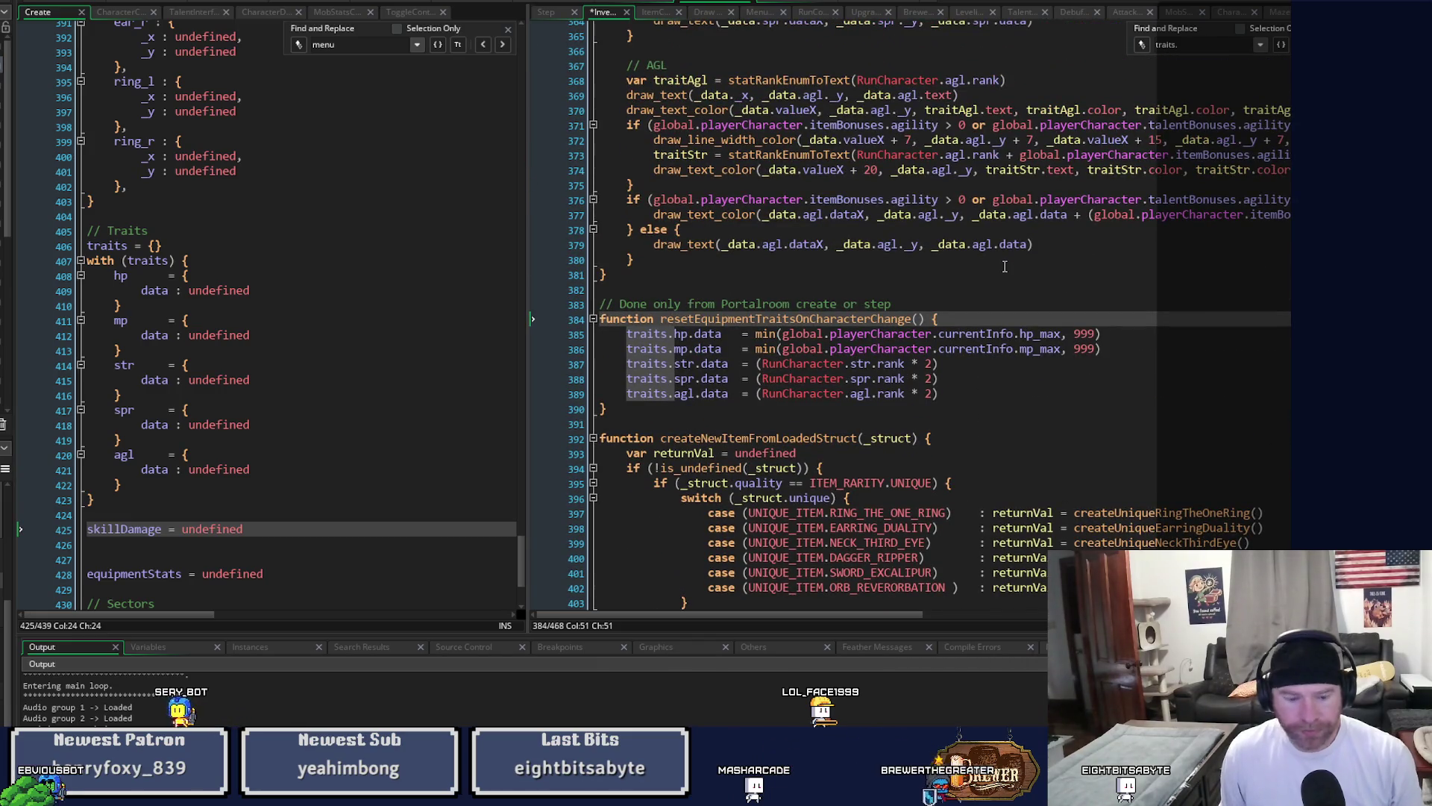
pyautogui.press('Return')
# Undo and redo recent edits until showEquipmentTraits again has its equipmentStats check.
pyautogui.hotkey('ctrl', 'z')
pyautogui.hotkey('ctrl', 'z')
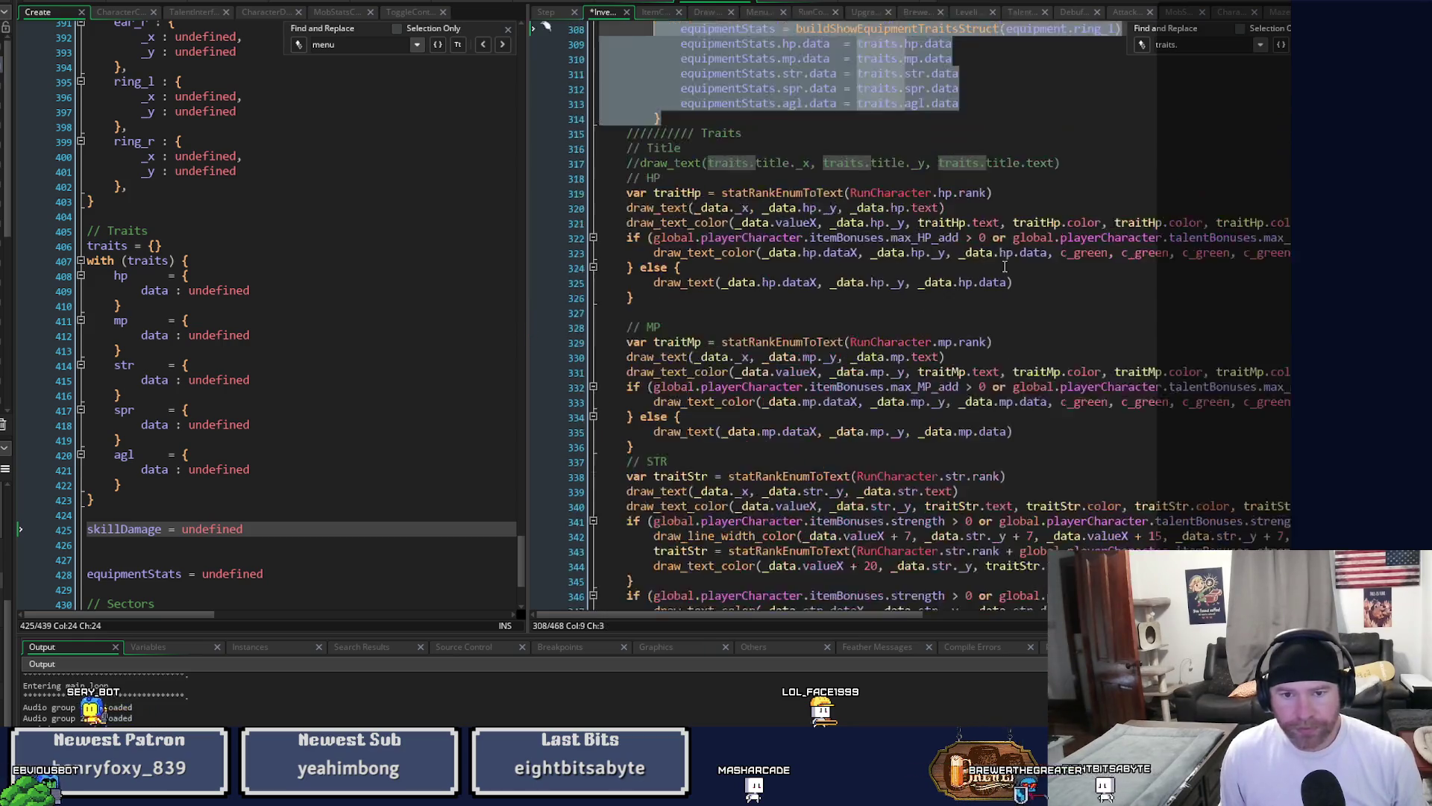
pyautogui.hotkey('ctrl', 'z')
pyautogui.scroll(2, 1005, 267)
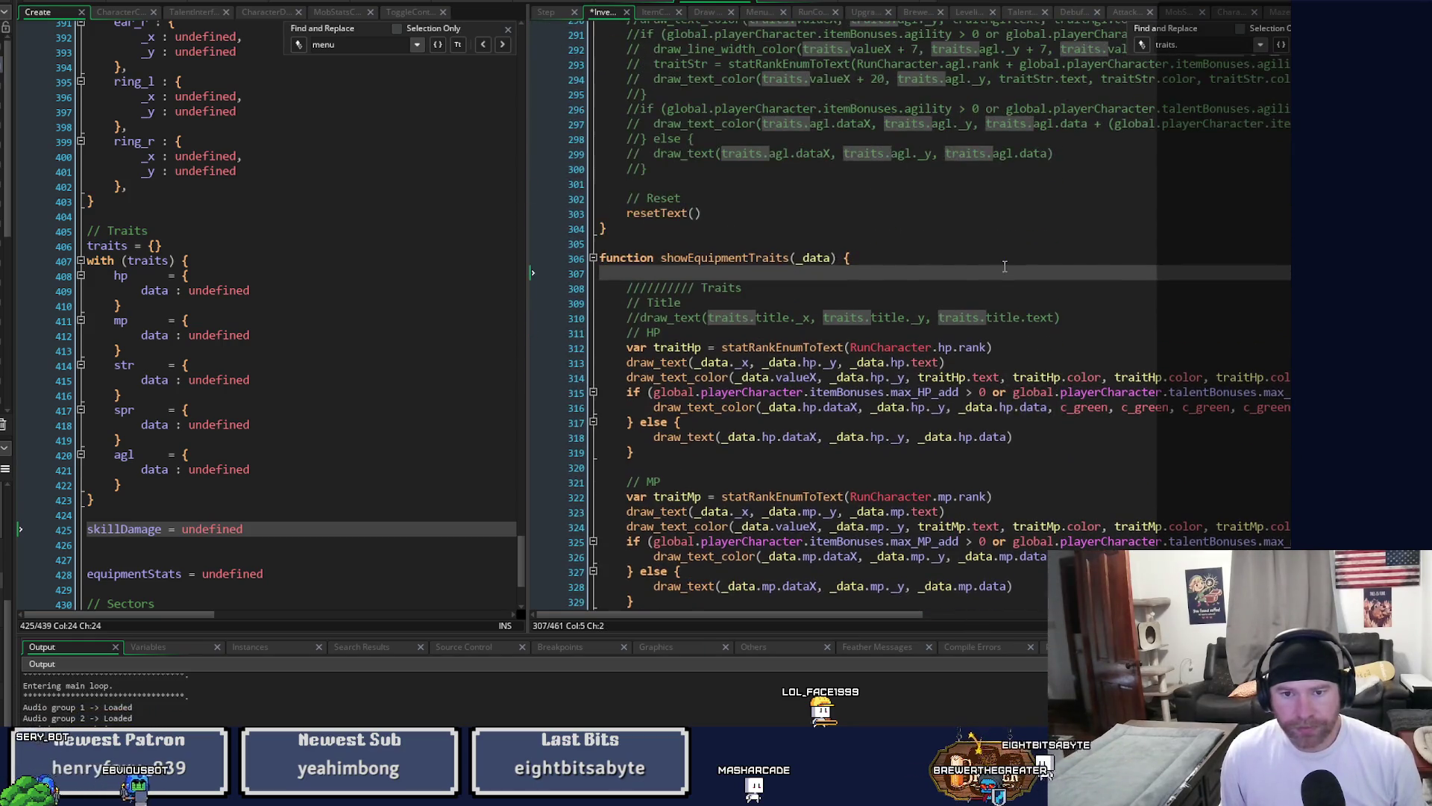
pyautogui.hotkey('ctrl', 'z')
pyautogui.hotkey('ctrl', 'z')
pyautogui.hotkey('ctrl', 'z')
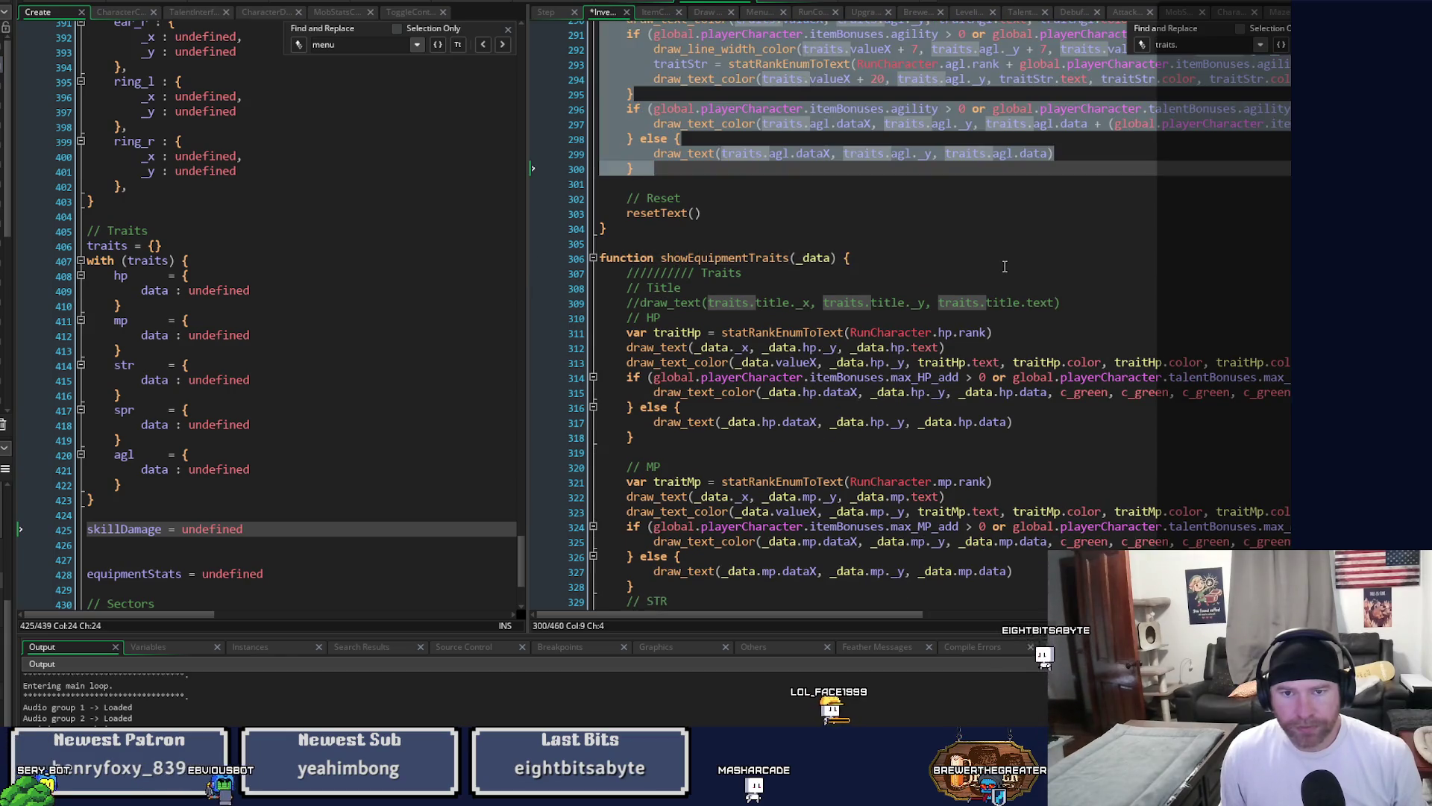
pyautogui.hotkey('ctrl', 'z')
pyautogui.hotkey('ctrl', 'z')
pyautogui.hotkey('ctrl', 'z')
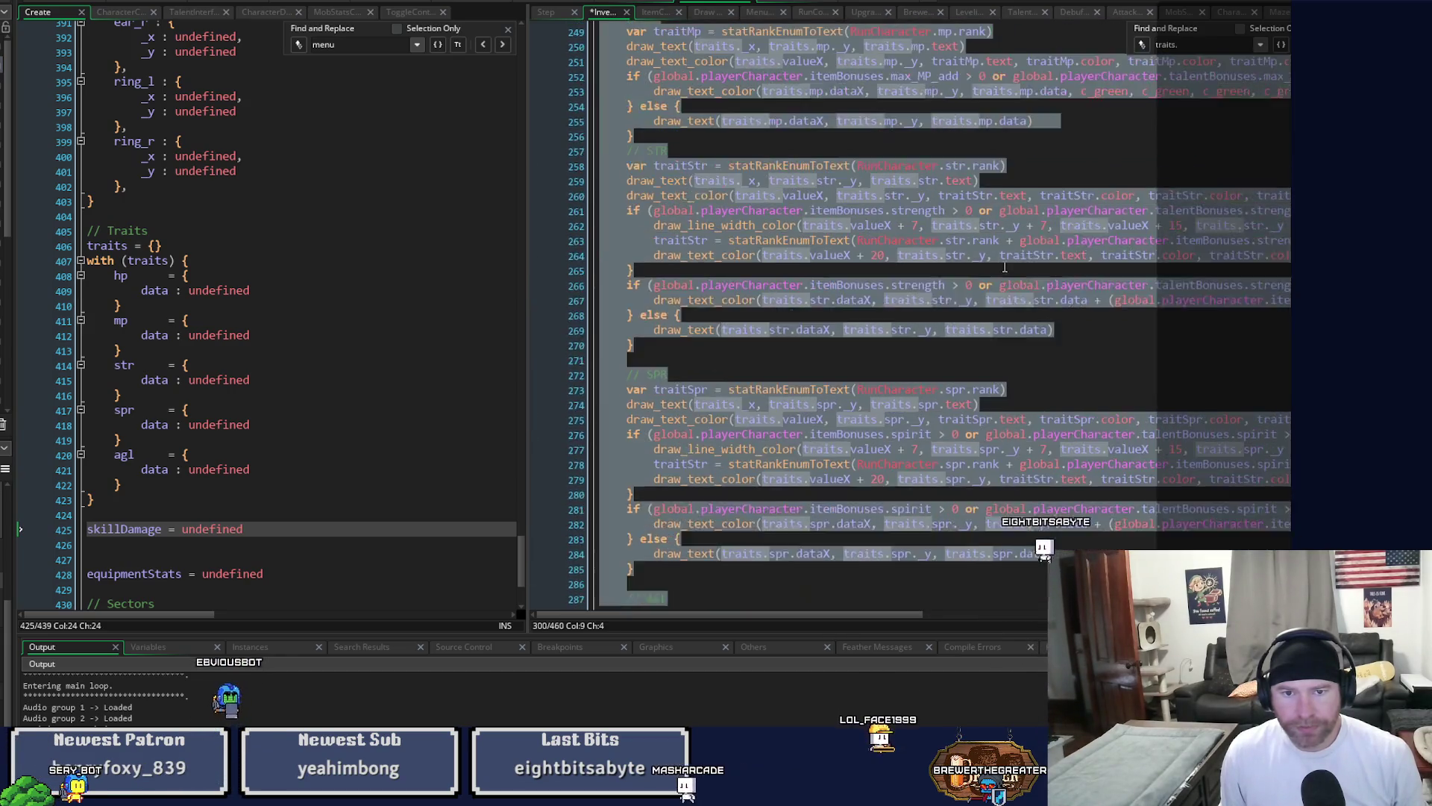
pyautogui.hotkey('ctrl', 'z')
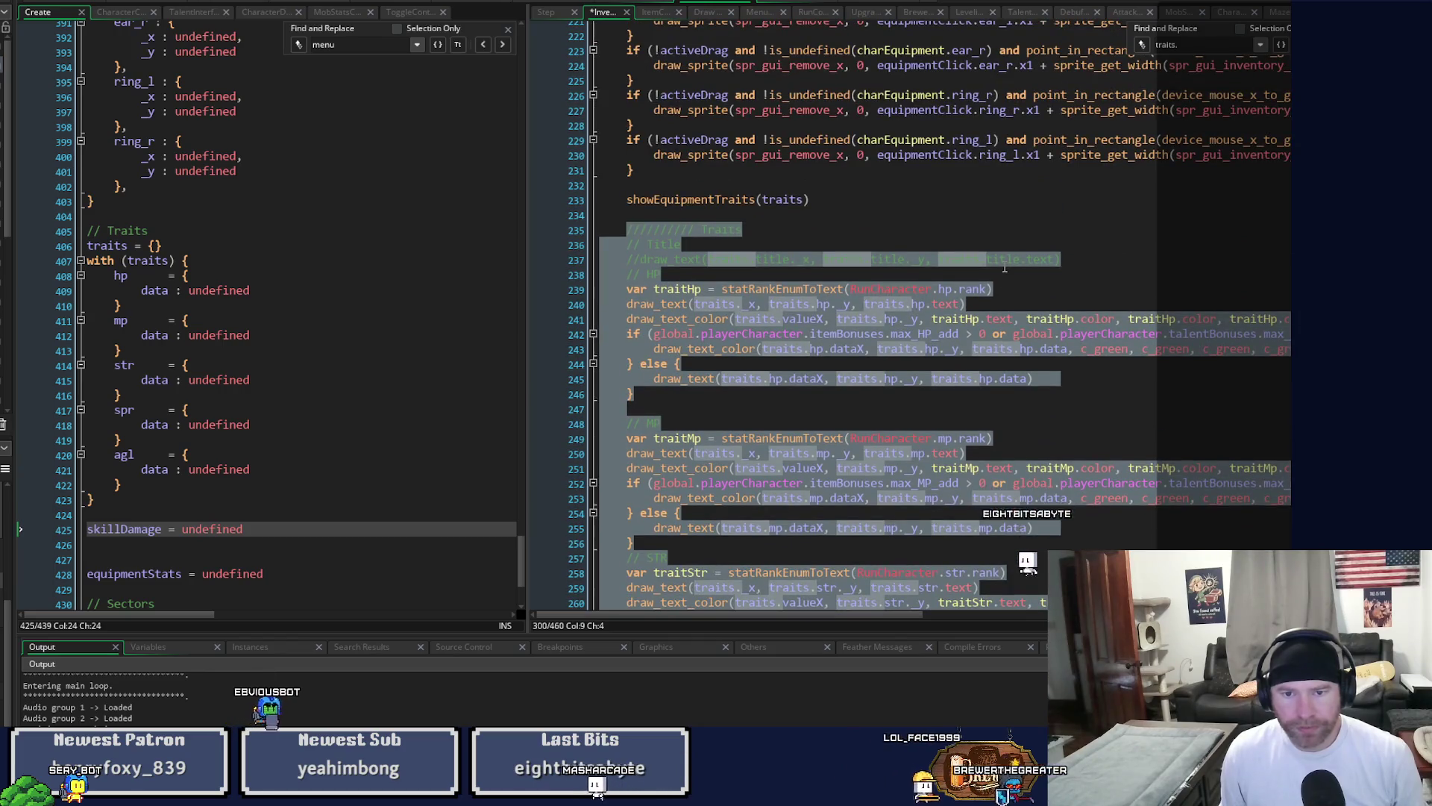
pyautogui.hotkey('ctrl', 'y')
pyautogui.hotkey('ctrl', 'y')
pyautogui.hotkey('ctrl', 'y')
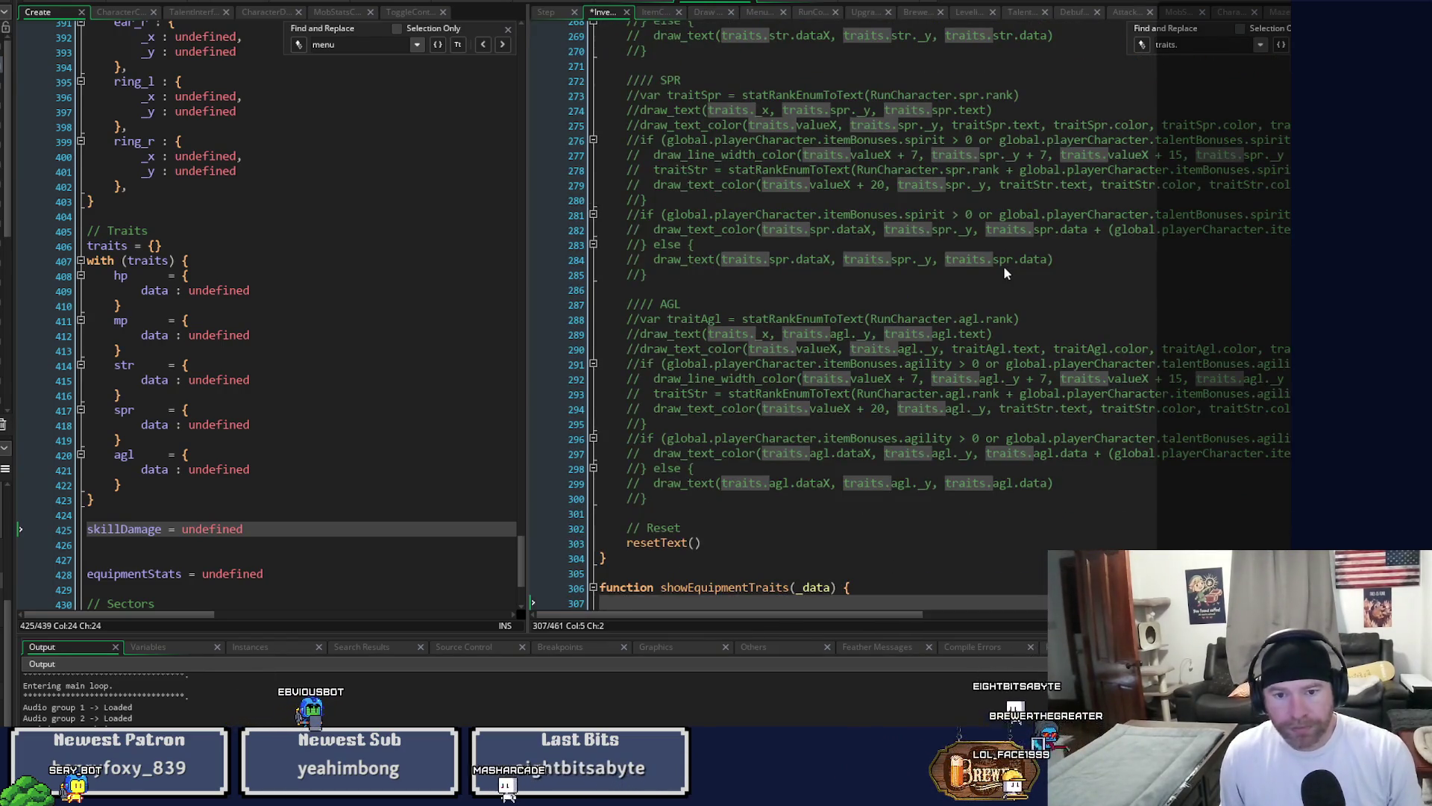
pyautogui.hotkey('ctrl', 'y')
pyautogui.hotkey('ctrl', 'y')
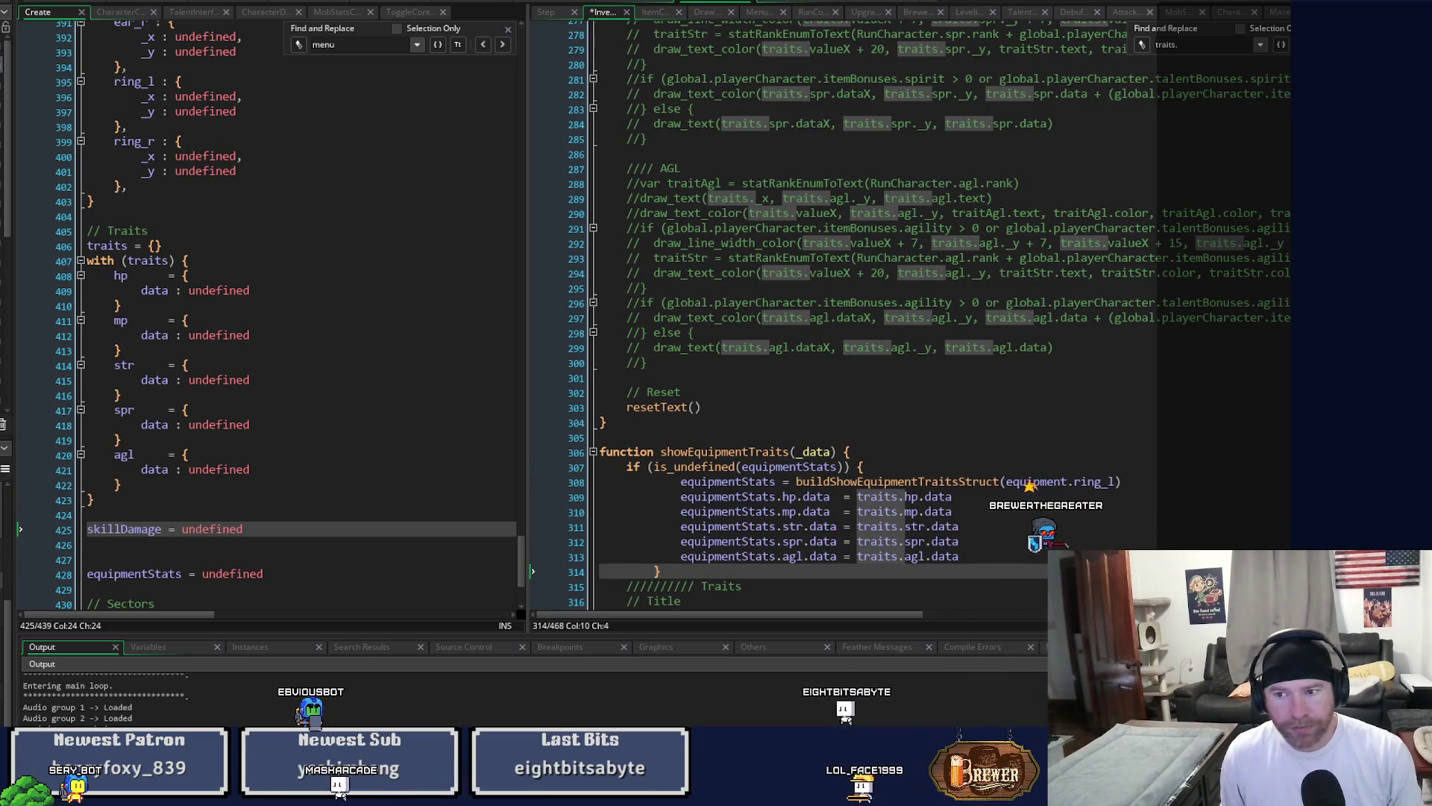
# Fix the lazy-init block's indentation, drop the reset function's extra blank line, and open Find and Replace.
pyautogui.scroll(20, 821, 314)
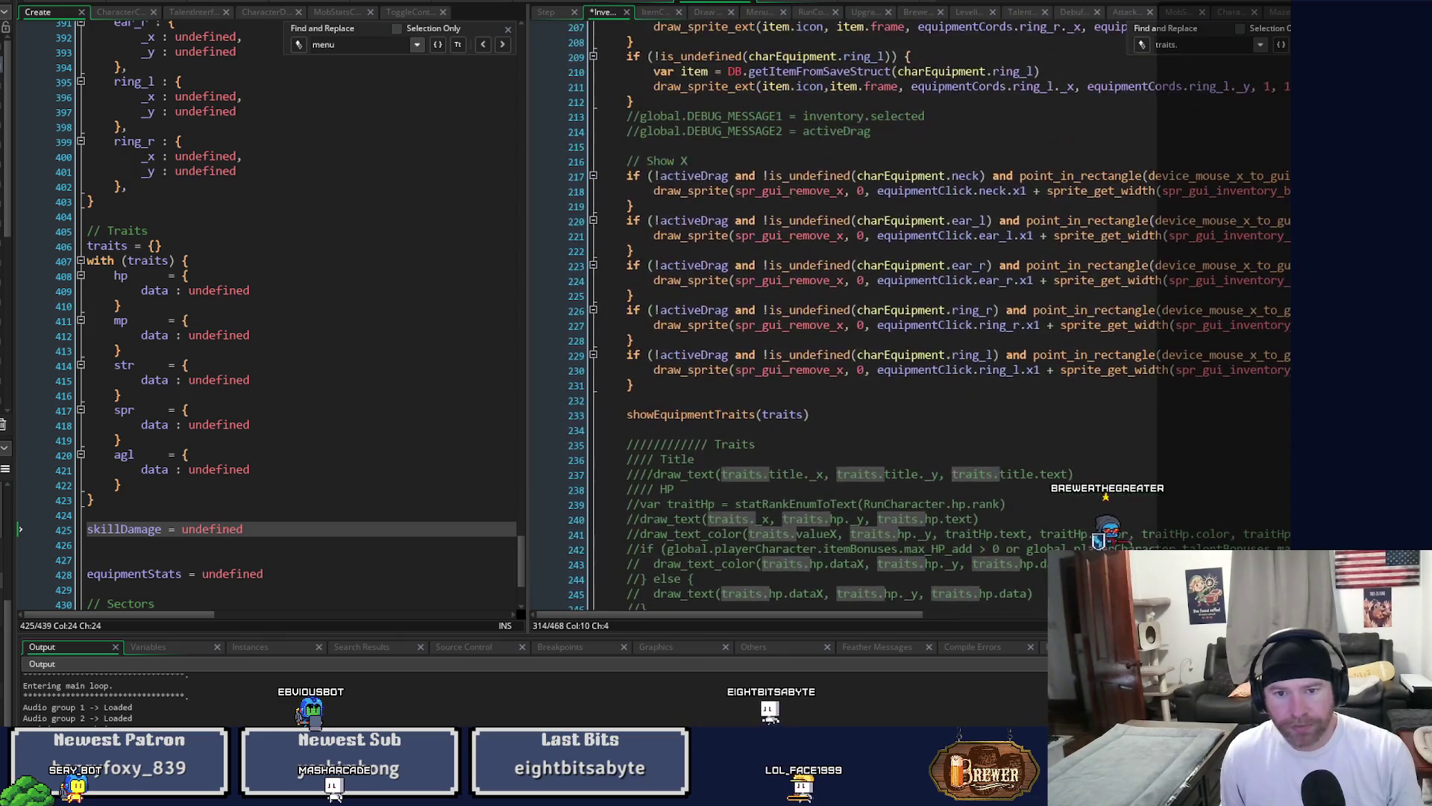
pyautogui.scroll(-20, 820, 314)
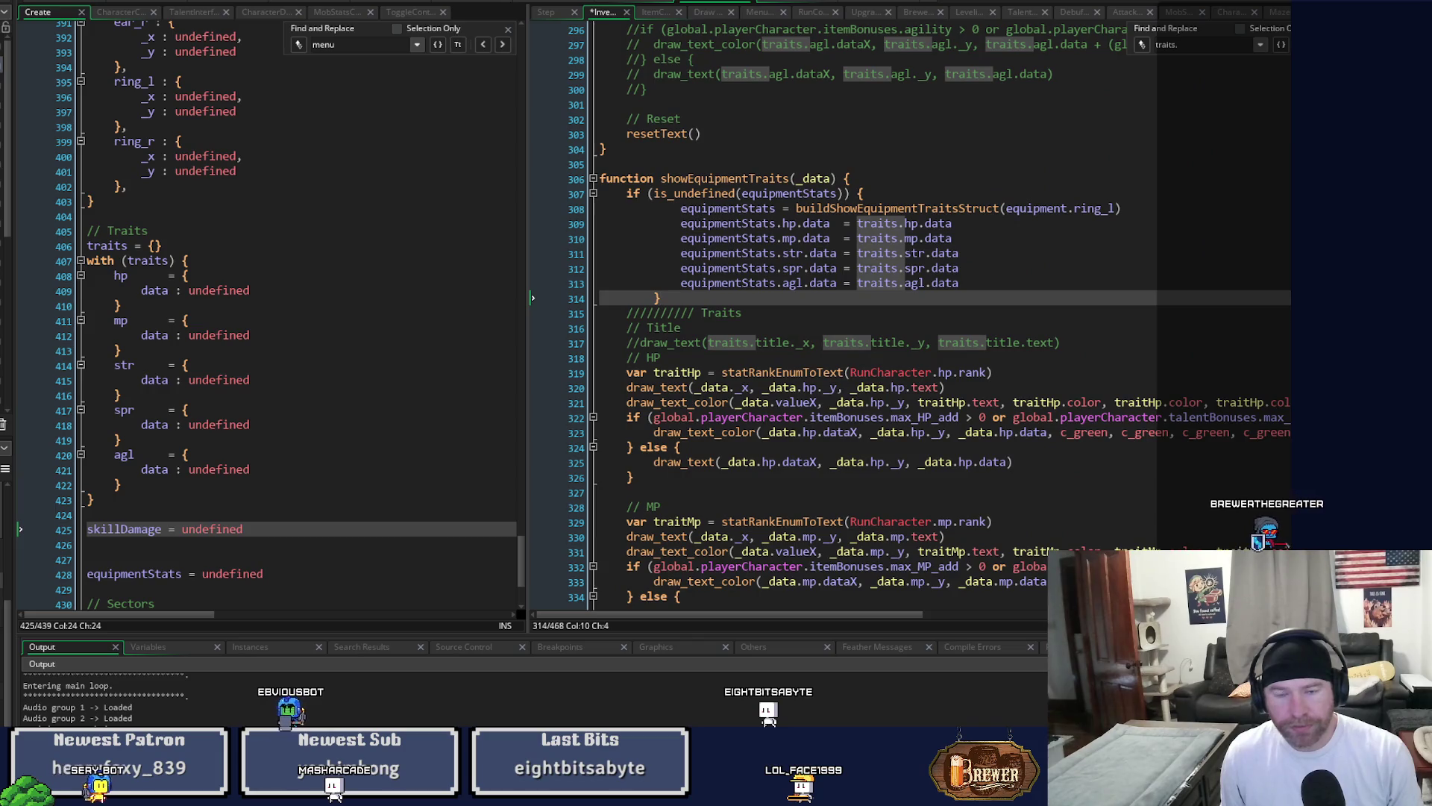
pyautogui.hotkey('ctrl', 'z')
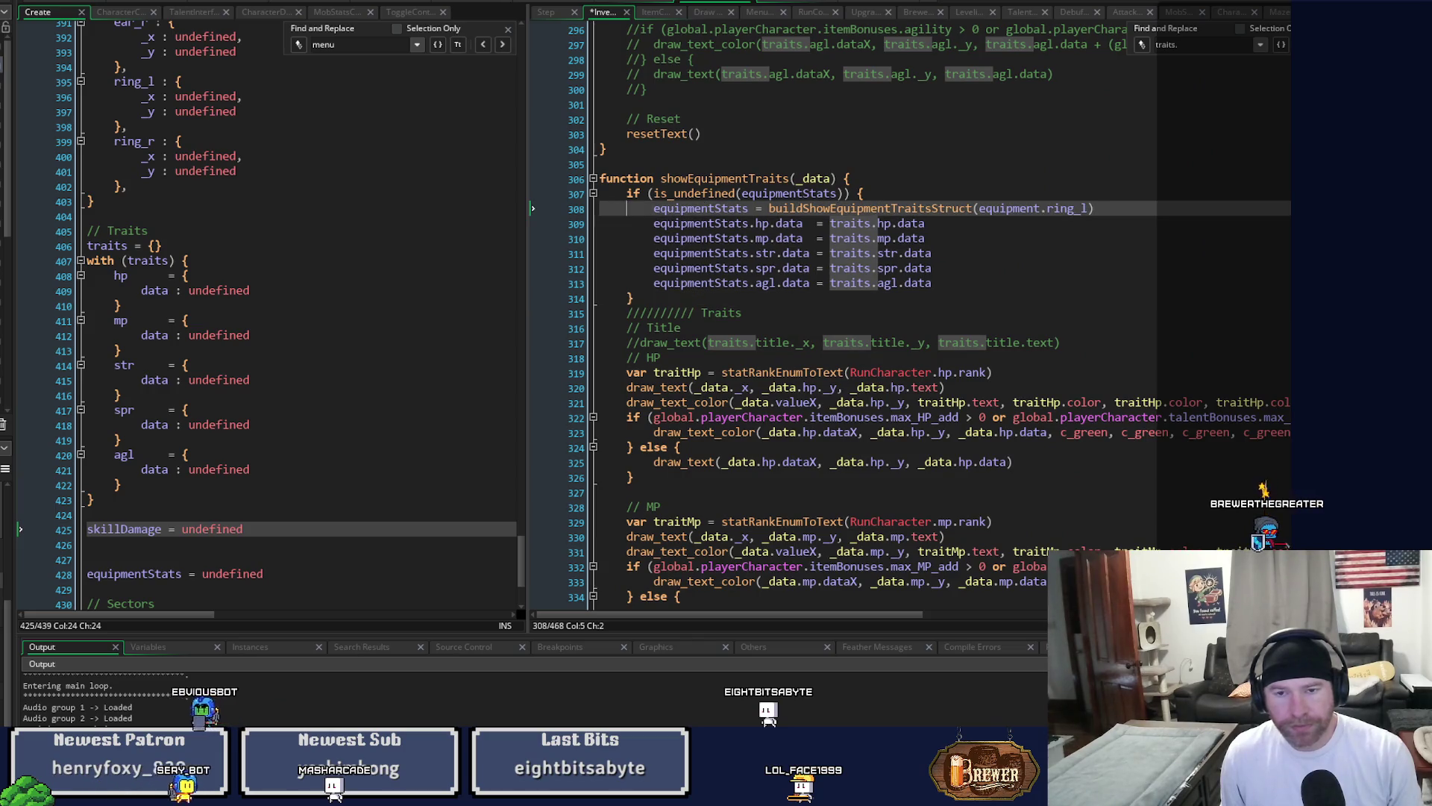
pyautogui.hotkey('ctrl', 'z')
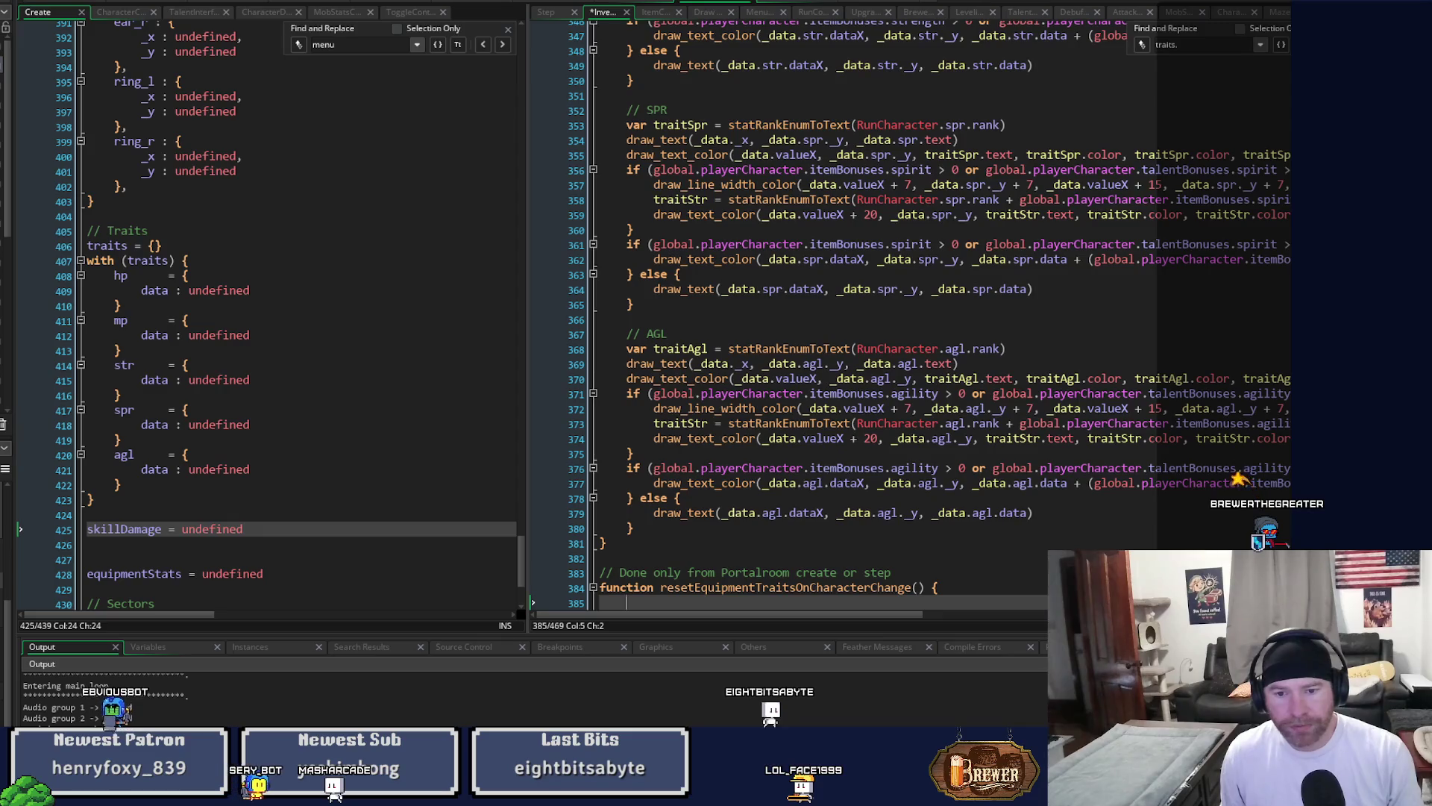
pyautogui.scroll(-8, 1223, 425)
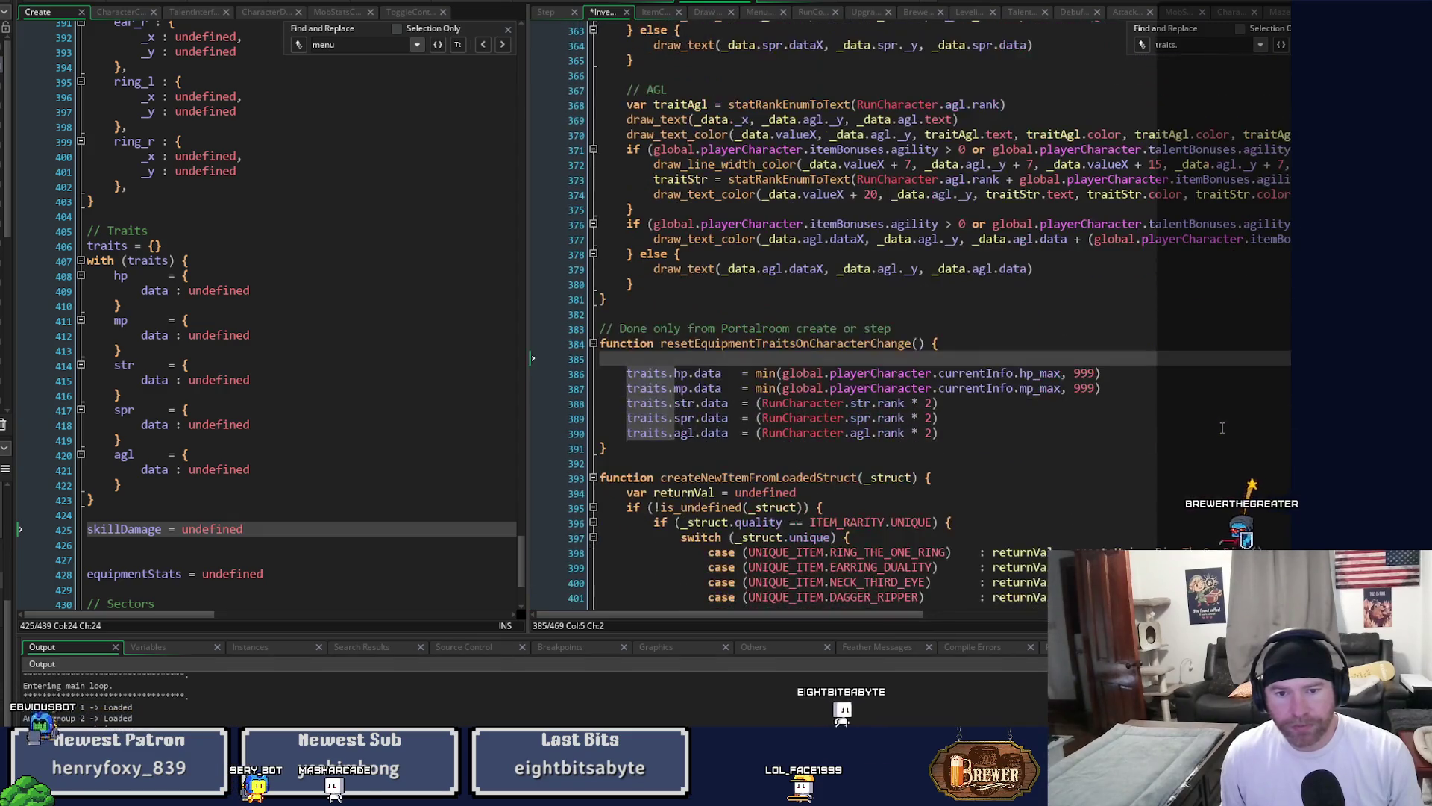
pyautogui.press('BackSpace')
pyautogui.press('BackSpace')
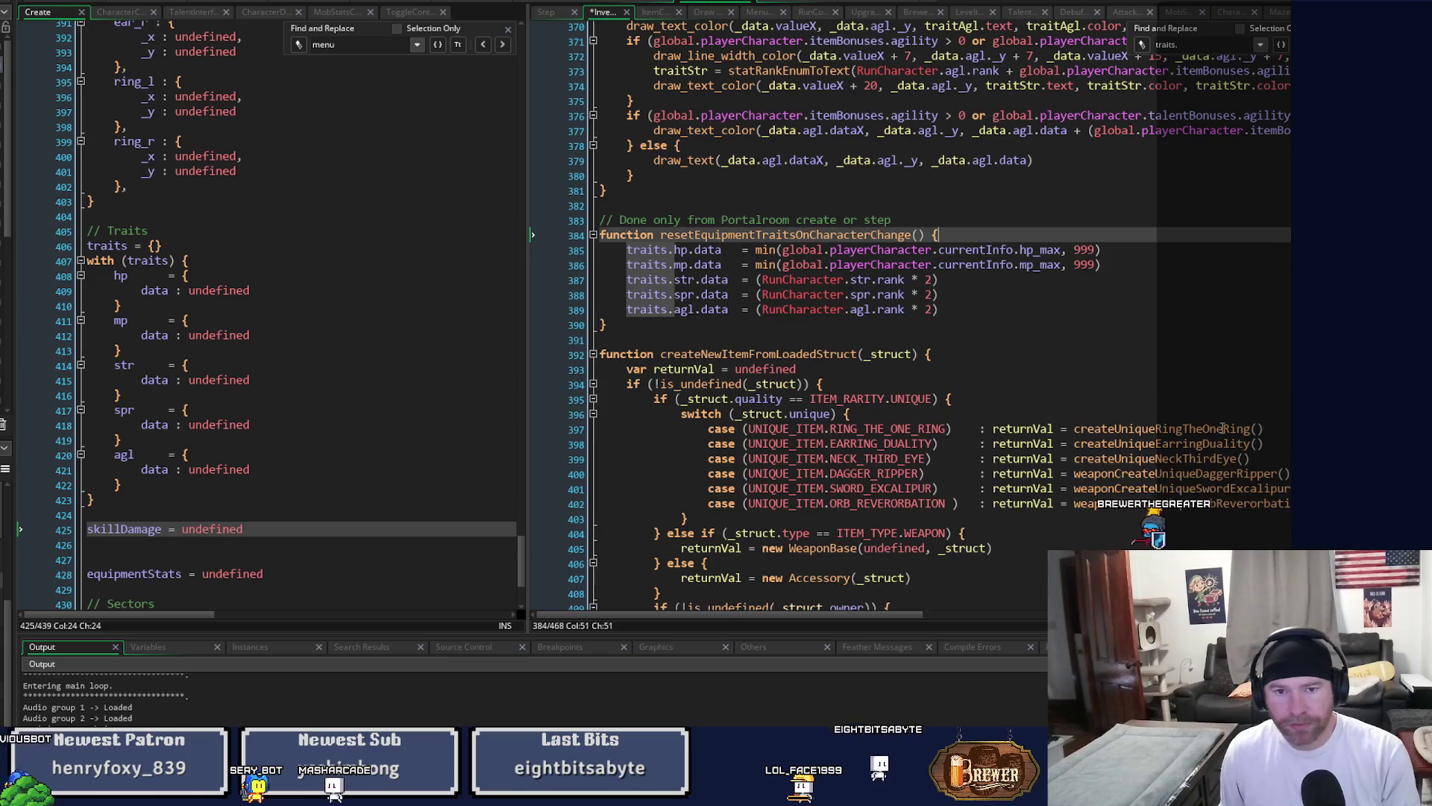
pyautogui.hotkey('ctrl', 'h')
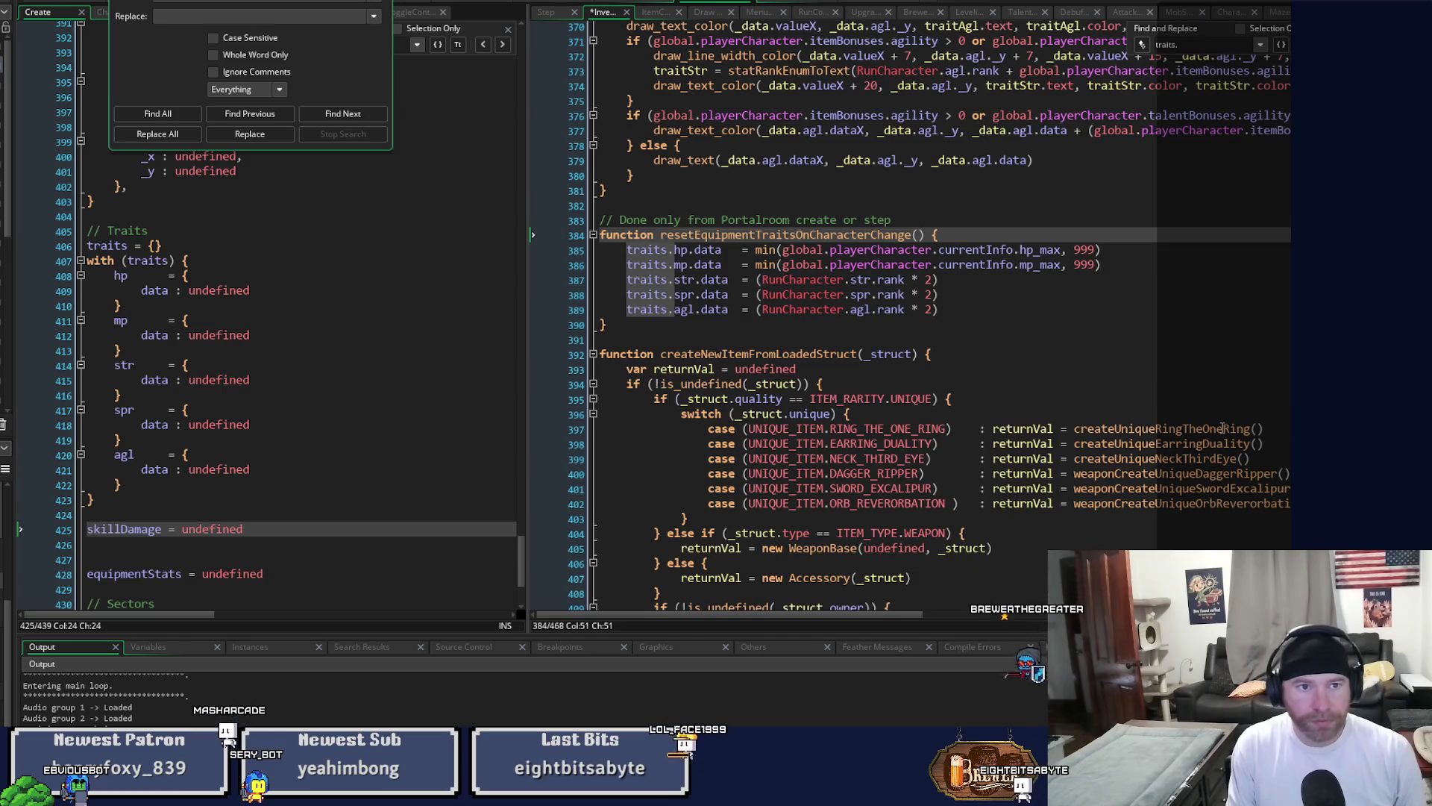
# Search for showEquipment, then rename showEquipmentSkillDamage in ItemController to drawEquipmentSkillDamage.
pyautogui.hotkey('ctrl', 's')
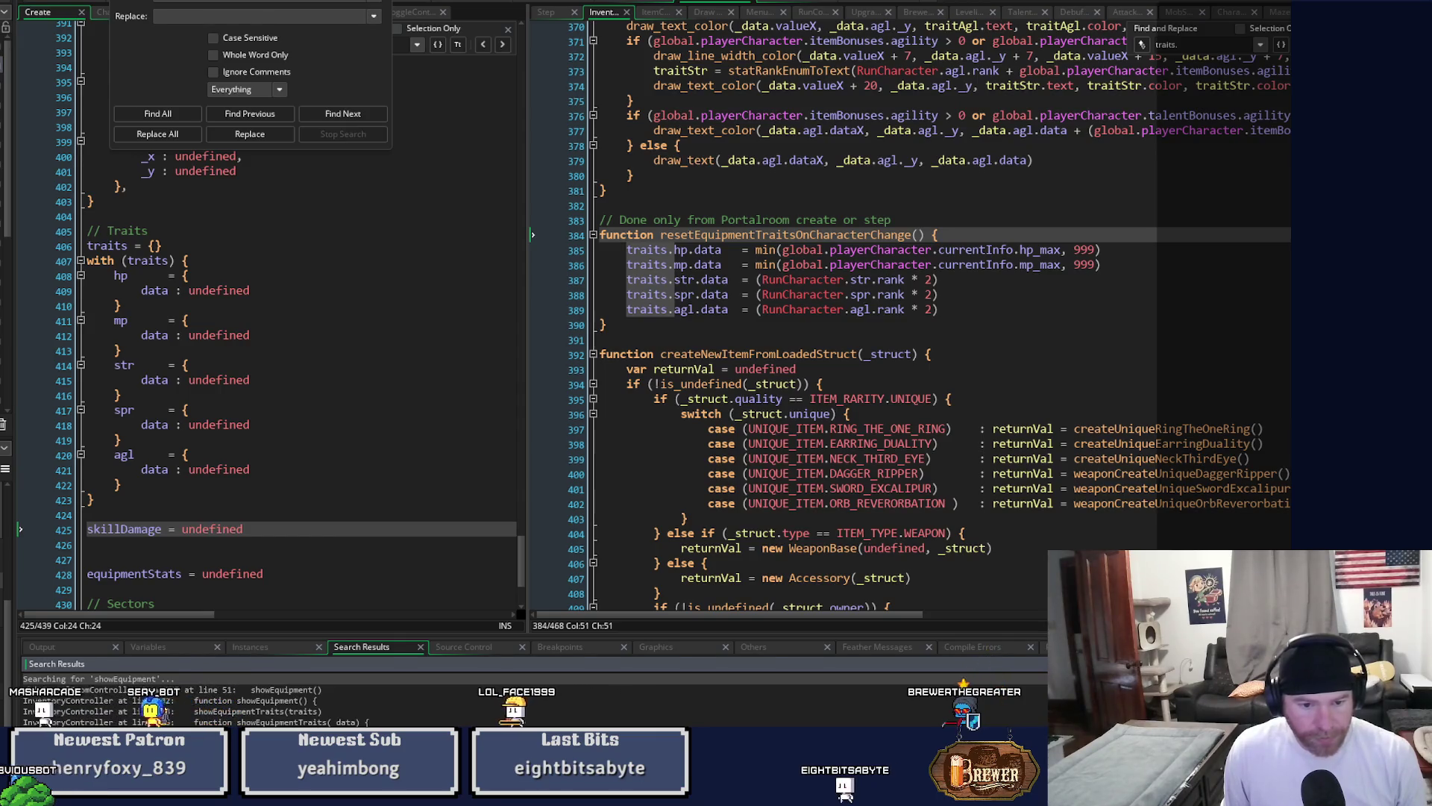
pyautogui.hotkey('ctrl', 'Tab')
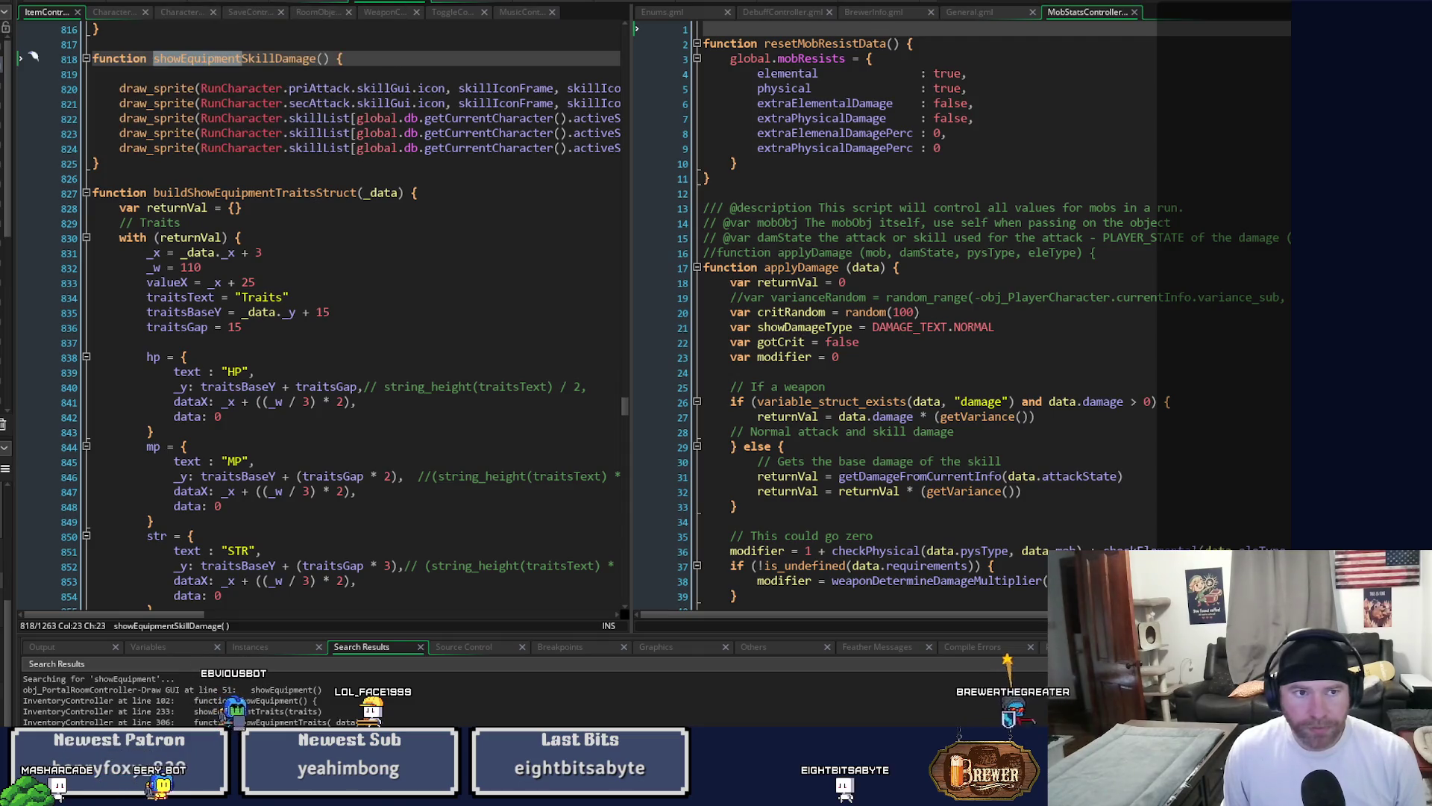
pyautogui.scroll(5, 373, 87)
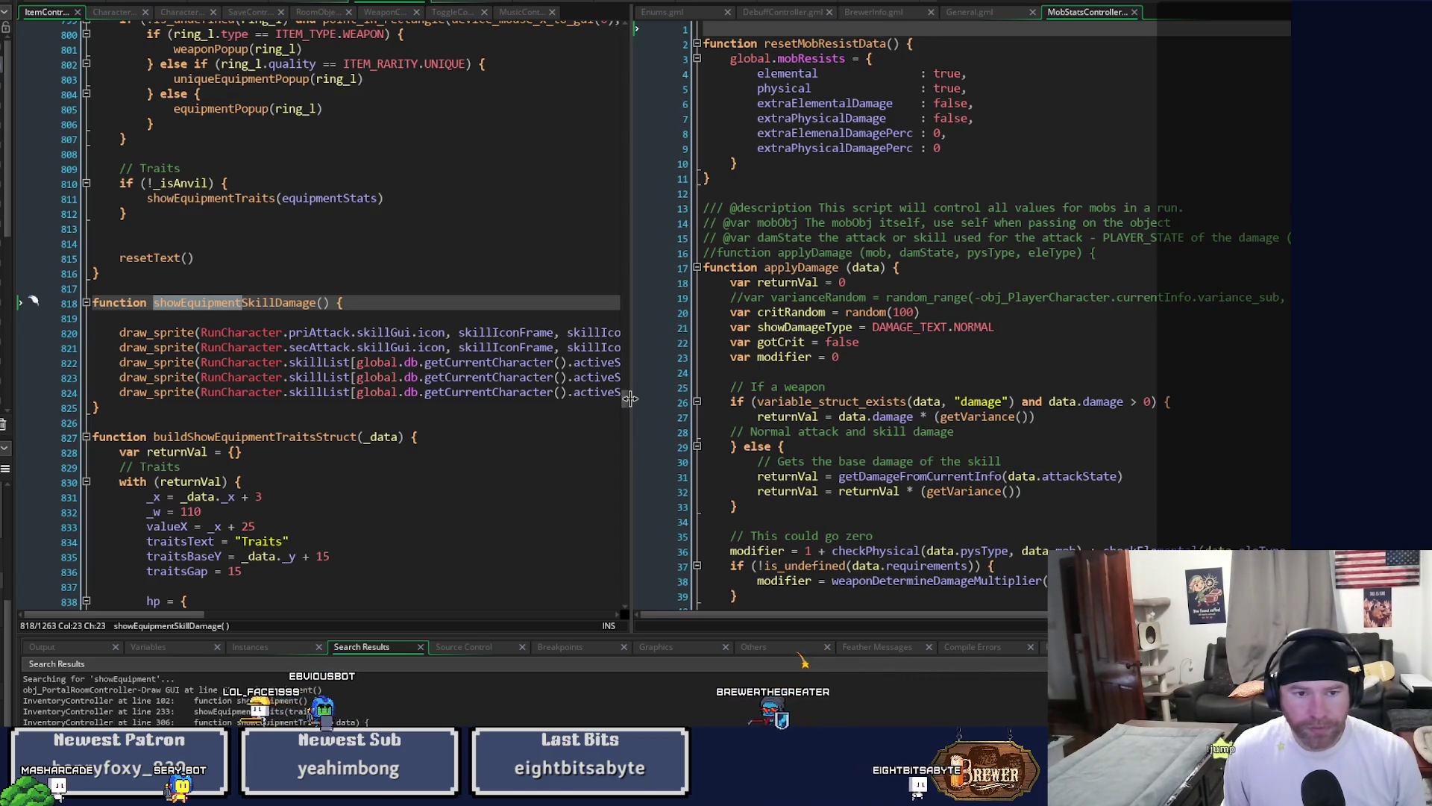
pyautogui.moveTo(624, 405)
pyautogui.mouseDown()
pyautogui.moveTo(638, 348)
pyautogui.moveTo(634, 490)
pyautogui.mouseUp()
pyautogui.press('BackSpace')
pyautogui.press('BackSpace')
pyautogui.press('BackSpace')
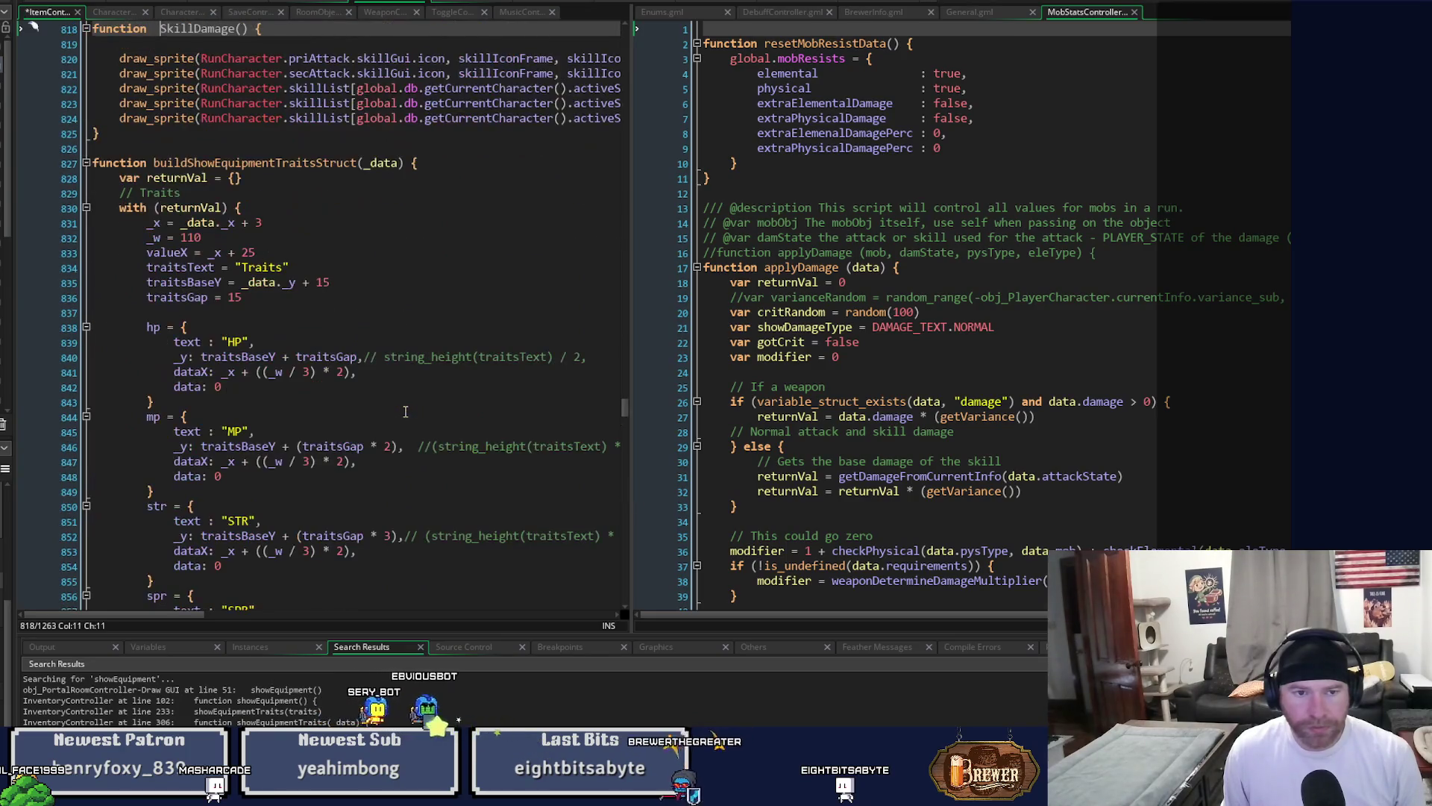
pyautogui.write('D')
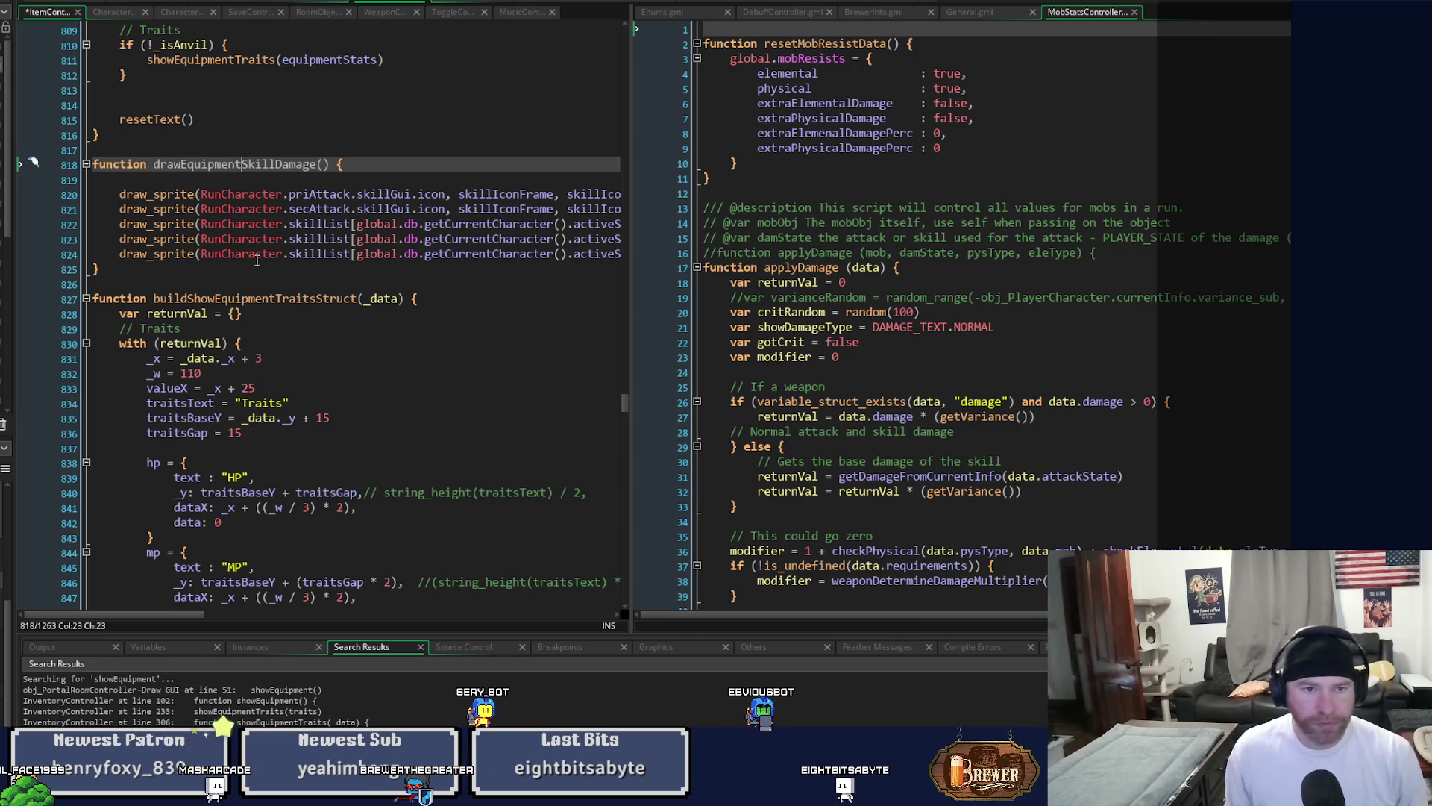
pyautogui.click(303, 210)
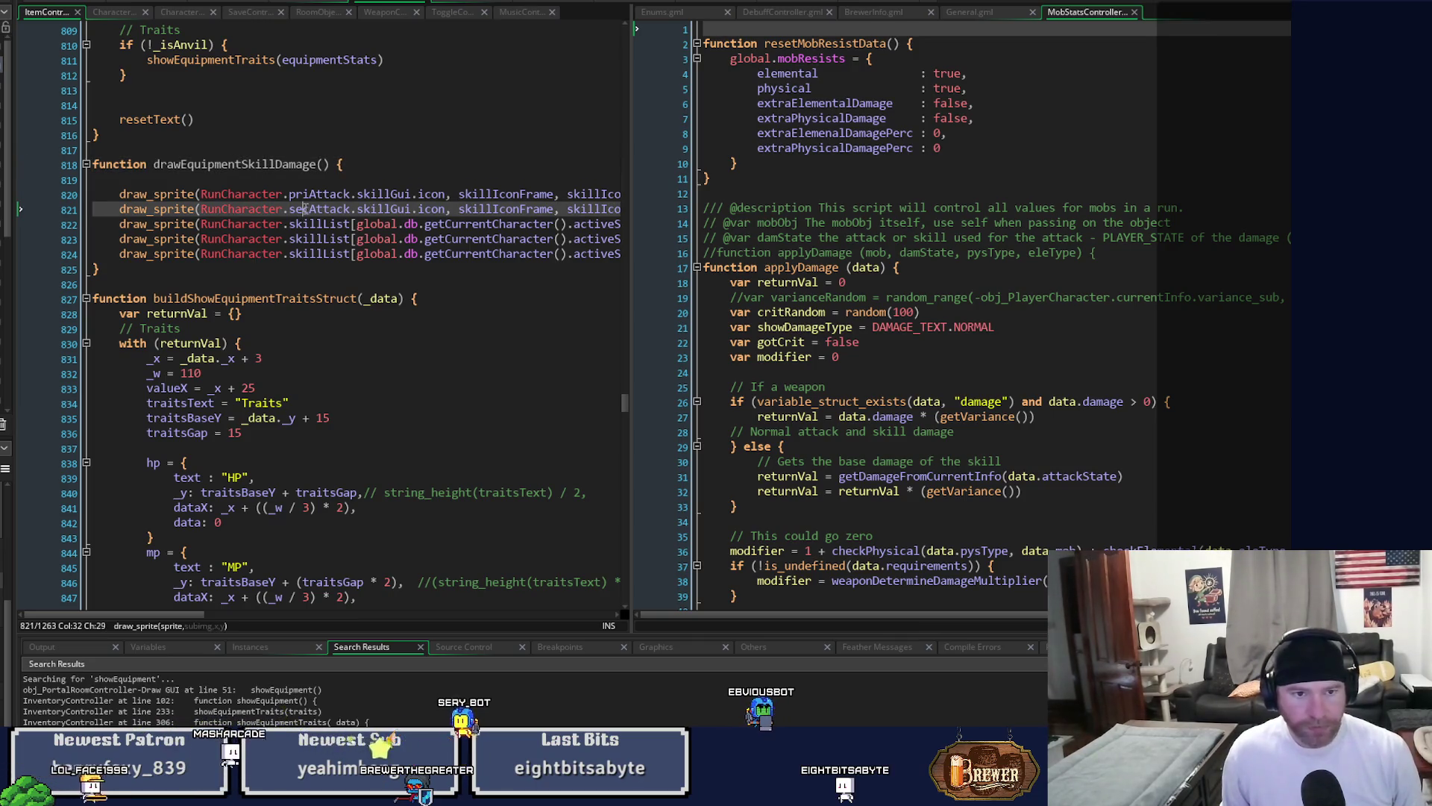
pyautogui.click(319, 179)
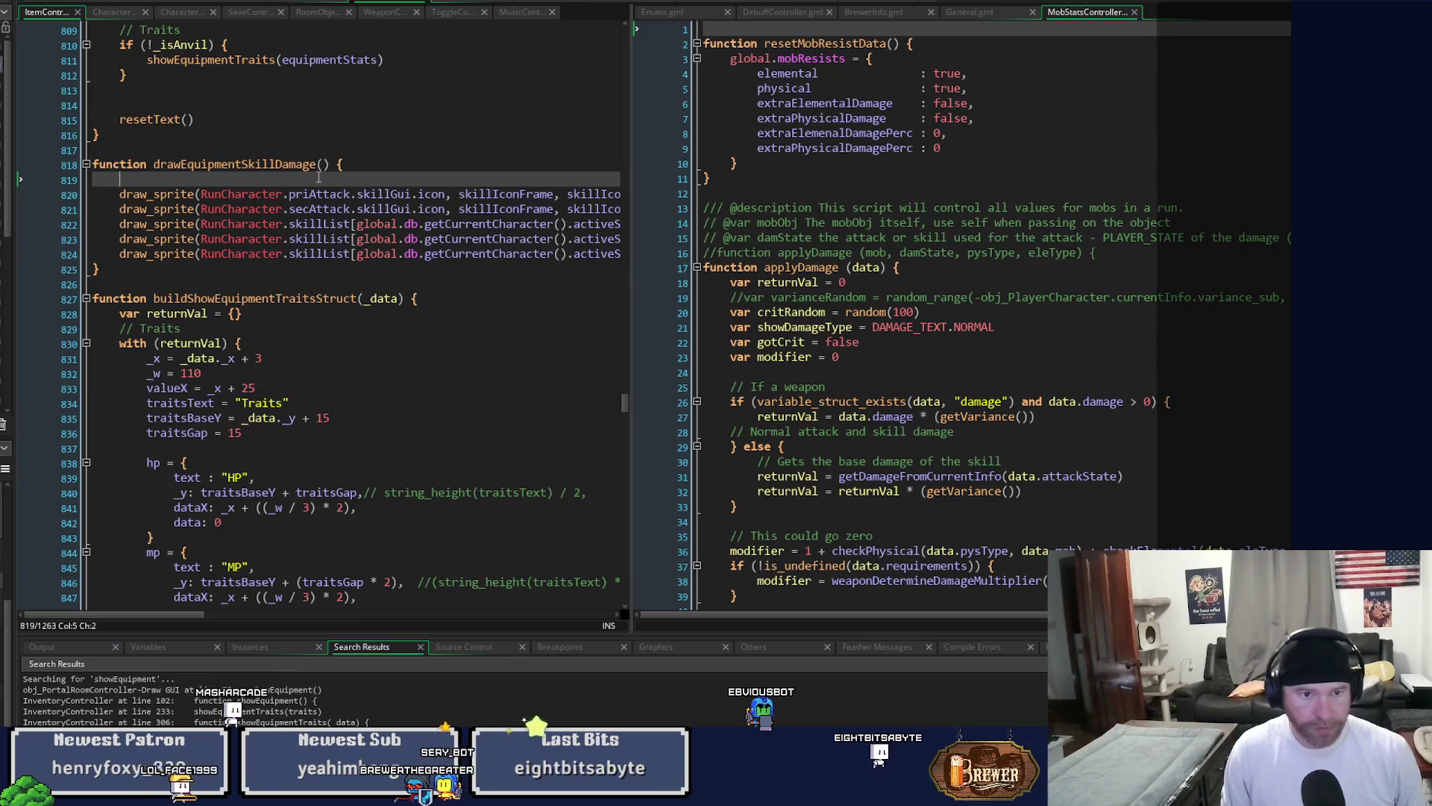
# Paste the equipmentStats lazy-init block into drawEquipmentSkillDamage and outdent it one level.
pyautogui.hotkey('ctrl', 'v')
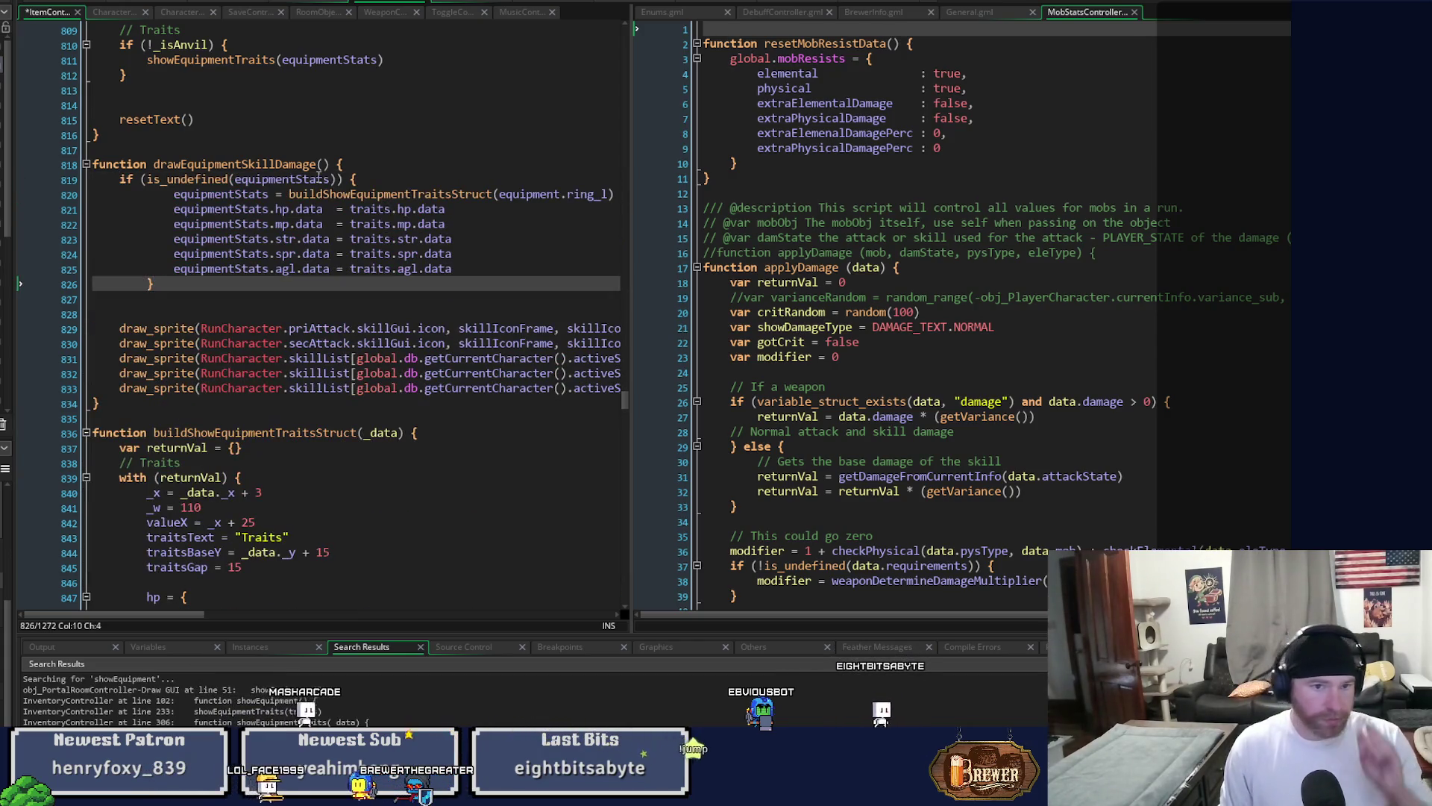
pyautogui.moveTo(154, 285)
pyautogui.mouseDown()
pyautogui.moveTo(156, 196)
pyautogui.moveTo(127, 182)
pyautogui.moveTo(145, 196)
pyautogui.mouseUp()
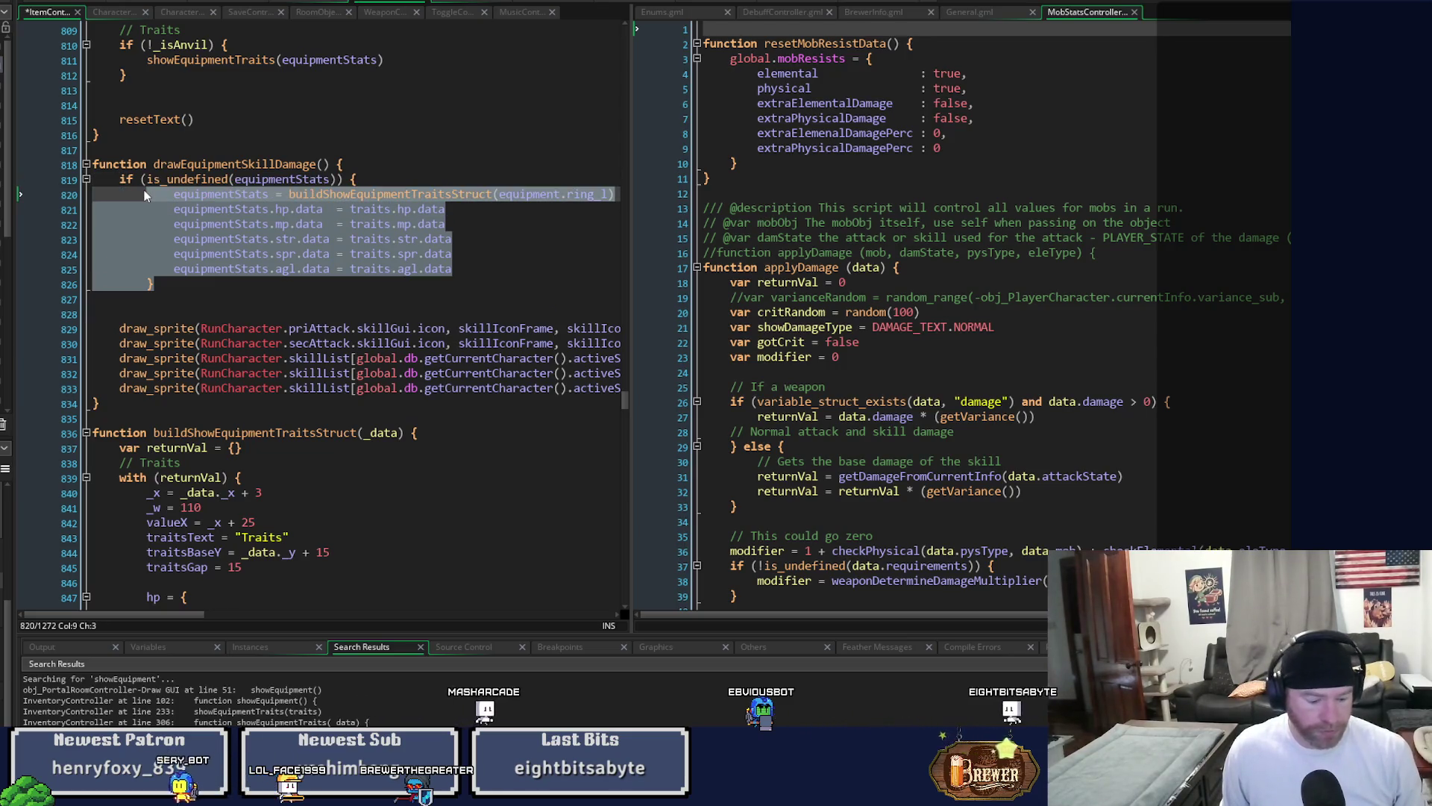
pyautogui.hotkey('shift', 'Tab')
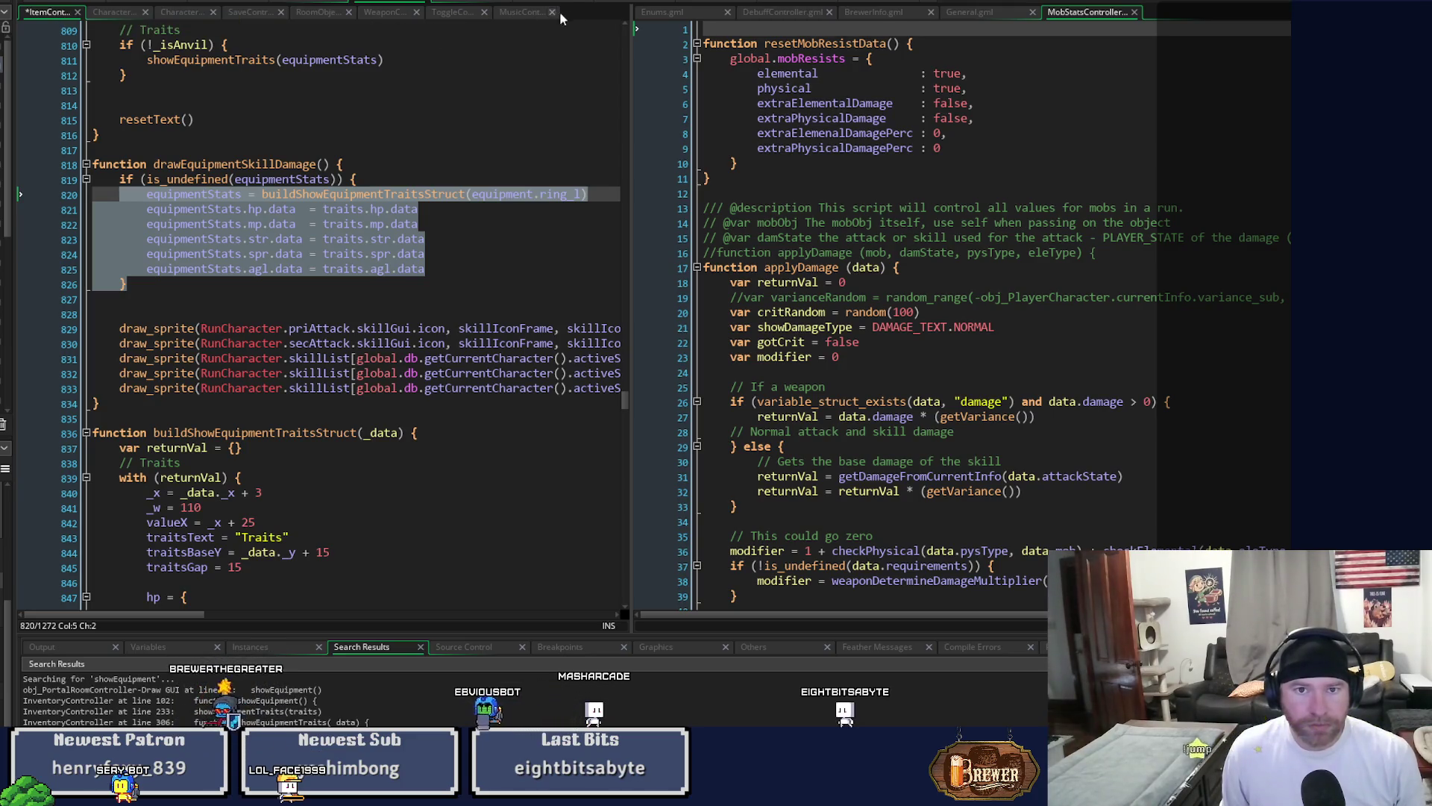
# Cut the whole drawEquipmentSkillDamage function from ItemController and return to the inventory script.
pyautogui.click(712, 3)
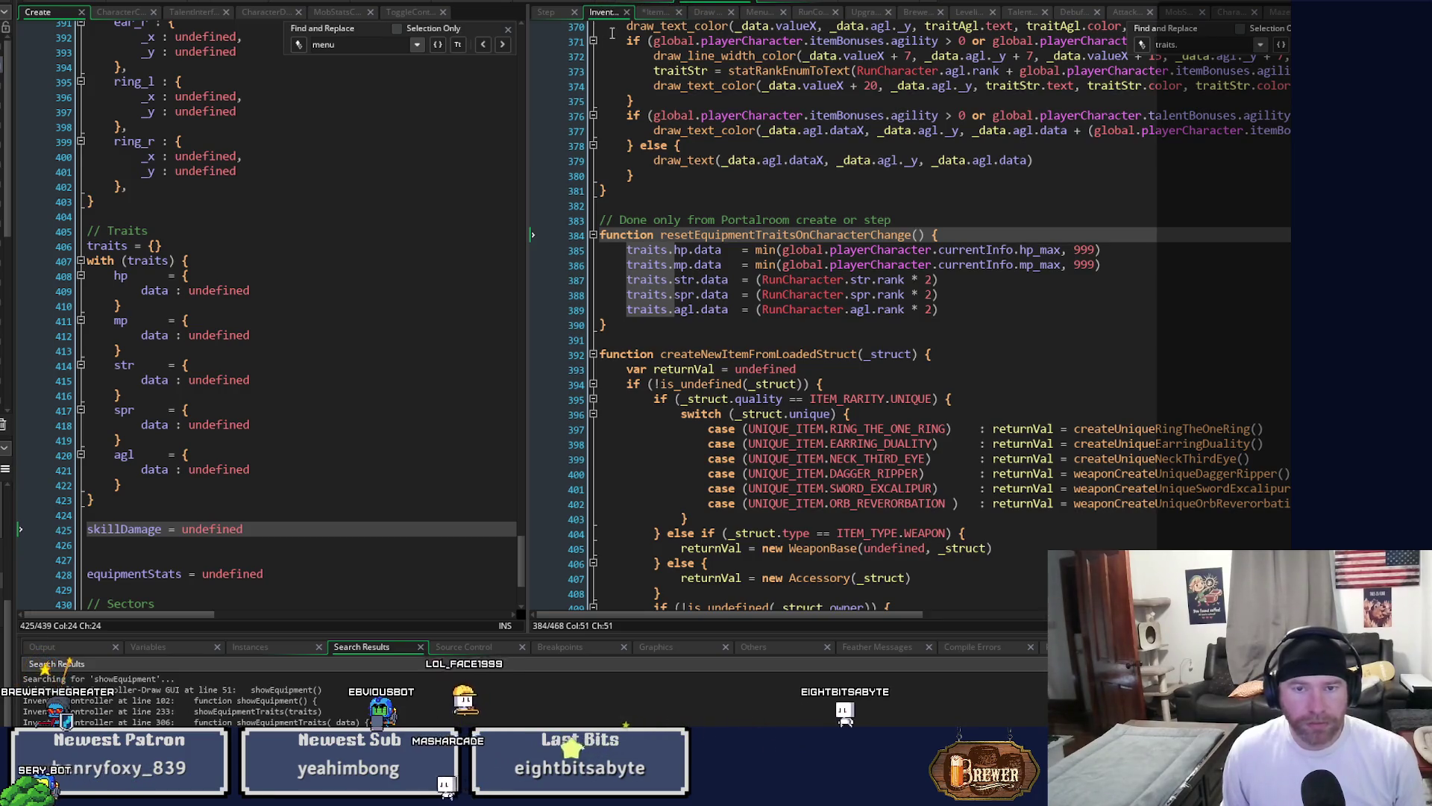
pyautogui.click(383, 2)
pyautogui.scroll(5, 393, 198)
pyautogui.scroll(5, 394, 198)
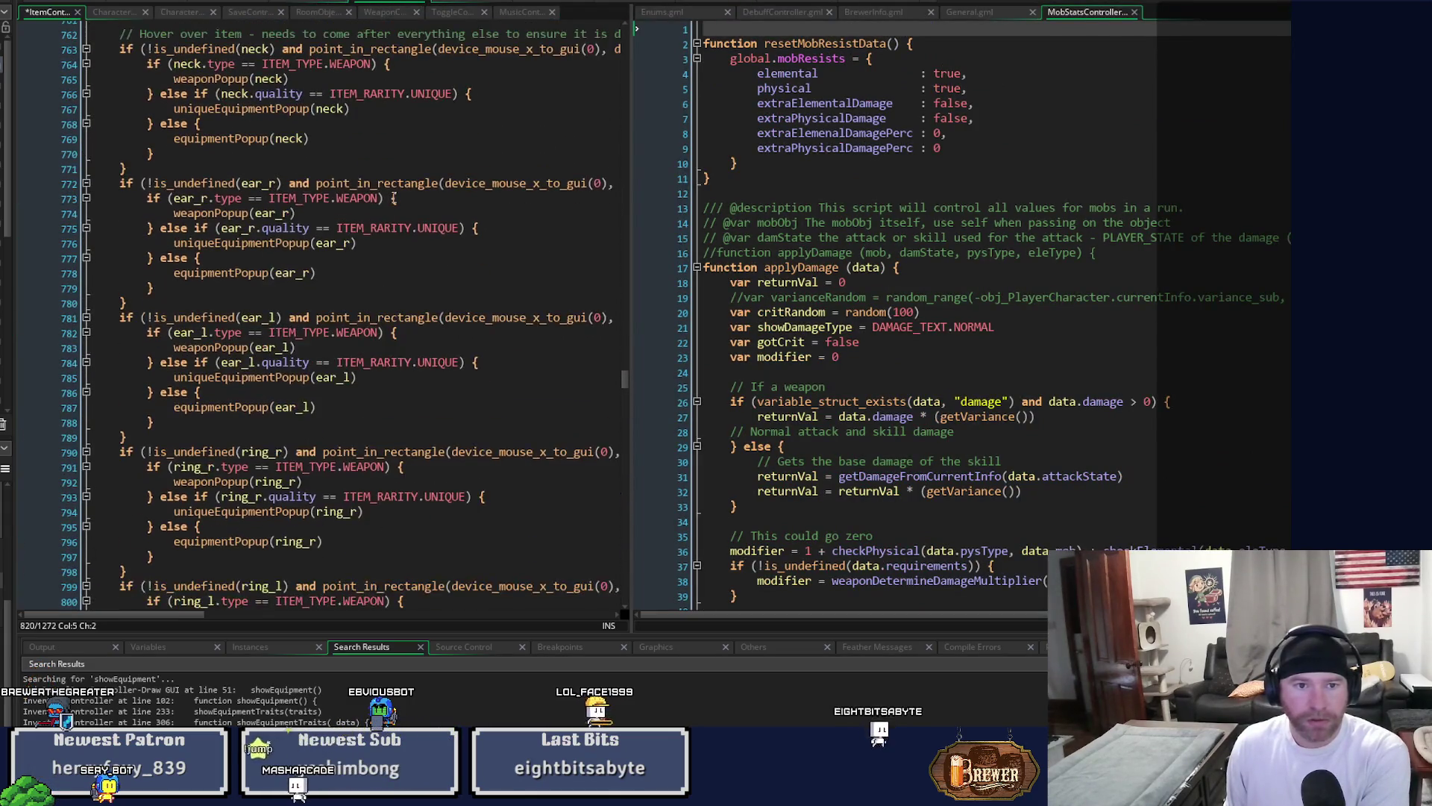
pyautogui.scroll(3, 394, 198)
pyautogui.scroll(-9, 366, 234)
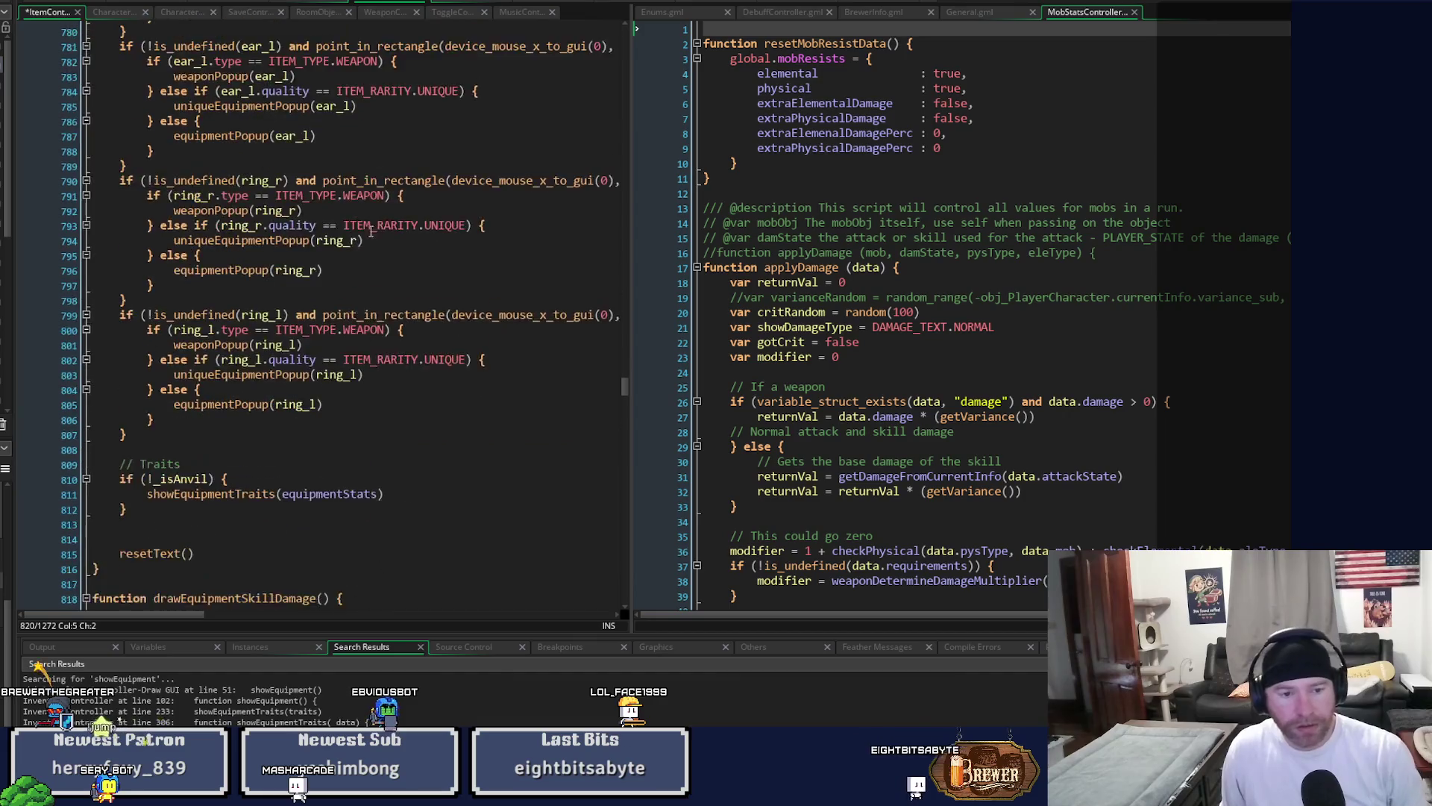
pyautogui.scroll(-2, 367, 234)
pyautogui.scroll(-3, 155, 553)
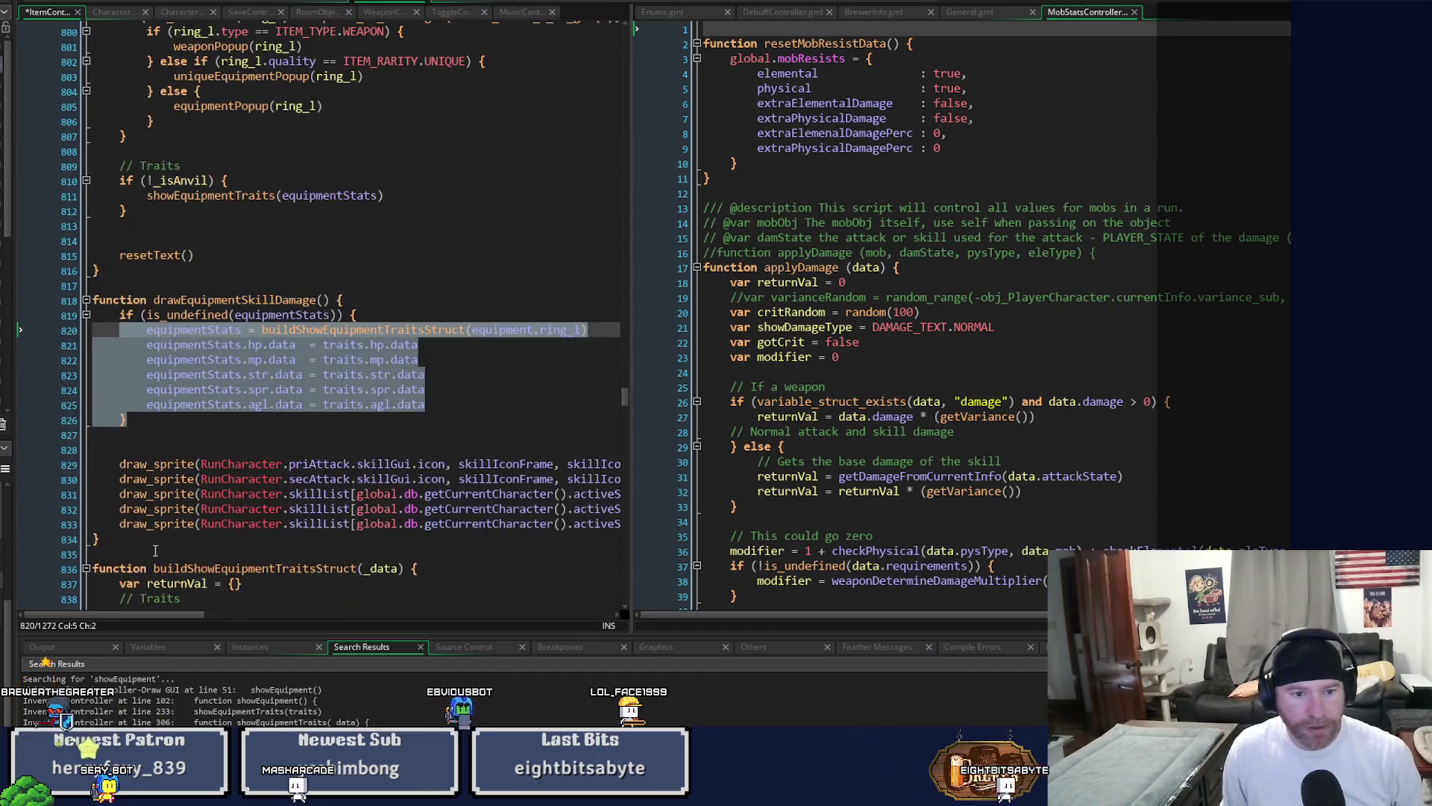
pyautogui.moveTo(134, 543)
pyautogui.mouseDown()
pyautogui.moveTo(75, 364)
pyautogui.moveTo(33, 297)
pyautogui.mouseUp()
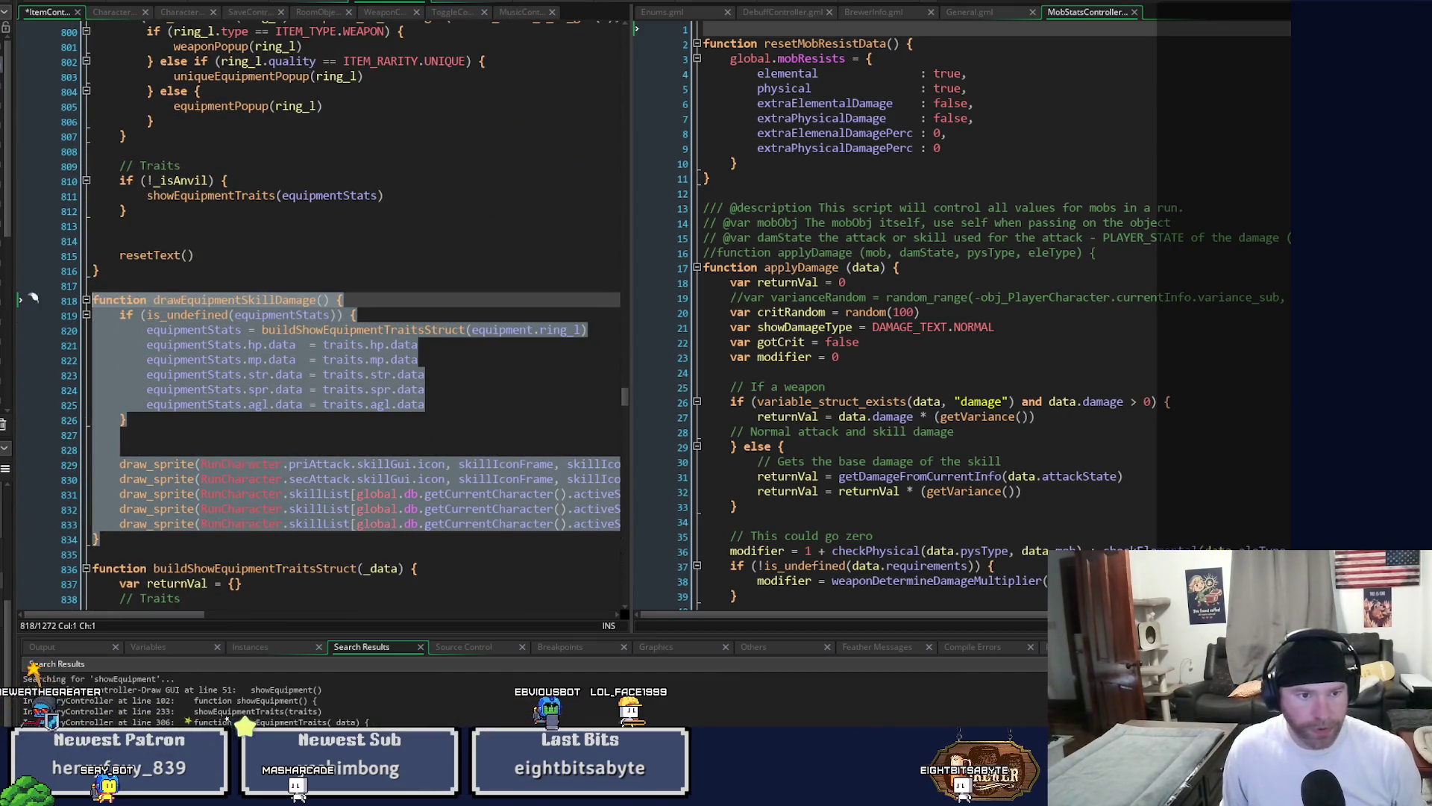
pyautogui.press('BackSpace')
pyautogui.press('BackSpace')
pyautogui.press('BackSpace')
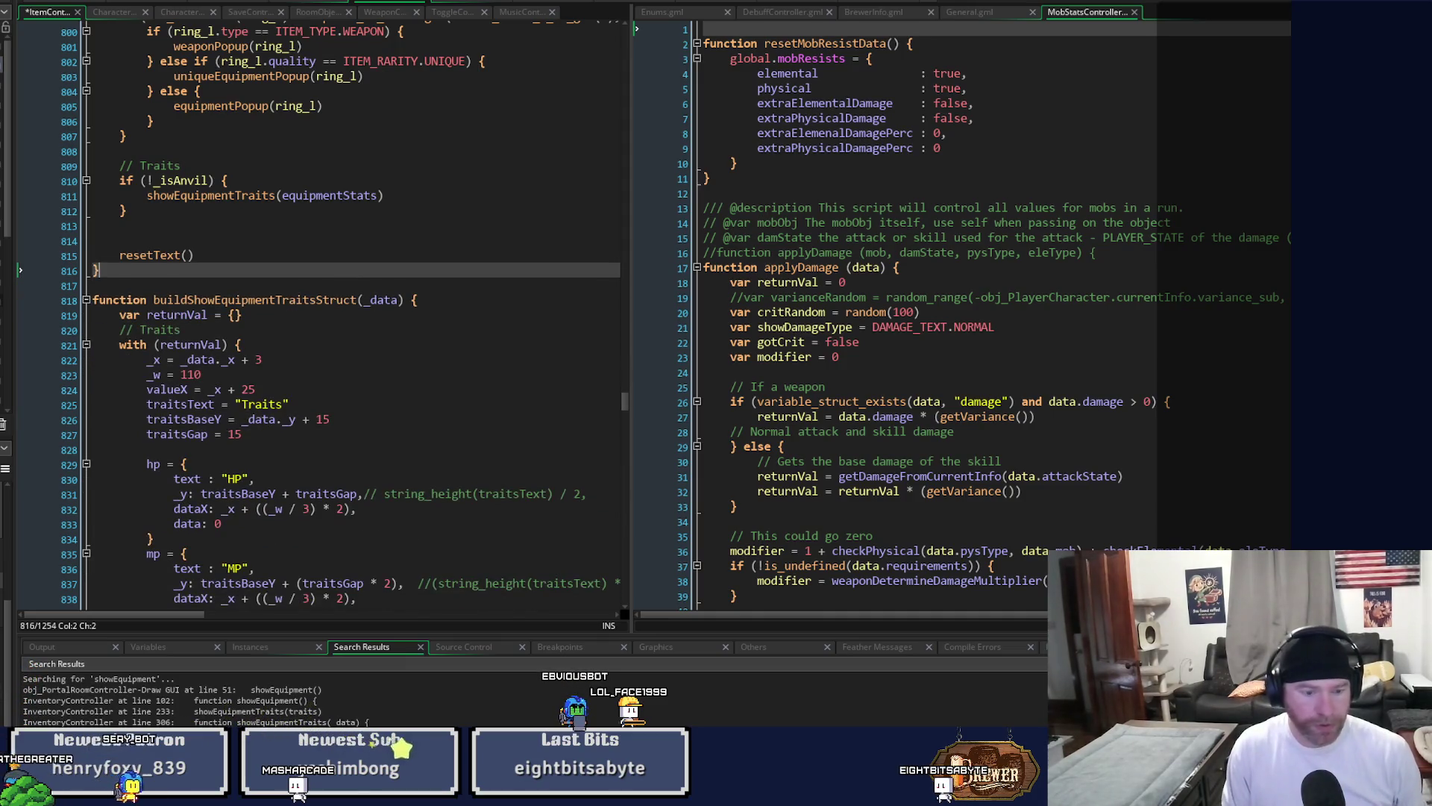
pyautogui.click(724, 2)
pyautogui.click(683, 330)
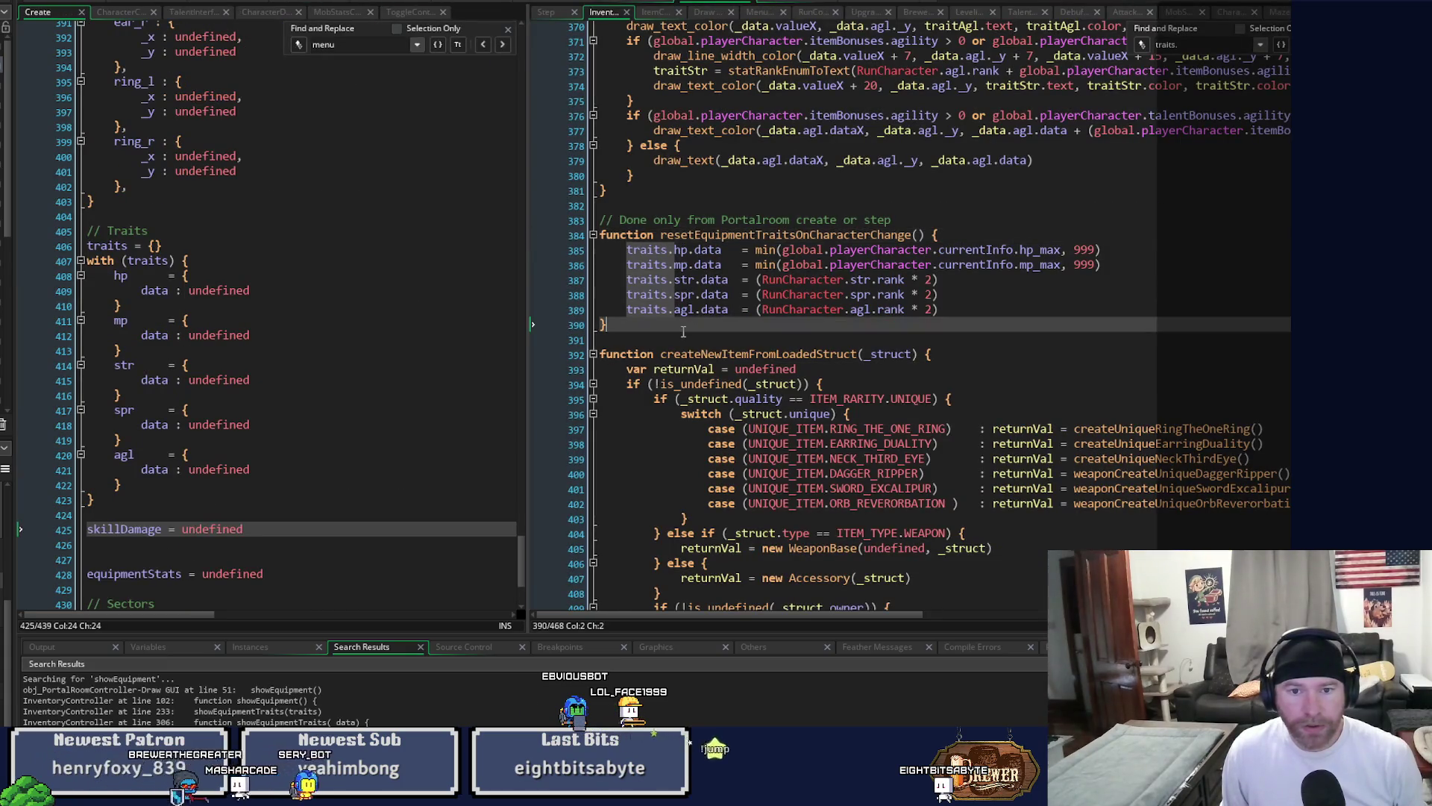
# Paste drawEquipmentSkillDamage after resetEquipmentTraitsOnCharacterChange in the inventory script.
pyautogui.hotkey('ctrl', 'v')
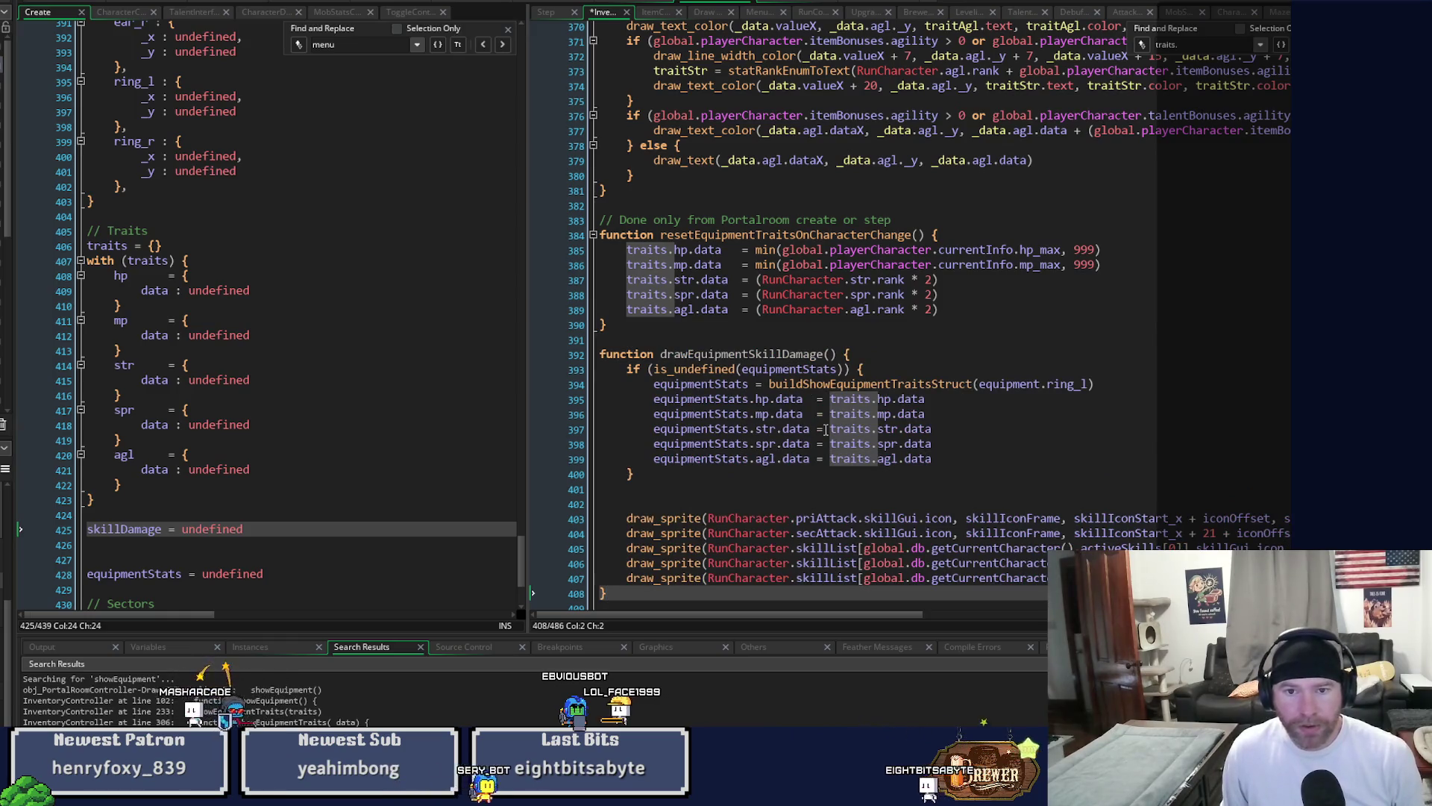
pyautogui.scroll(-4, 847, 412)
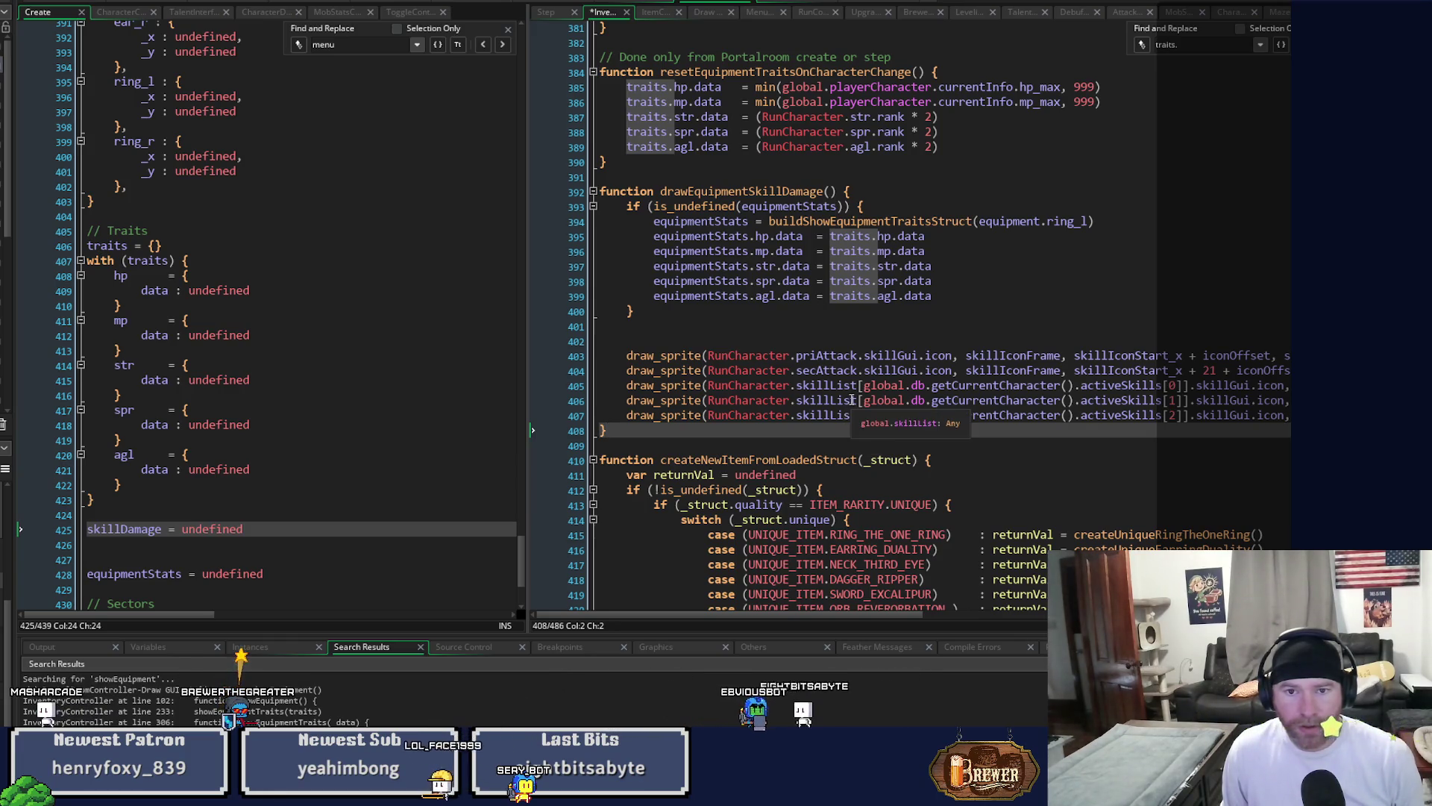
pyautogui.scroll(15, 850, 401)
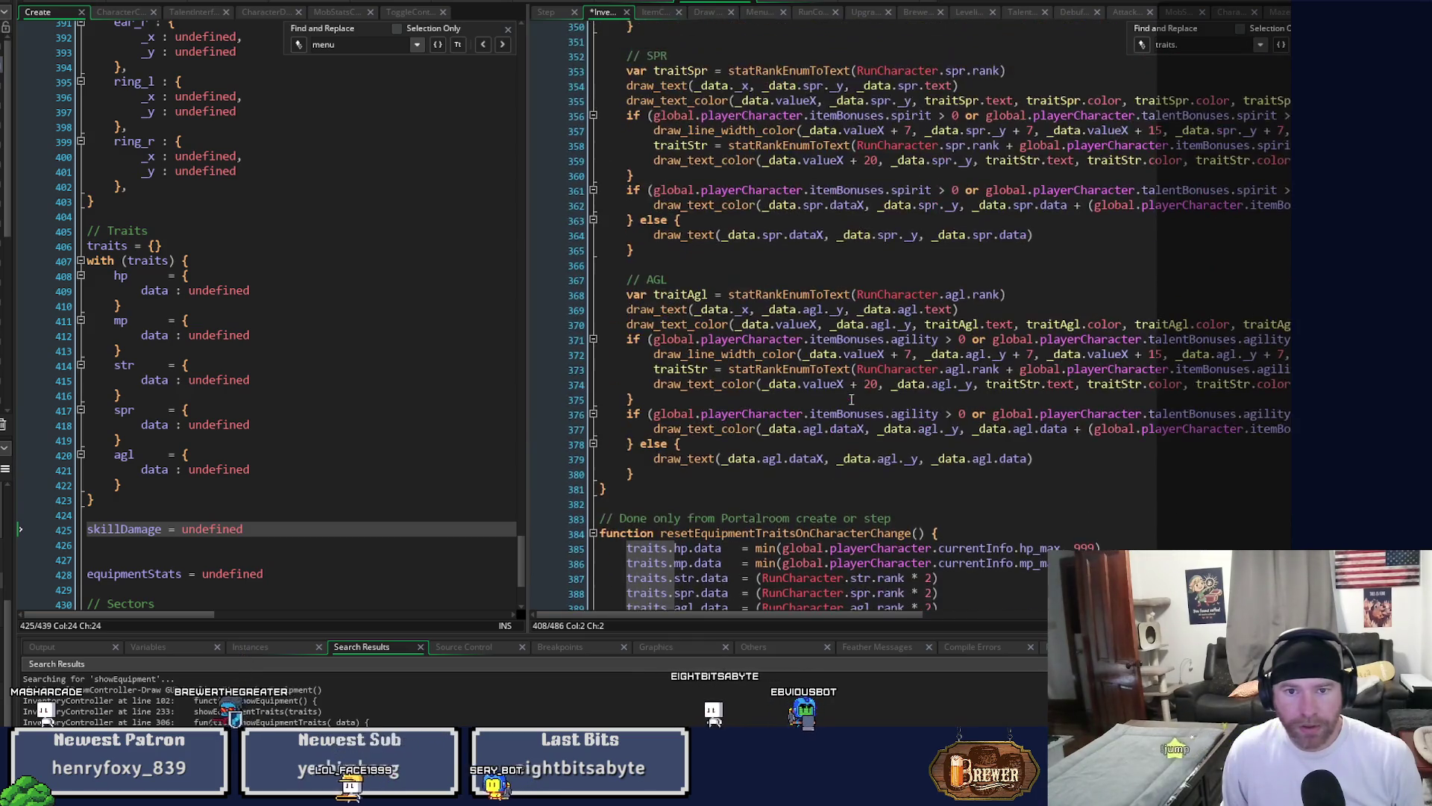
pyautogui.scroll(10, 850, 400)
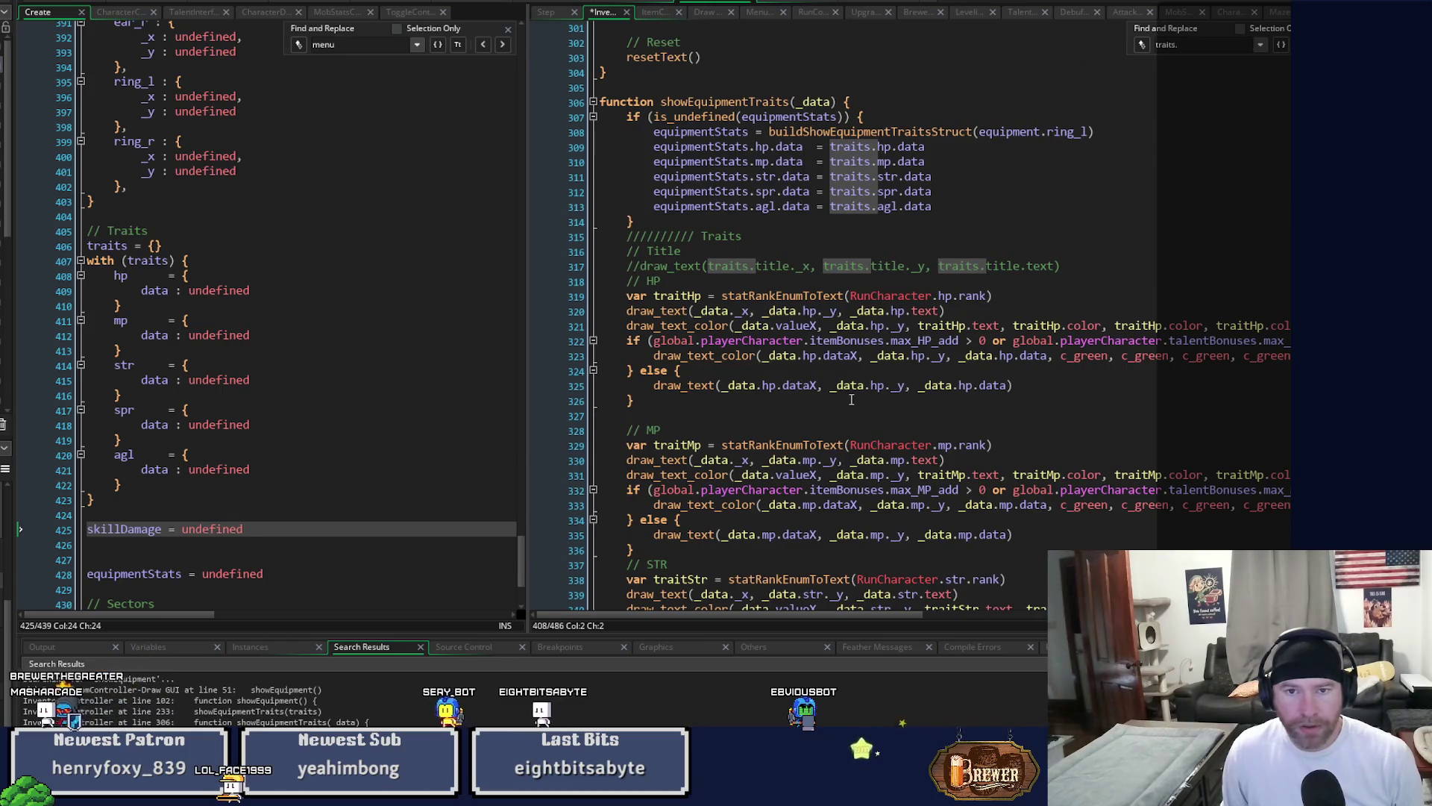
pyautogui.scroll(3, 851, 400)
pyautogui.scroll(-8, 852, 400)
pyautogui.scroll(-15, 853, 400)
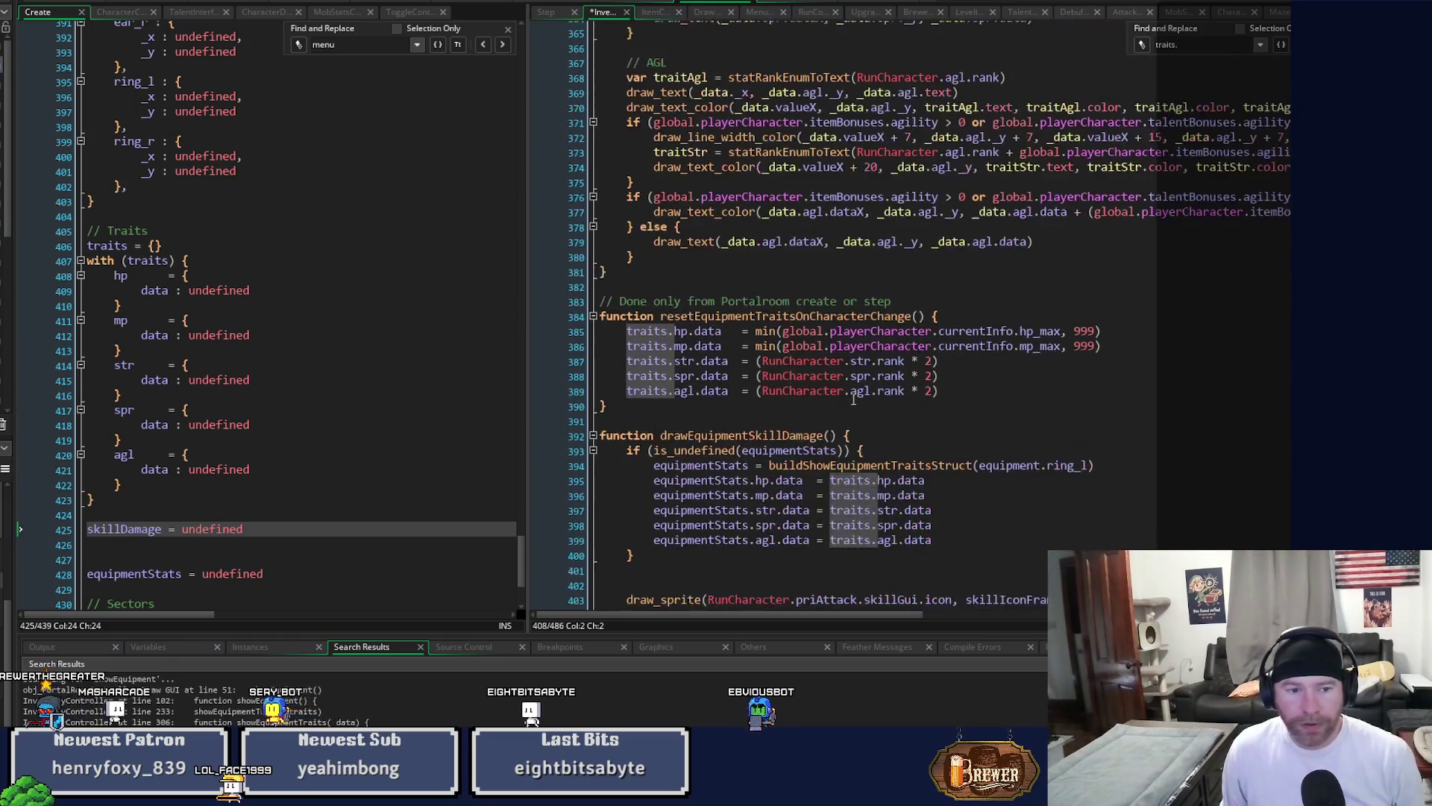
pyautogui.scroll(-2, 854, 400)
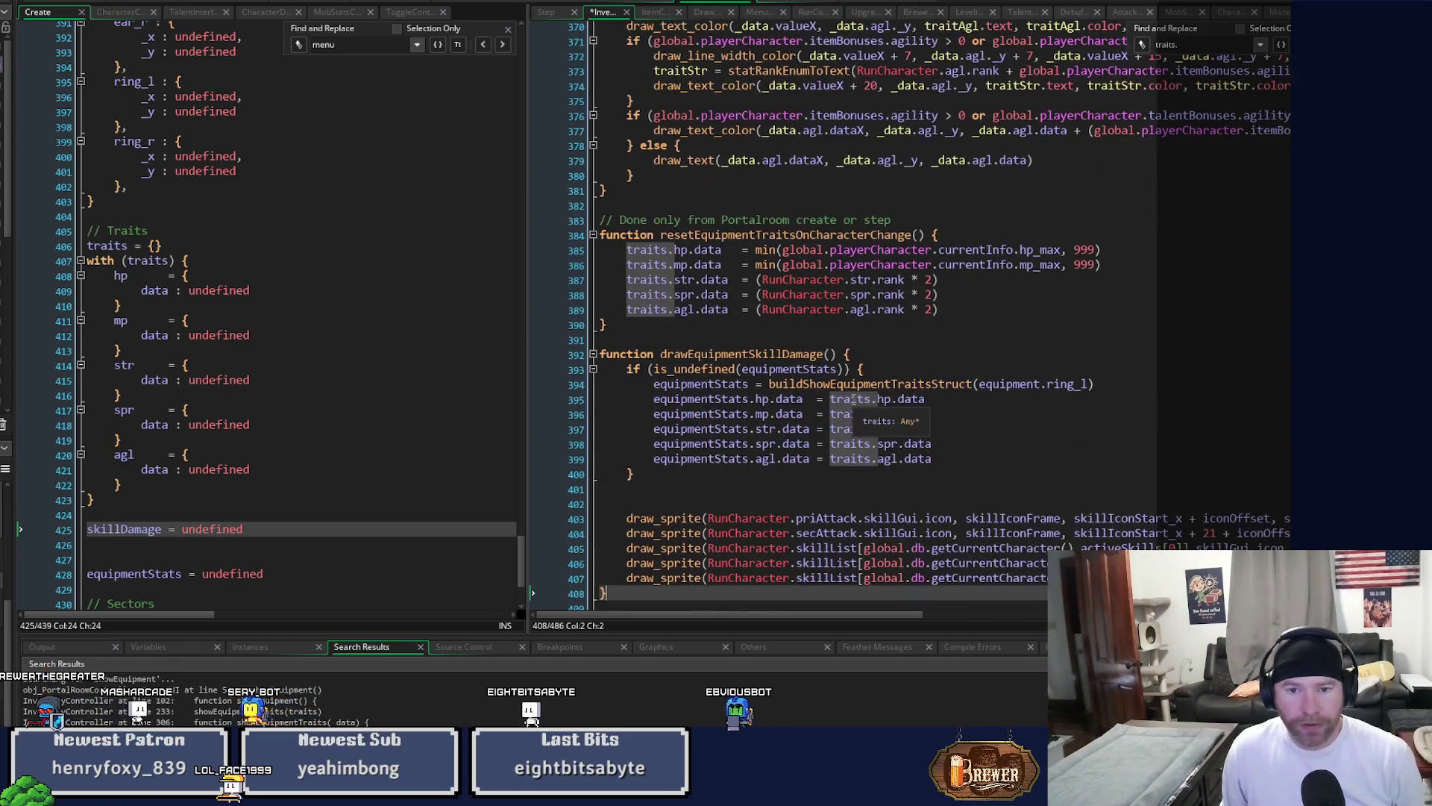
# Change the guard to is_undefined(skillDamage) and select the equipmentStats assignment lines inside it.
pyautogui.doubleClick(802, 371)
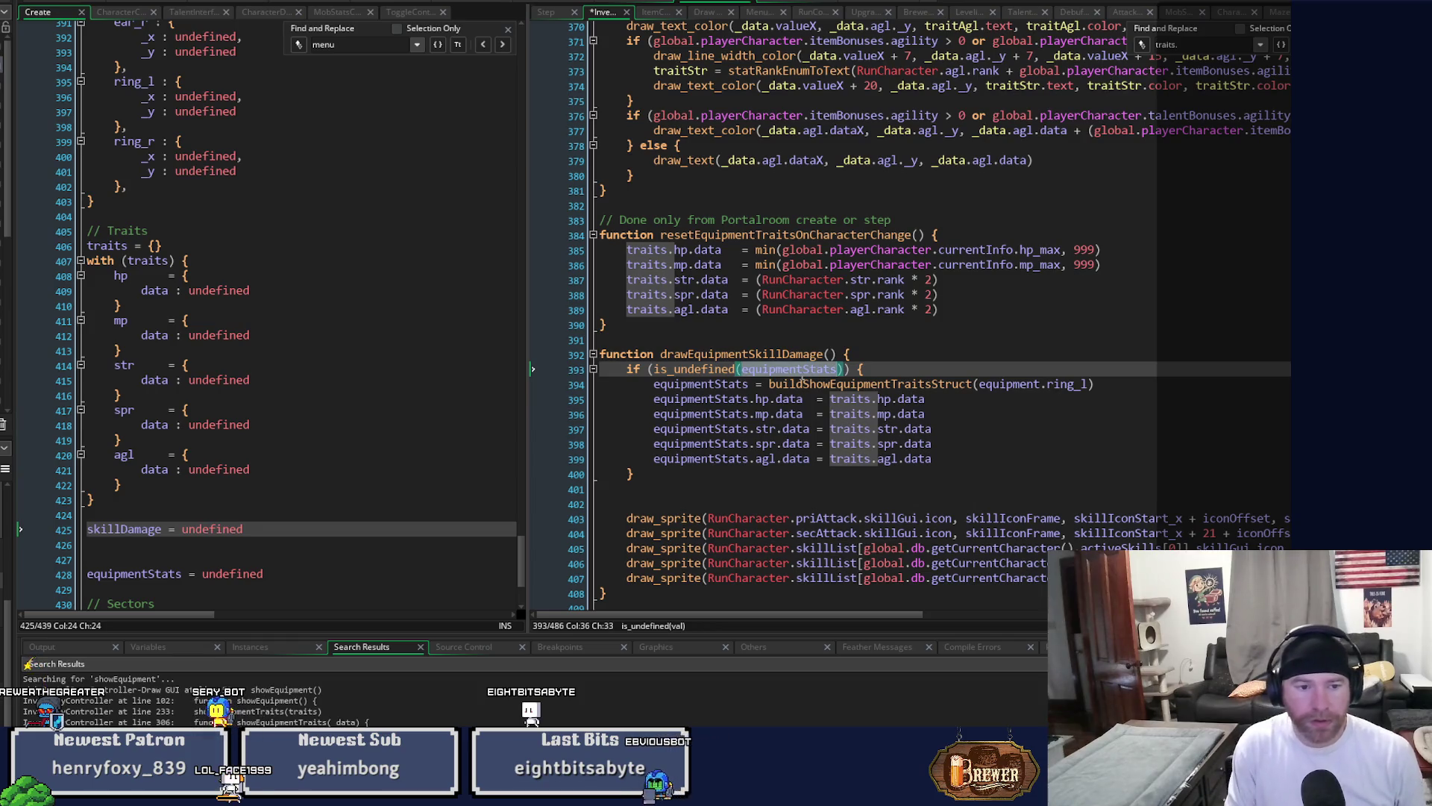
pyautogui.write('skillDamag')
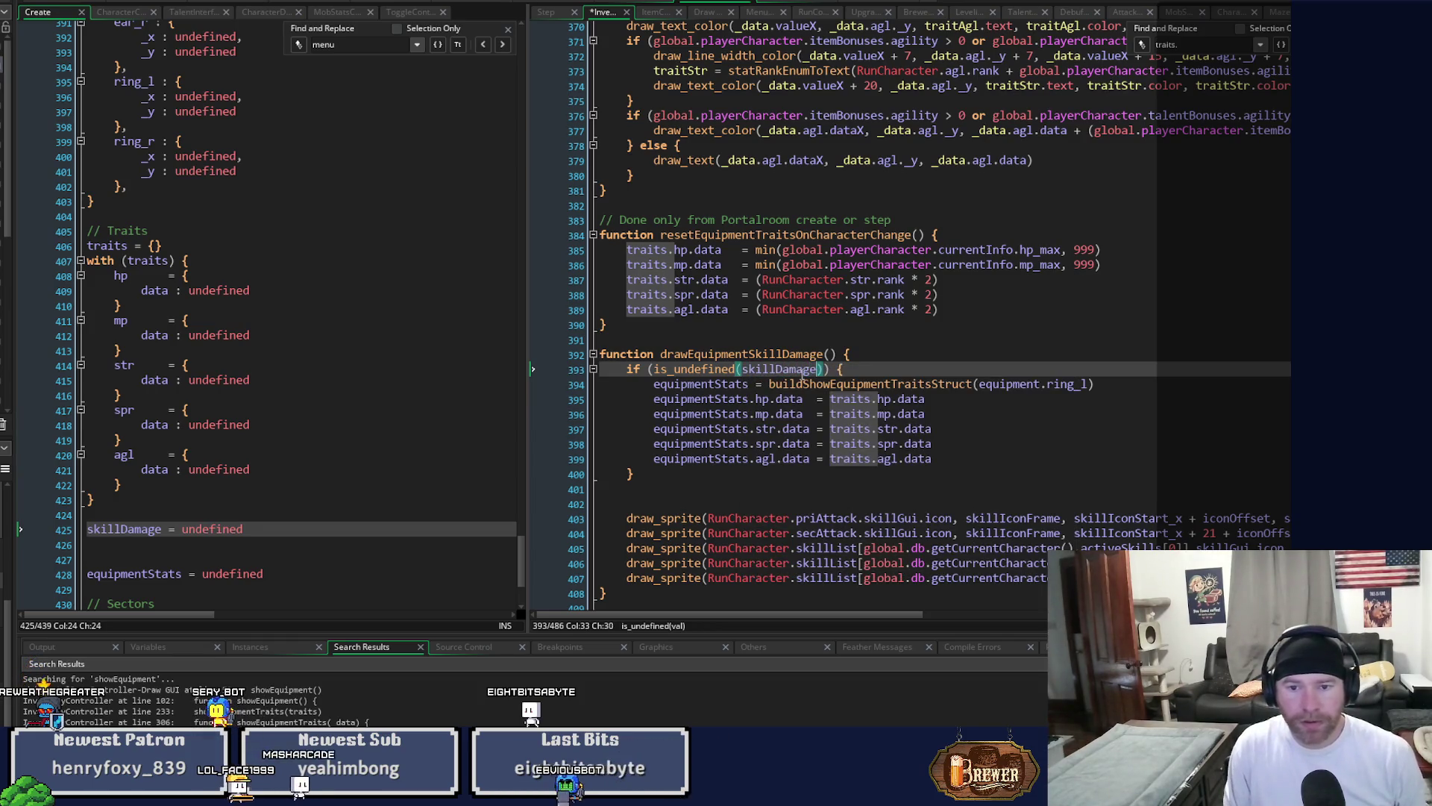
pyautogui.scroll(-2, 802, 377)
pyautogui.moveTo(933, 378)
pyautogui.mouseDown()
pyautogui.moveTo(746, 373)
pyautogui.moveTo(678, 300)
pyautogui.moveTo(655, 306)
pyautogui.mouseUp()
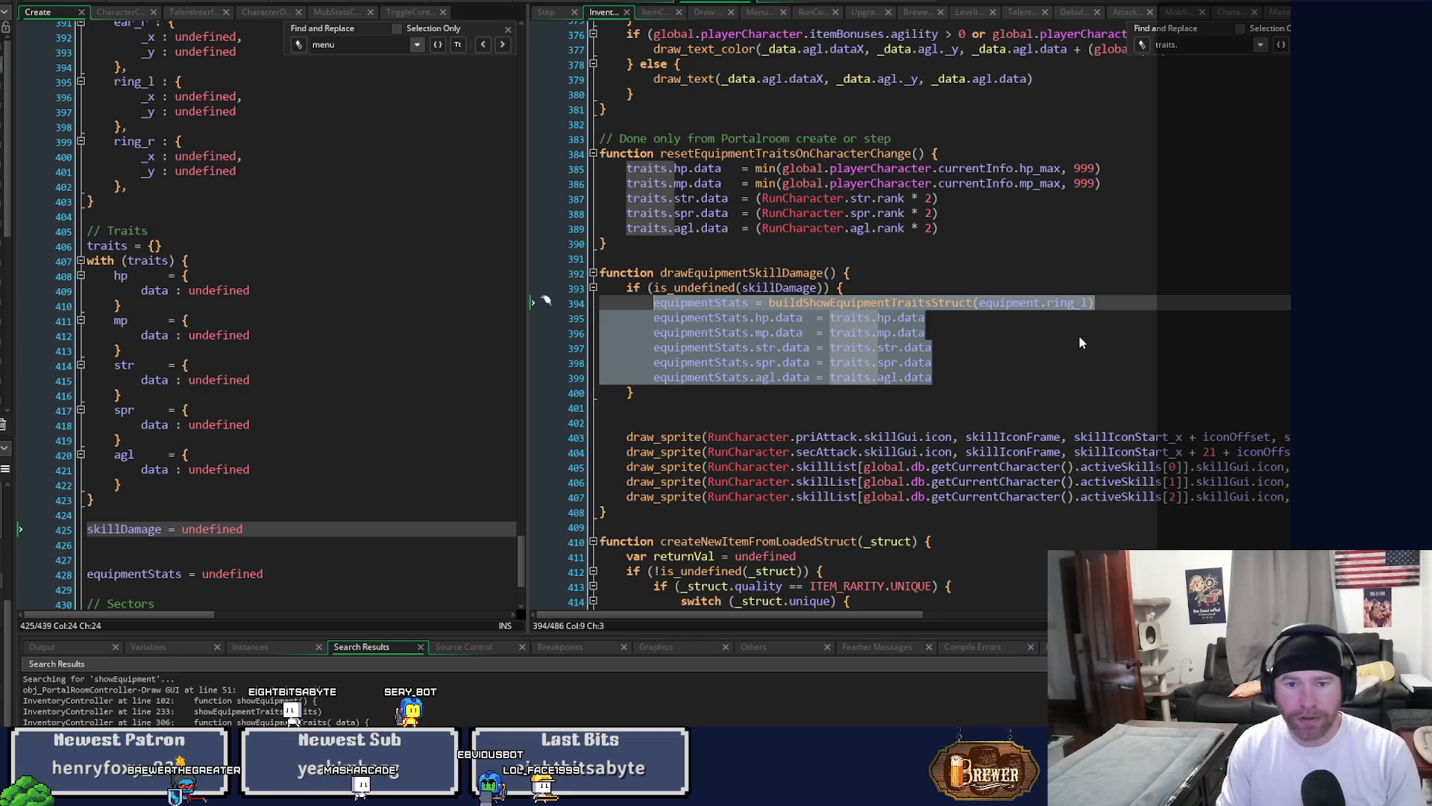
# Replace the equipmentStats assignments in the skillDamage check with an unfinished 'icon_x =' line.
pyautogui.press('Delete')
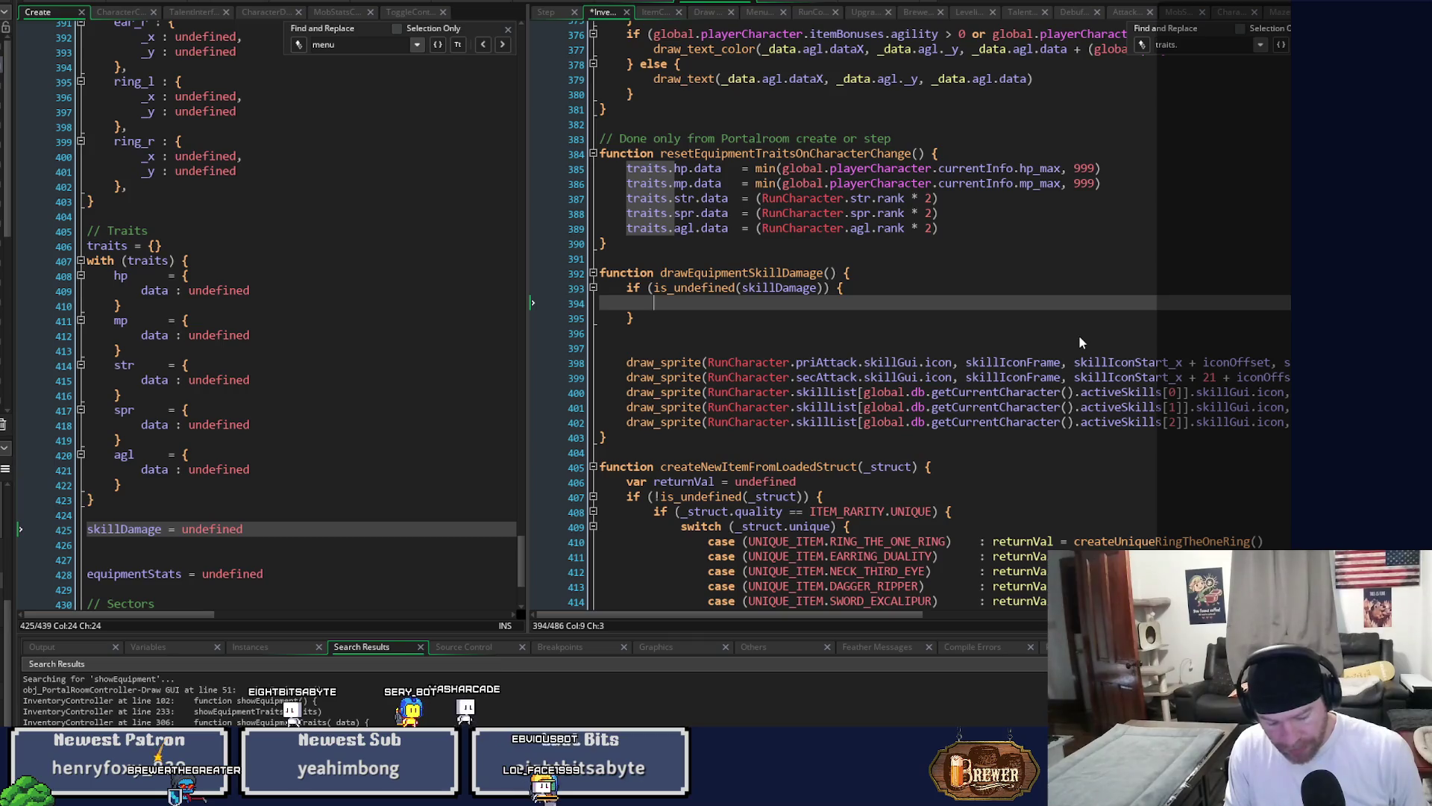
pyautogui.write('icon_')
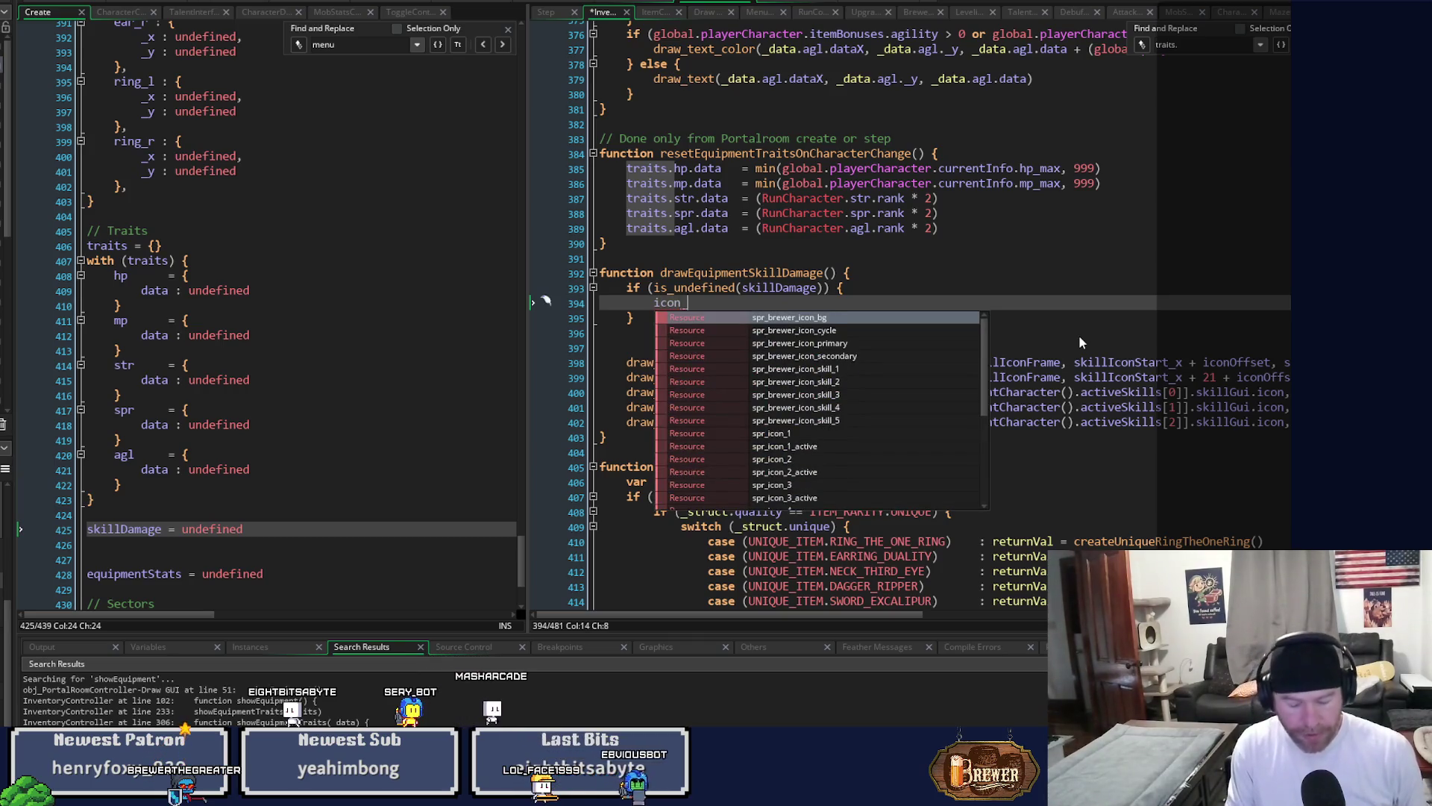
pyautogui.write('x =')
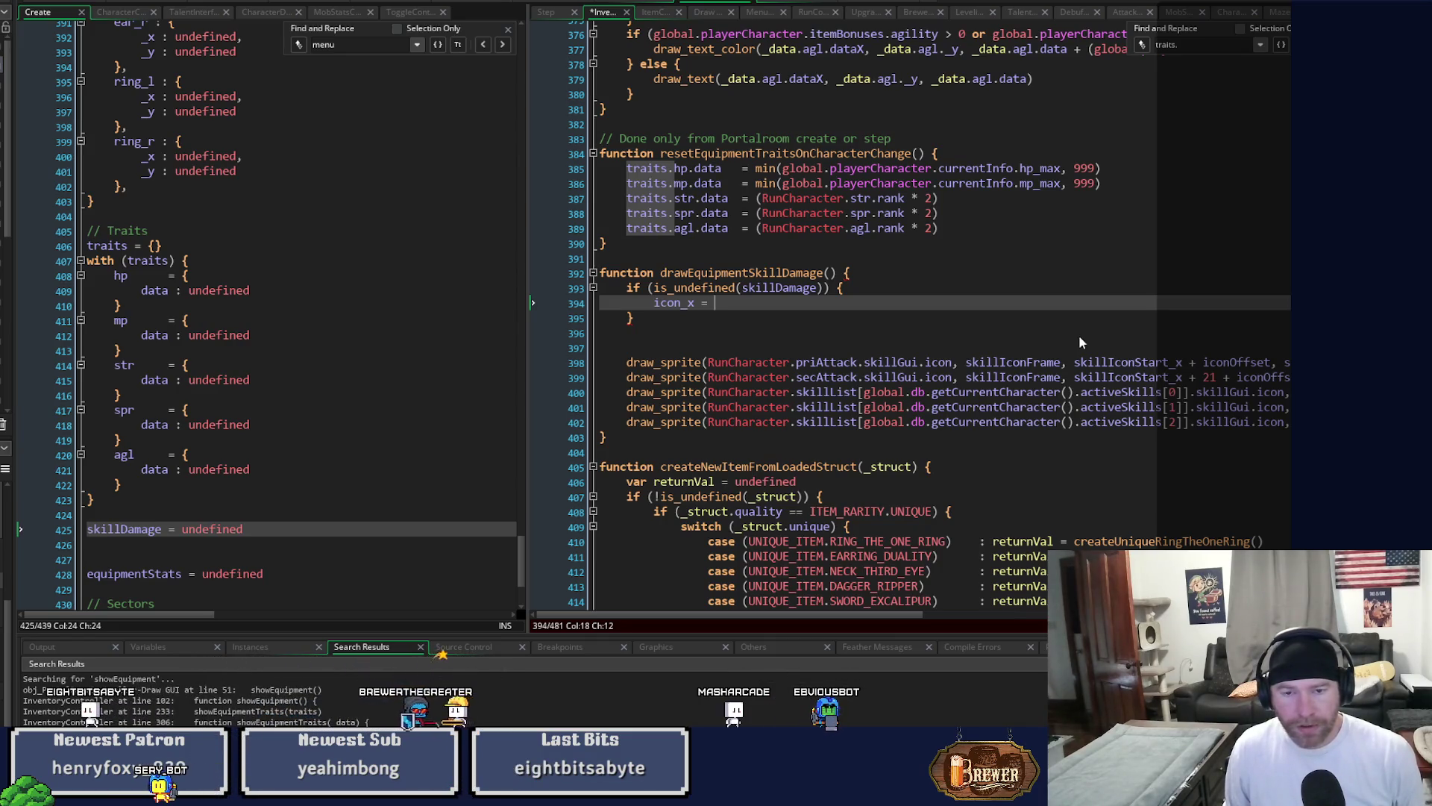
pyautogui.scroll(3, 1081, 342)
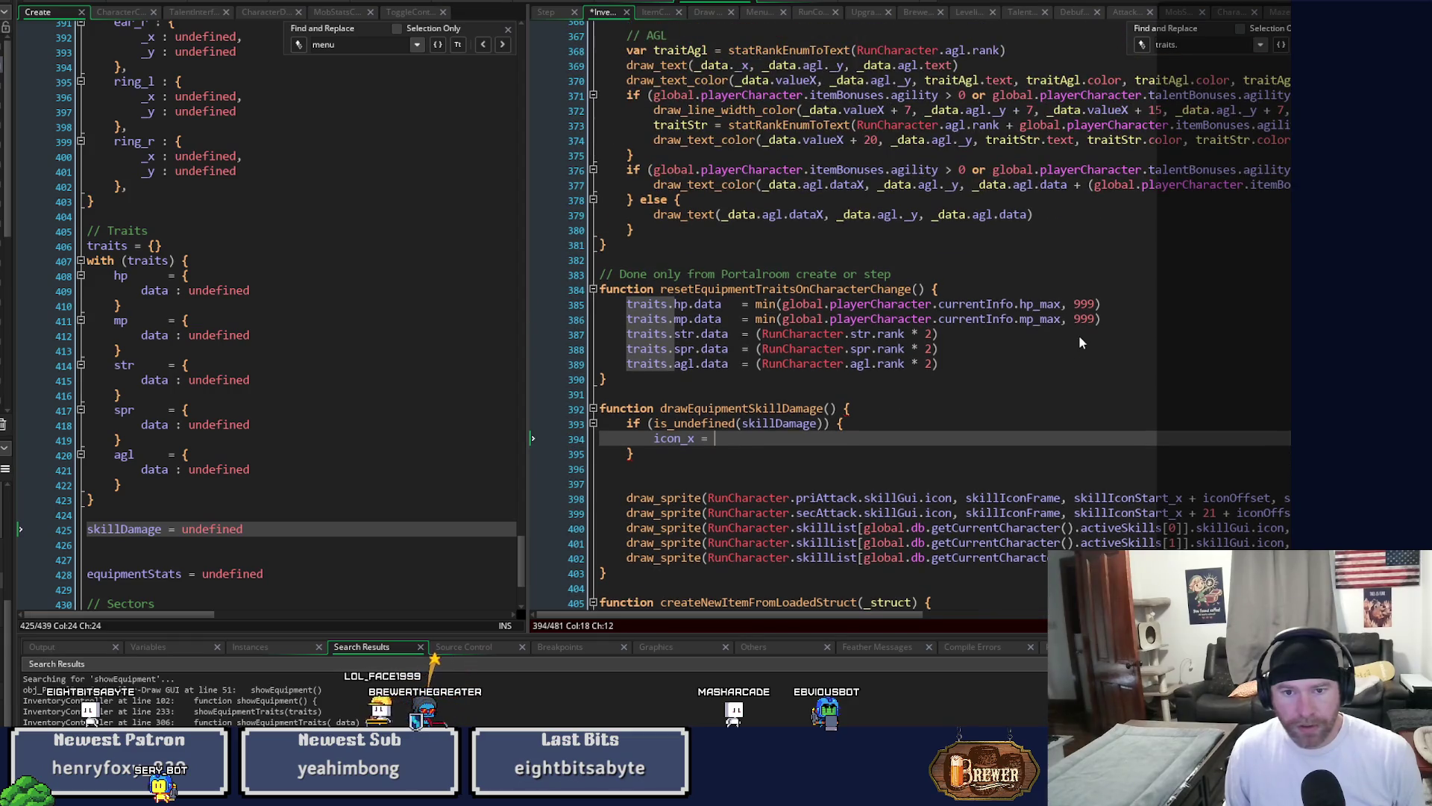
pyautogui.scroll(15, 1080, 342)
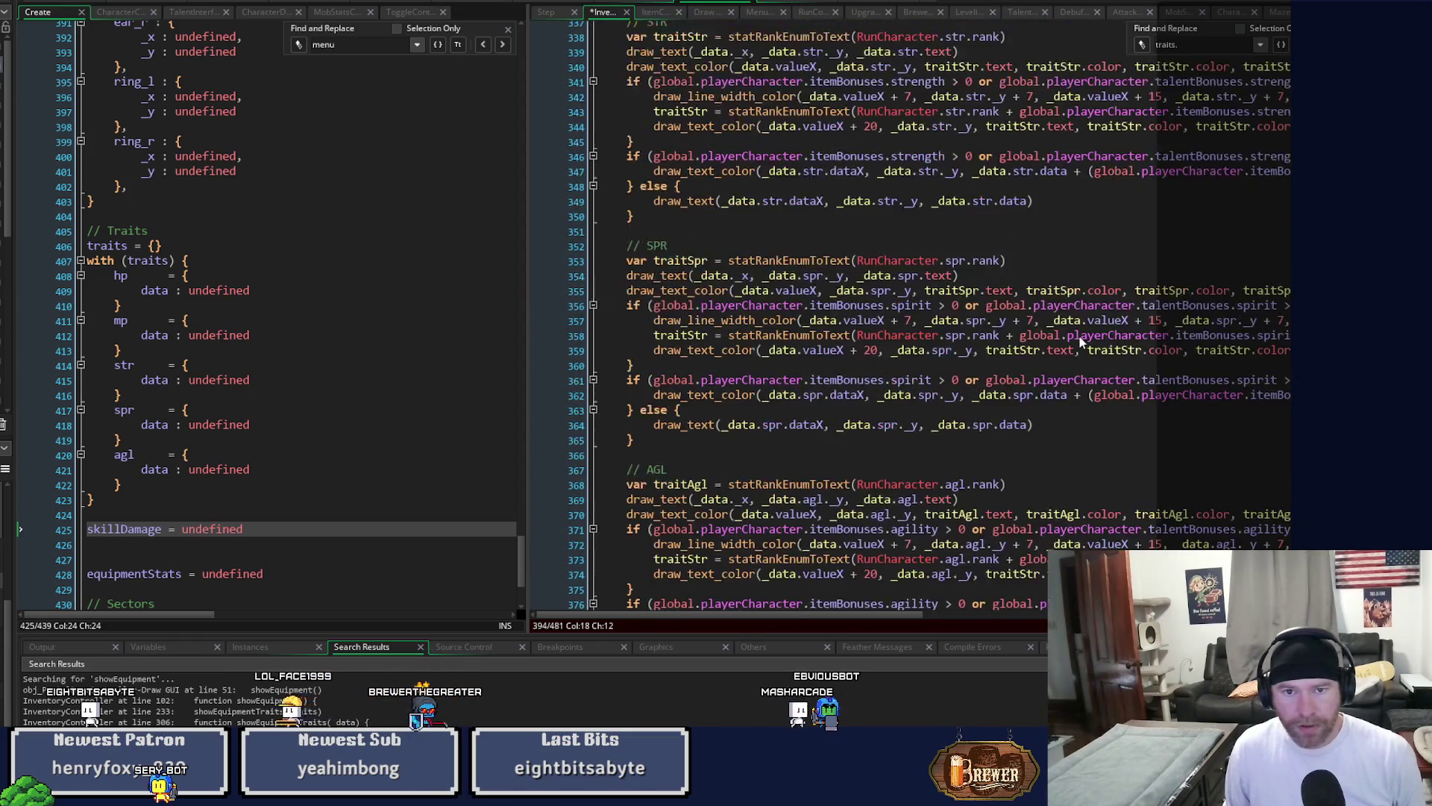
pyautogui.scroll(8, 1080, 341)
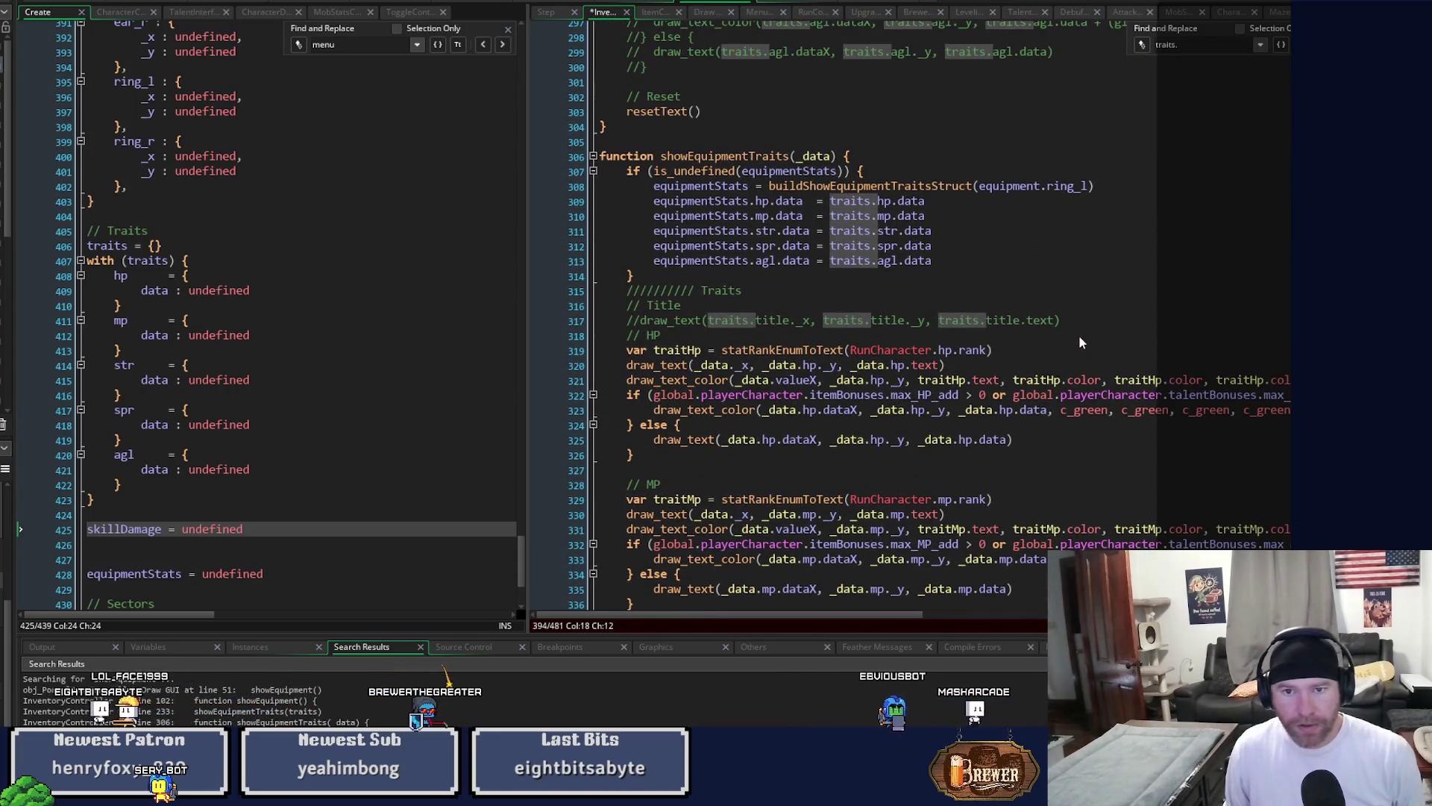
# Scroll through showEquipmentTraits to review its lazy-init block and HP–AGL stat drawing from _data.
pyautogui.scroll(-15, 1080, 342)
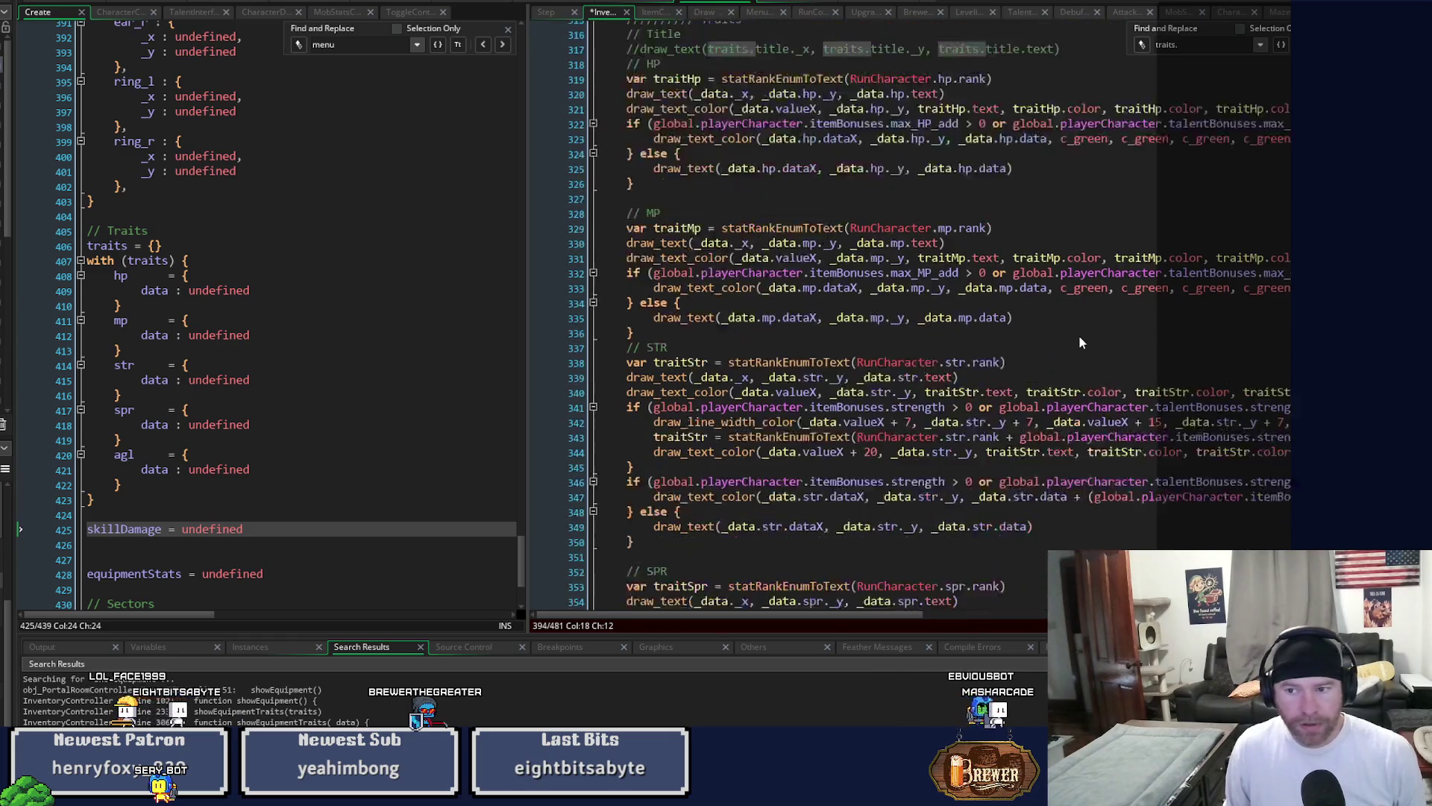
pyautogui.scroll(13, 1080, 344)
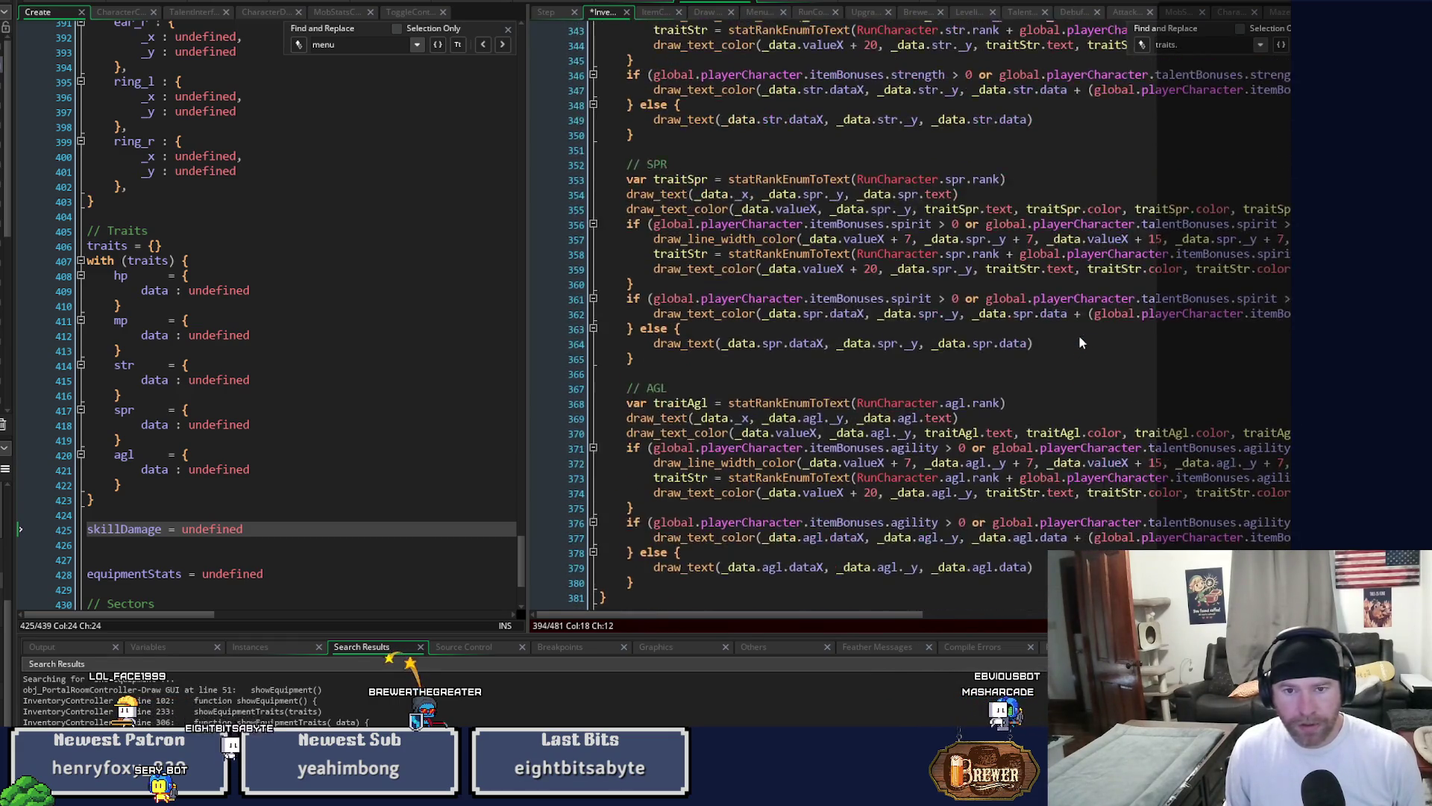
pyautogui.scroll(1, 1080, 342)
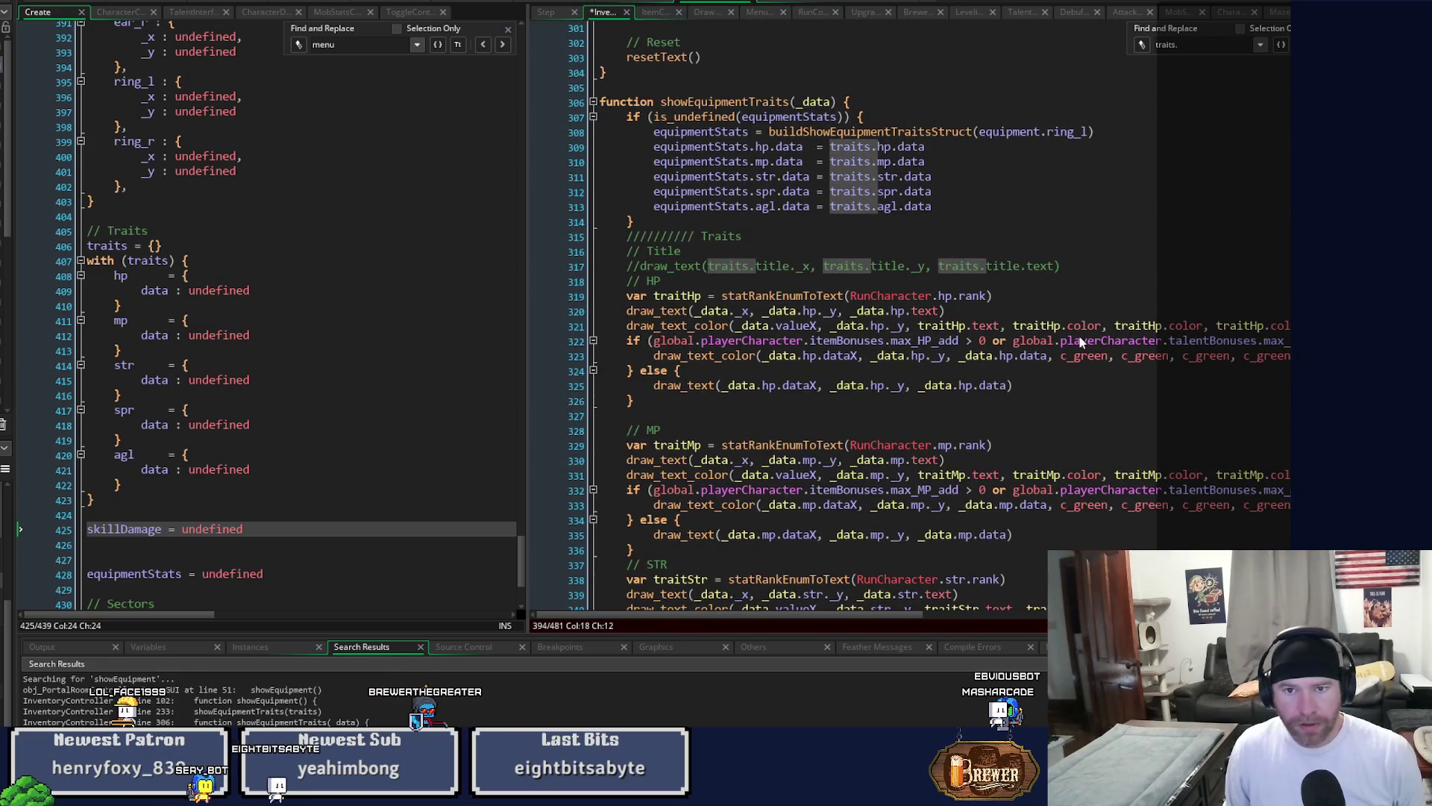
pyautogui.scroll(18, 1081, 342)
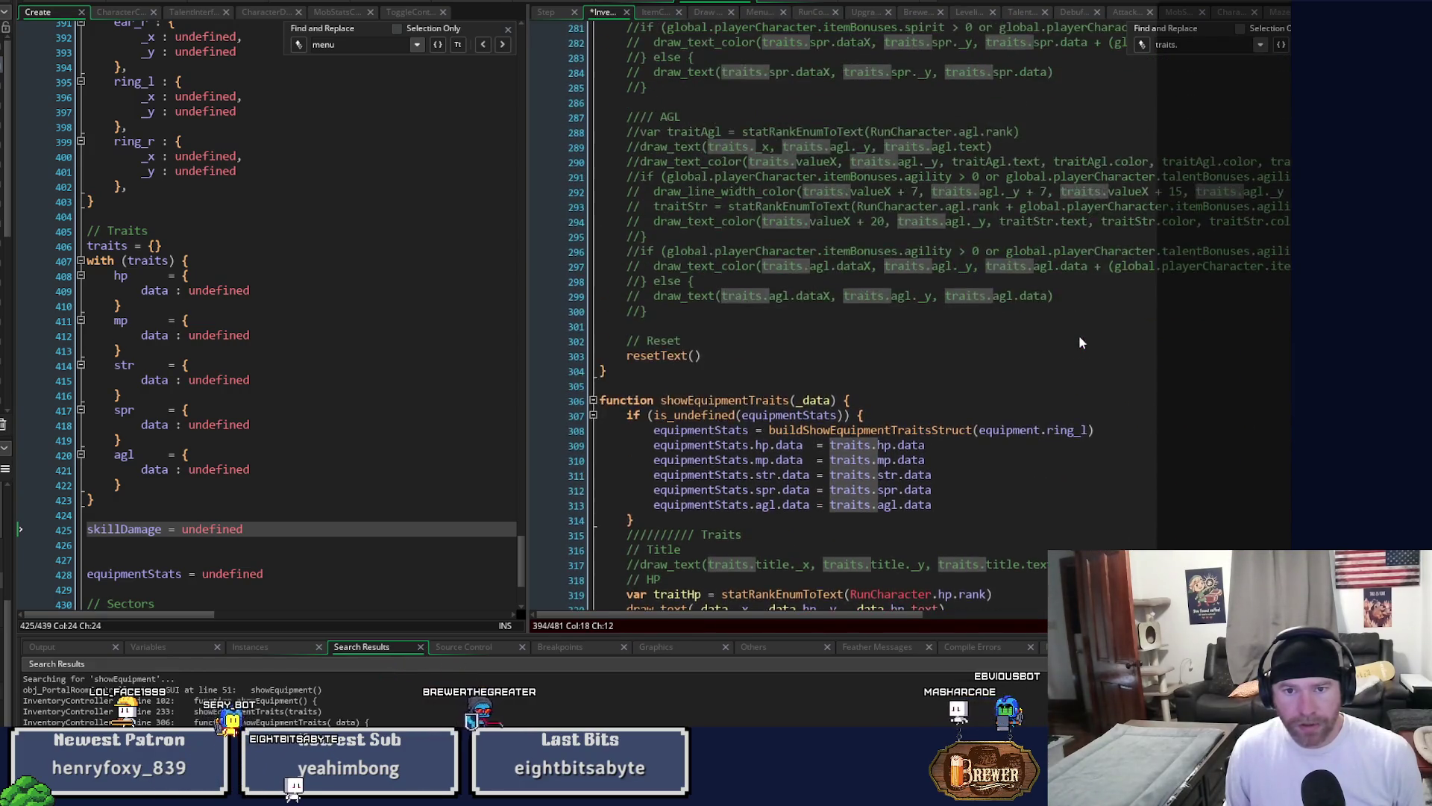
pyautogui.scroll(11, 1080, 342)
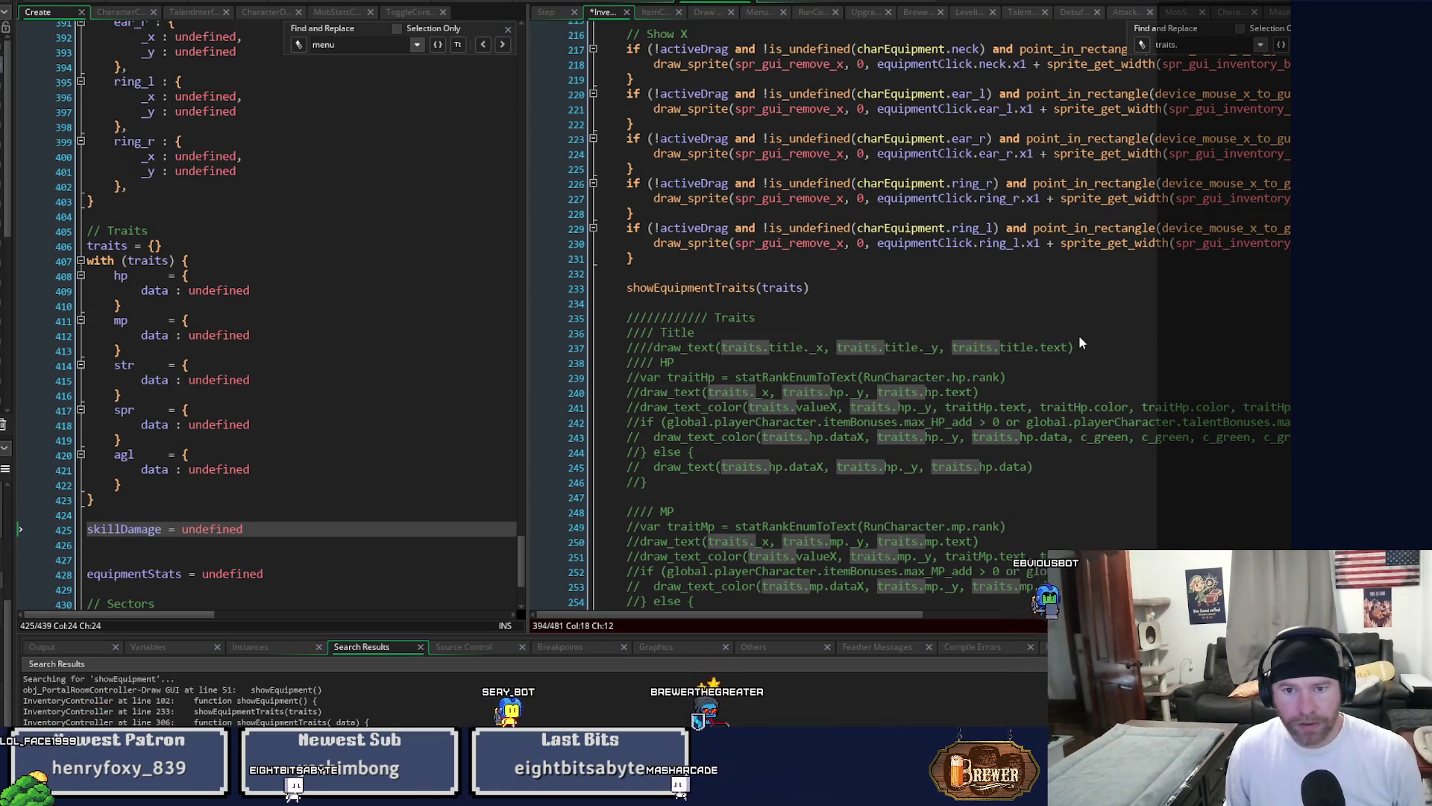
pyautogui.scroll(10, 1081, 341)
pyautogui.scroll(9, 1080, 341)
pyautogui.scroll(-7, 1080, 342)
pyautogui.scroll(-11, 1081, 341)
pyautogui.scroll(-13, 1083, 332)
pyautogui.scroll(-10, 1086, 316)
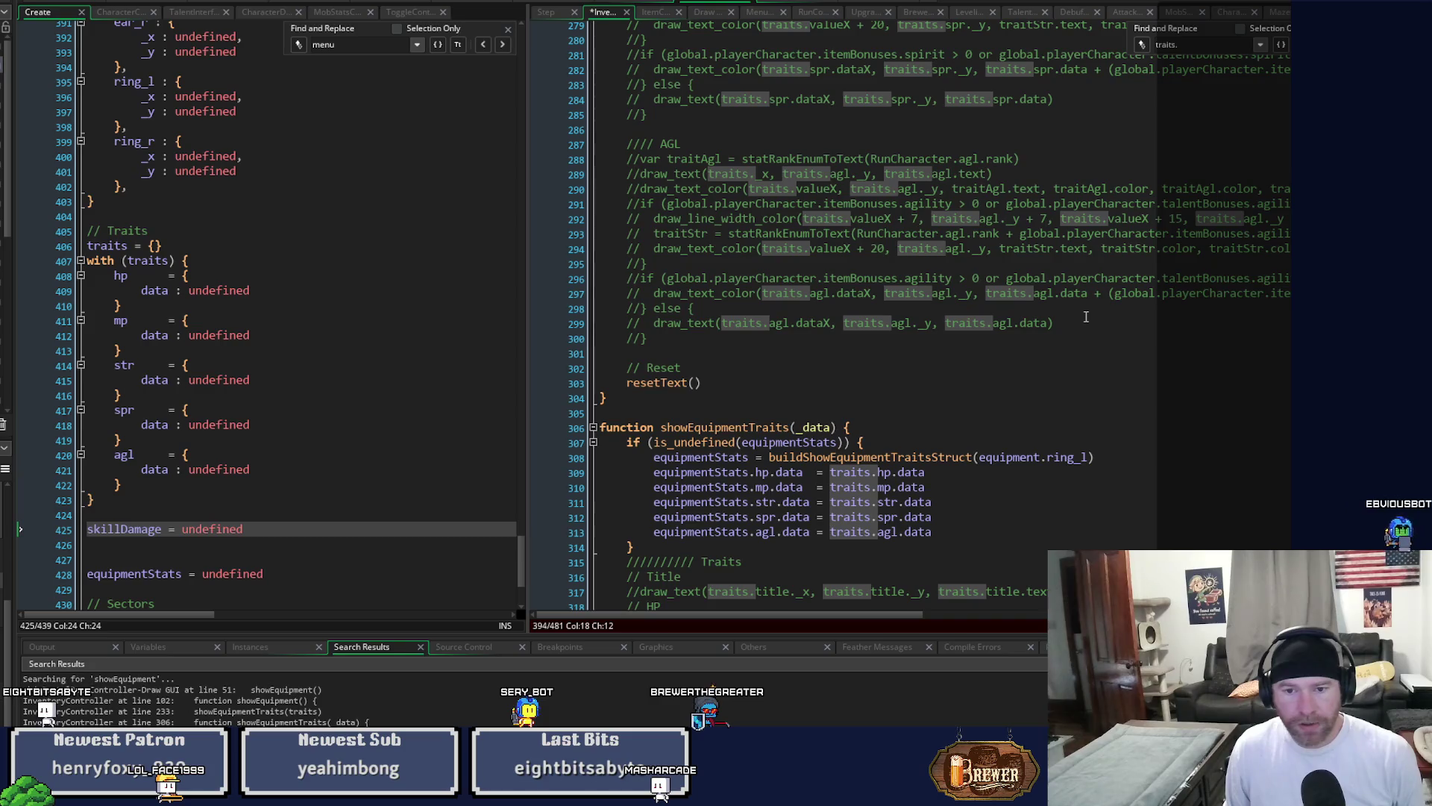
pyautogui.scroll(-3, 1086, 317)
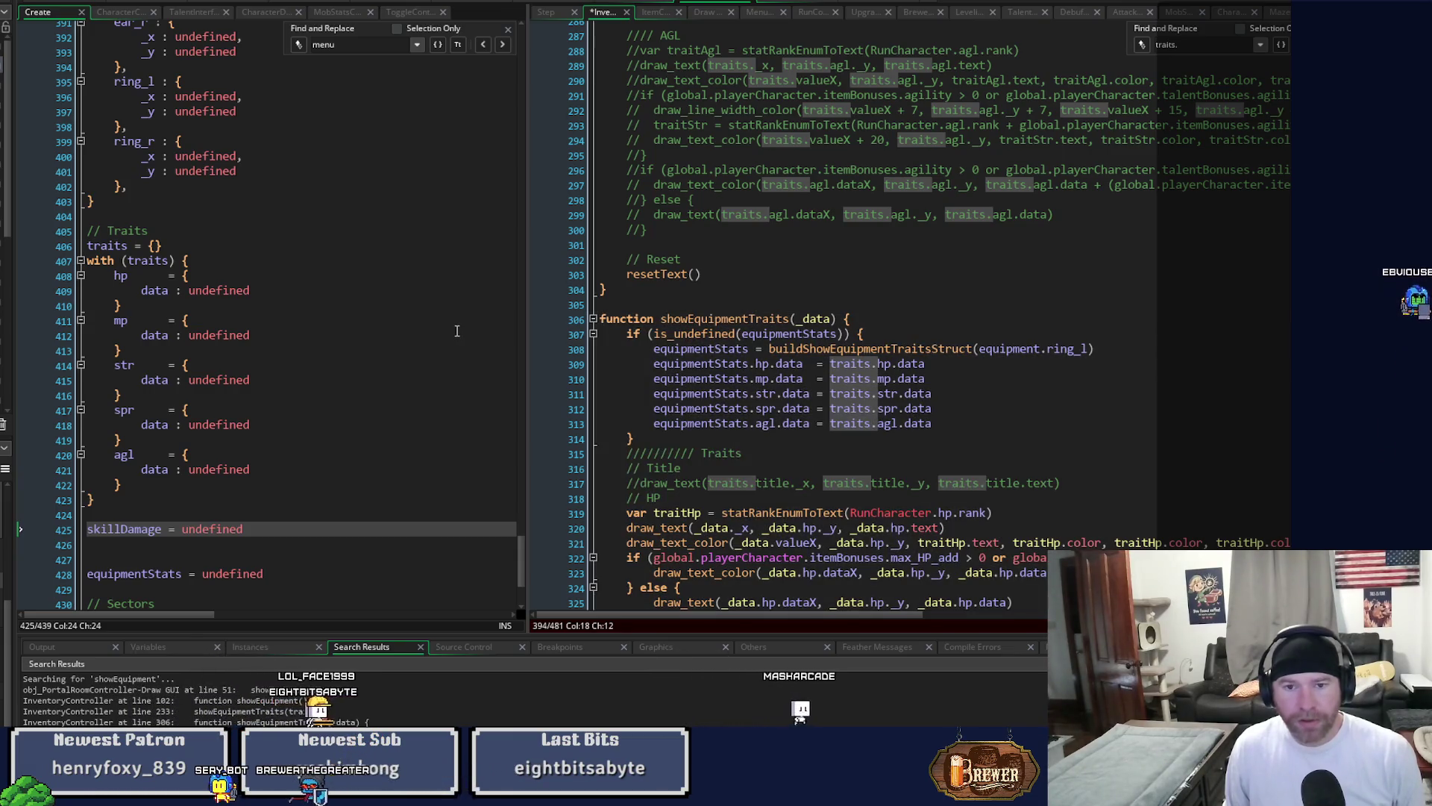
pyautogui.scroll(-7, 847, 286)
pyautogui.scroll(-13, 847, 285)
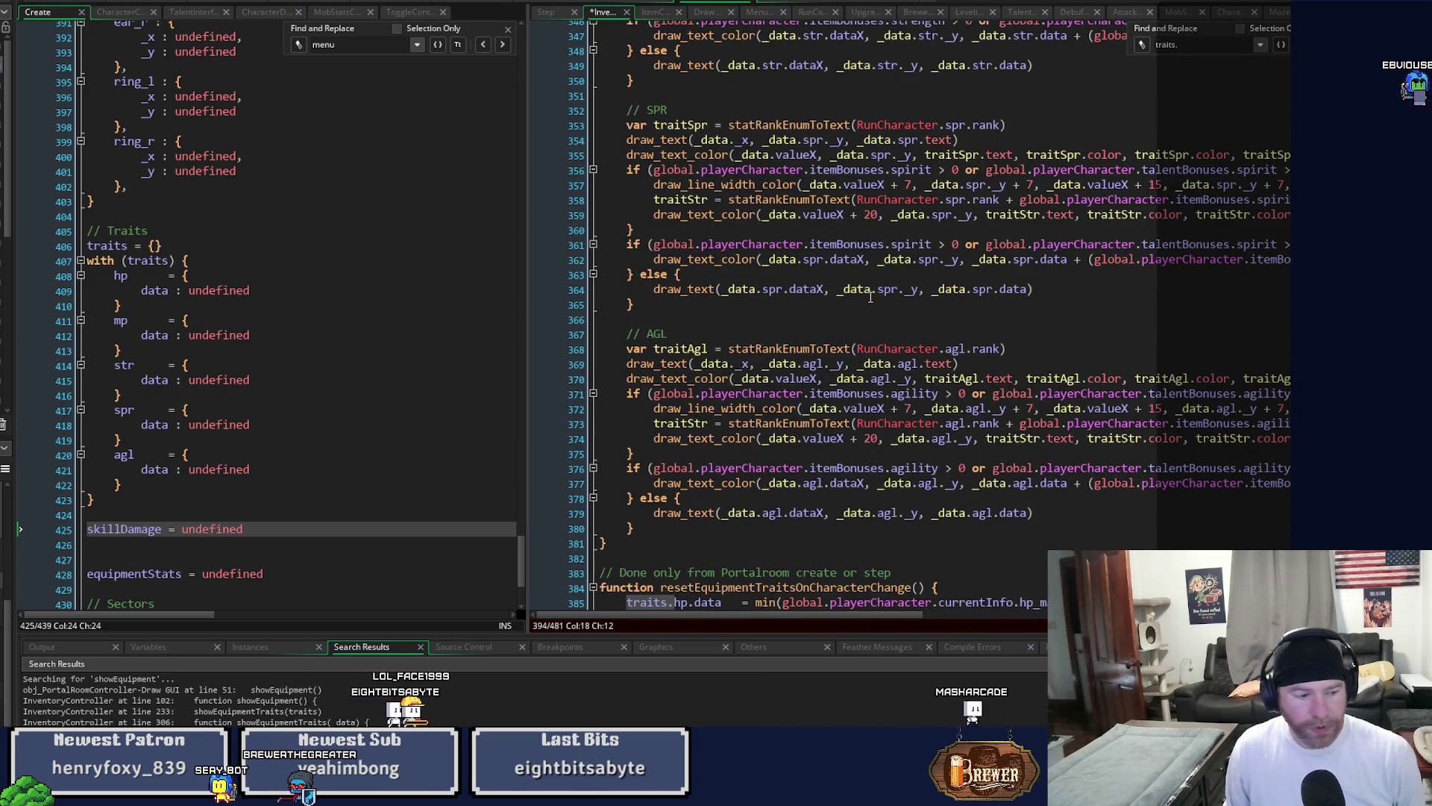
pyautogui.scroll(-6, 870, 297)
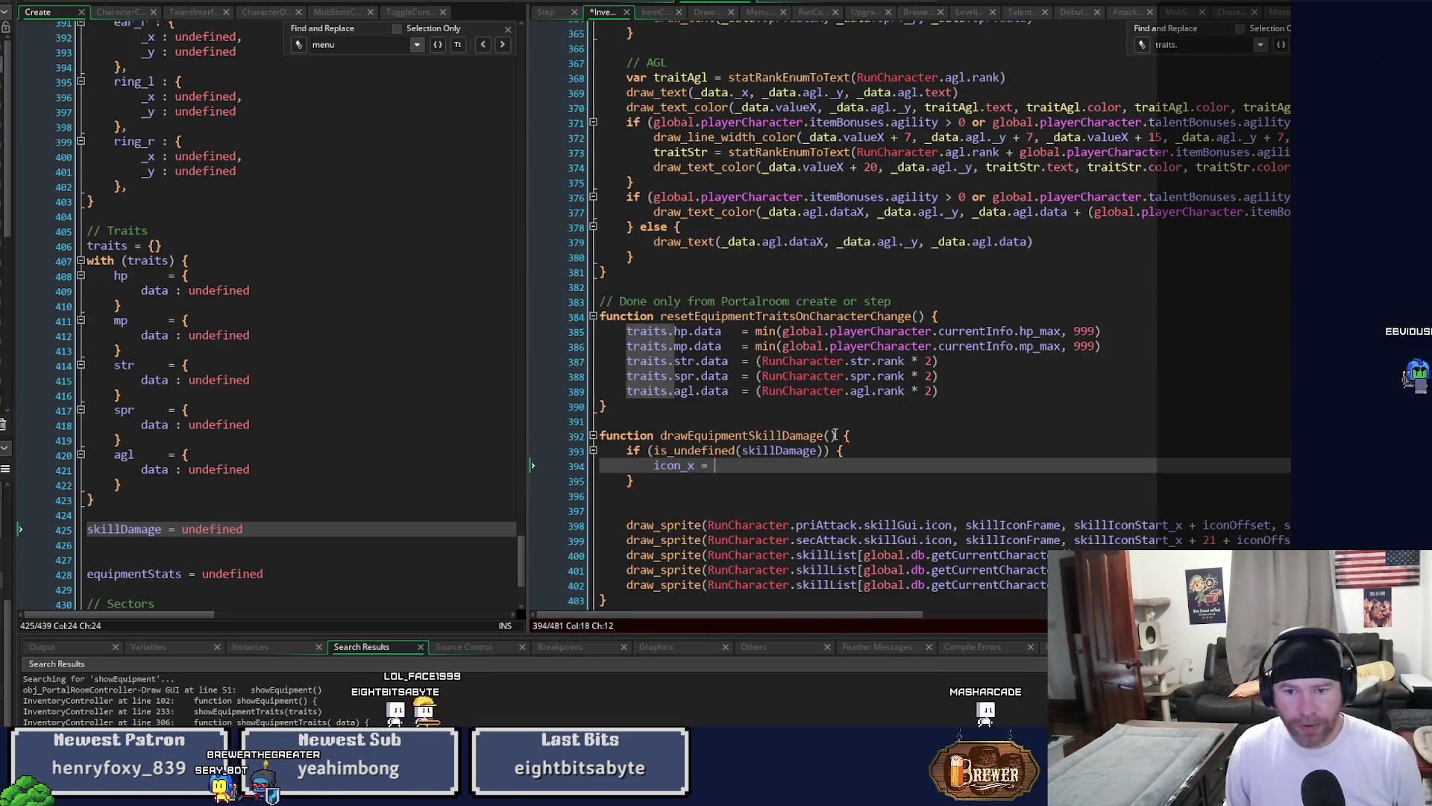
# Add a _data parameter to drawEquipmentSkillDamage and paste clipboard code below the icon_x line.
pyautogui.click(834, 434)
pyautogui.write('data')
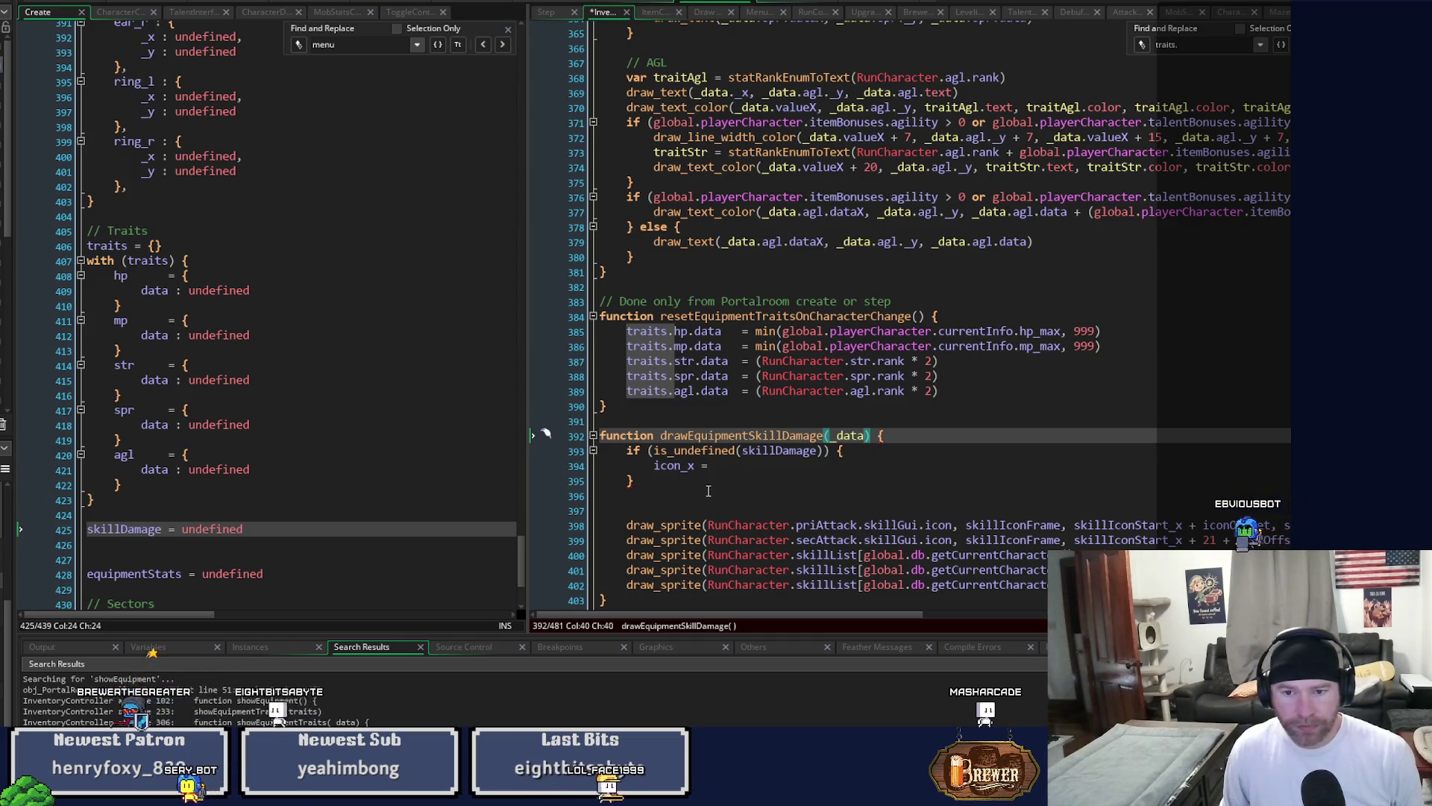
pyautogui.click(767, 466)
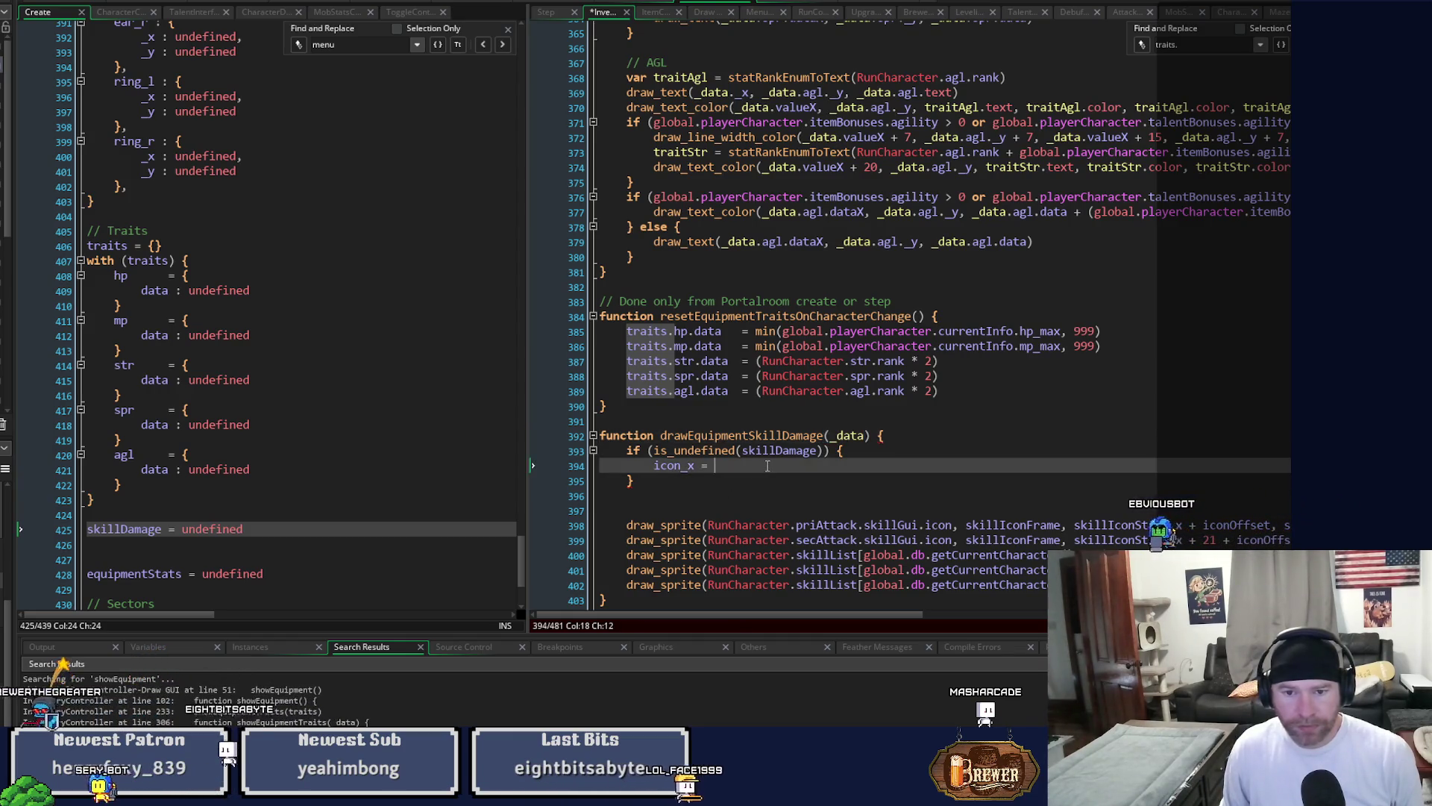
pyautogui.press('Return')
pyautogui.hotkey('ctrl', 'v')
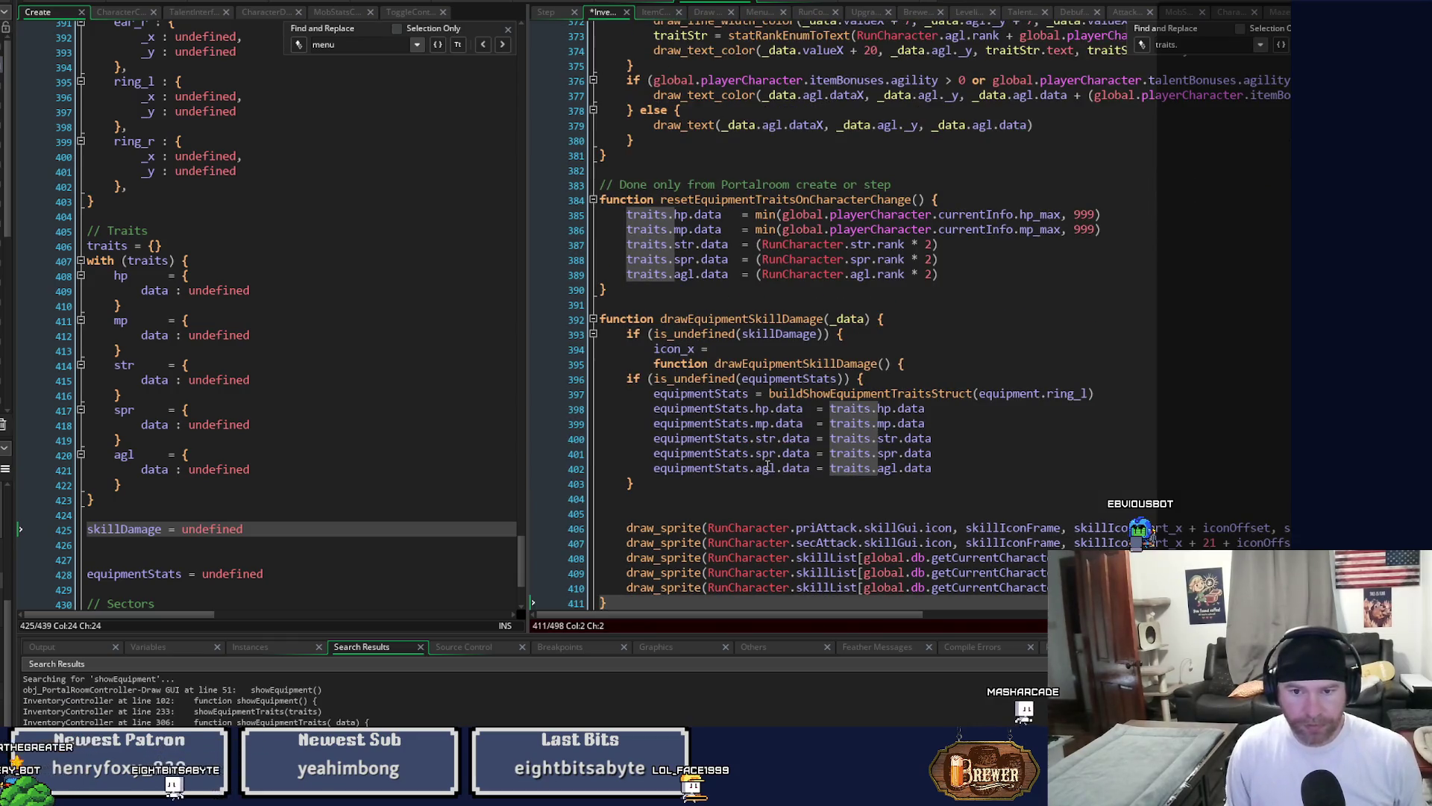
# Delete the accidentally pasted equipmentStats check and trait-assignment code below icon_x.
pyautogui.moveTo(628, 379)
pyautogui.mouseDown()
pyautogui.moveTo(911, 379)
pyautogui.moveTo(928, 363)
pyautogui.moveTo(467, 375)
pyautogui.moveTo(462, 359)
pyautogui.mouseUp()
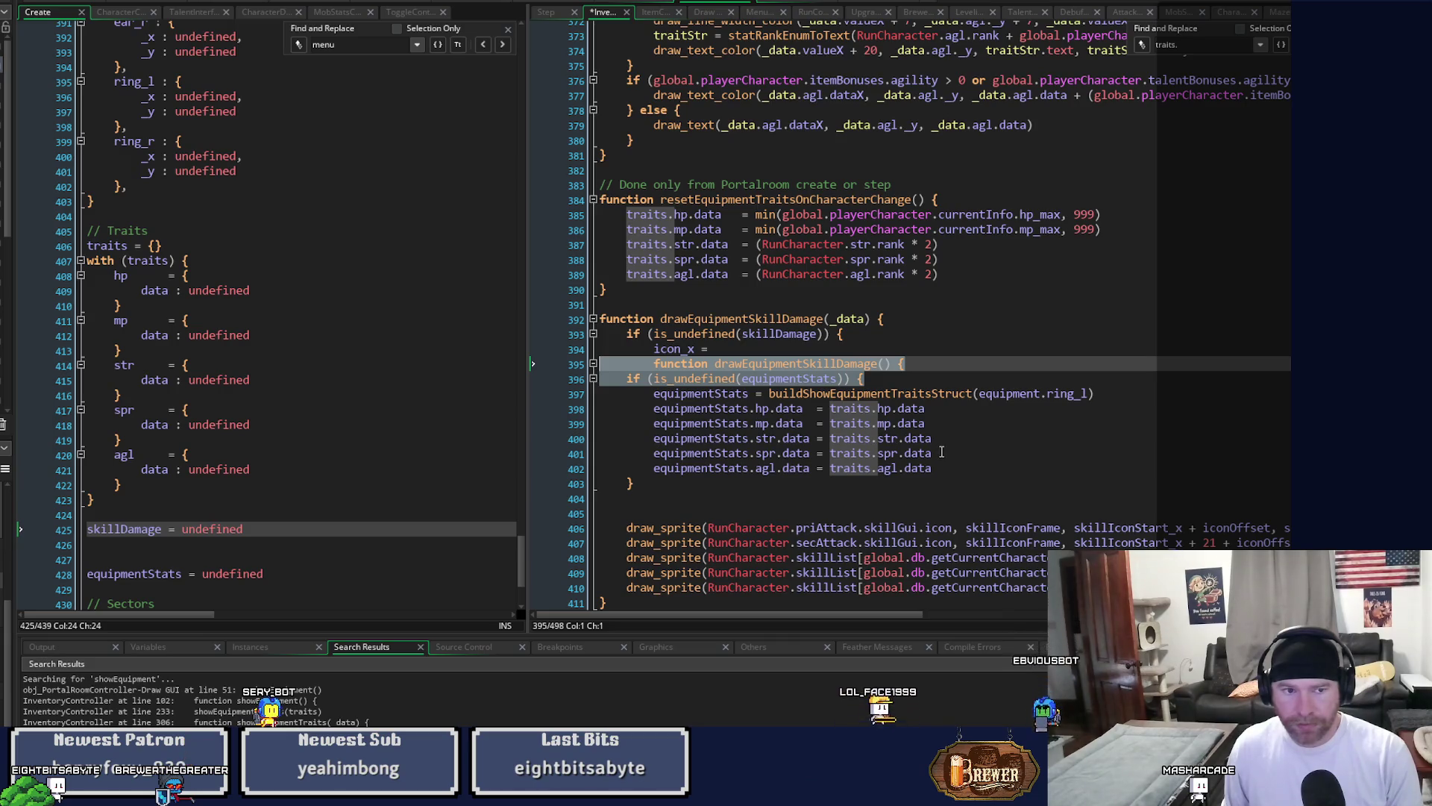
pyautogui.moveTo(968, 472)
pyautogui.mouseDown()
pyautogui.moveTo(858, 469)
pyautogui.moveTo(589, 410)
pyautogui.mouseUp()
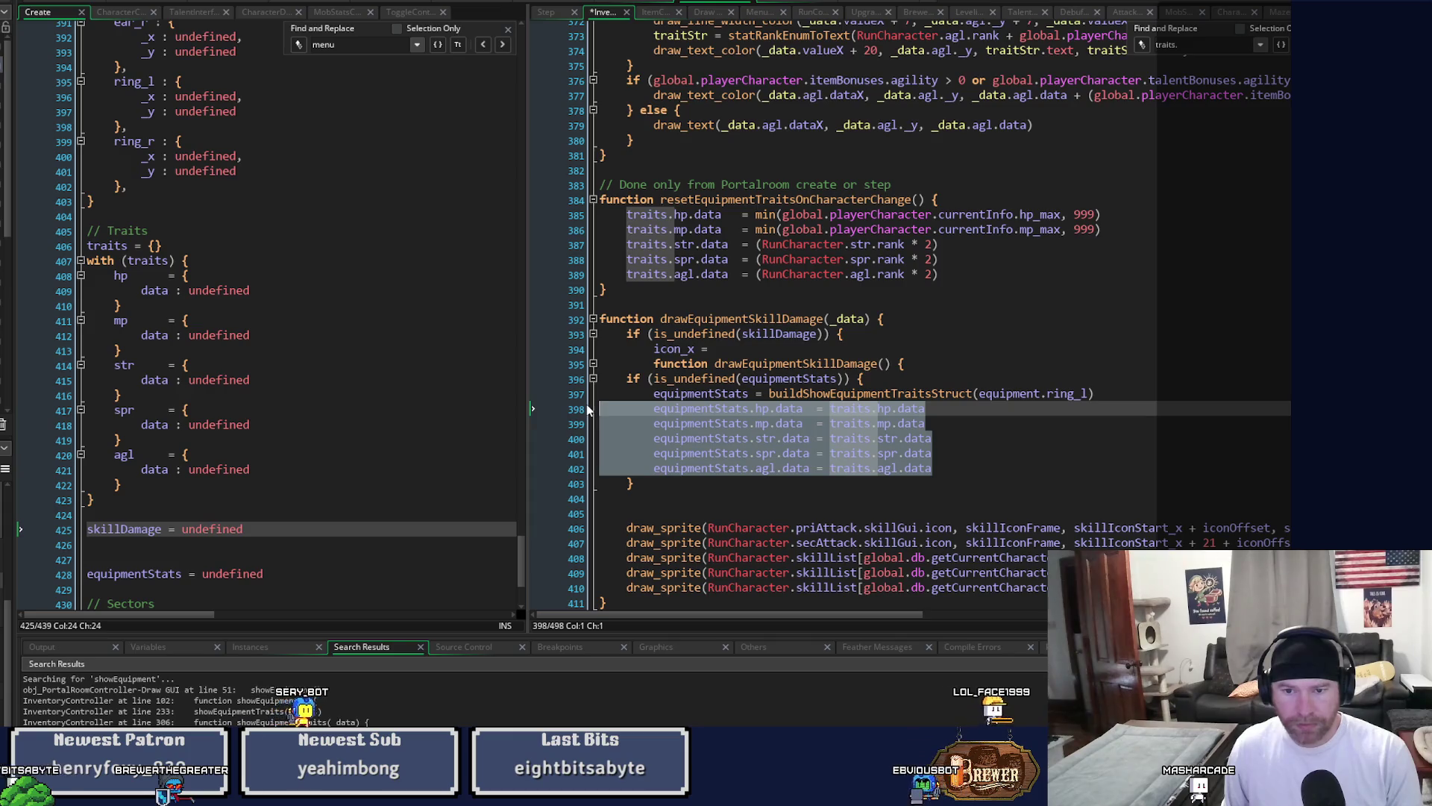
pyautogui.click(929, 393)
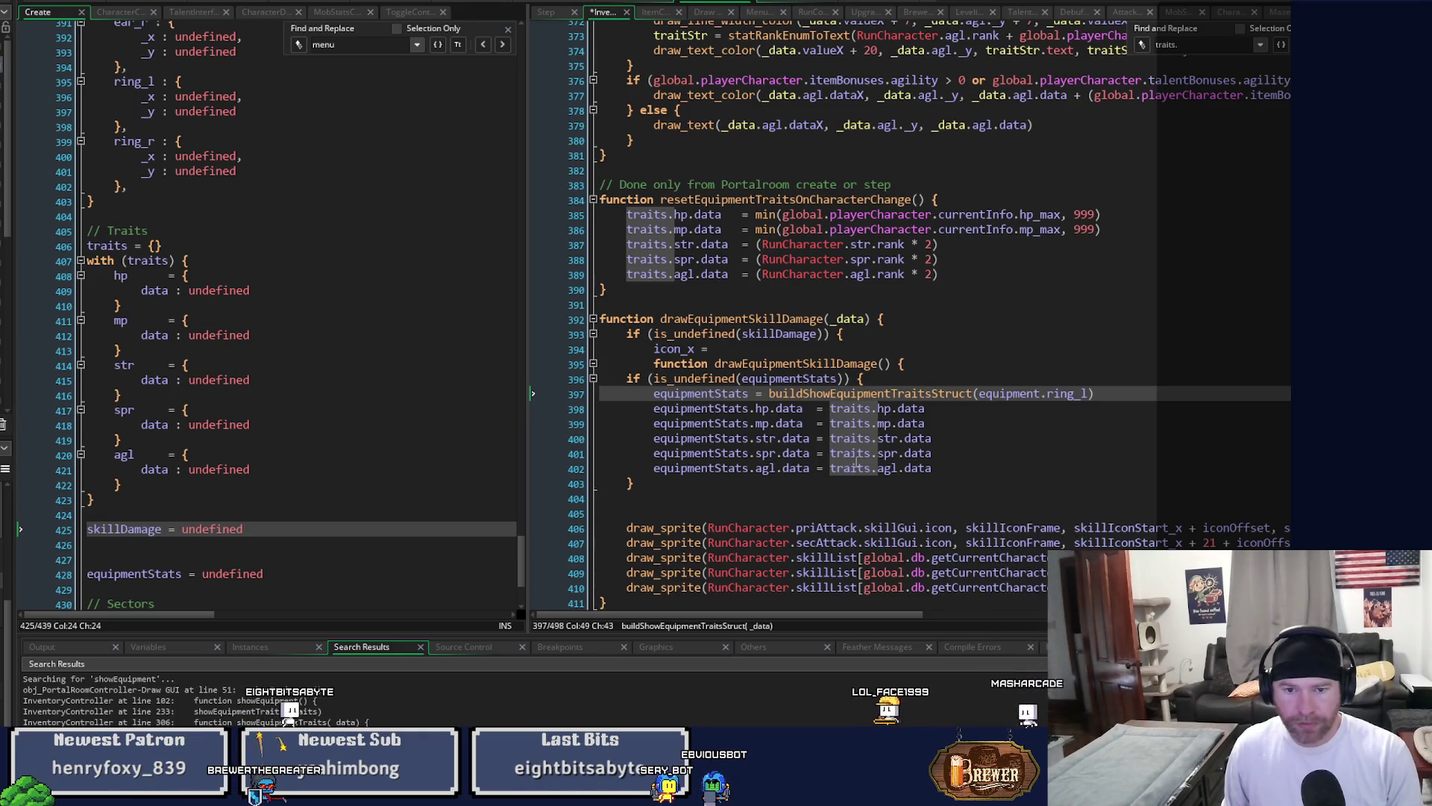
pyautogui.moveTo(933, 468); pyautogui.dragTo(653, 363)
pyautogui.press('BackSpace')
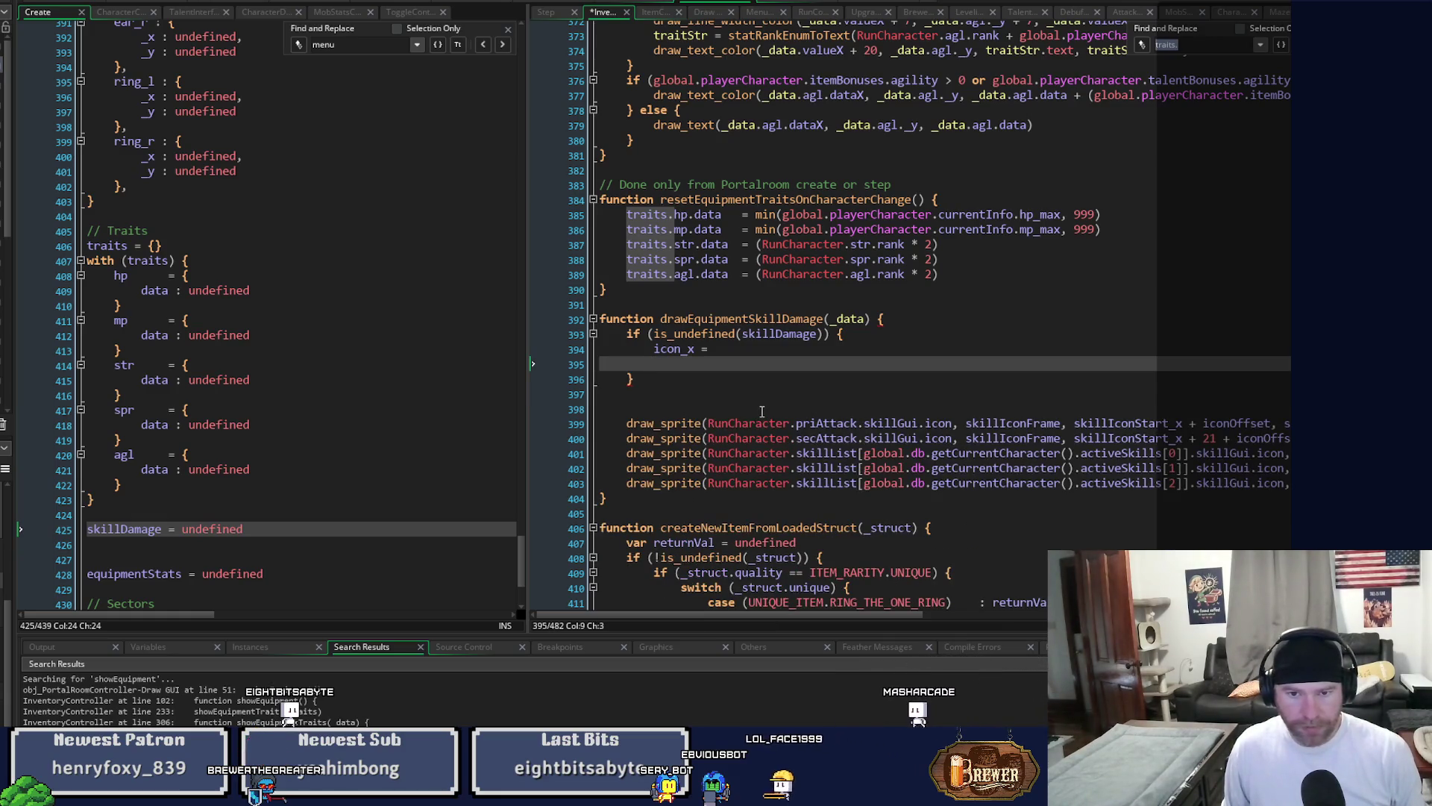
# Jump to the buildShowEquipmentTraitsStruct definition showing _w 110 and traitsGap 15.
pyautogui.scroll(10, 761, 411)
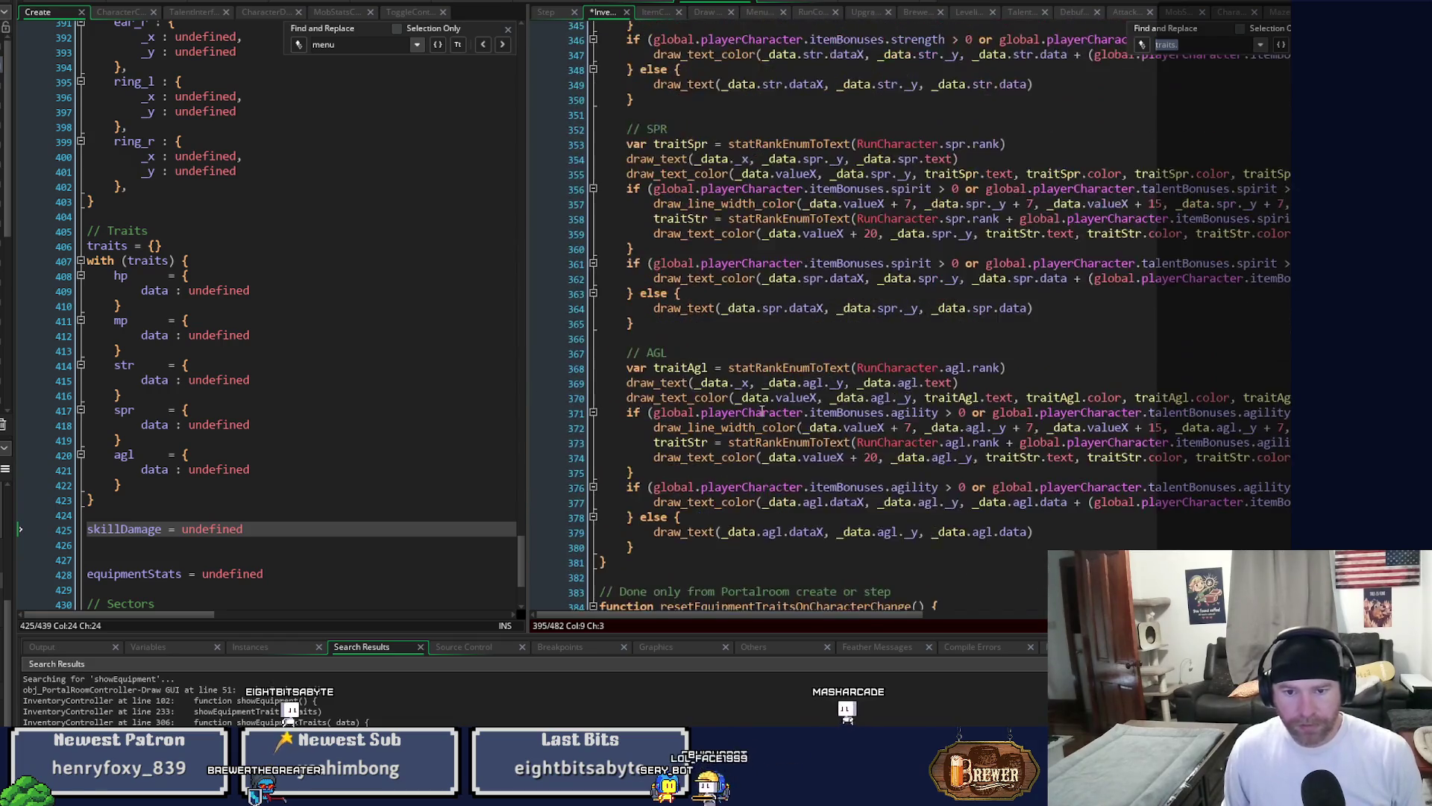
pyautogui.scroll(6, 761, 411)
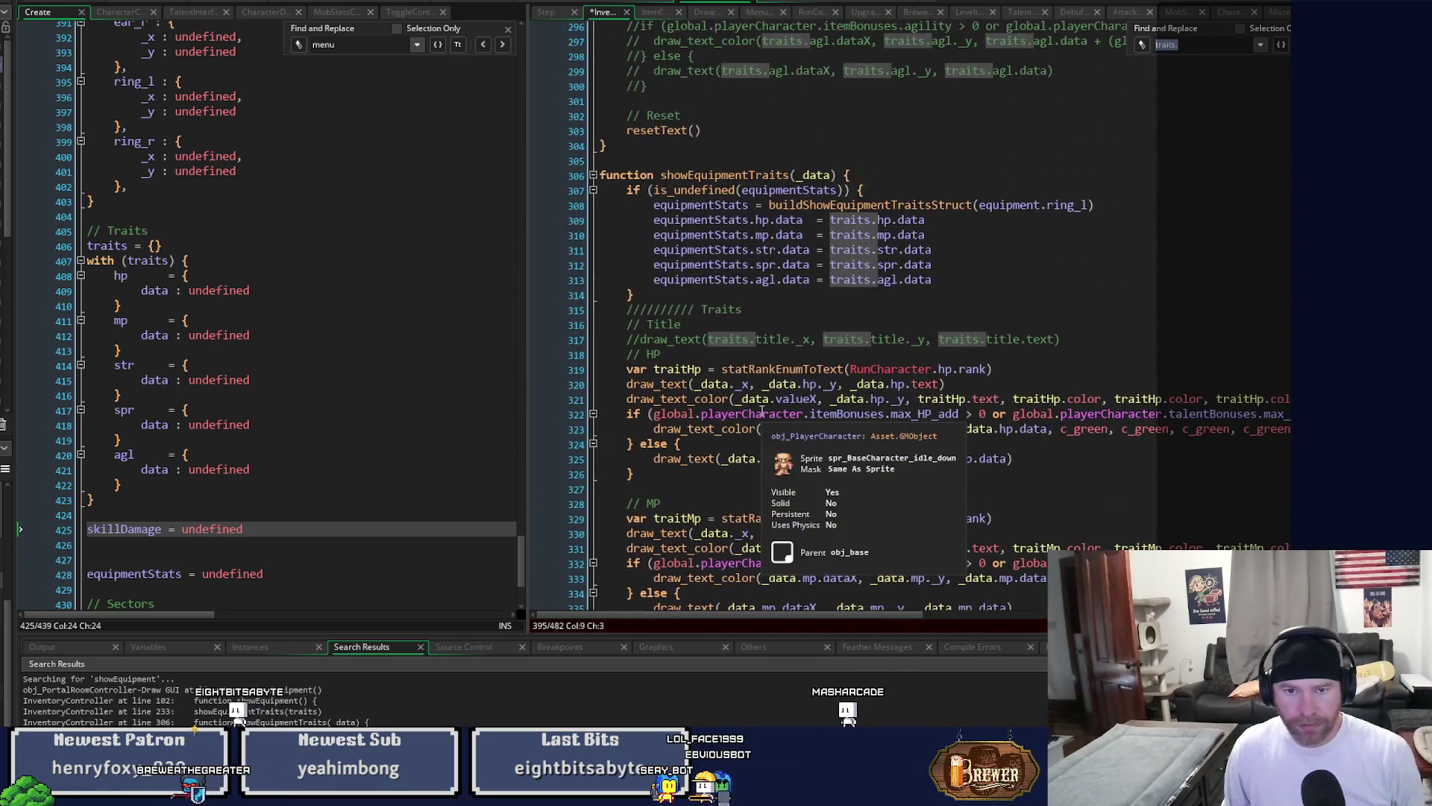
pyautogui.middleClick(905, 204)
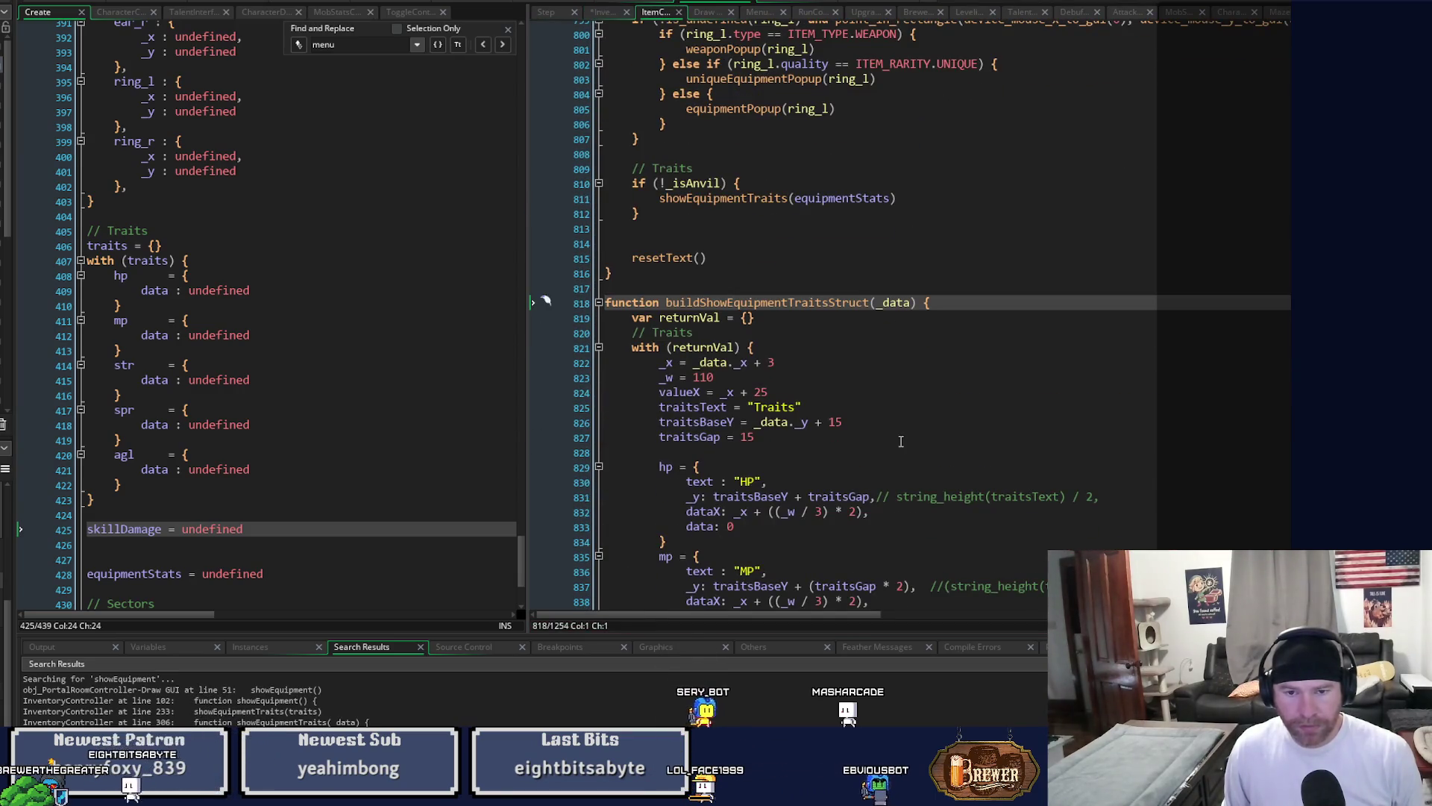
pyautogui.scroll(-2, 901, 441)
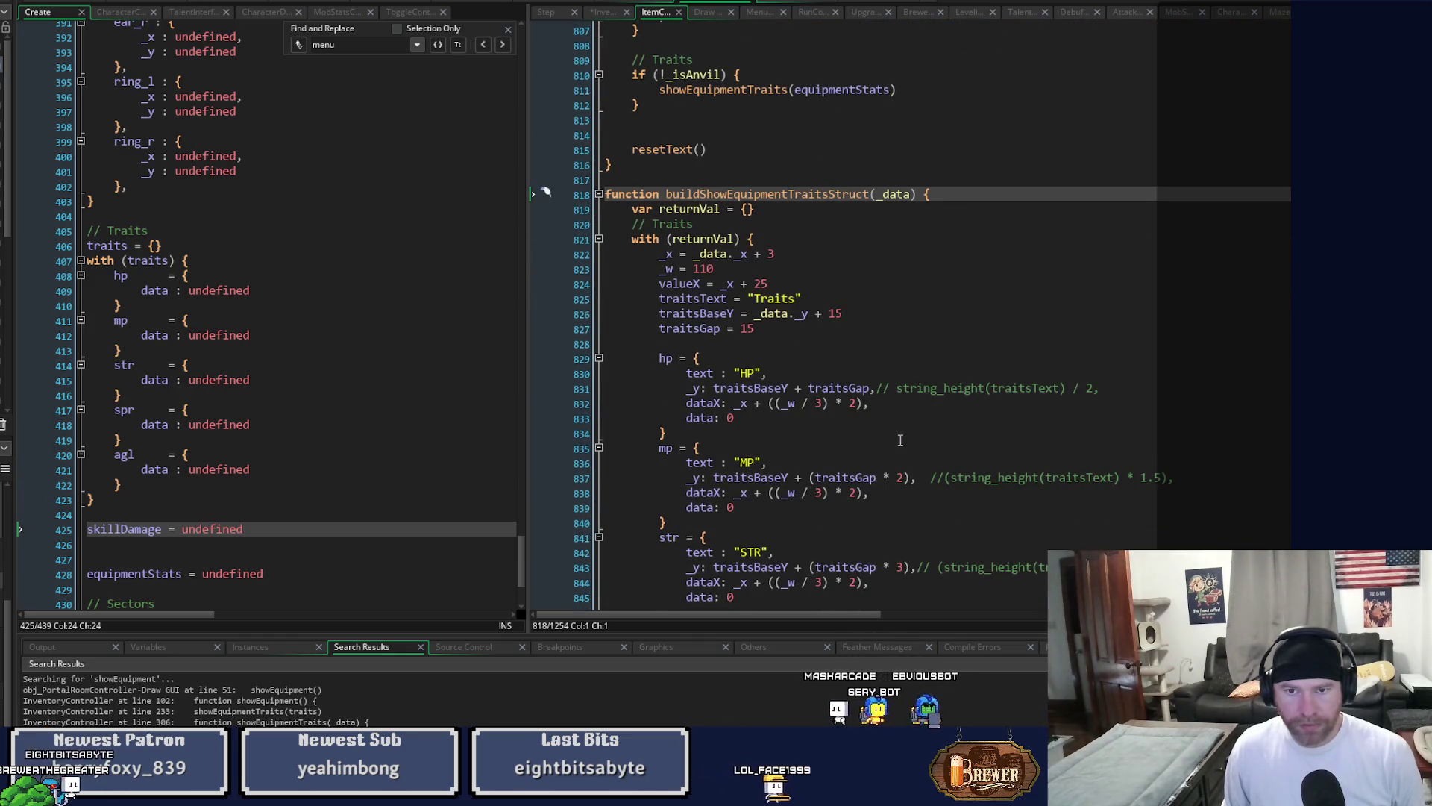
pyautogui.scroll(1, 900, 440)
pyautogui.scroll(9, 900, 440)
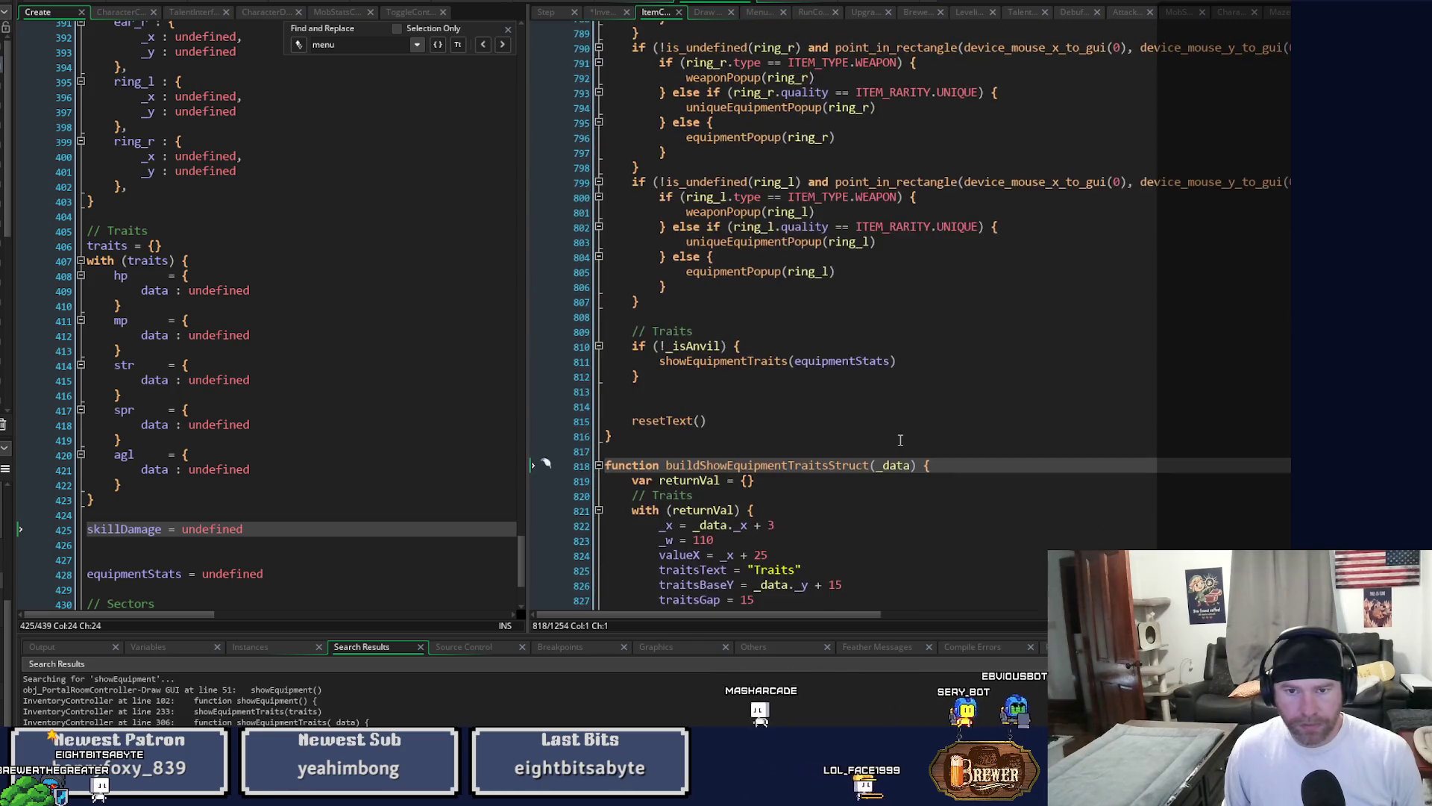
pyautogui.scroll(18, 900, 440)
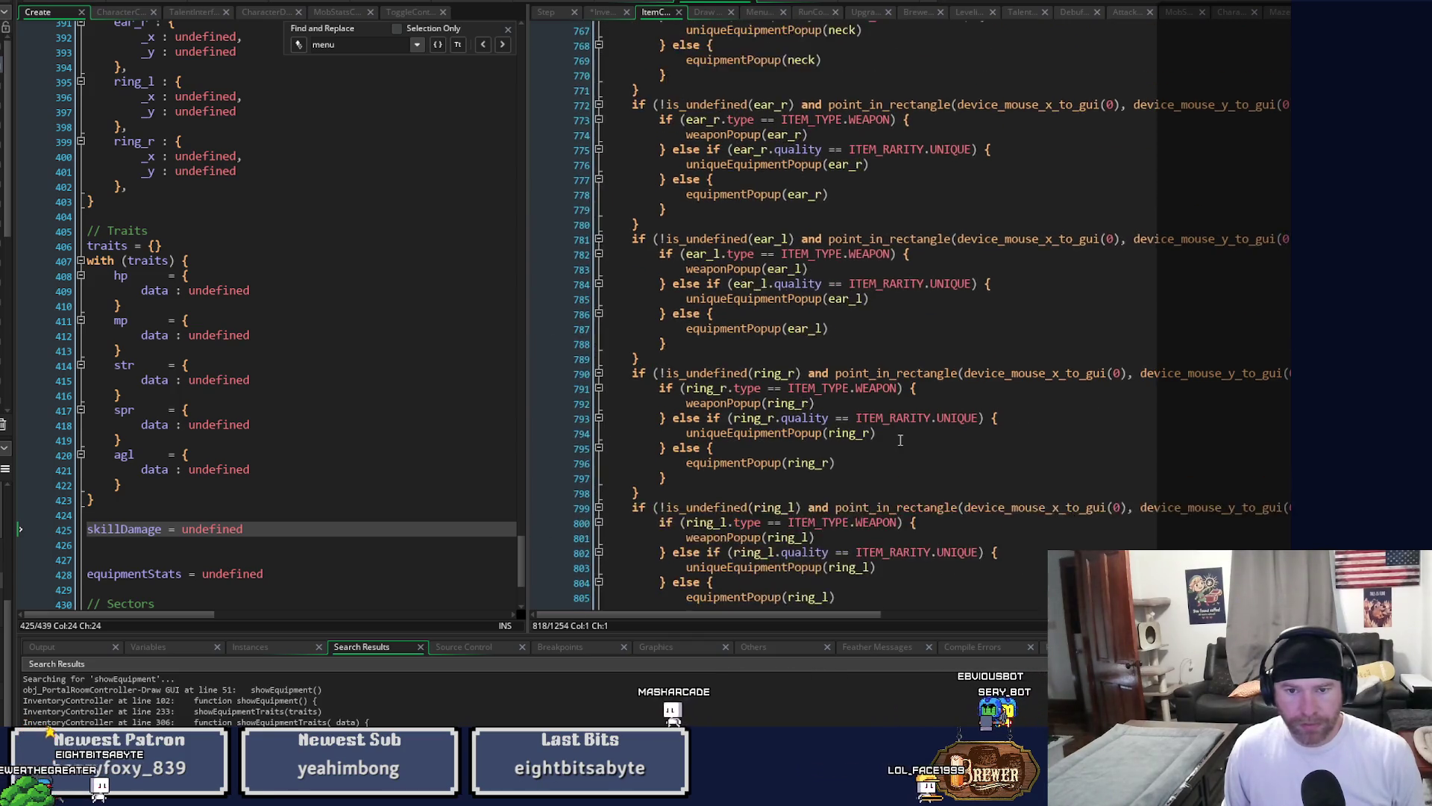
pyautogui.scroll(18, 901, 440)
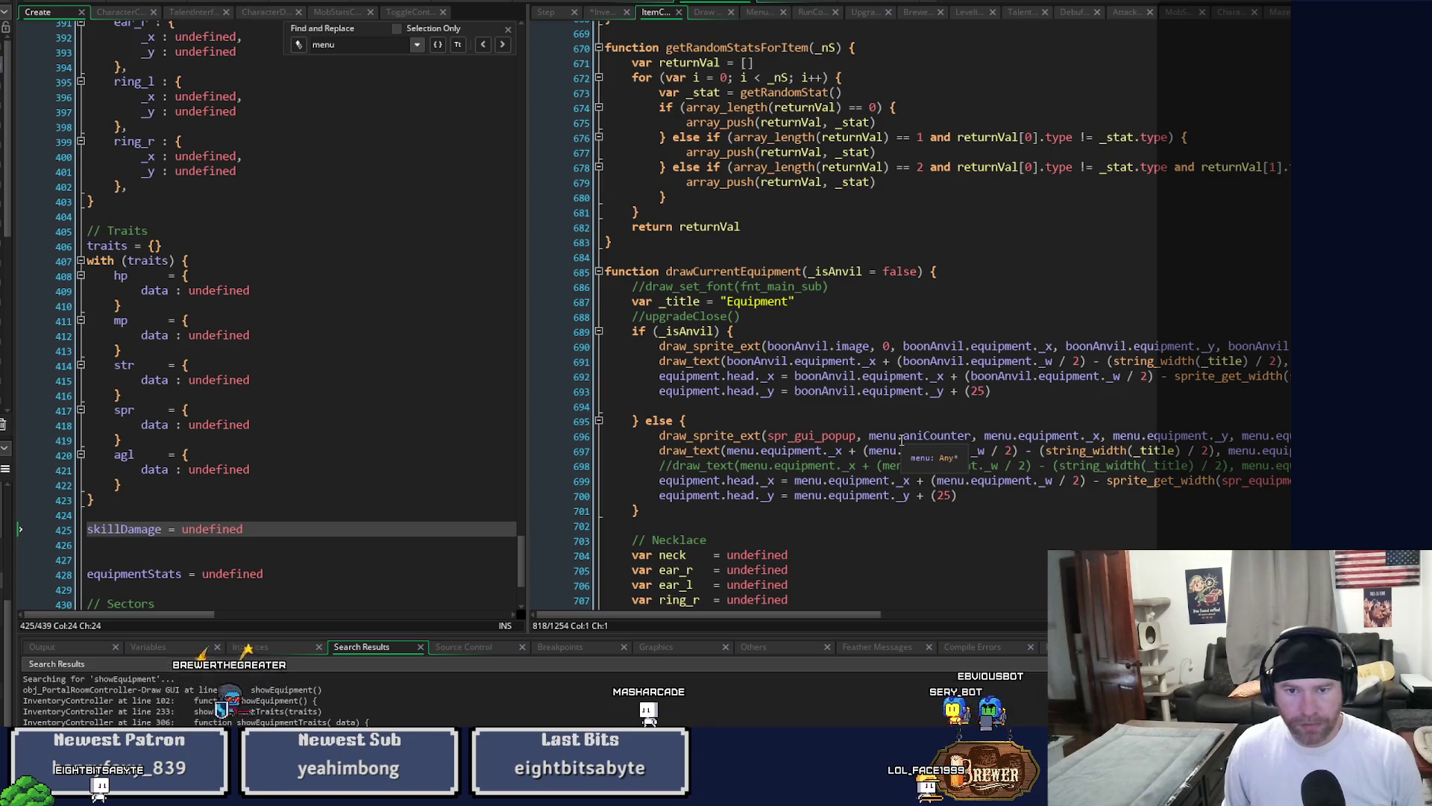
pyautogui.scroll(-2, 1229, 255)
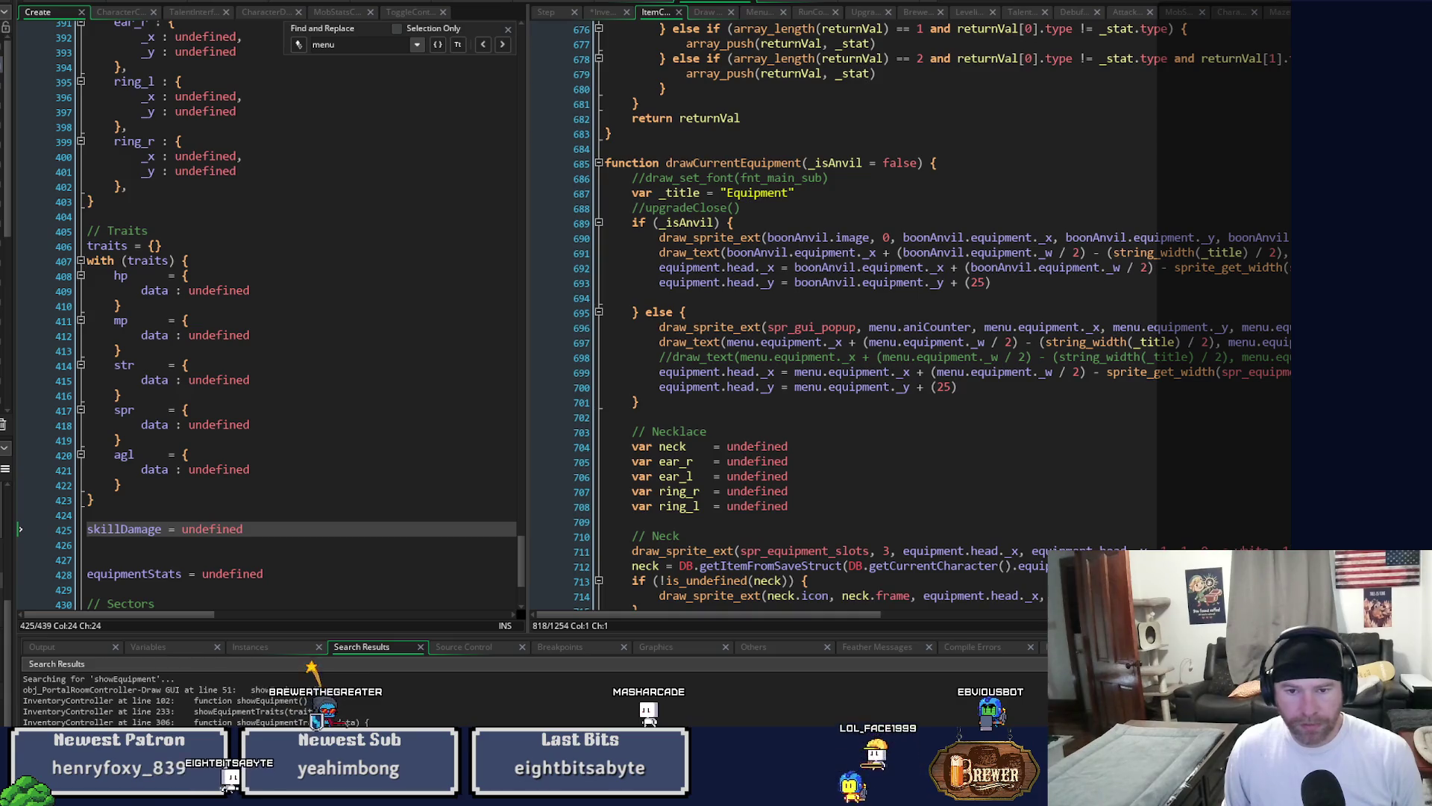
pyautogui.scroll(-20, 546, 243)
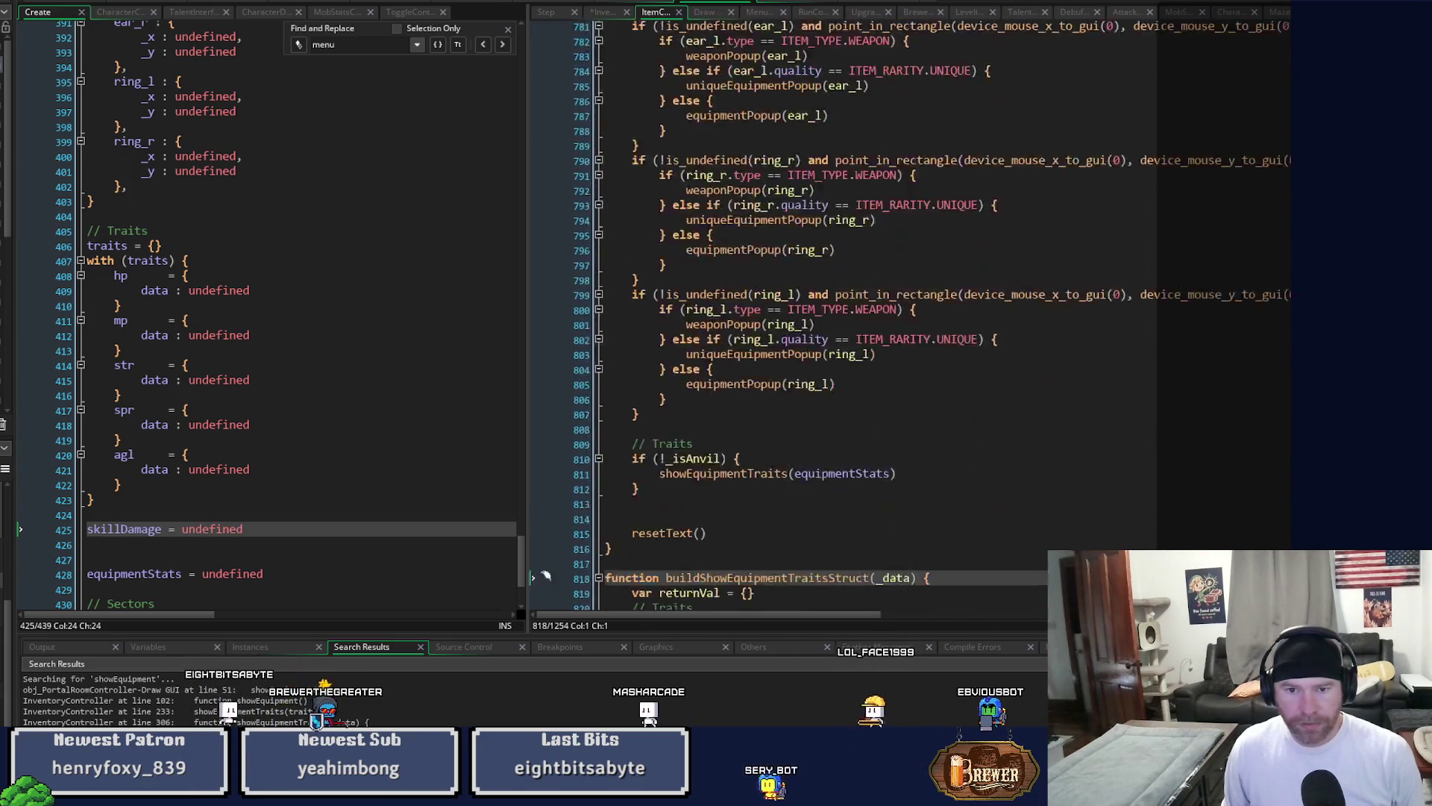
pyautogui.scroll(-1, 546, 243)
pyautogui.scroll(-16, 546, 221)
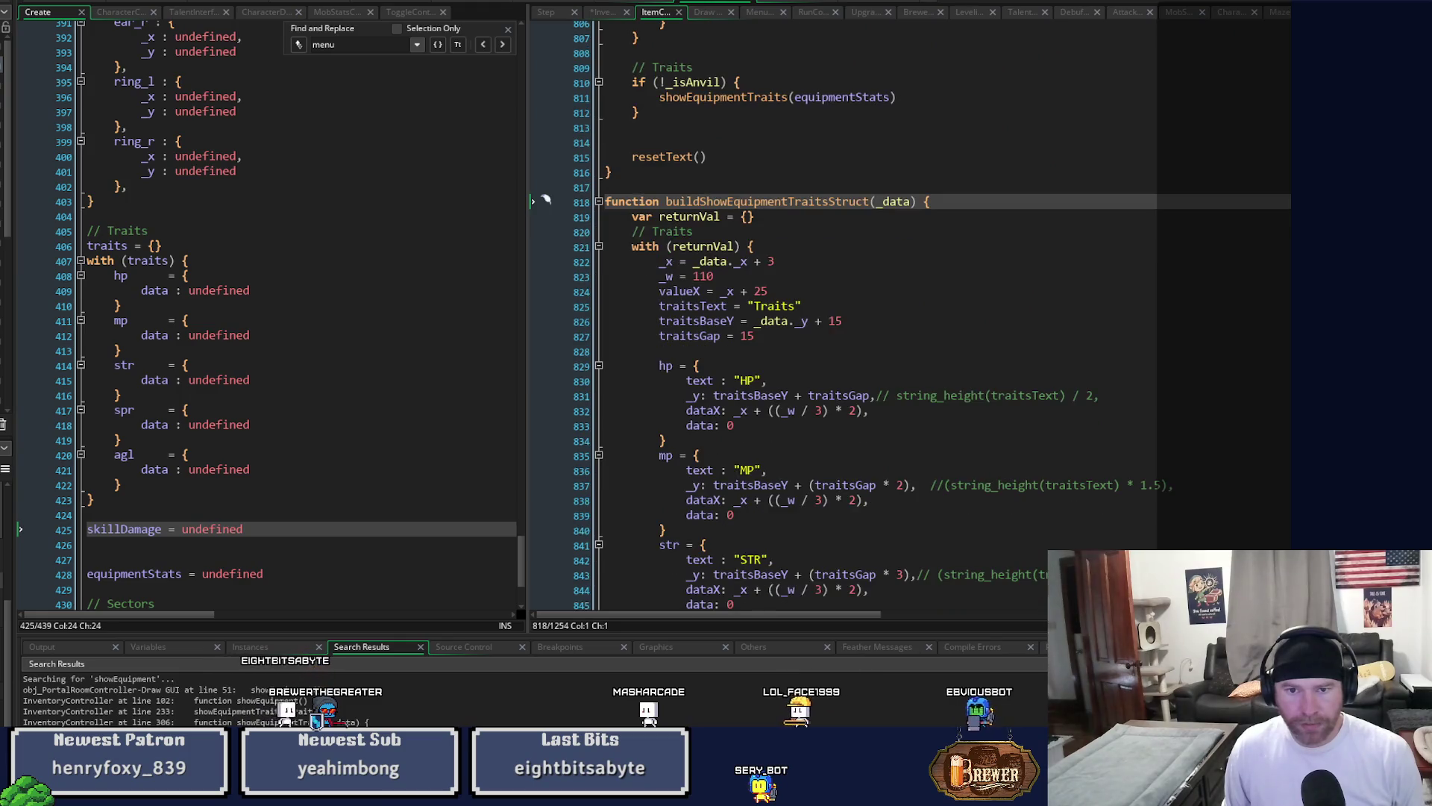
pyautogui.scroll(20, 546, 553)
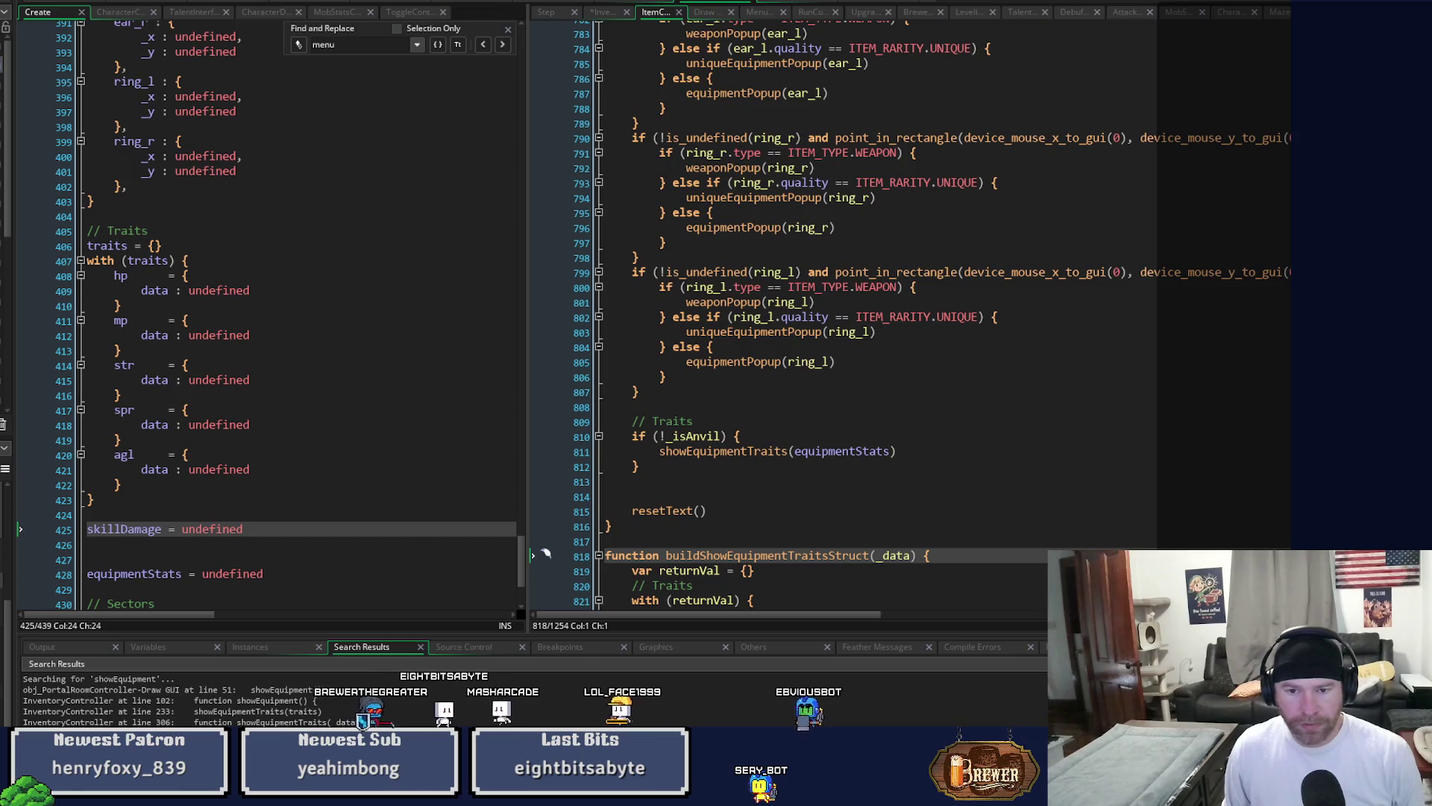
pyautogui.middleClick(774, 455)
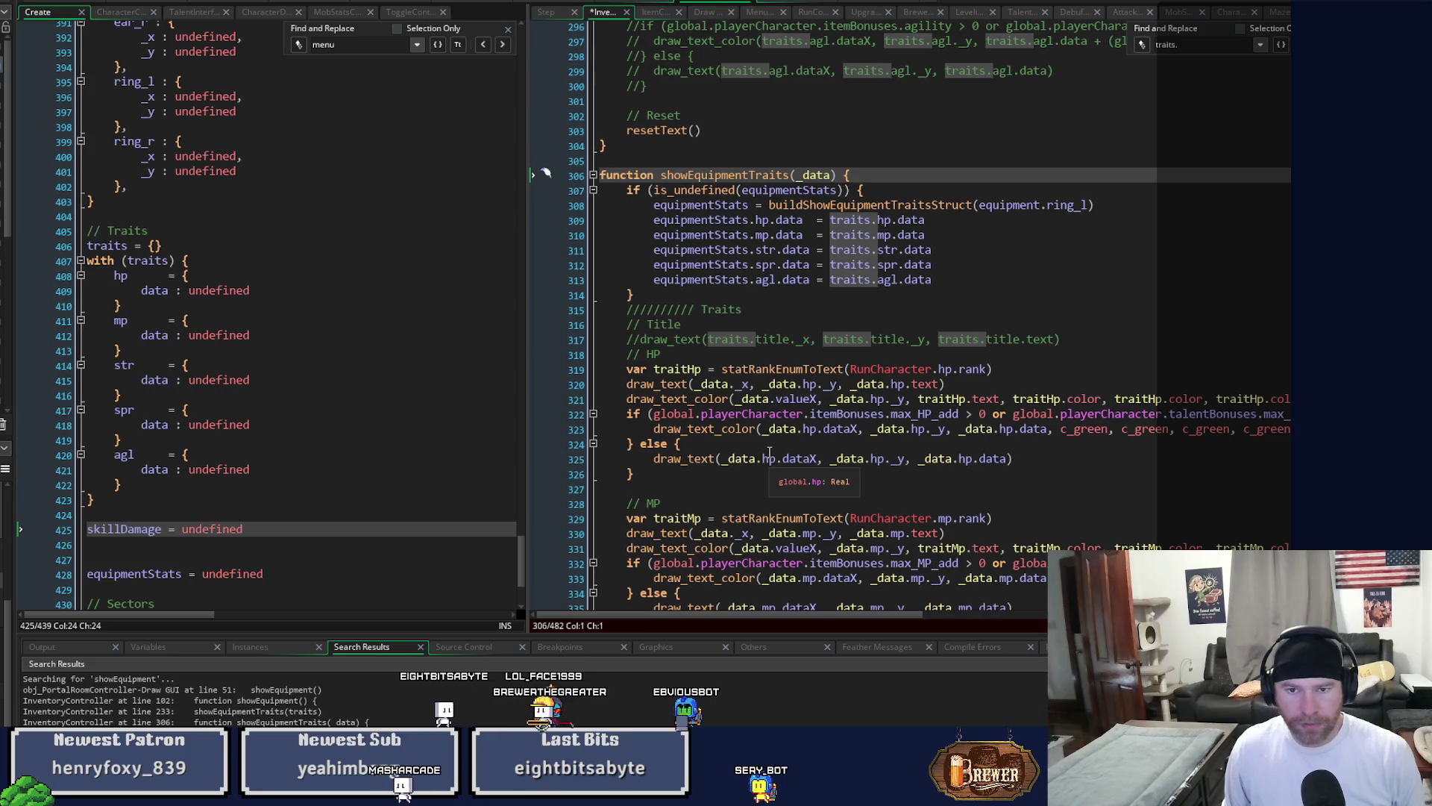
pyautogui.click(707, 206)
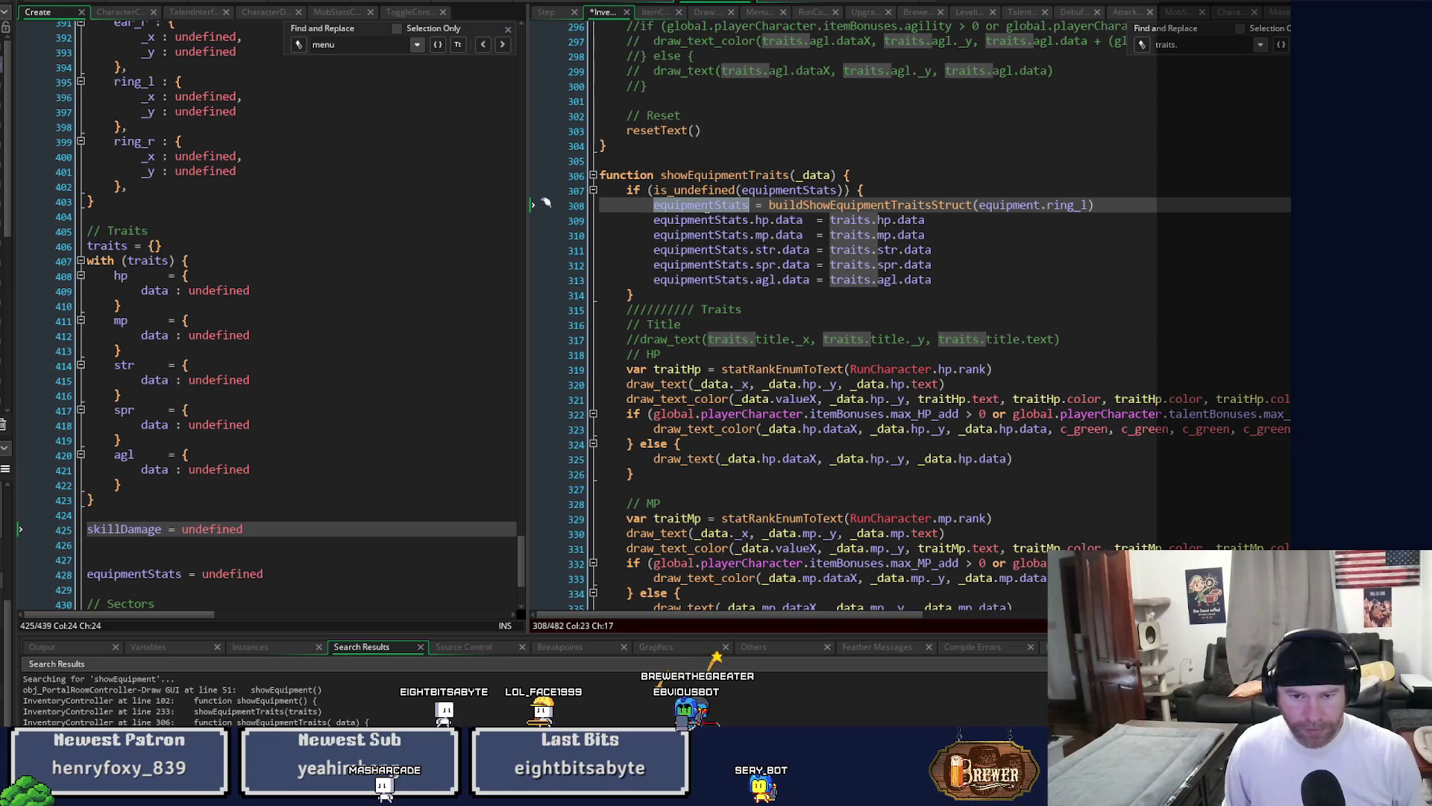
pyautogui.middleClick(843, 205)
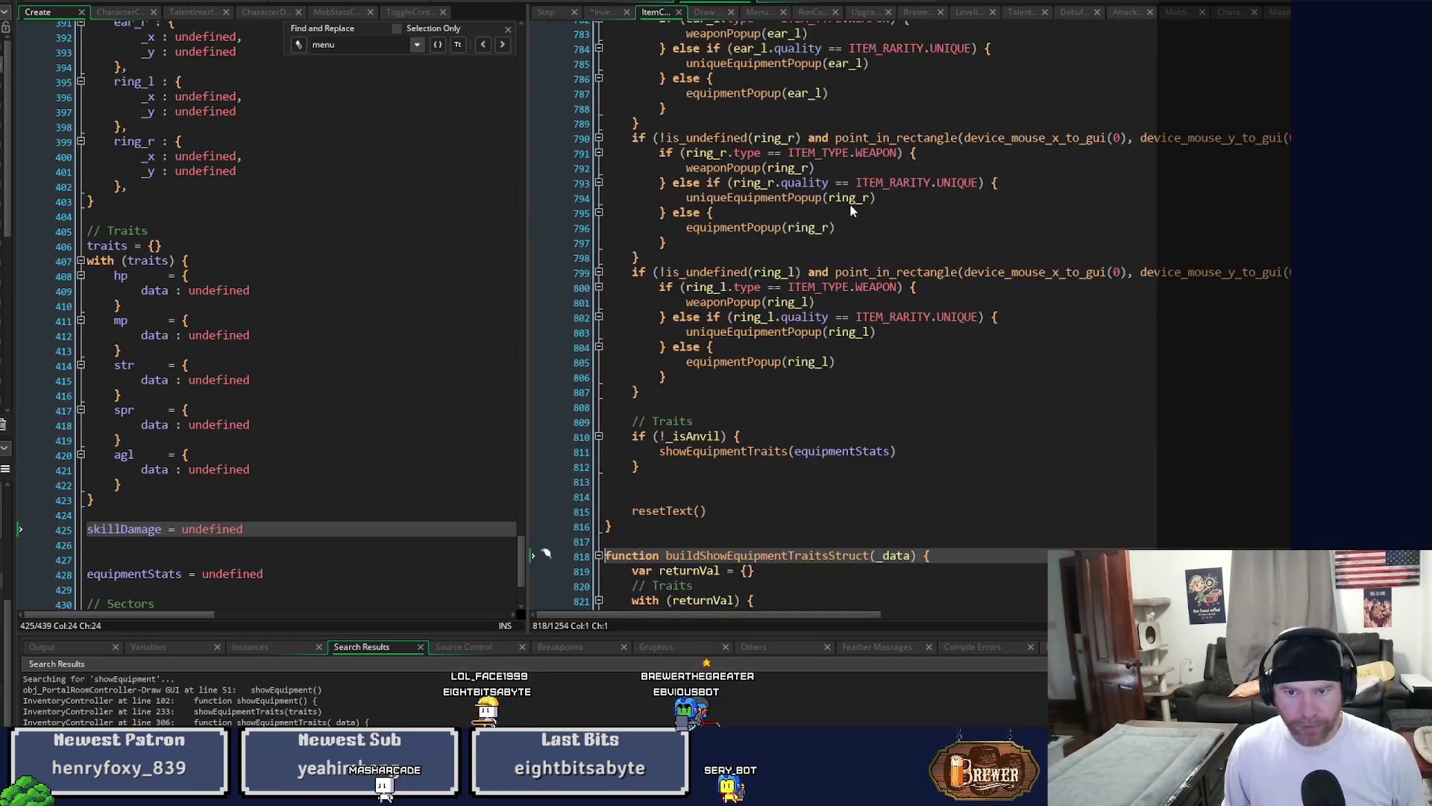
pyautogui.scroll(-4, 915, 452)
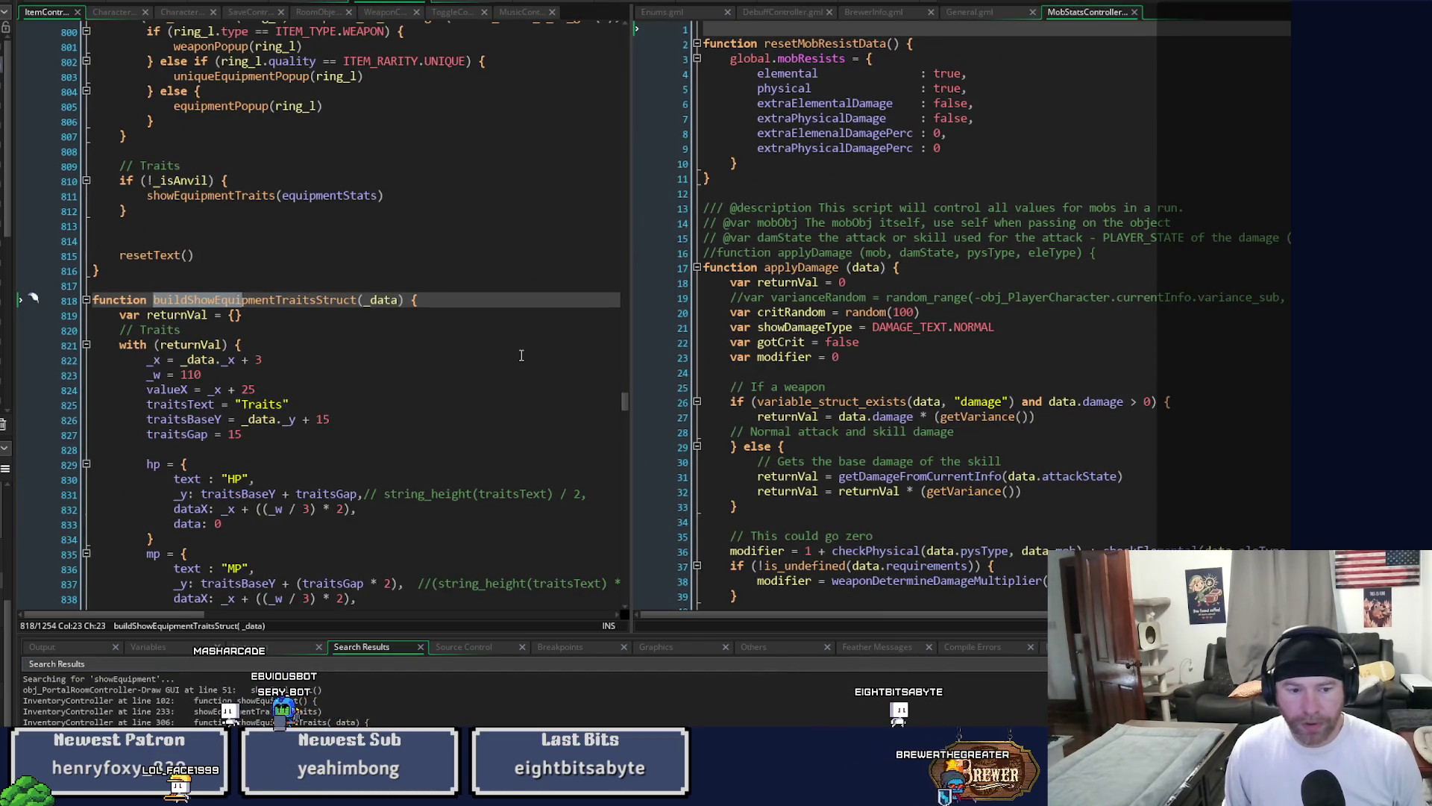
pyautogui.click(713, 2)
pyautogui.scroll(-18, 991, 346)
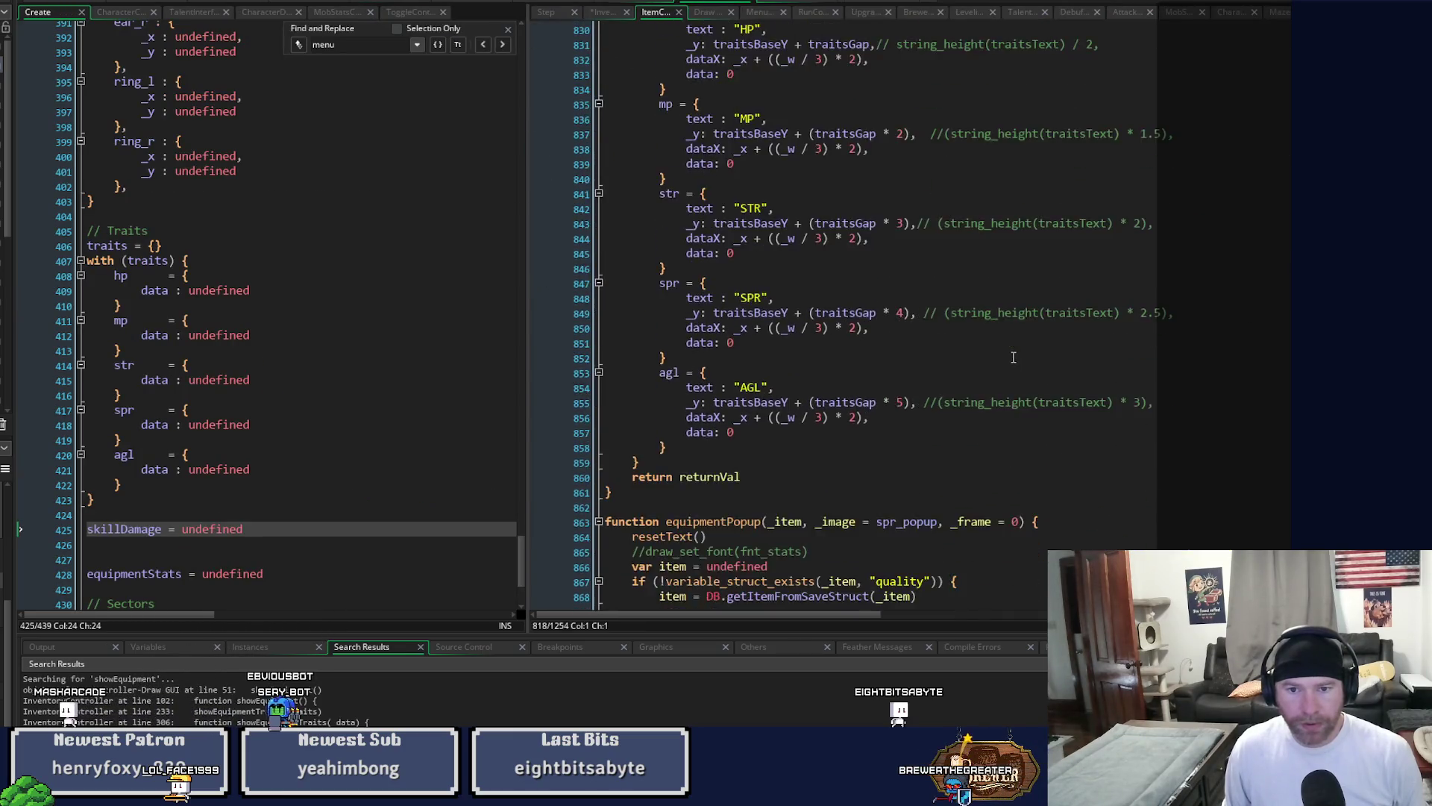
pyautogui.scroll(-10, 1013, 357)
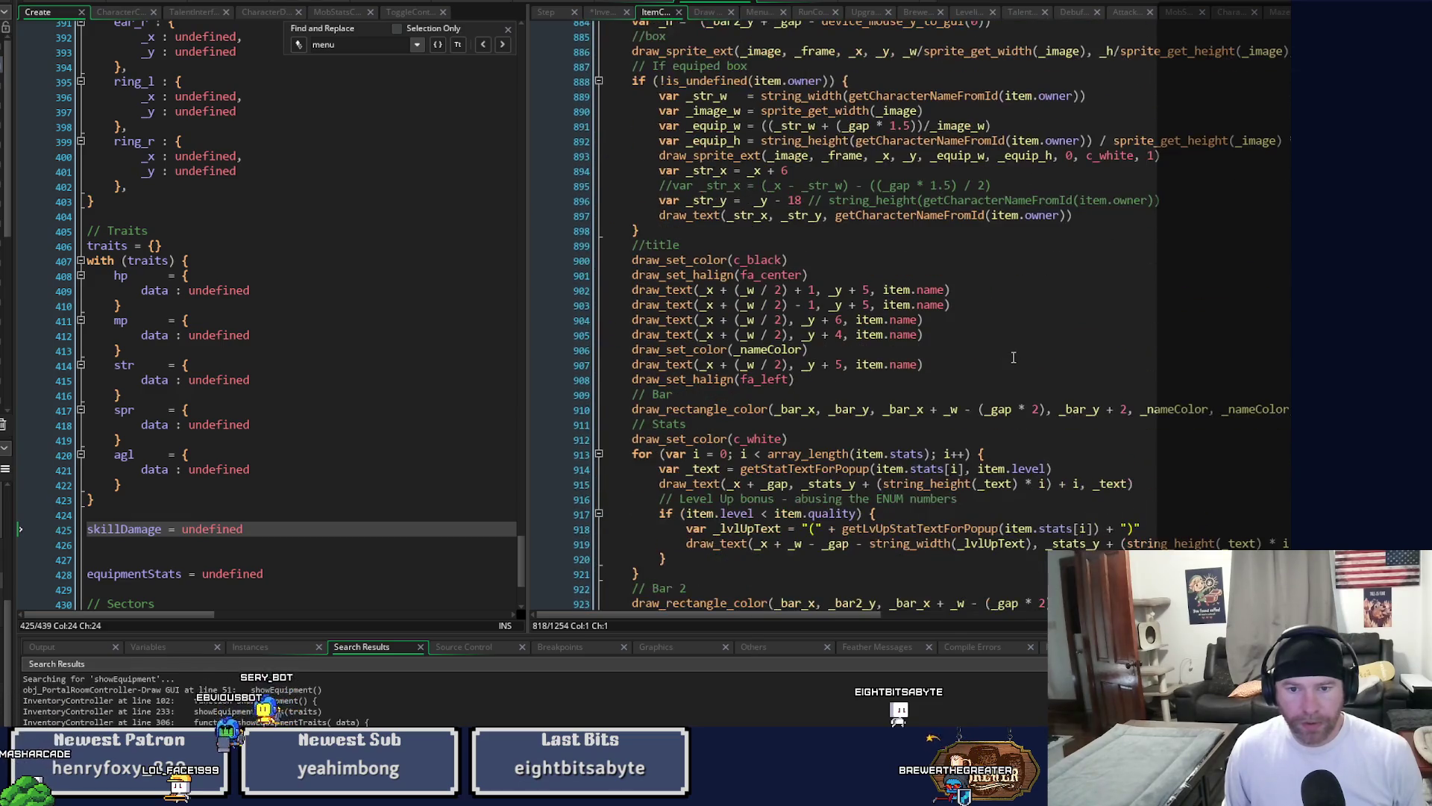
pyautogui.scroll(20, 1013, 357)
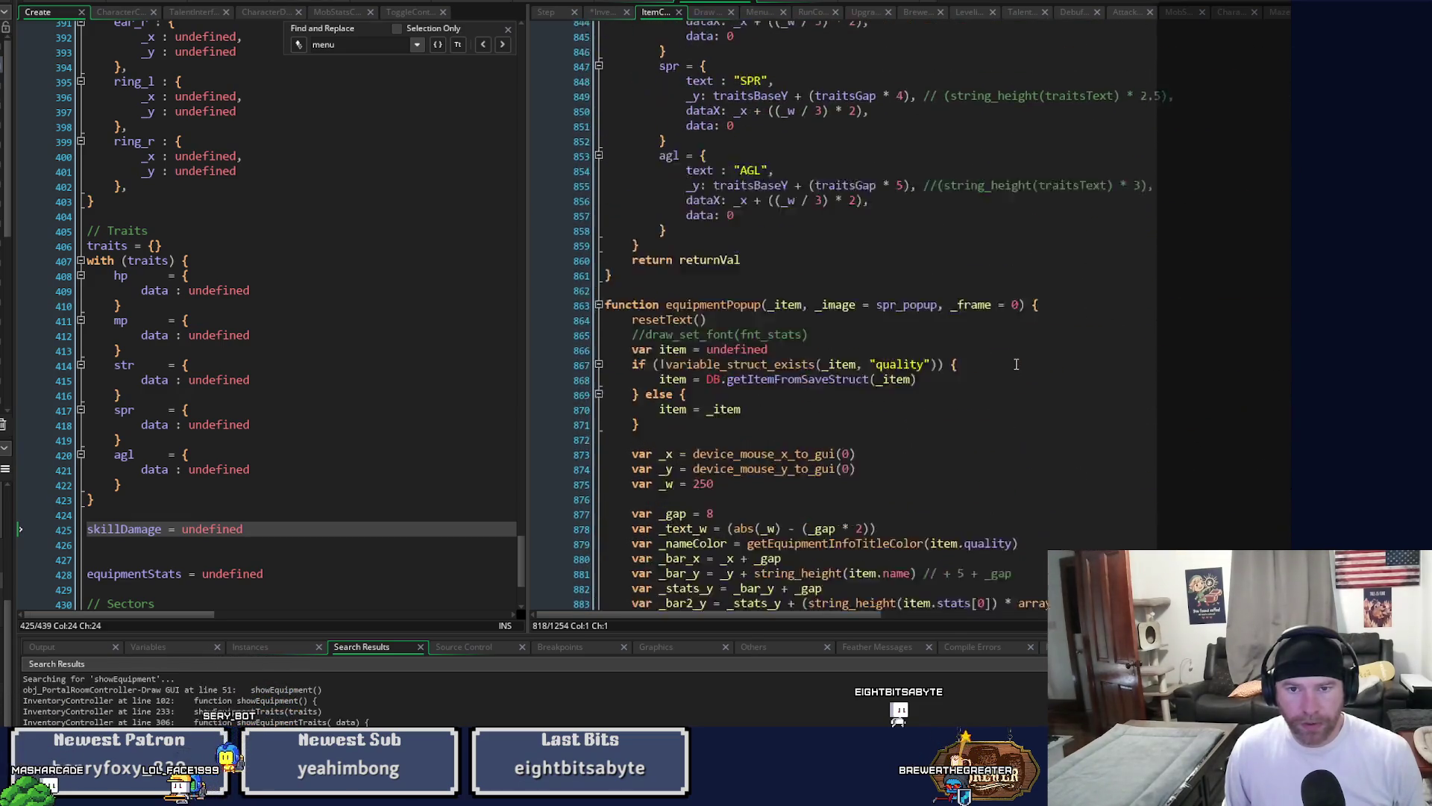
pyautogui.scroll(17, 1016, 364)
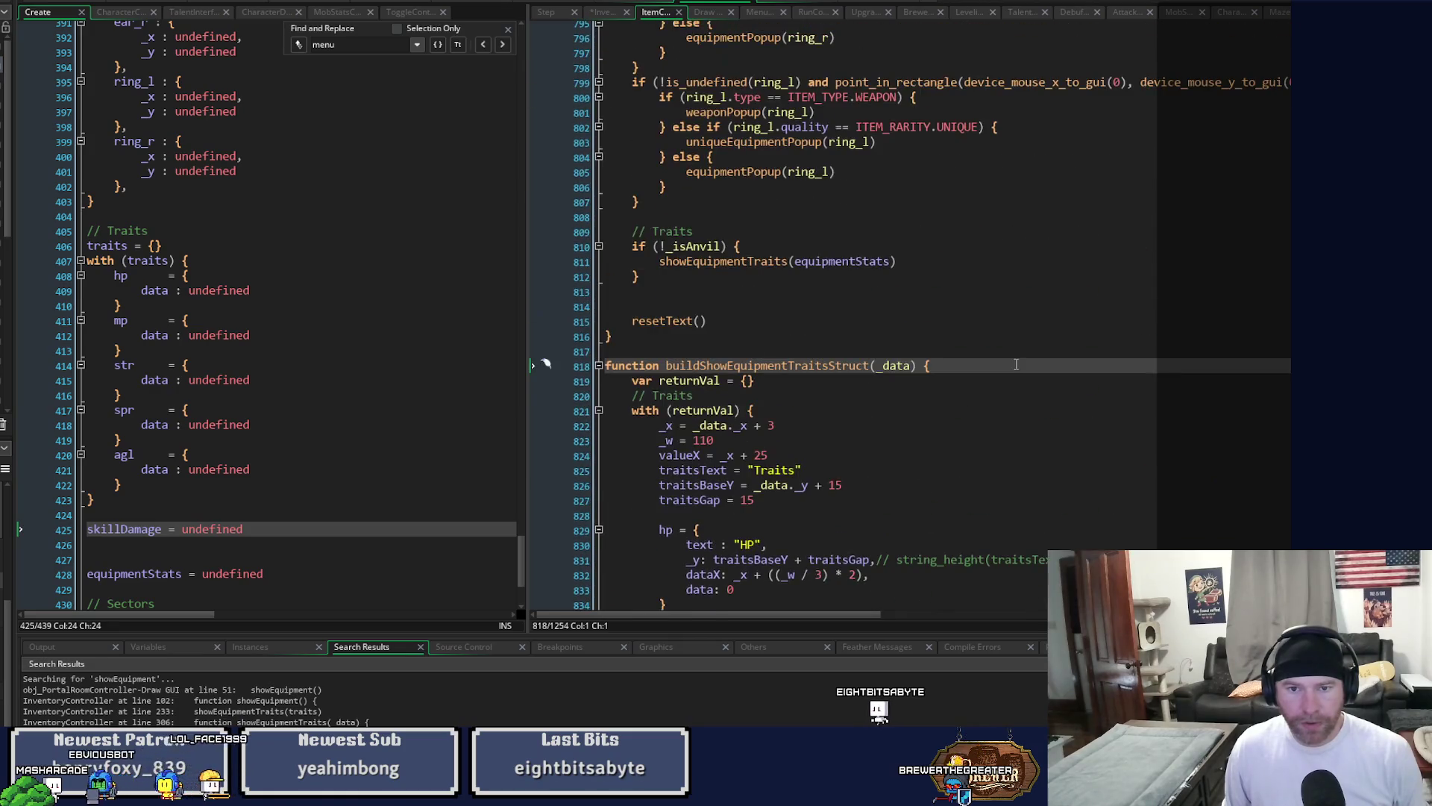
pyautogui.scroll(20, 1016, 364)
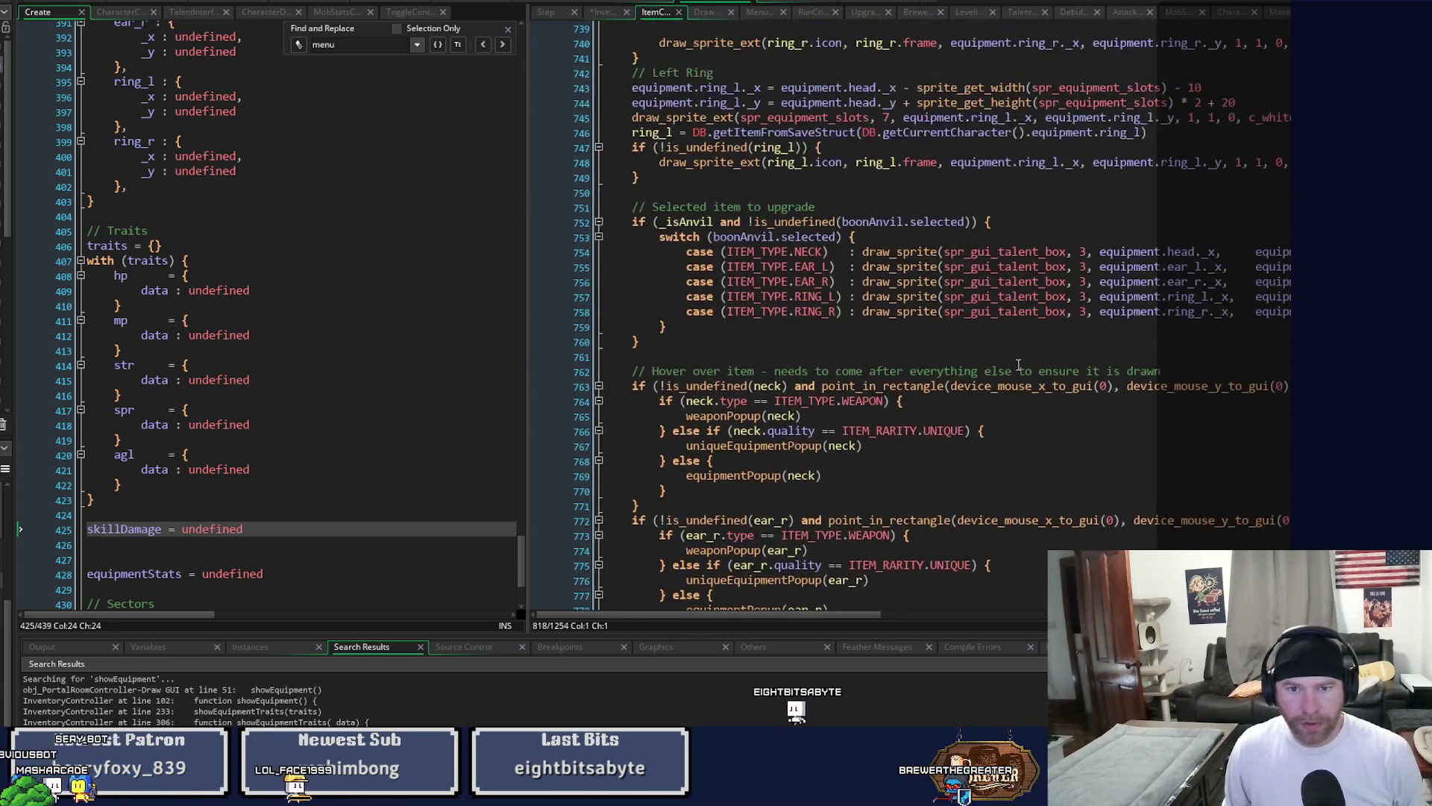
pyautogui.scroll(18, 1019, 365)
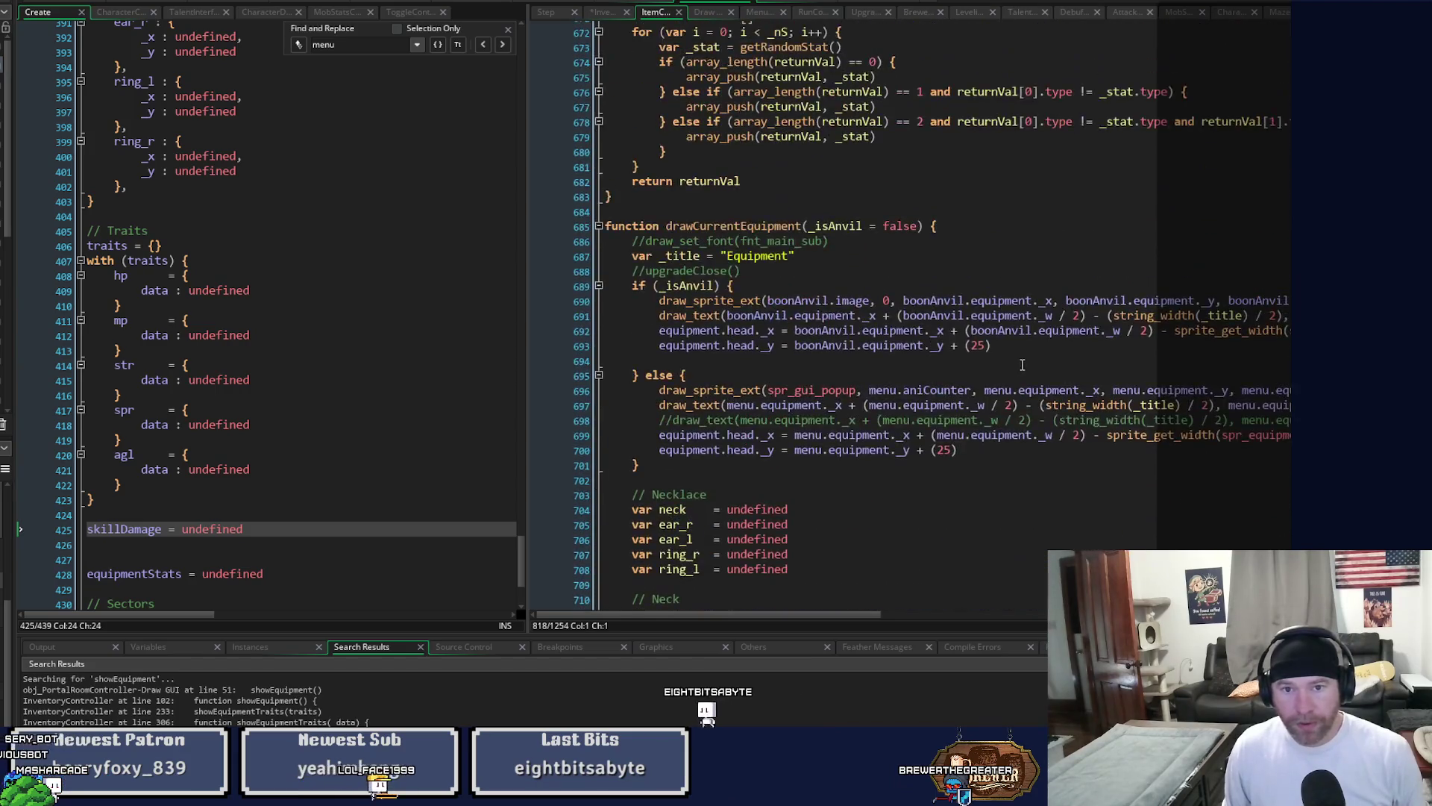
pyautogui.scroll(13, 1022, 364)
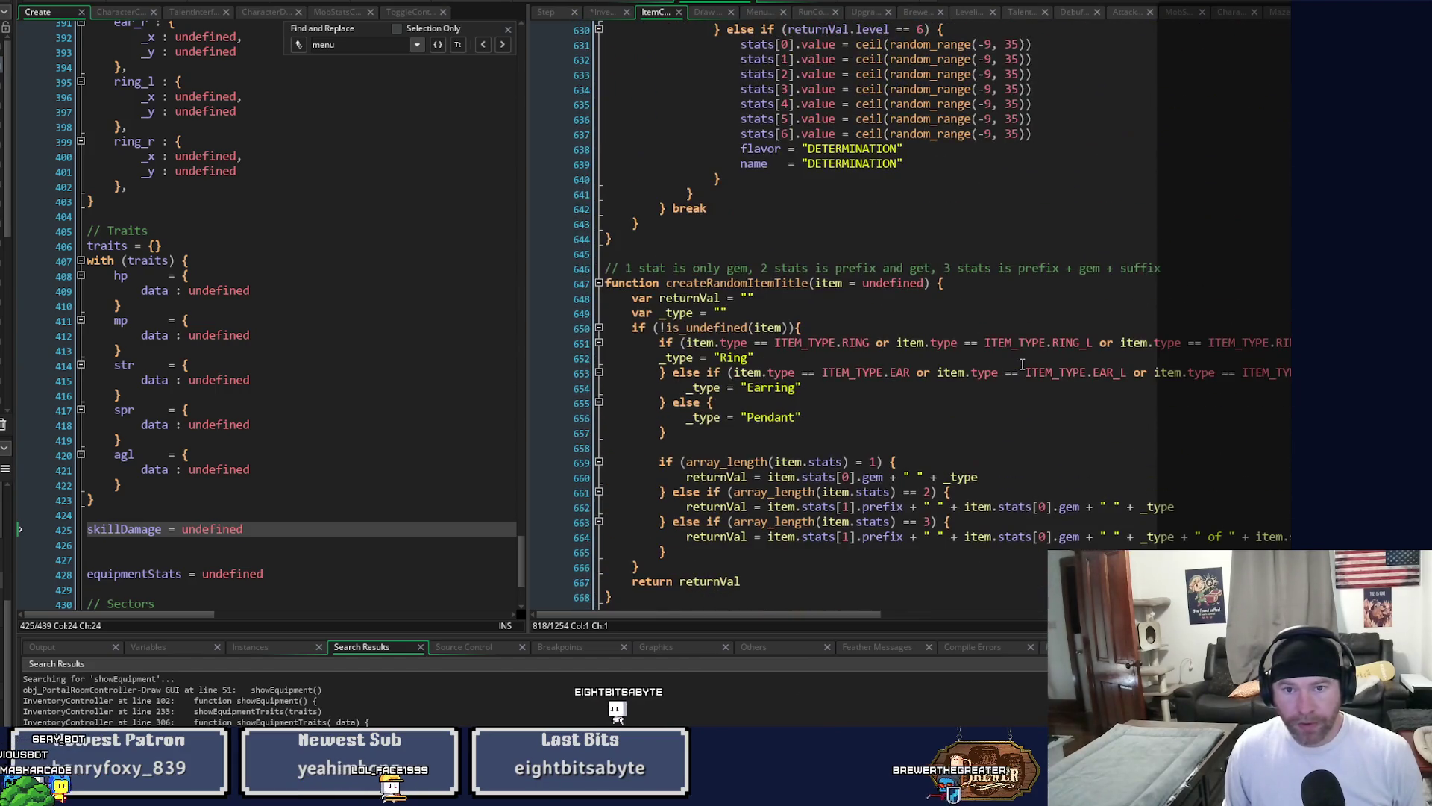
pyautogui.hotkey('ctrl', 'h')
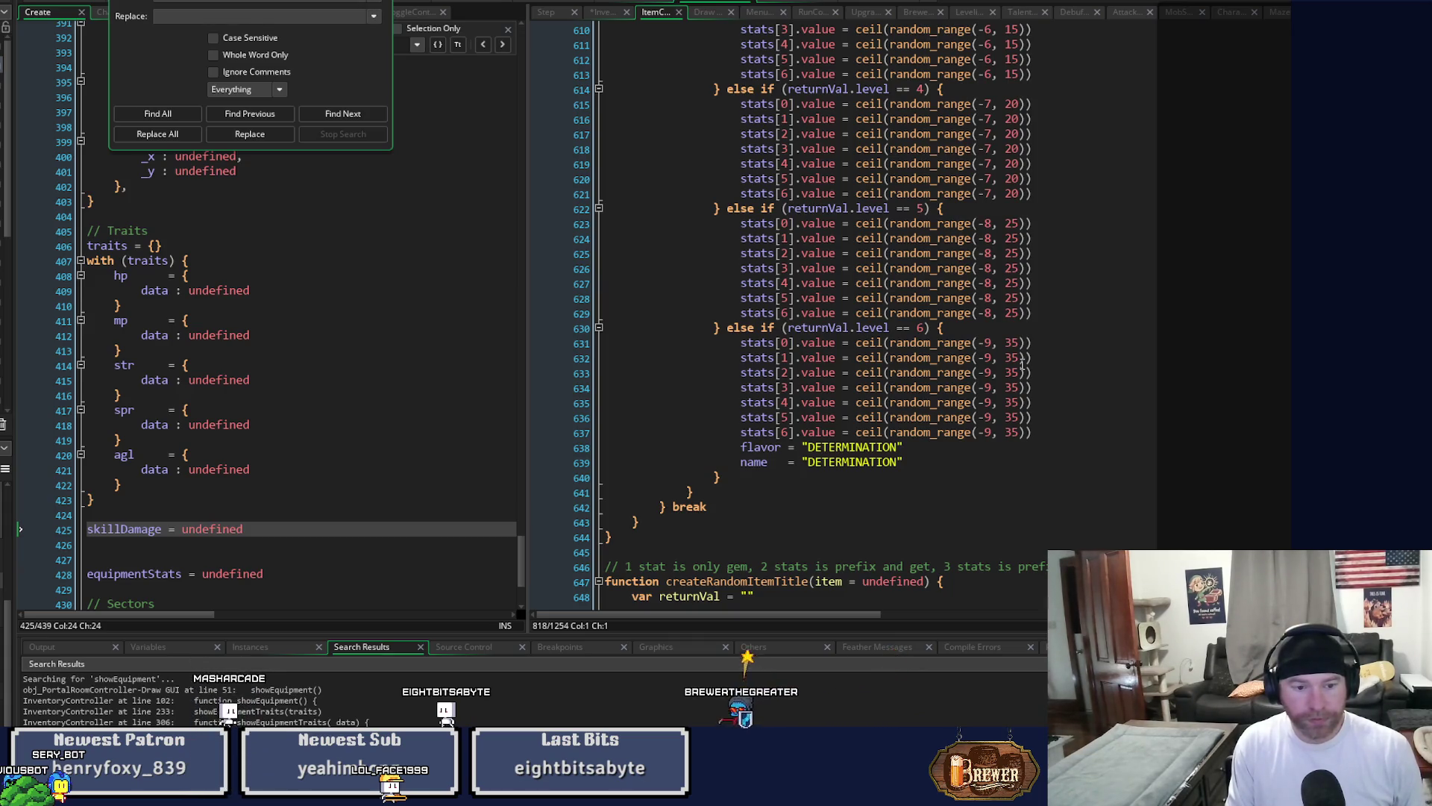
# Find drawEquipmentSkill, open the InventoryController line 392 result, and complete 'icon_x = equipmentStats._x'.
pyautogui.press('Return')
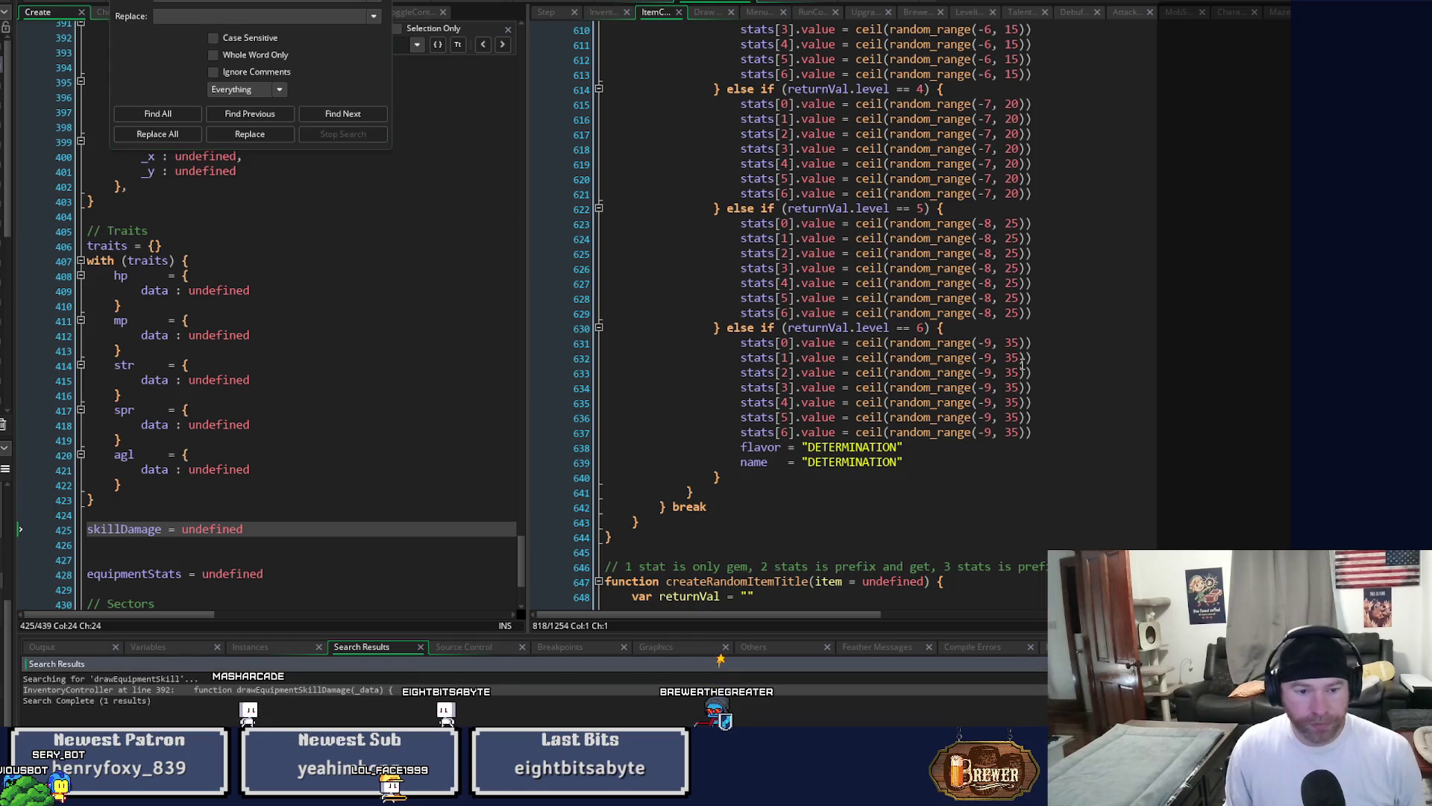
pyautogui.click(390, 704)
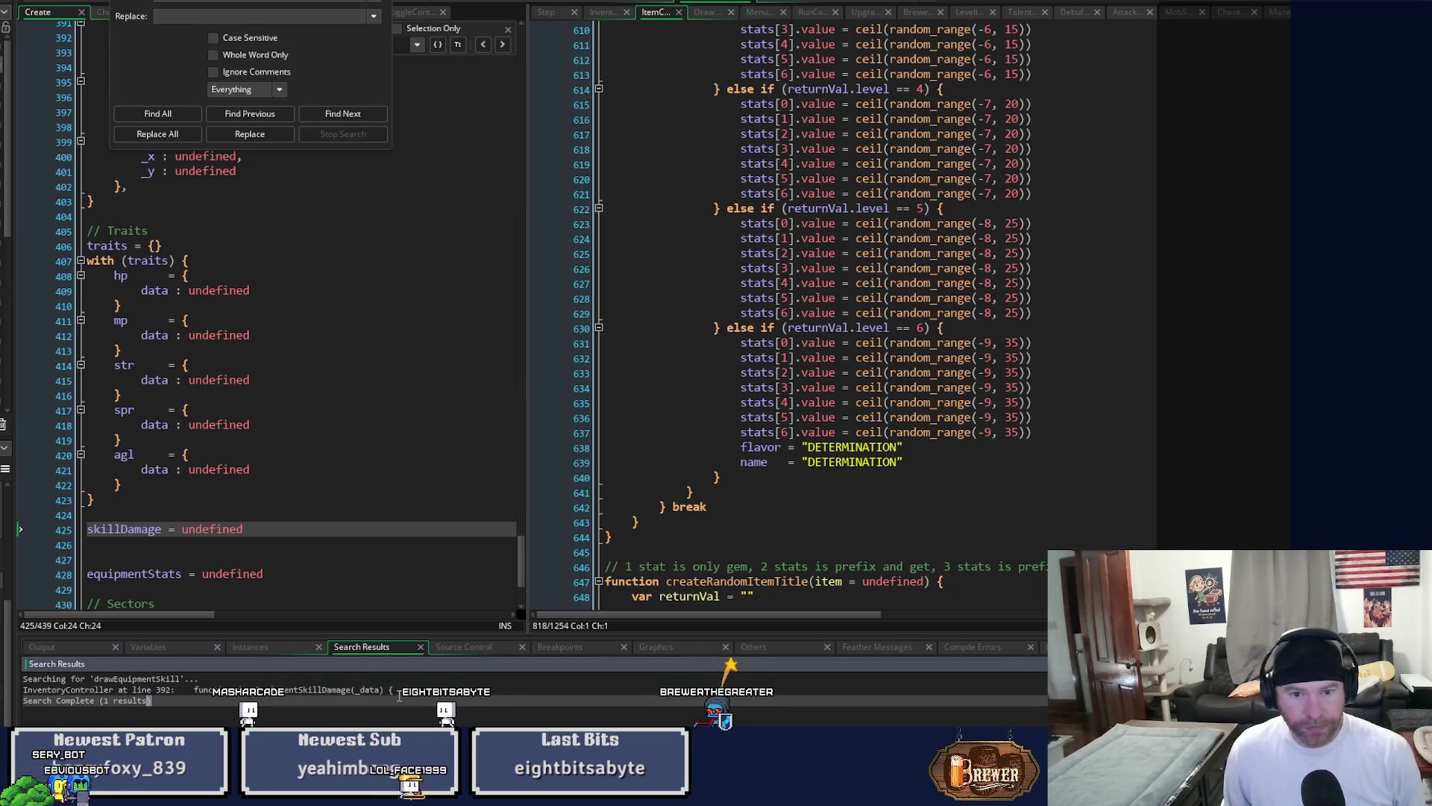
pyautogui.click(399, 691)
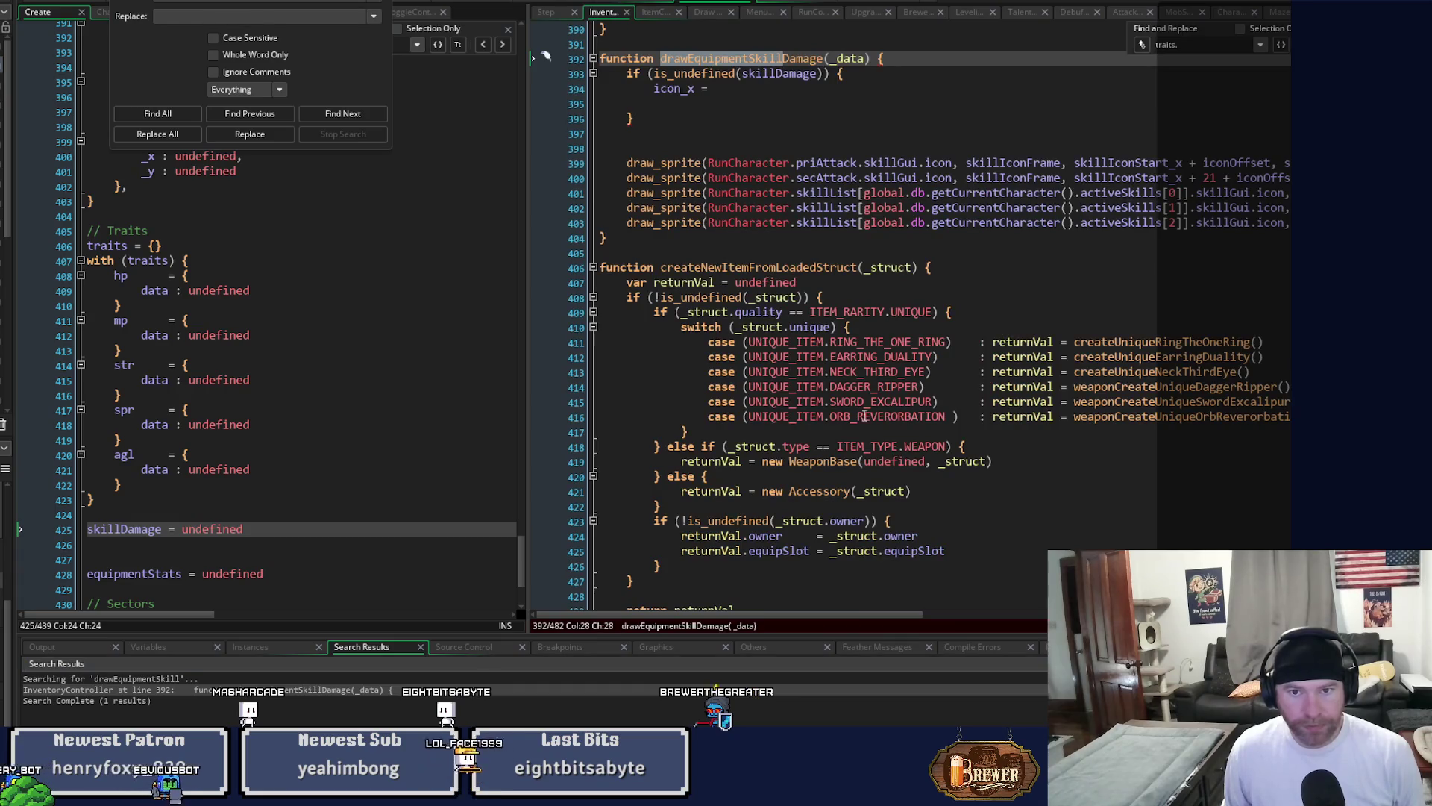
pyautogui.scroll(4, 743, 226)
pyautogui.click(736, 252)
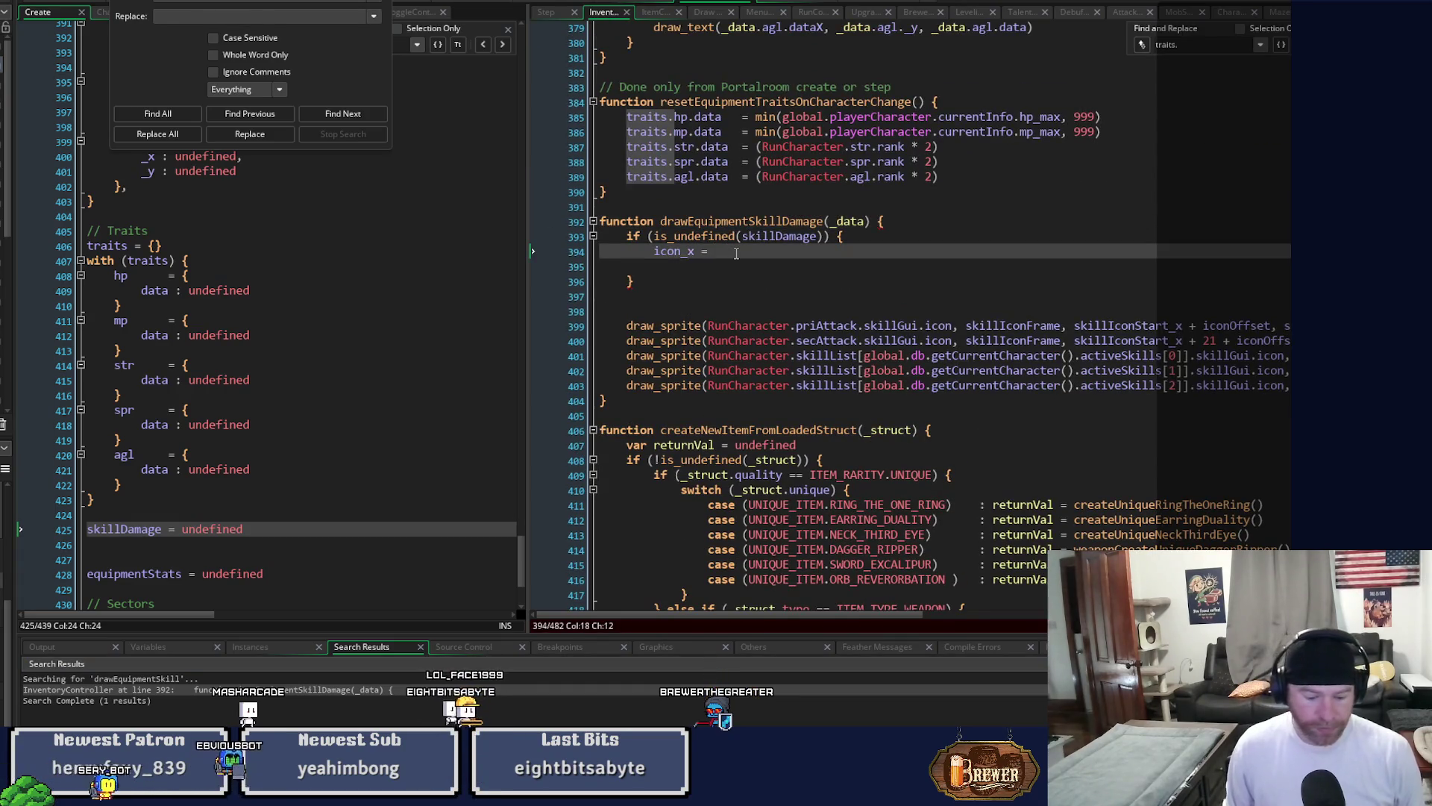
pyautogui.write('equipmentStats.')
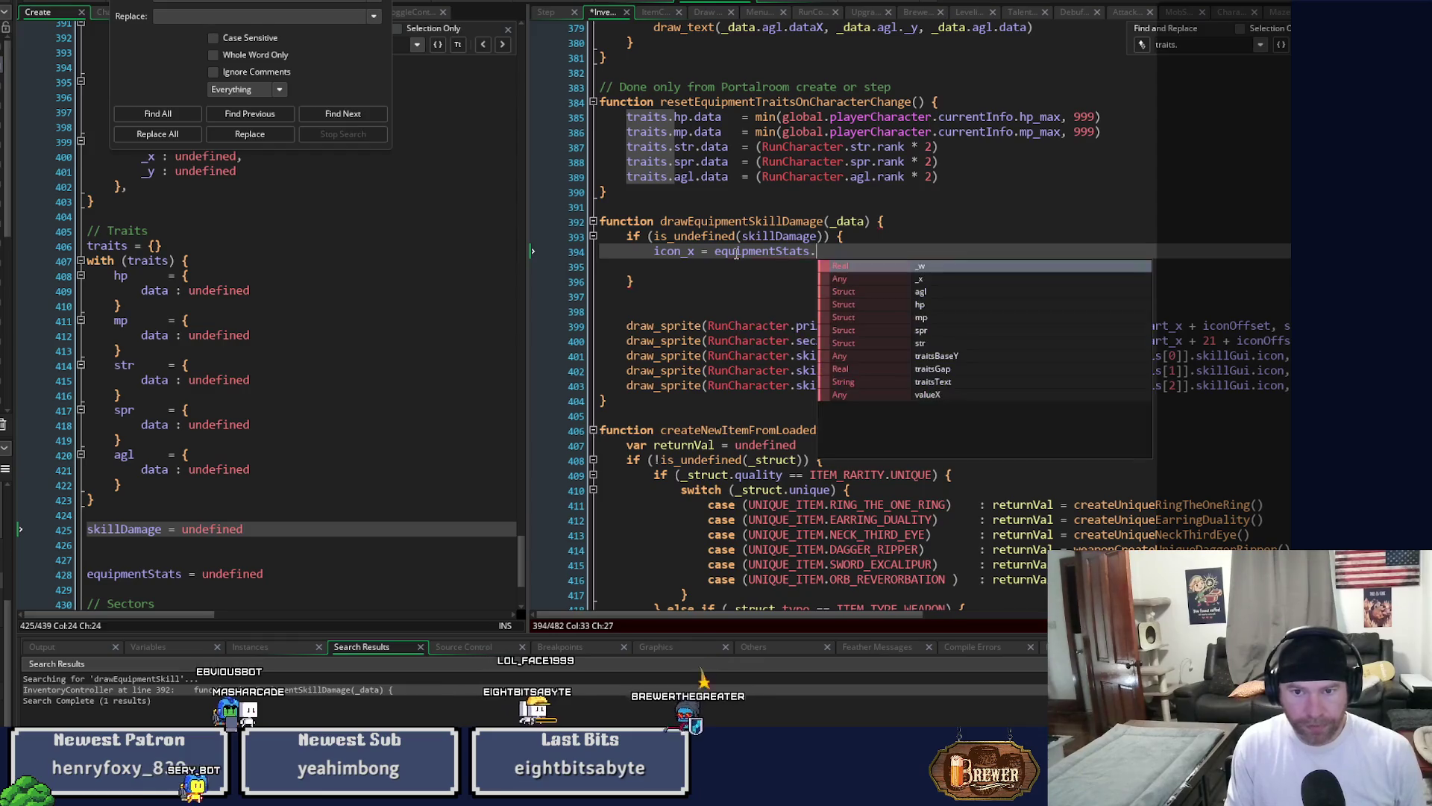
pyautogui.write('_')
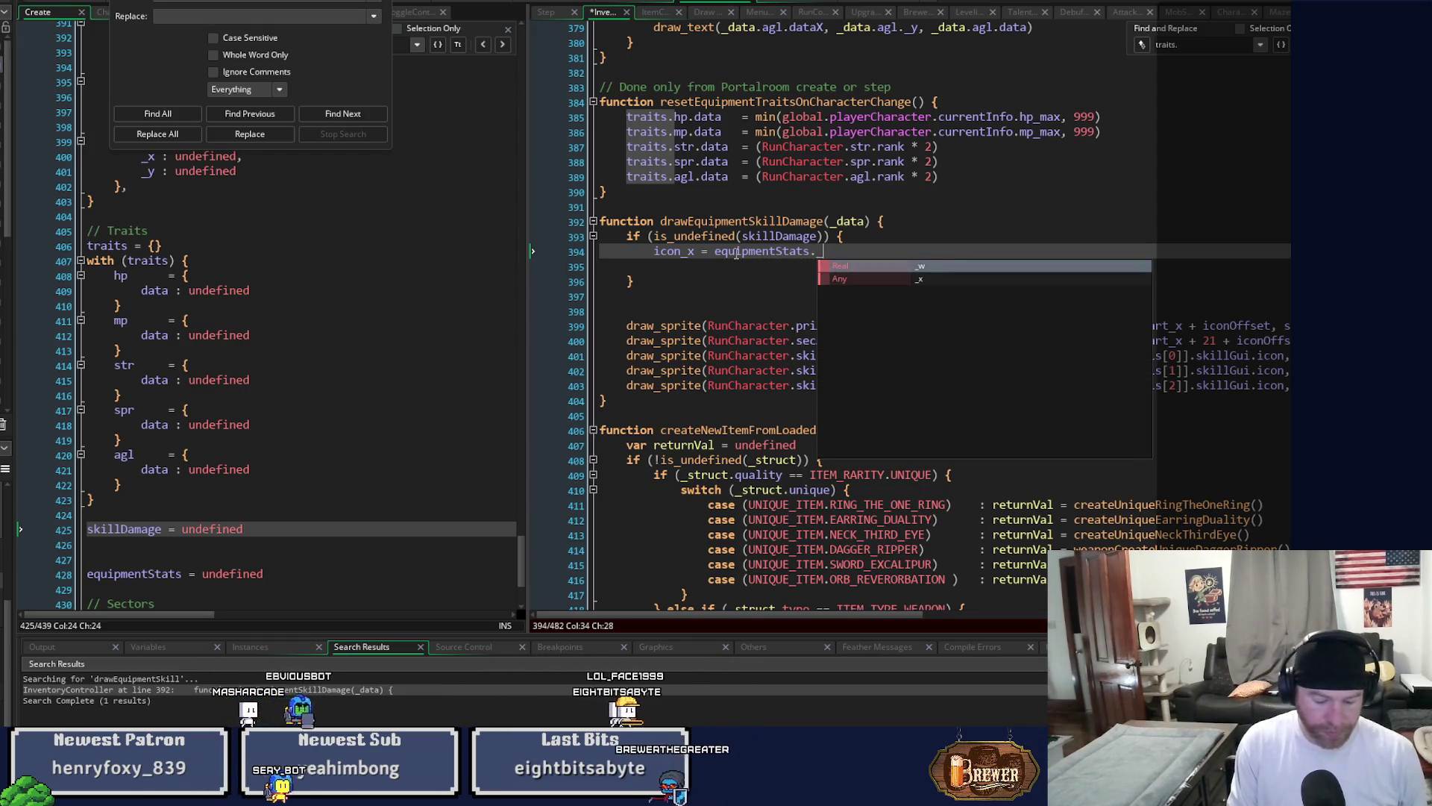
pyautogui.write('x')
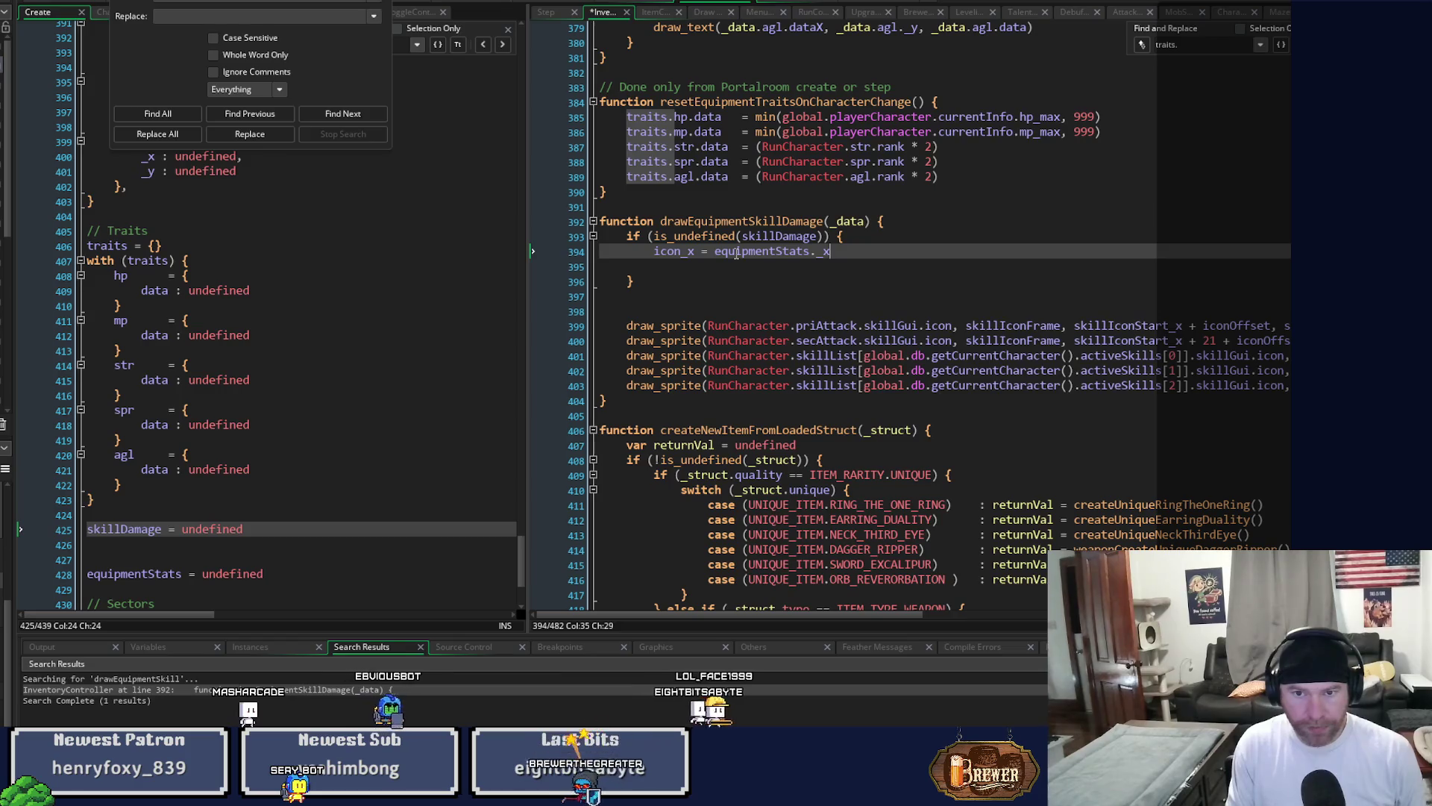
pyautogui.press('Return')
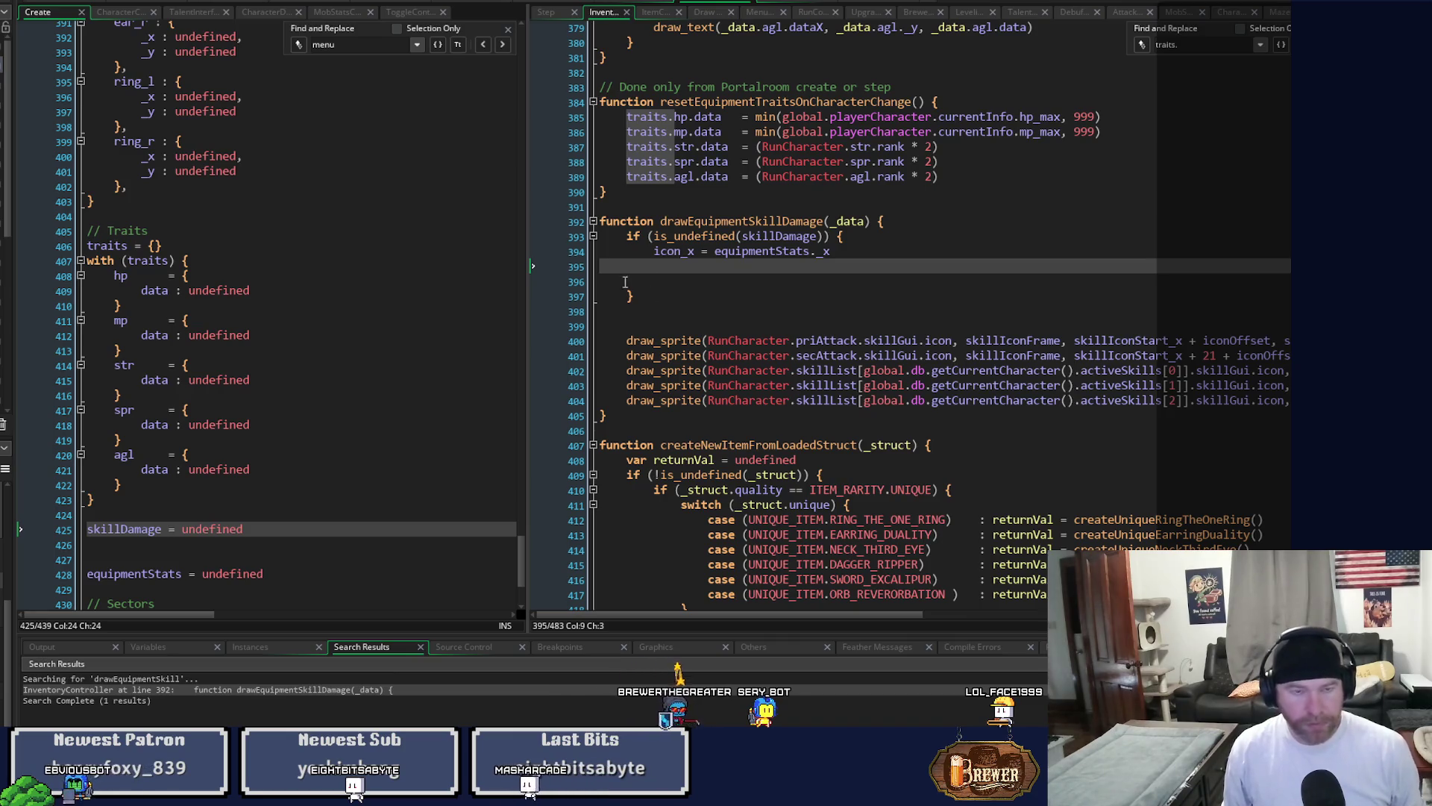
# Run the game, which crashes at showEquipmentTraits line 307, and close the error dialog.
pyautogui.press('F6')
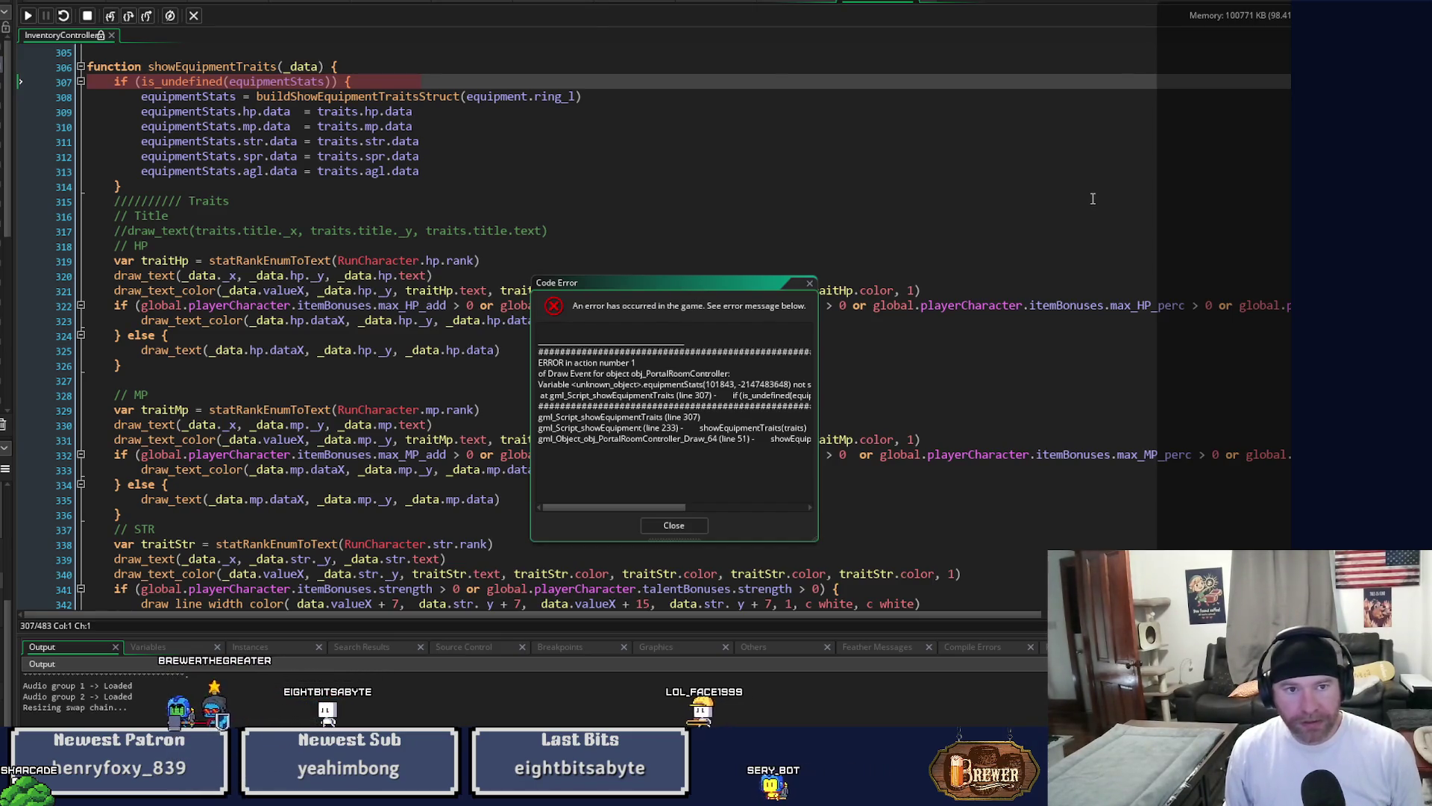
pyautogui.click(810, 286)
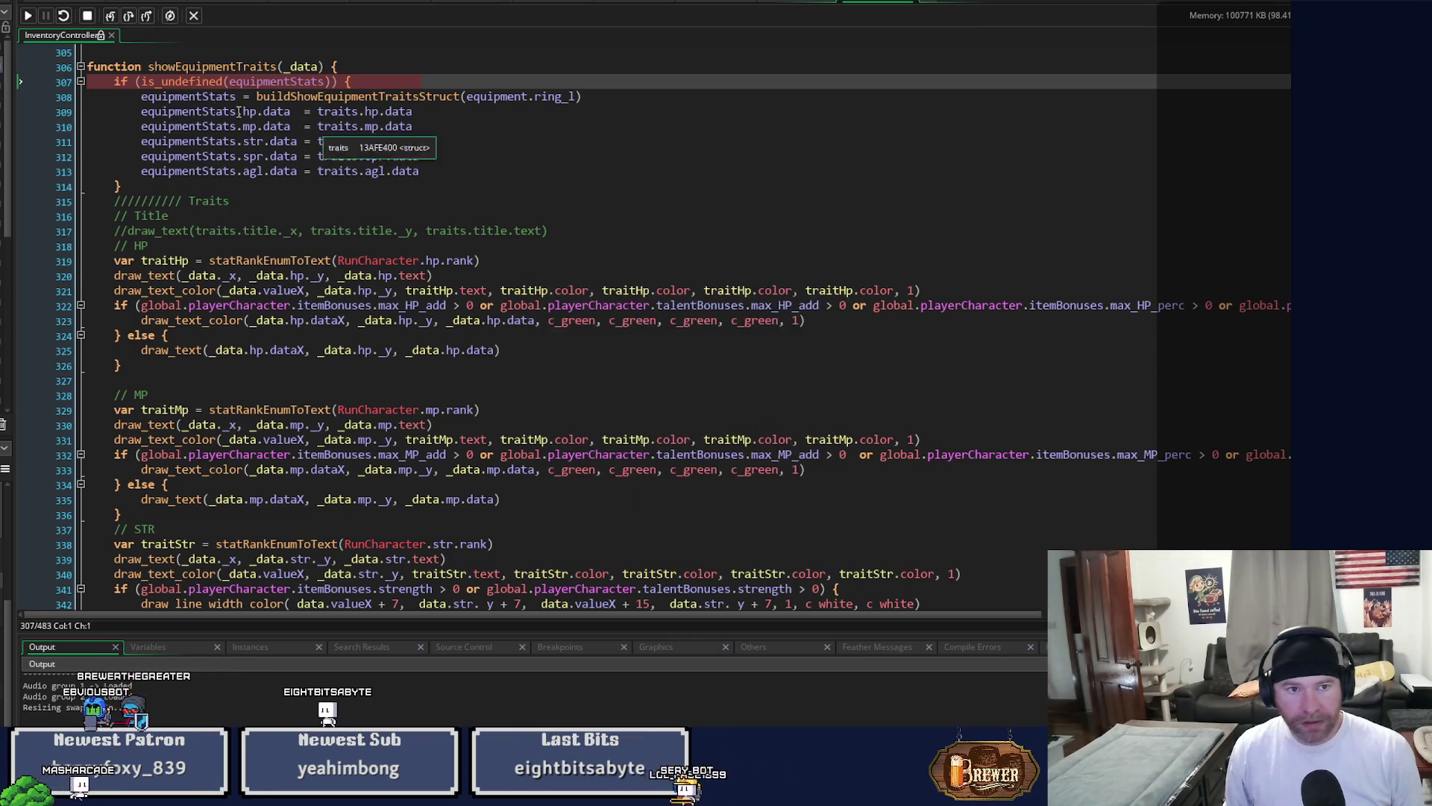
# Remove the extra space before is_undefined in the line 307 condition and inspect the block.
pyautogui.press('Right')
pyautogui.press('Right')
pyautogui.press('Right')
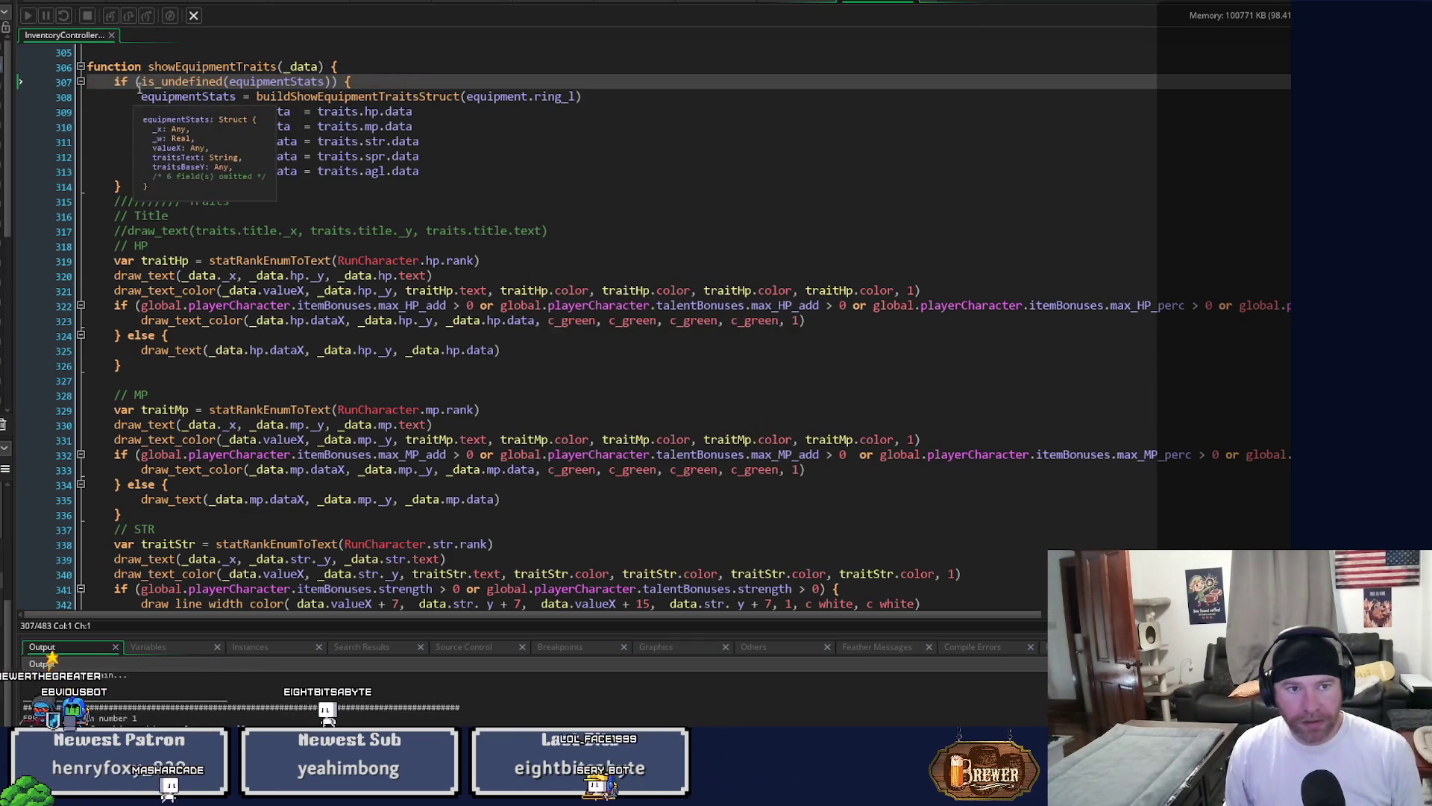
pyautogui.moveTo(237, 94)
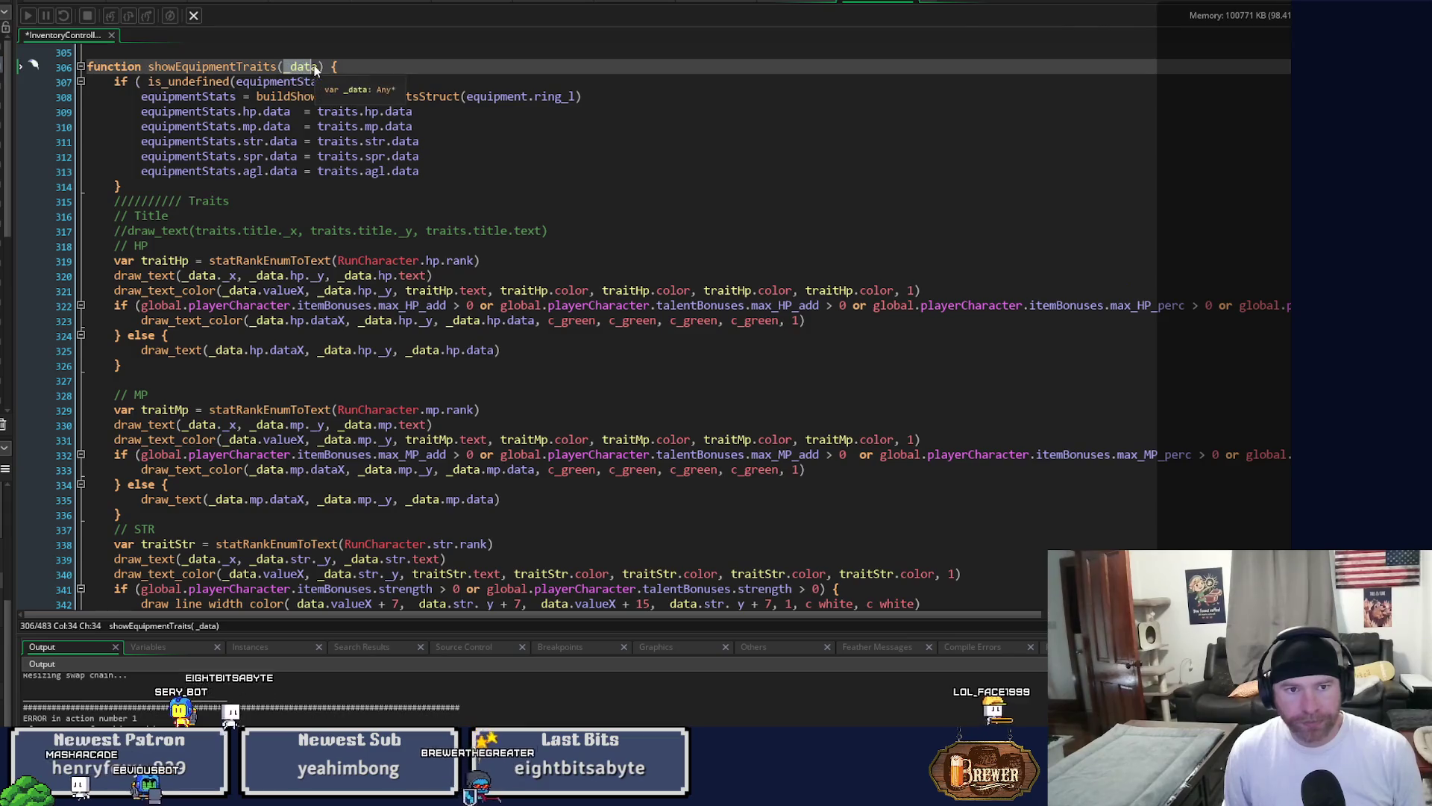
pyautogui.press('Right')
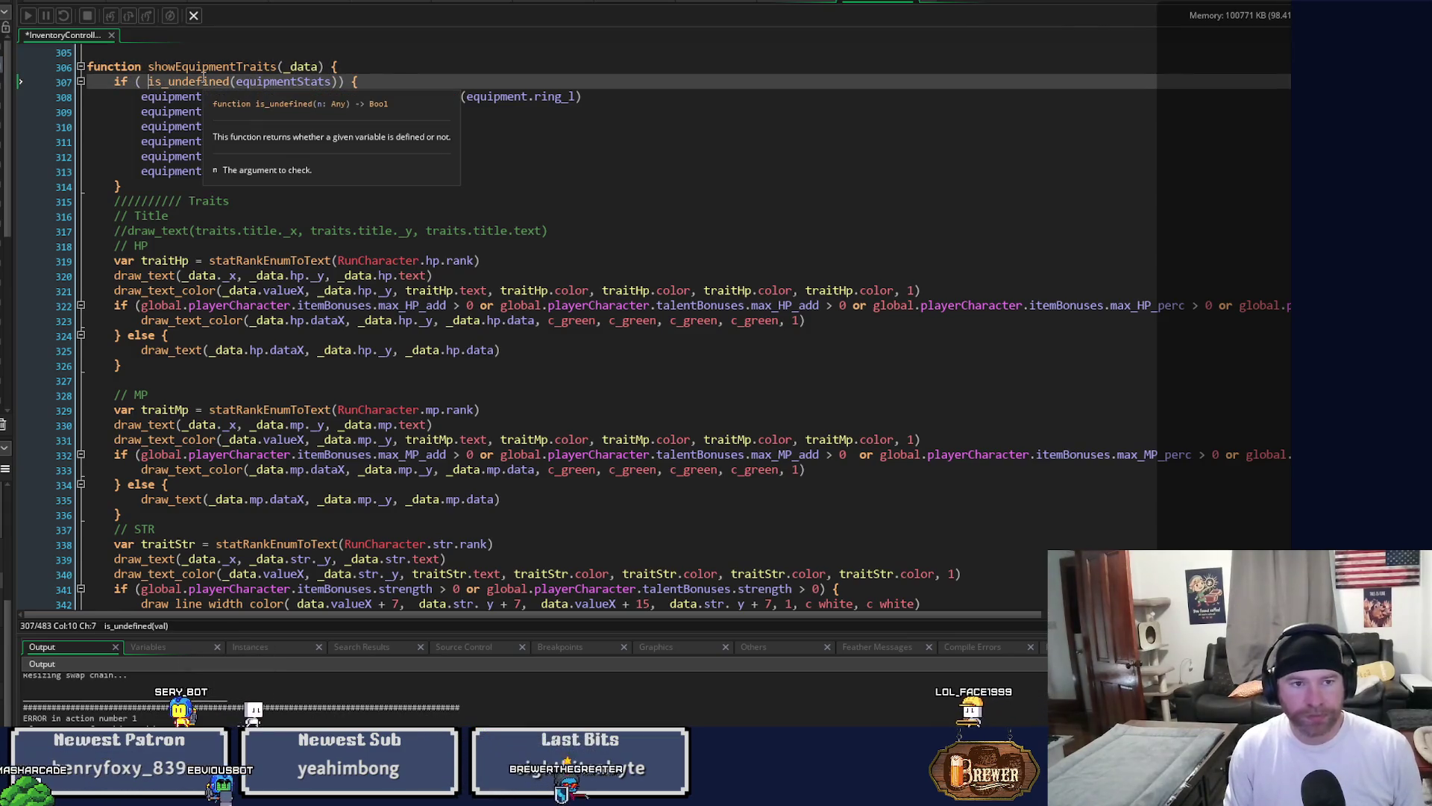
pyautogui.press('BackSpace')
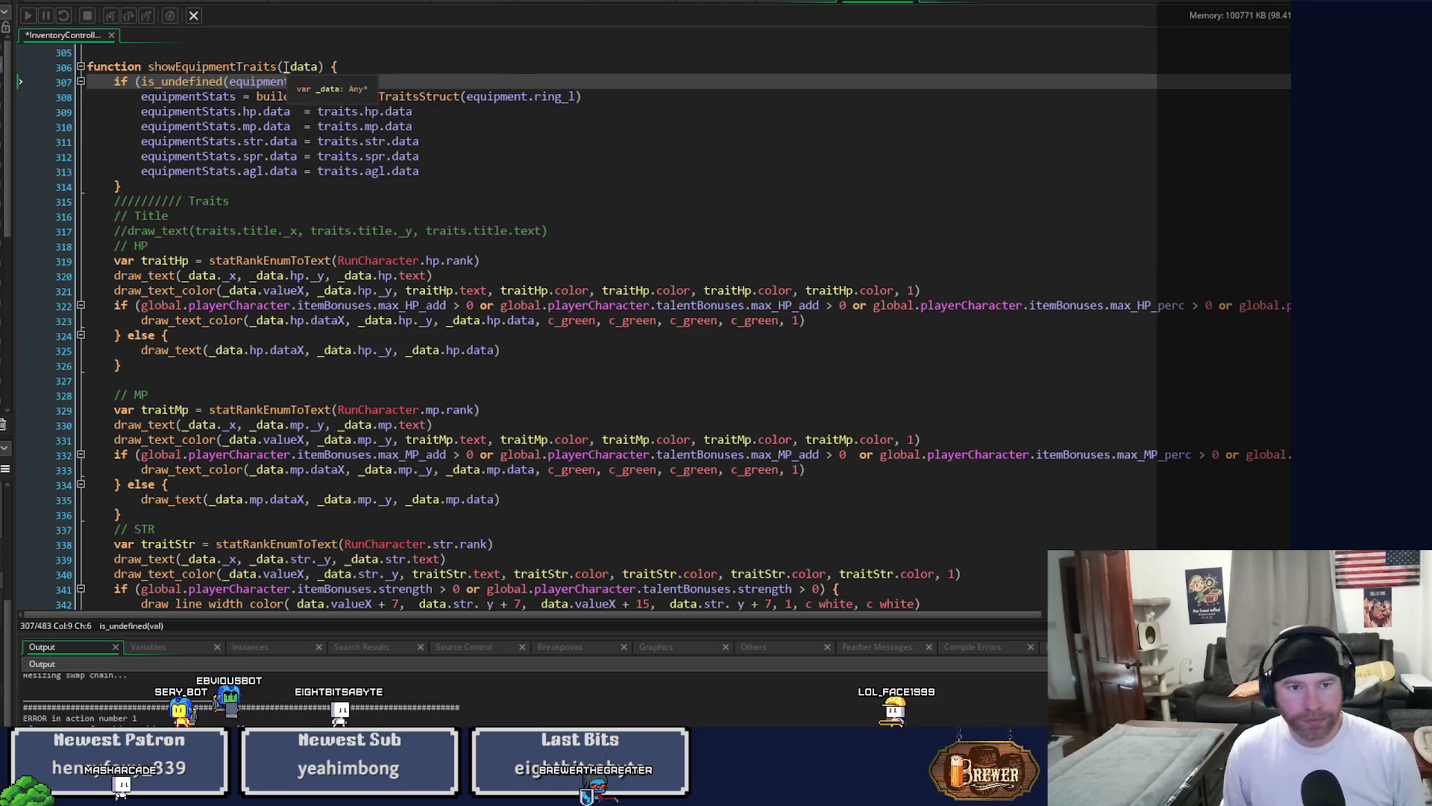
pyautogui.click(317, 68)
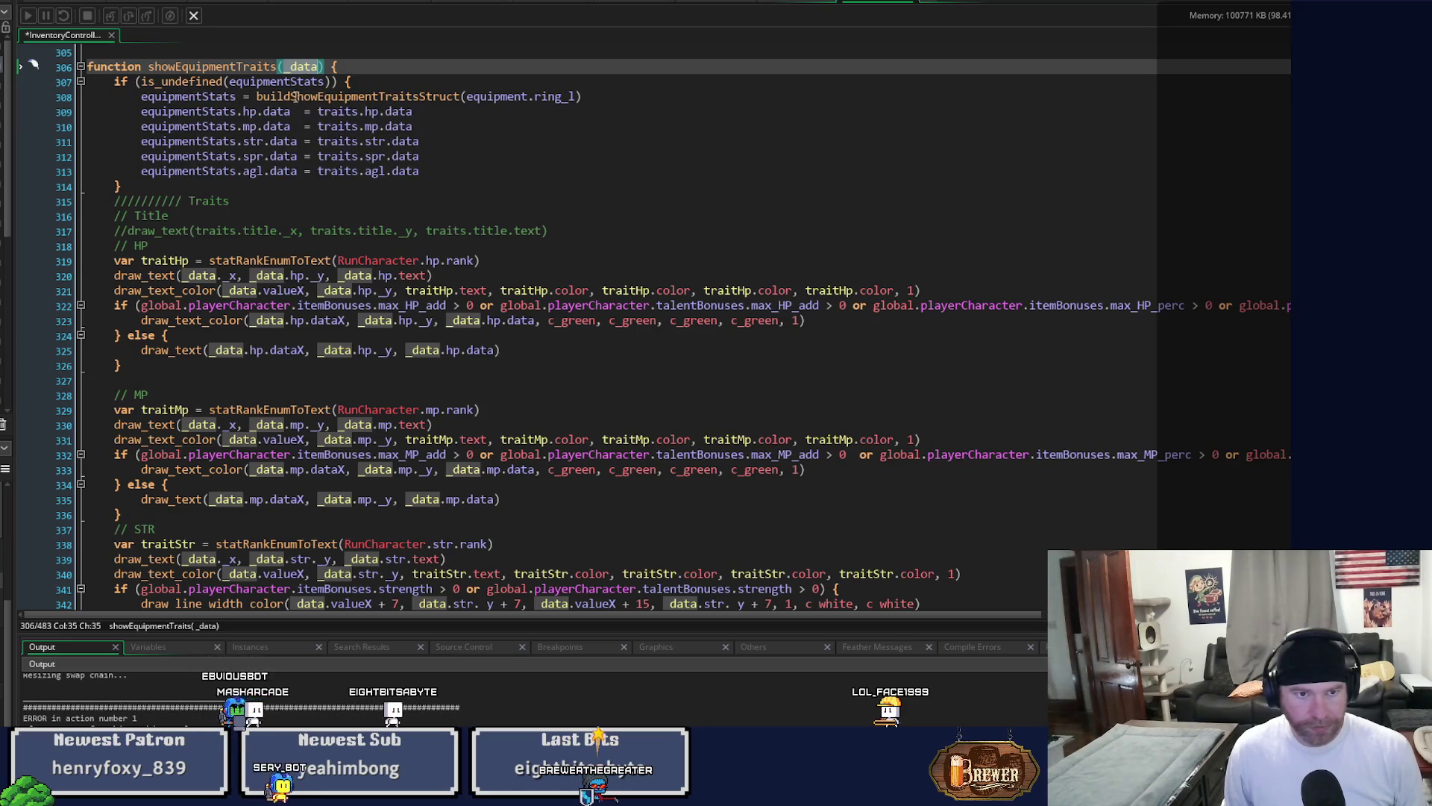
pyautogui.click(234, 82)
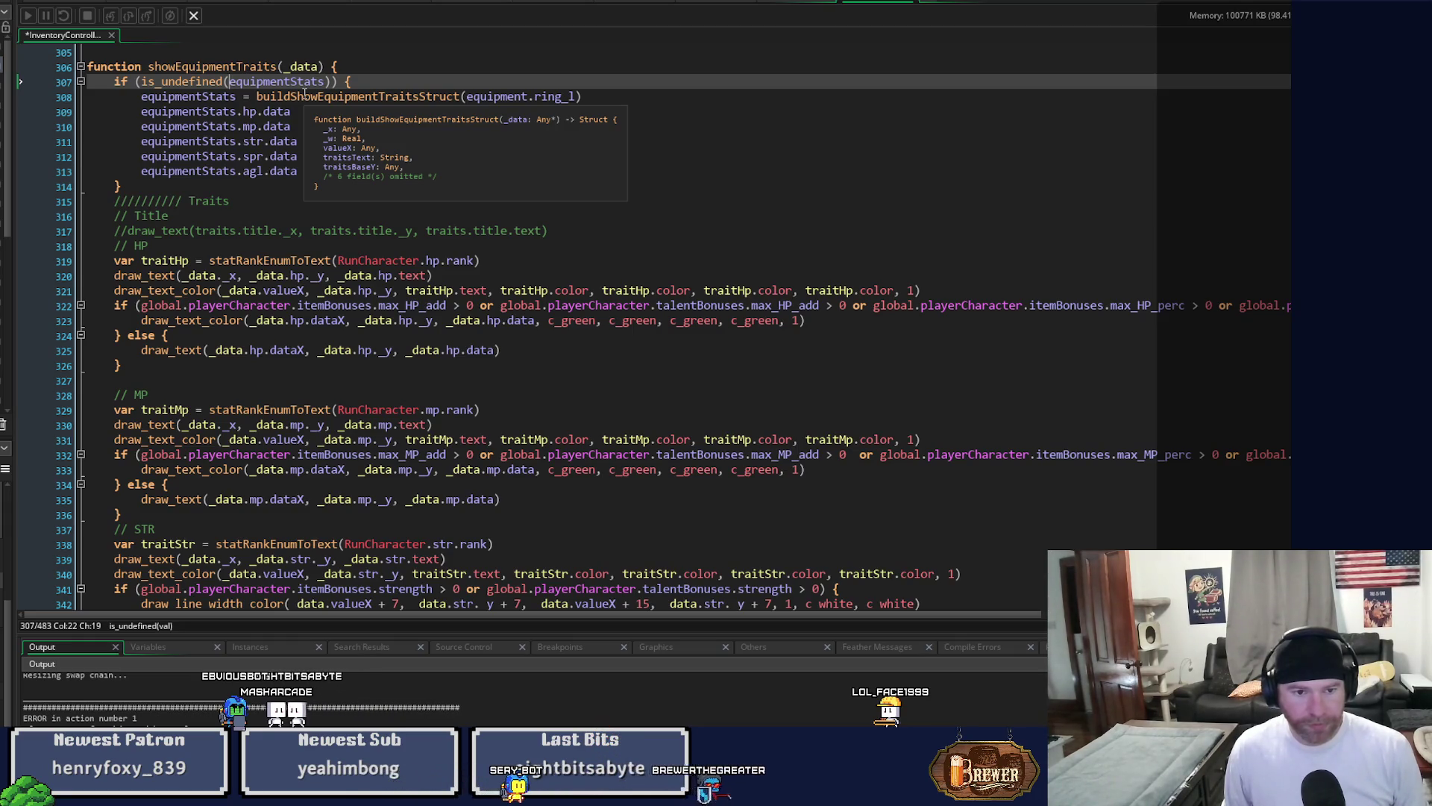
# Delete the is_undefined(equipmentStats) init block and its blank line, then save the script.
pyautogui.moveTo(122, 186); pyautogui.dragTo(116, 86)
pyautogui.press('Delete')
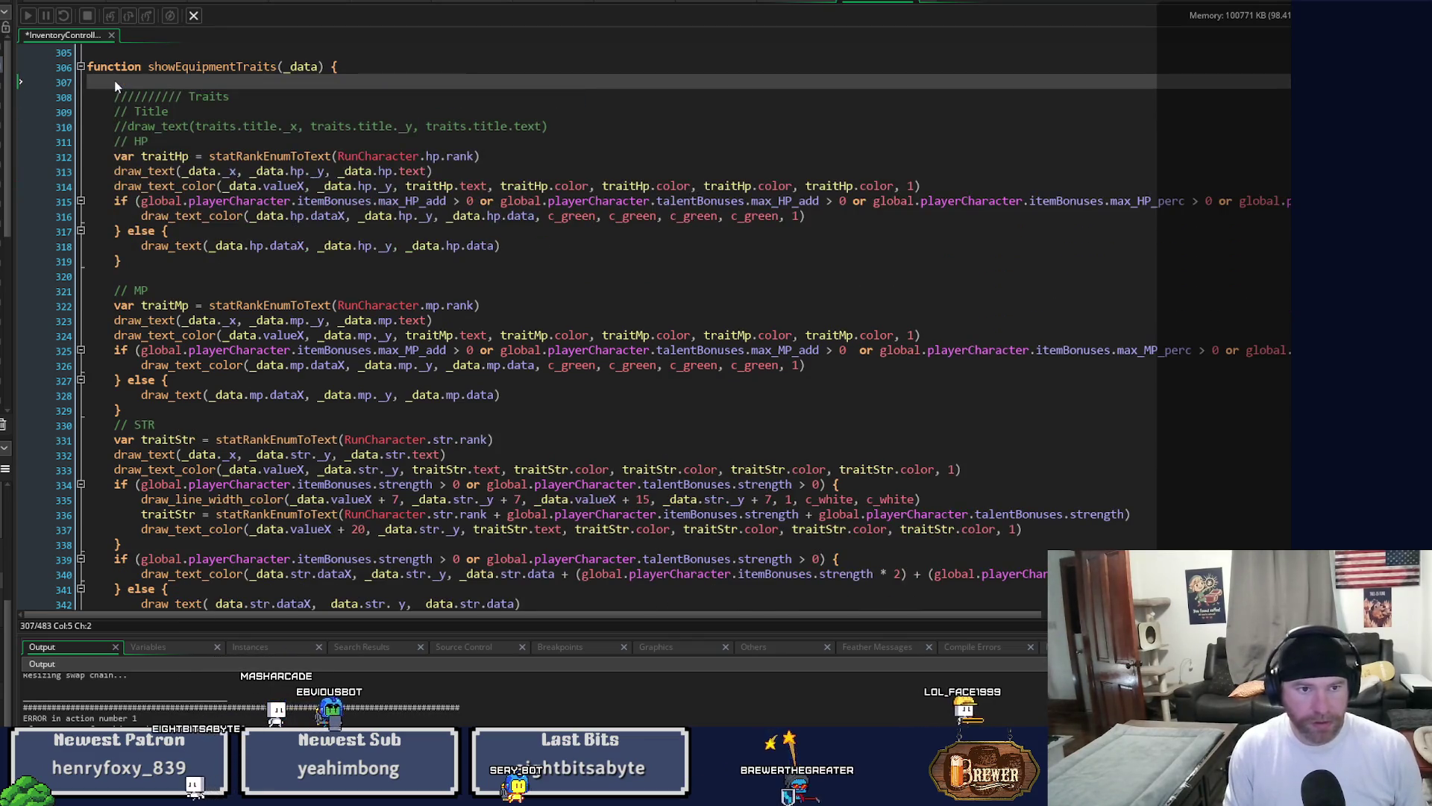
pyautogui.press('BackSpace')
pyautogui.hotkey('ctrl', 's')
# Jump to the showEquipmentTraits definition and scroll through it.
pyautogui.scroll(9, 474, 423)
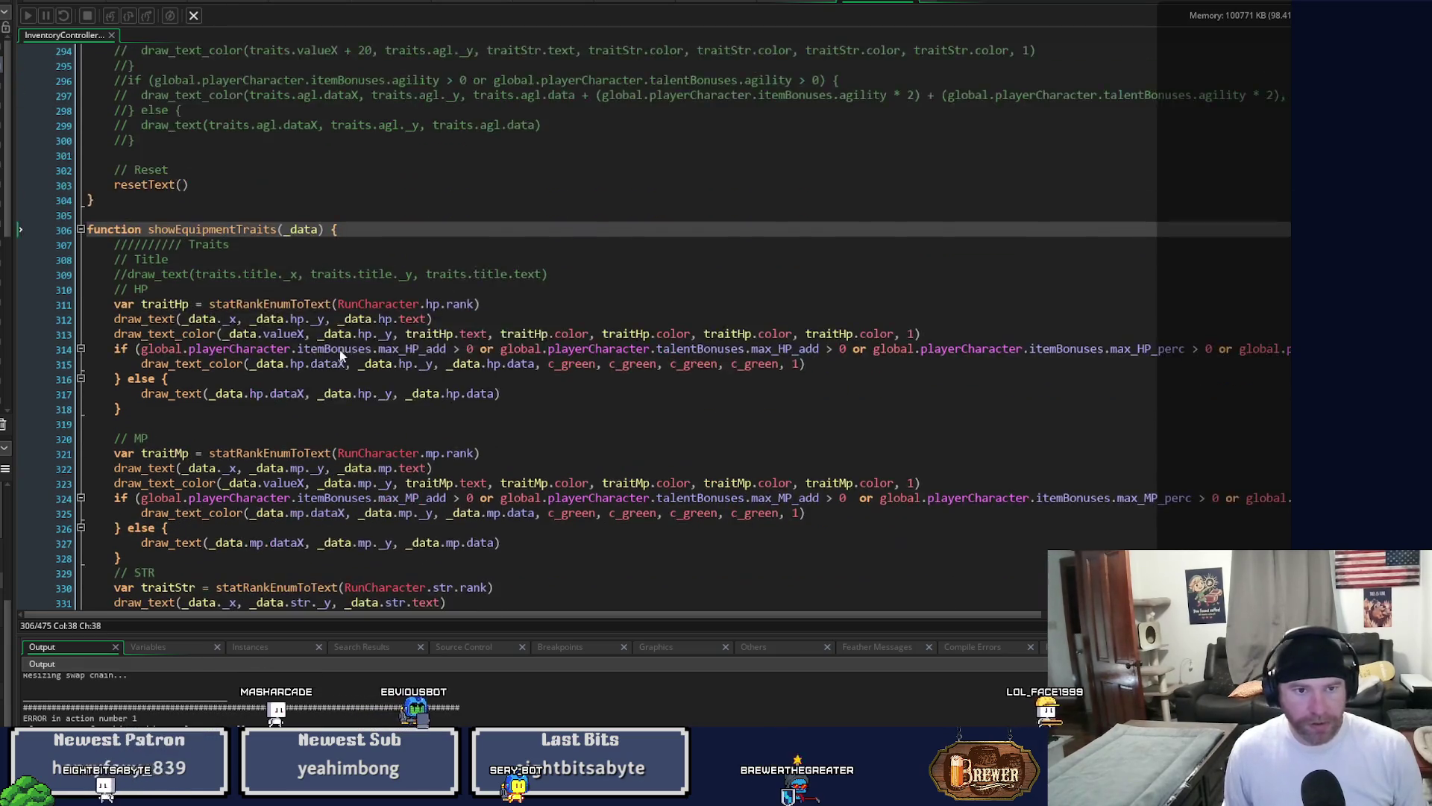
pyautogui.scroll(20, 475, 422)
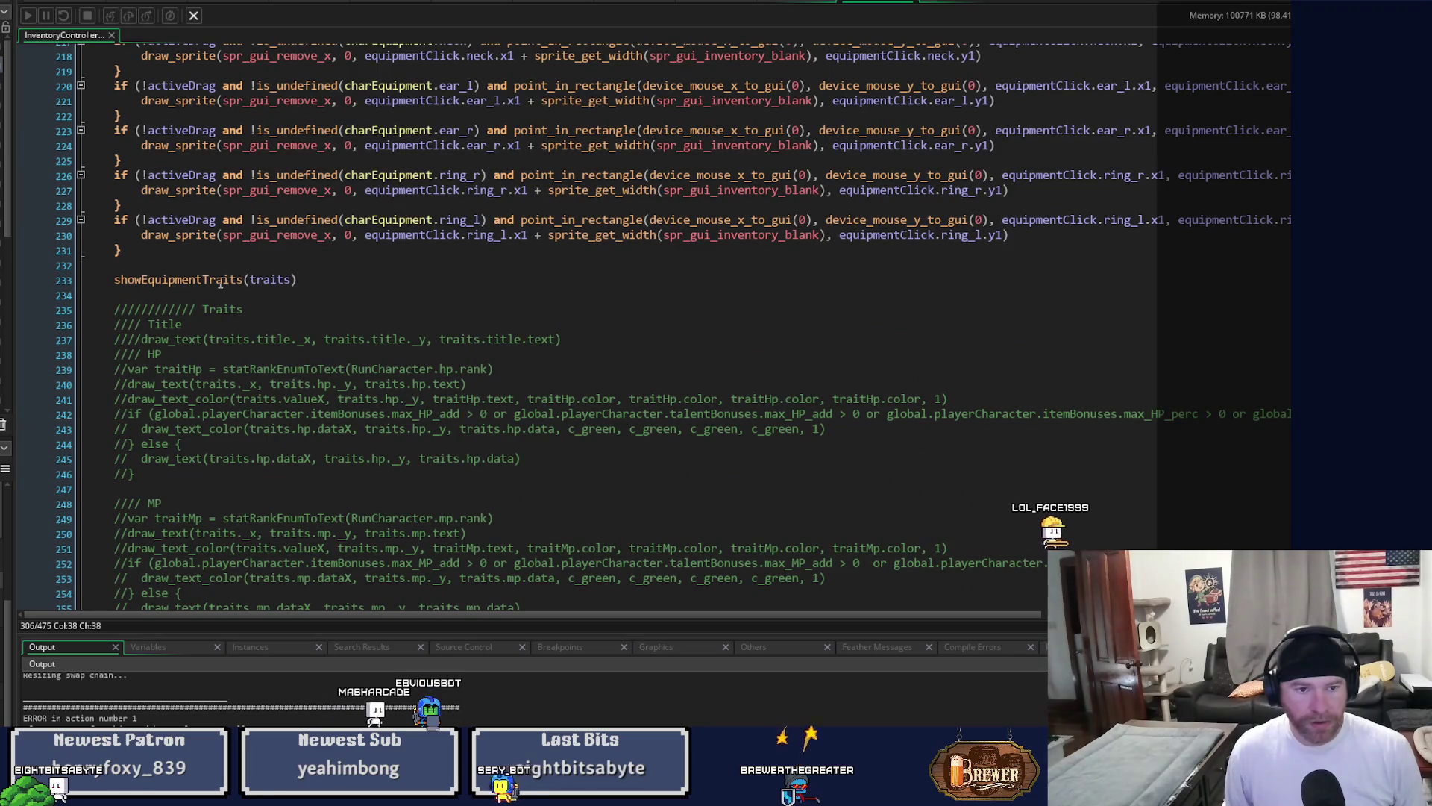
pyautogui.middleClick(217, 279)
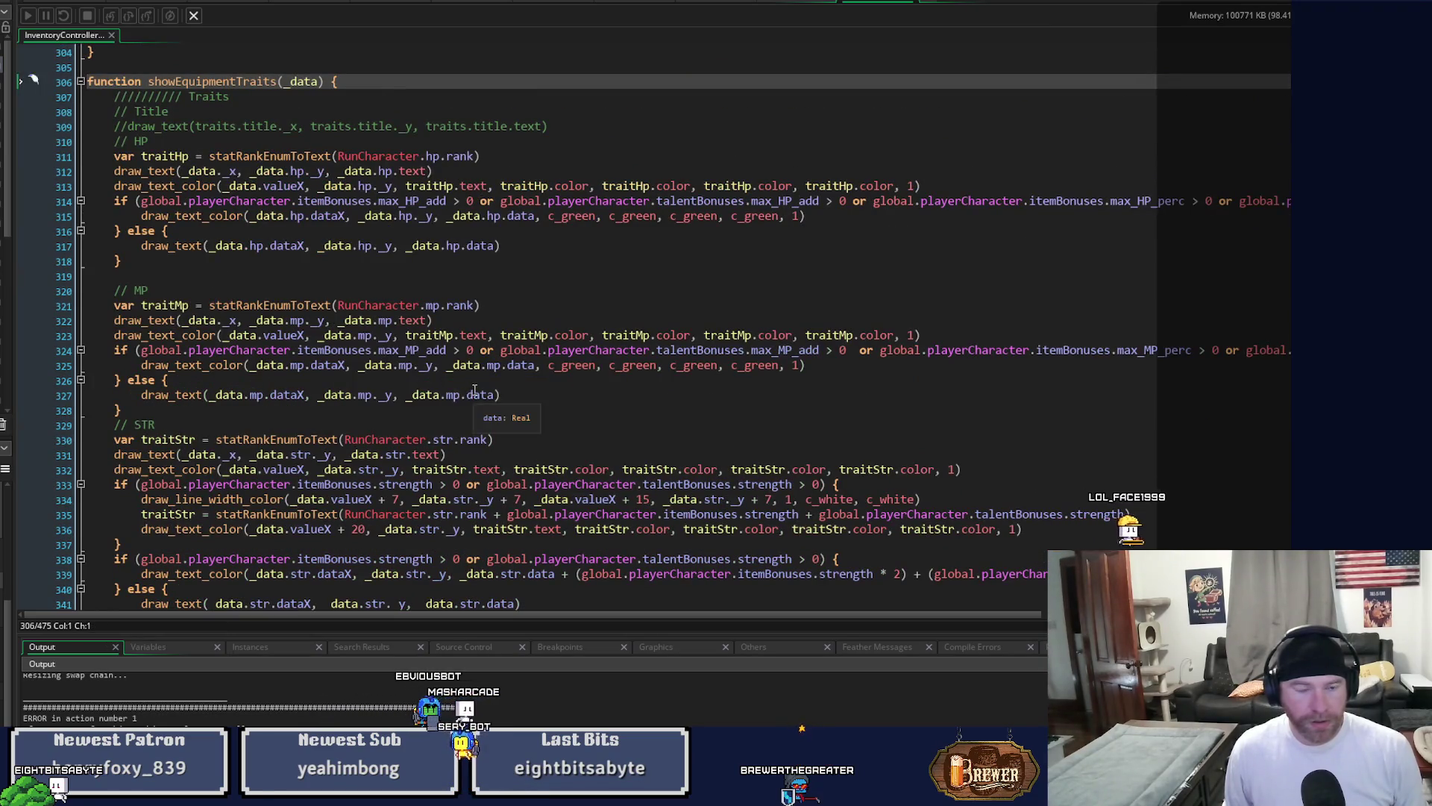
pyautogui.scroll(-12, 475, 390)
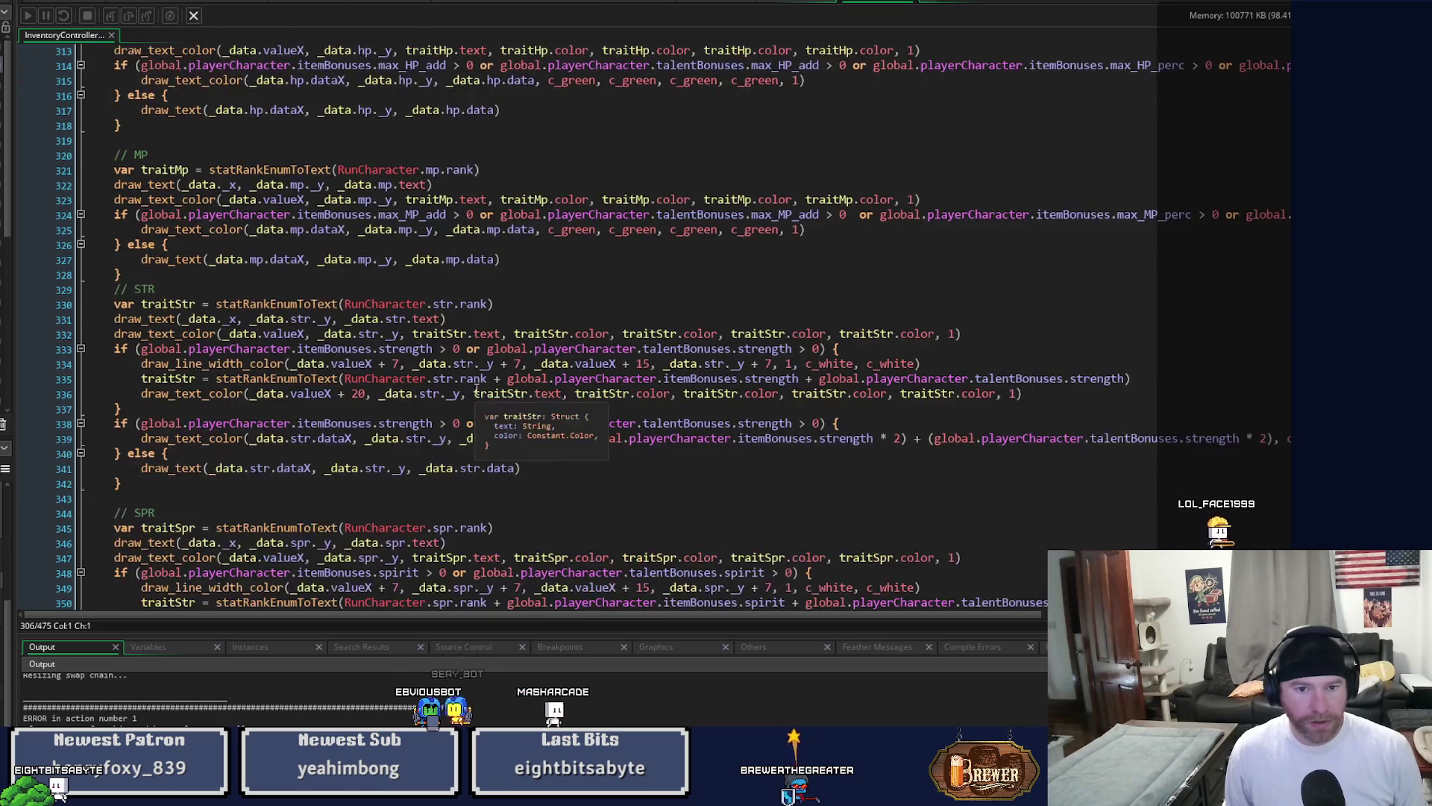
pyautogui.scroll(-3, 475, 390)
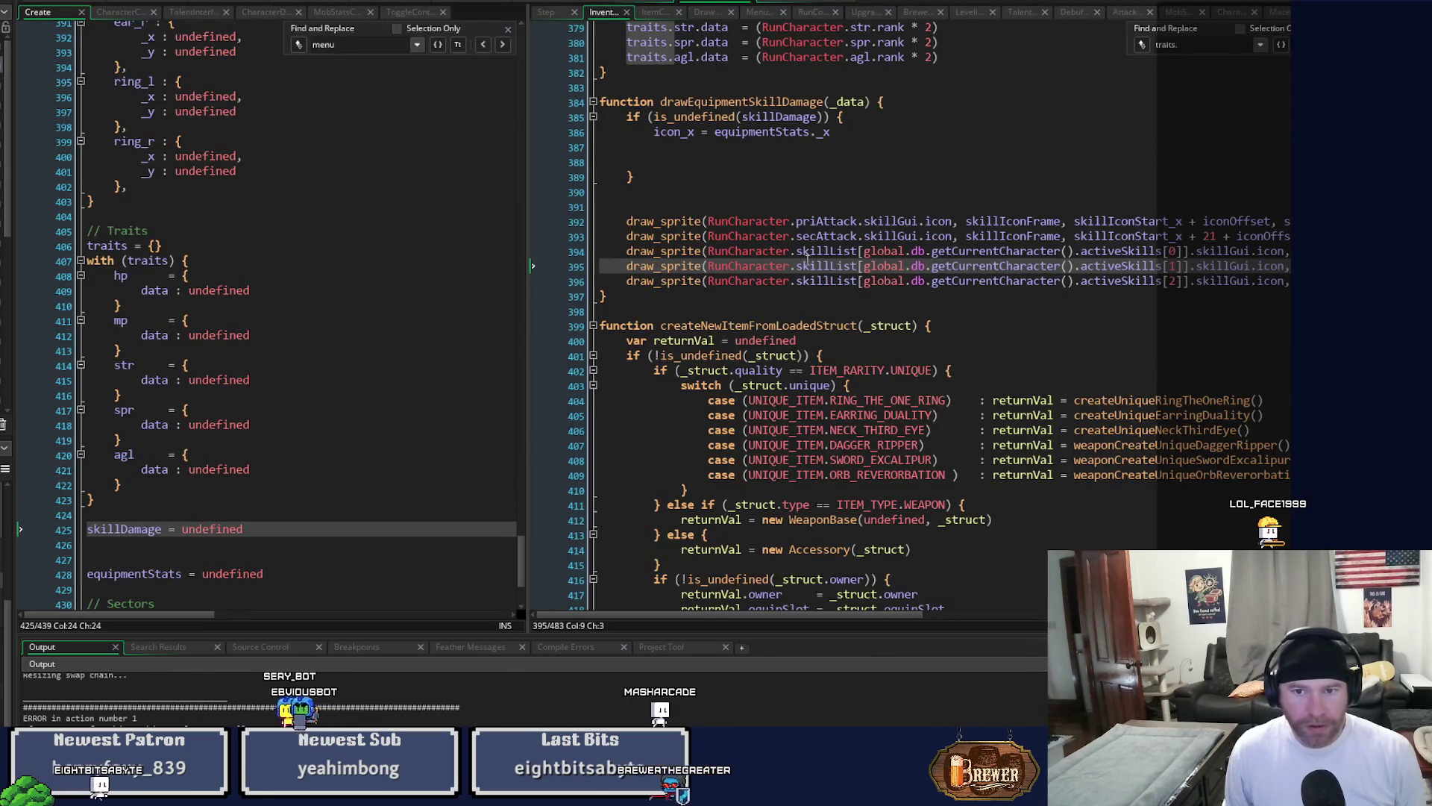
pyautogui.scroll(10, 896, 291)
pyautogui.scroll(20, 861, 371)
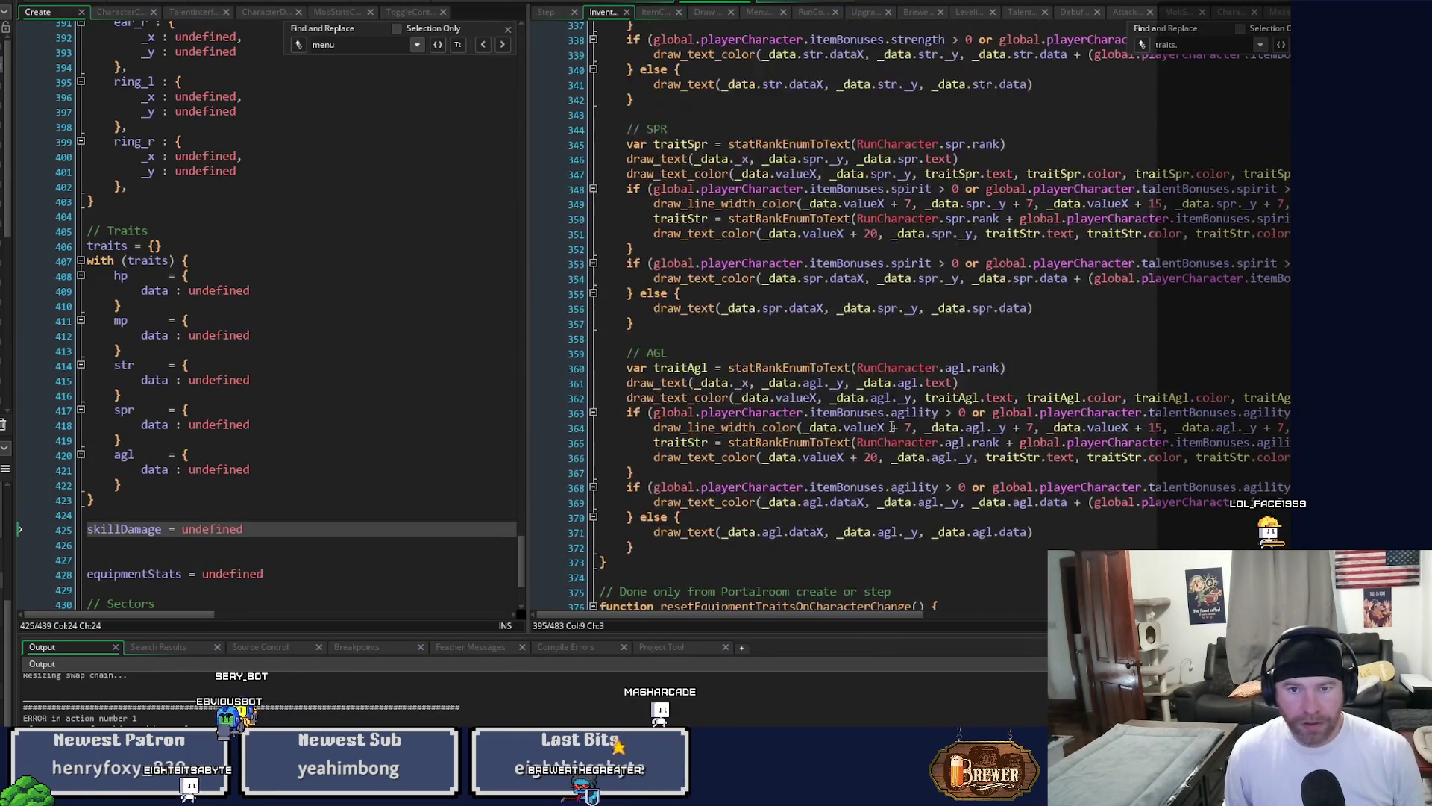
pyautogui.scroll(19, 936, 460)
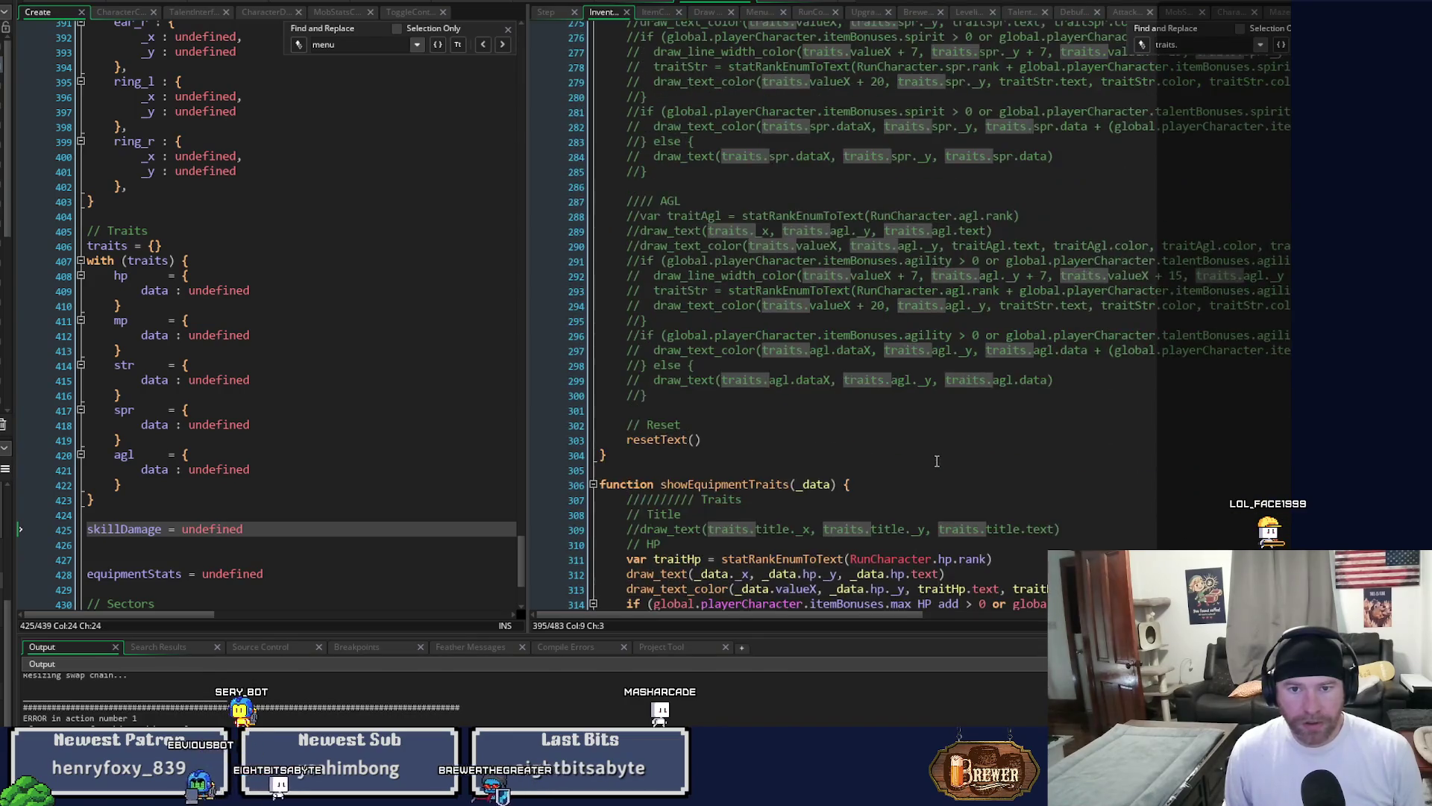
# Revisit the showEquipmentTraits definition from the event code and look it over.
pyautogui.scroll(3, 936, 459)
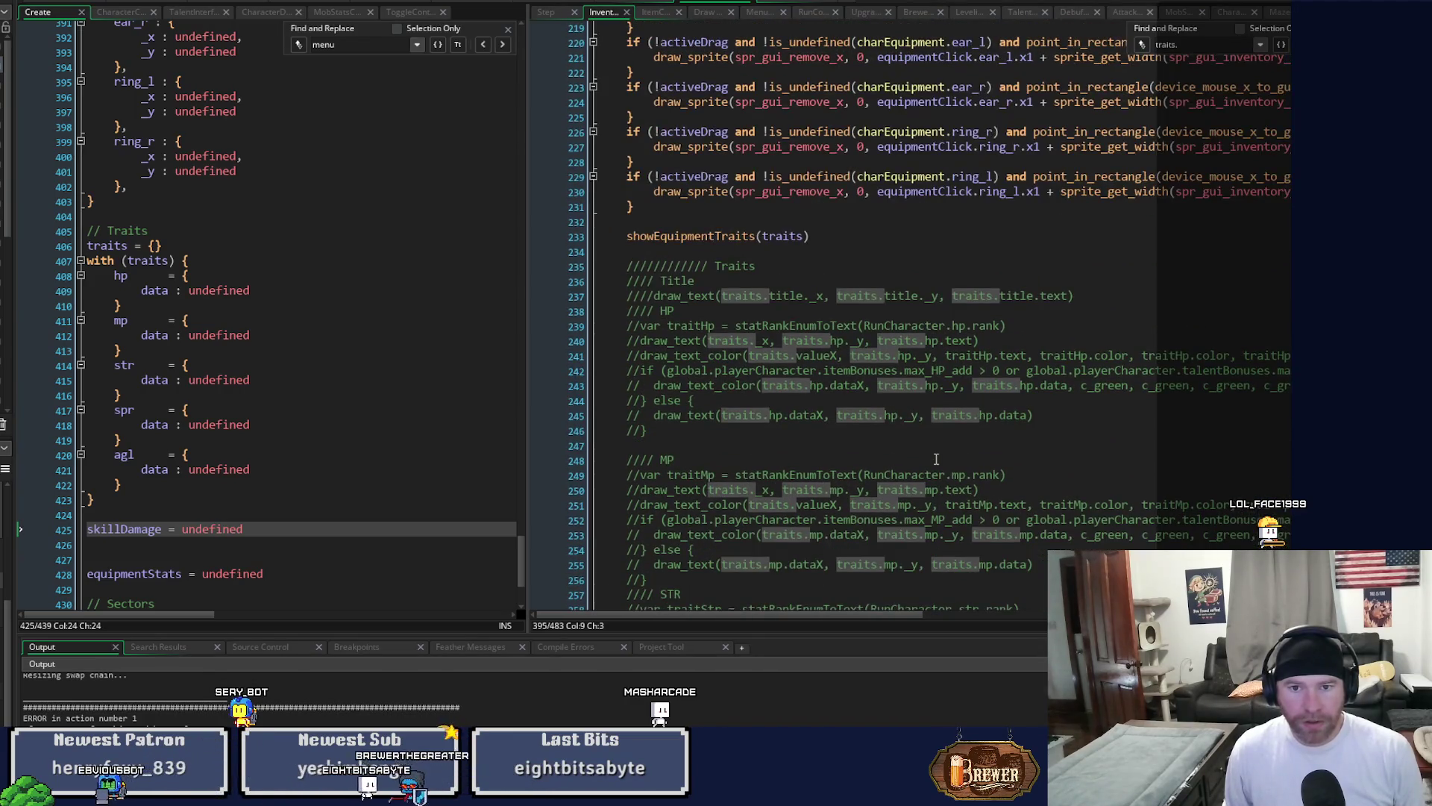
pyautogui.middleClick(705, 235)
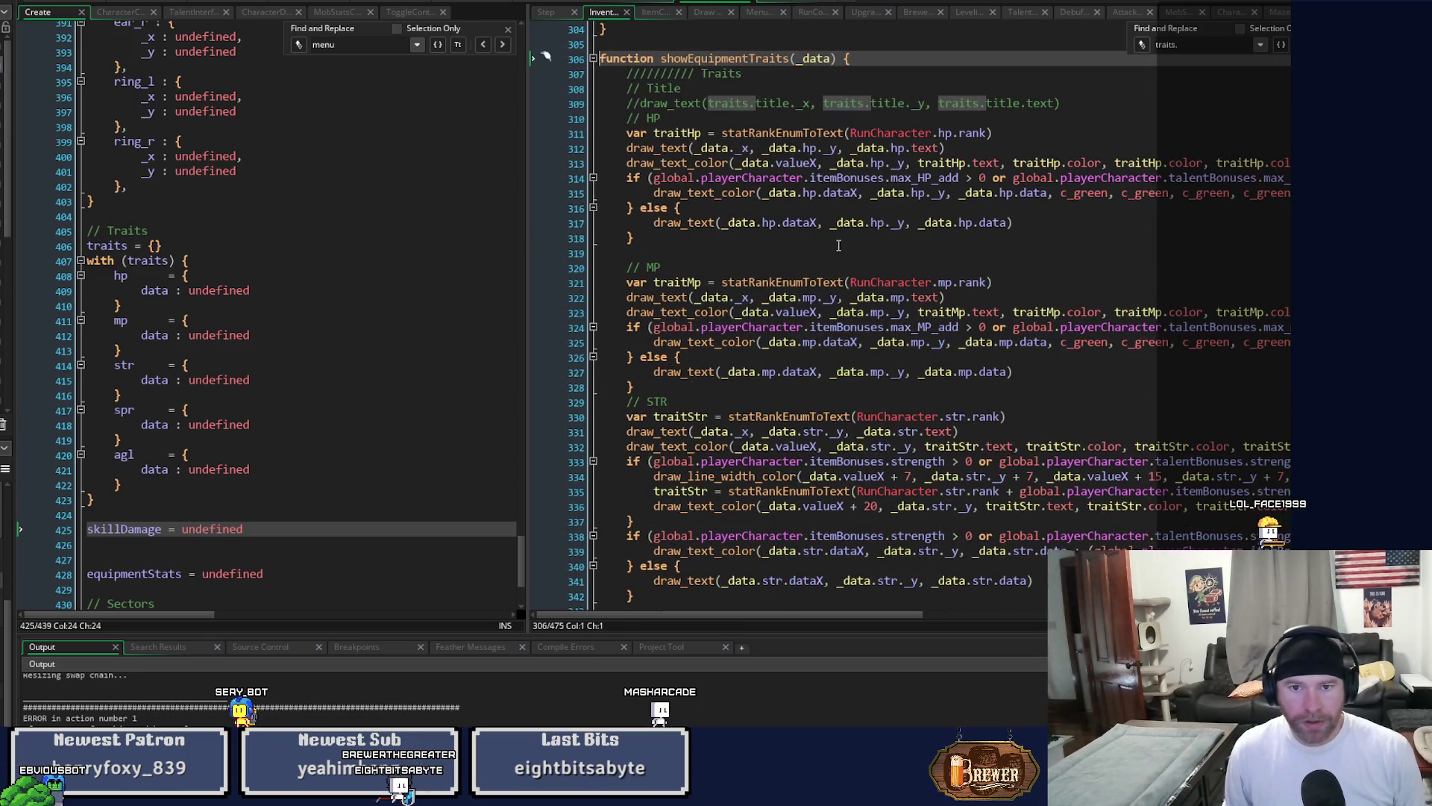
pyautogui.scroll(-14, 839, 245)
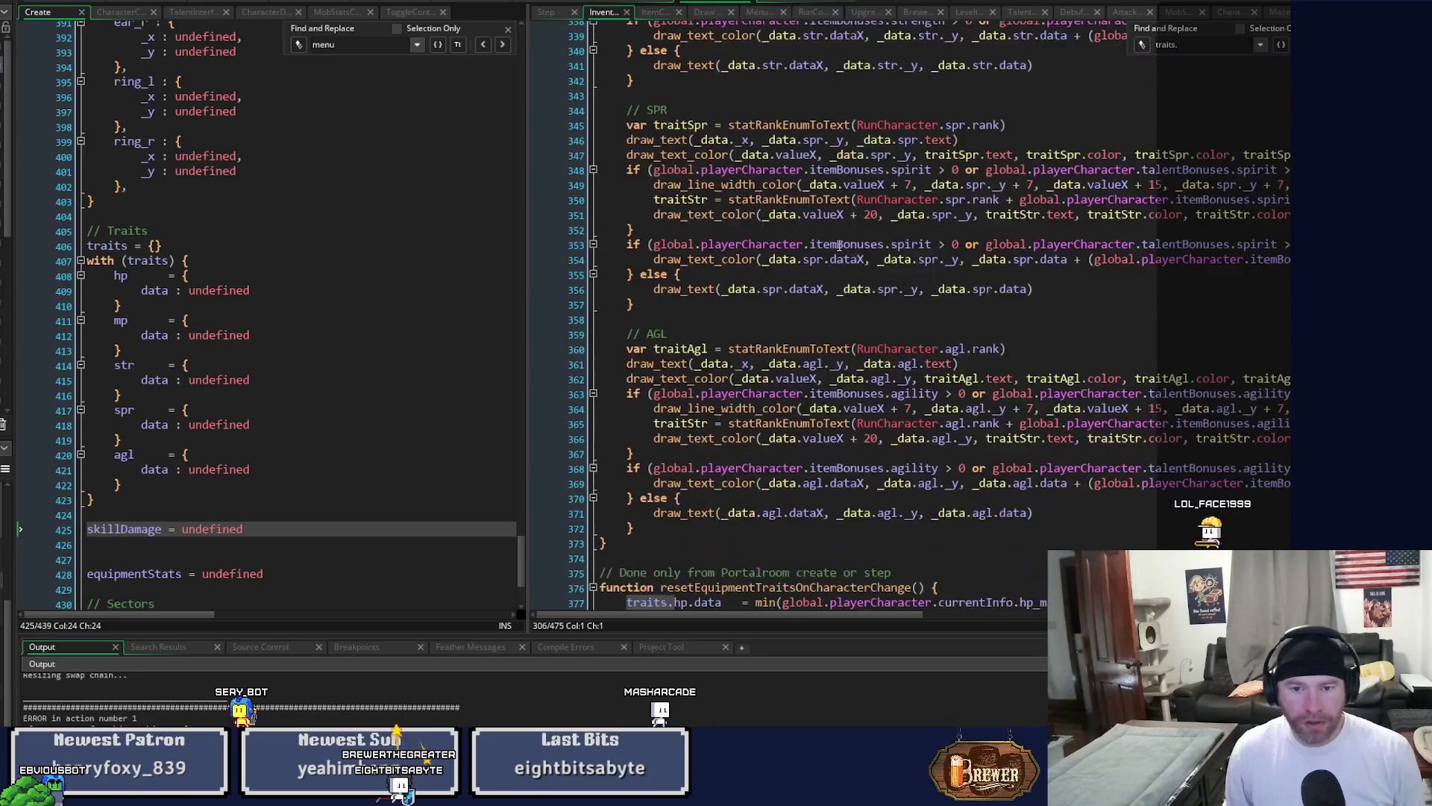
pyautogui.scroll(-6, 839, 245)
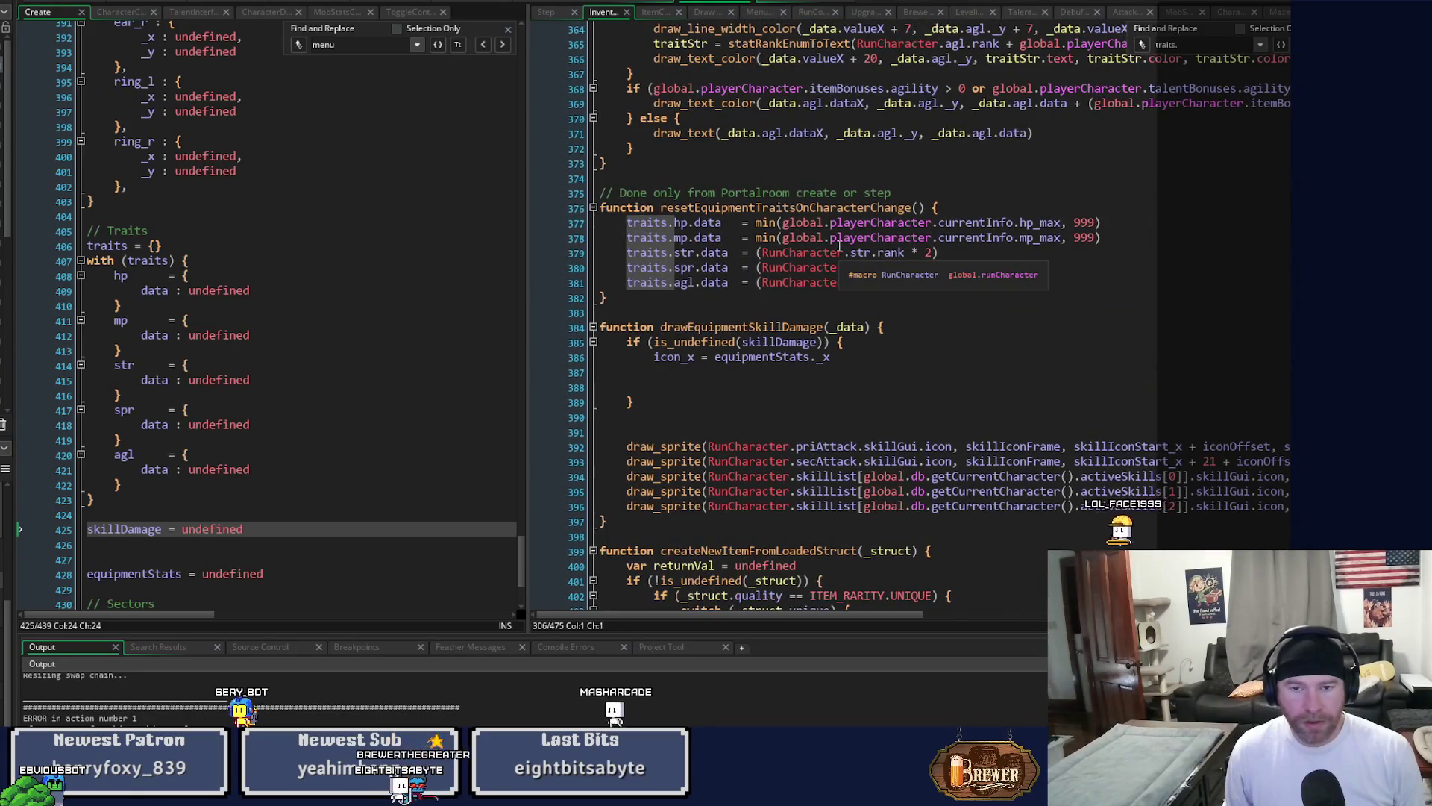
pyautogui.scroll(8, 840, 246)
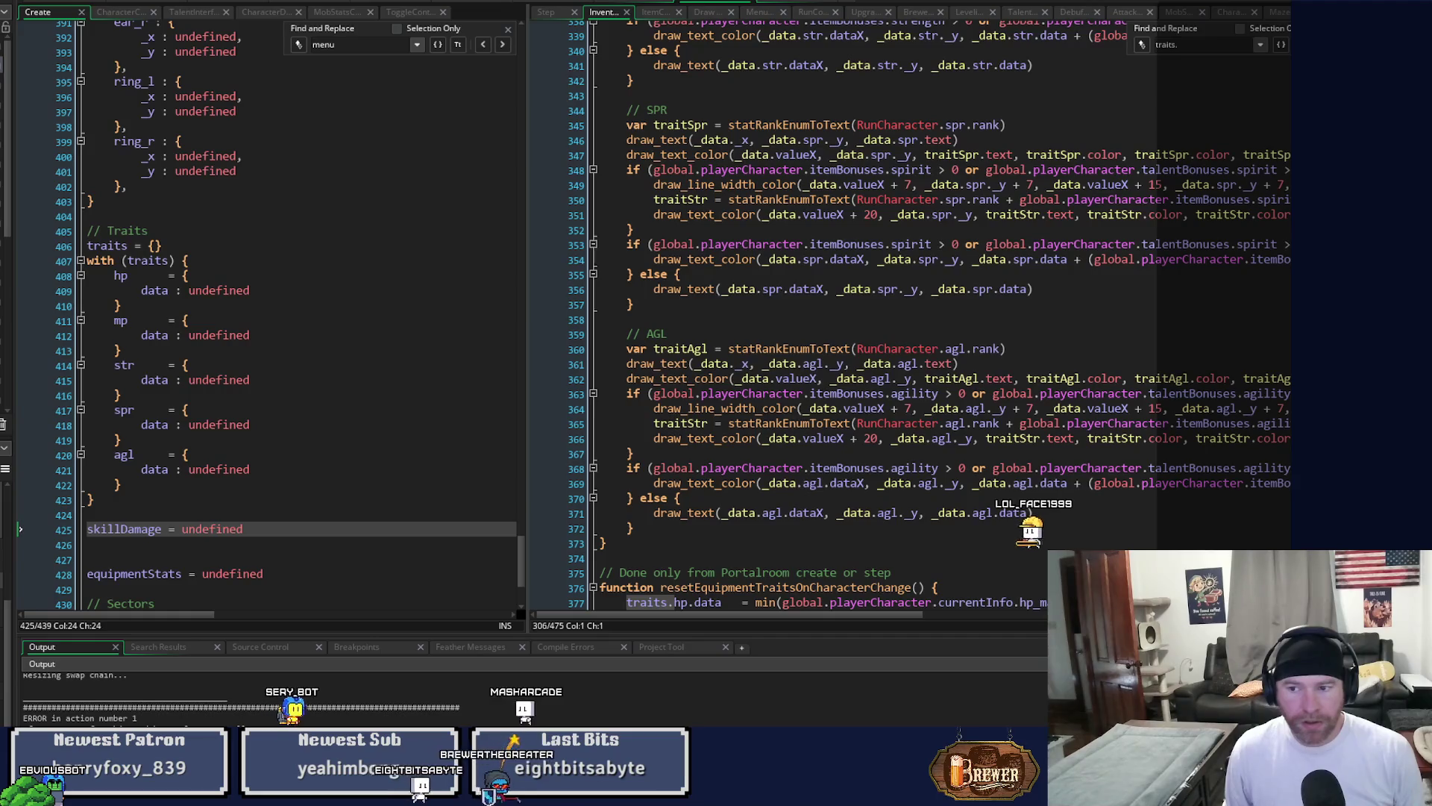
pyautogui.scroll(20, 839, 245)
pyautogui.scroll(20, 840, 245)
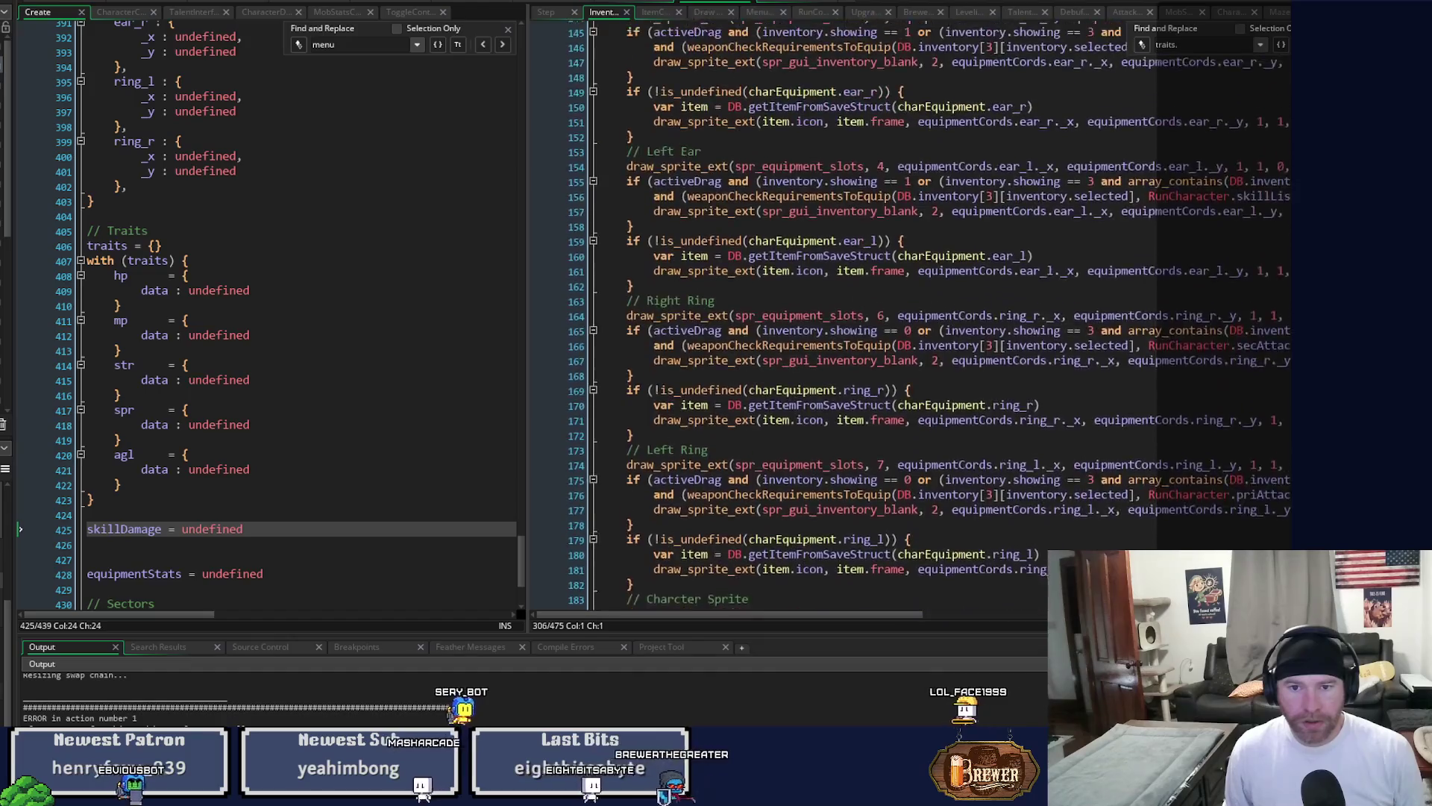
# From the Draw event, go to drawCurrentEquipment's Traits section inside the !_isAnvil check.
pyautogui.click(708, 12)
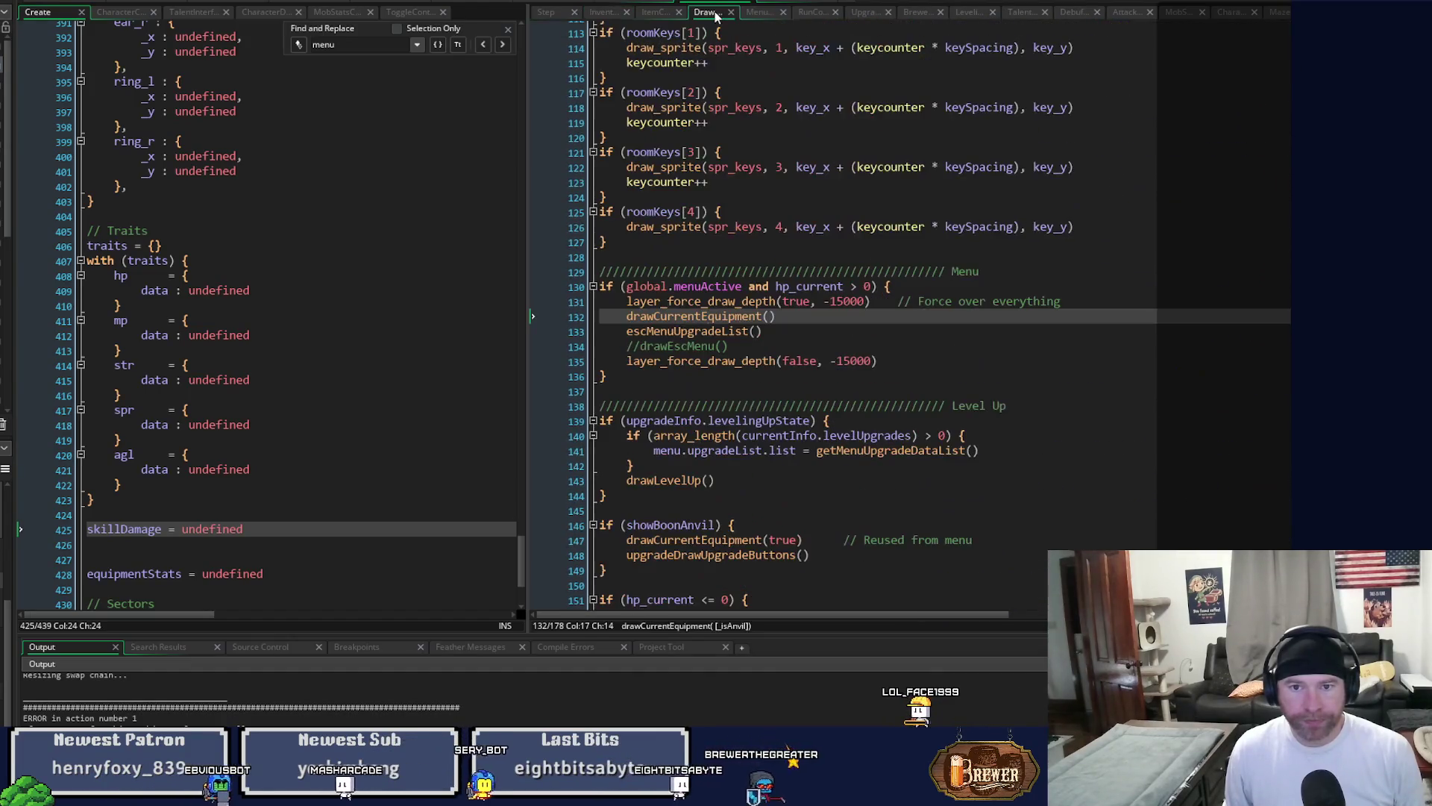
pyautogui.middleClick(726, 319)
pyautogui.scroll(-14, 882, 382)
pyautogui.scroll(-15, 882, 382)
pyautogui.scroll(-4, 893, 395)
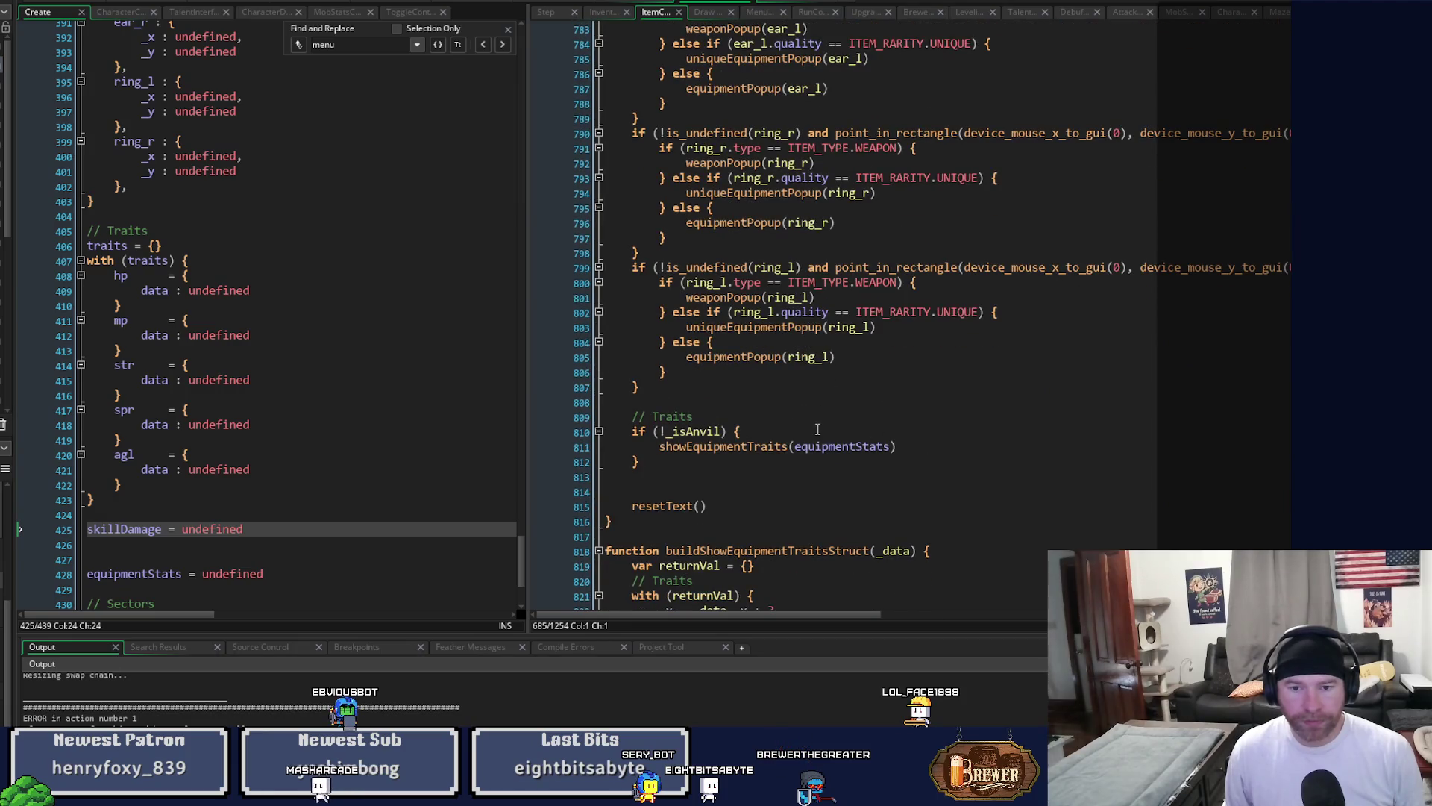
pyautogui.click(826, 429)
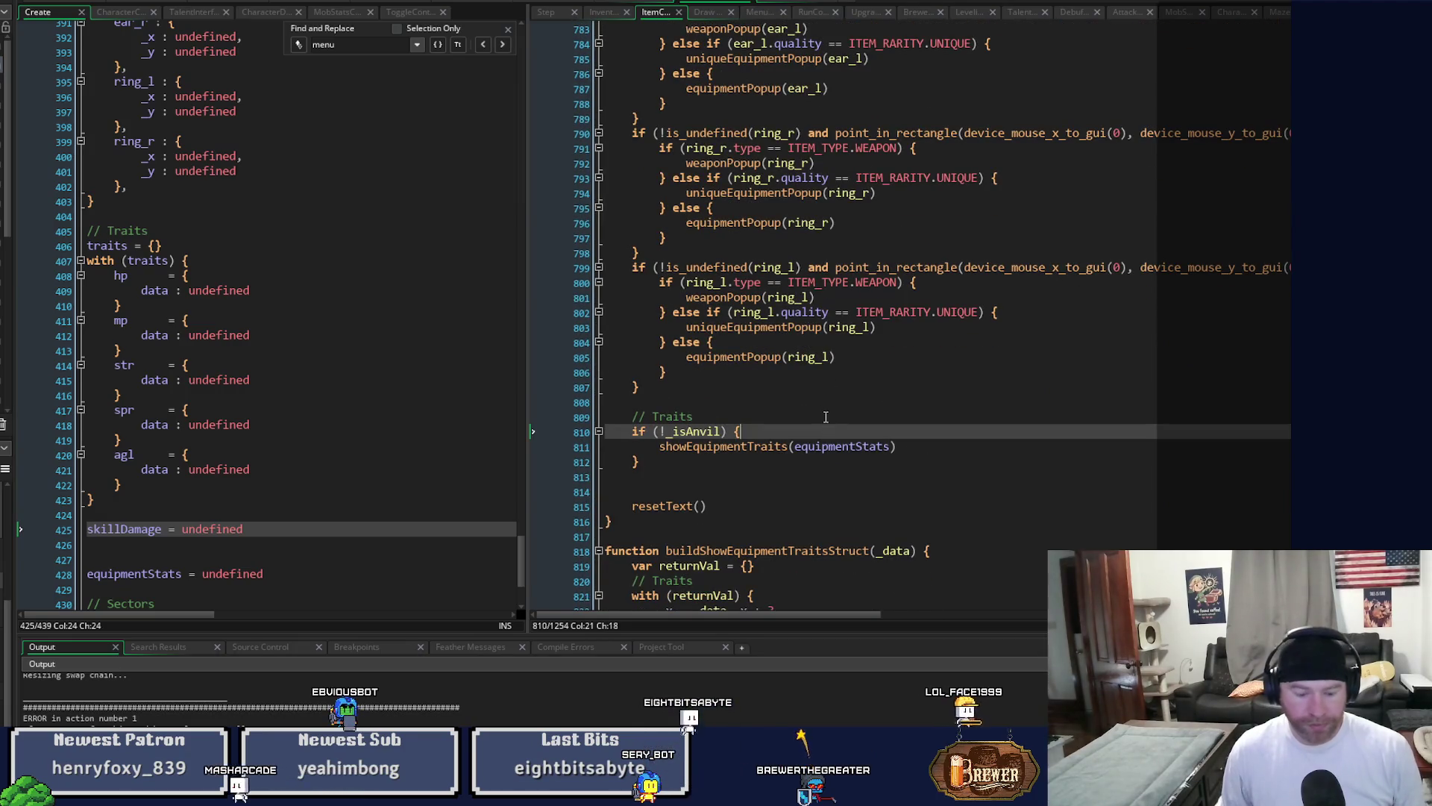
# Paste the equipmentStats initialisation block inside if (!_isAnvil), indent its body one level, and run the game.
pyautogui.write('if (is_undefined(equipmentStats)) { equipmentStats = buildShowEquipmentTraitsStruct(equipment.ring_l) equipmentStats.hp.data  = traits.hp.data equipmentStats.mp.data  = traits.mp.data equipmentStats.str.data = traits.str.data equipmentStats.spr.data = traits.spr.data equipmentStats.agl.data = traits.agl.data }')
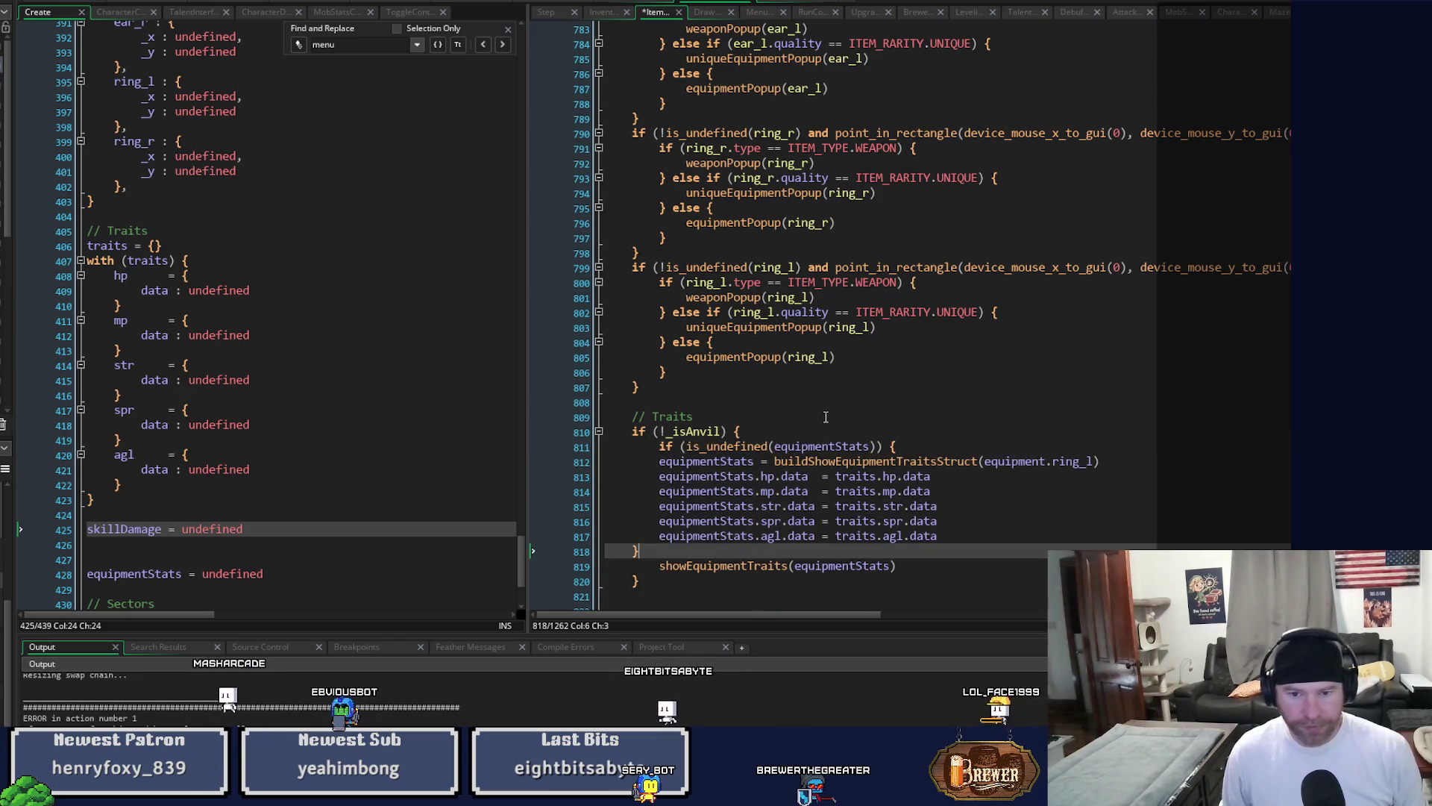
pyautogui.moveTo(641, 563); pyautogui.dragTo(660, 462)
pyautogui.press('Tab')
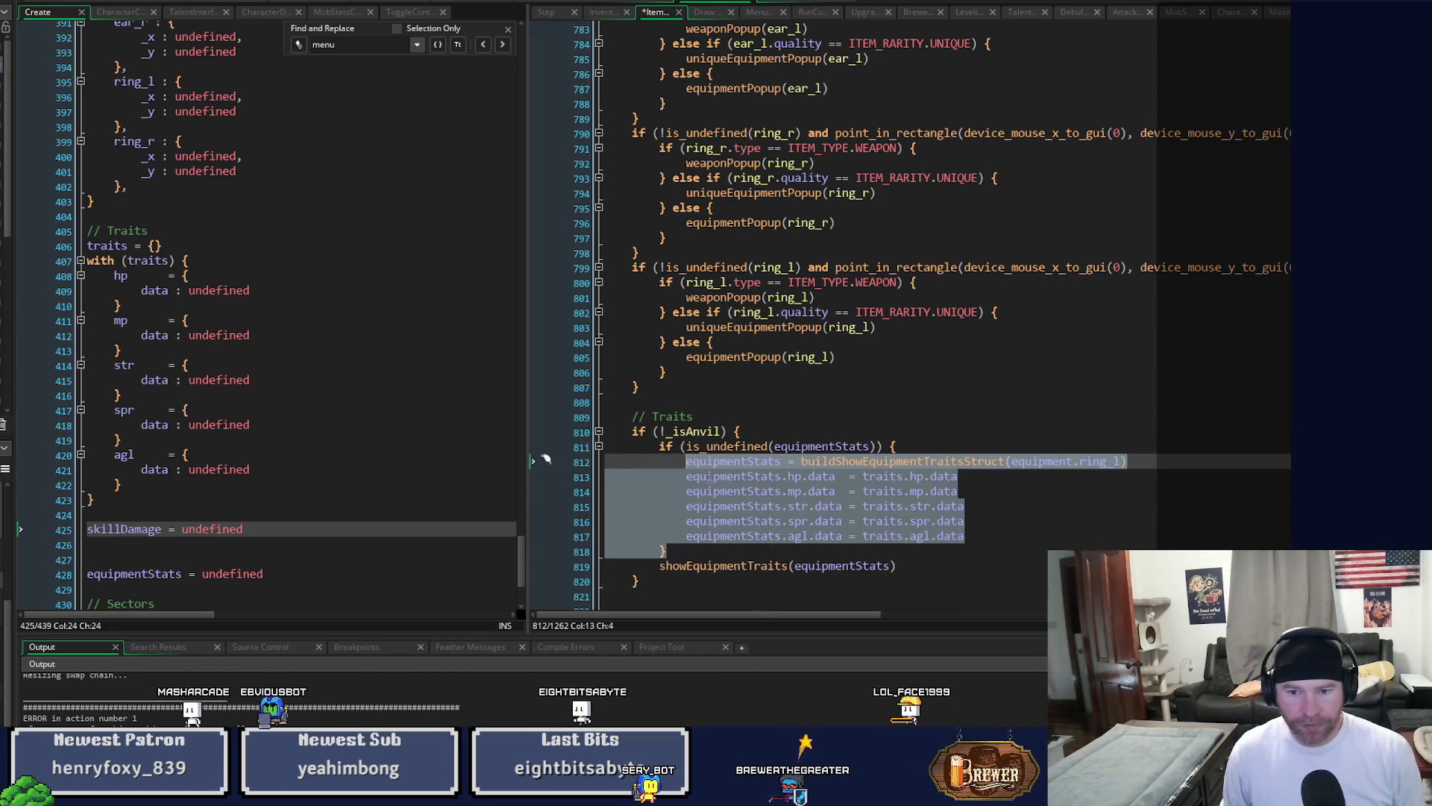
pyautogui.click(852, 538)
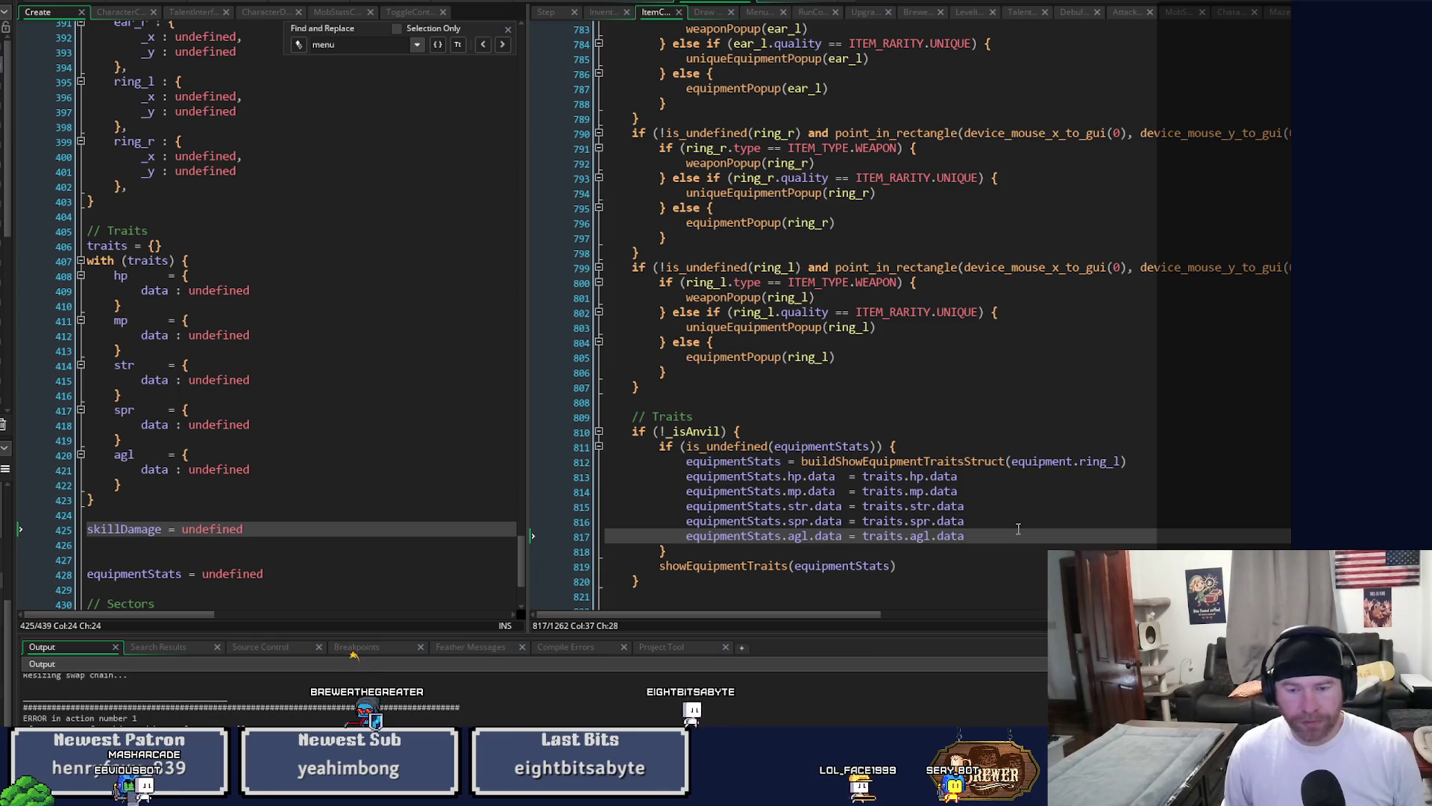
pyautogui.press('F5')
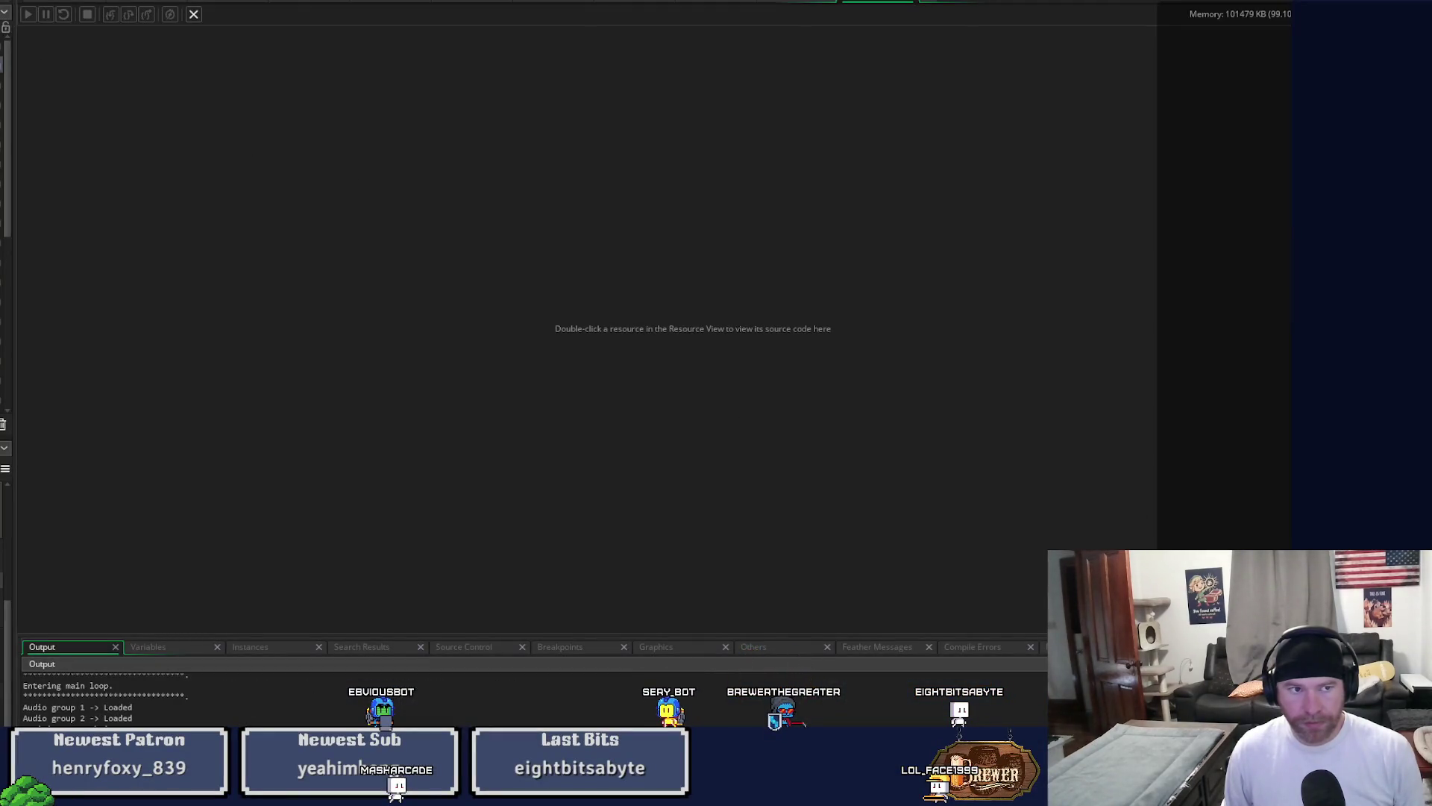
# Back in the code workspace, open the drawEquipmentSkillDamage search result in the inventory script.
pyautogui.click(899, 7)
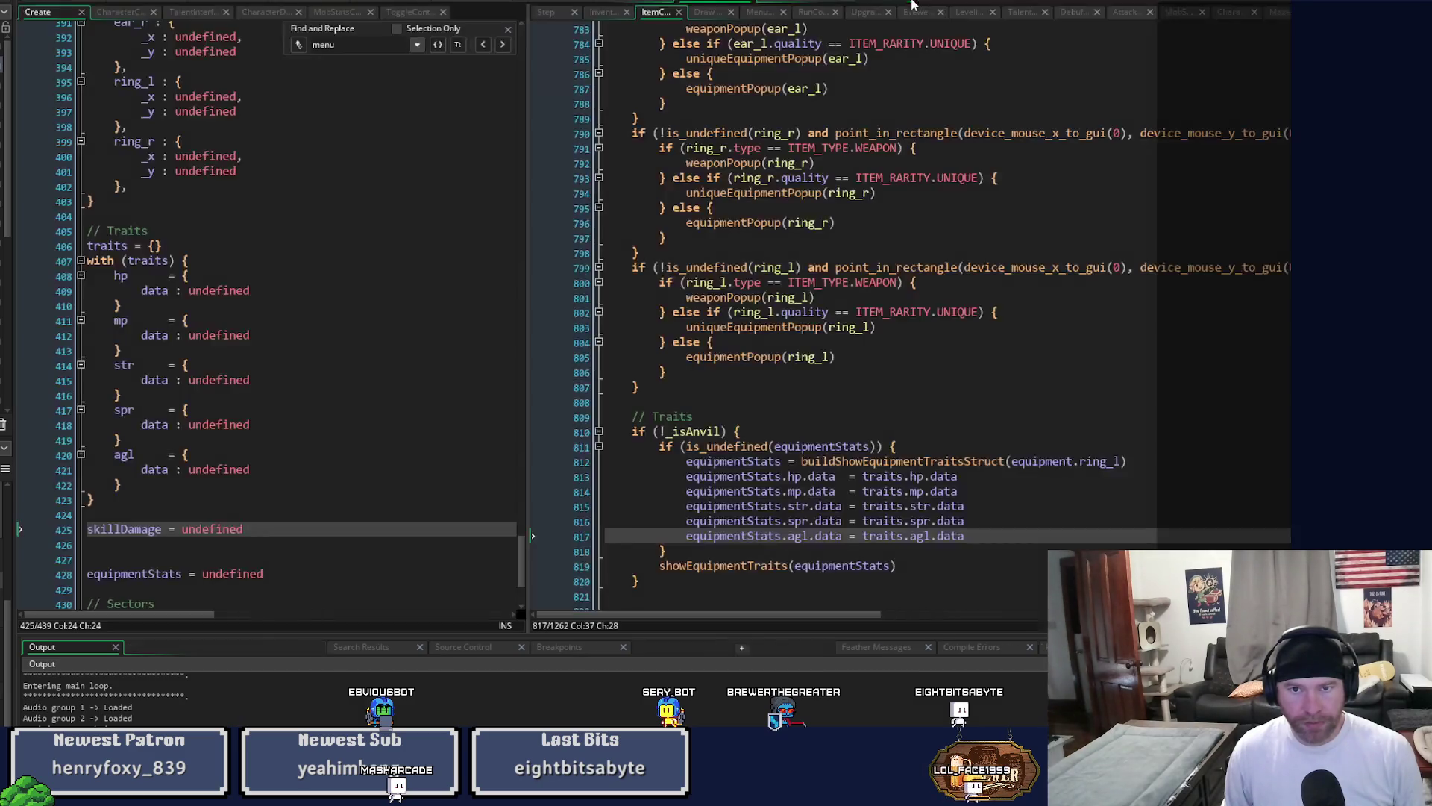
pyautogui.click(858, 401)
pyautogui.scroll(-3, 858, 454)
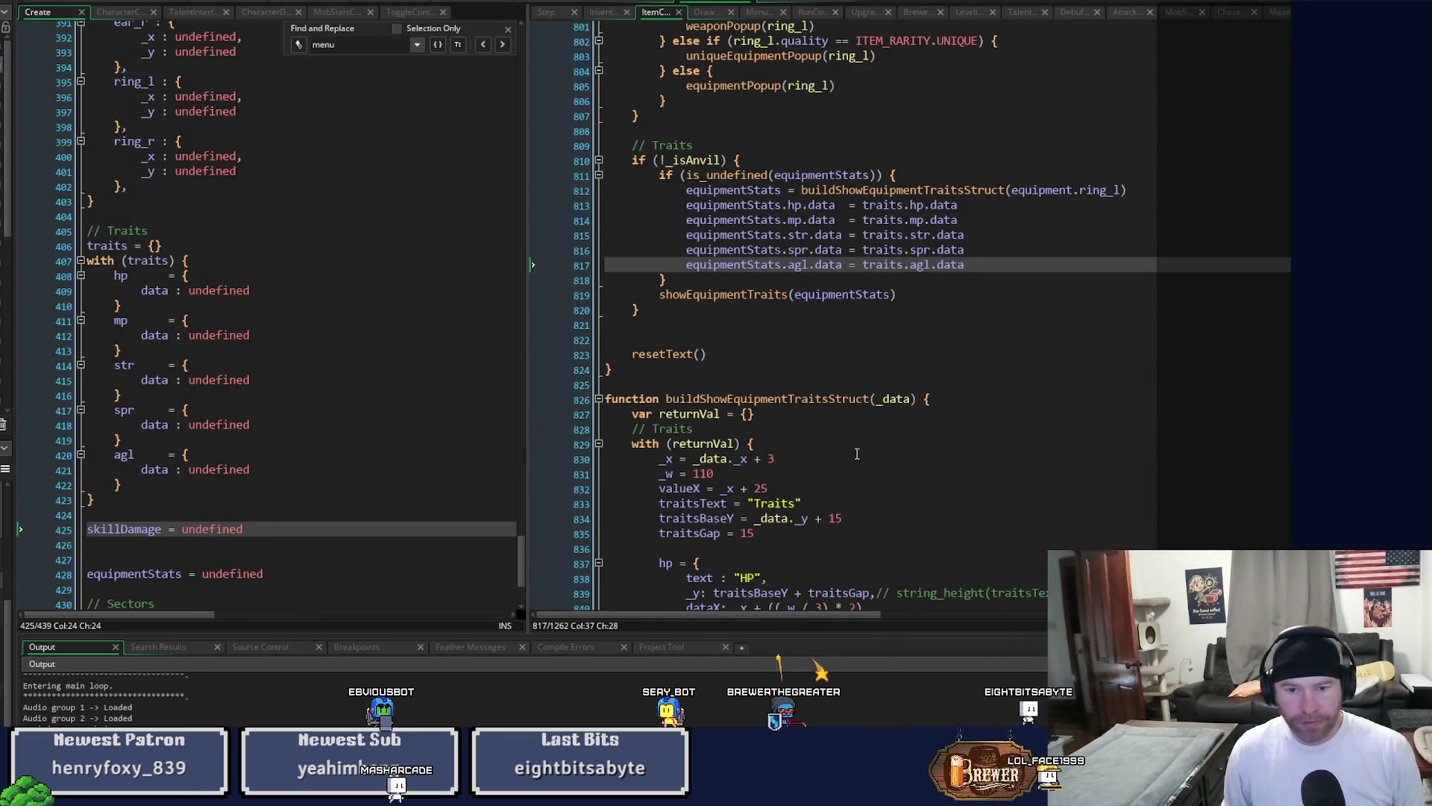
pyautogui.scroll(-2, 857, 454)
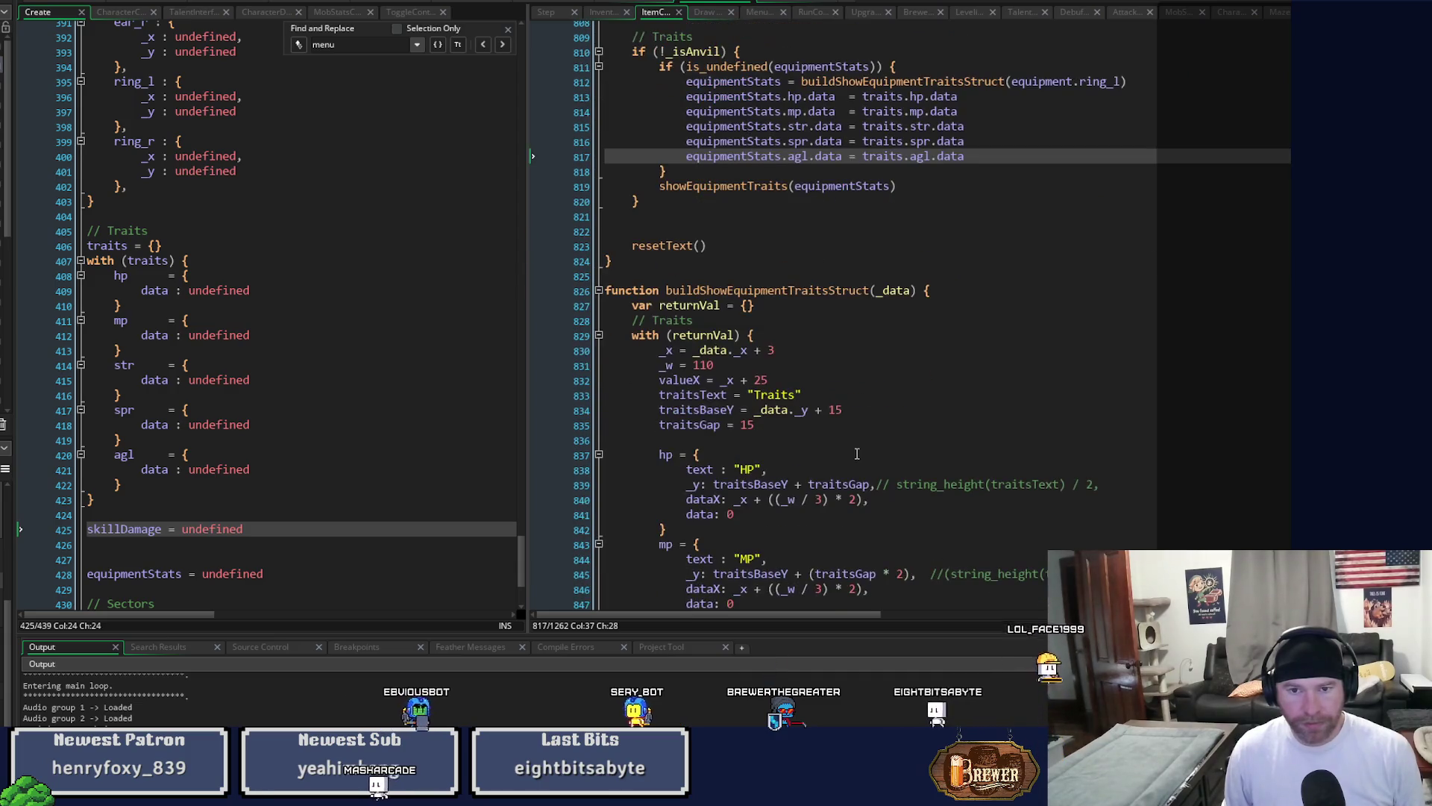
pyautogui.scroll(-6, 857, 454)
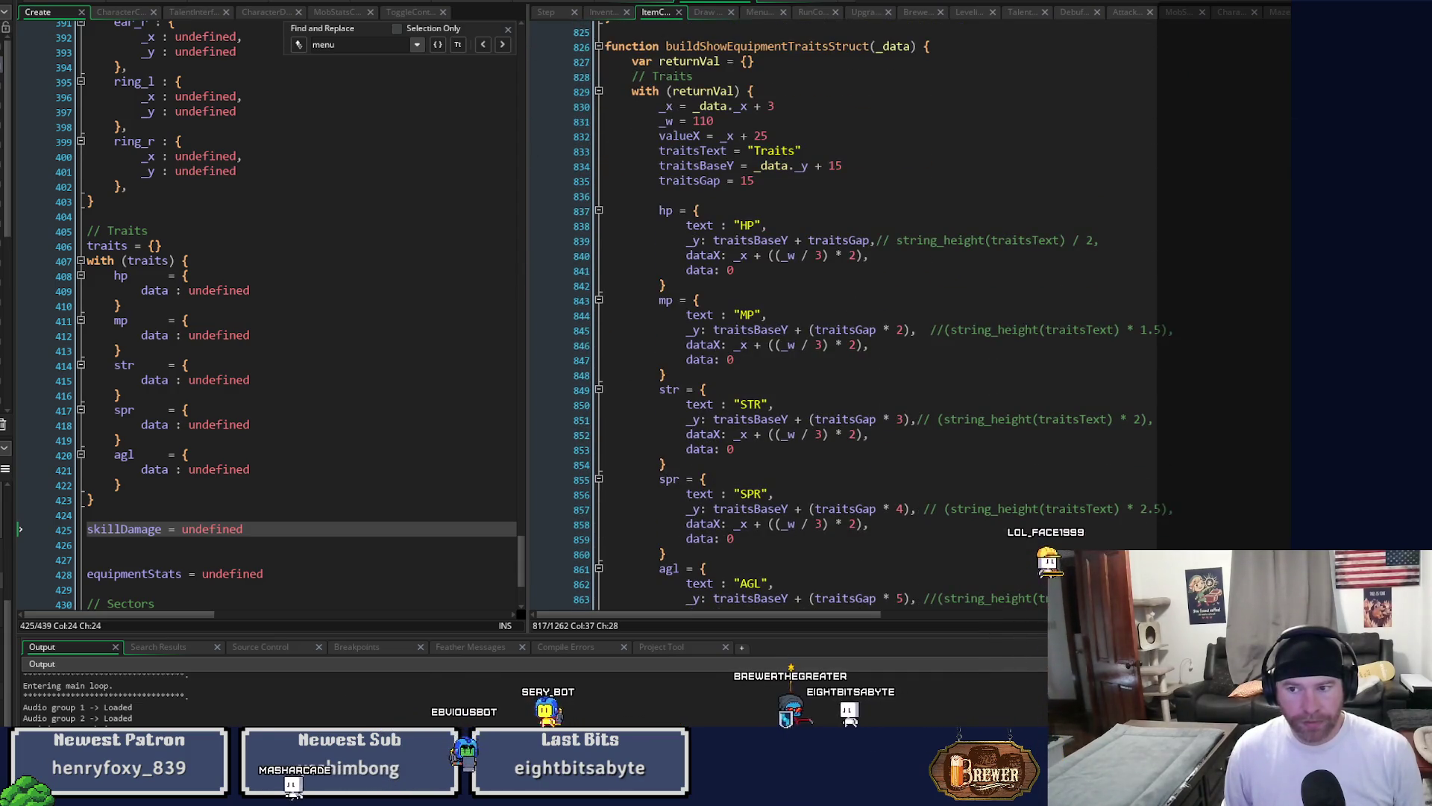
pyautogui.scroll(-20, 857, 454)
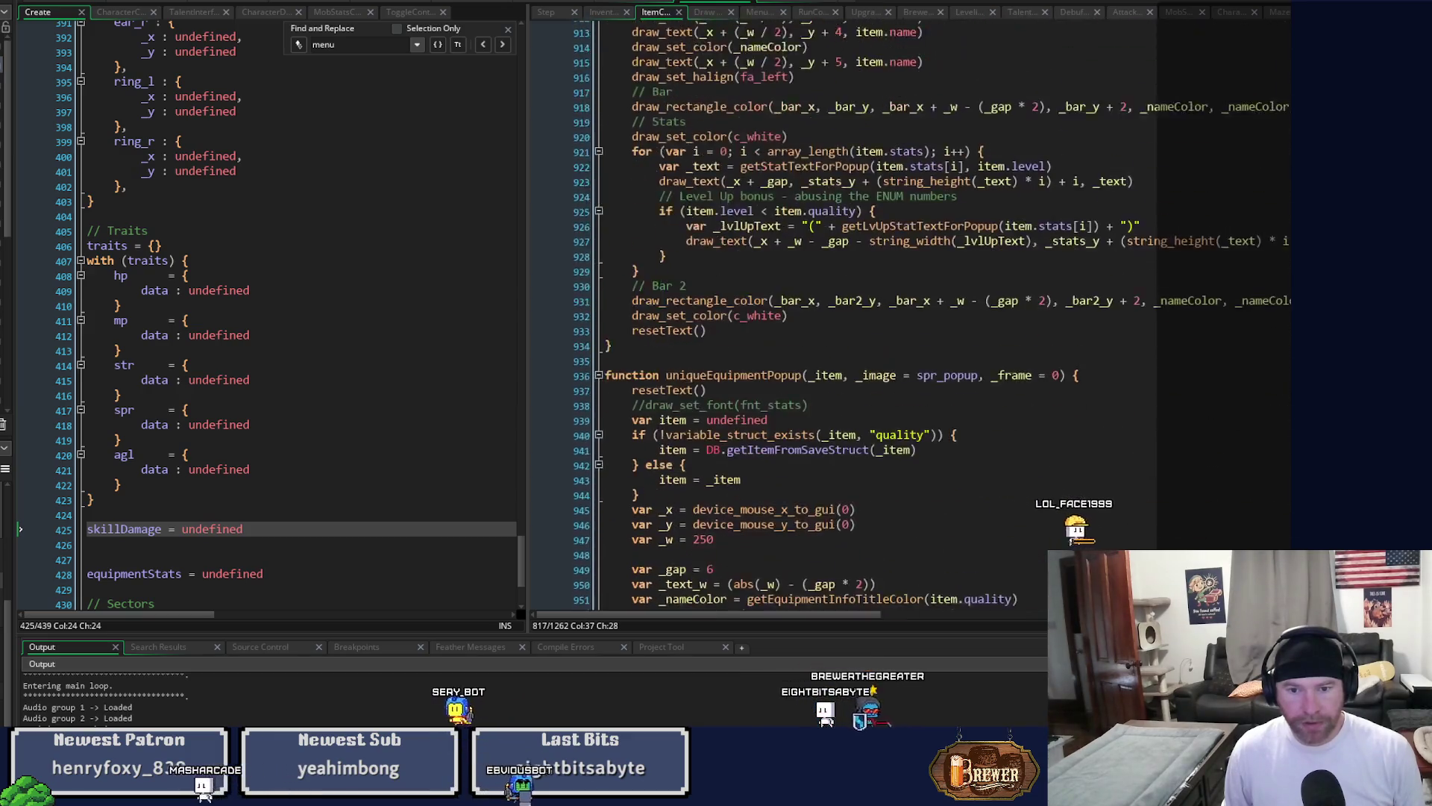
pyautogui.scroll(20, 857, 453)
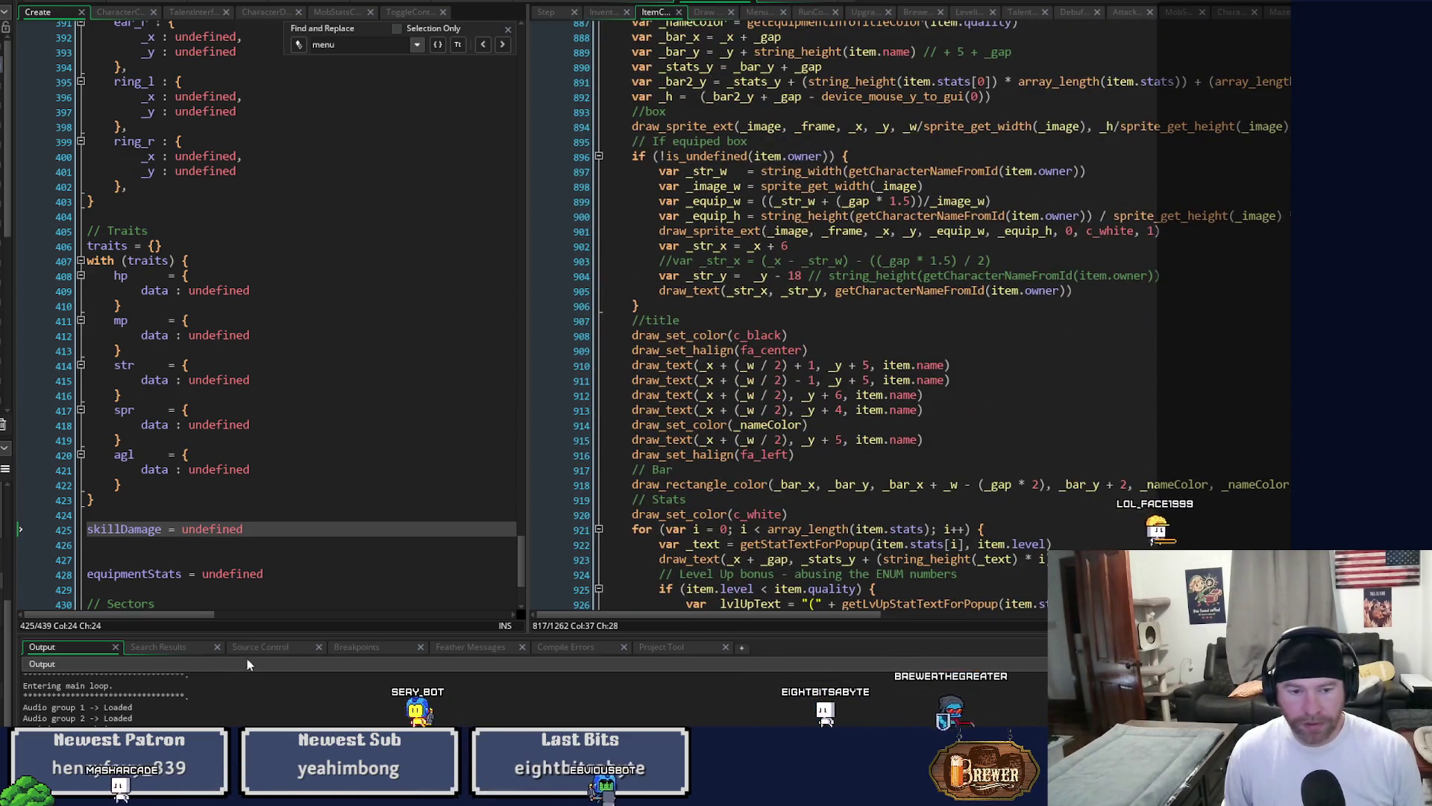
pyautogui.click(177, 647)
pyautogui.doubleClick(177, 695)
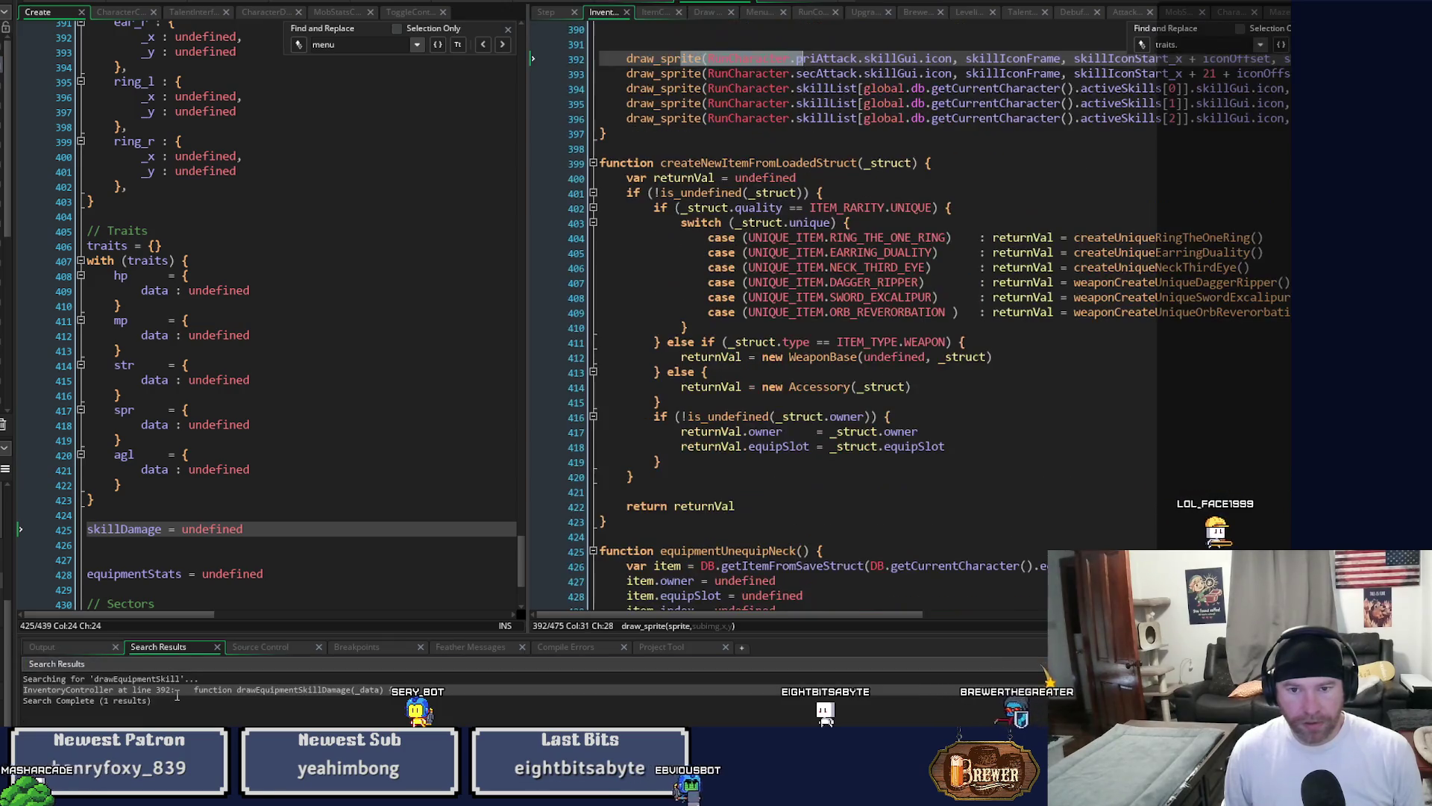
# Jump from the showEquipmentTraits call to the showEquipmentTraits function definition.
pyautogui.scroll(6, 887, 499)
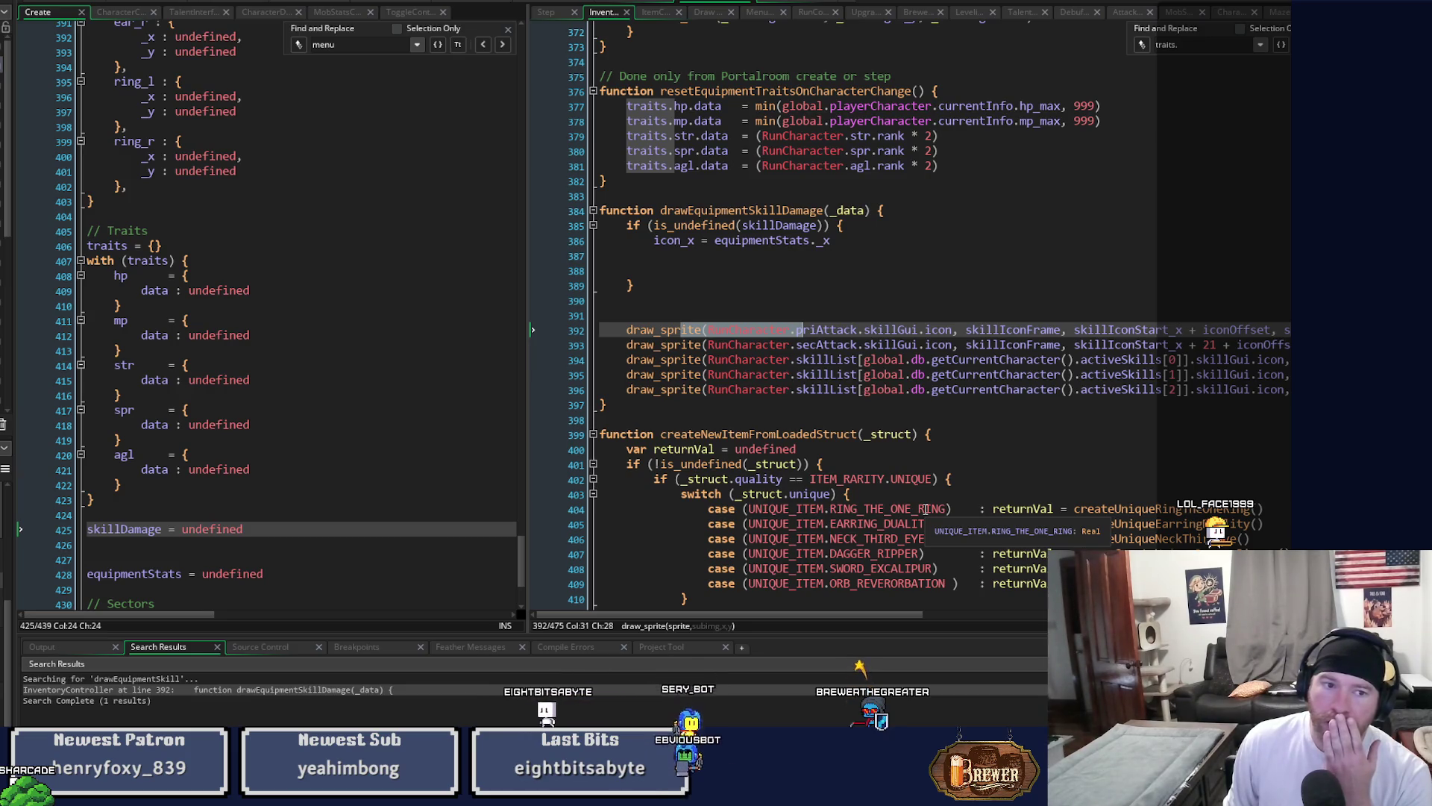
pyautogui.scroll(6, 171, 371)
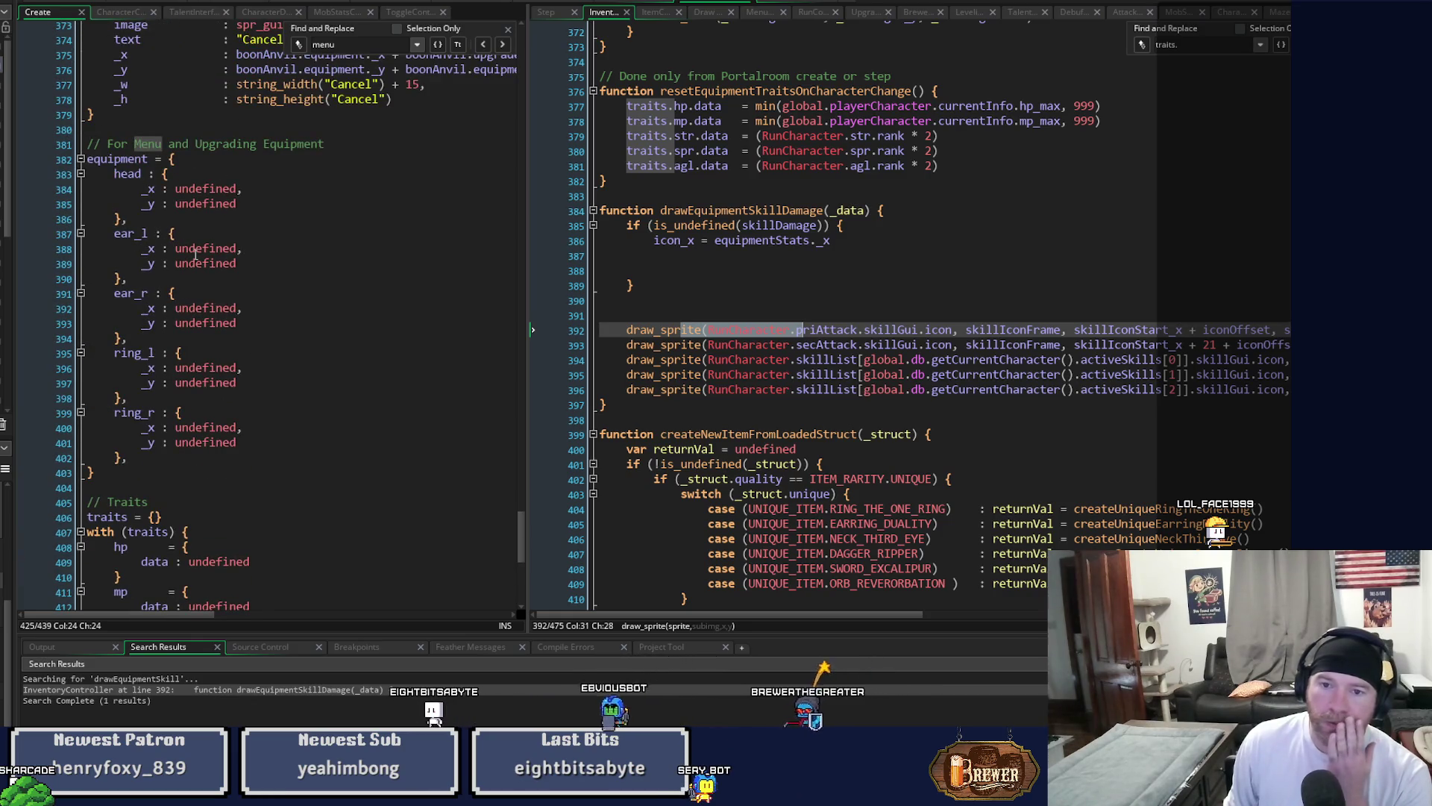
pyautogui.scroll(20, 870, 305)
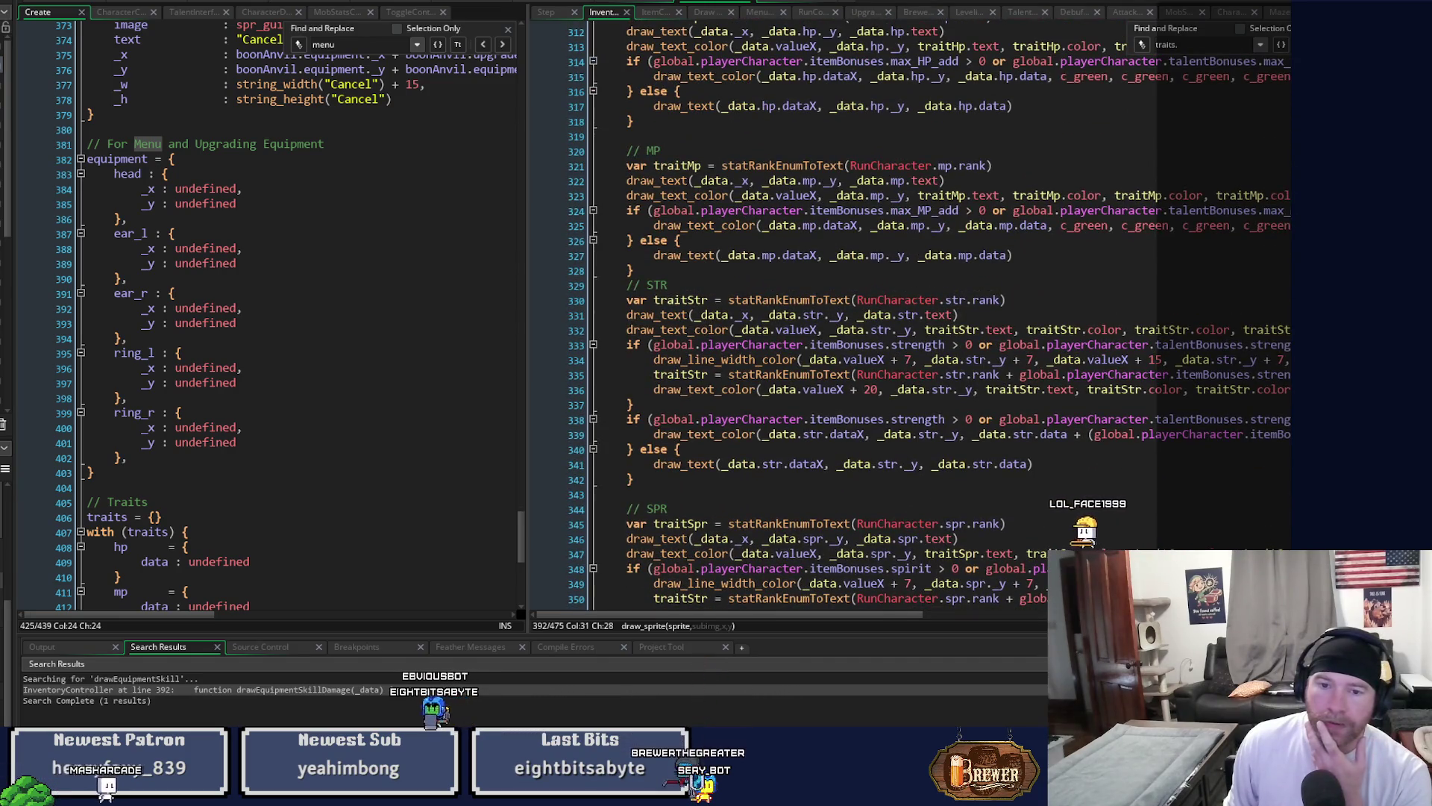
pyautogui.scroll(5, 870, 329)
pyautogui.scroll(-8, 870, 329)
pyautogui.scroll(-12, 870, 329)
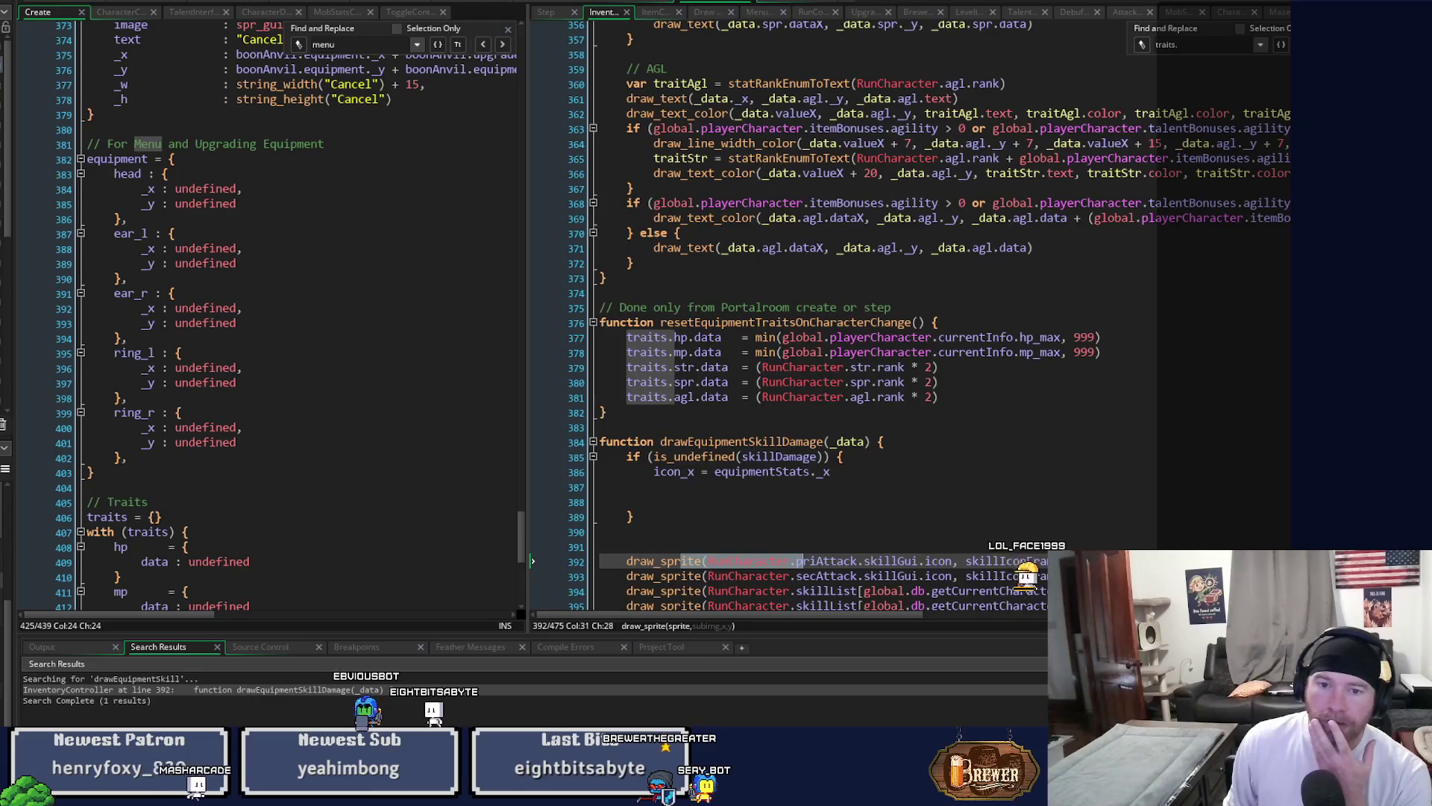
pyautogui.scroll(20, 870, 329)
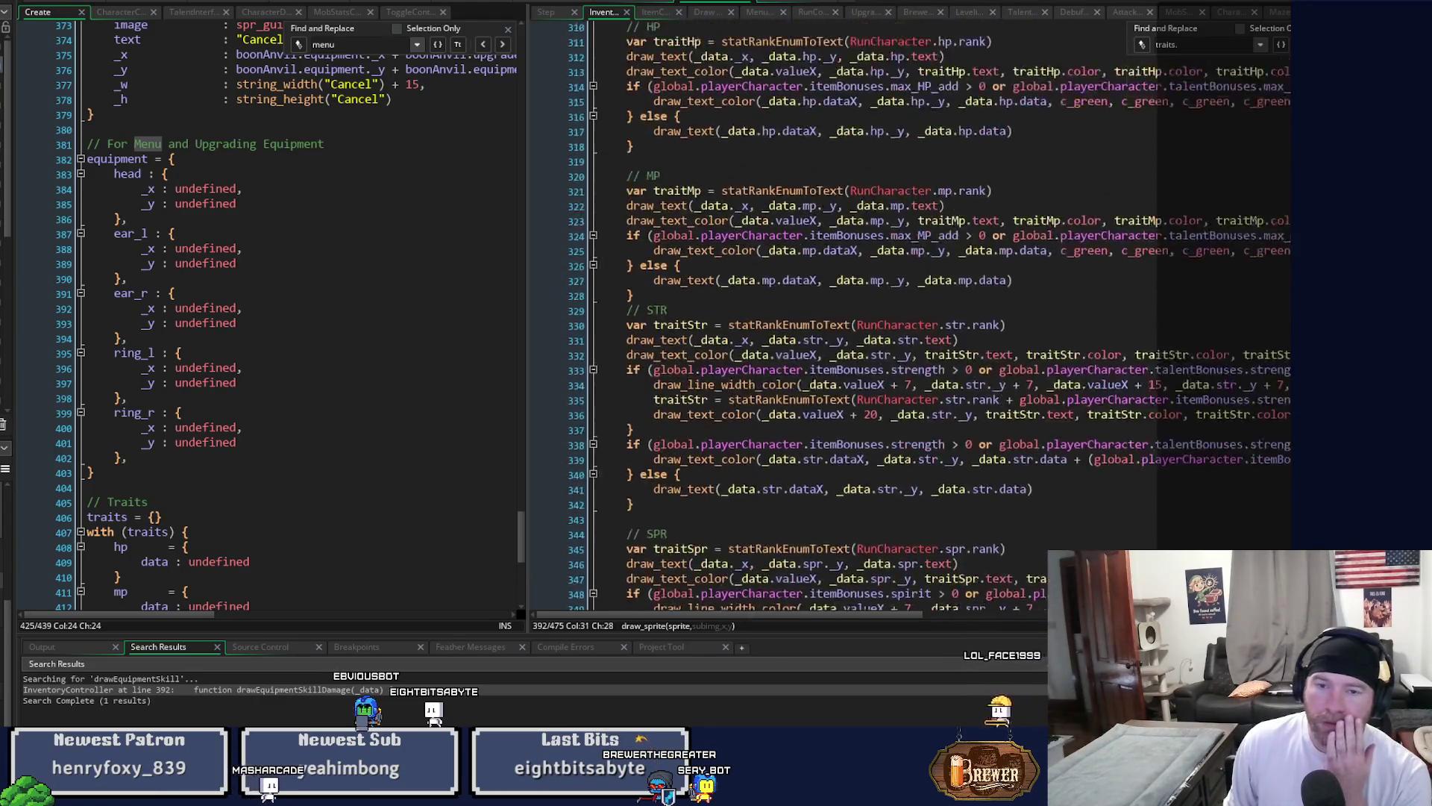
pyautogui.scroll(2, 870, 329)
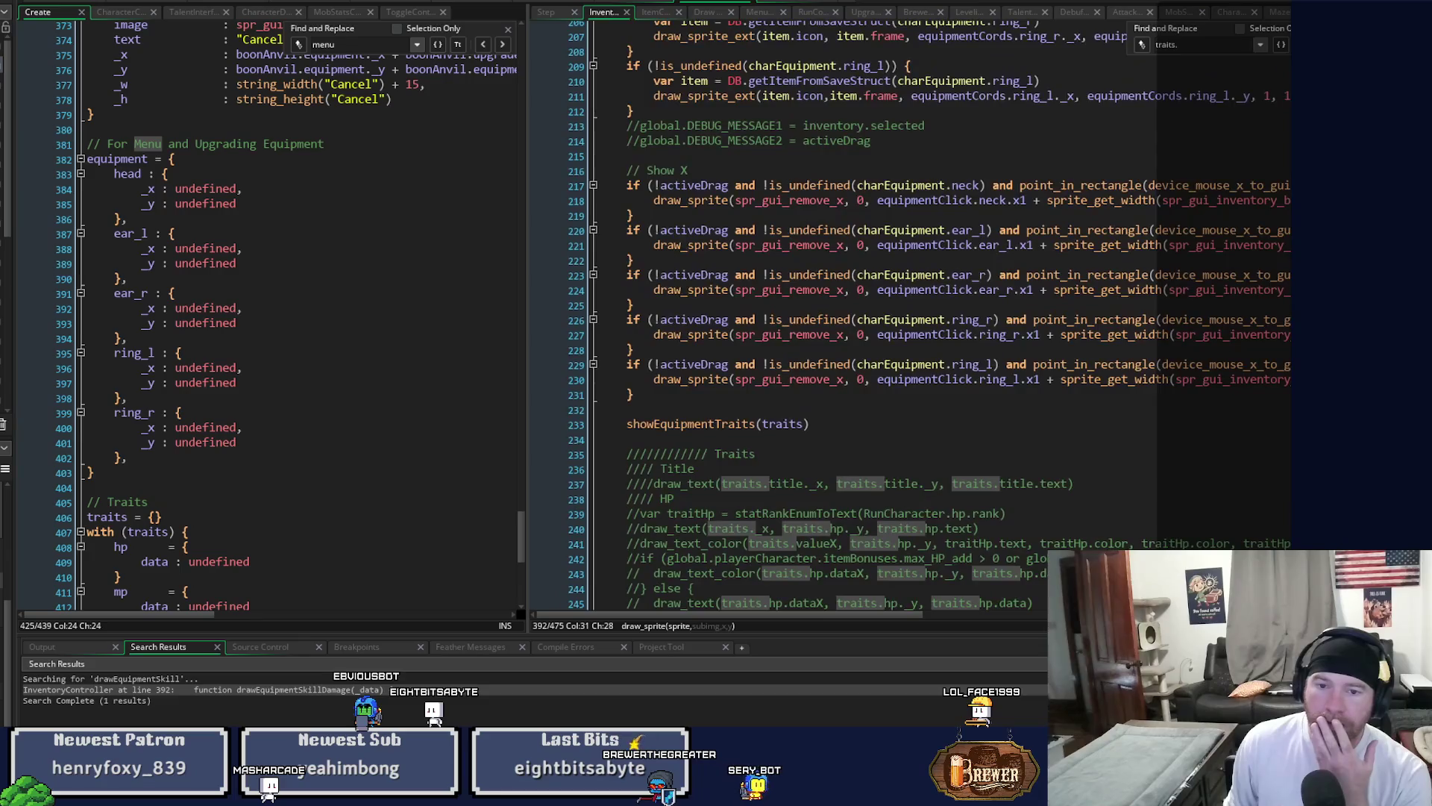
pyautogui.click(709, 426)
pyautogui.scroll(1, 709, 428)
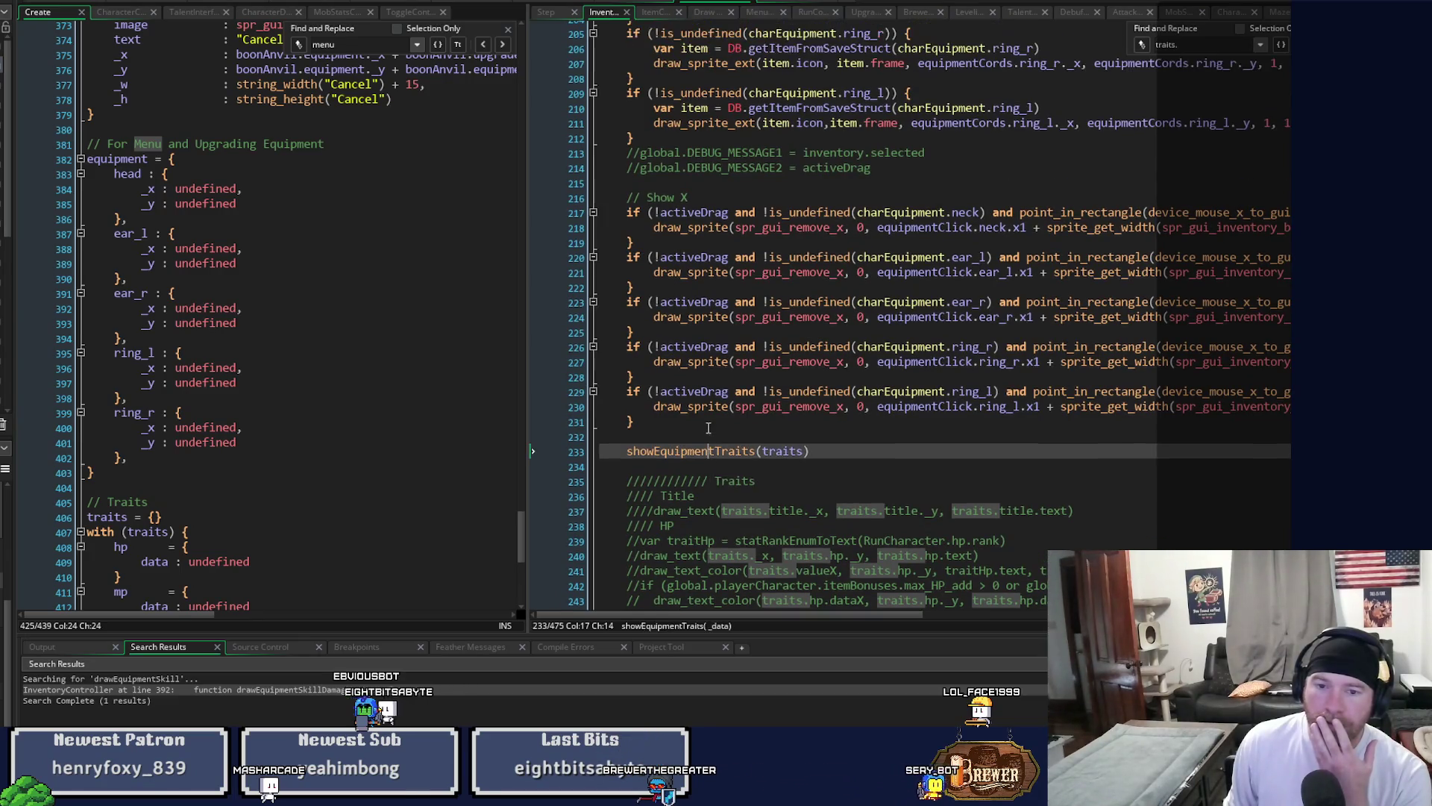
pyautogui.middleClick(716, 451)
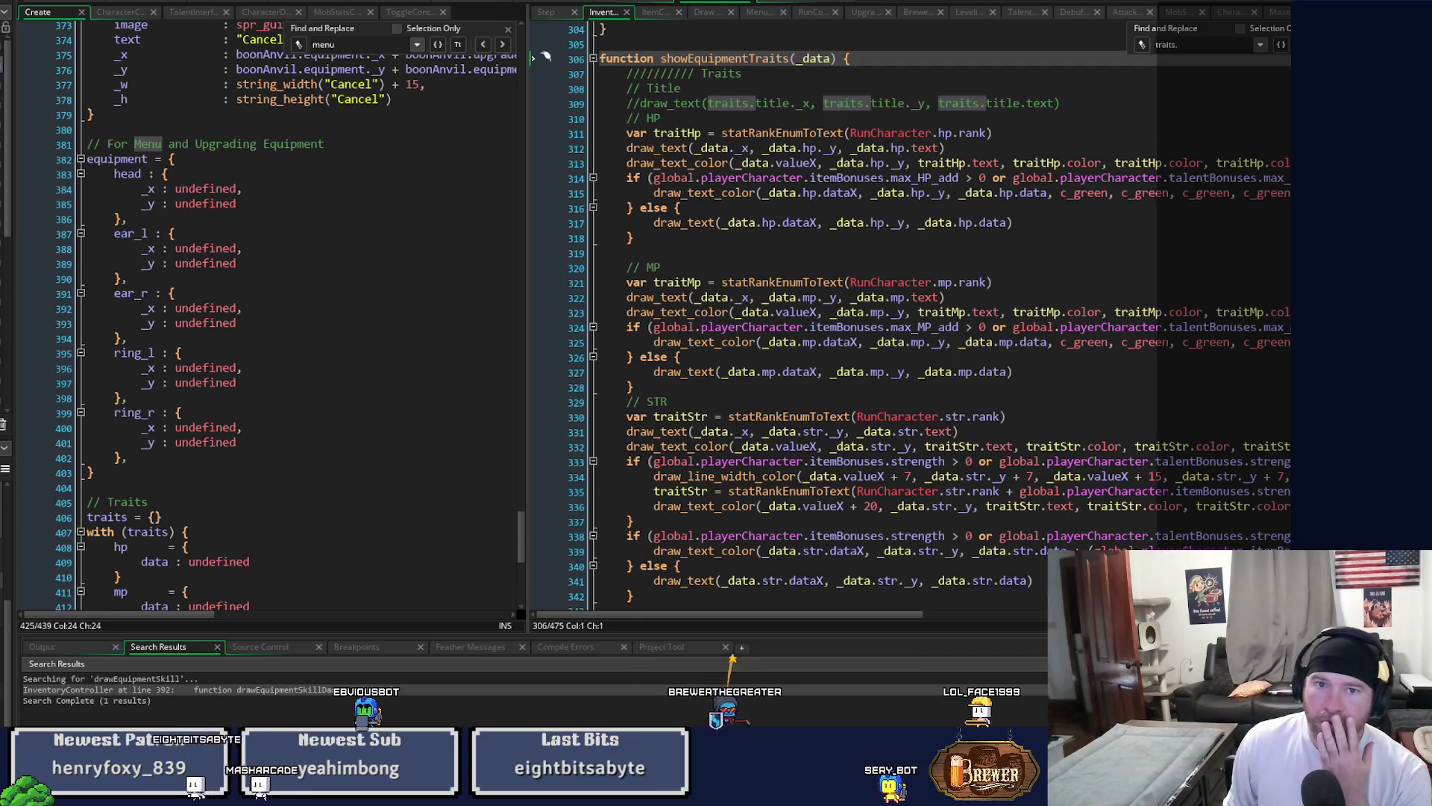
# Switch to the Draw event code showing the Menu section's drawCurrentEquipment() call.
pyautogui.scroll(20, 545, 56)
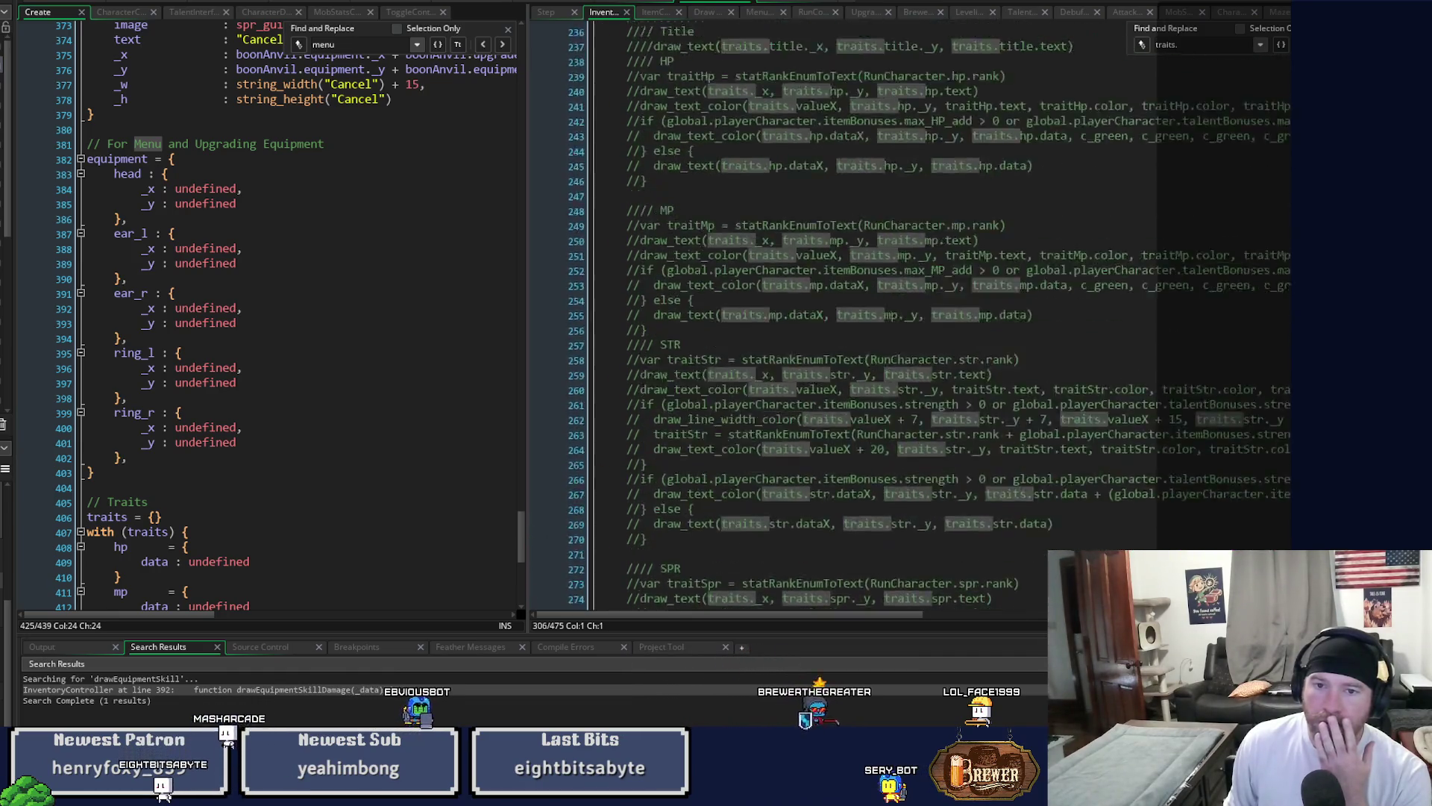
pyautogui.scroll(-10, 671, 149)
pyautogui.click(714, 12)
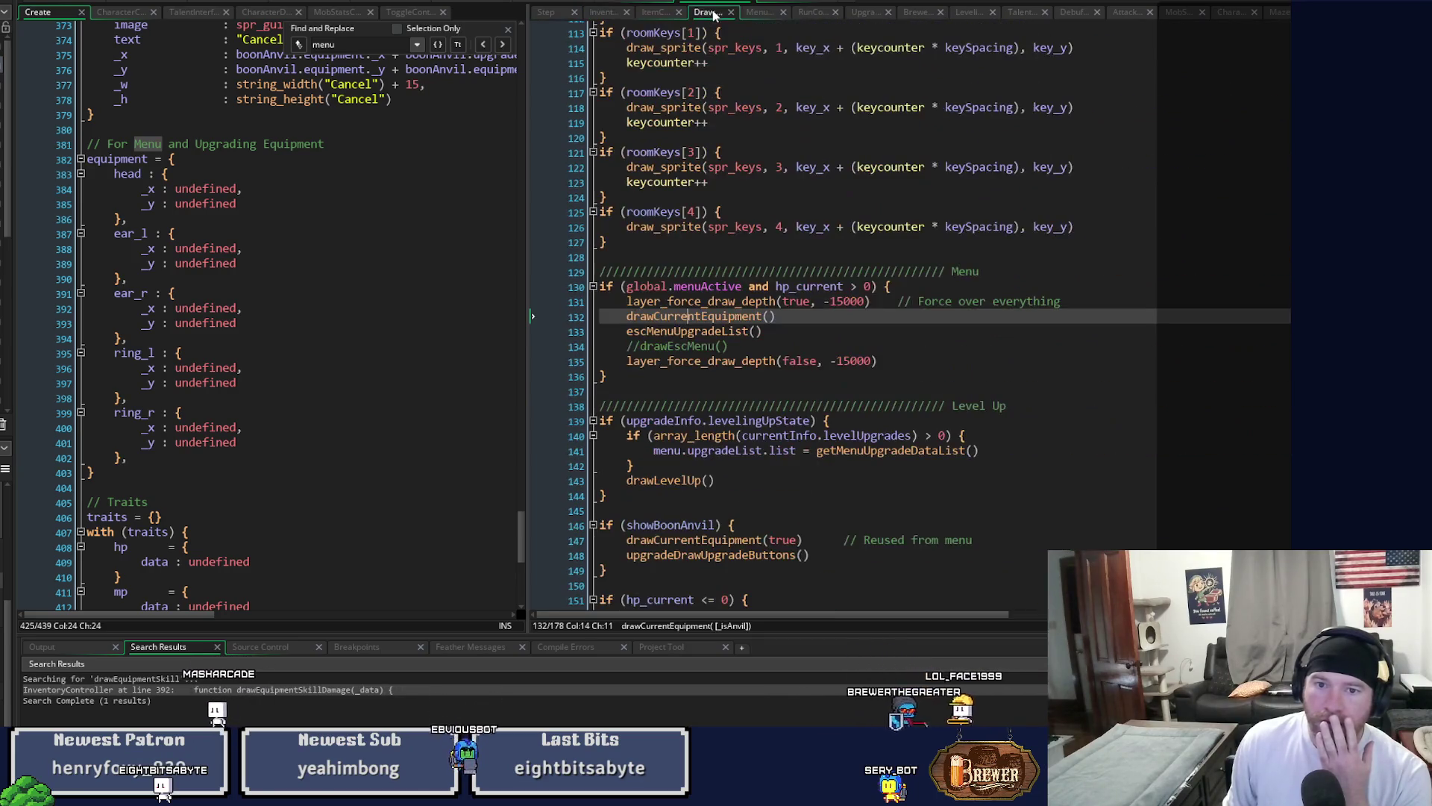
# Jump from the drawCurrentEquipment() call to its definition in ItemController.
pyautogui.click(761, 316)
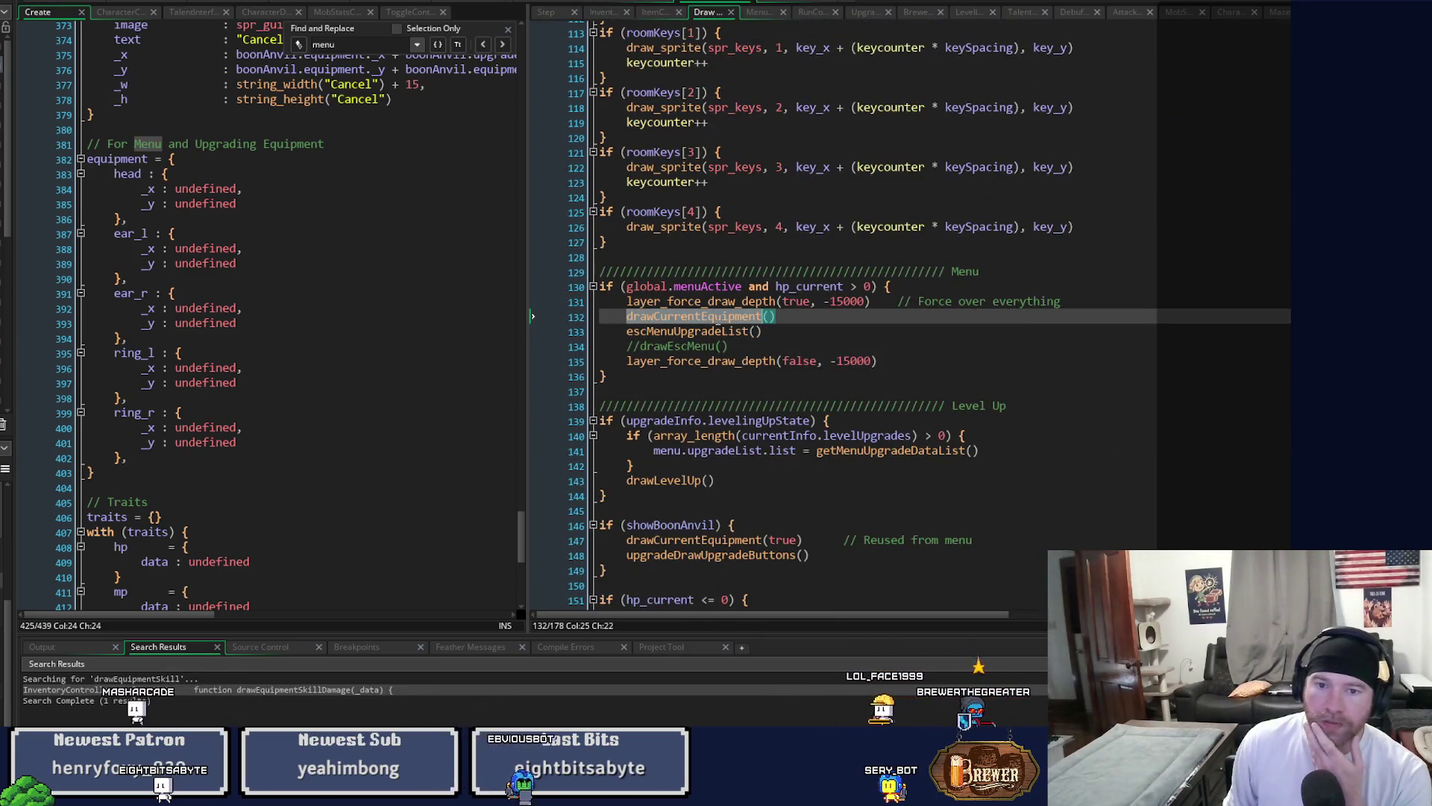
pyautogui.middleClick(762, 317)
pyautogui.scroll(-10, 839, 463)
pyautogui.scroll(-15, 839, 462)
pyautogui.scroll(-15, 839, 467)
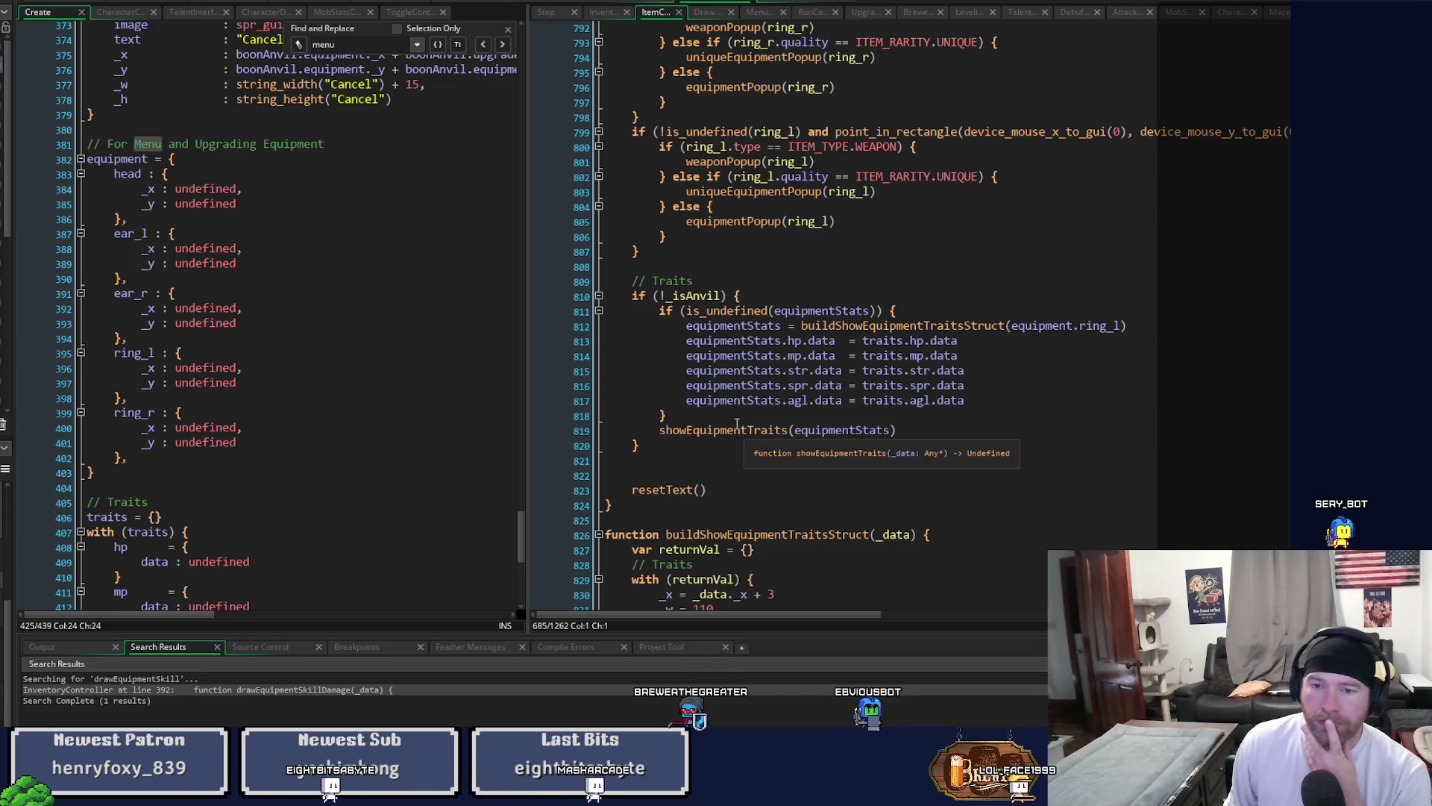
# Review the Traits code around equipmentStats.agl and buildShowEquipmentTraitsStruct, then return to drawEquipmentSkillDamage.
pyautogui.click(886, 401)
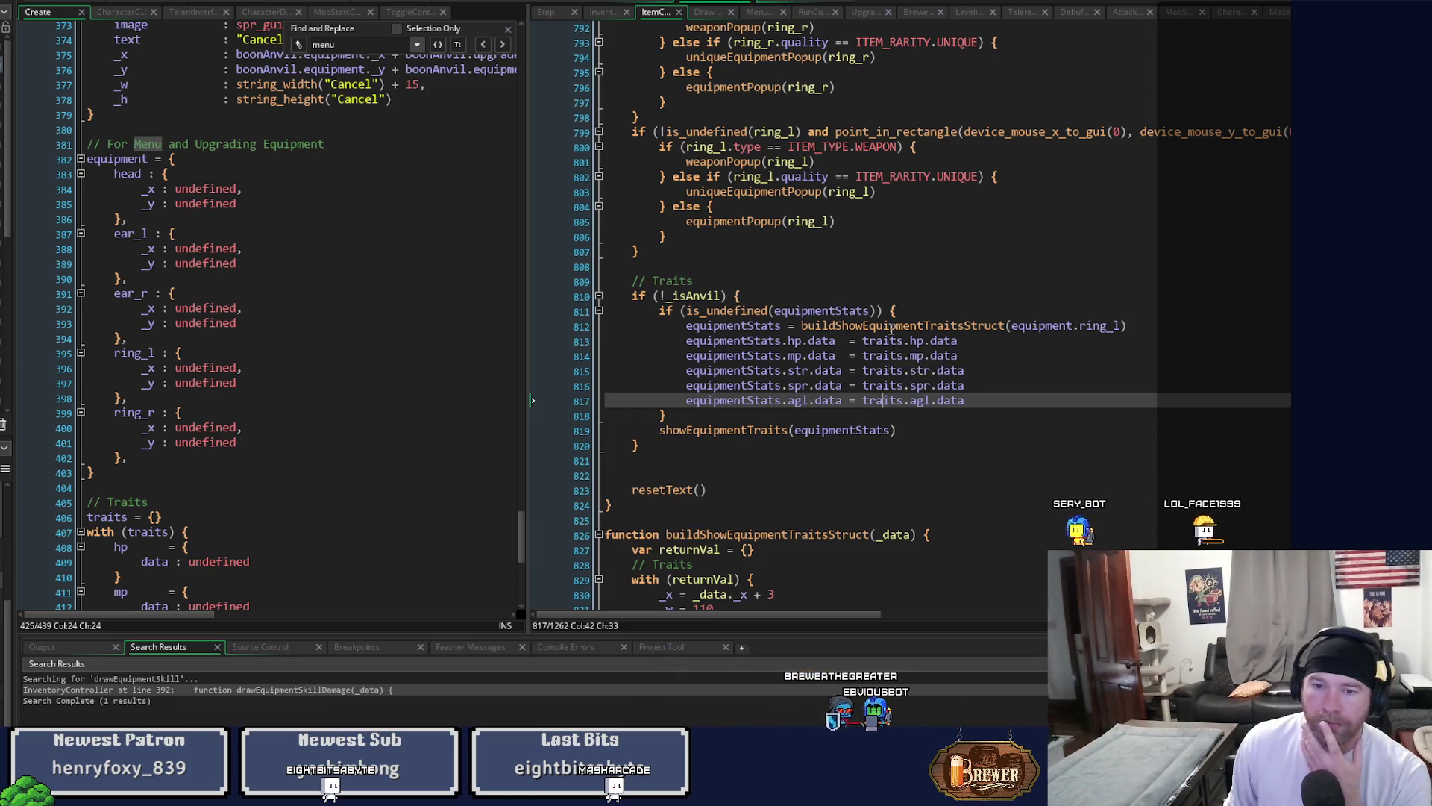
pyautogui.click(545, 534)
pyautogui.scroll(-2, 887, 358)
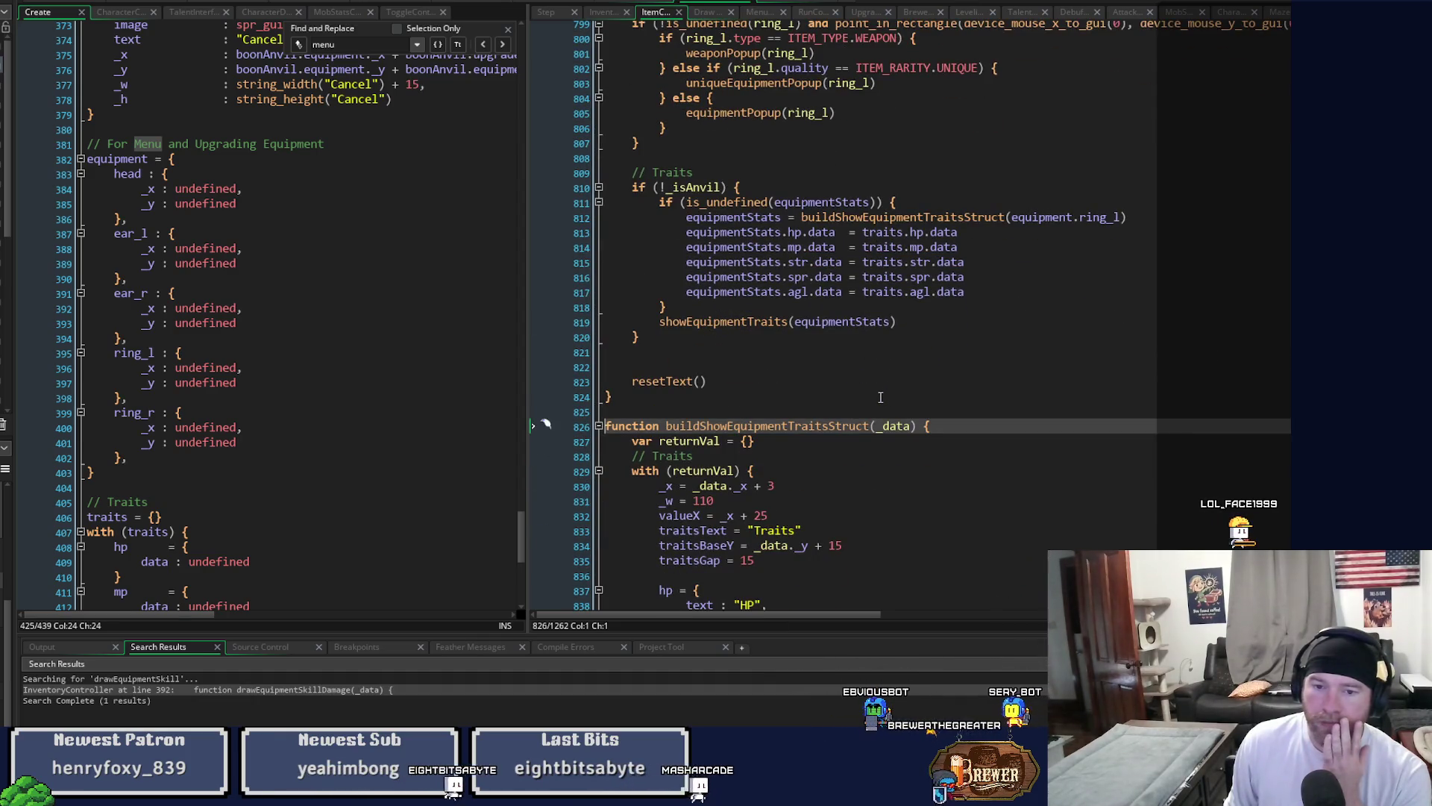
pyautogui.scroll(-2, 881, 398)
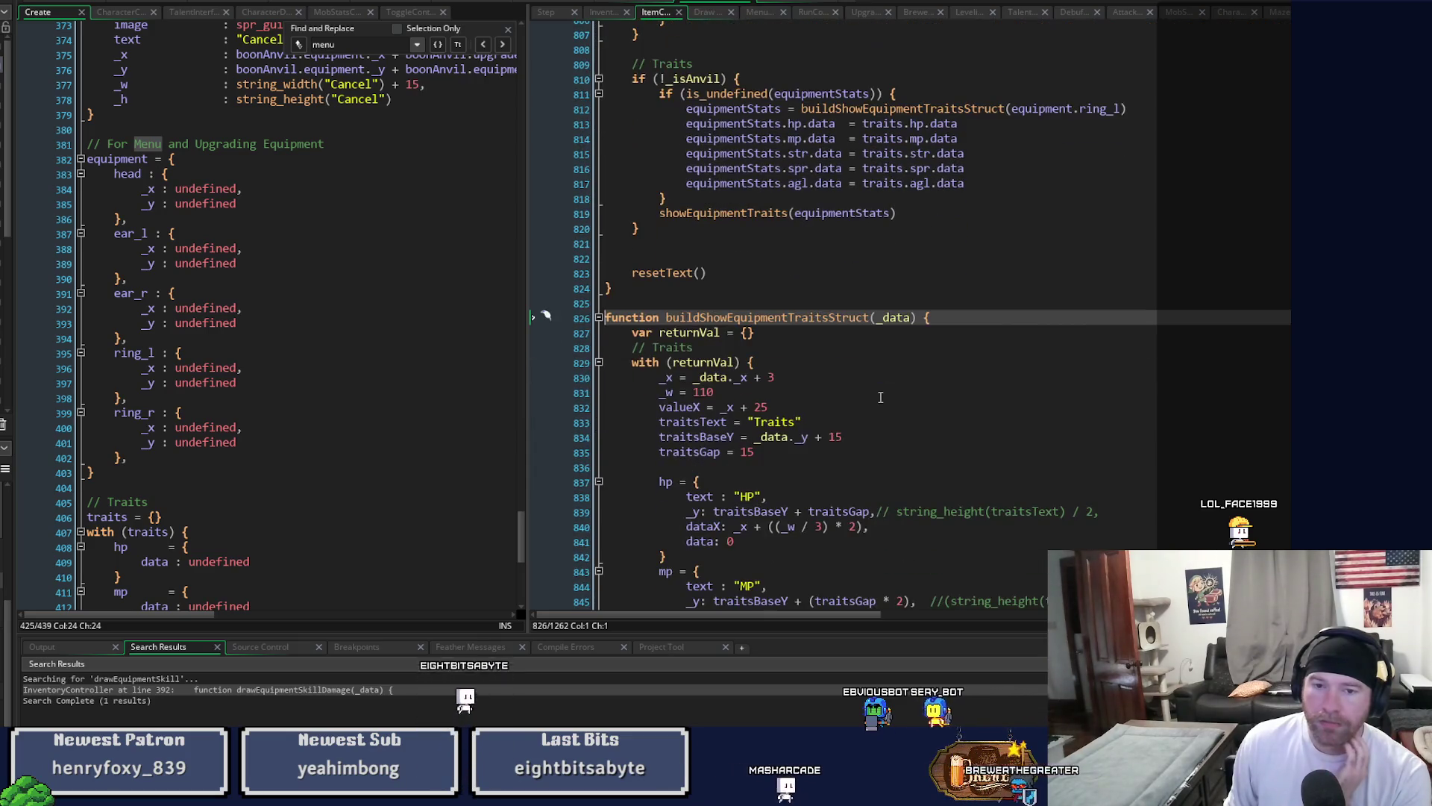
pyautogui.scroll(3, 880, 397)
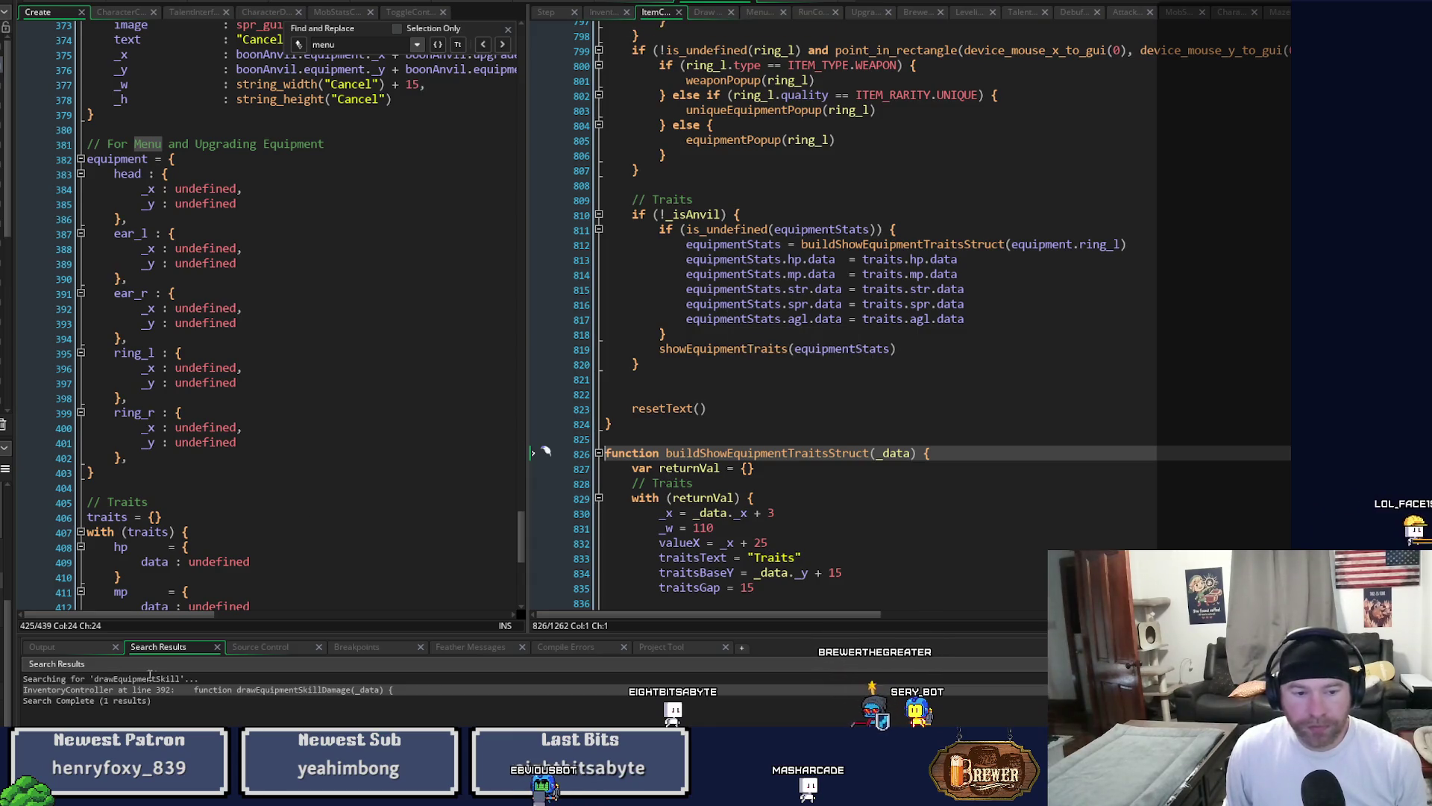
pyautogui.doubleClick(189, 692)
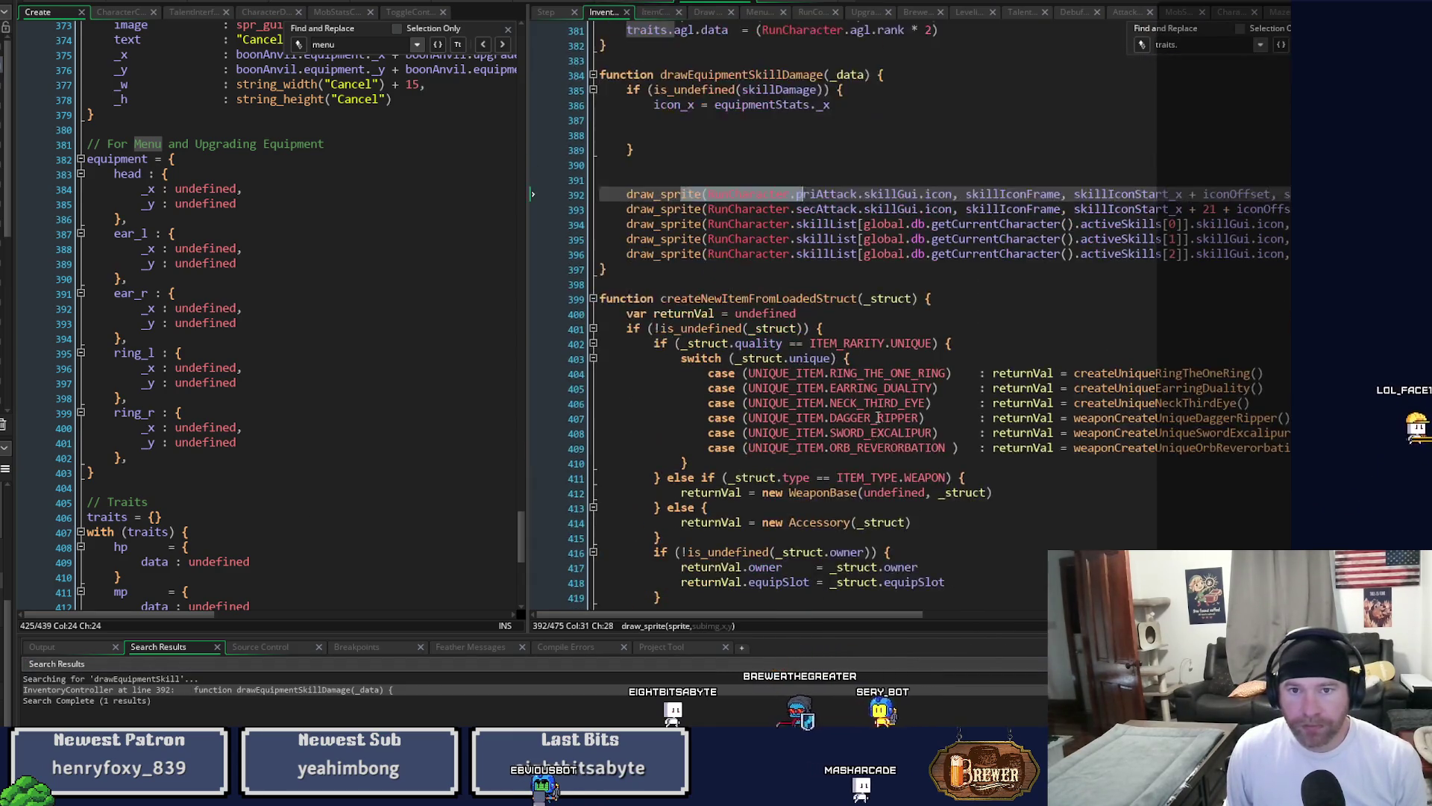
# Add a '// equipmentStats' comment to drawEquipmentSkillDamage, change icon_x to _data._x, and add a blank line.
pyautogui.click(903, 211)
pyautogui.write('/')
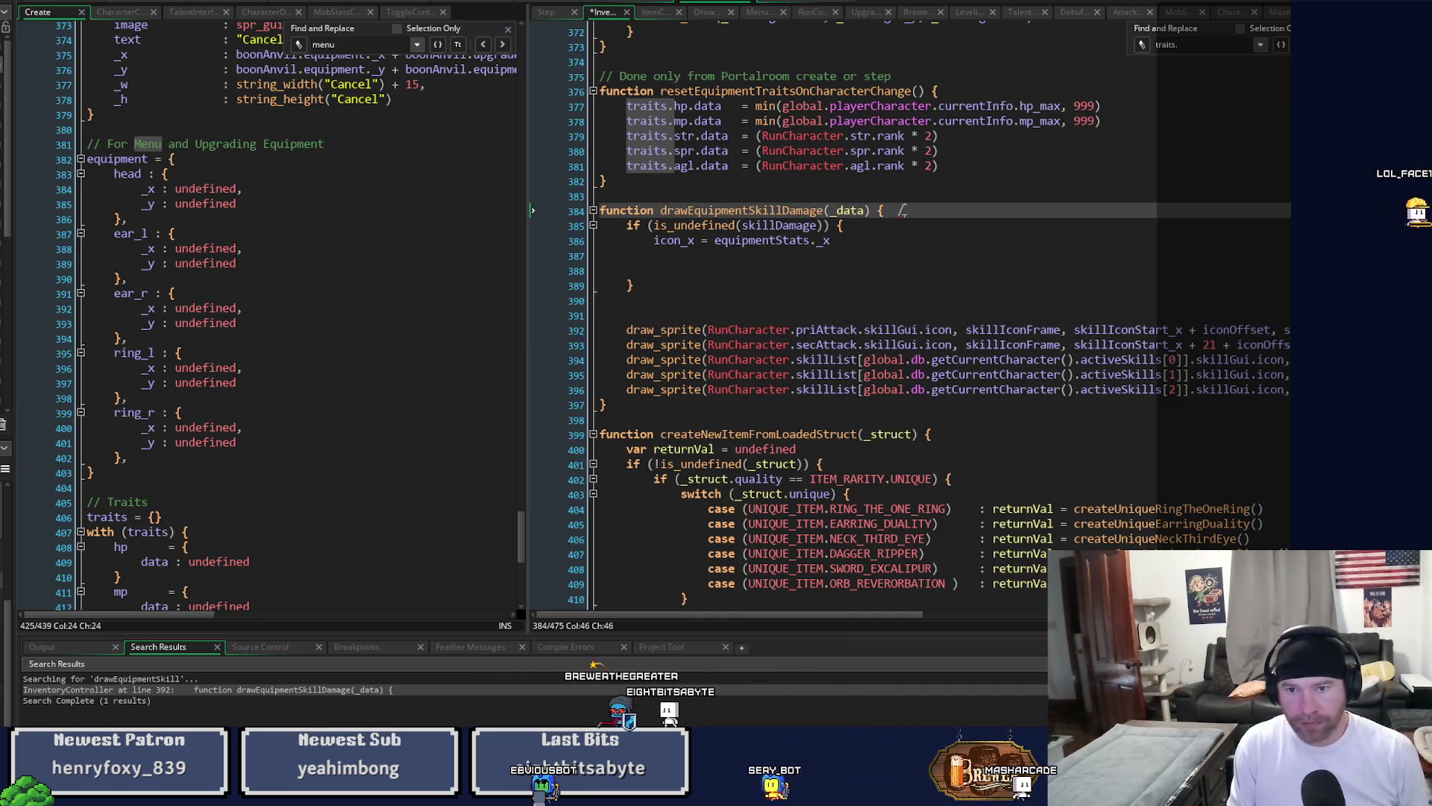
pyautogui.write('/ equi')
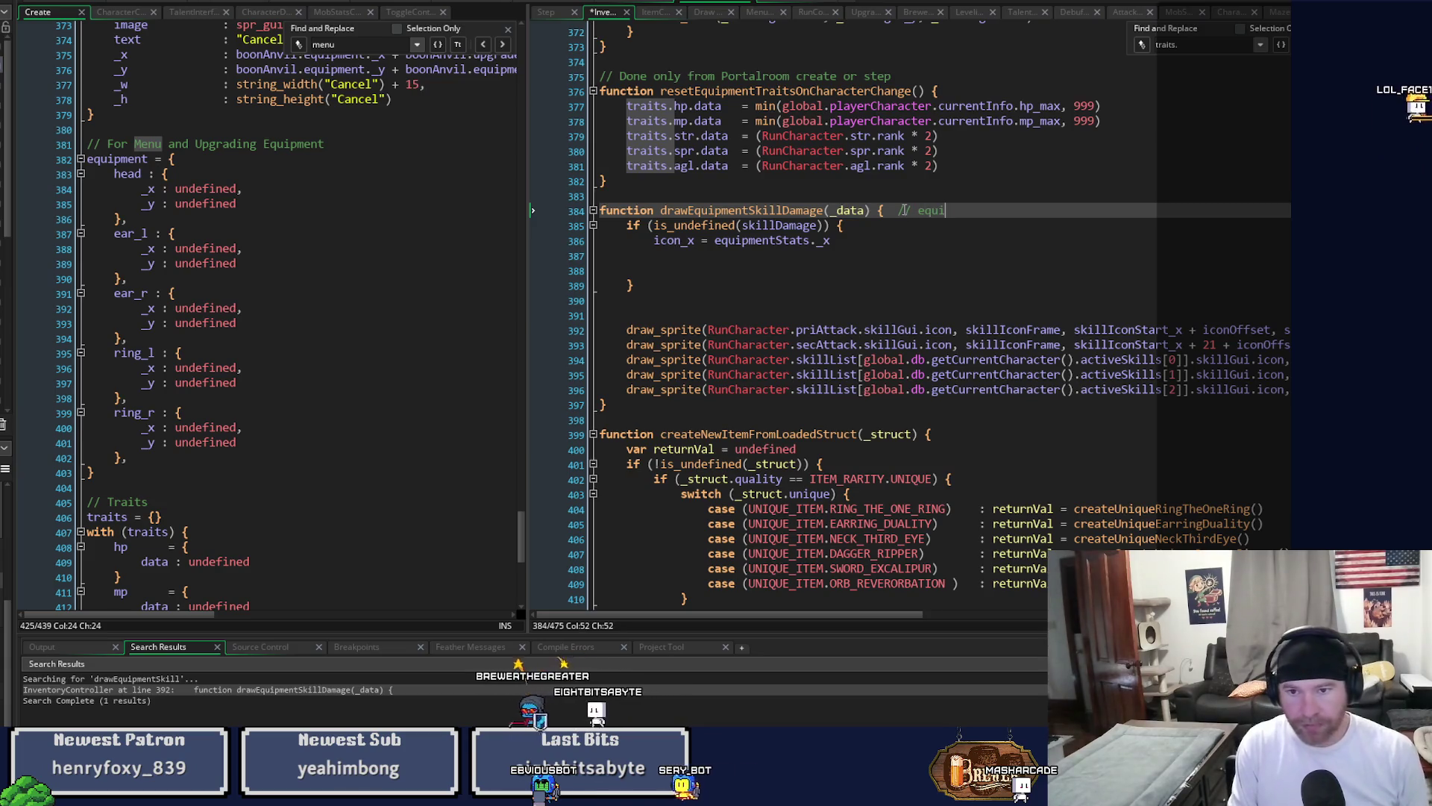
pyautogui.write('pmentStats')
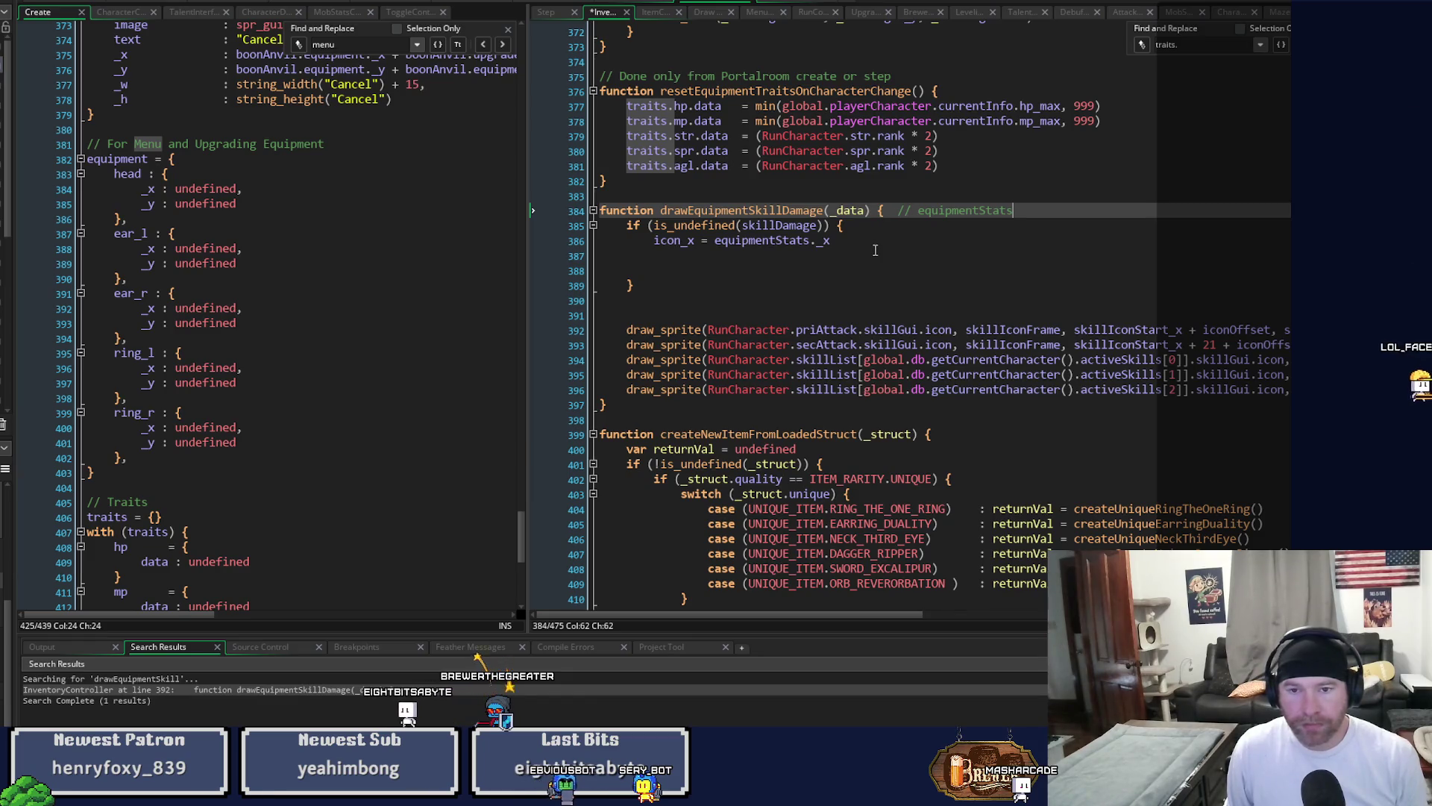
pyautogui.doubleClick(757, 240)
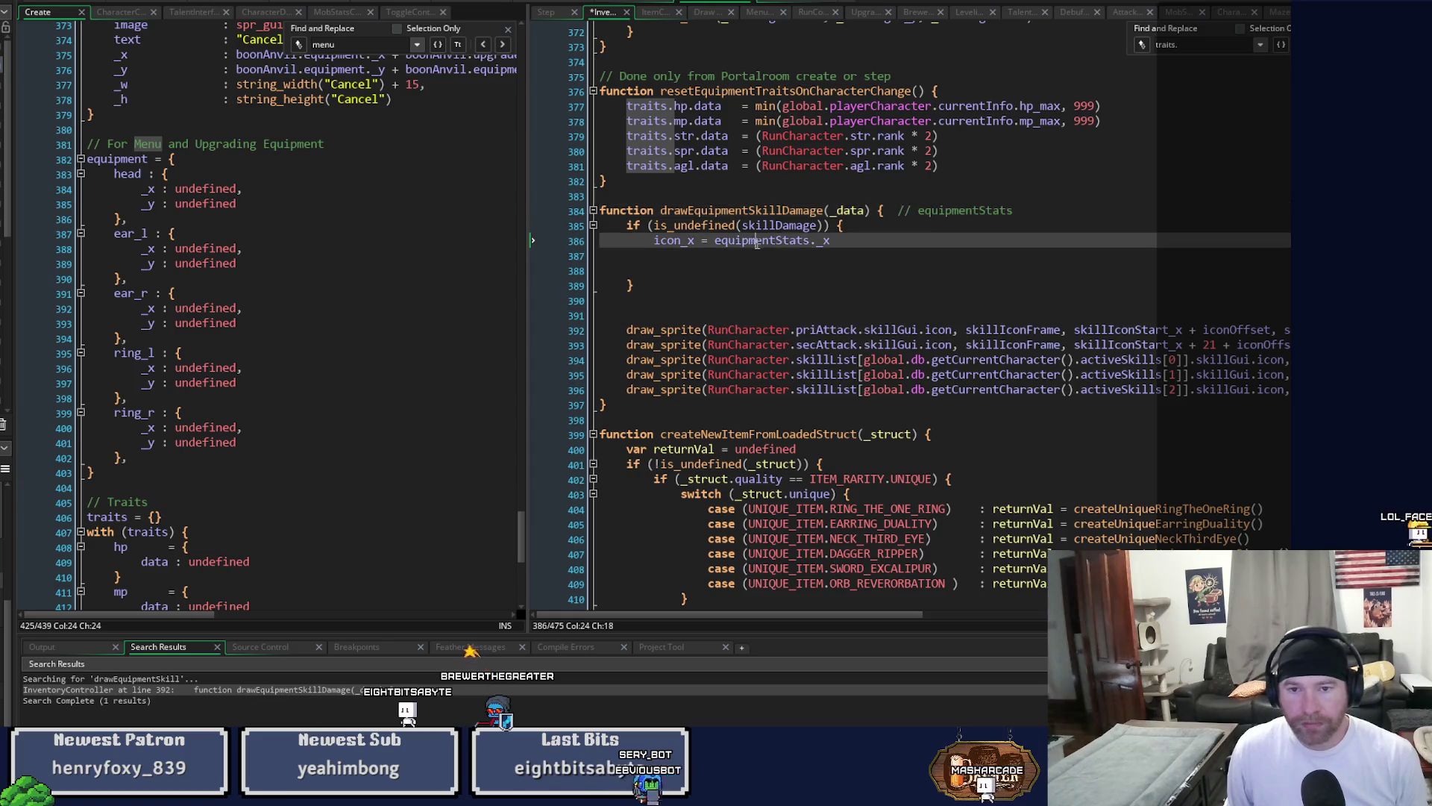
pyautogui.write('_data')
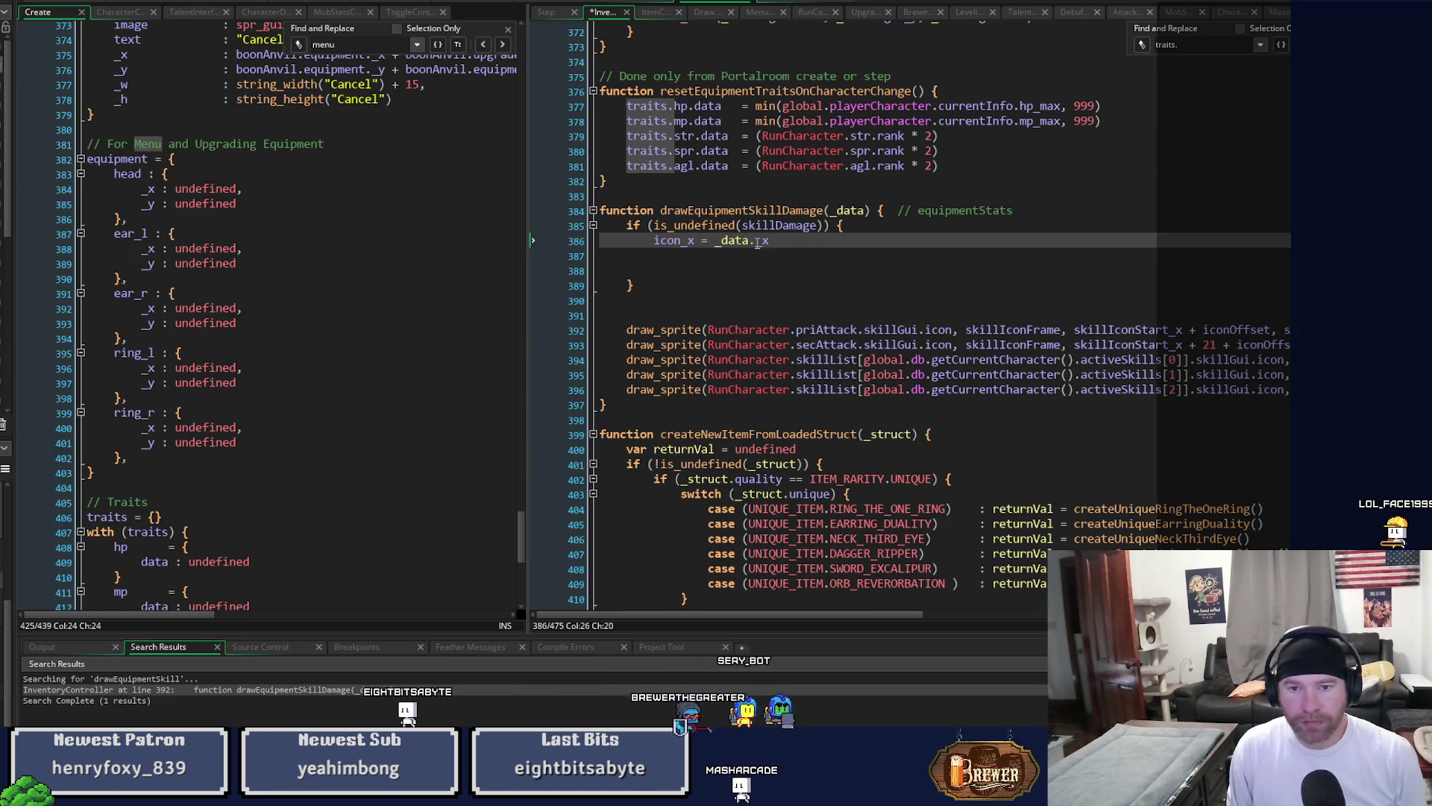
pyautogui.press('Return')
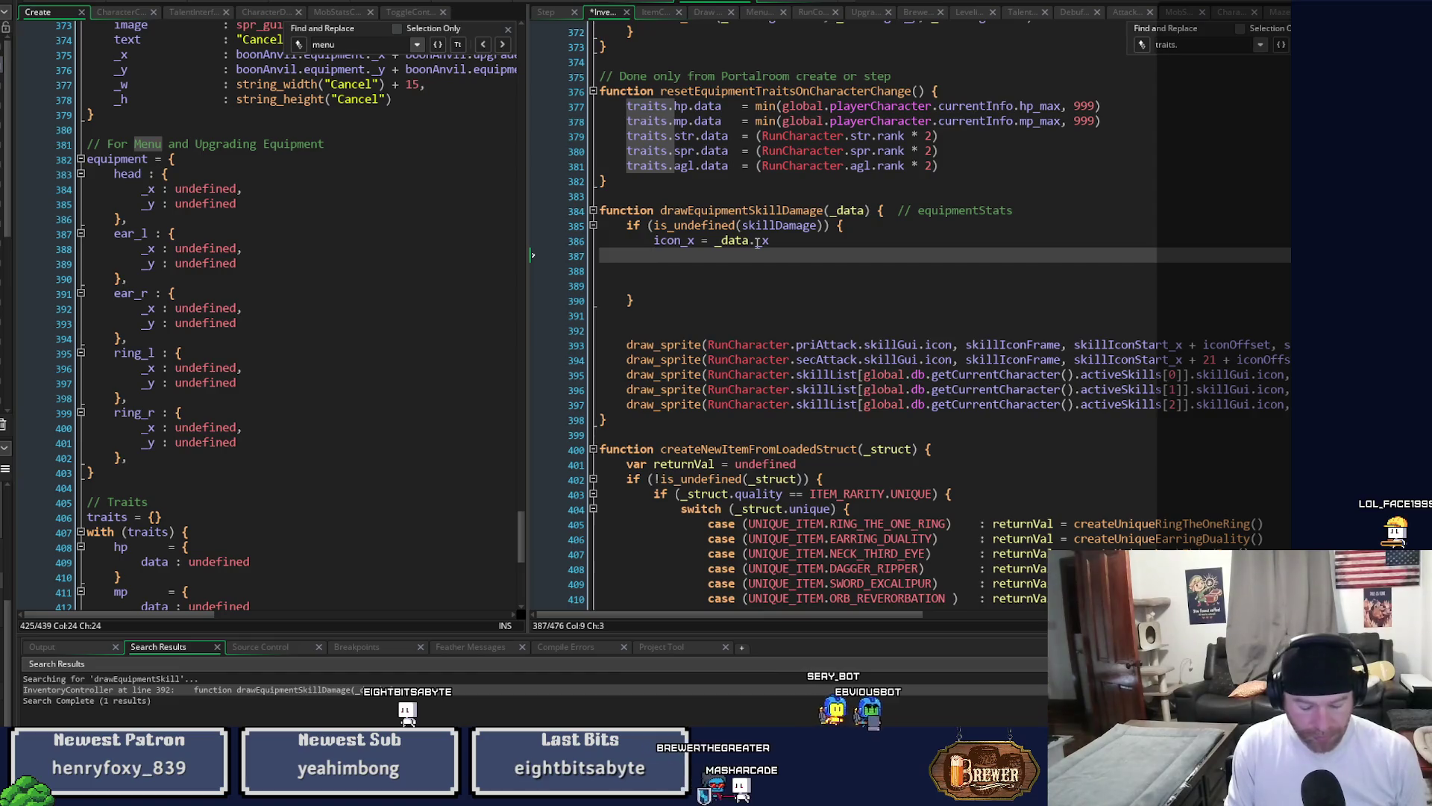
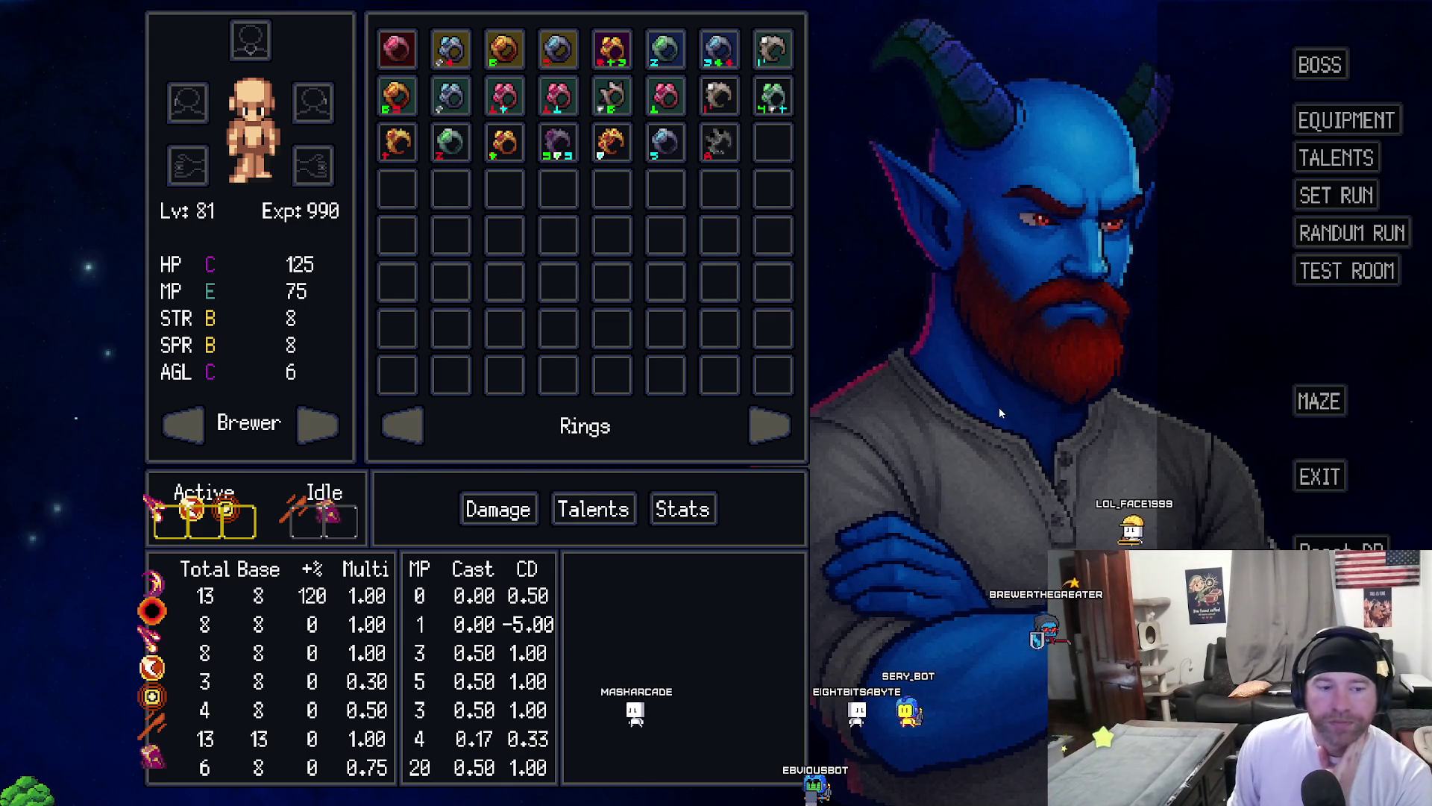
# Exit the running test build to return to the GameMaker IDE.
pyautogui.click(1292, 481)
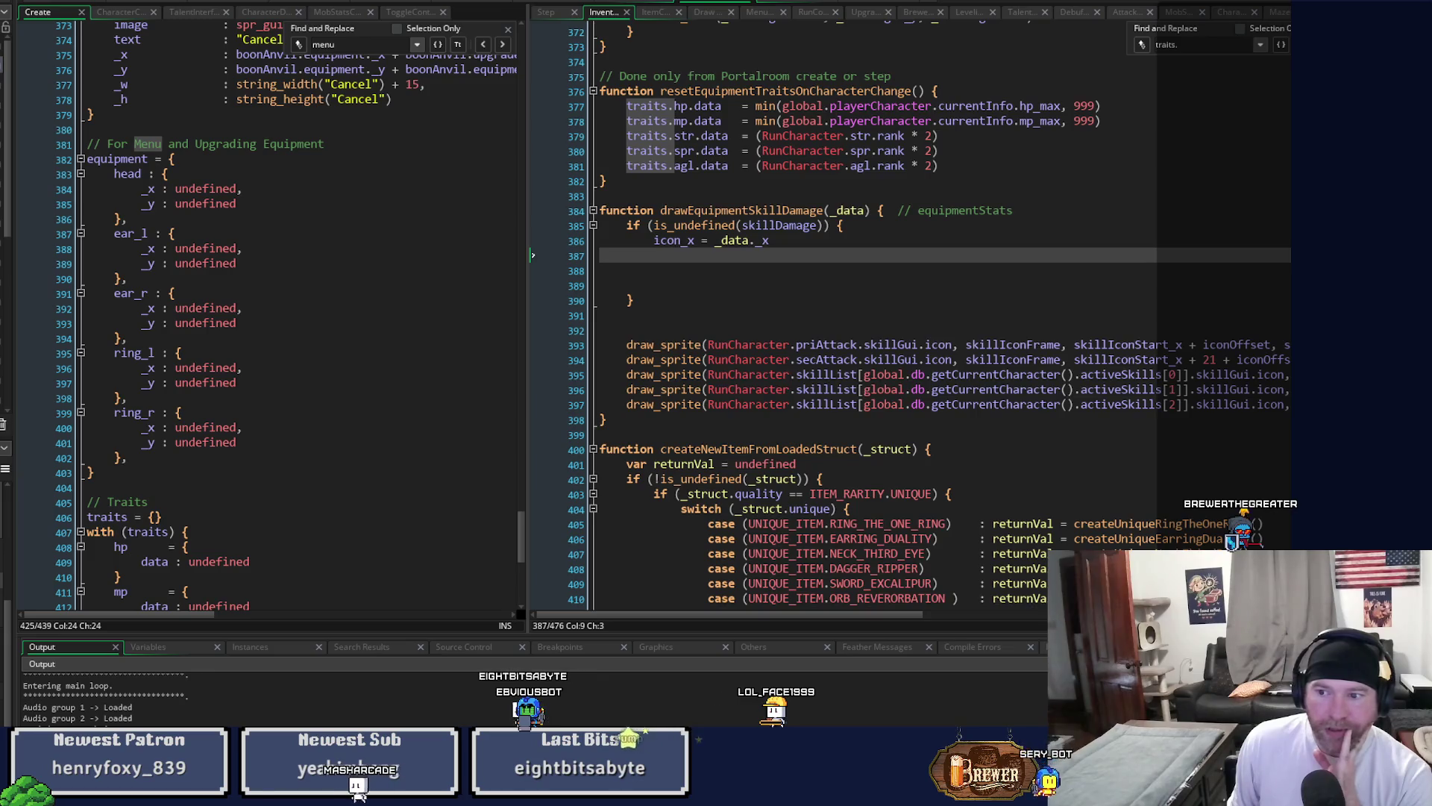
# In the Create/Inventory workspace, open Draw GUI, folding showEquip and expanding showTalents.
pyautogui.scroll(3, 939, 314)
pyautogui.scroll(20, 940, 313)
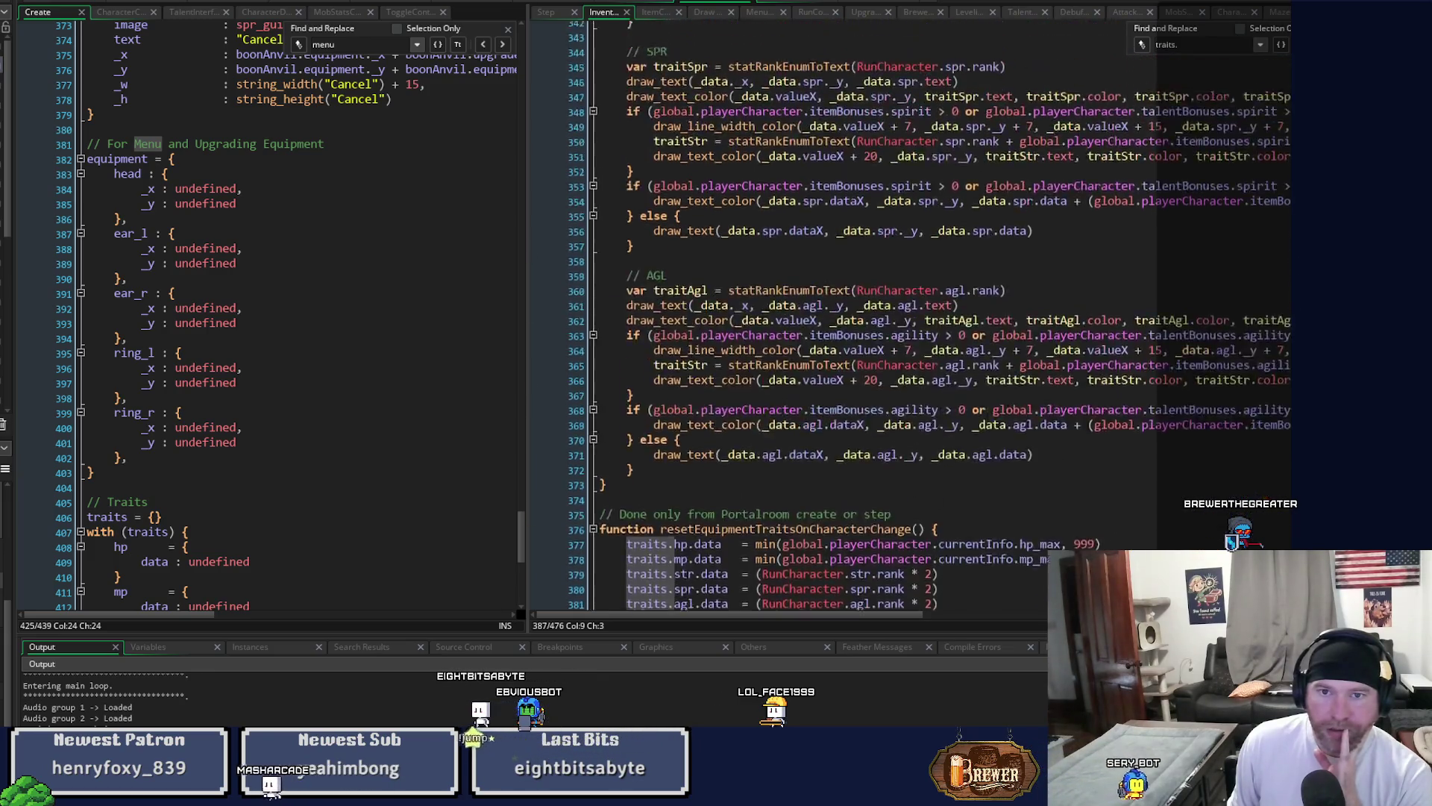
pyautogui.scroll(-3, 763, 75)
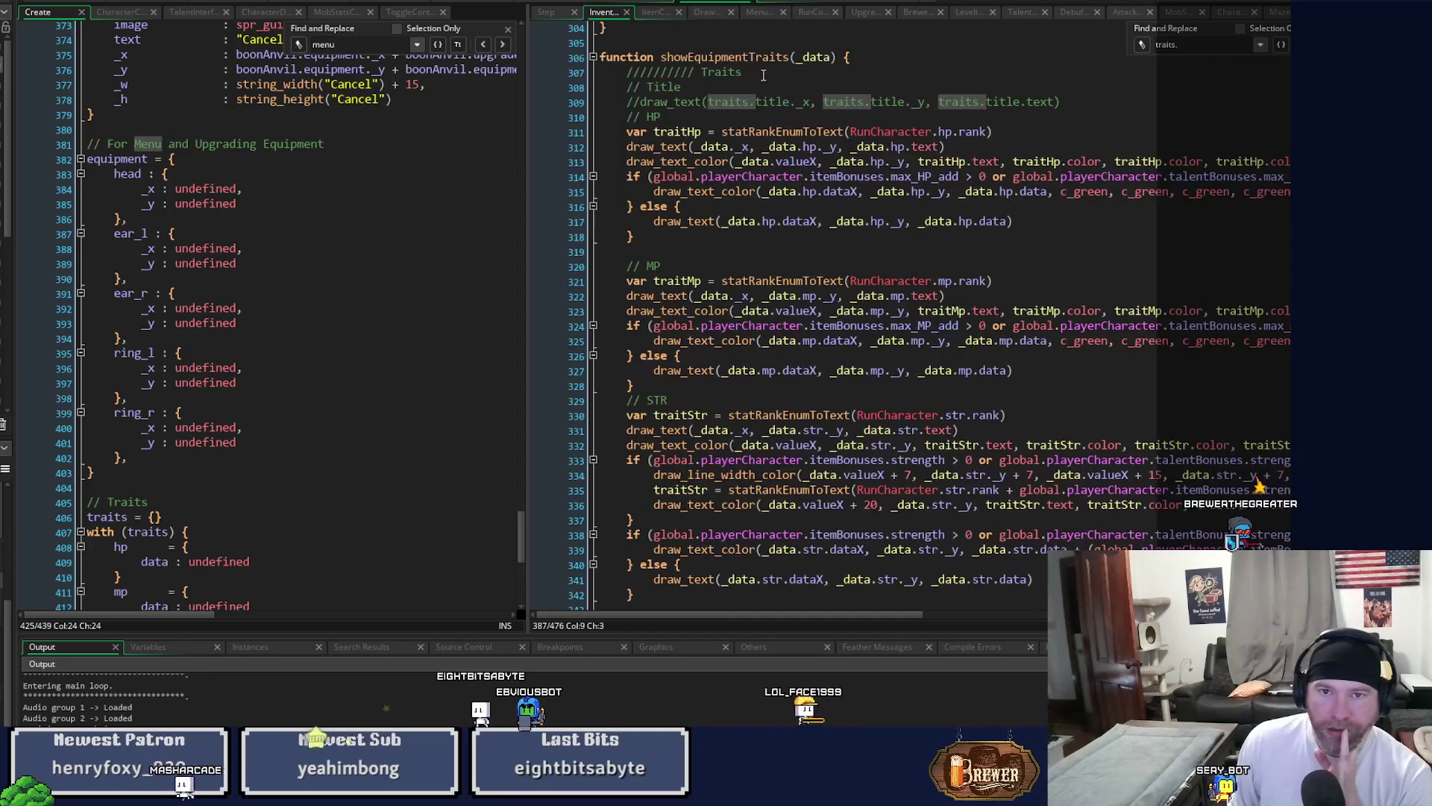
pyautogui.scroll(-10, 753, 282)
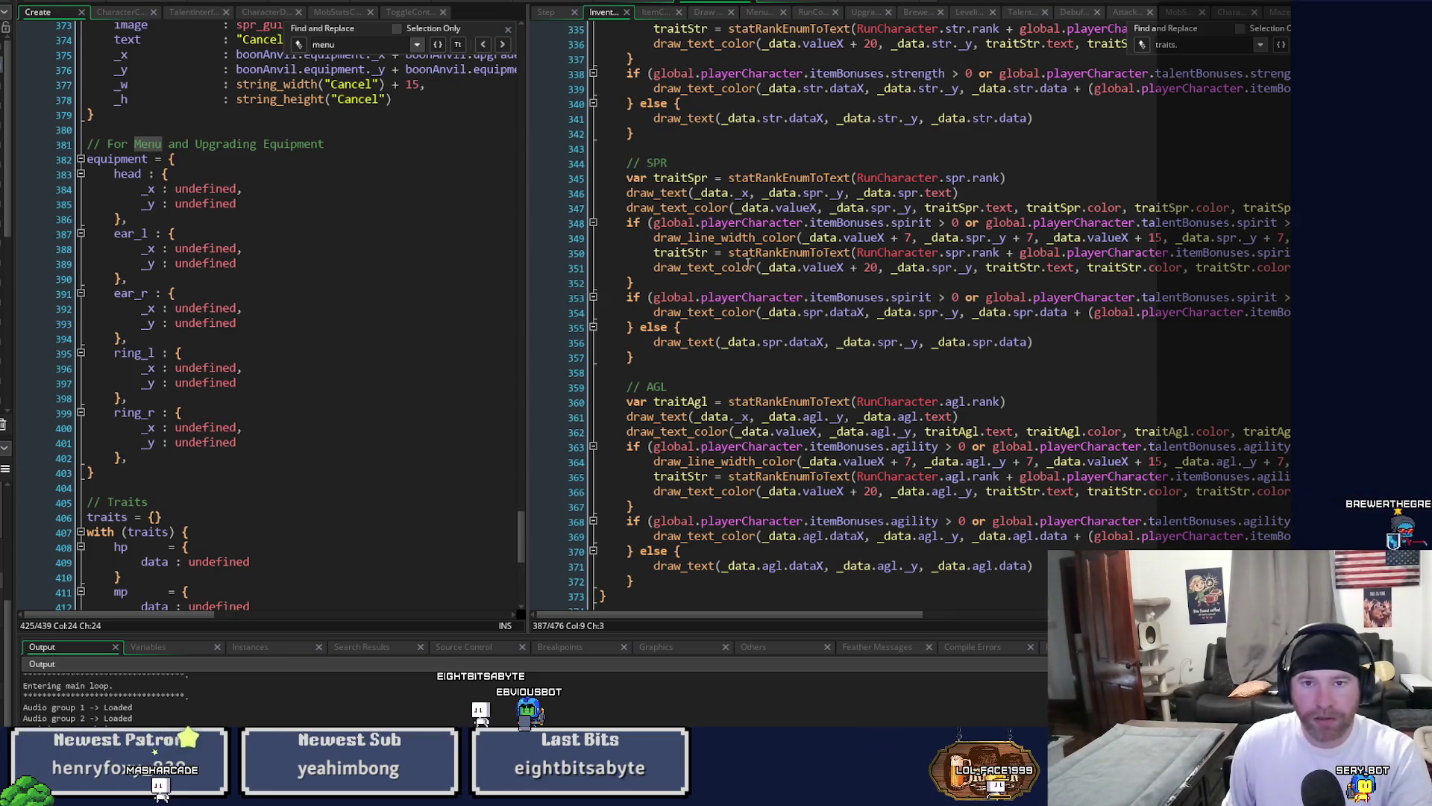
pyautogui.hotkey('alt', 'Tab')
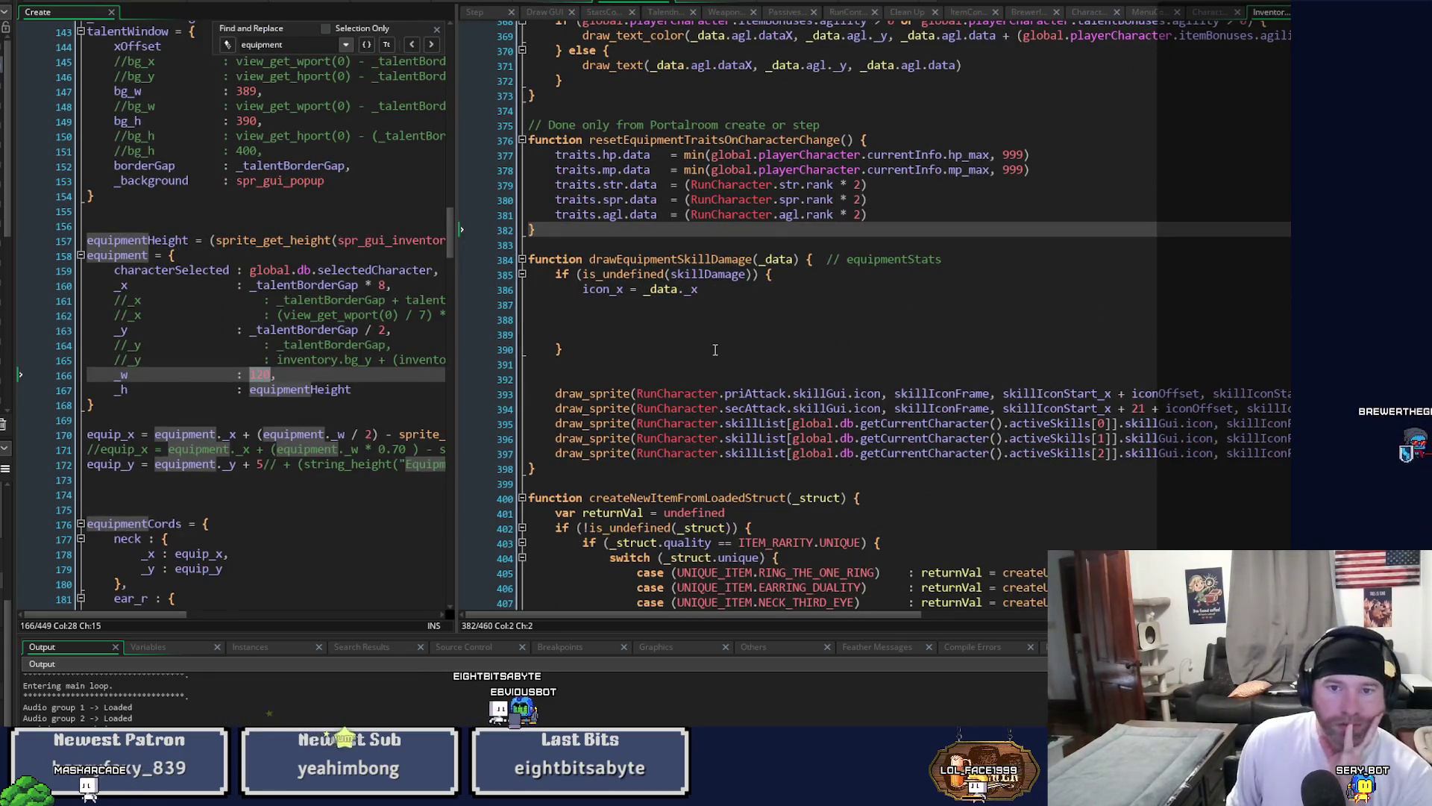
pyautogui.scroll(1, 715, 349)
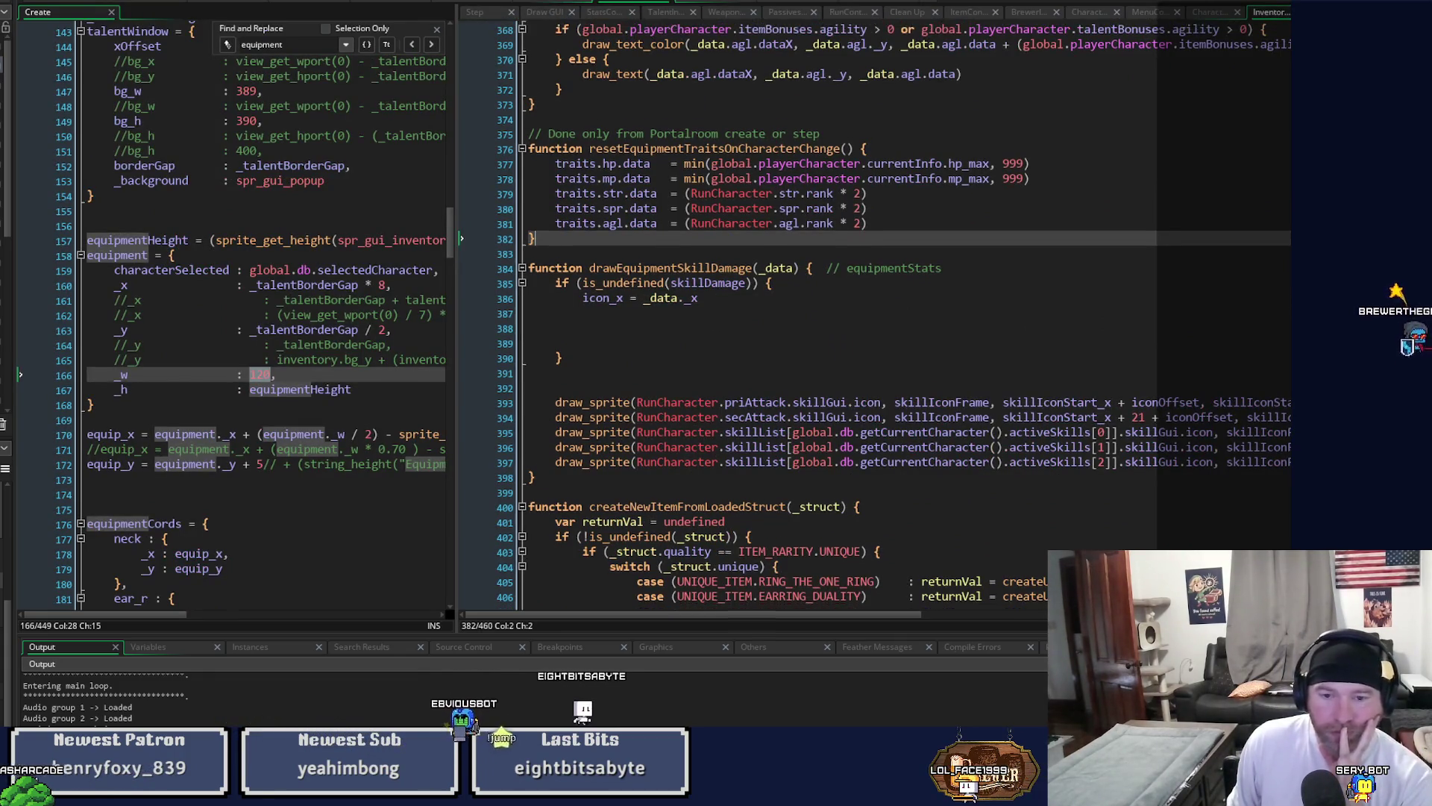
pyautogui.click(545, 12)
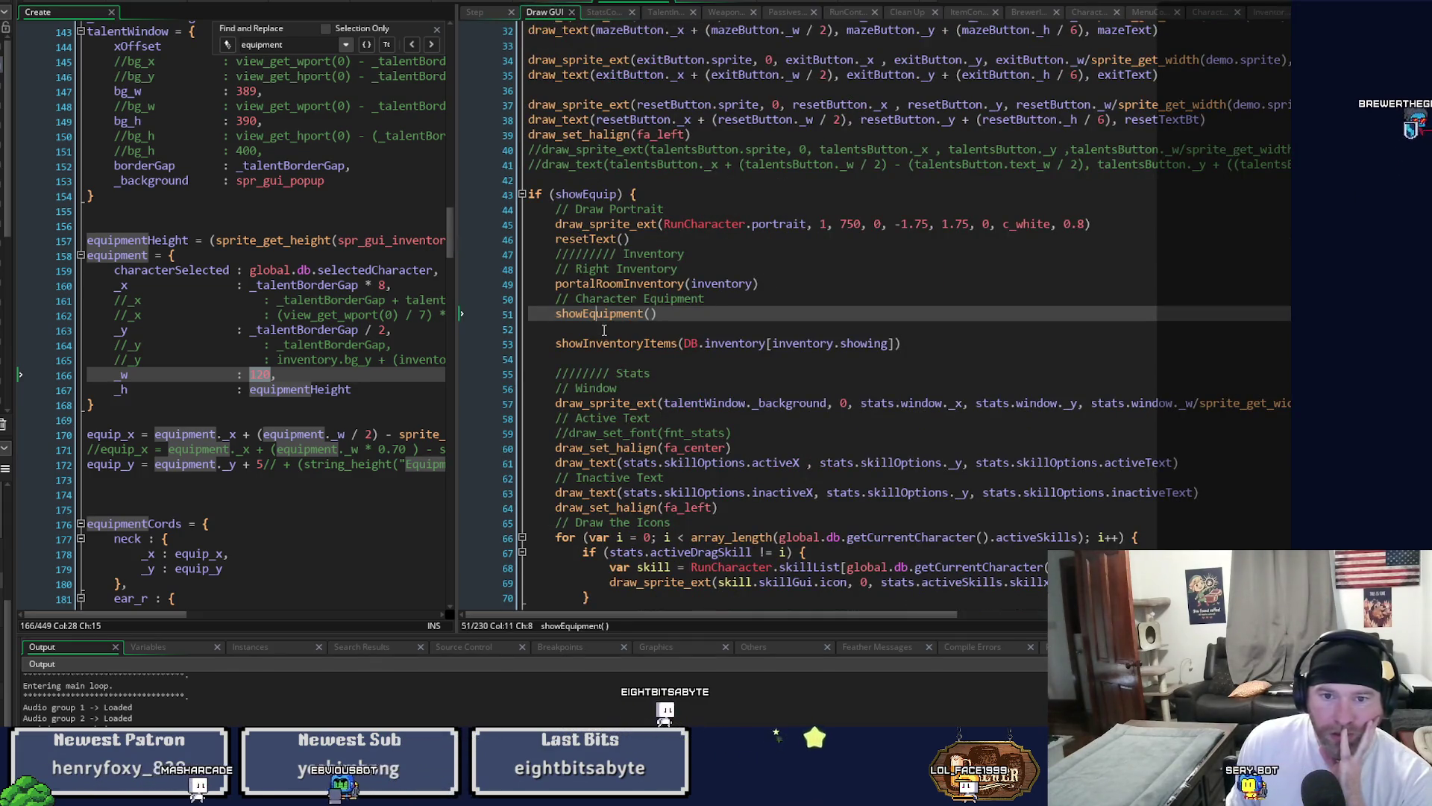
pyautogui.moveTo(605, 314)
pyautogui.moveTo(613, 343)
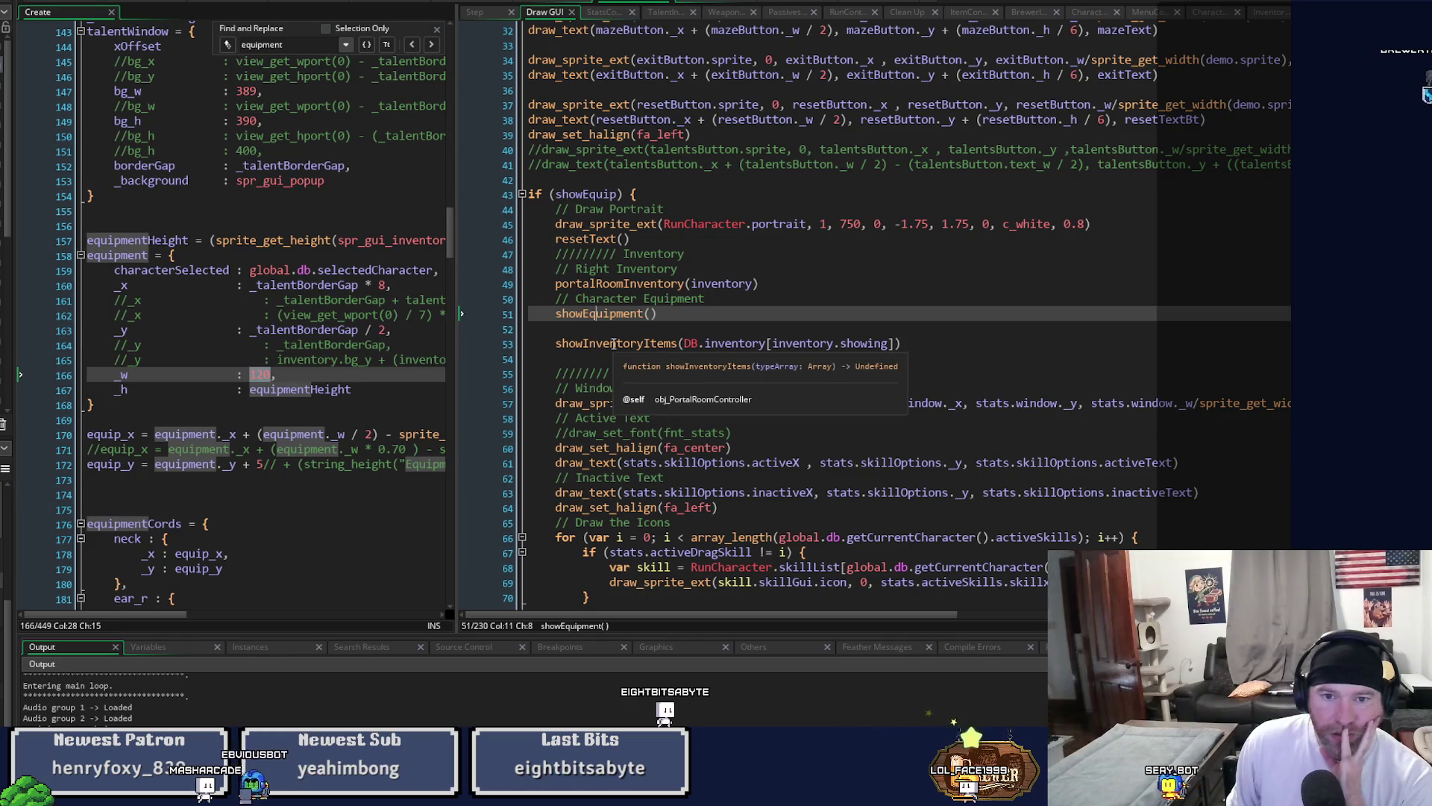
pyautogui.click(522, 195)
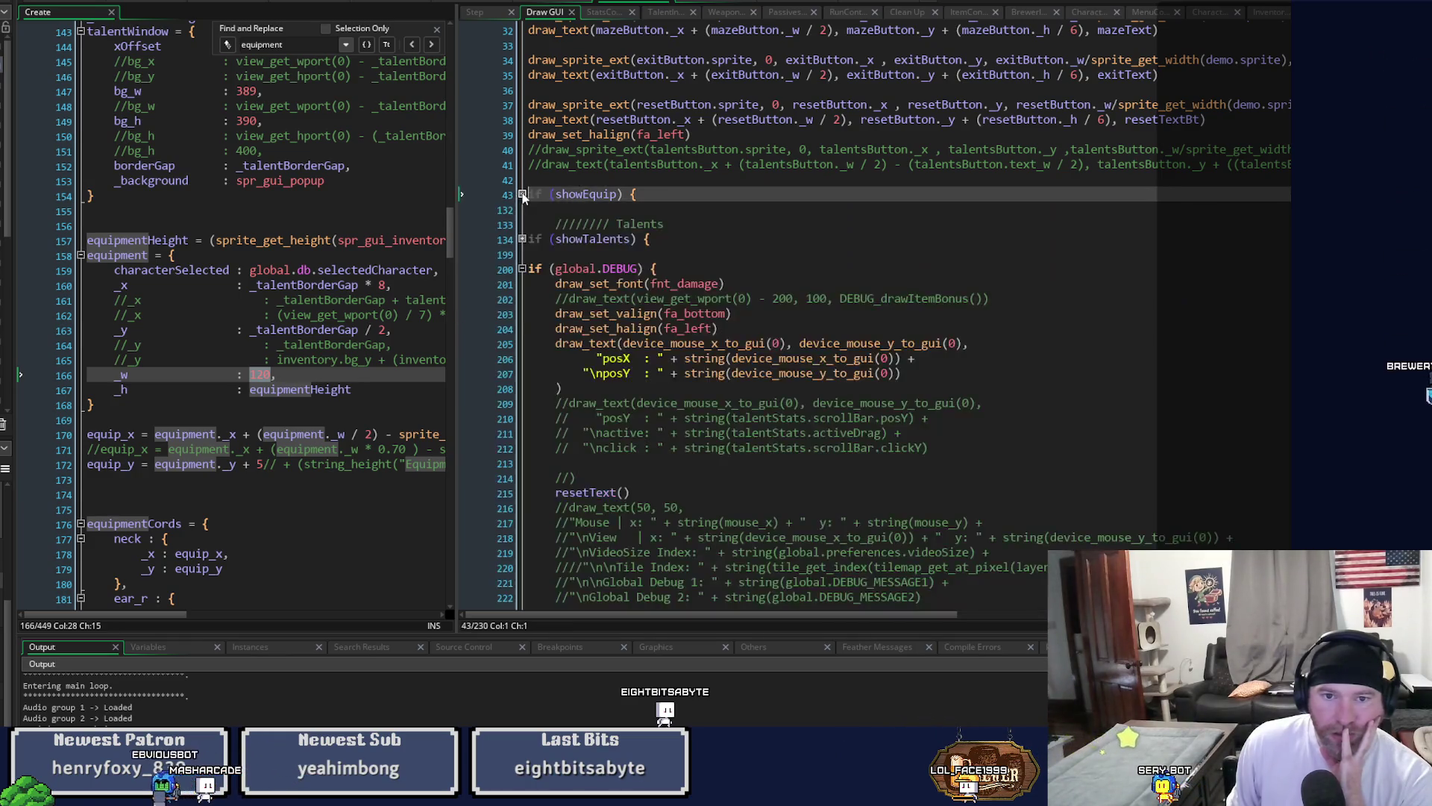
pyautogui.click(522, 240)
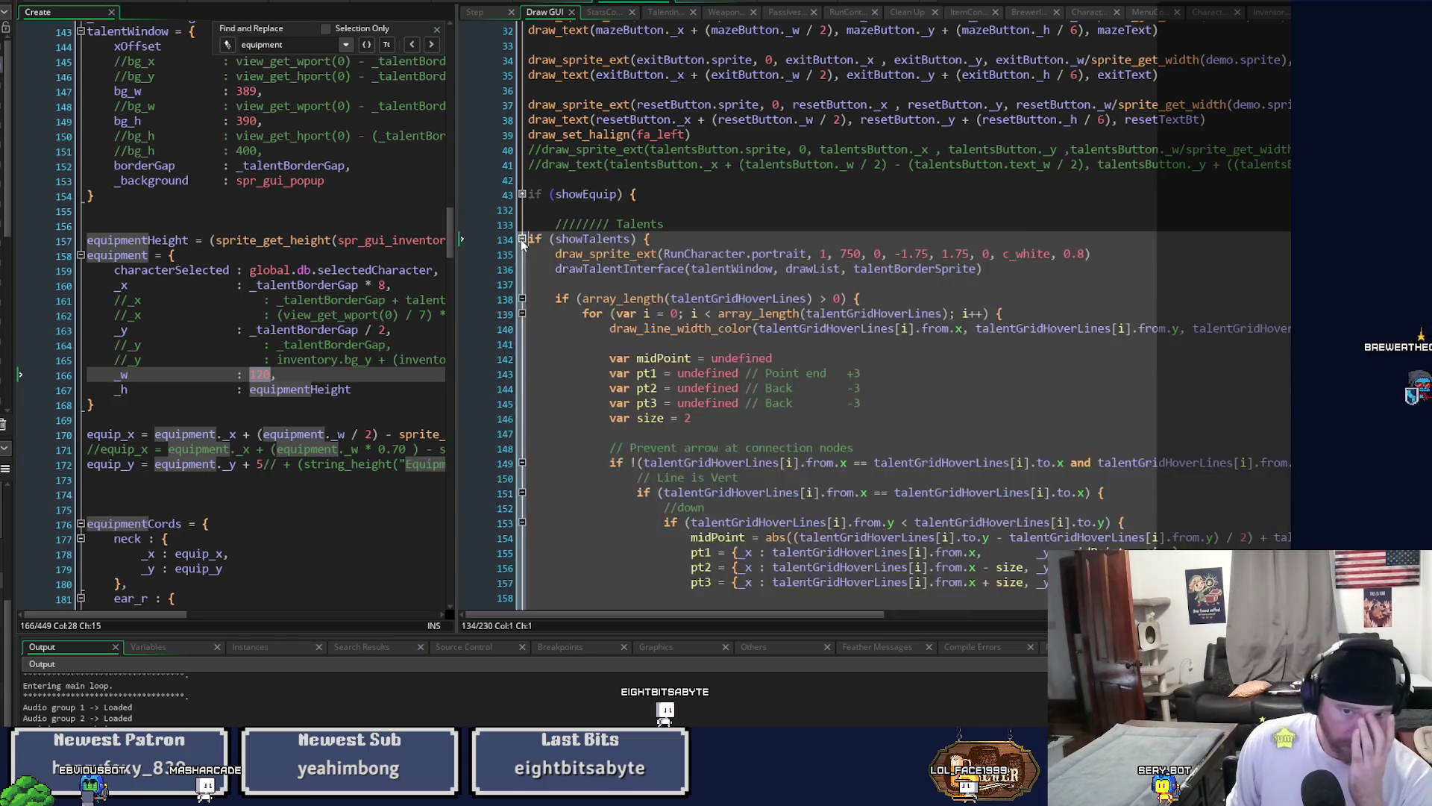
# Inspect the drawTalentInterface definition in the TalentInterface script, then go back to Draw GUI.
pyautogui.click(765, 329)
pyautogui.scroll(-13, 765, 334)
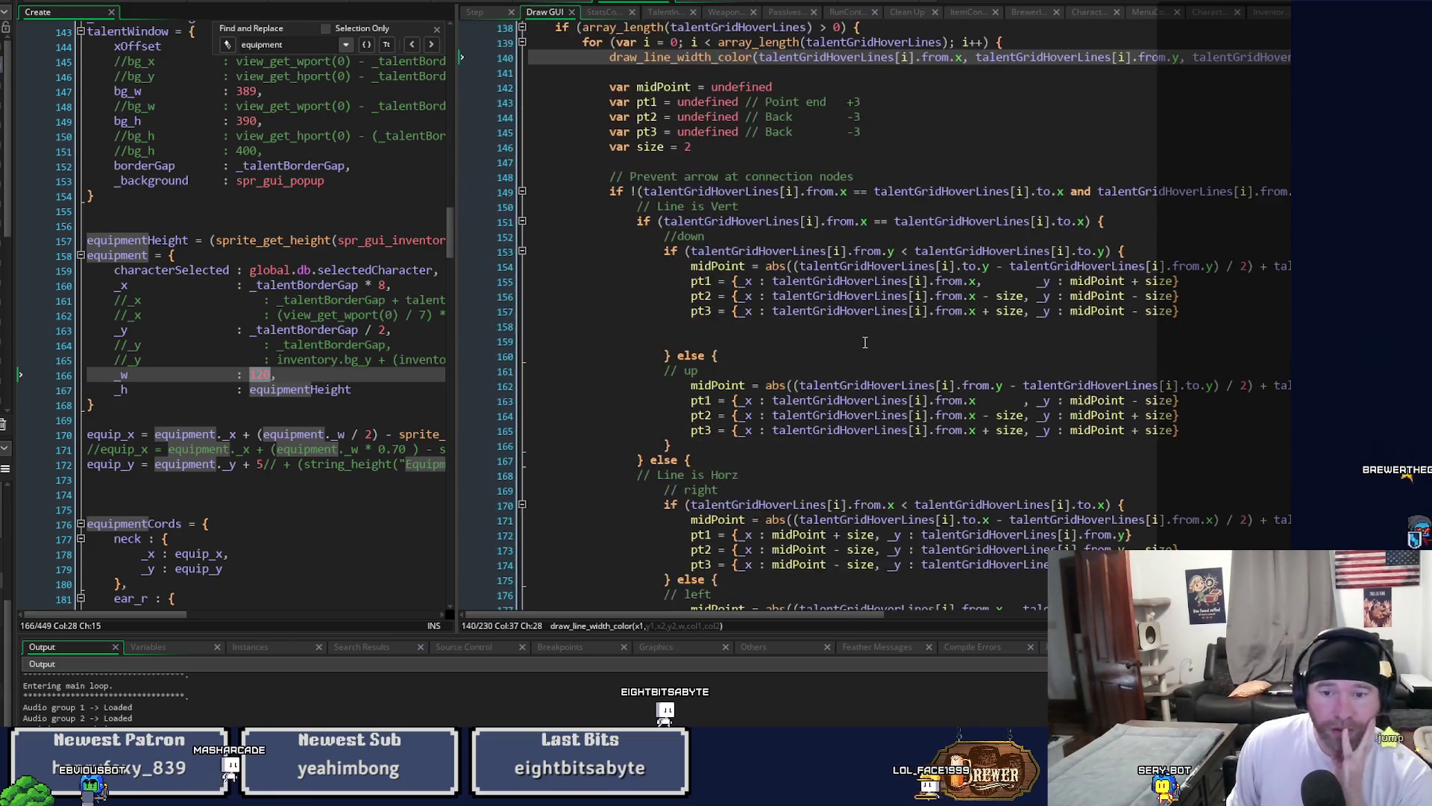
pyautogui.scroll(-3, 866, 342)
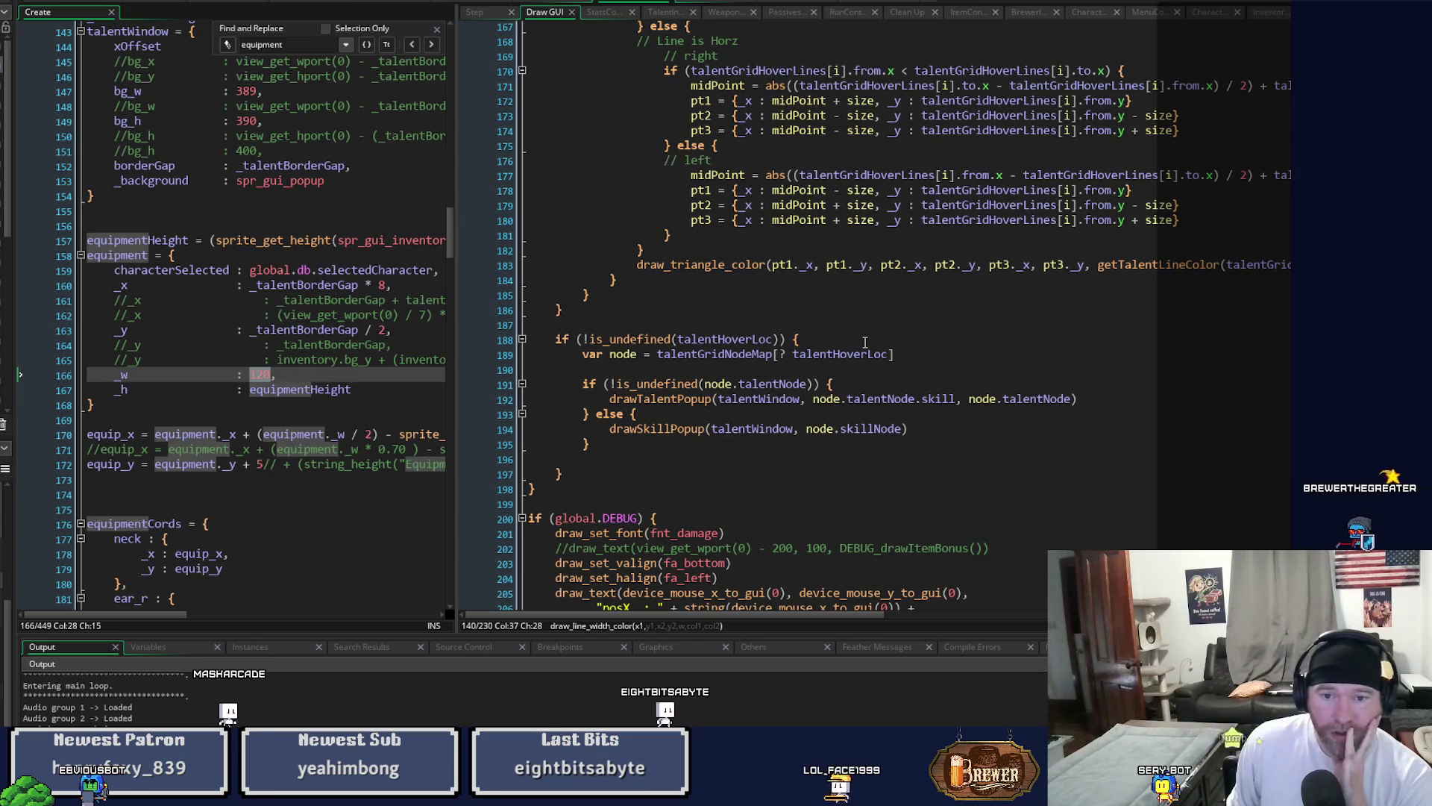
pyautogui.scroll(4, 865, 343)
pyautogui.scroll(8, 865, 343)
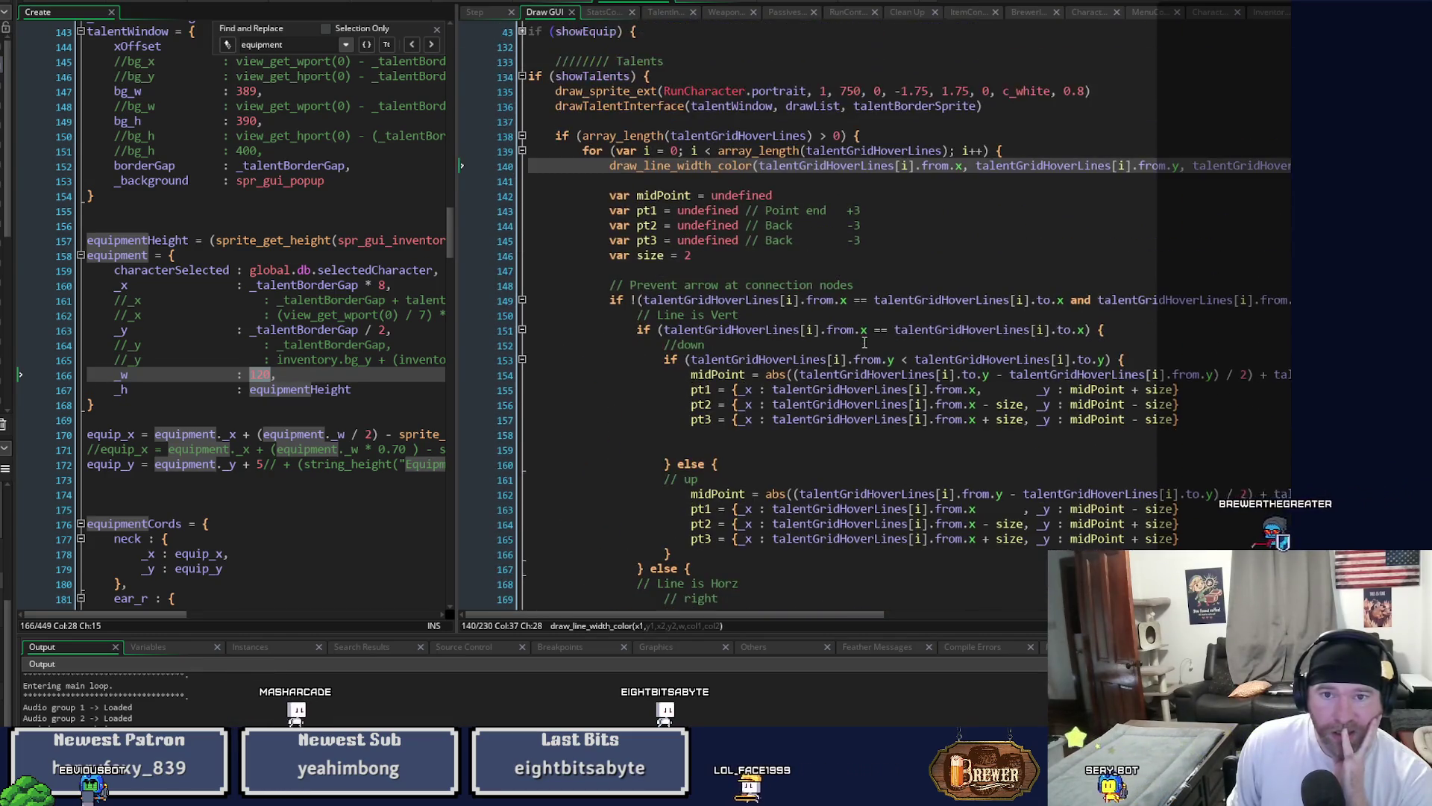
pyautogui.middleClick(644, 107)
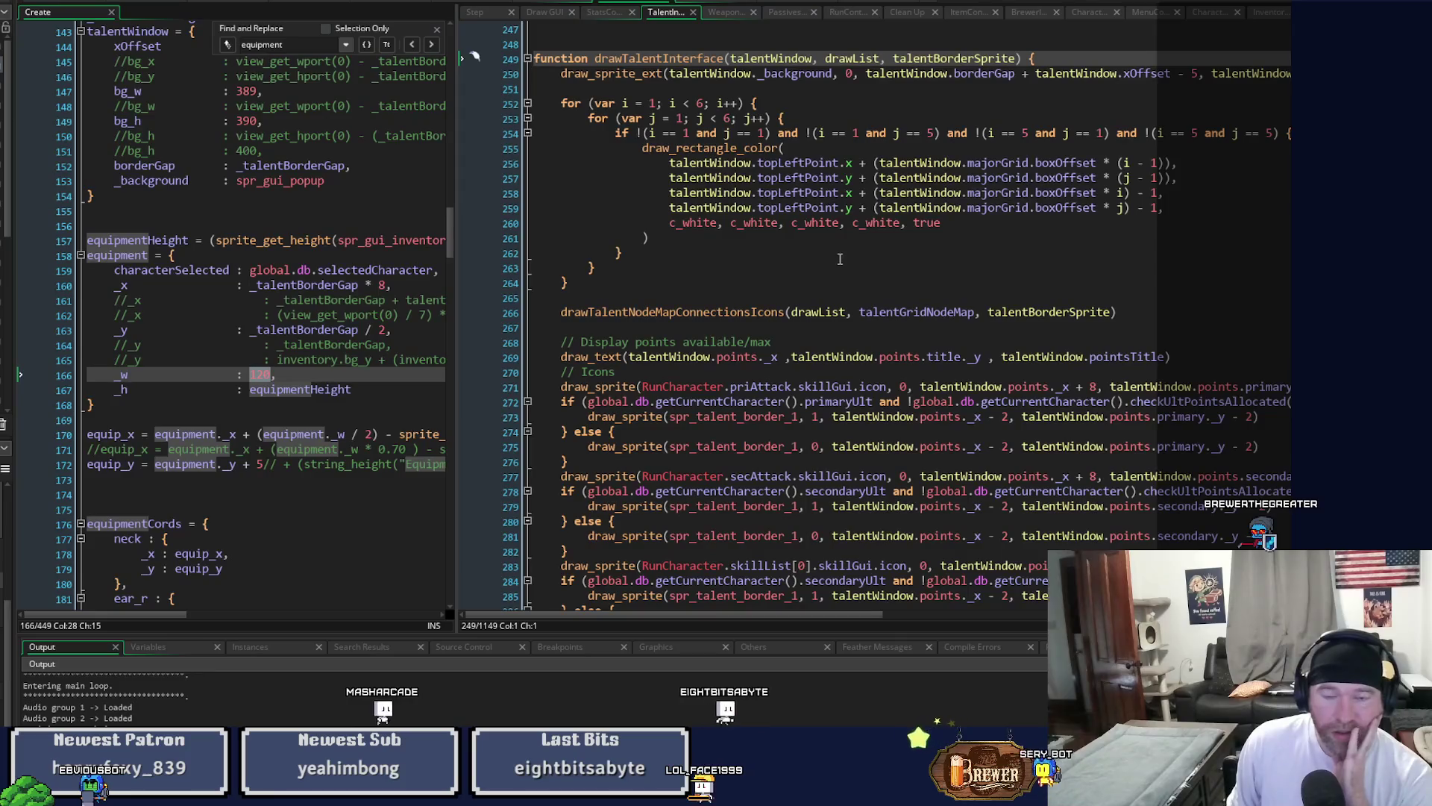
pyautogui.scroll(-2, 840, 259)
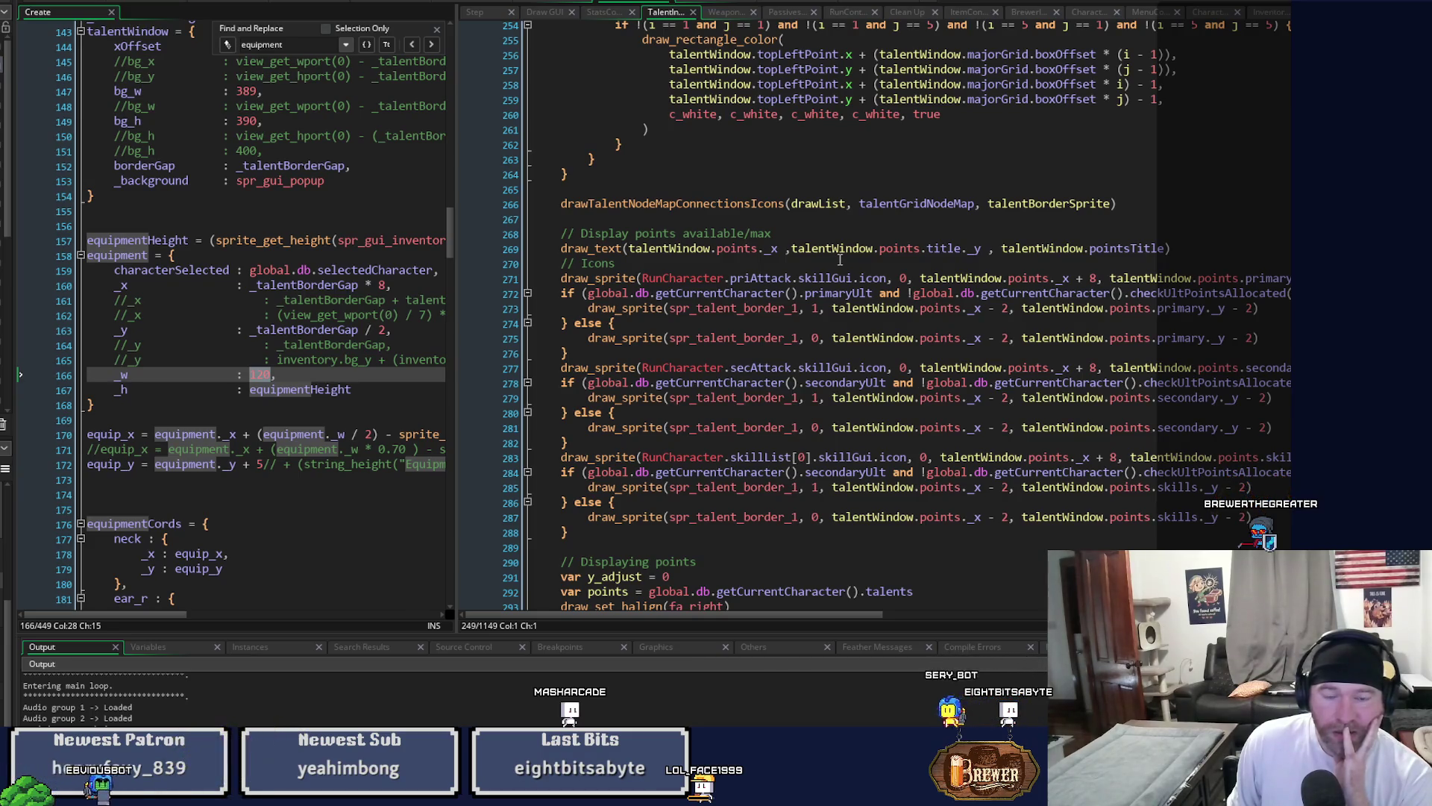
pyautogui.scroll(-7, 841, 260)
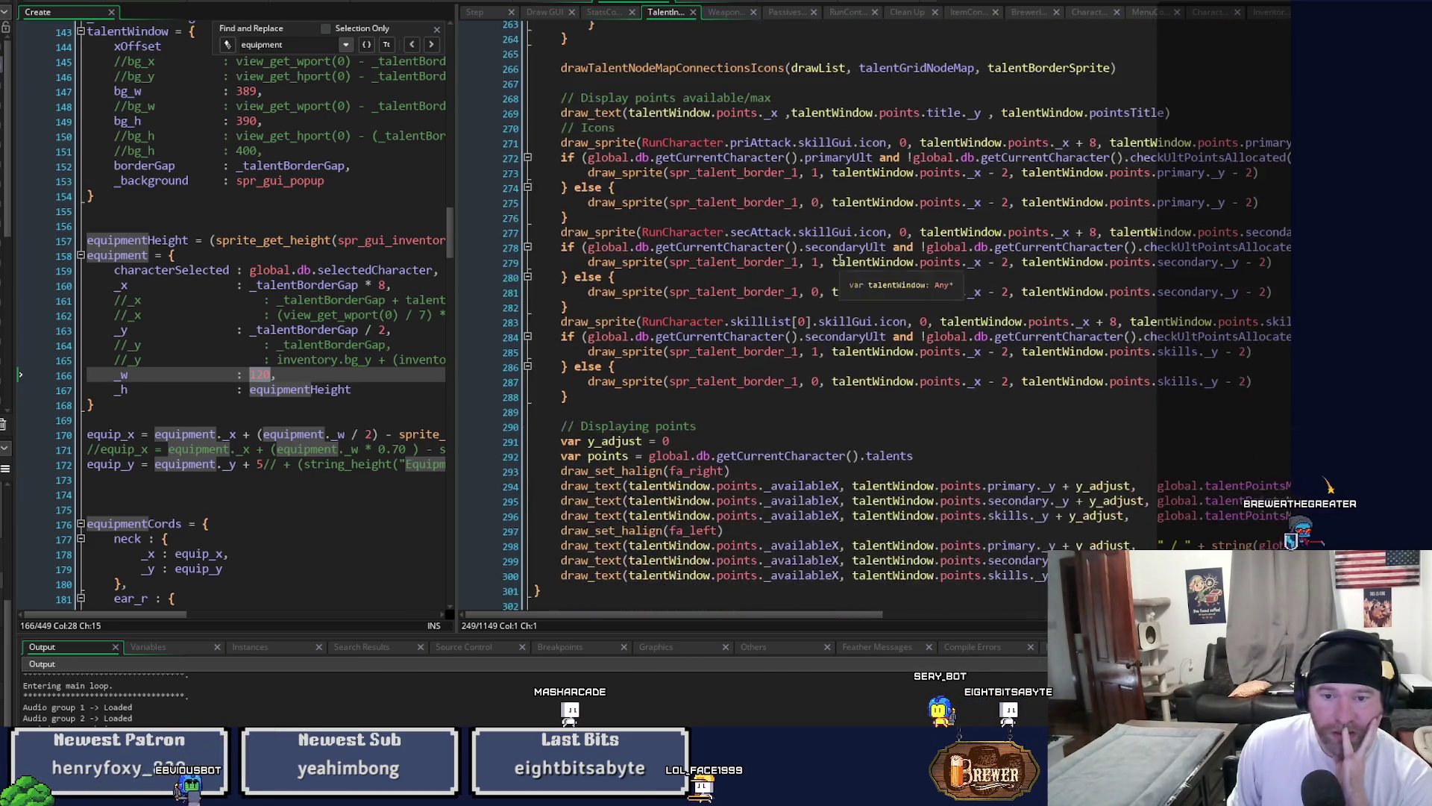
pyautogui.scroll(6, 866, 360)
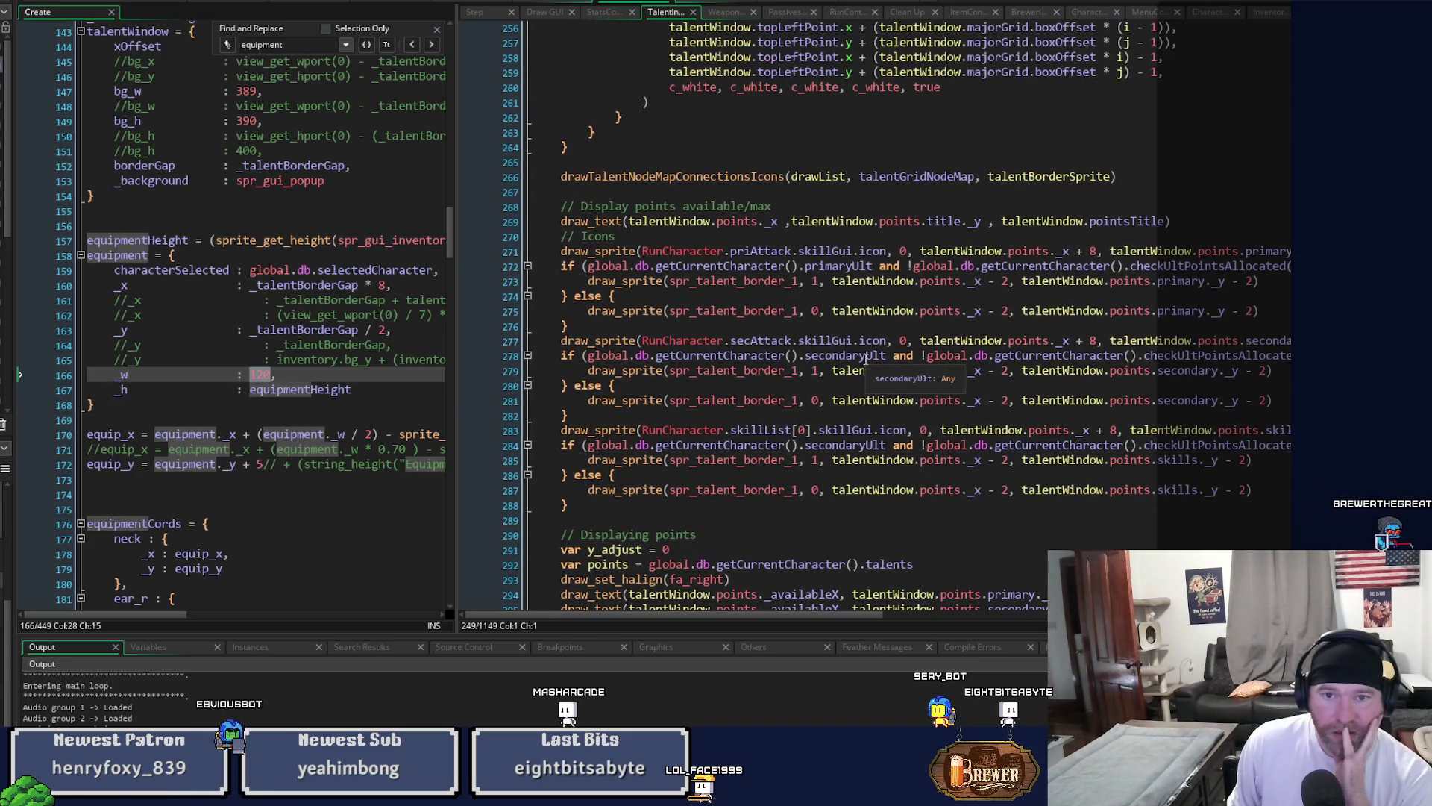
pyautogui.scroll(7, 866, 360)
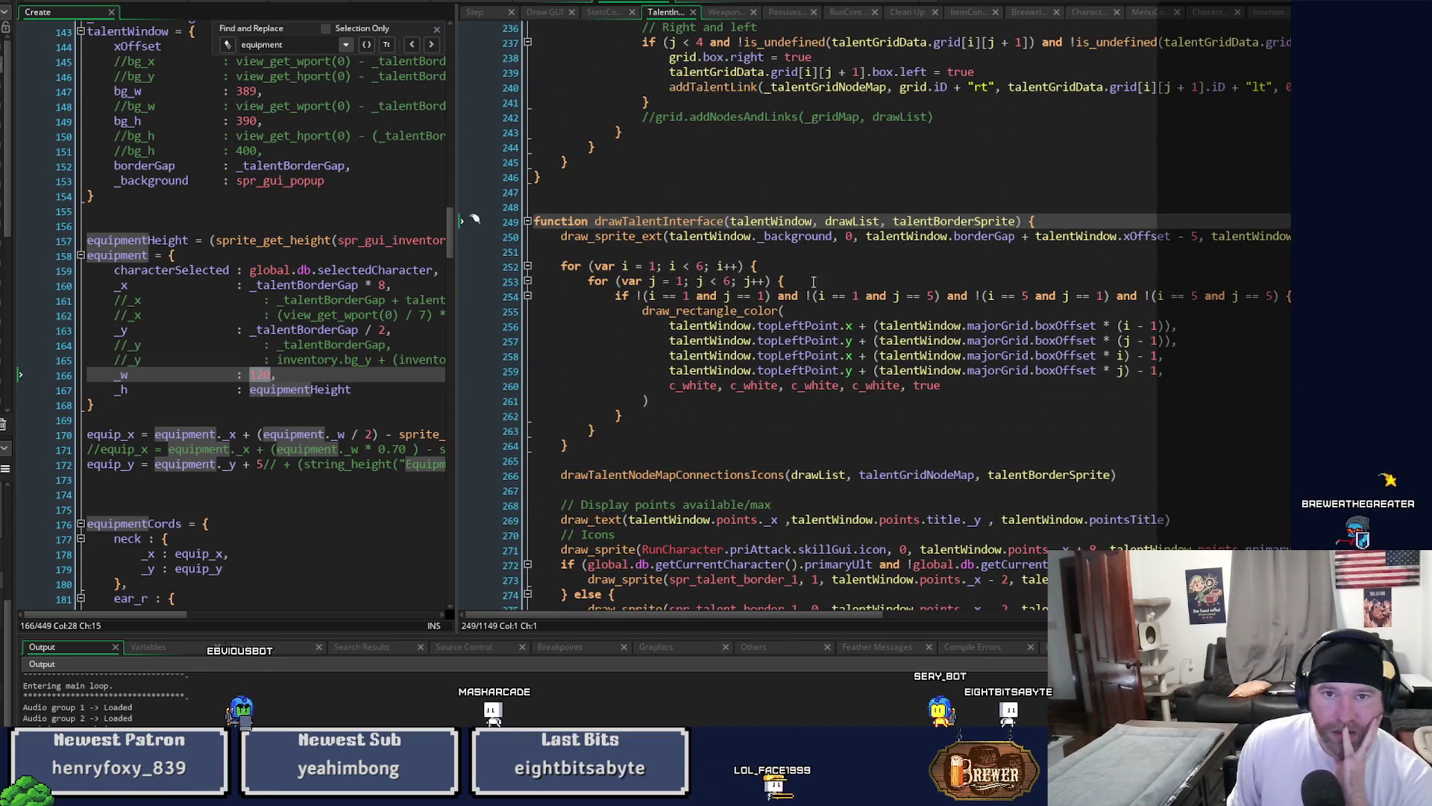
pyautogui.click(552, 13)
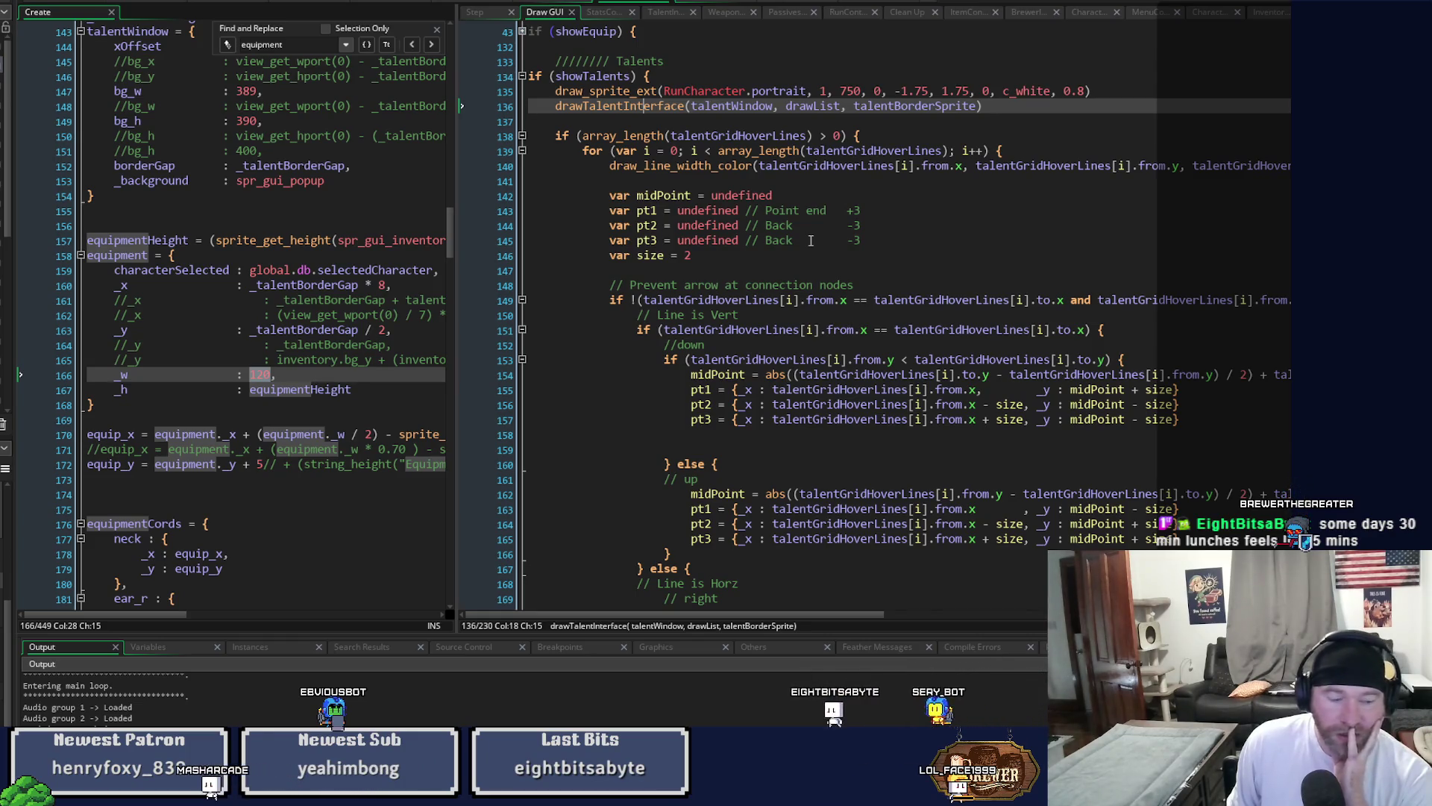
# Widen the left code pane and shrink the output panel to enlarge the code editors.
pyautogui.scroll(-2, 811, 240)
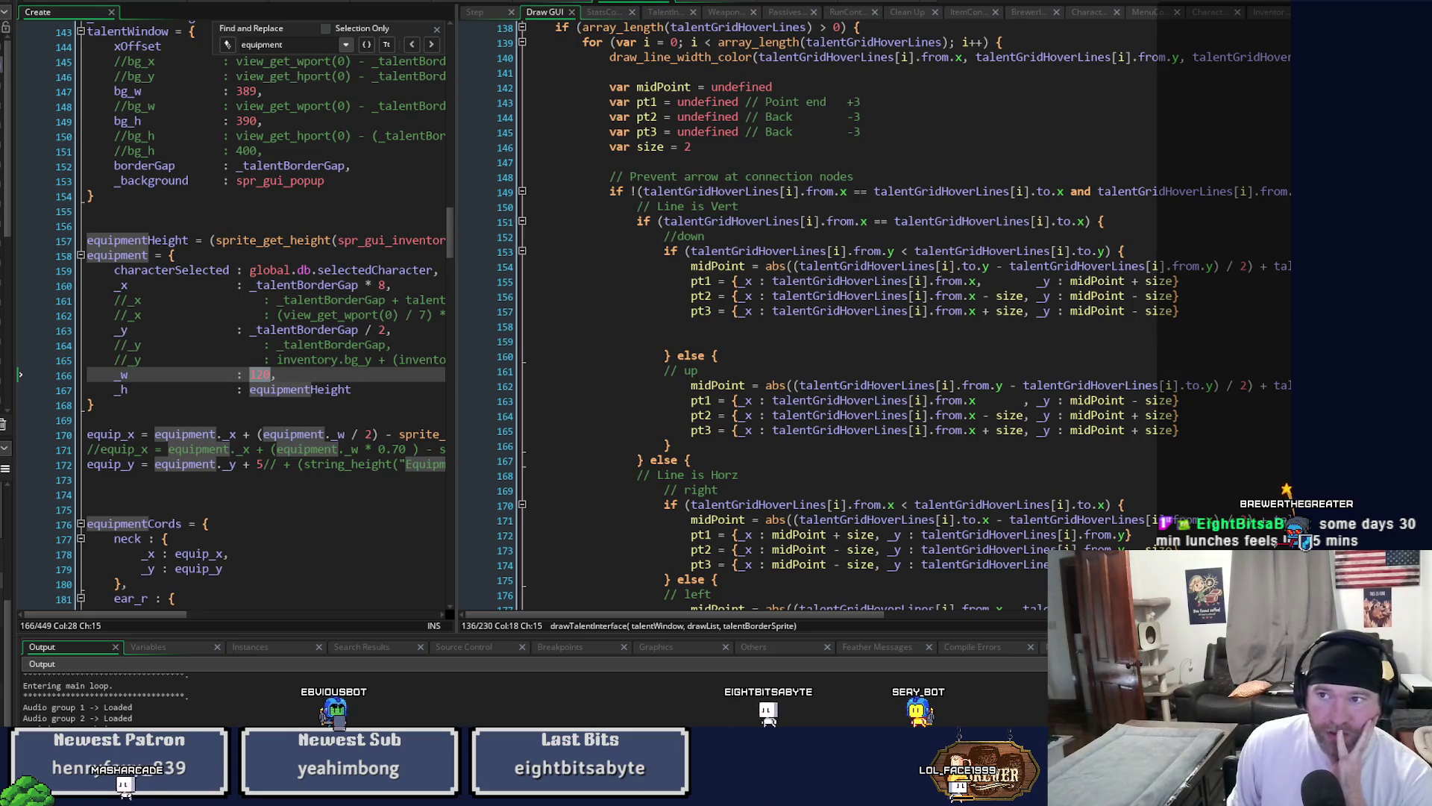
pyautogui.moveTo(451, 313); pyautogui.dragTo(503, 314)
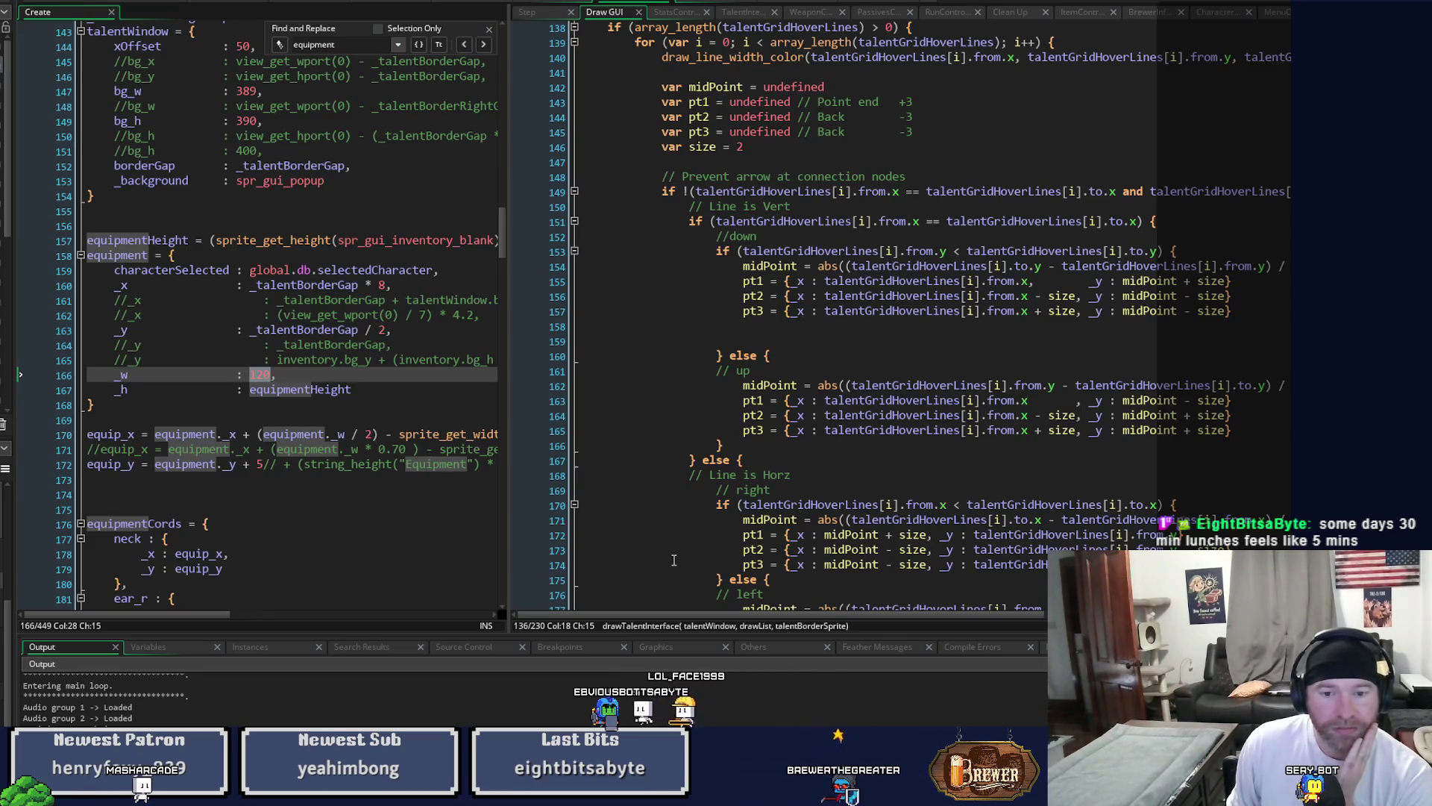
pyautogui.moveTo(792, 638); pyautogui.dragTo(792, 724)
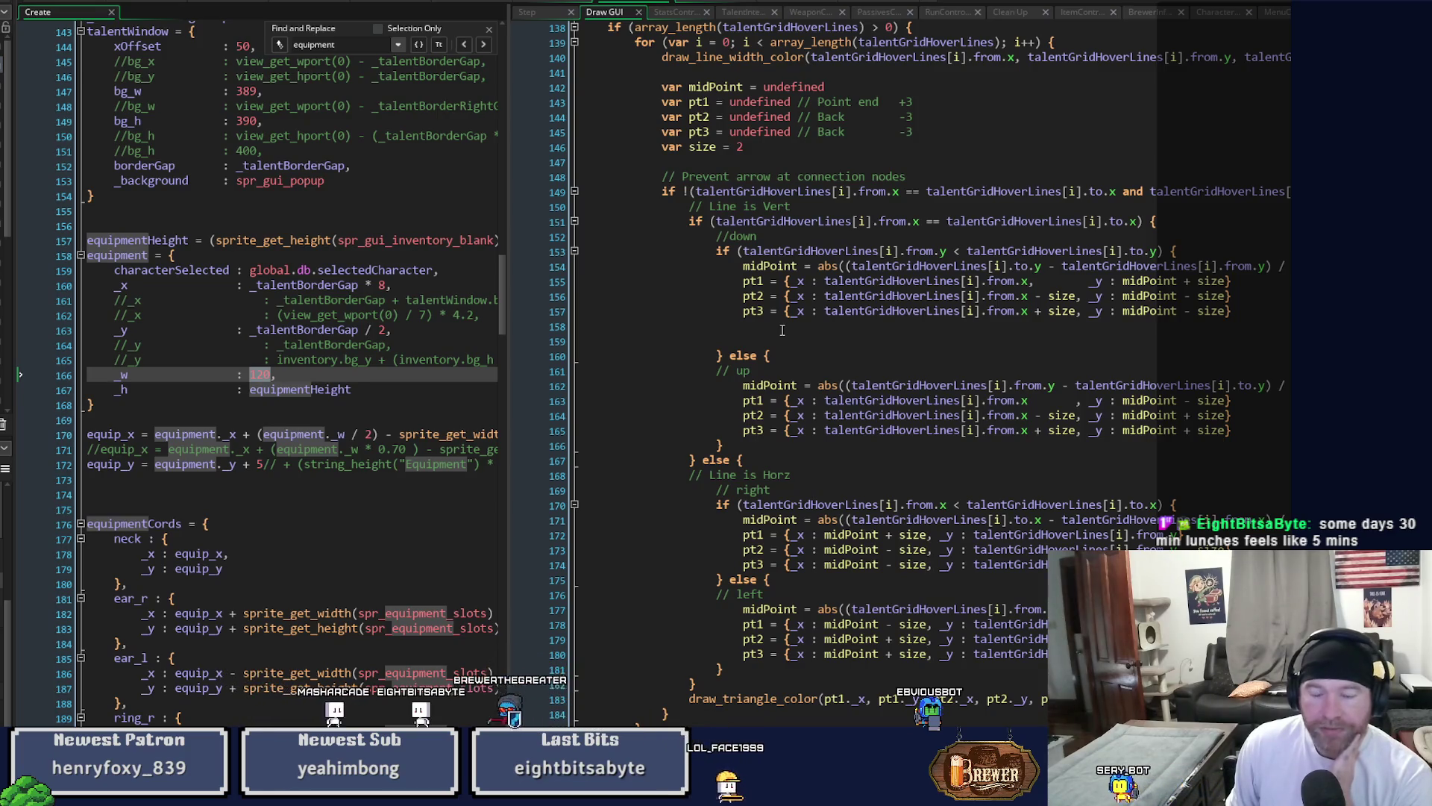
pyautogui.scroll(1, 782, 329)
pyautogui.scroll(1, 782, 329)
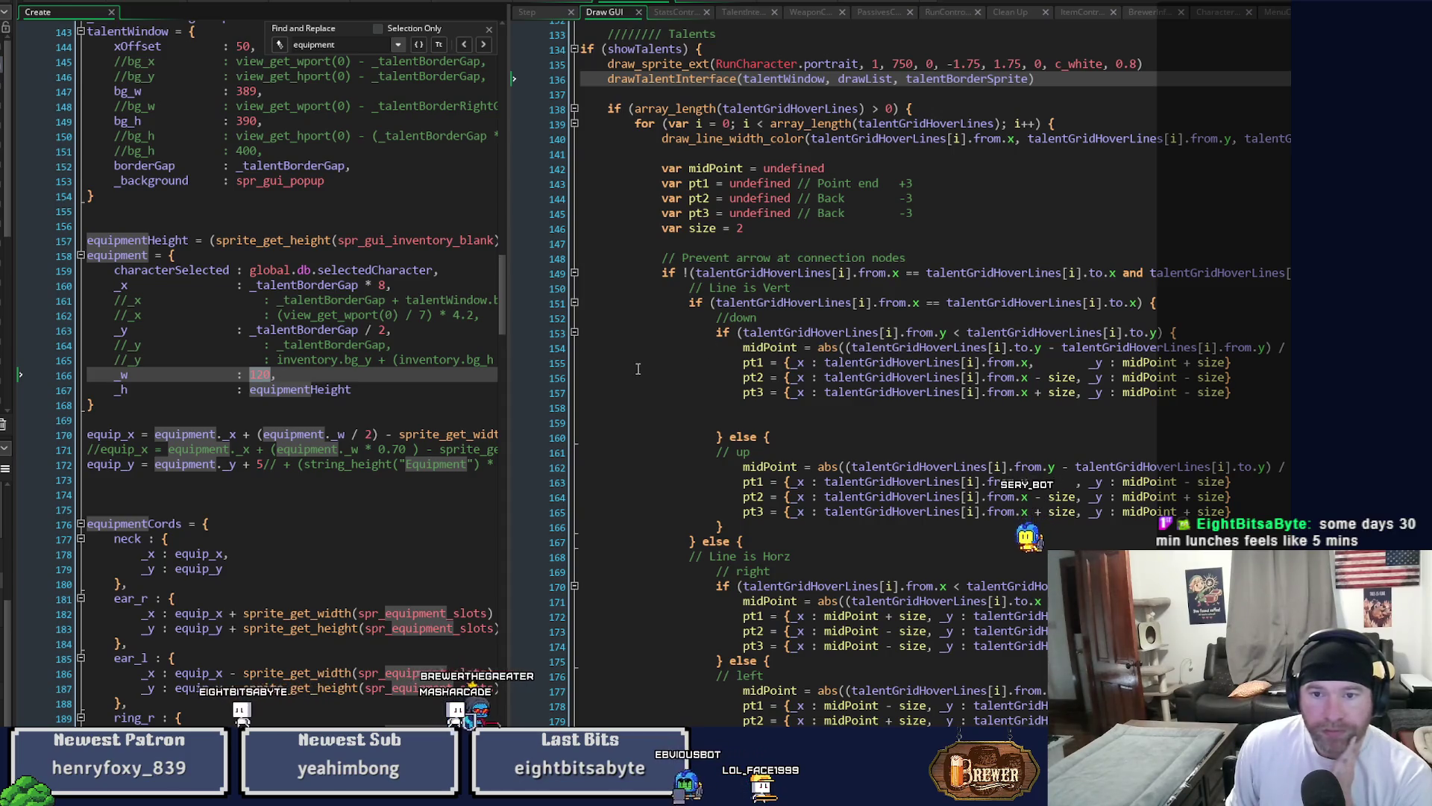
pyautogui.scroll(-7, 648, 369)
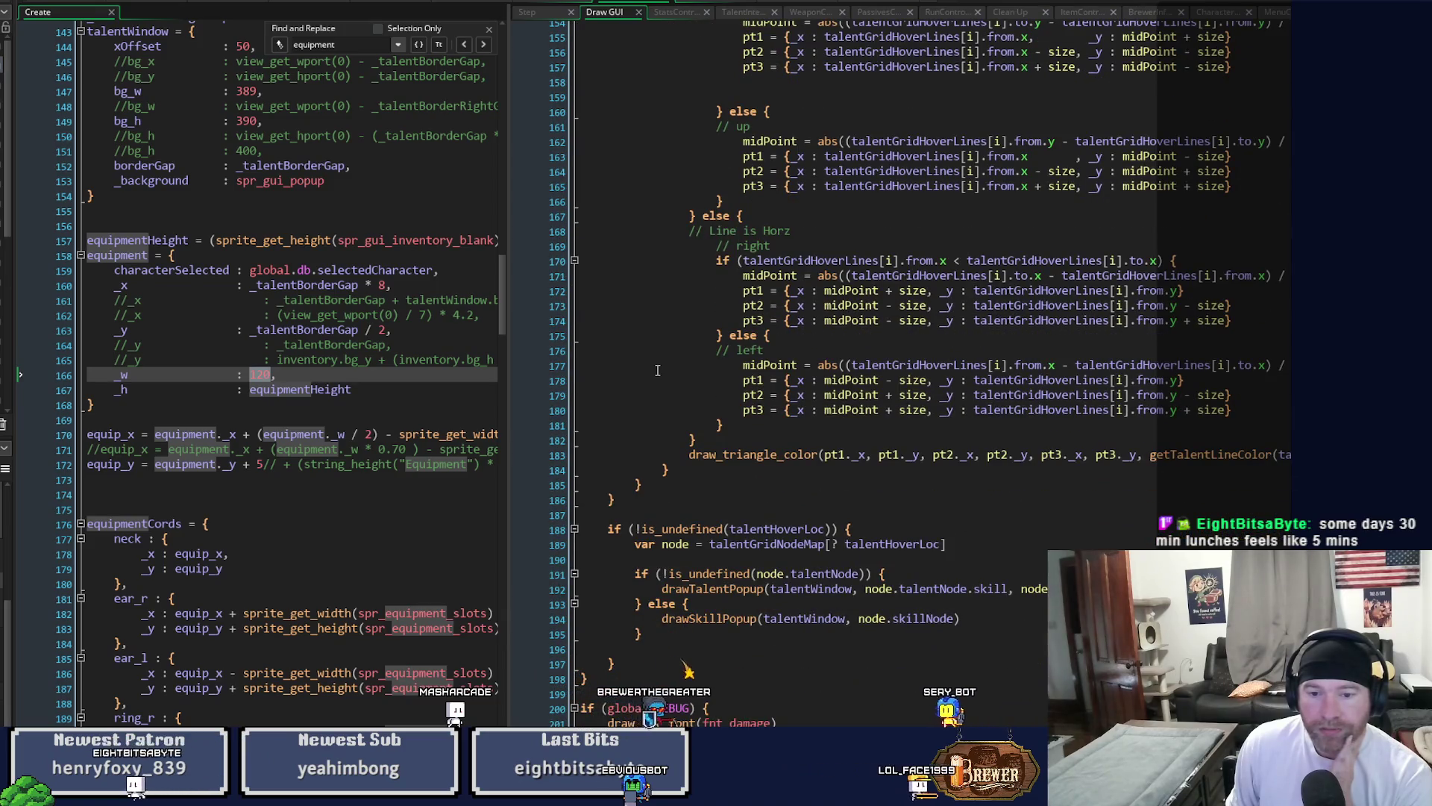
pyautogui.scroll(6, 658, 370)
pyautogui.scroll(3, 658, 371)
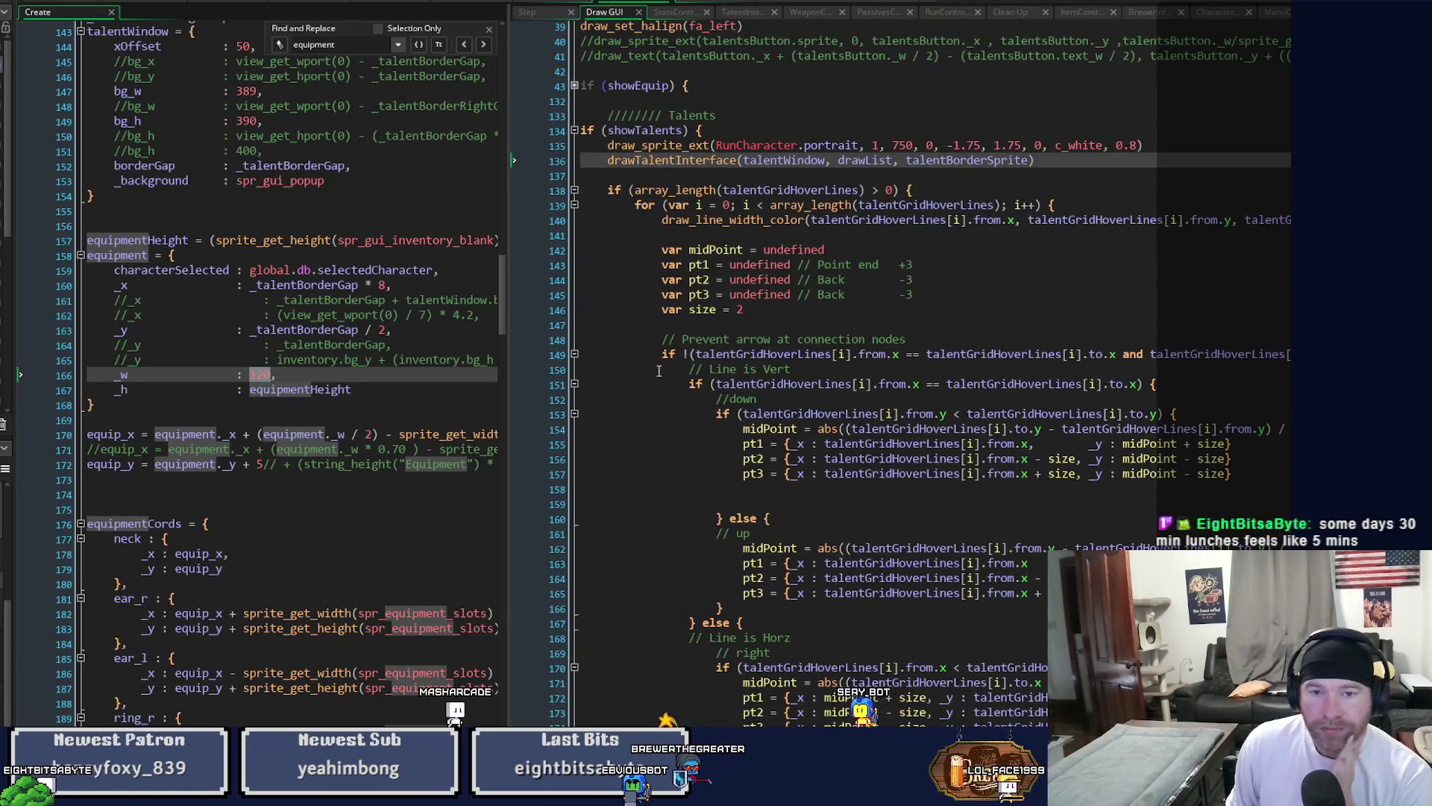
# Review the drawTalentInterface definition again, then fold the showTalents block in Draw GUI.
pyautogui.middleClick(671, 162)
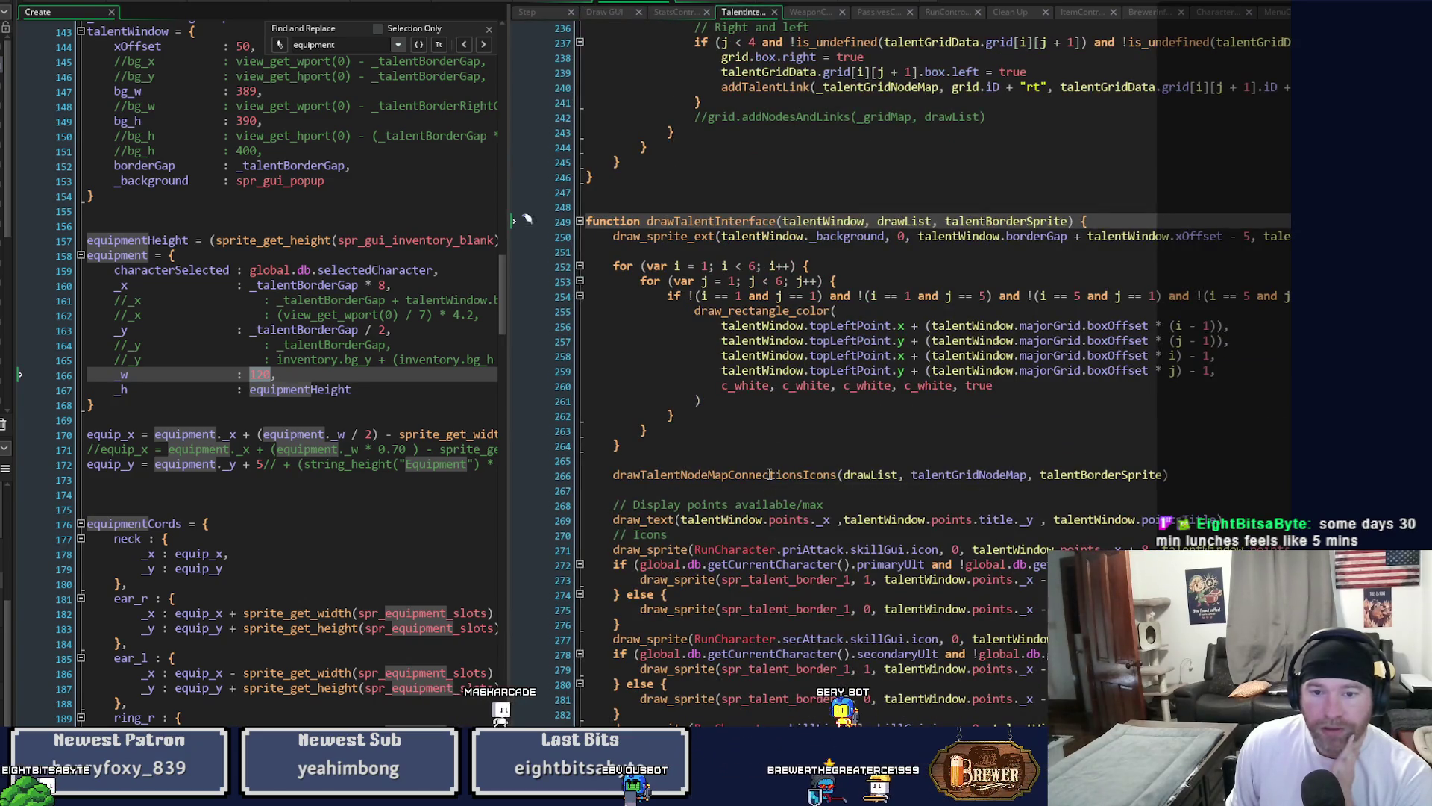
pyautogui.moveTo(770, 474)
pyautogui.scroll(-3, 771, 475)
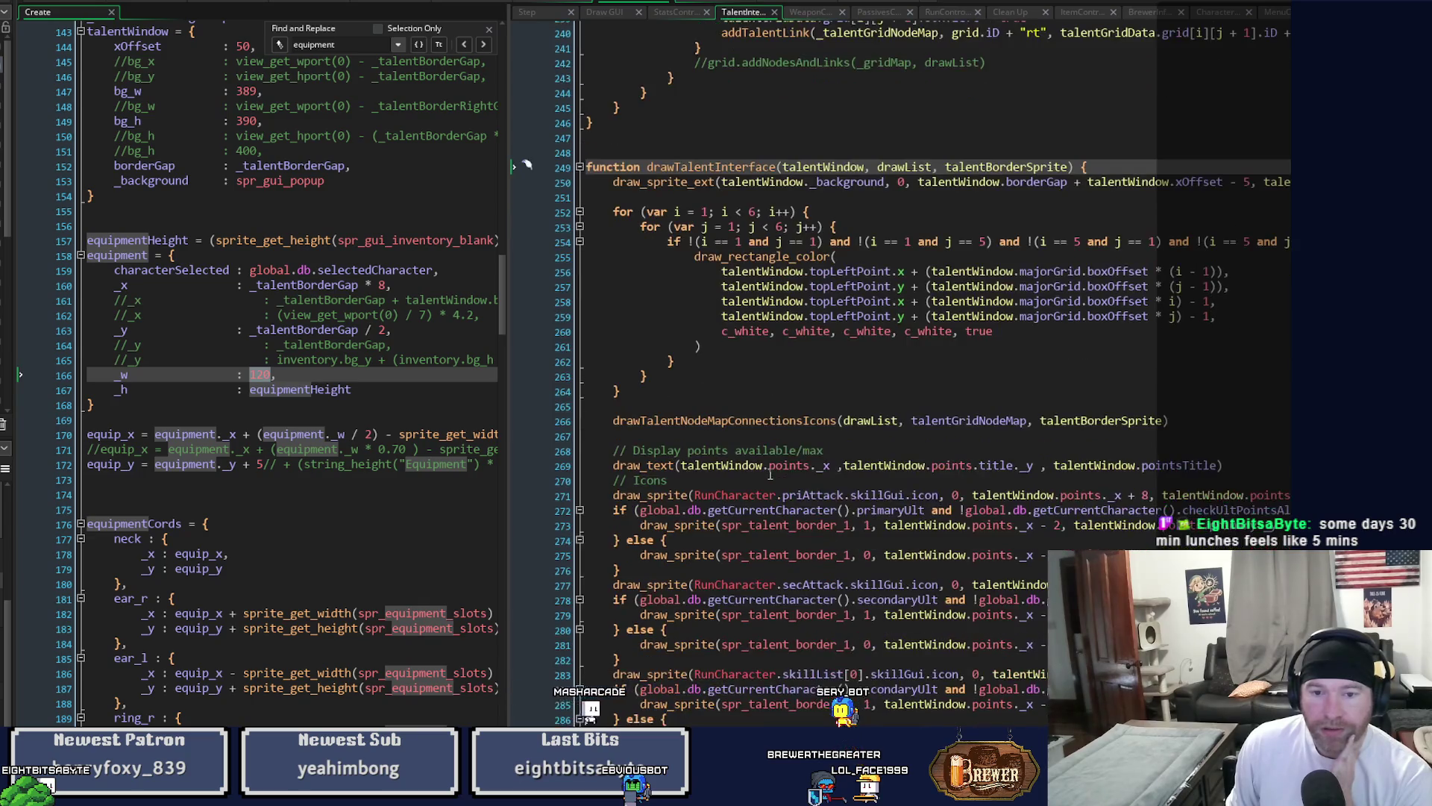
pyautogui.scroll(-5, 770, 474)
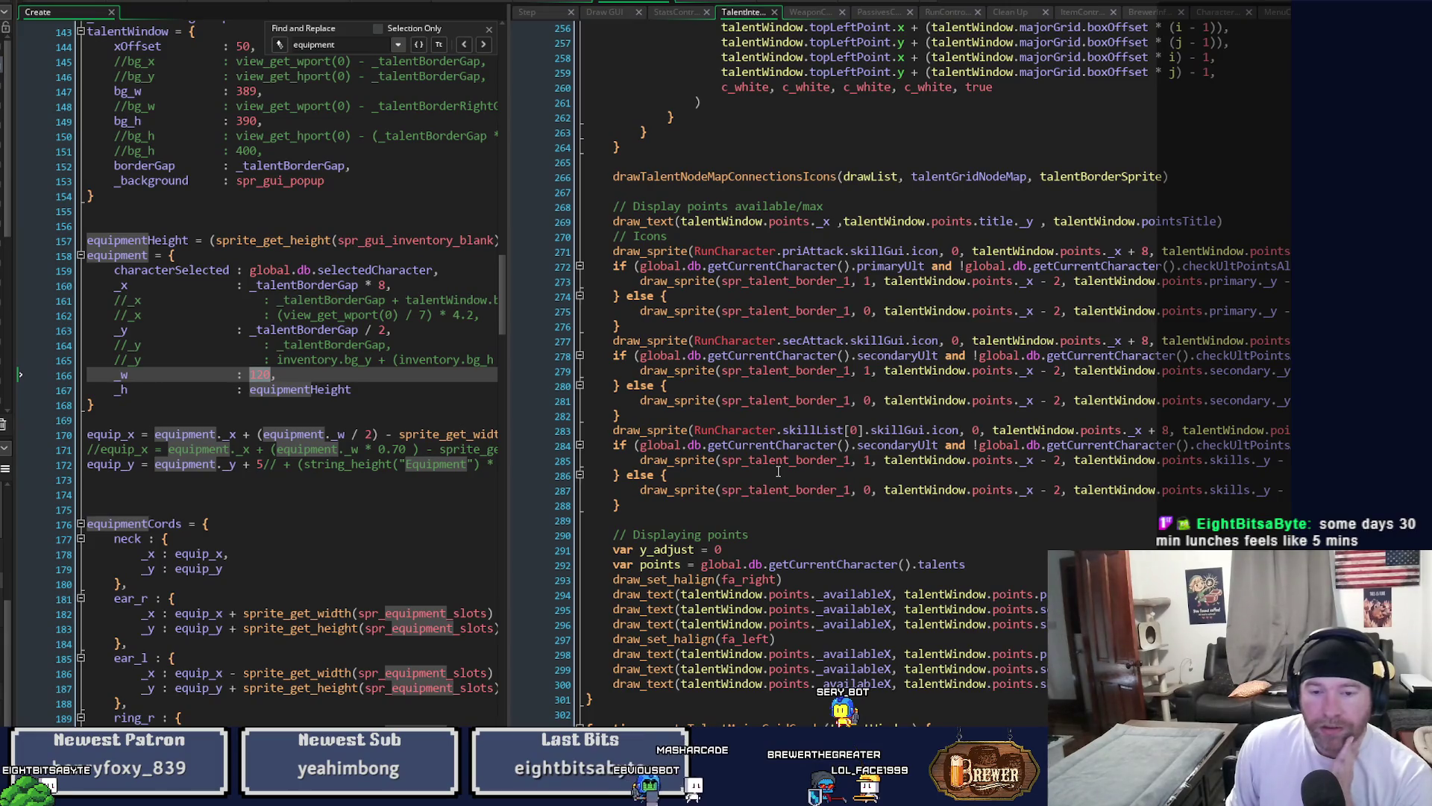
pyautogui.scroll(8, 778, 471)
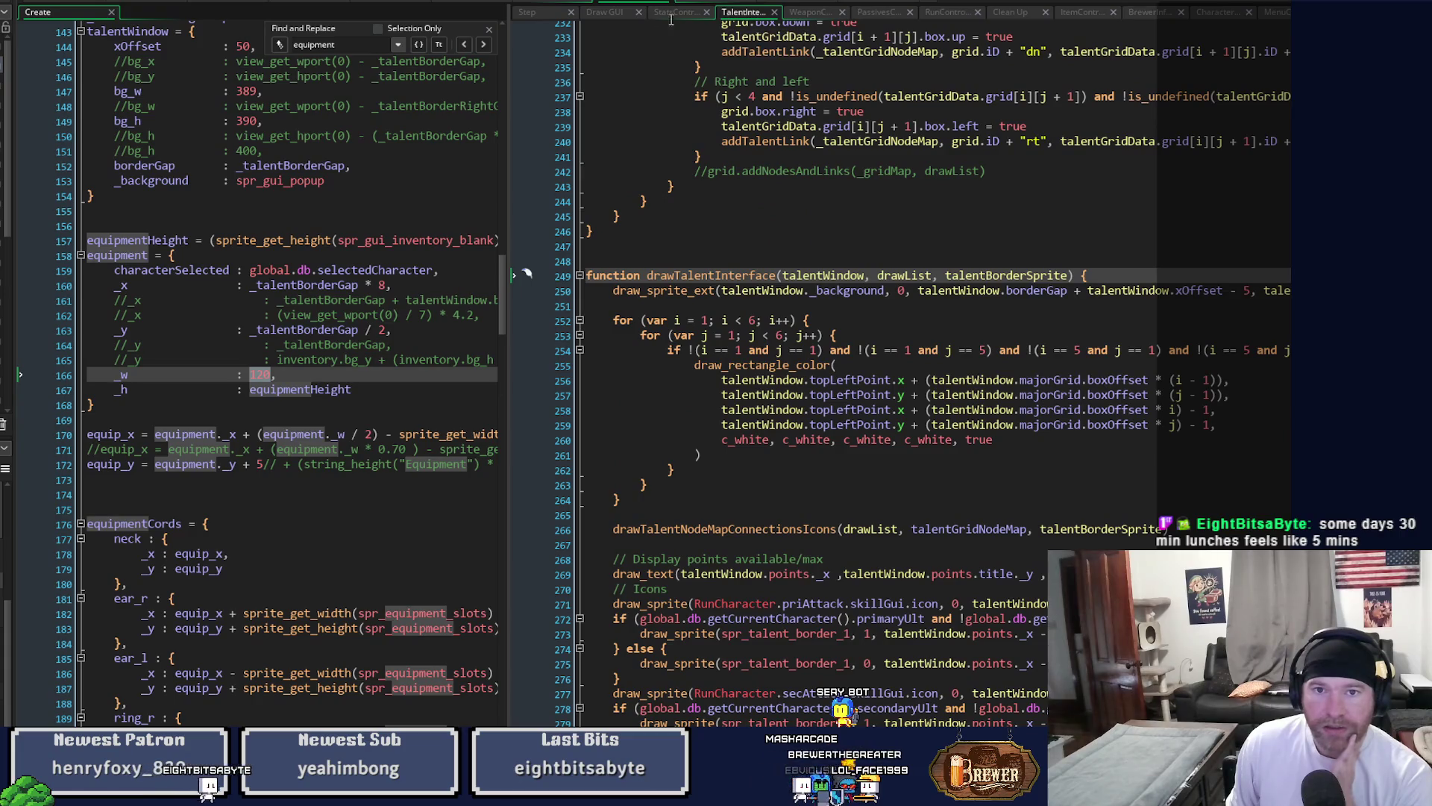
pyautogui.click(611, 14)
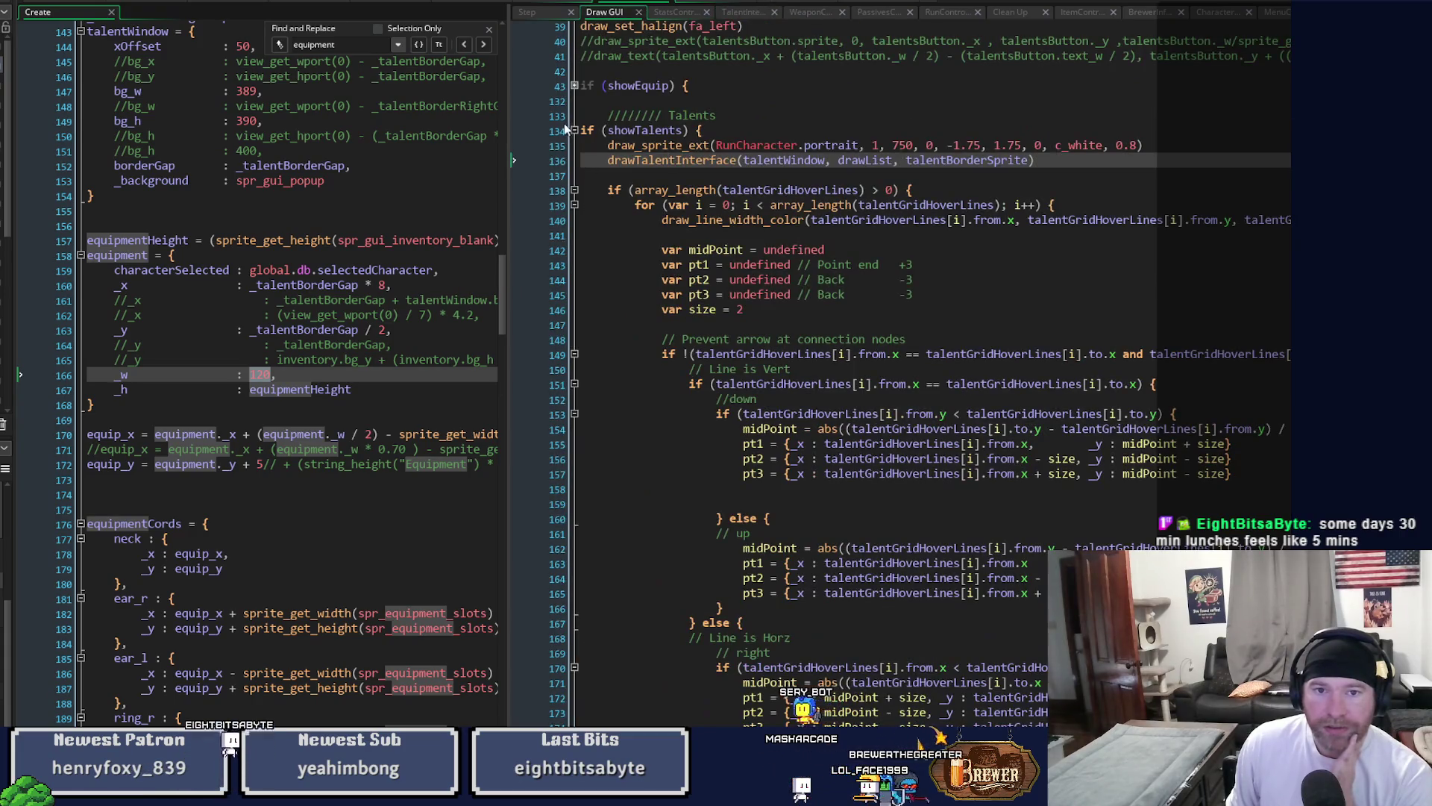
pyautogui.click(575, 130)
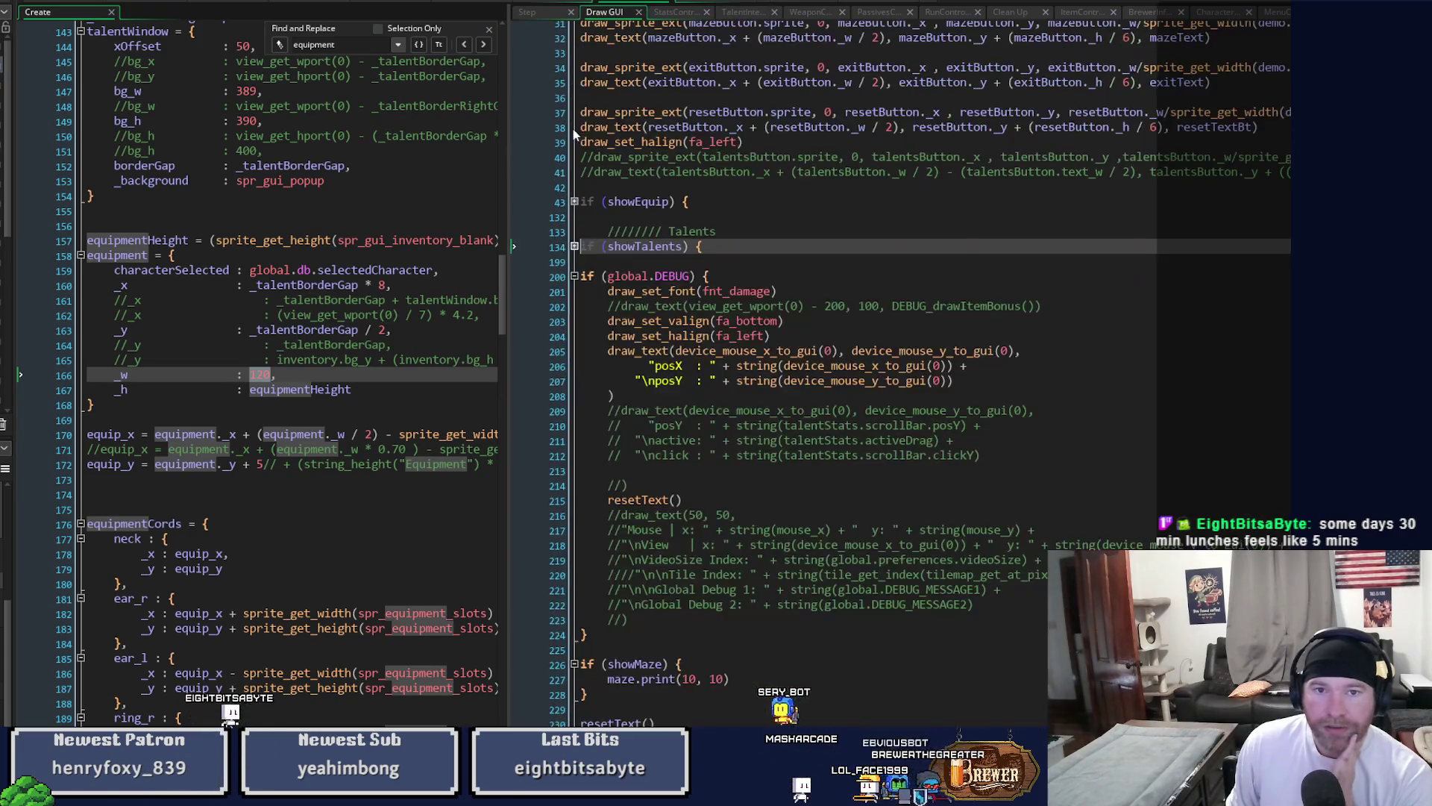
# Expand showEquip, review the skill icon drawing at skillx[i] + 10, and run a test build.
pyautogui.click(575, 202)
pyautogui.scroll(-6, 837, 405)
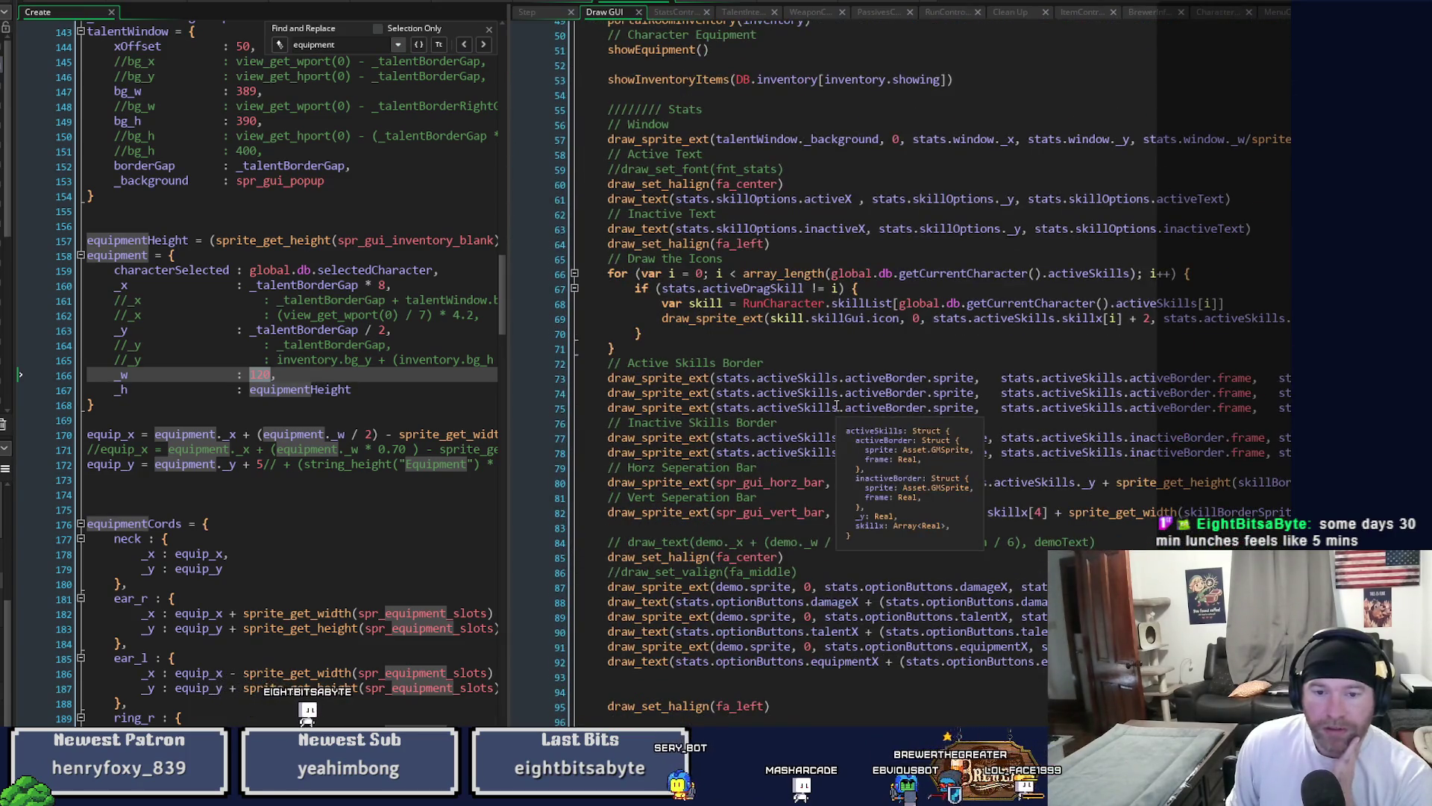
pyautogui.scroll(-7, 837, 405)
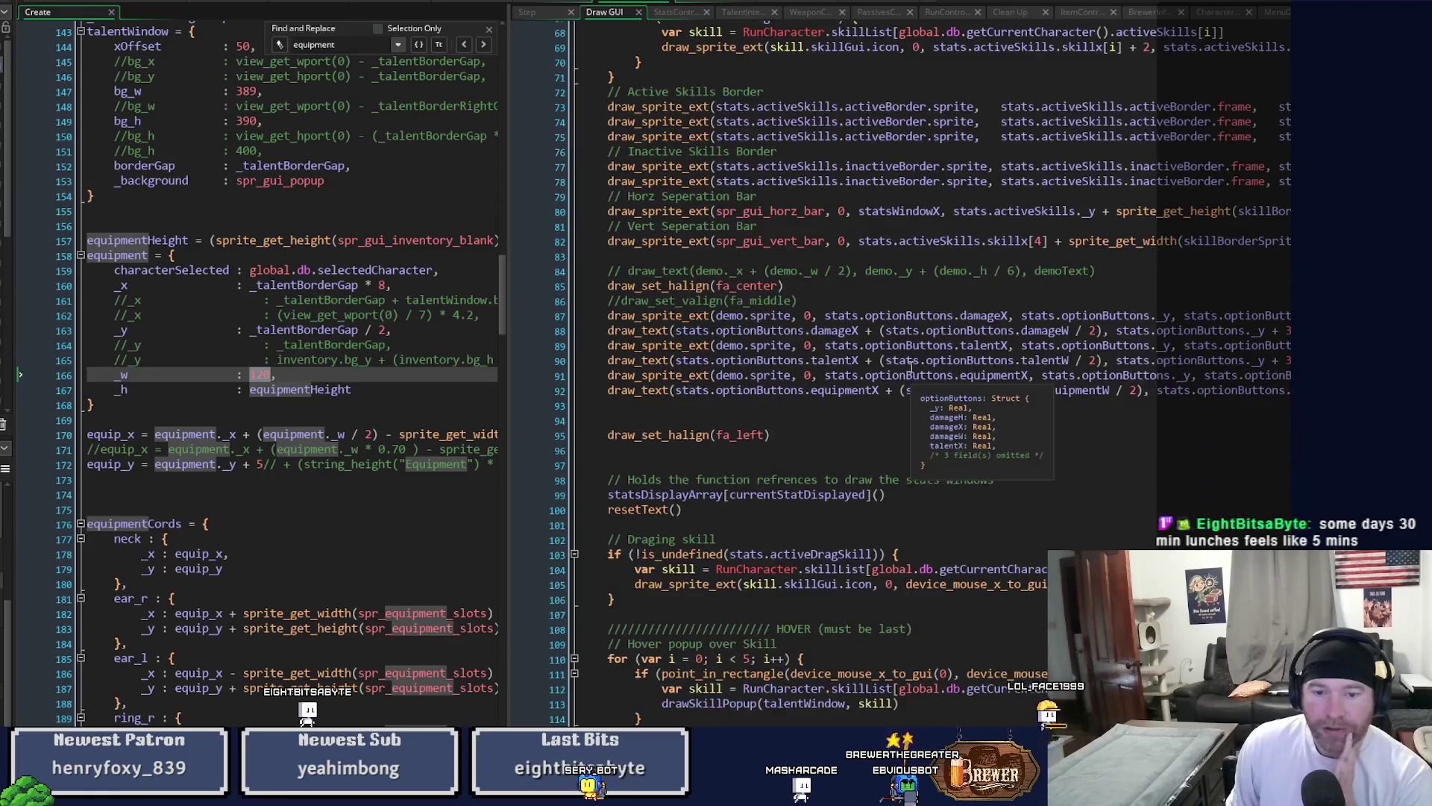
pyautogui.scroll(-6, 911, 366)
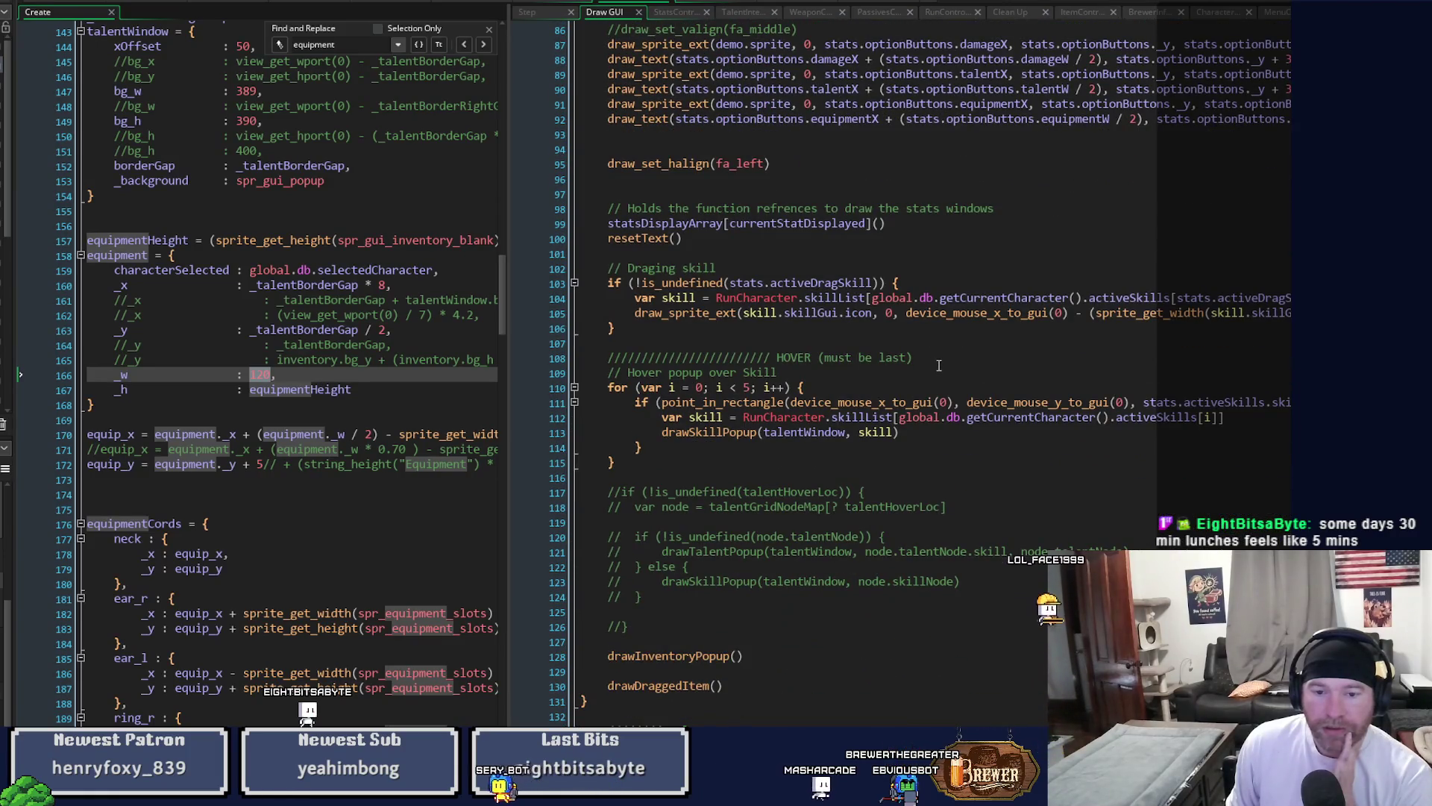
pyautogui.scroll(1, 839, 521)
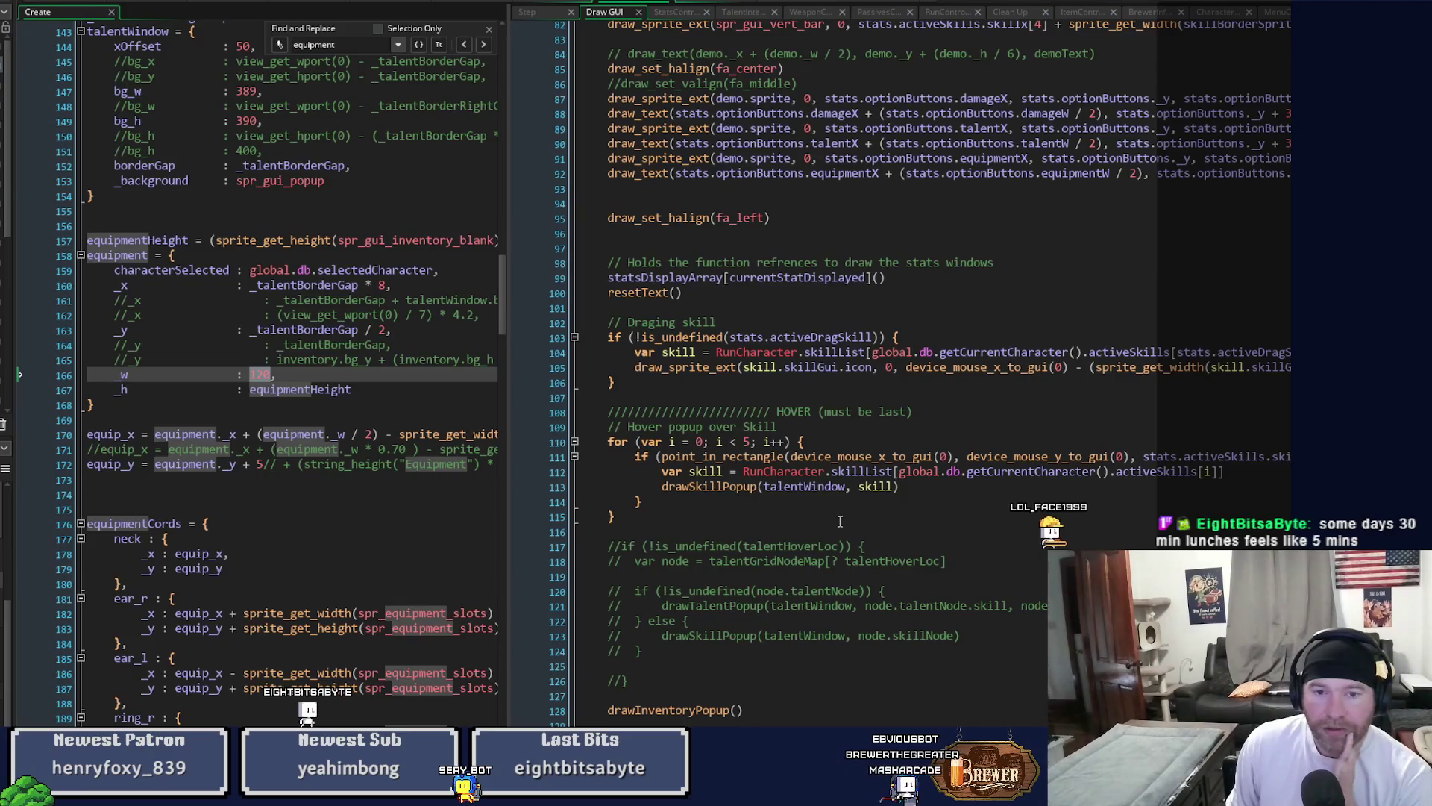
pyautogui.scroll(1, 840, 522)
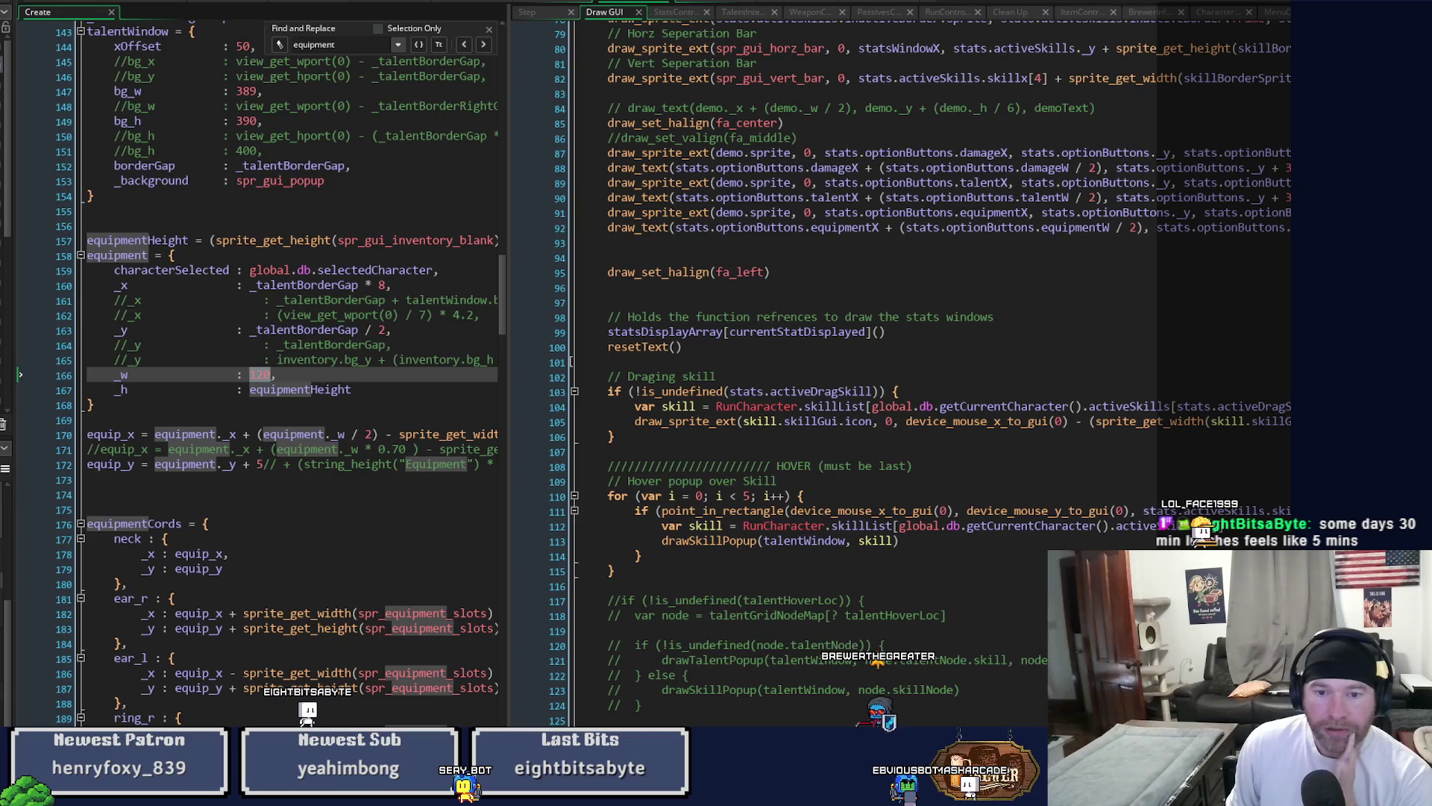
pyautogui.scroll(3, 1023, 500)
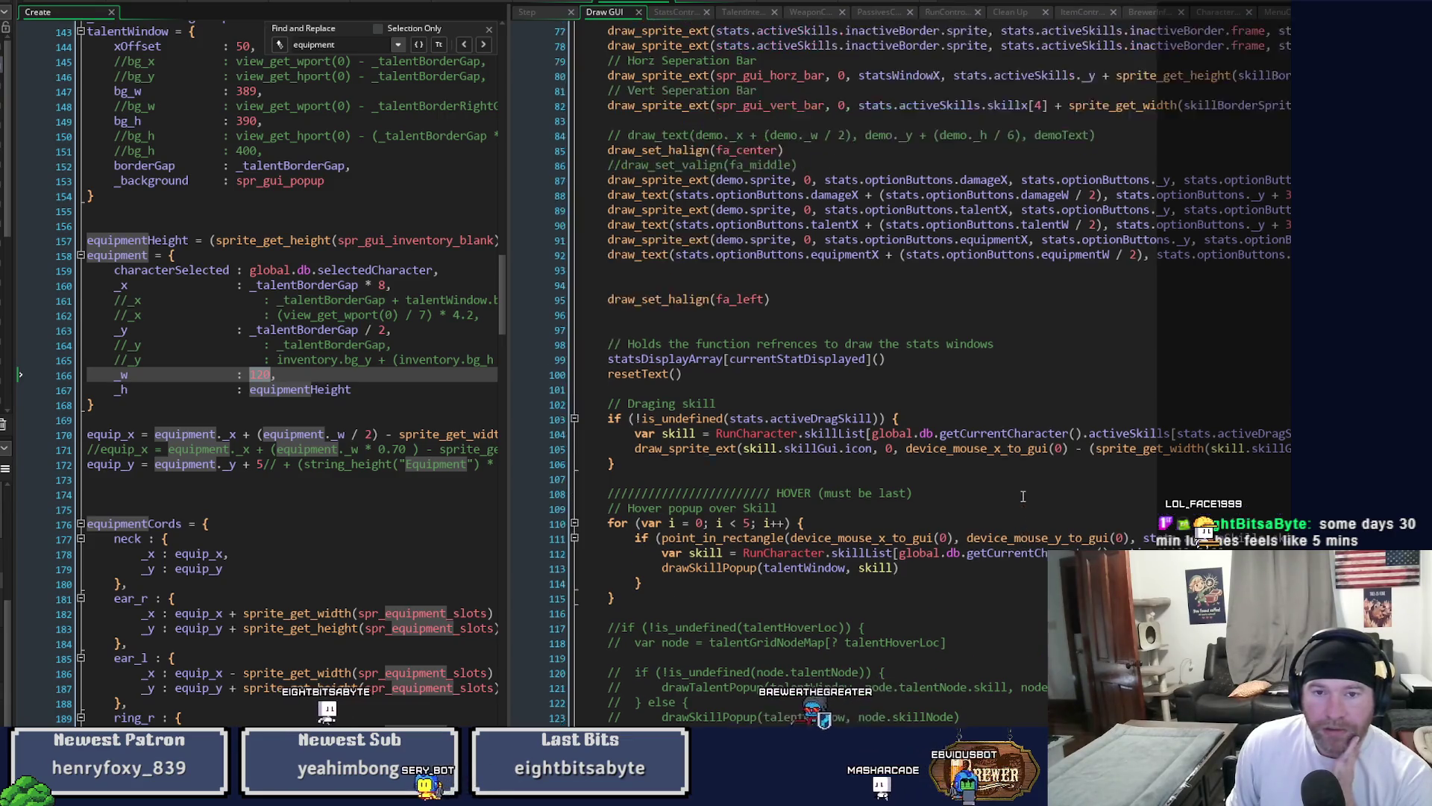
pyautogui.scroll(4, 1024, 496)
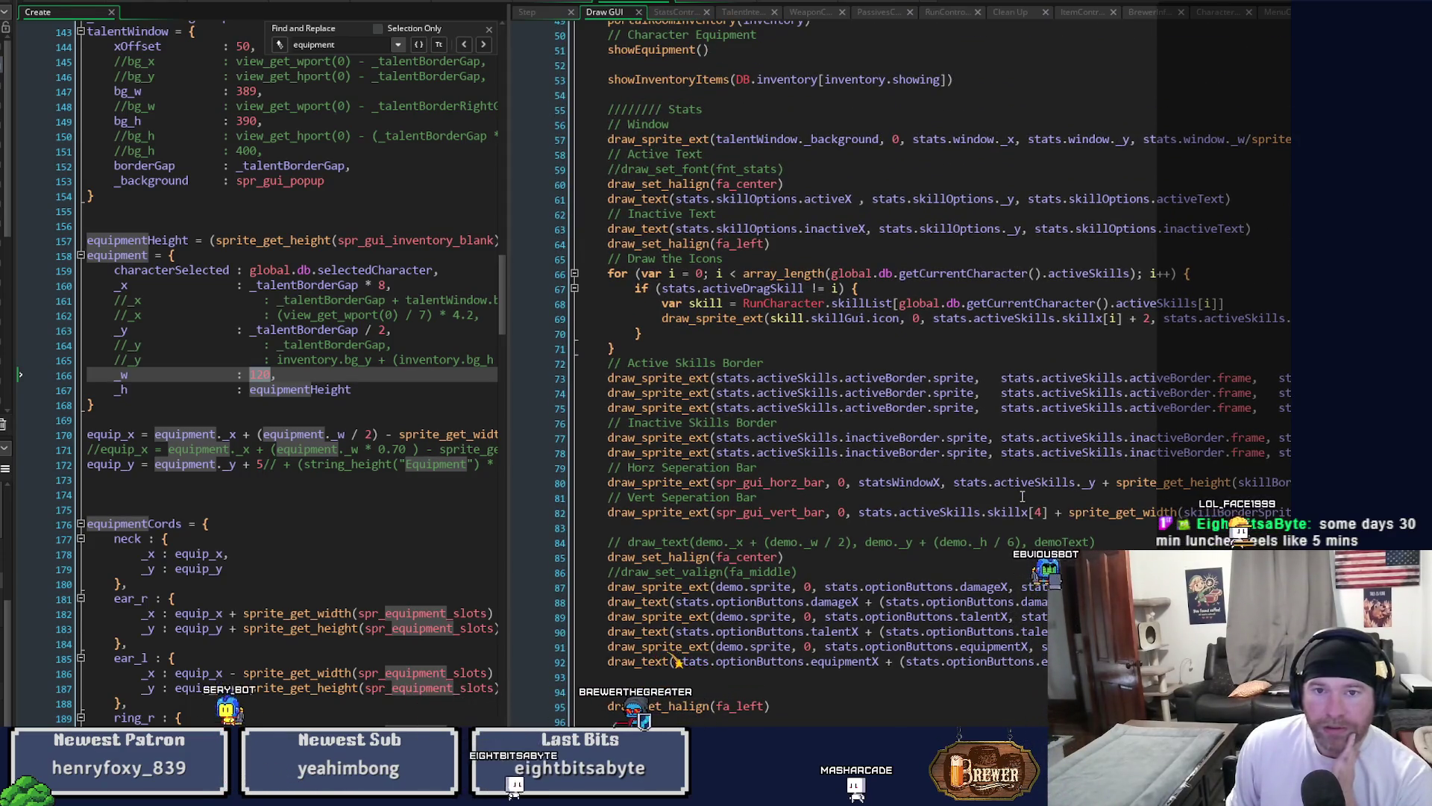
pyautogui.scroll(3, 1024, 496)
pyautogui.scroll(1, 1023, 496)
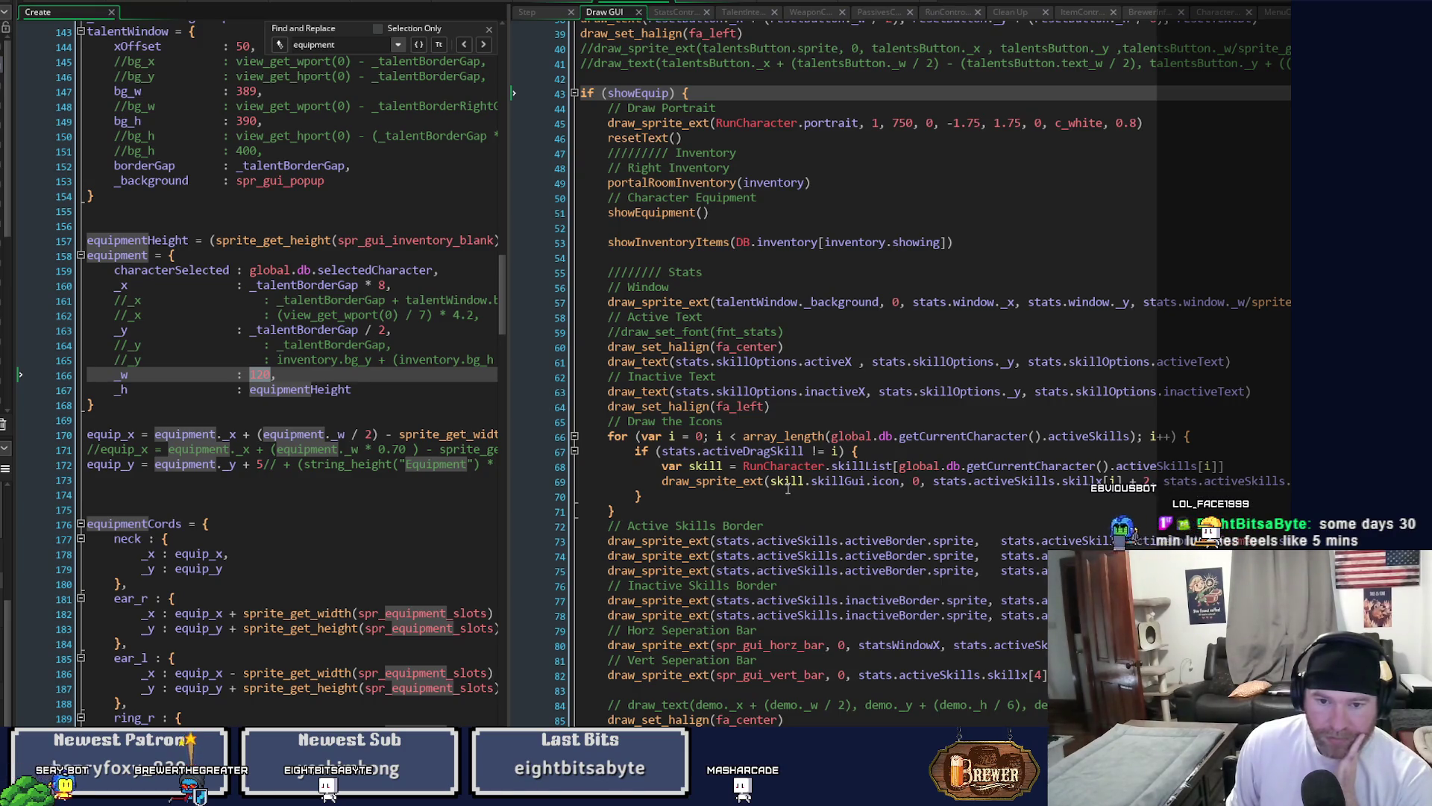
pyautogui.scroll(-2, 788, 489)
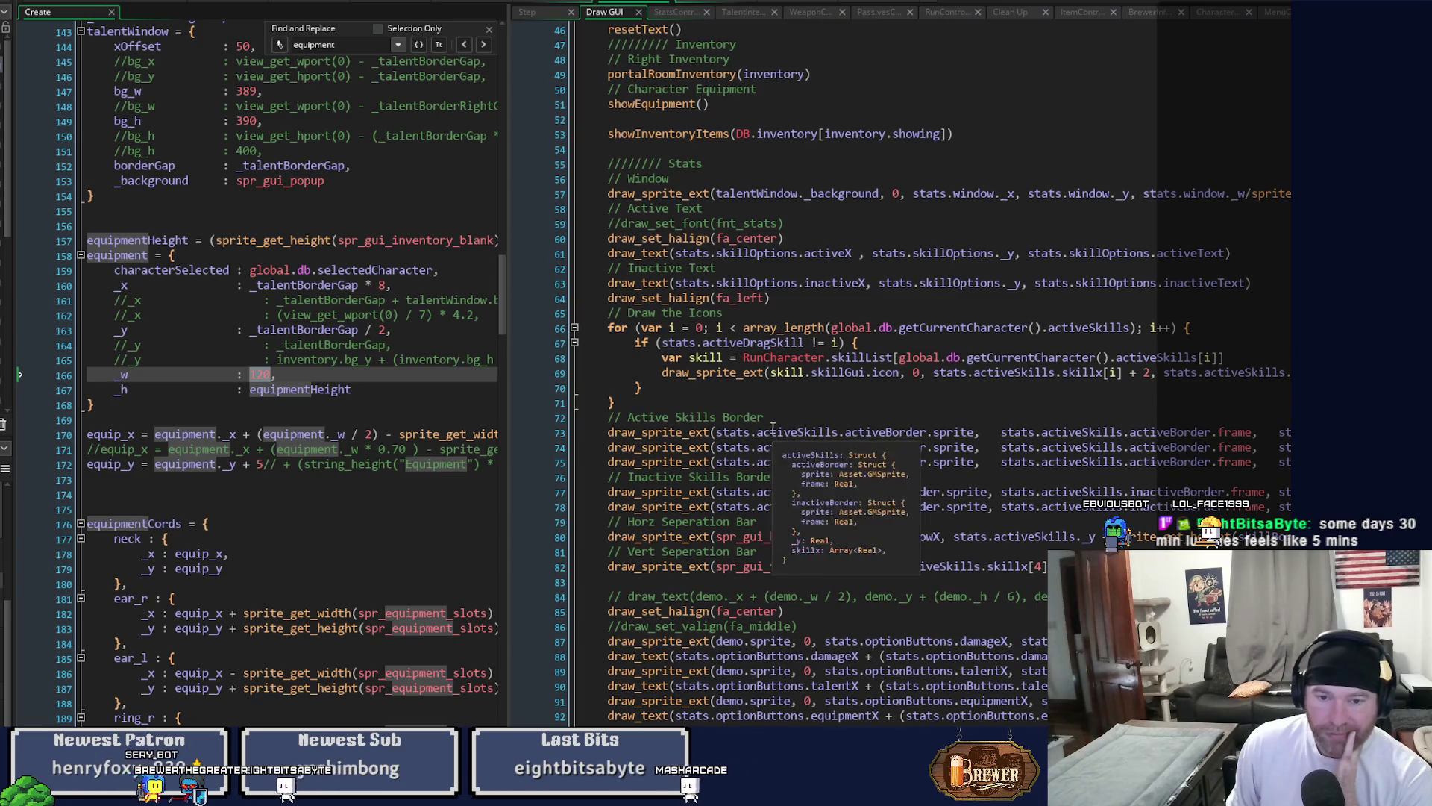
pyautogui.scroll(-2, 773, 427)
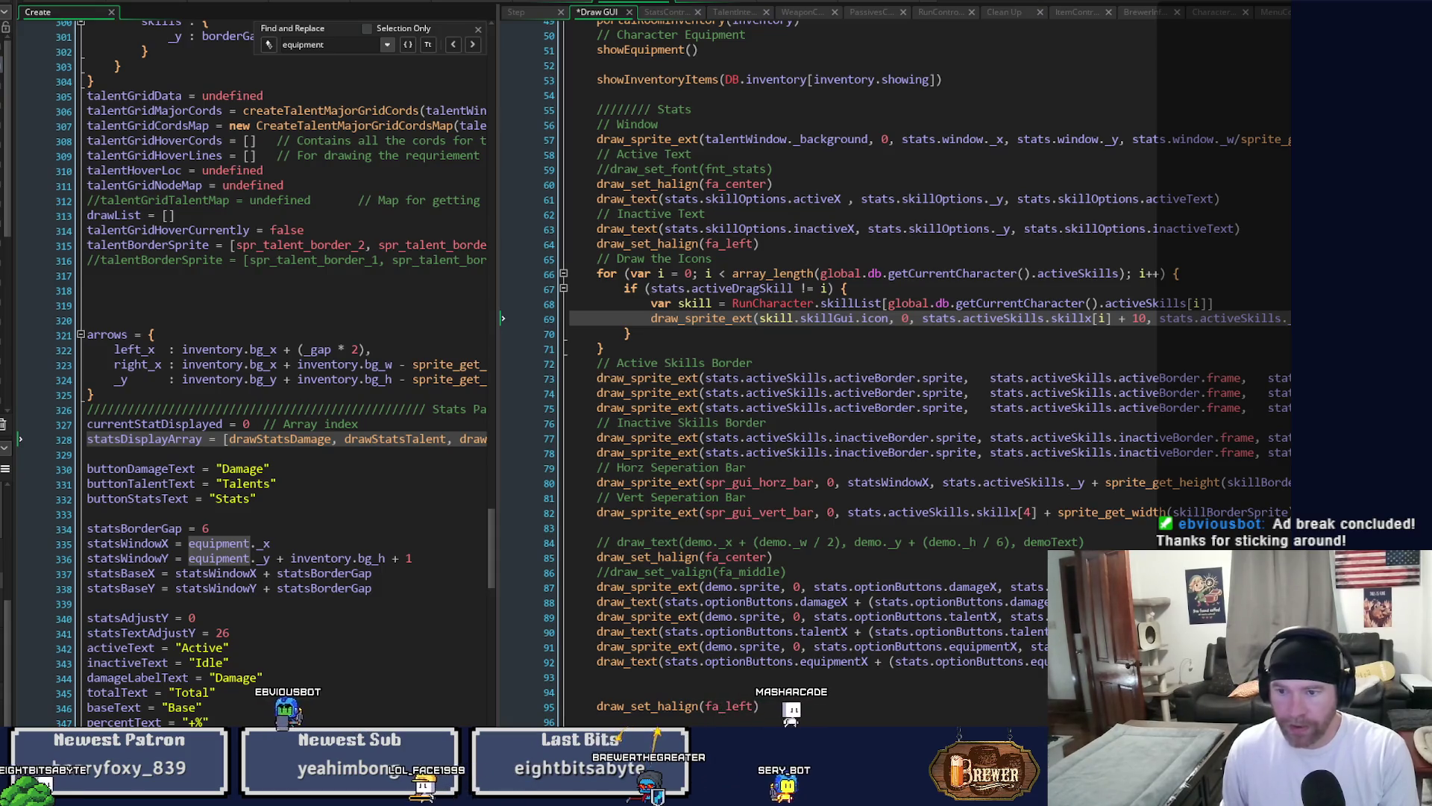
pyautogui.press('F6')
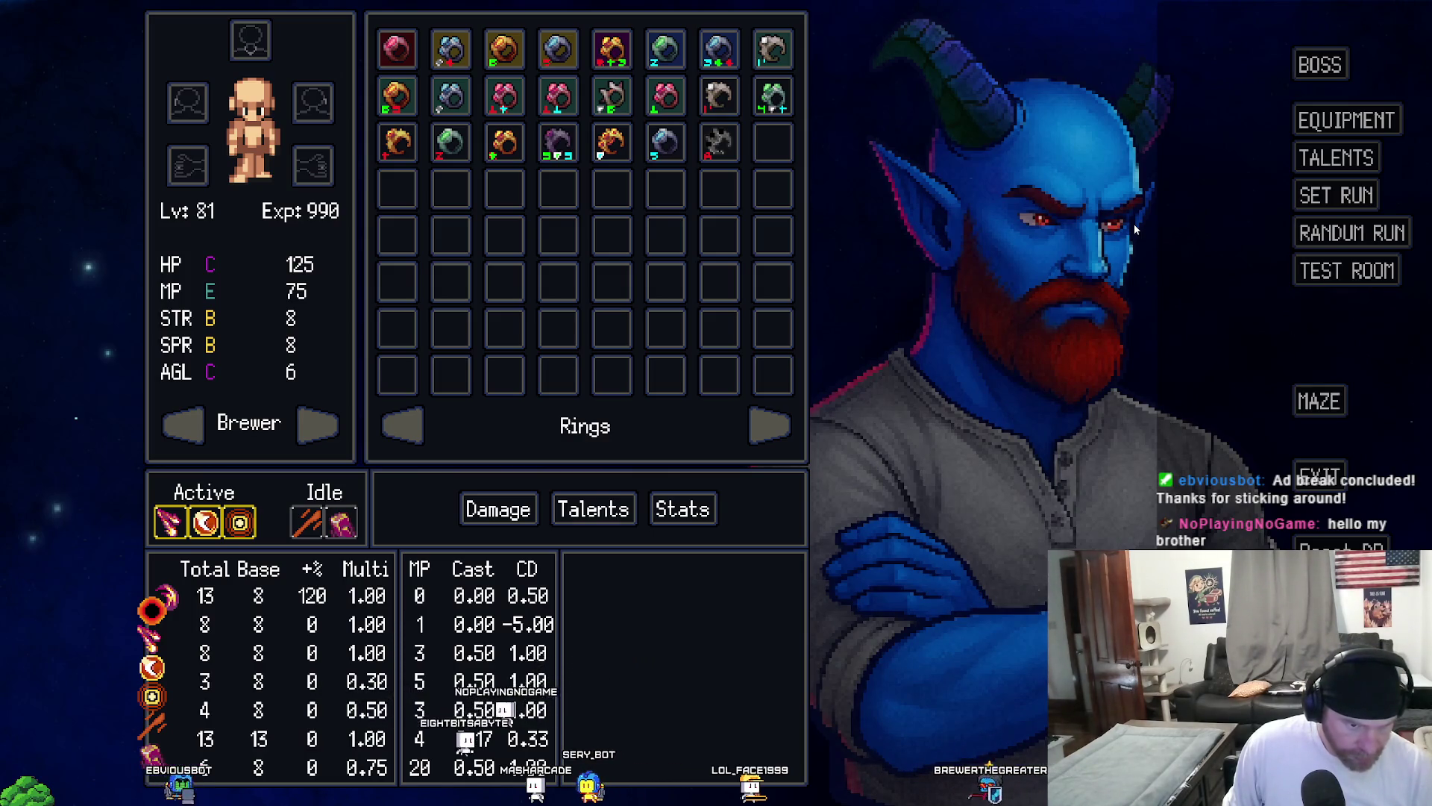
# Close the test game and return to the Create/Inventory code workspace.
pyautogui.click(1317, 472)
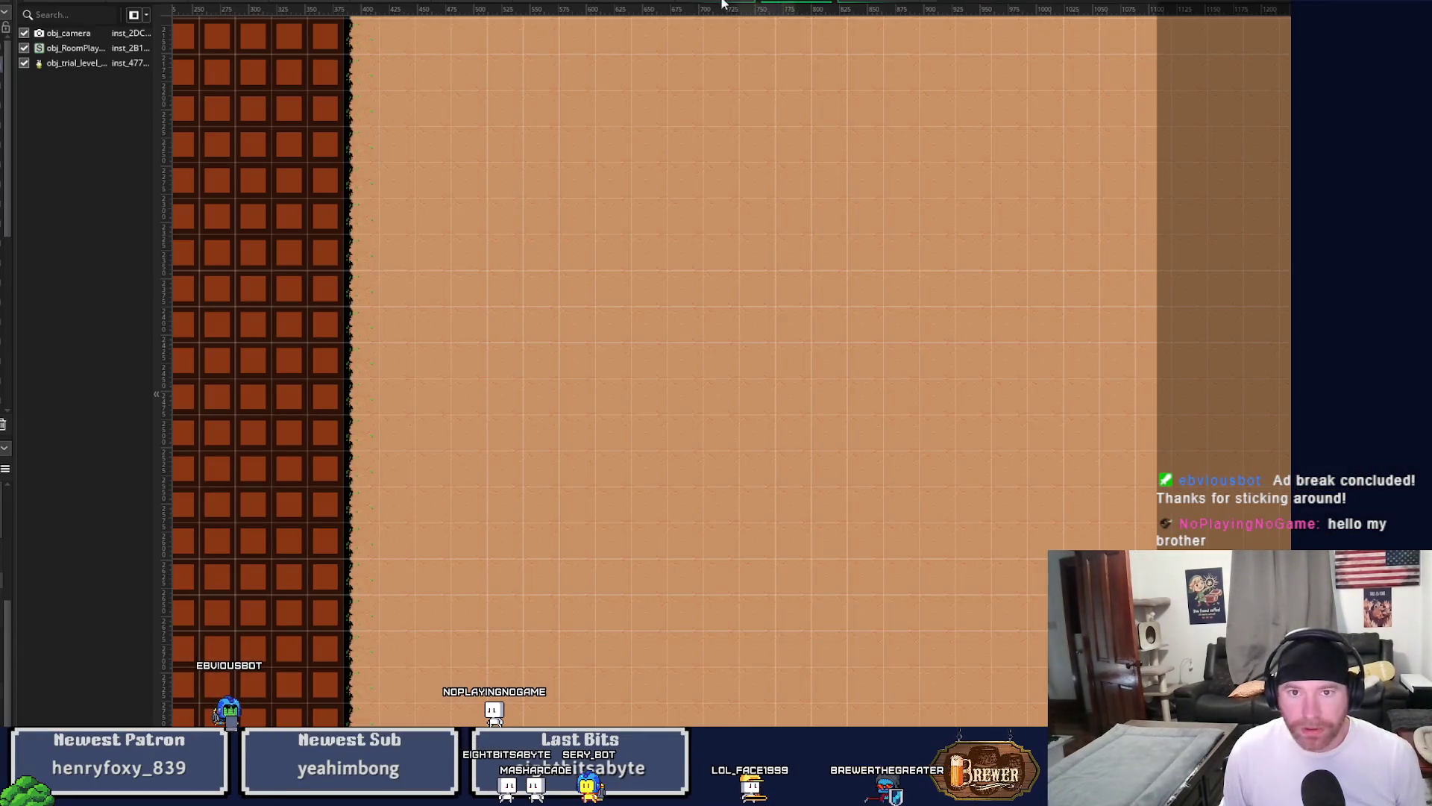
pyautogui.click(722, 4)
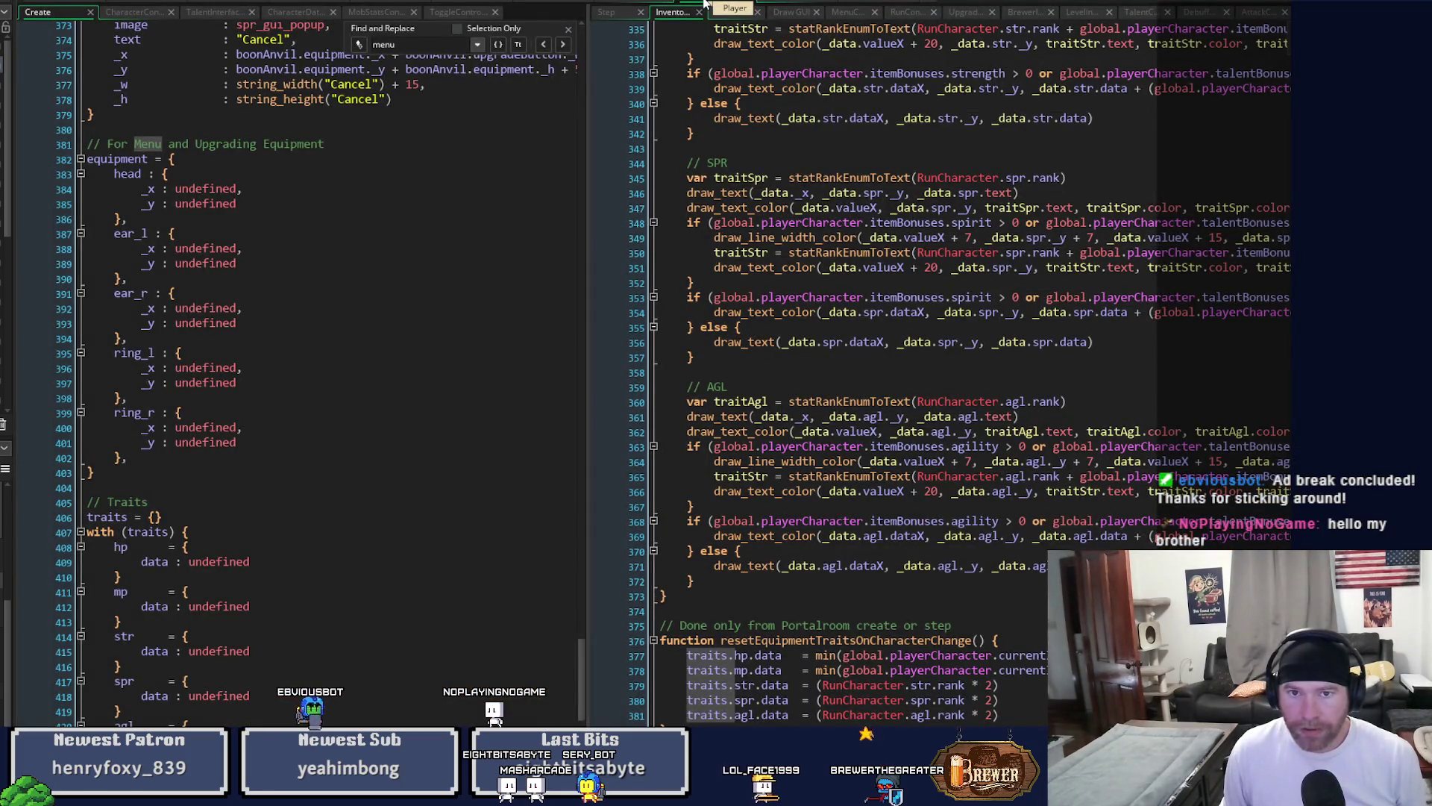
# Change line 69's icon offset from 10 to 9, save, and run the game.
pyautogui.click(632, 4)
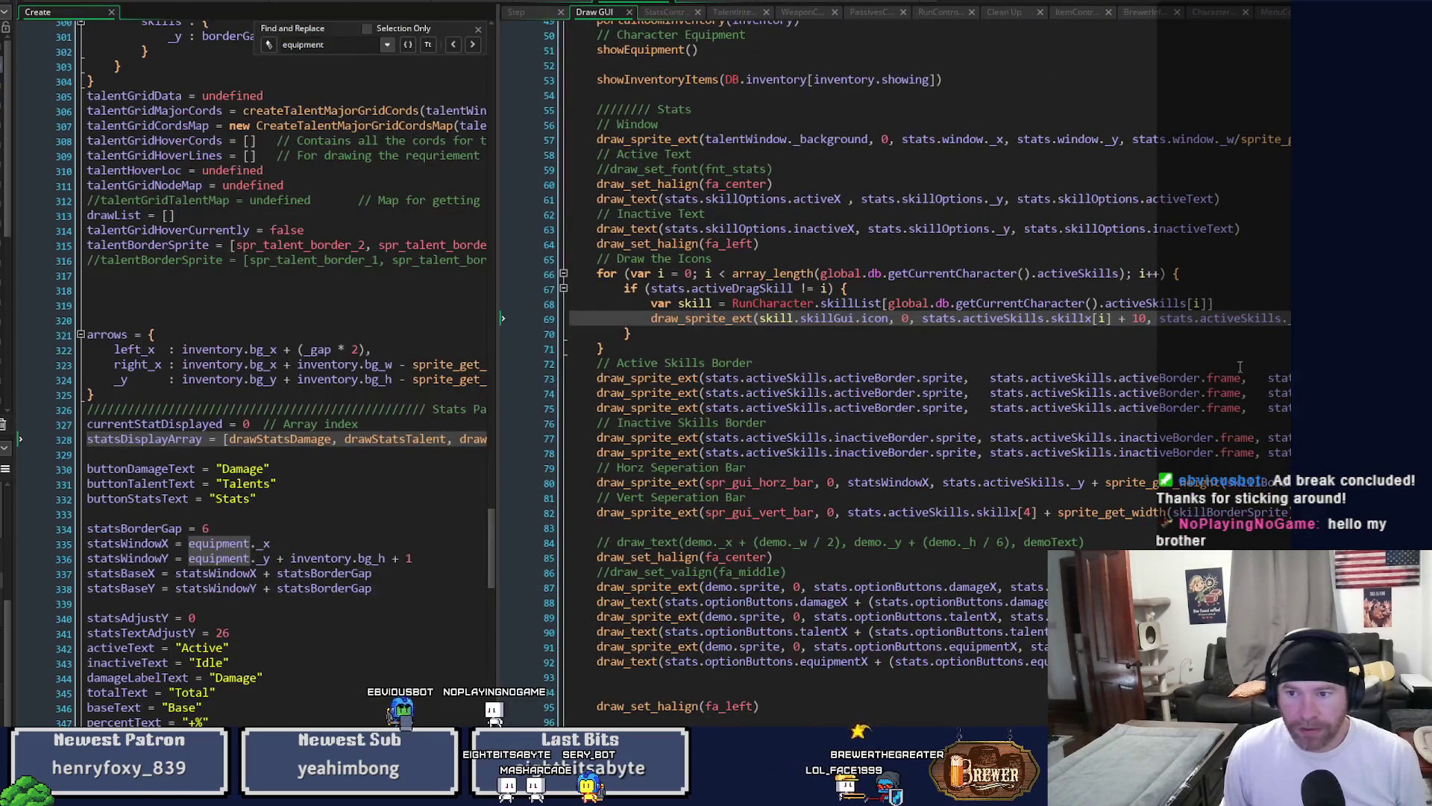
pyautogui.doubleClick(1139, 318)
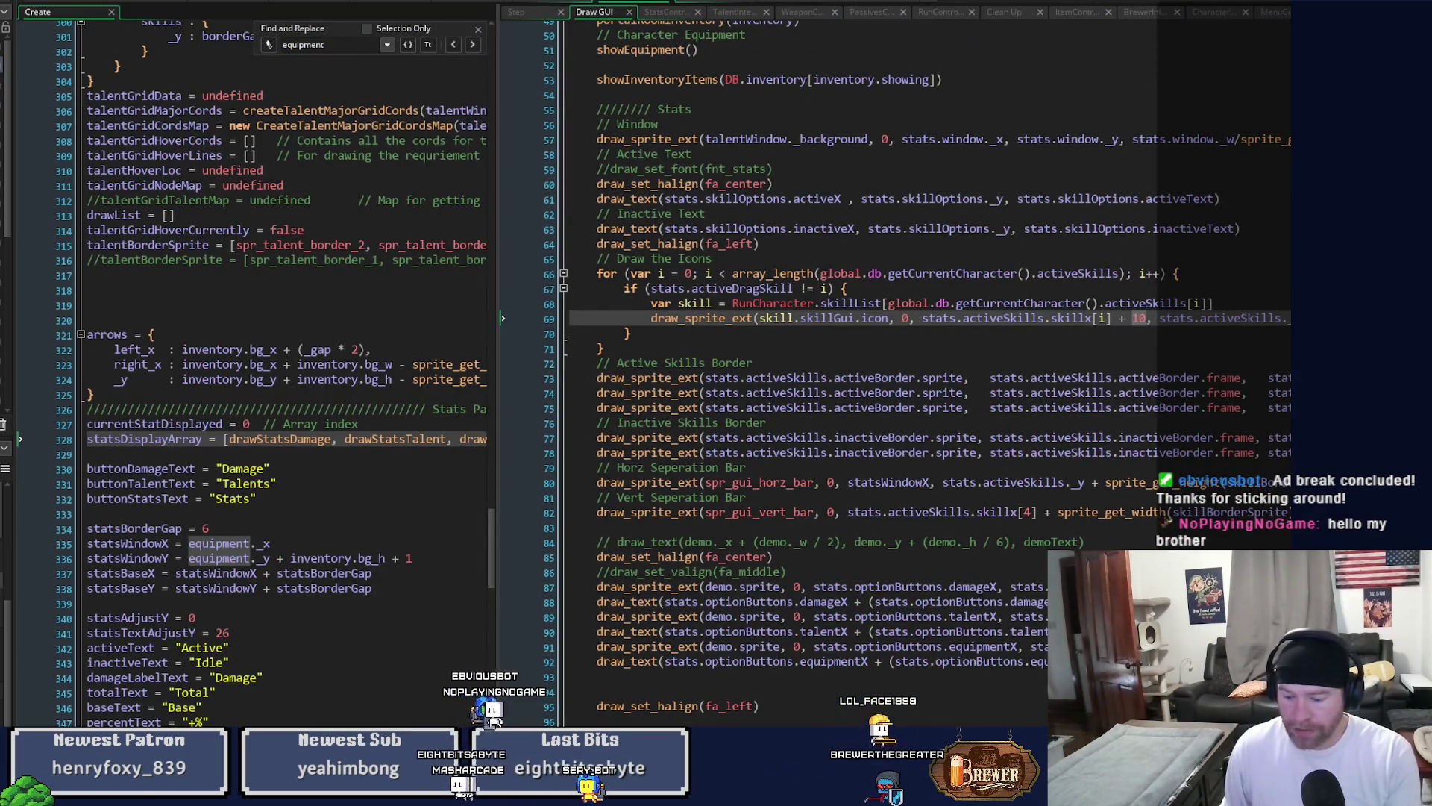
pyautogui.write('10')
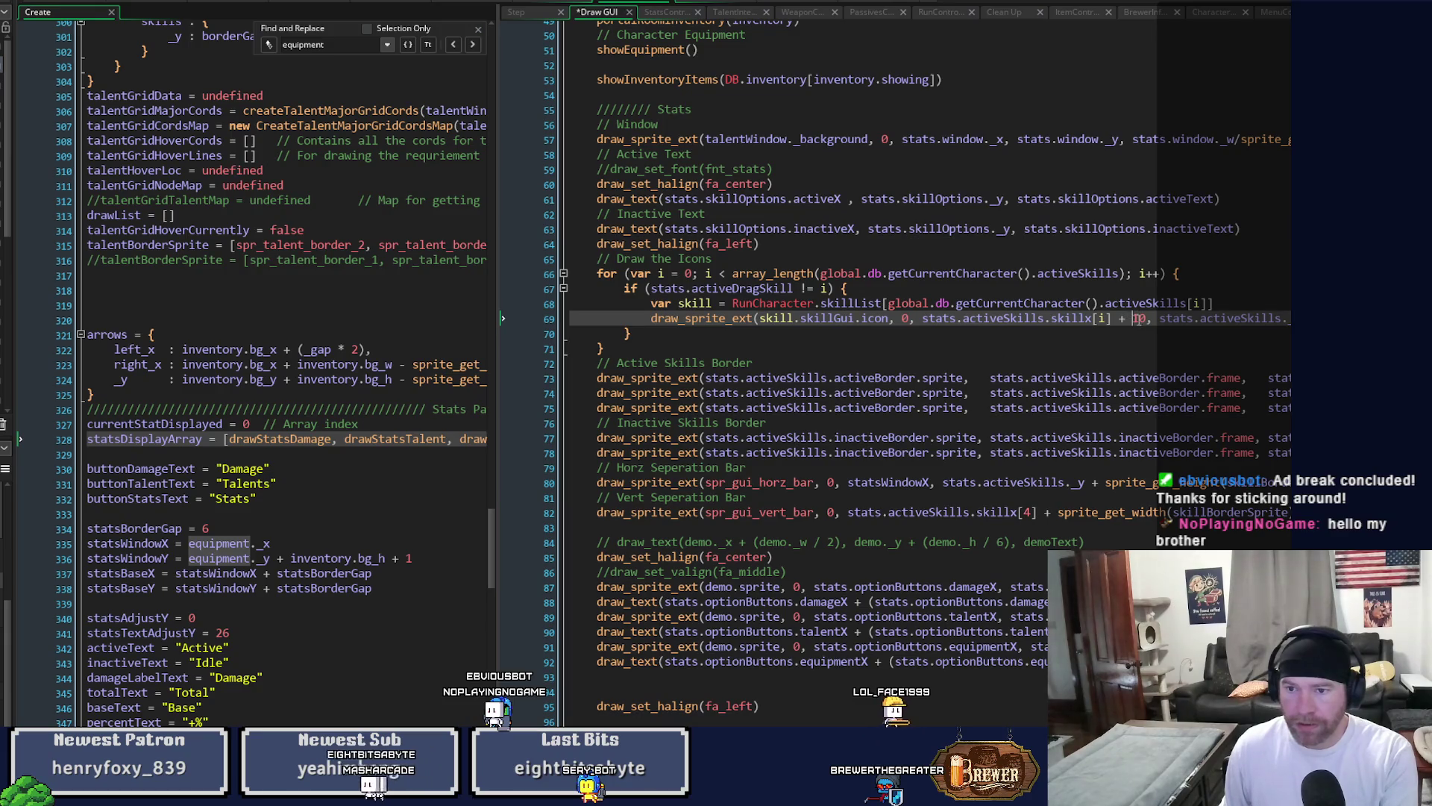
pyautogui.write('9')
pyautogui.hotkey('ctrl', 's')
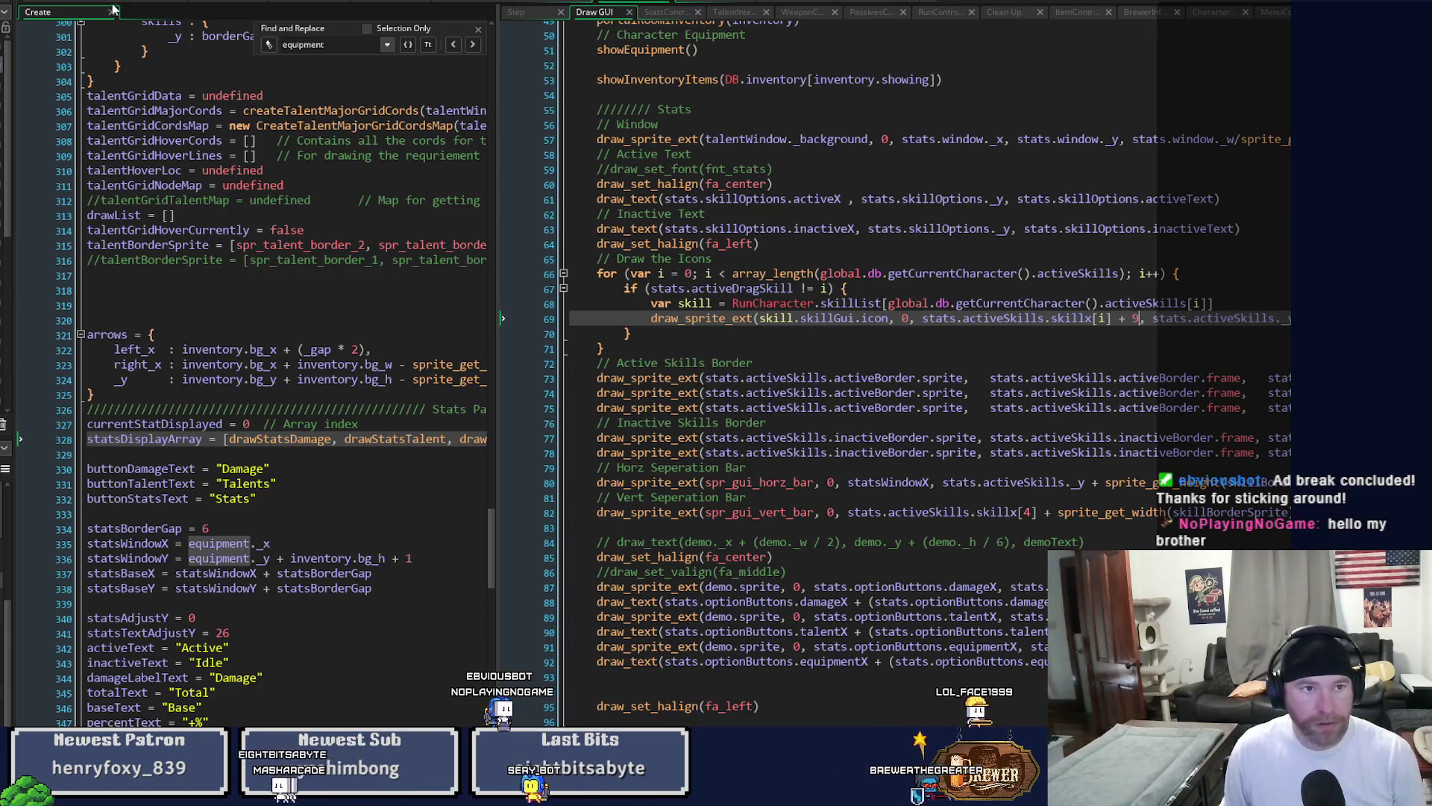
pyautogui.press('F6')
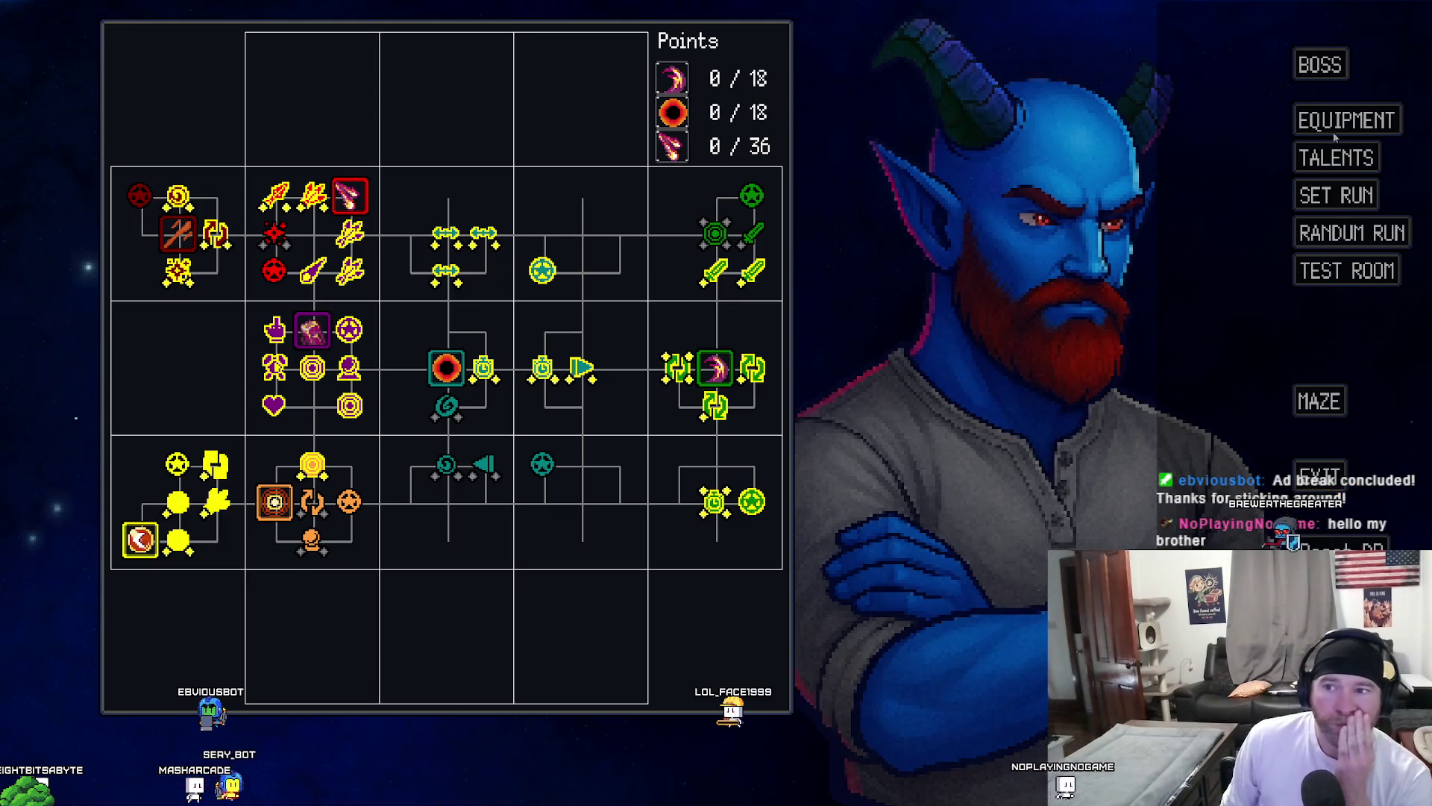
# Bring up the equipment screen in the running game to check the + 9 icon offset.
pyautogui.press('Escape')
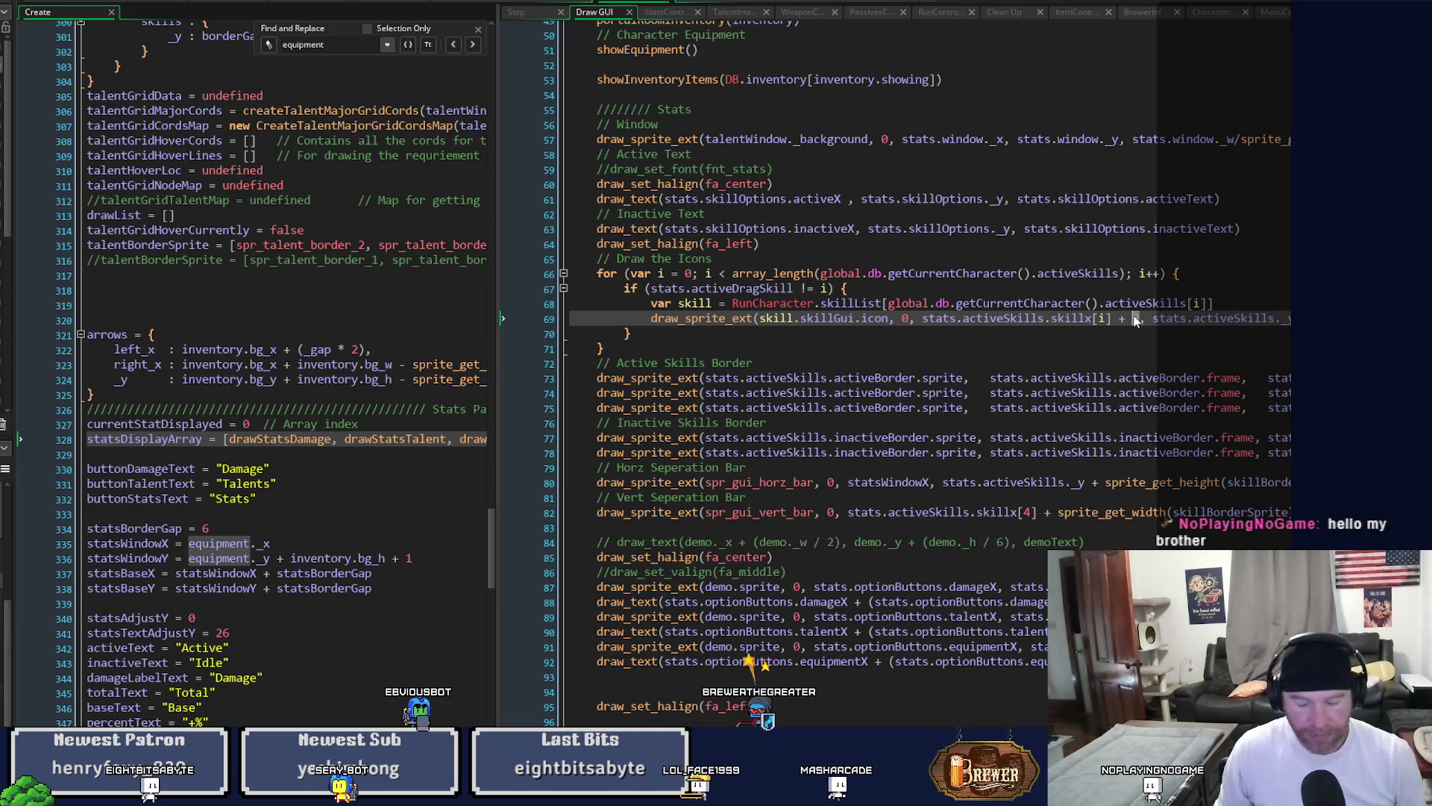
# Save the Draw GUI code with the offset back at + 10 and run the game.
pyautogui.hotkey('ctrl', 's')
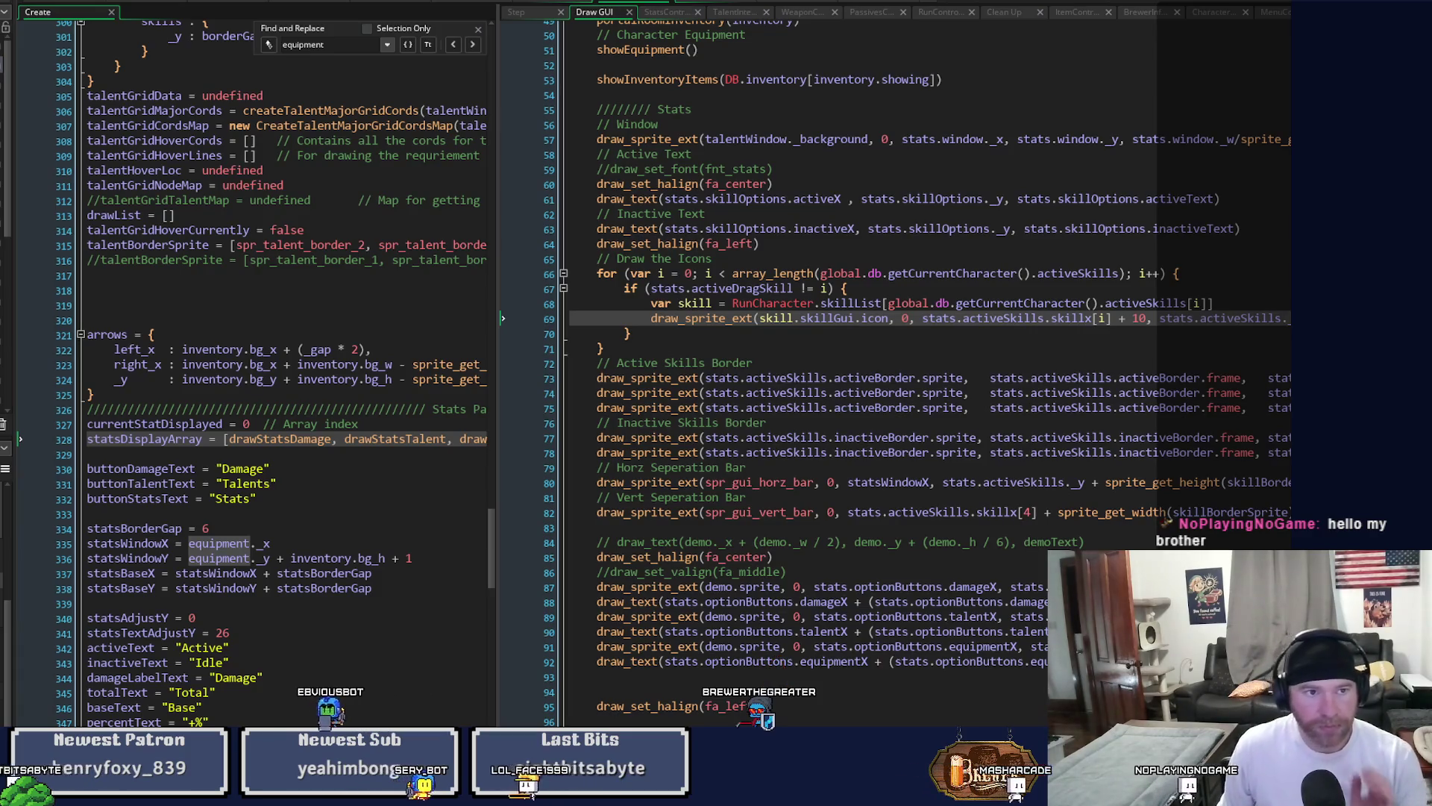
pyautogui.press('F6')
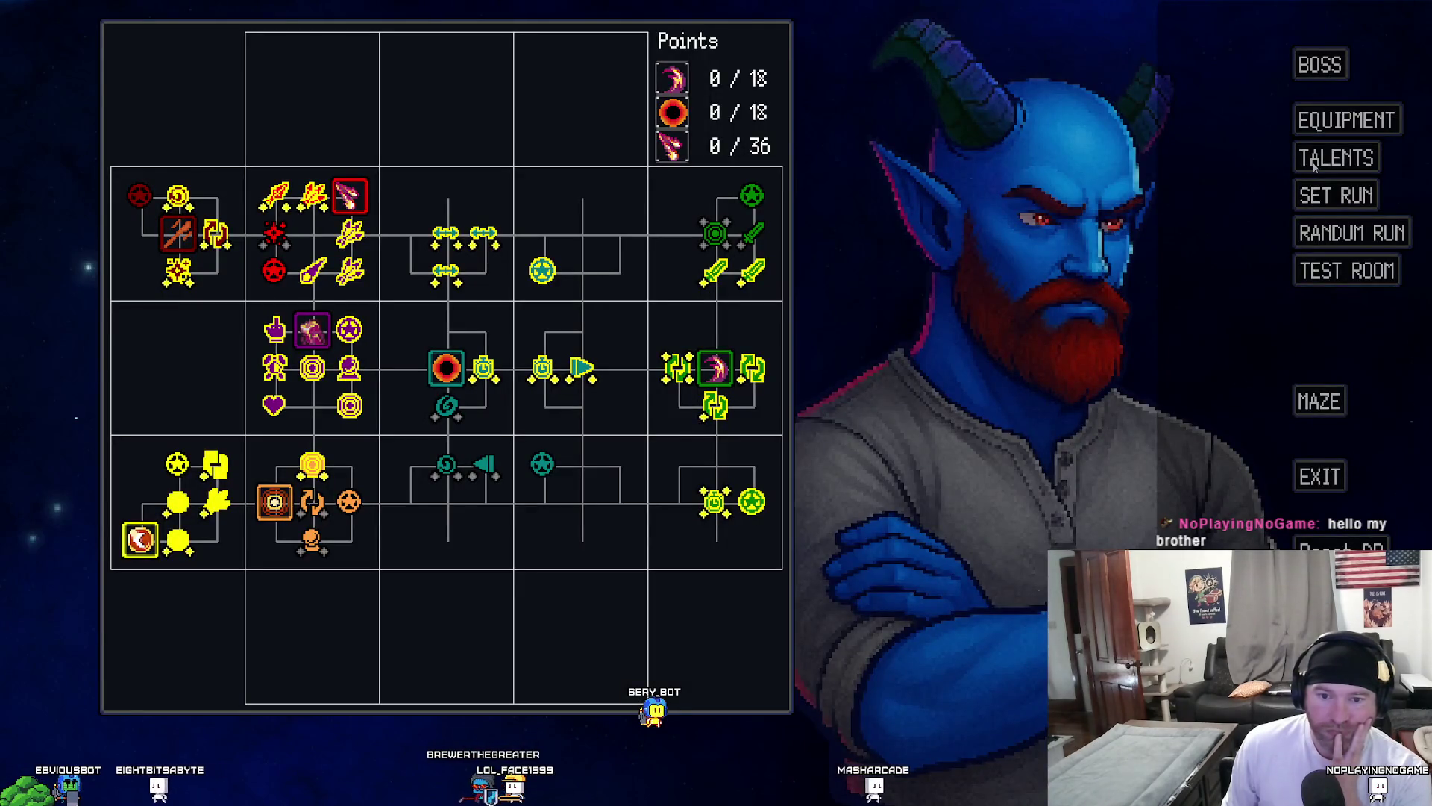
# Toggle Equipment and Talents screens repeatedly, watching the first skill's damage climb from 13 to 20, then exit.
pyautogui.click(1332, 126)
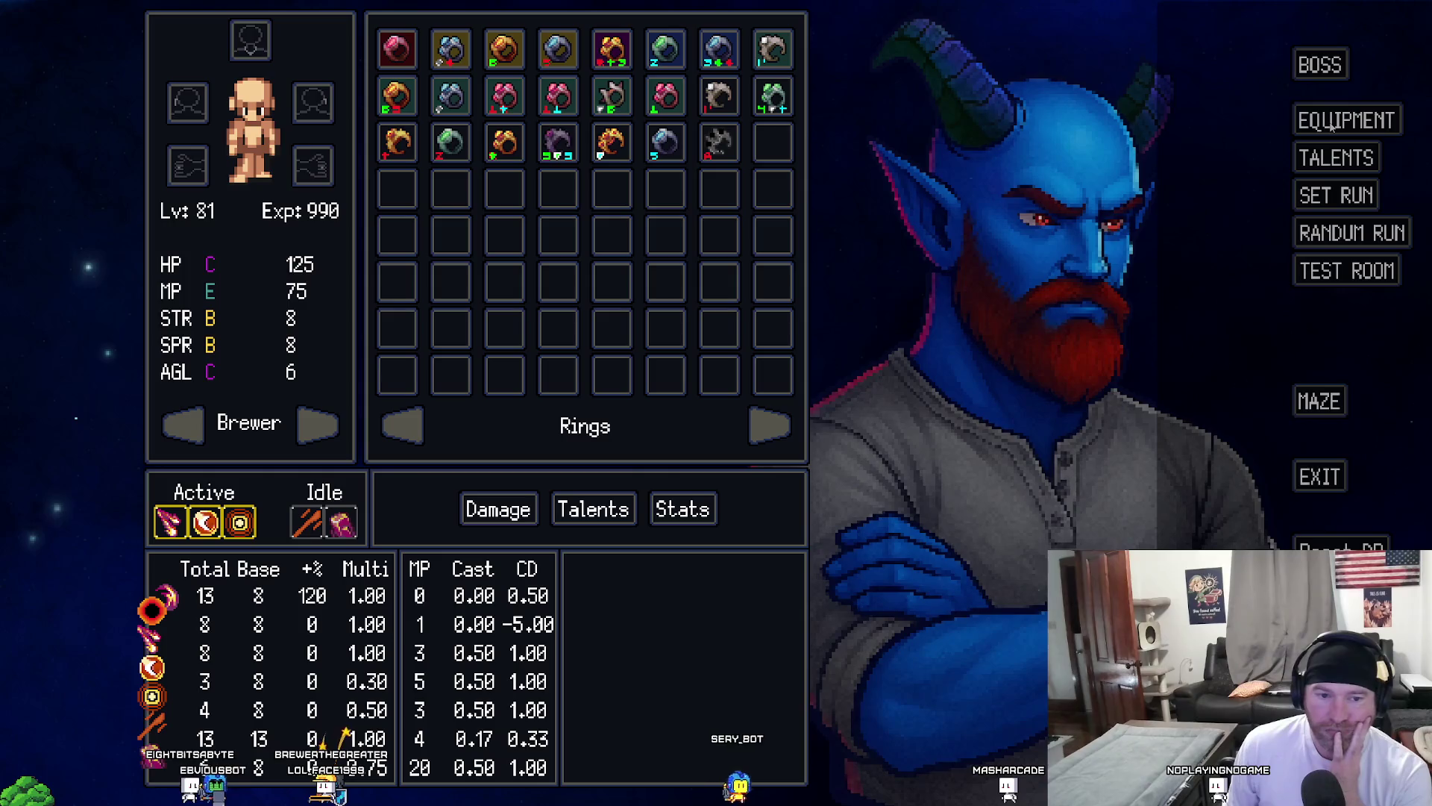
pyautogui.click(1306, 165)
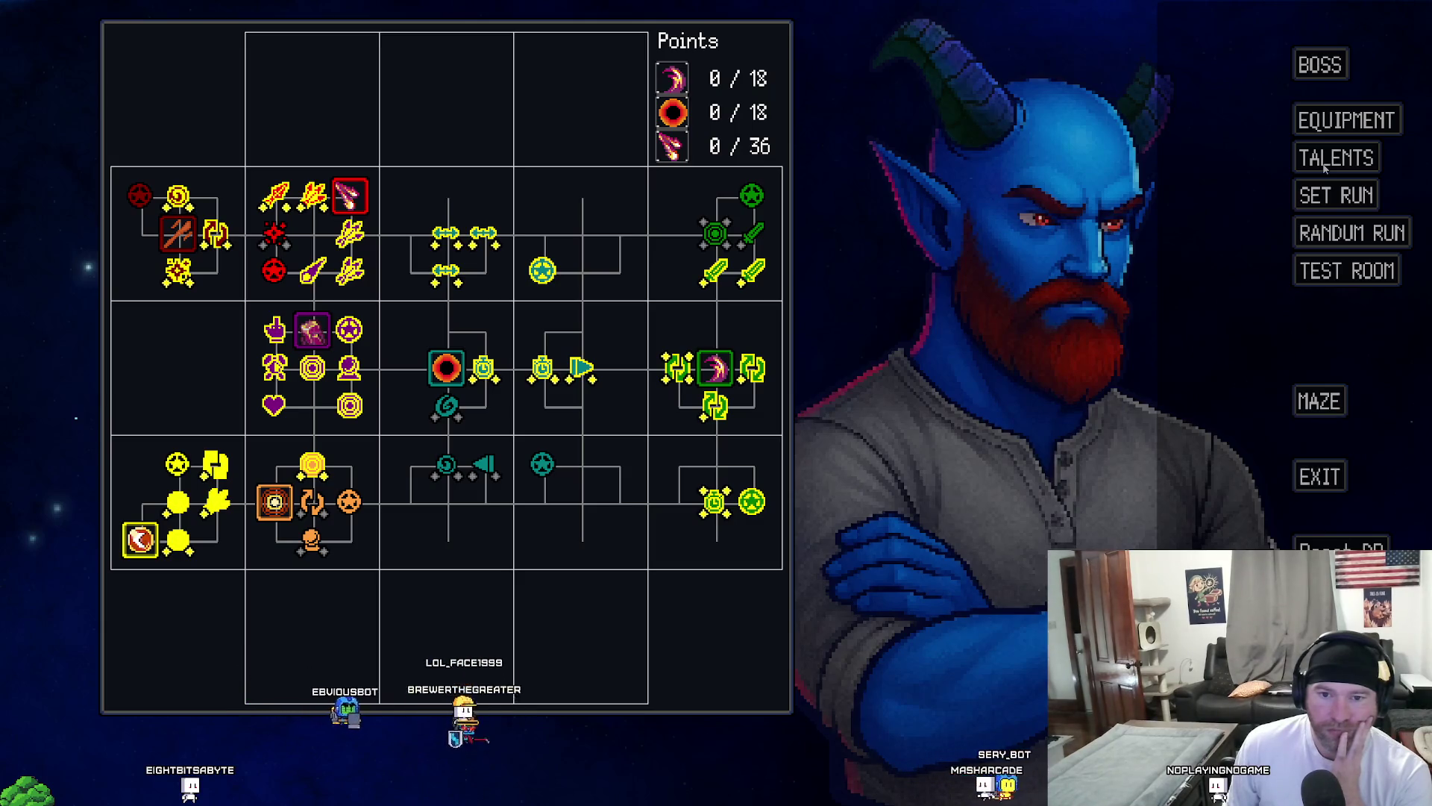
pyautogui.click(1320, 129)
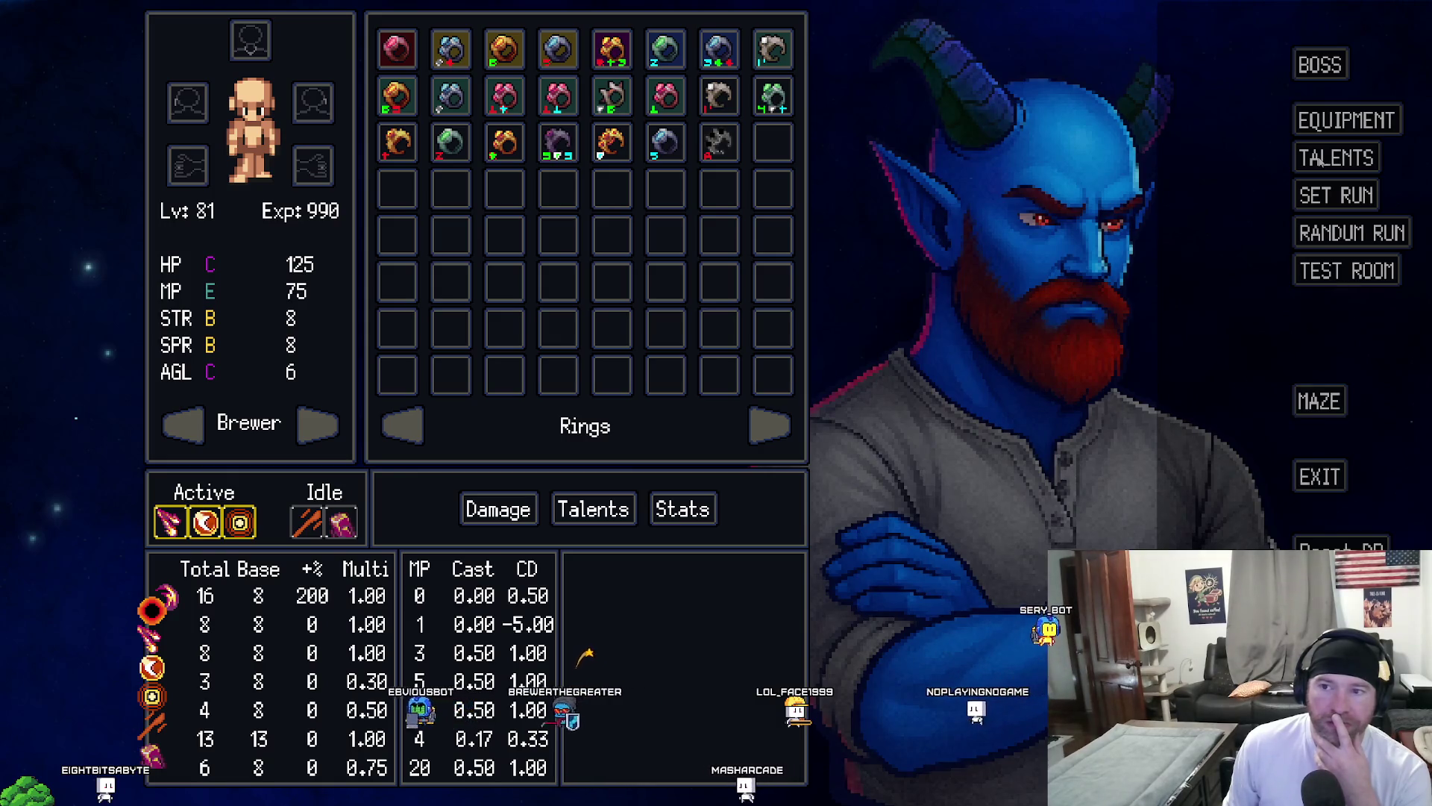
pyautogui.click(1318, 160)
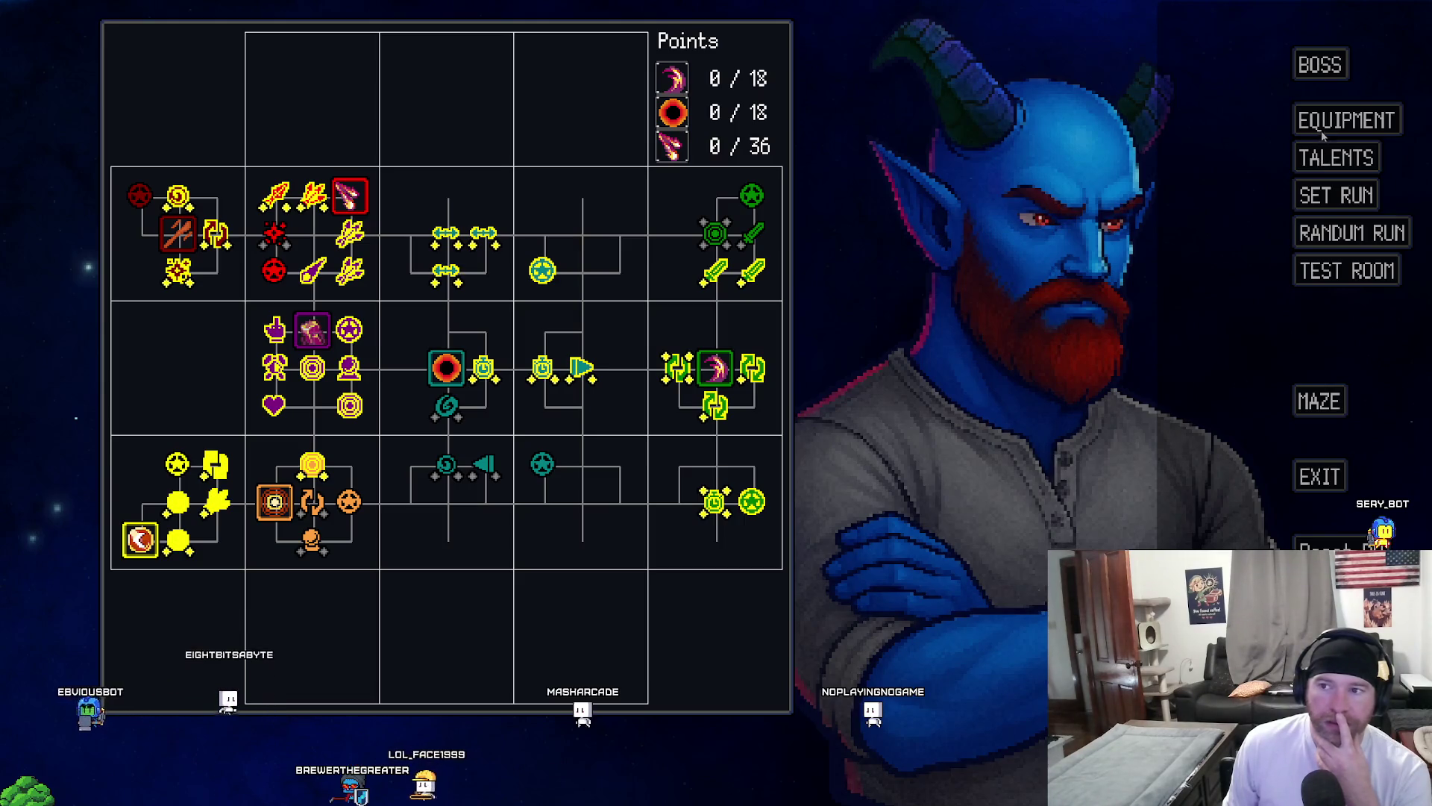
pyautogui.click(1325, 128)
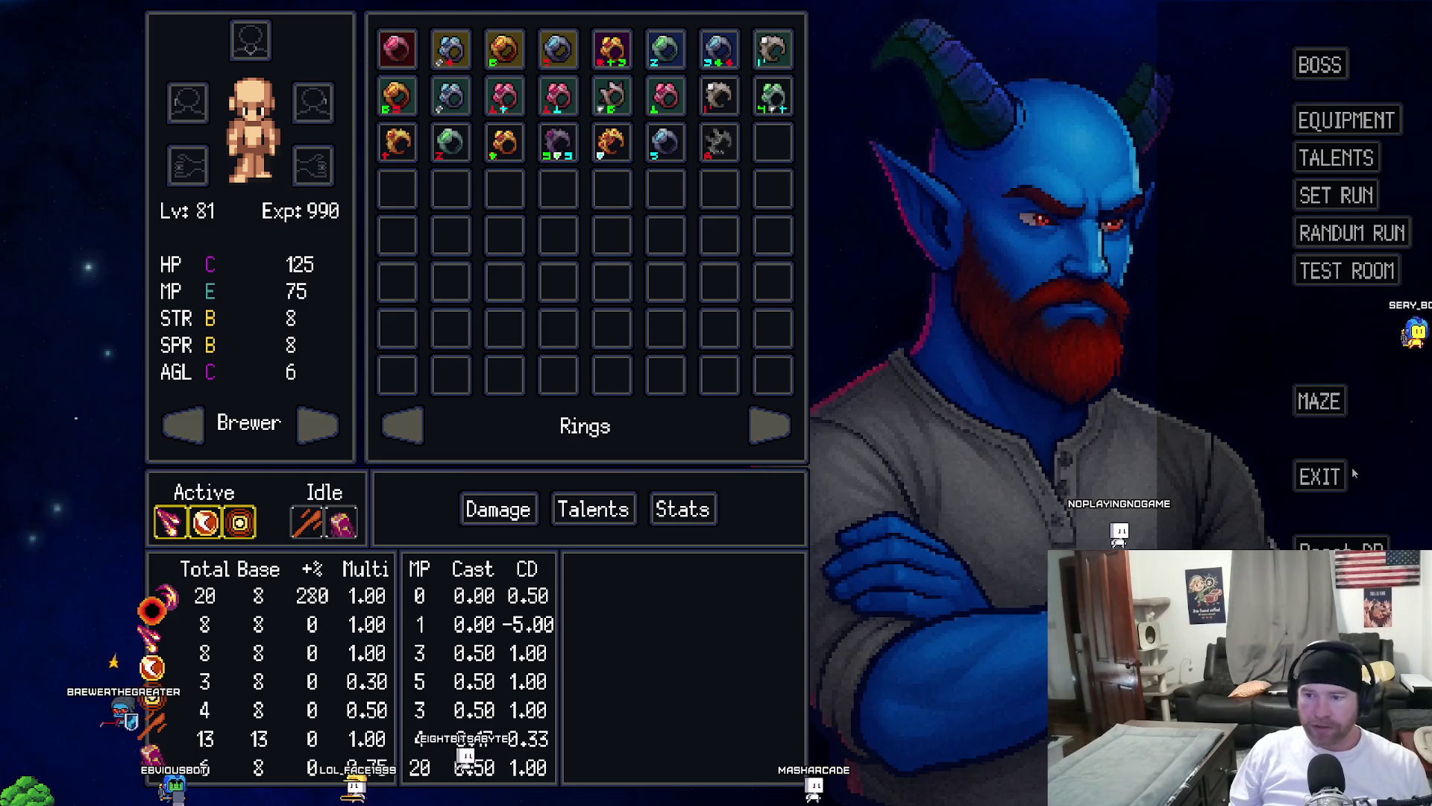
pyautogui.click(1321, 478)
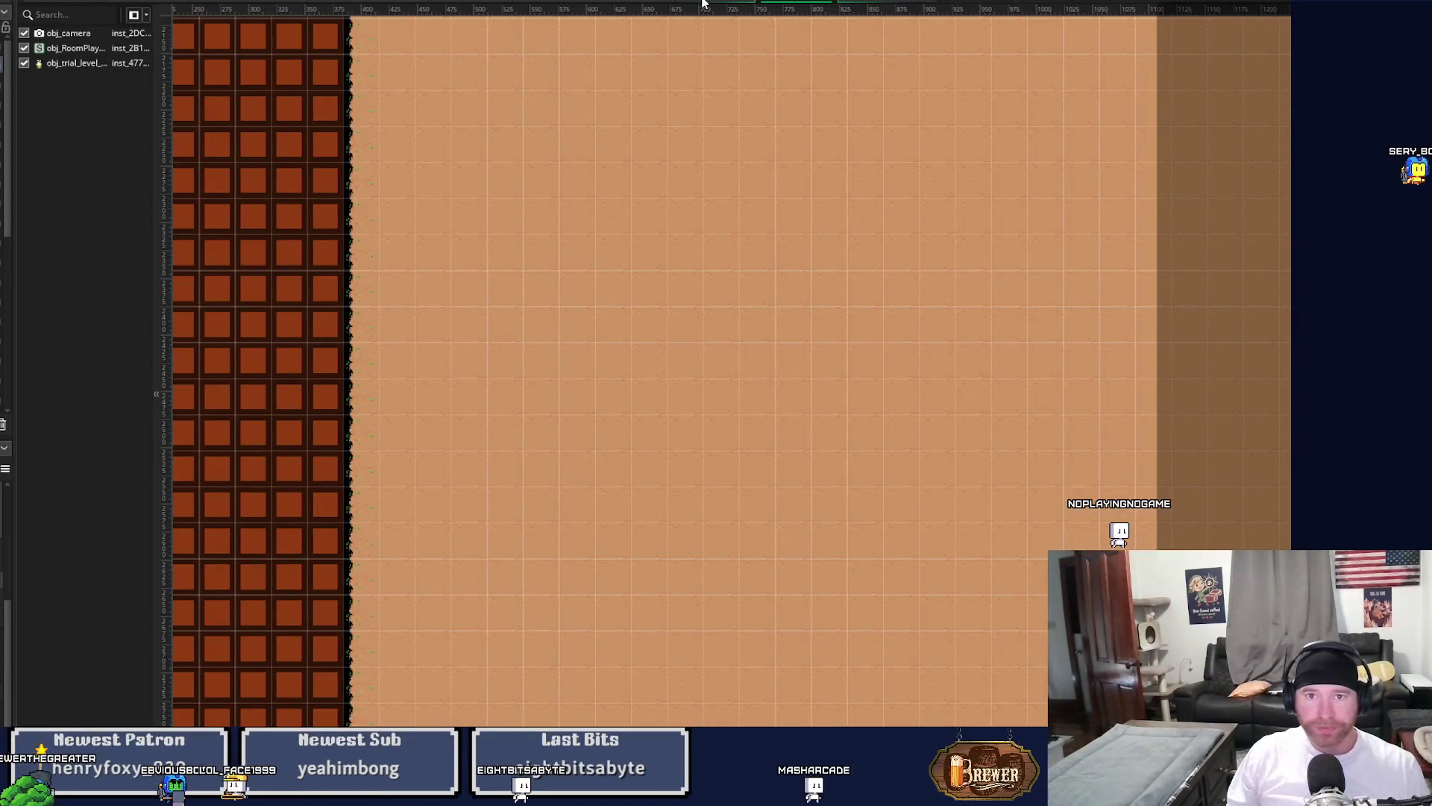
# Return to the code workspace holding the Inventory script.
pyautogui.click(701, 4)
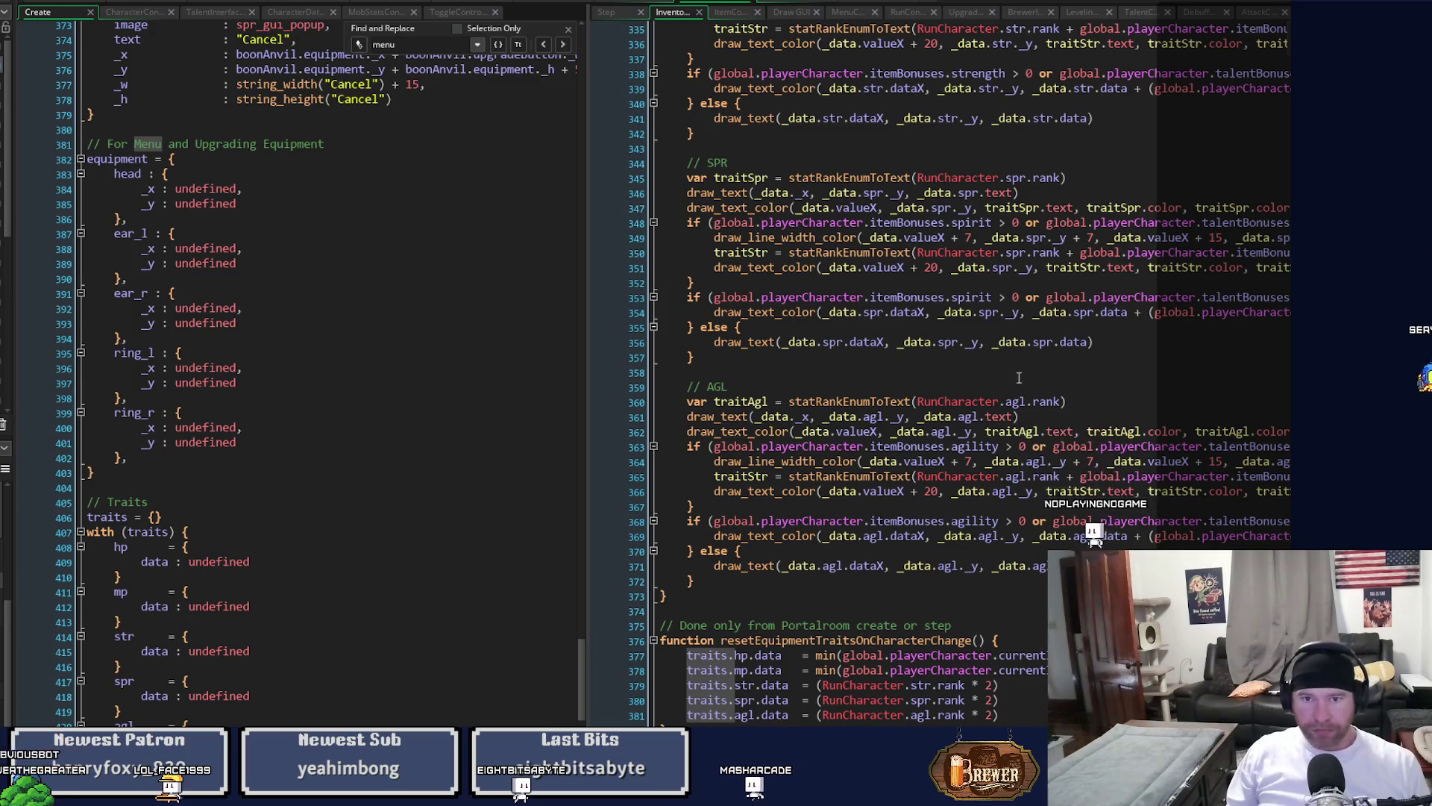
pyautogui.scroll(-3, 990, 332)
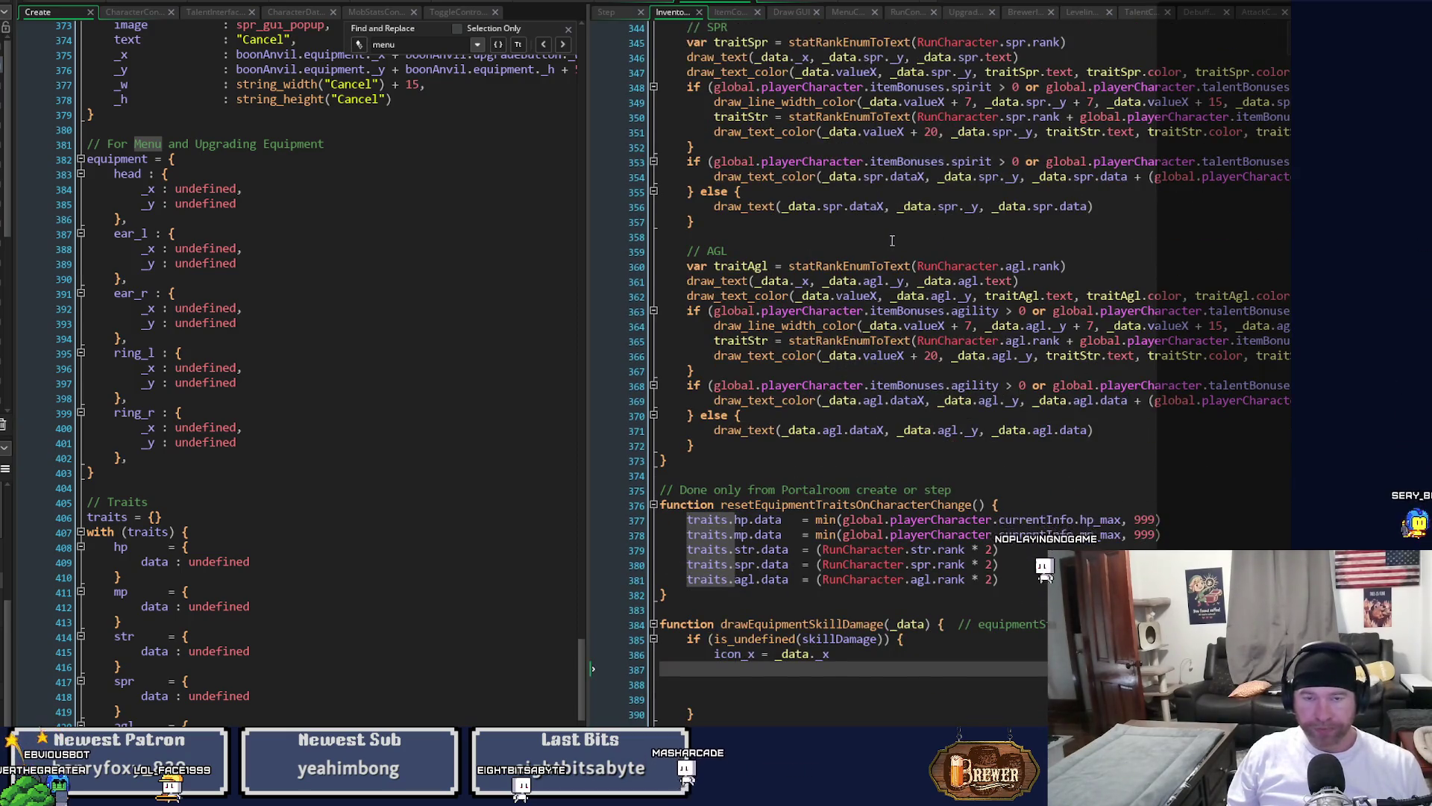
pyautogui.scroll(4, 990, 332)
# Scroll through the Draw GUI code and open drawStatsDamage in the StatsController script.
pyautogui.click(636, 4)
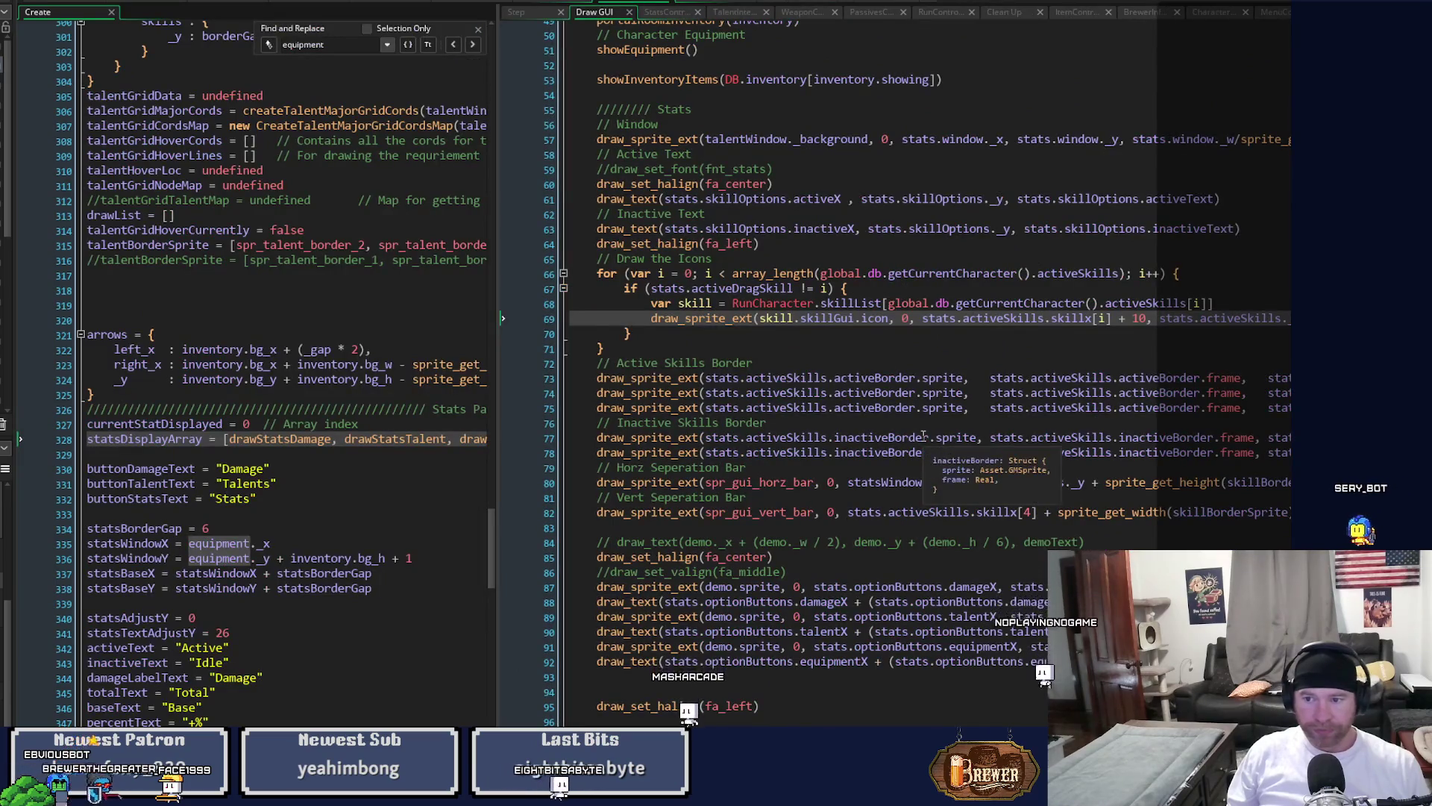
pyautogui.scroll(-2, 923, 435)
pyautogui.scroll(-10, 923, 436)
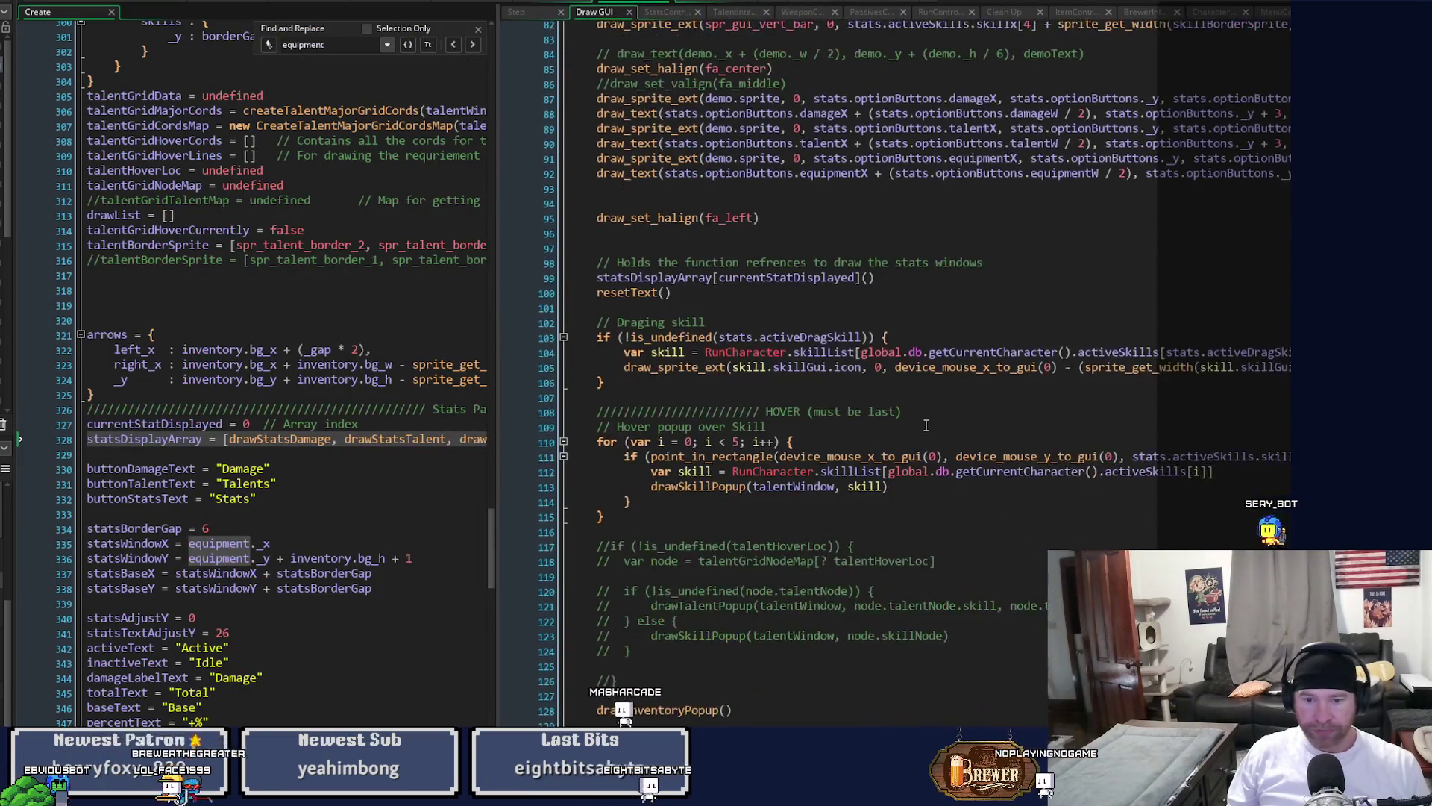
pyautogui.scroll(7, 926, 424)
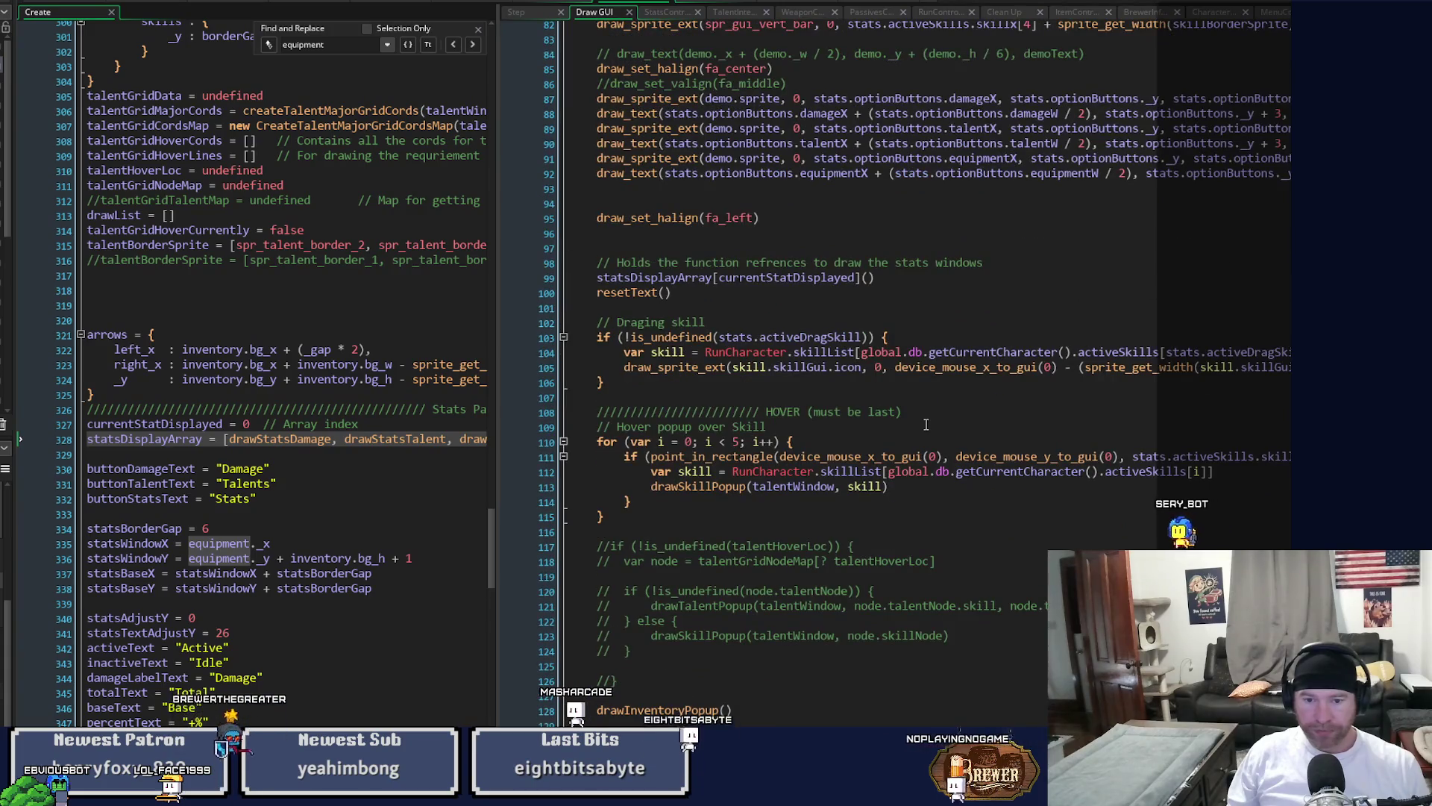
pyautogui.scroll(7, 926, 425)
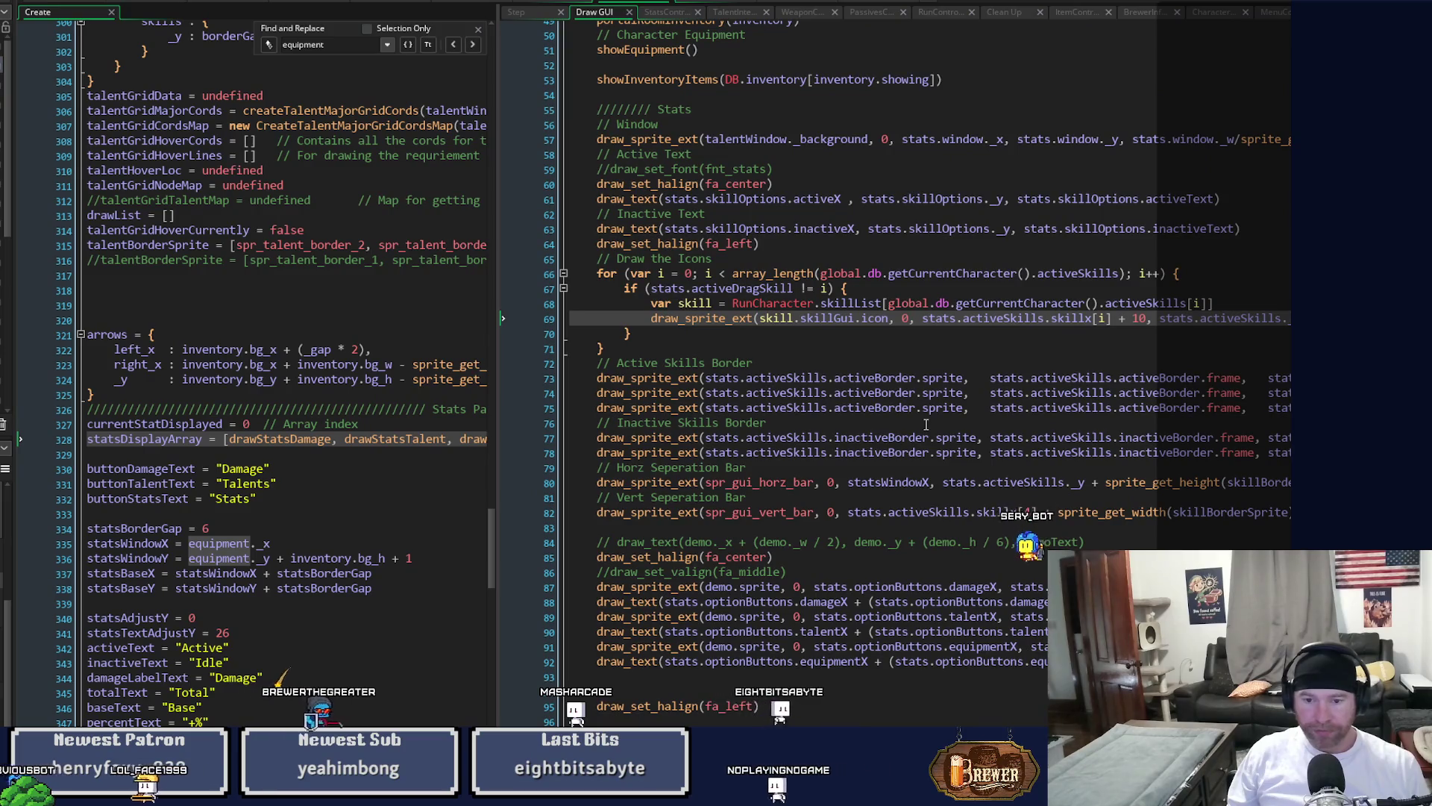
pyautogui.scroll(-3, 926, 424)
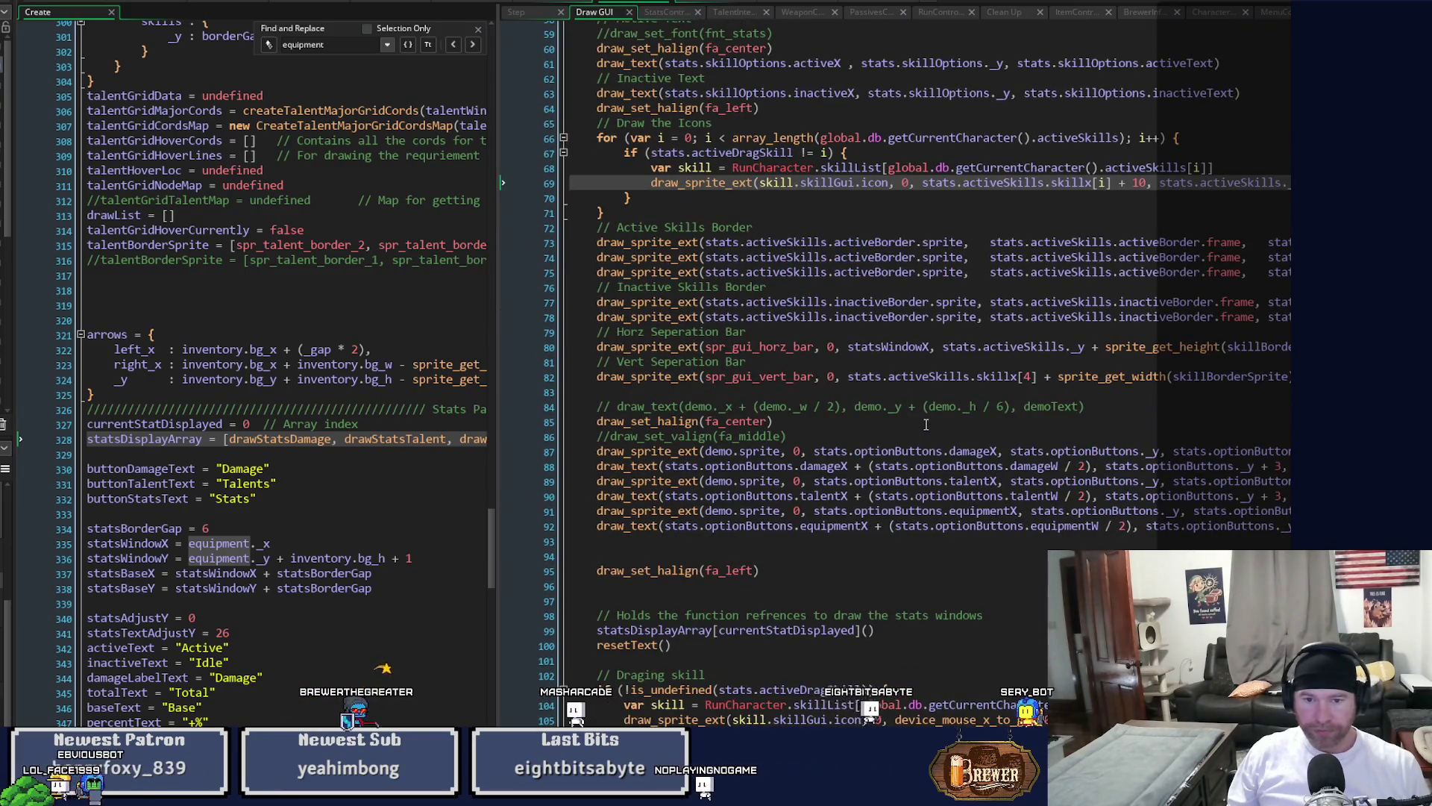
pyautogui.scroll(7, 926, 425)
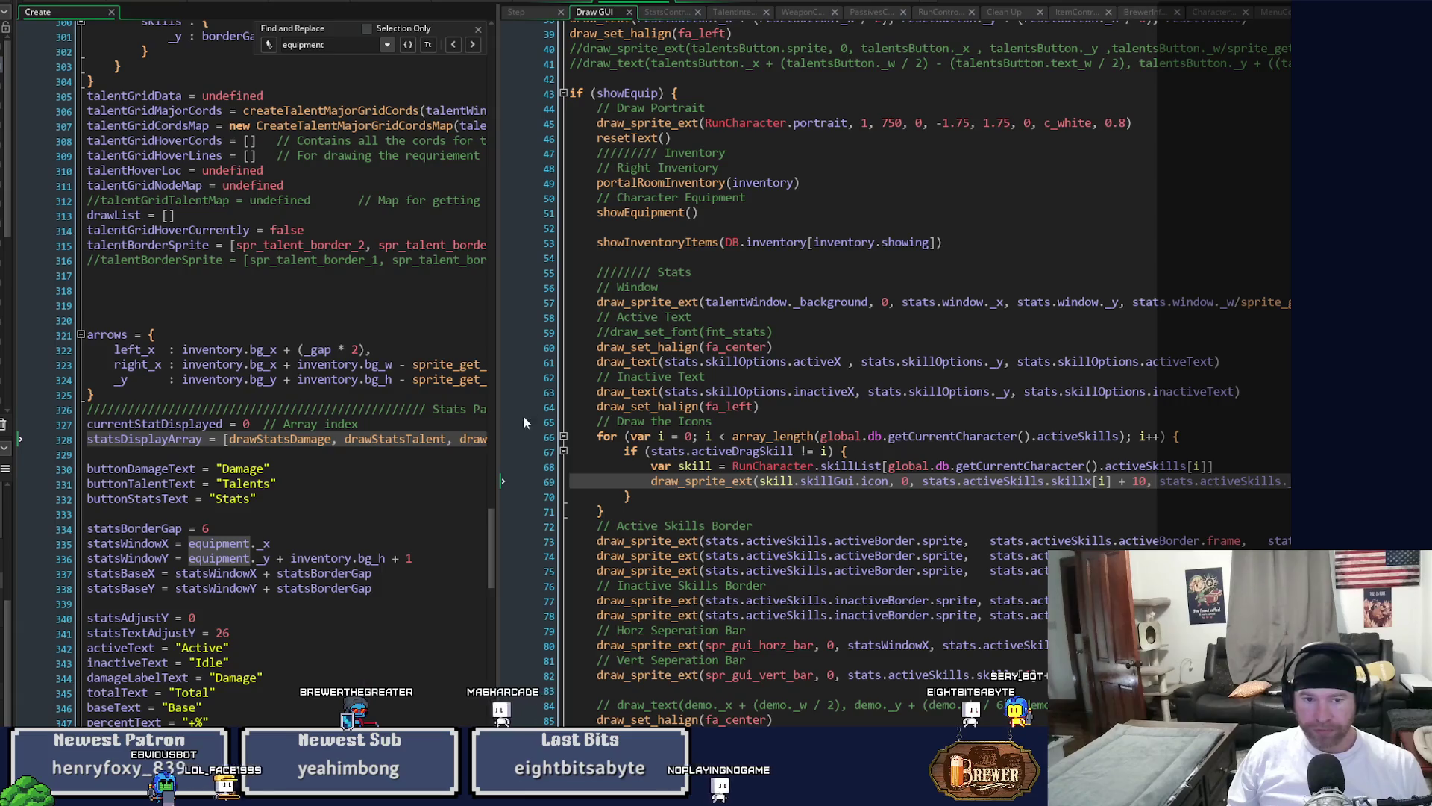
pyautogui.middleClick(306, 439)
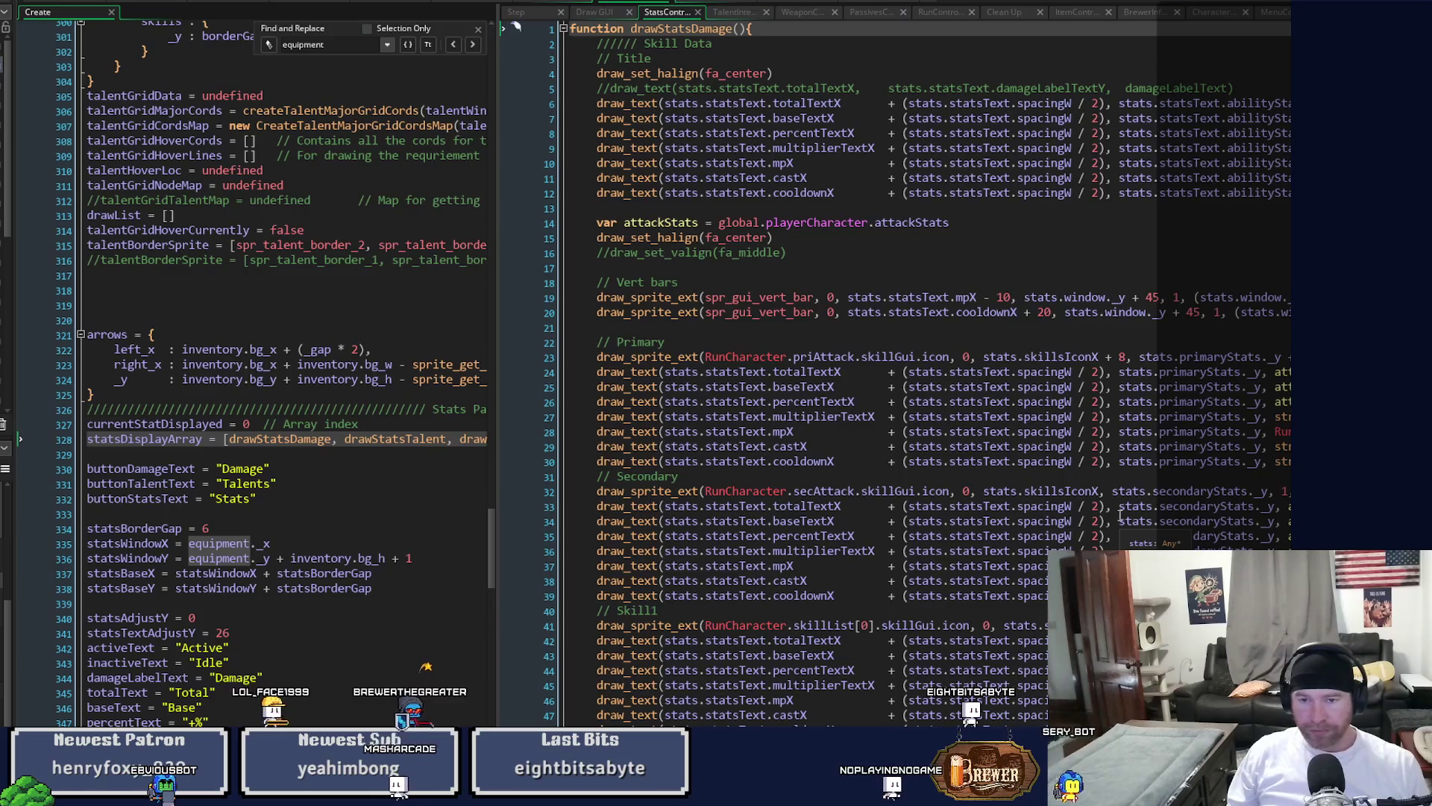
# Add + 8 after skillsIconX on the primary, secondary, Skill1 and Skill2 icon draw lines.
pyautogui.click(1287, 358)
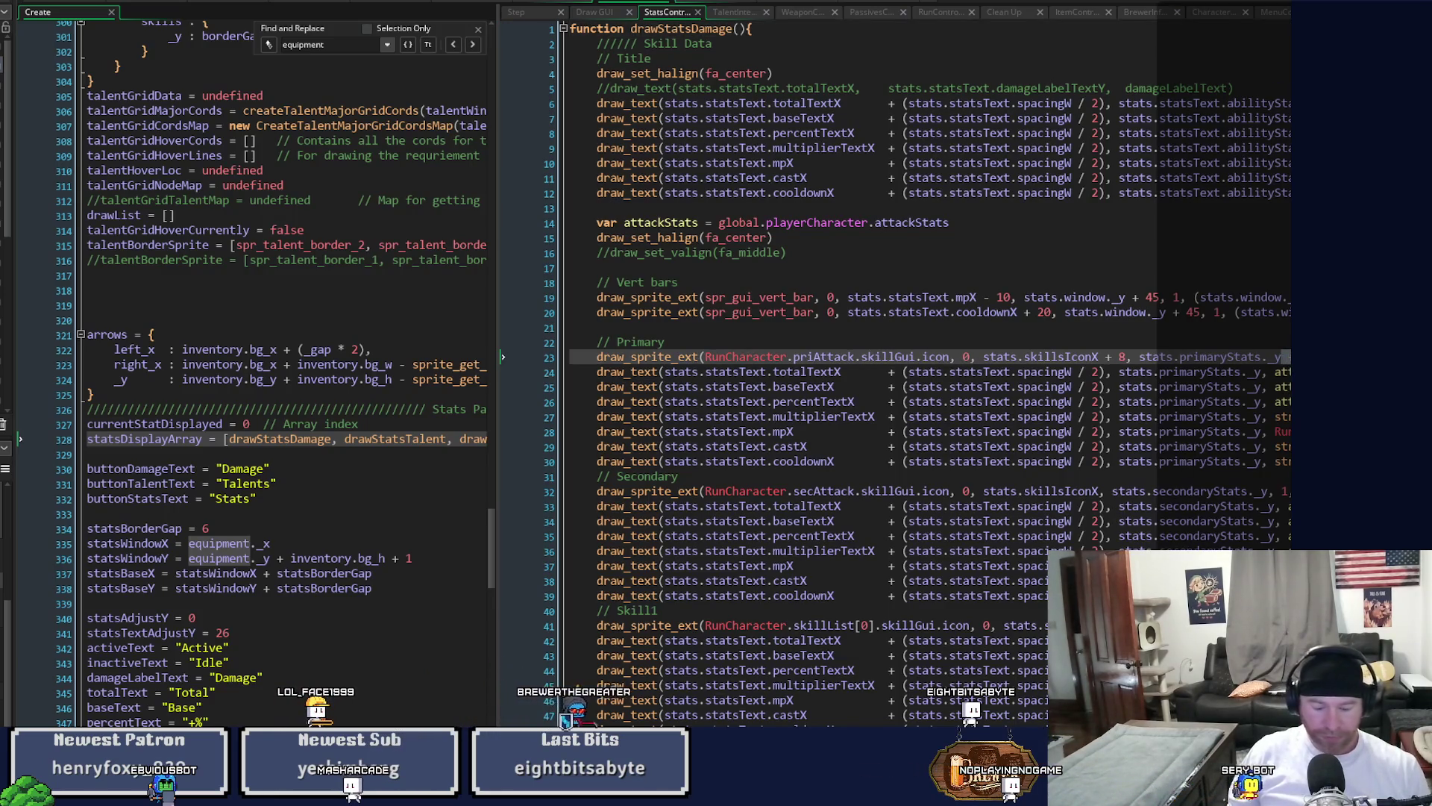
pyautogui.click(1268, 491)
pyautogui.click(1101, 492)
pyautogui.click(1101, 626)
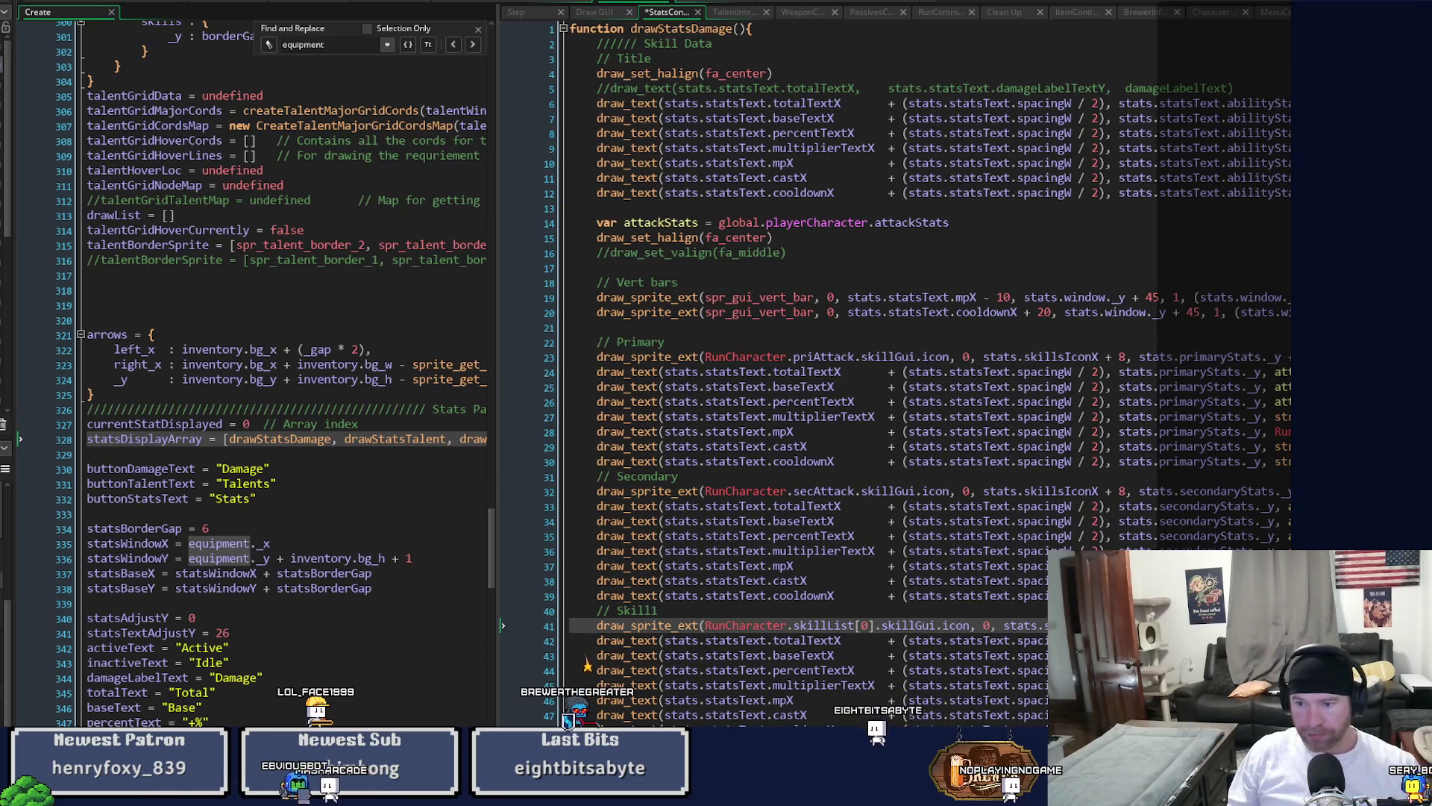
pyautogui.scroll(-4, 929, 373)
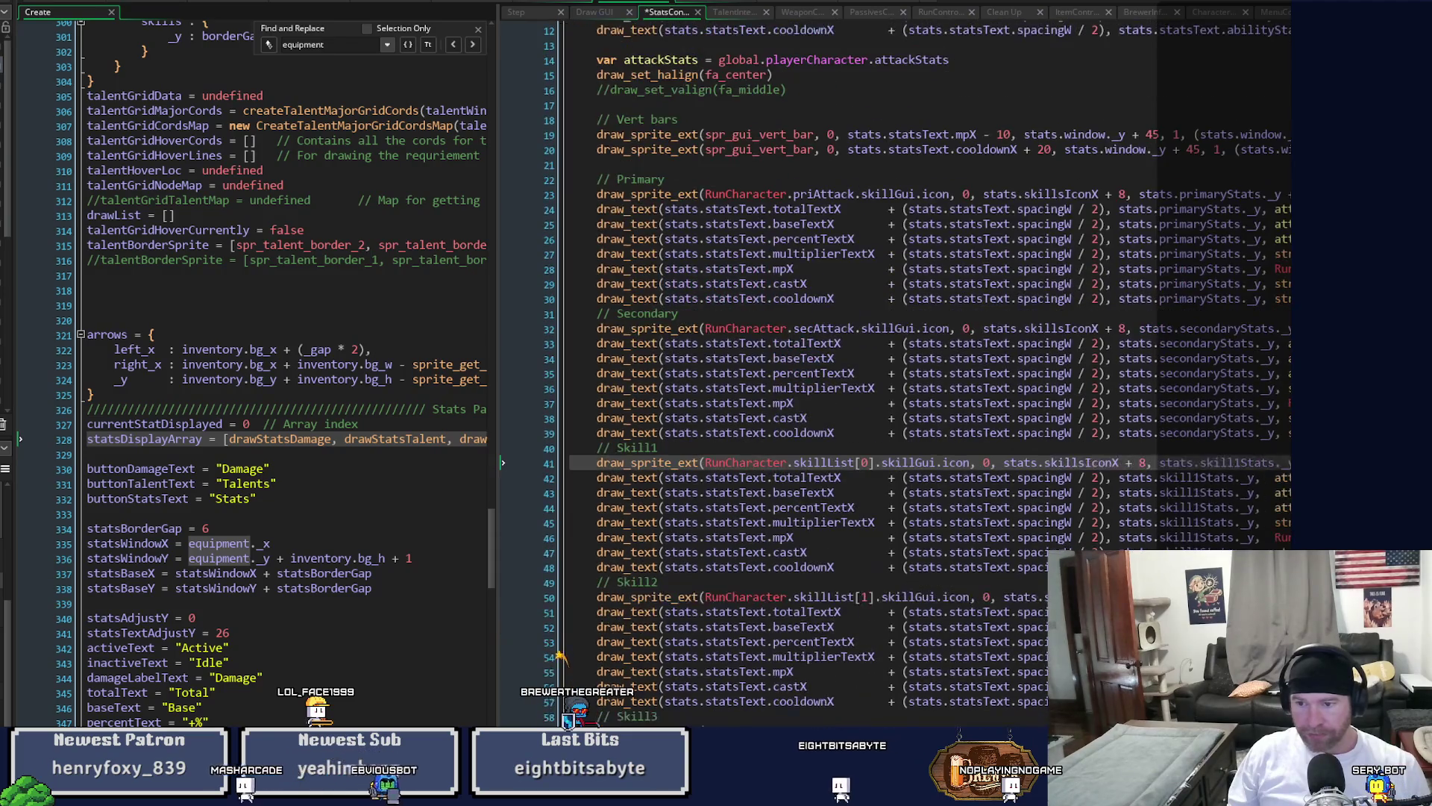
pyautogui.click(1101, 596)
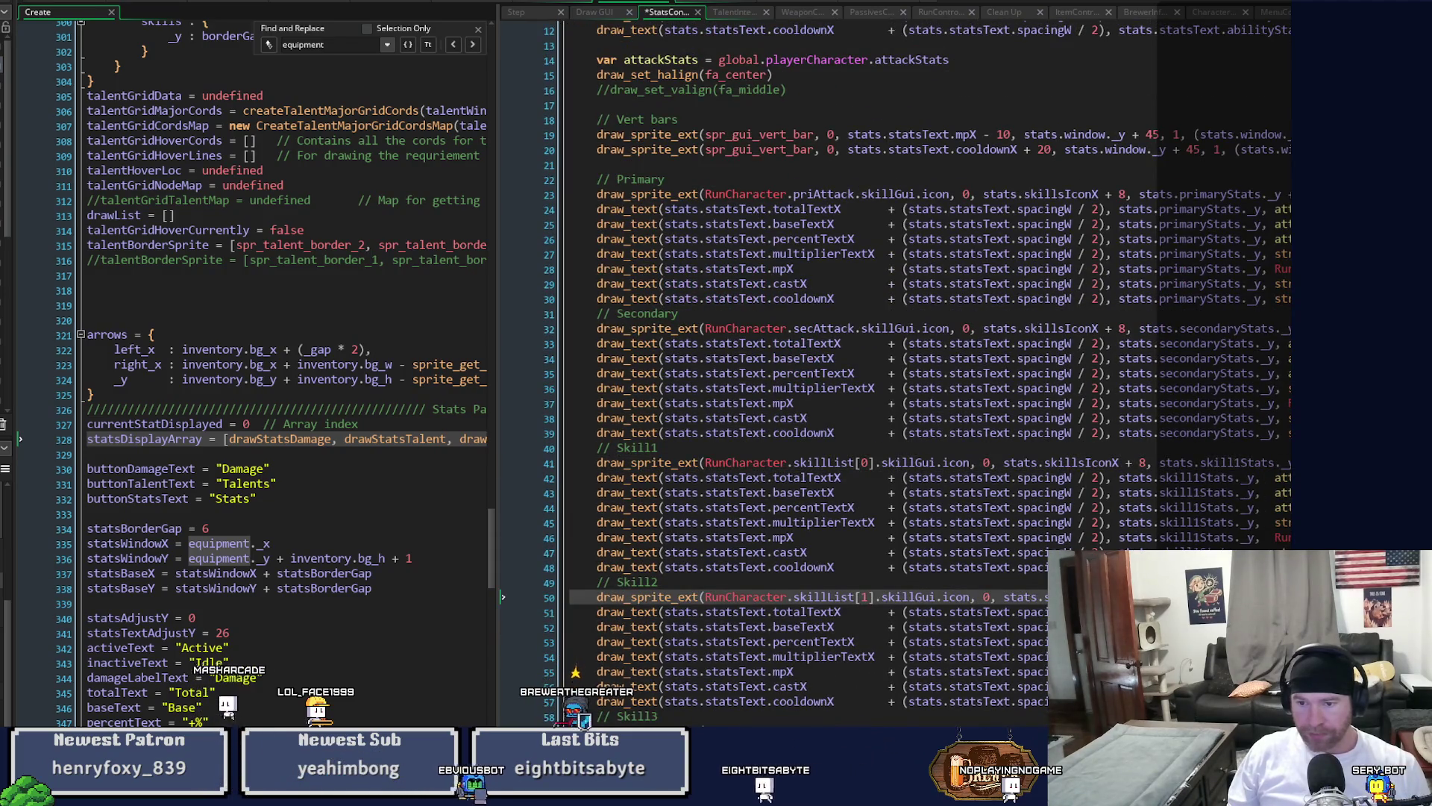
# Offset the Skill3–Skill5 icons to skillsIconX + 8, save StatsController, and run a test build.
pyautogui.scroll(-2, 929, 373)
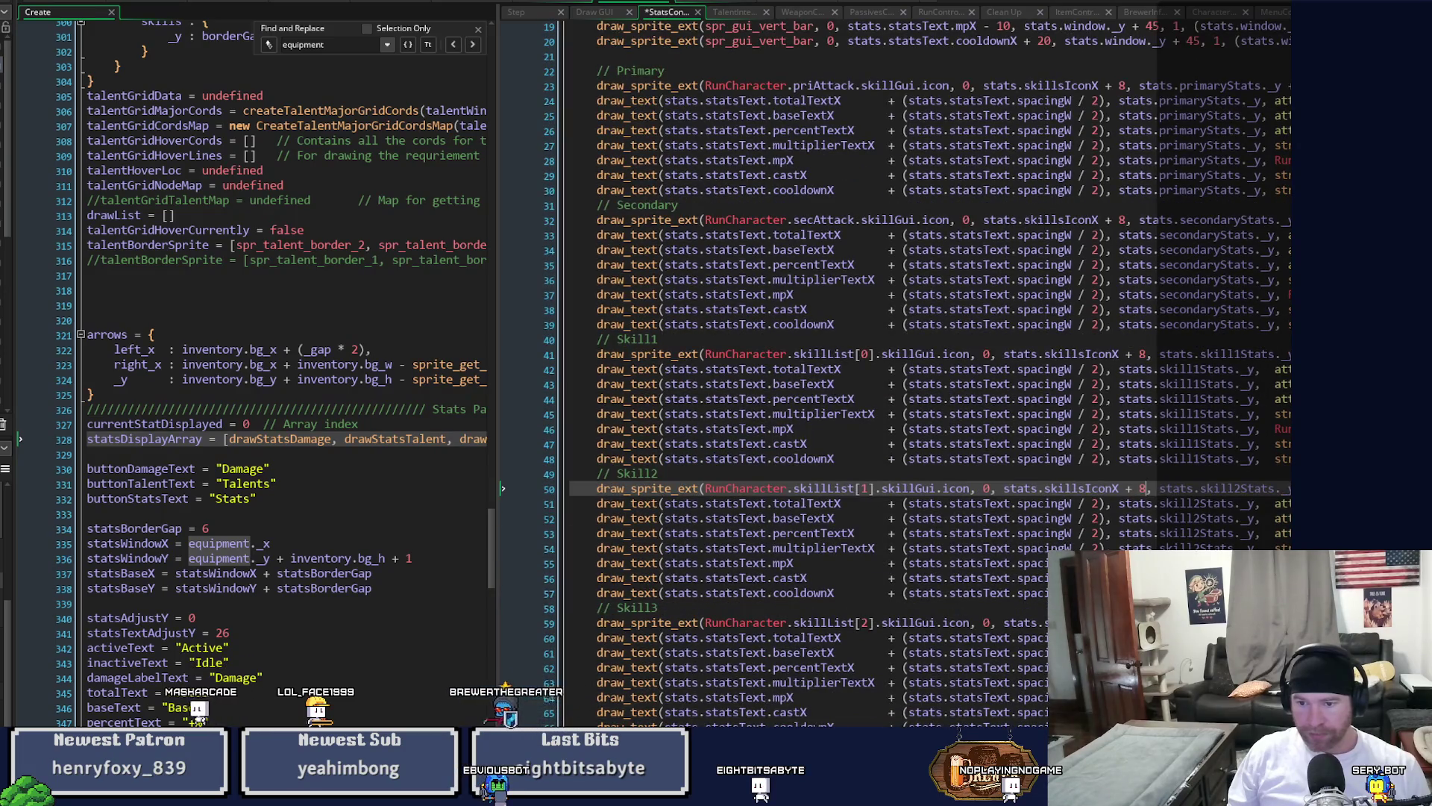
pyautogui.click(1149, 622)
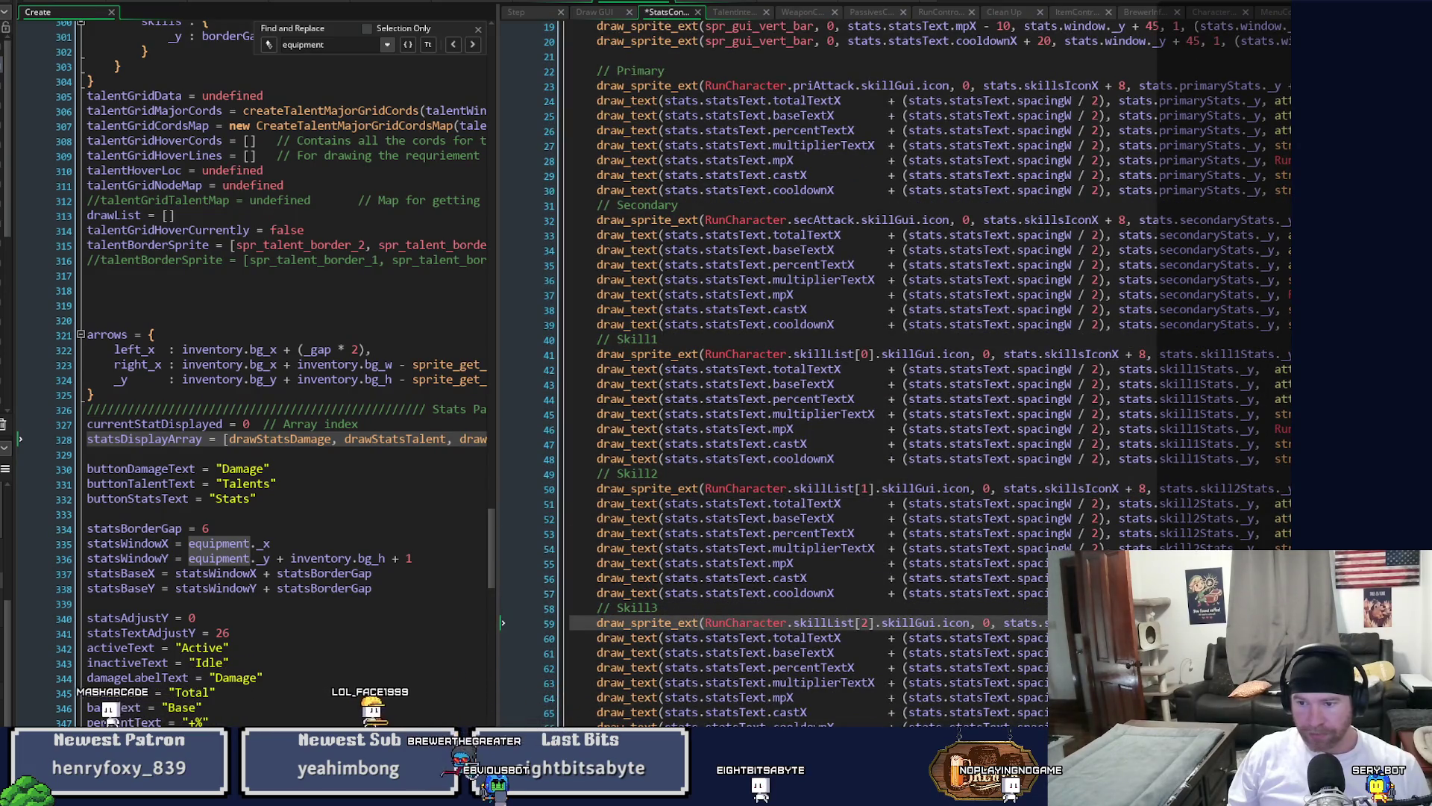
pyautogui.scroll(-3, 930, 373)
pyautogui.click(1149, 622)
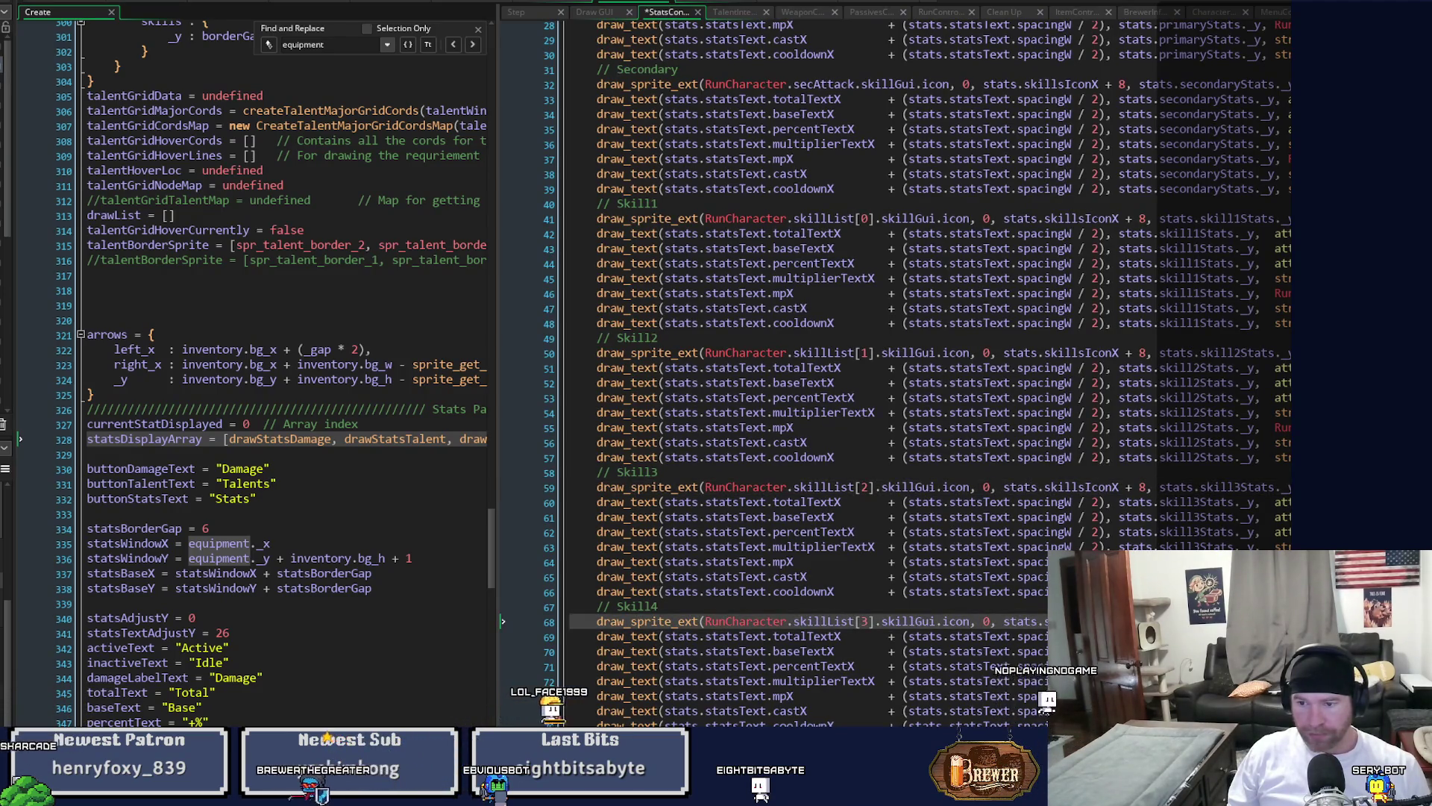
pyautogui.scroll(-3, 930, 373)
pyautogui.click(1149, 621)
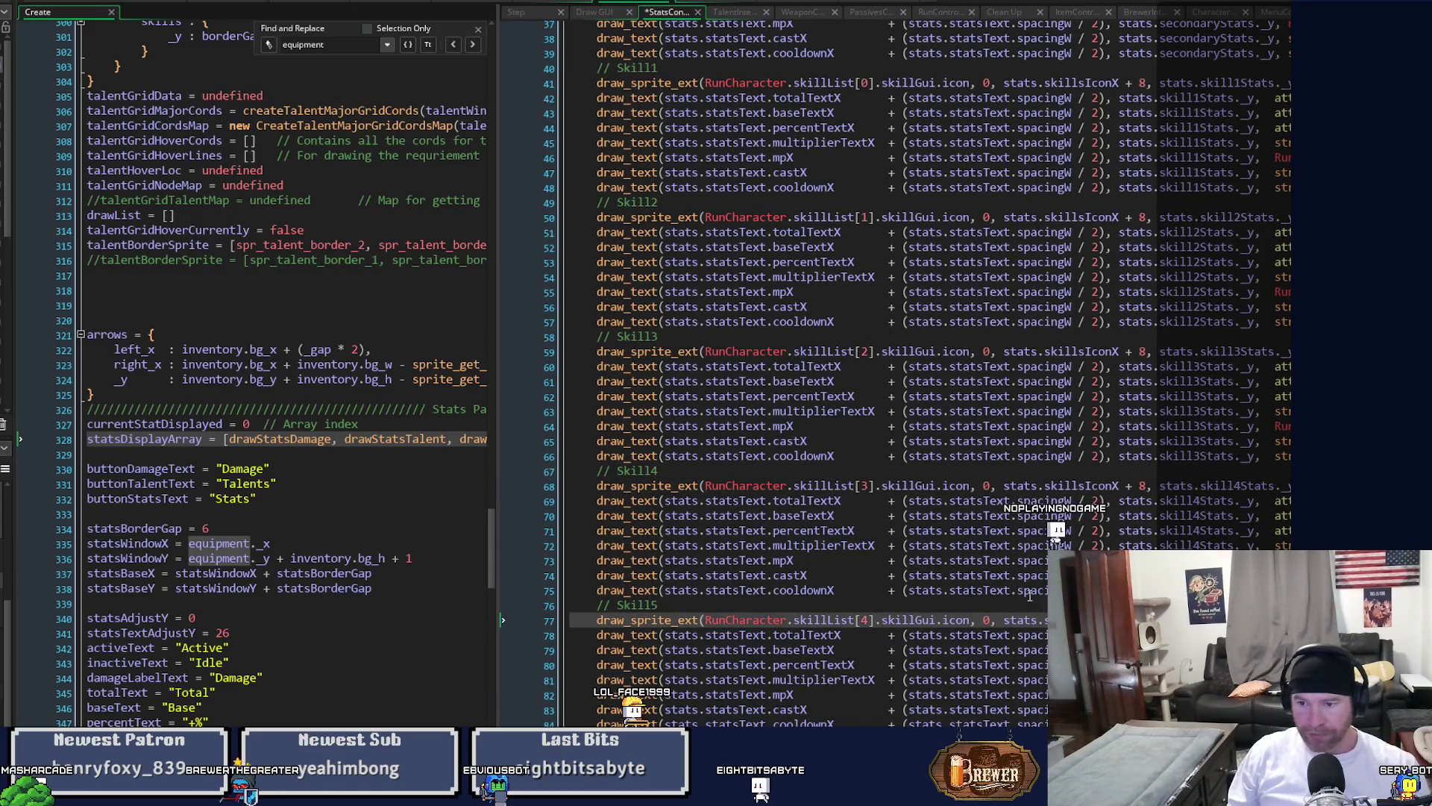
pyautogui.scroll(-3, 1029, 594)
pyautogui.hotkey('ctrl', 's')
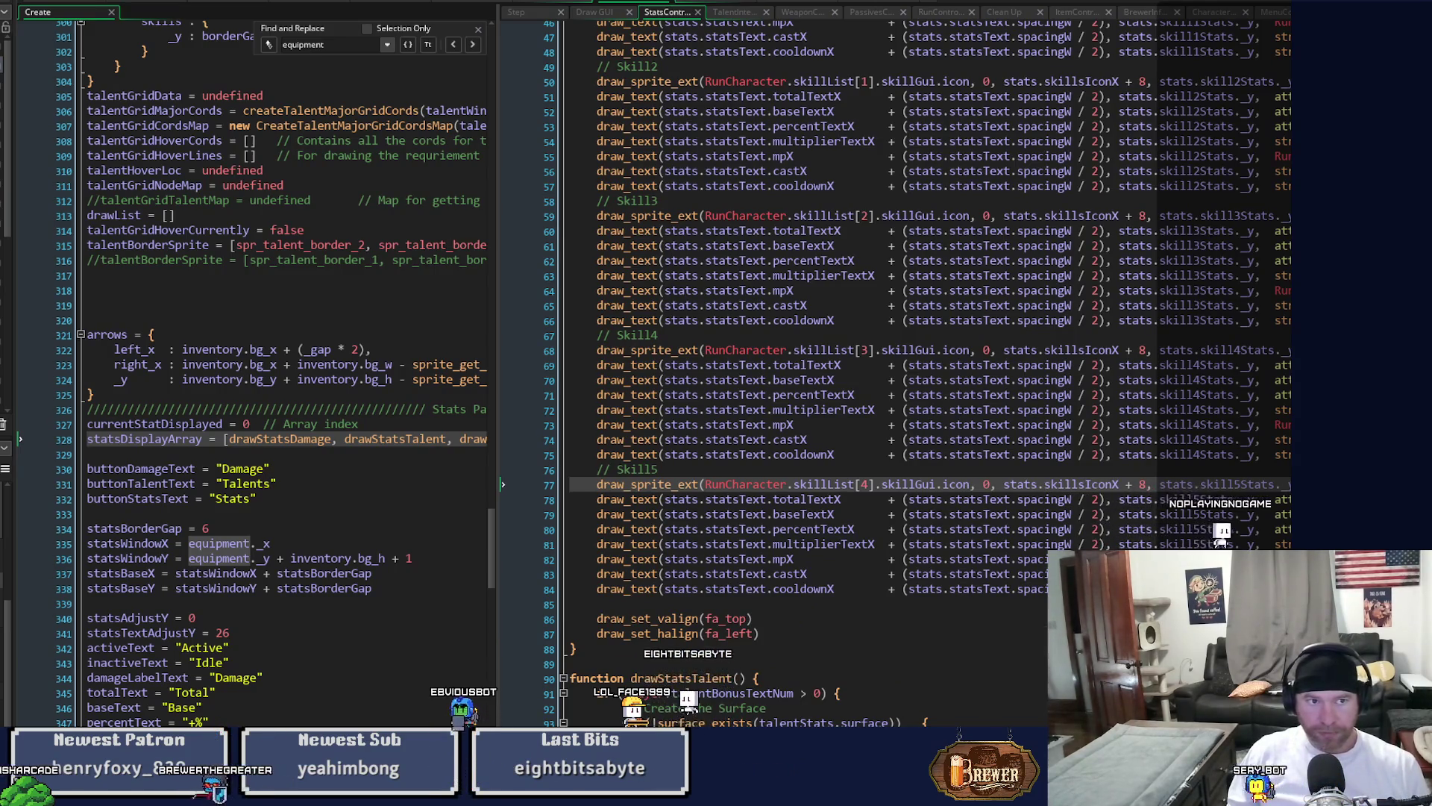
pyautogui.press('F6')
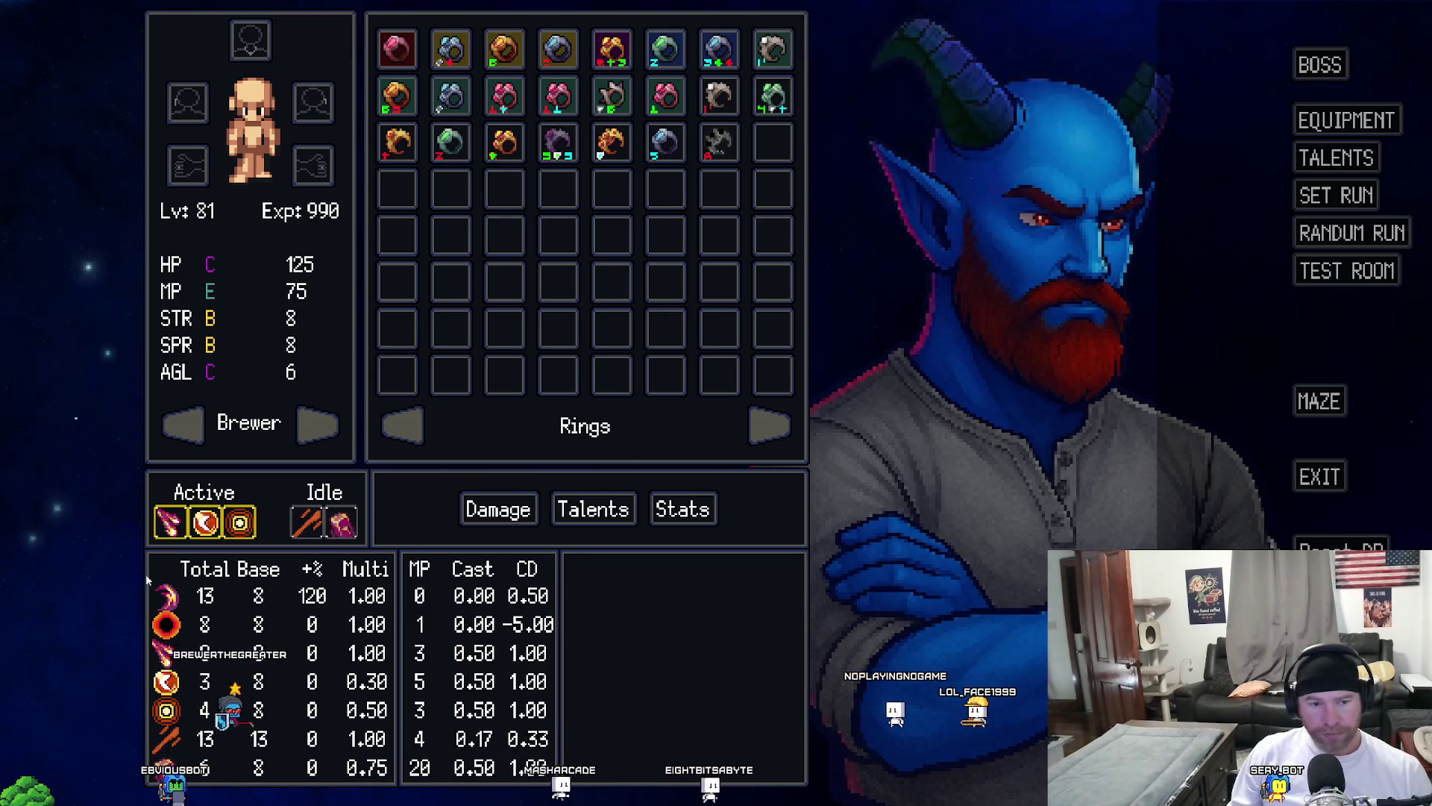
# Check the offset skill icons, show the talent bonuses list, and view the talent tree.
pyautogui.moveTo(313, 530)
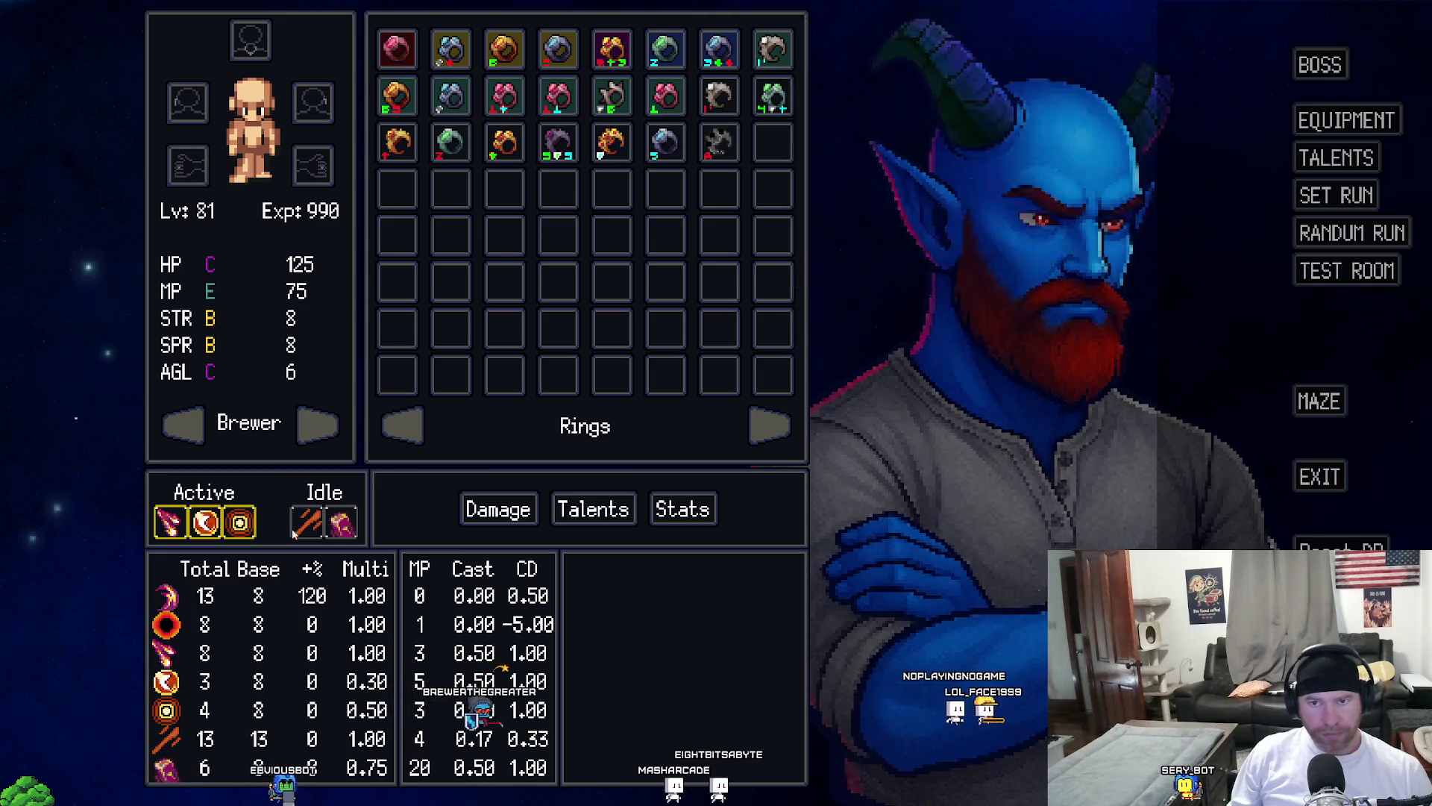
pyautogui.moveTo(356, 537)
pyautogui.moveTo(208, 527)
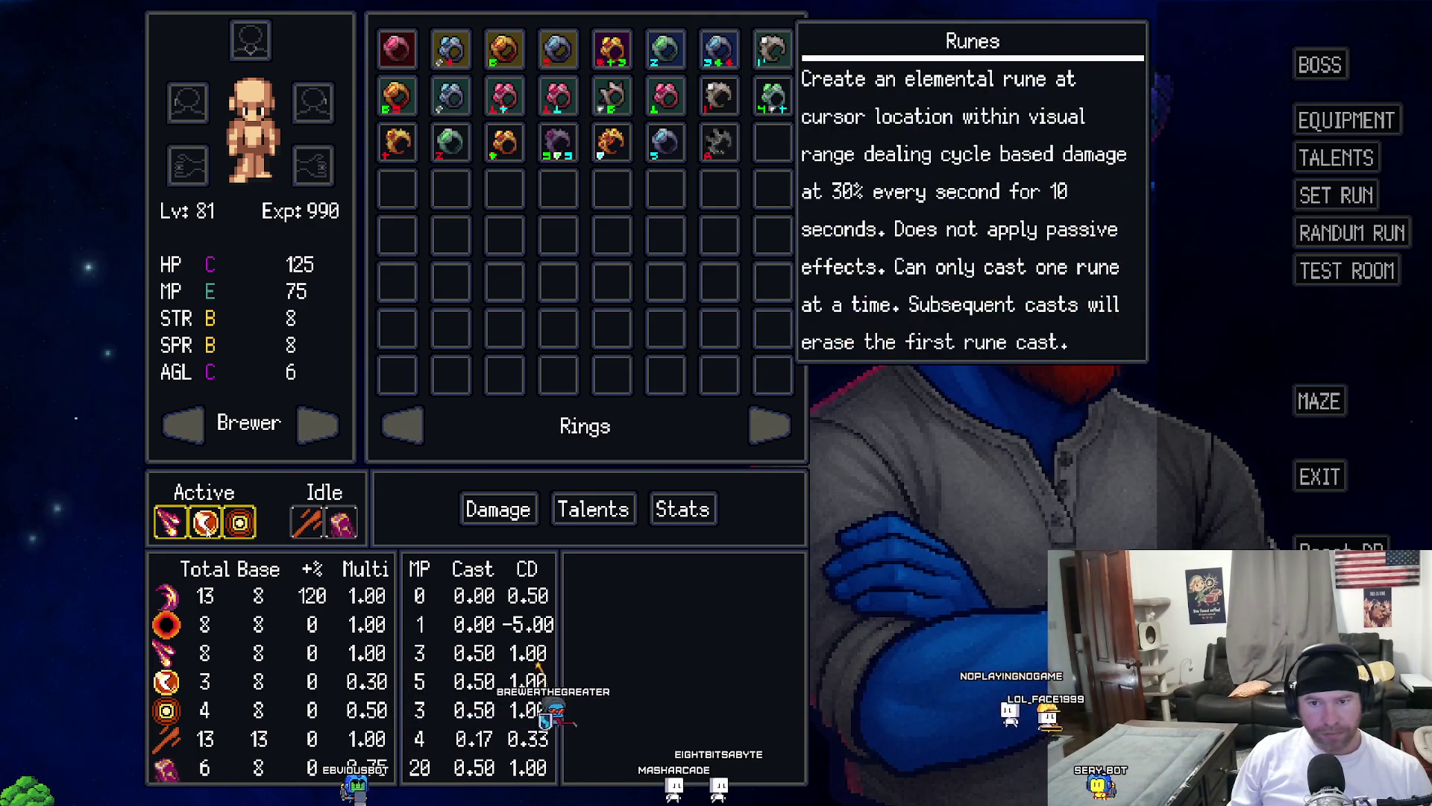
pyautogui.click(605, 514)
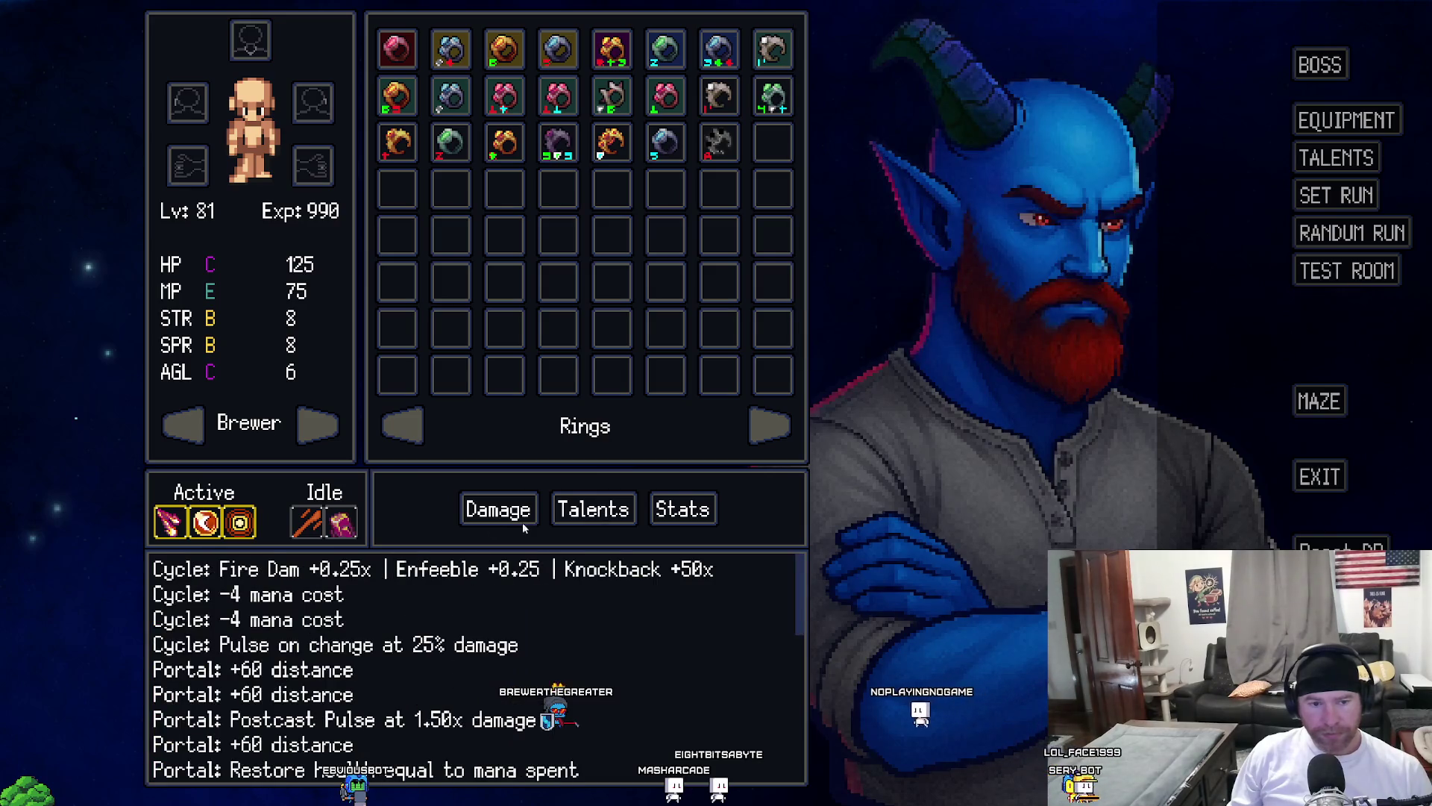
pyautogui.click(1319, 159)
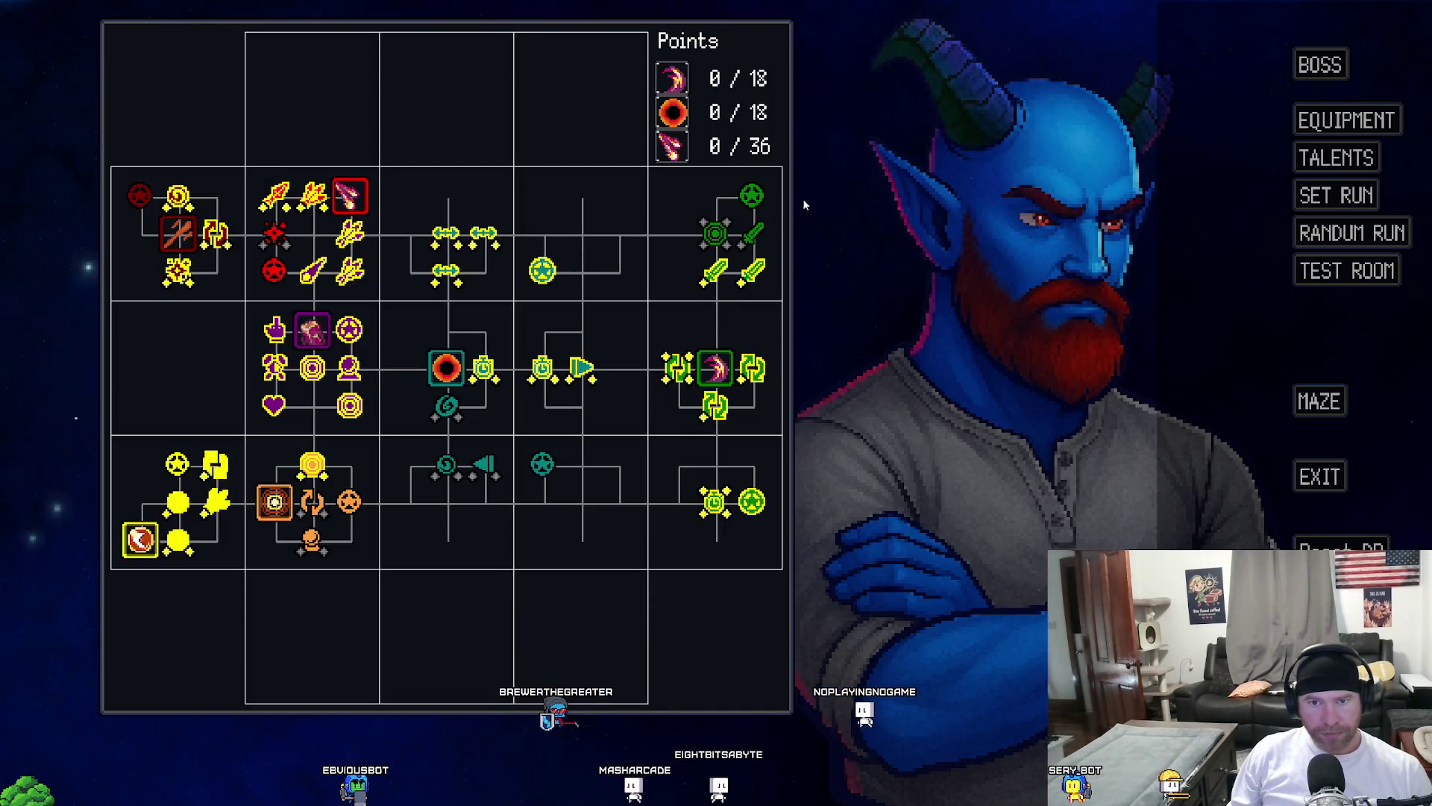
pyautogui.moveTo(759, 243)
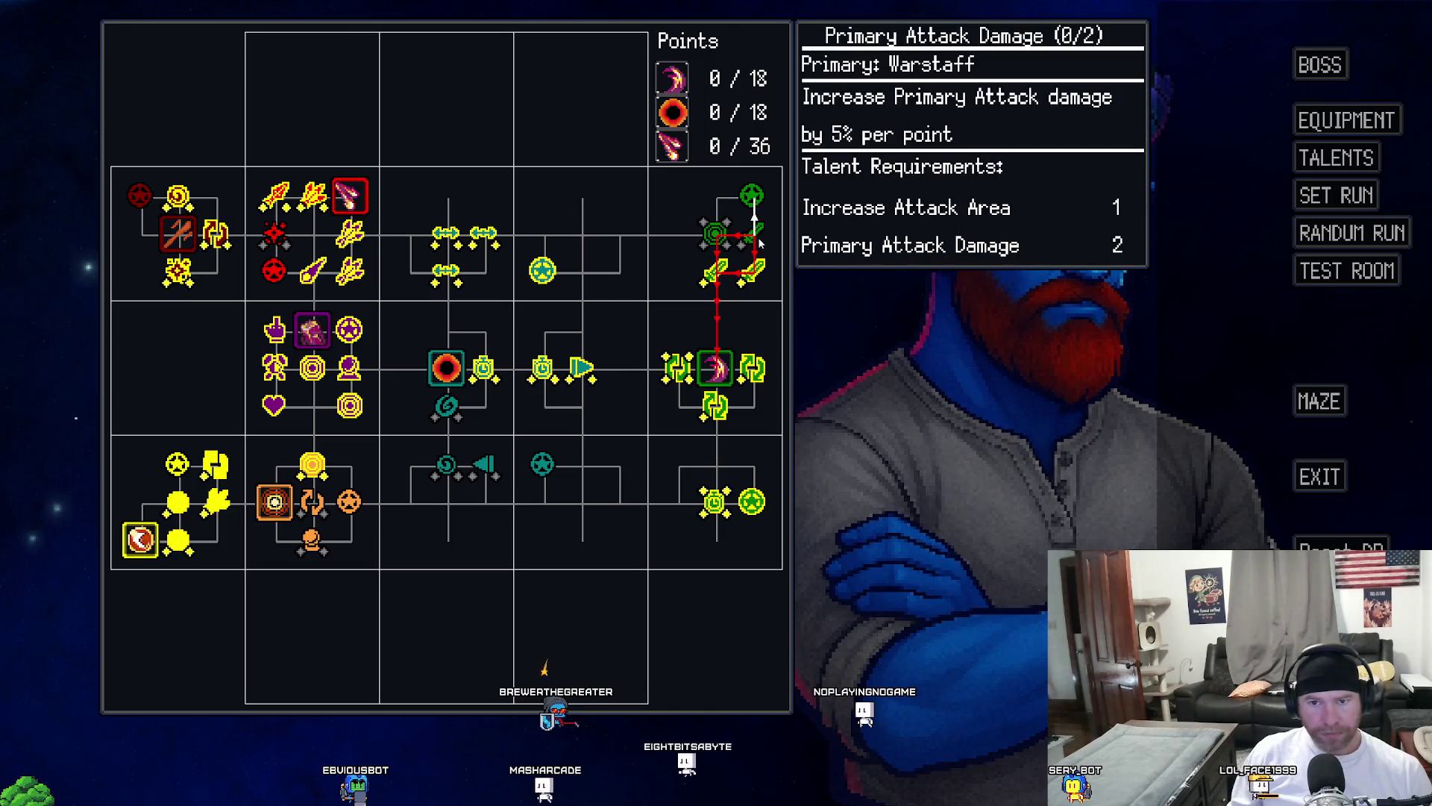
# Return to the equipment screen, show the Damage stats table, and exit the test build.
pyautogui.click(1333, 128)
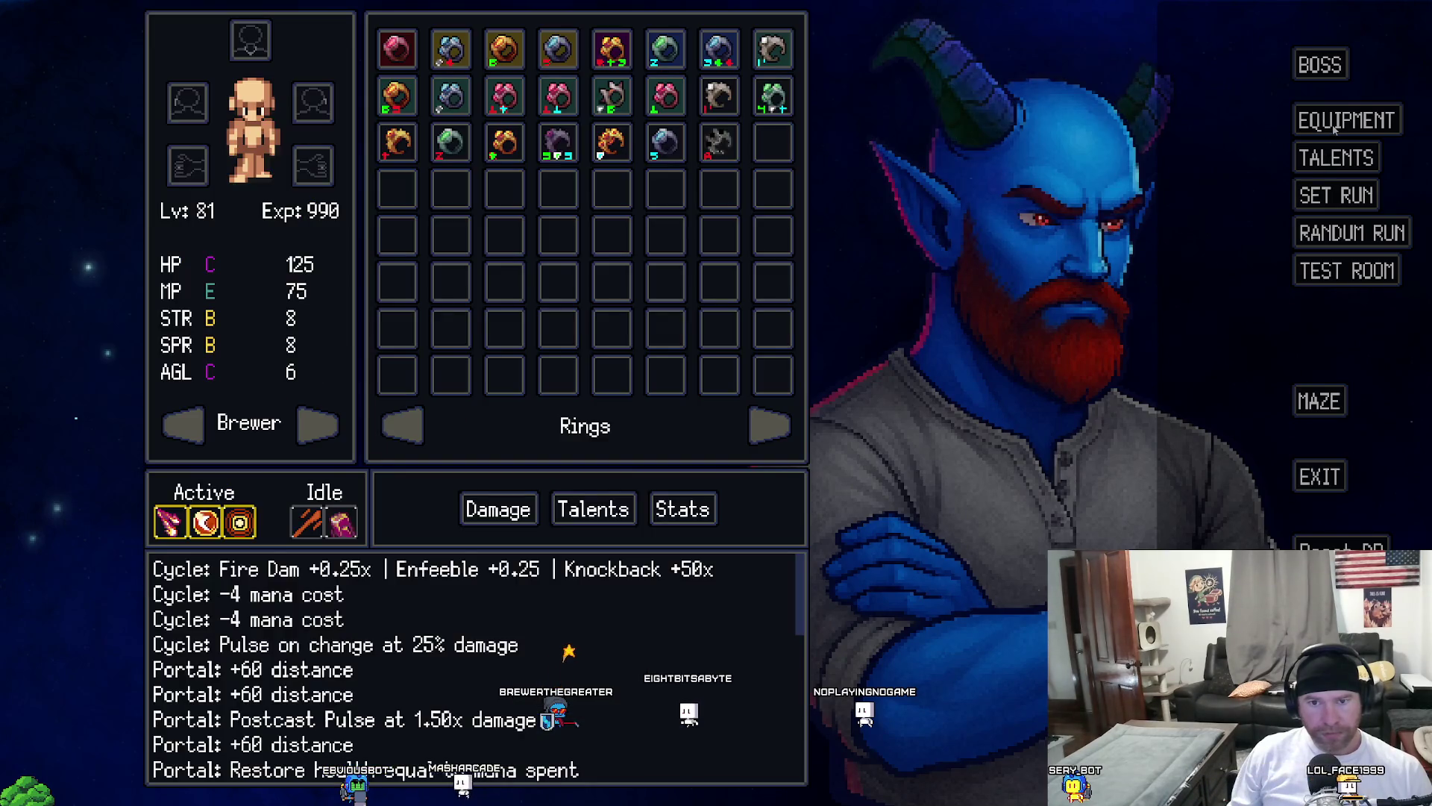
pyautogui.moveTo(203, 531)
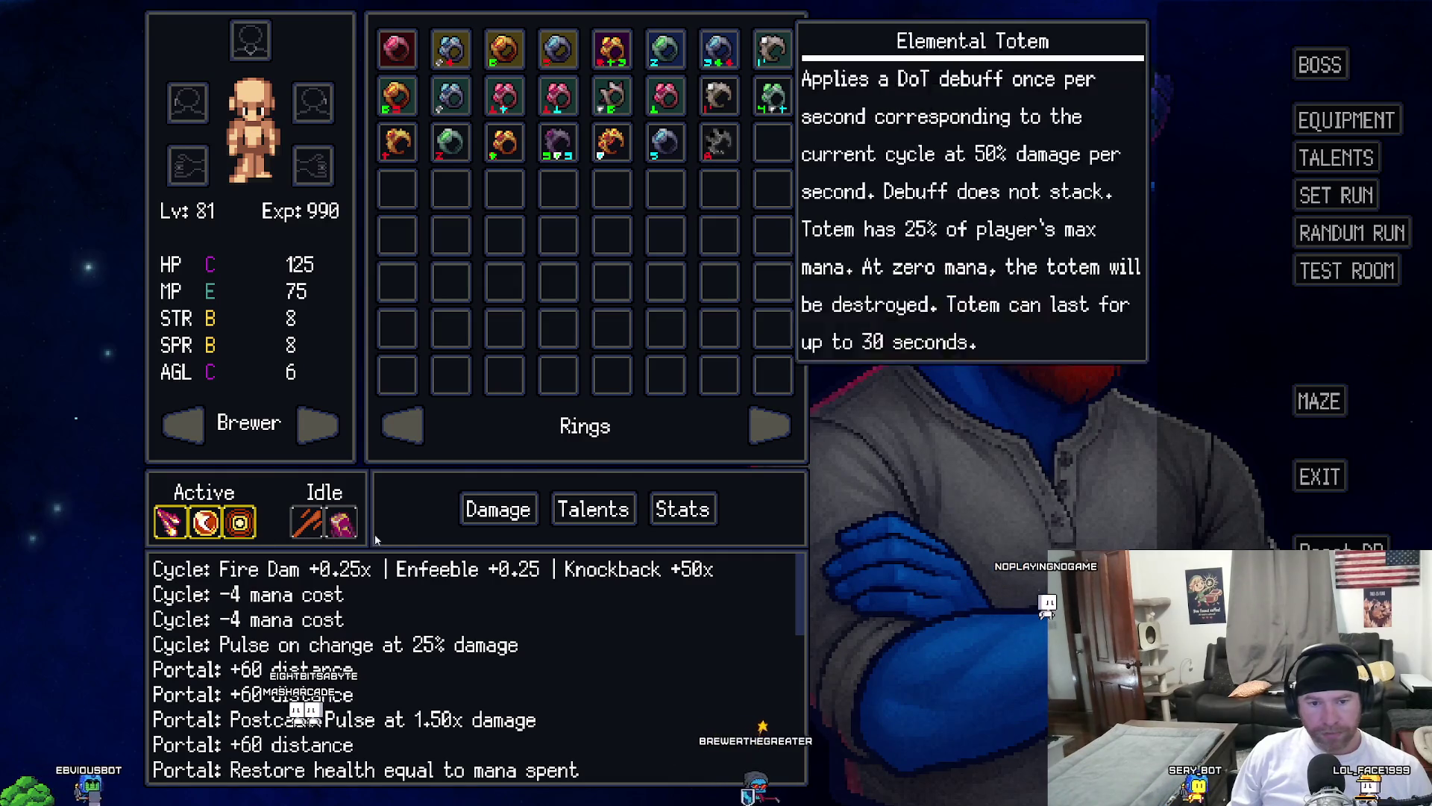
pyautogui.click(489, 510)
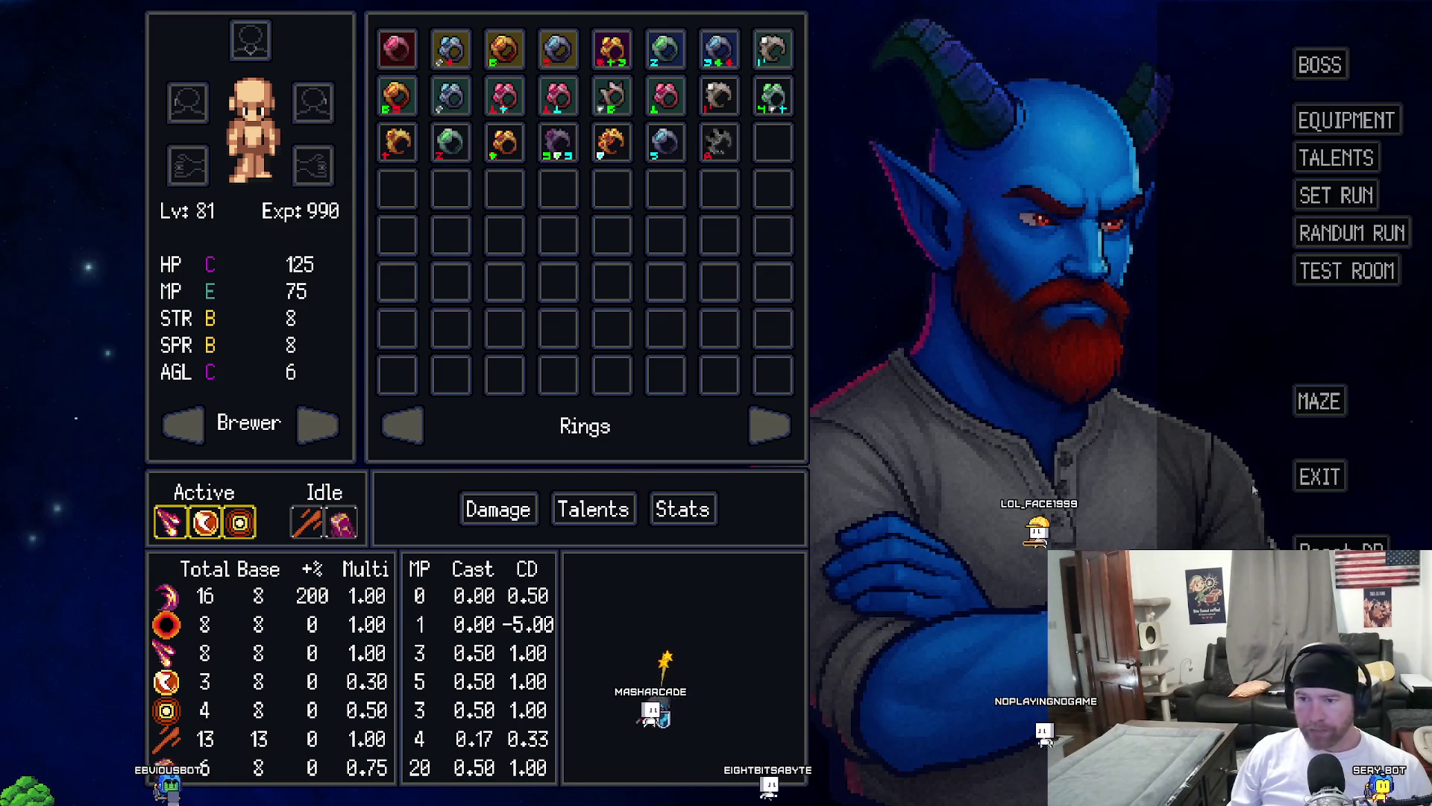
pyautogui.click(1316, 486)
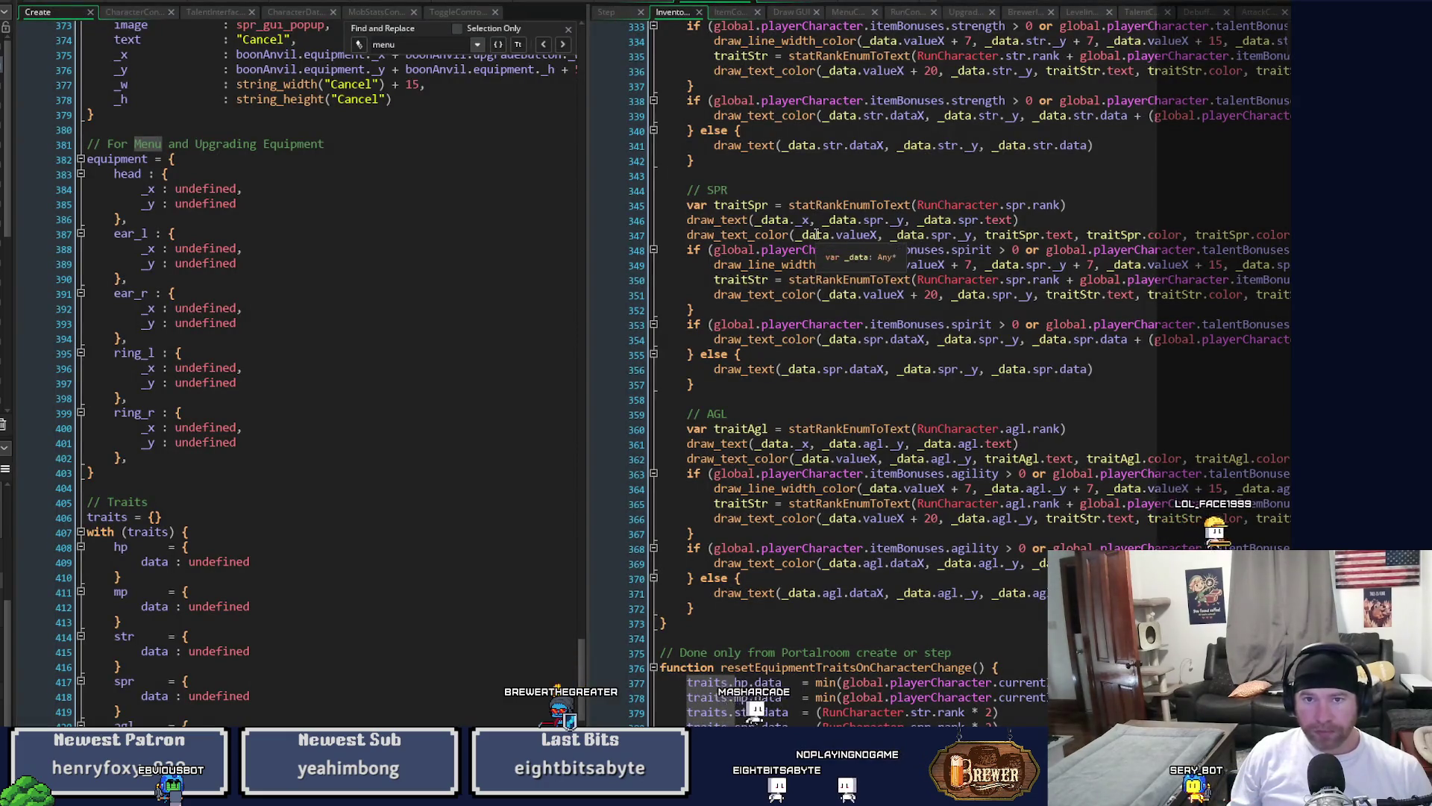
# Add base_x = icon_x + 20 on a new line under icon_x.
pyautogui.scroll(-6, 1139, 513)
pyautogui.scroll(-3, 1139, 513)
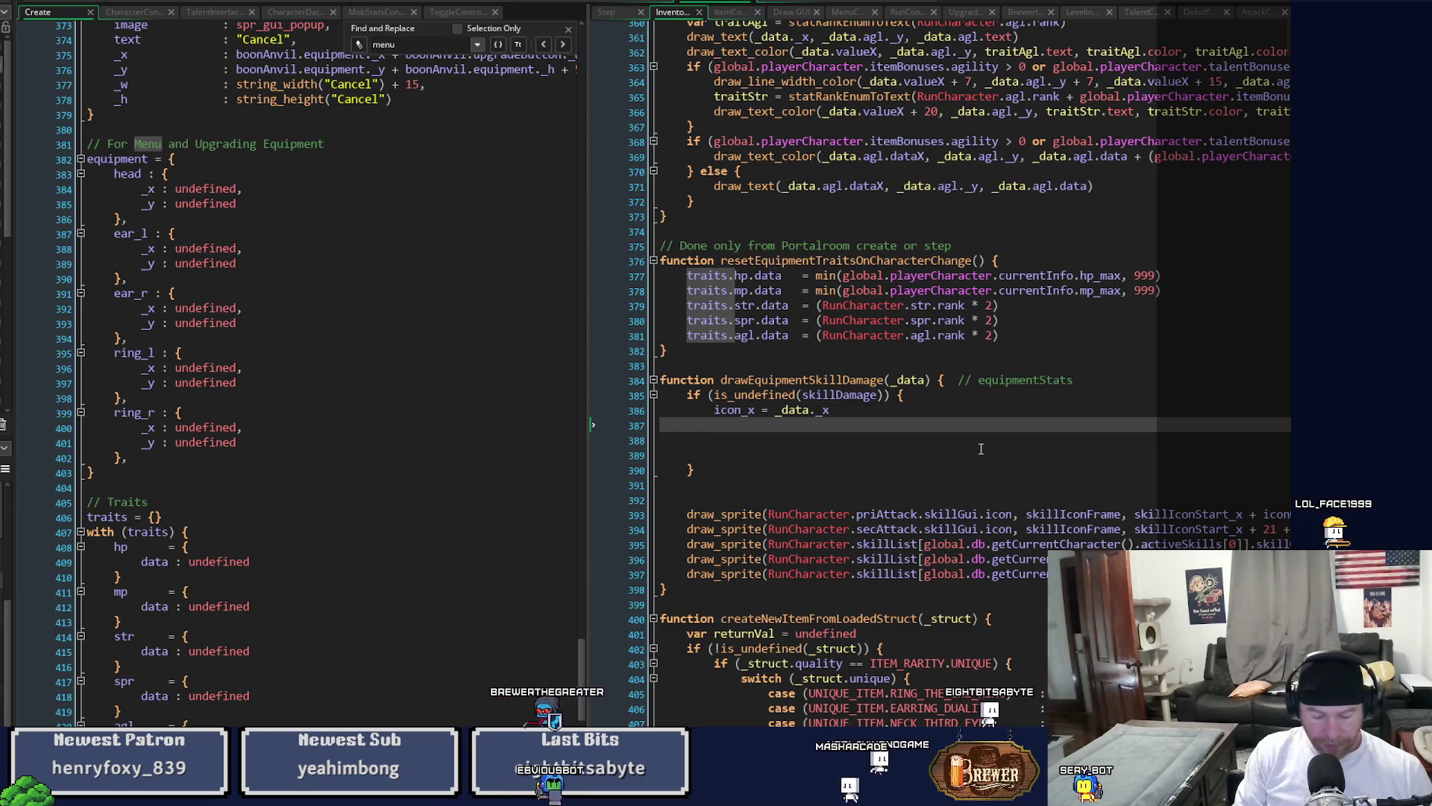
pyautogui.write('bv')
pyautogui.press('BackSpace')
pyautogui.press('BackSpace')
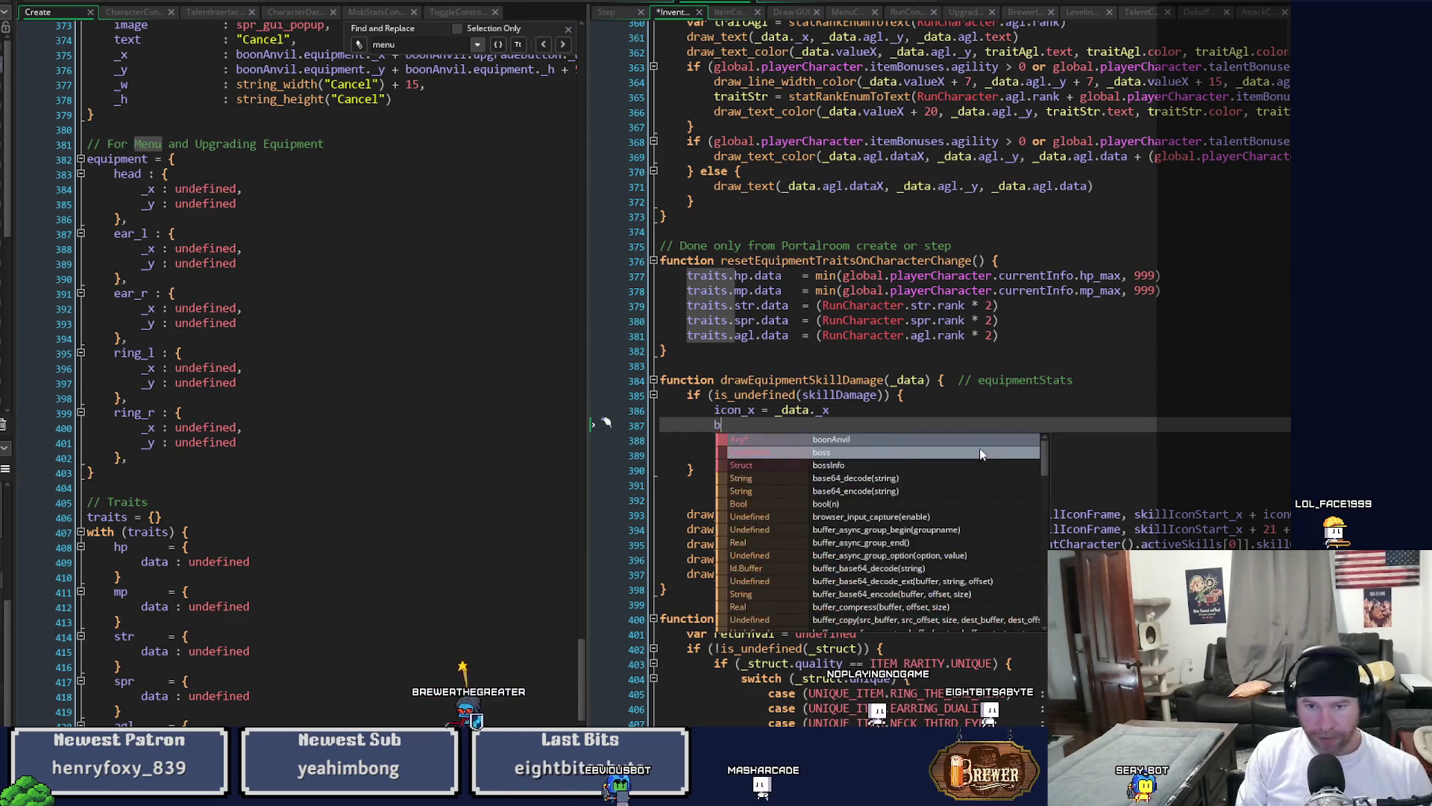
pyautogui.write('base_')
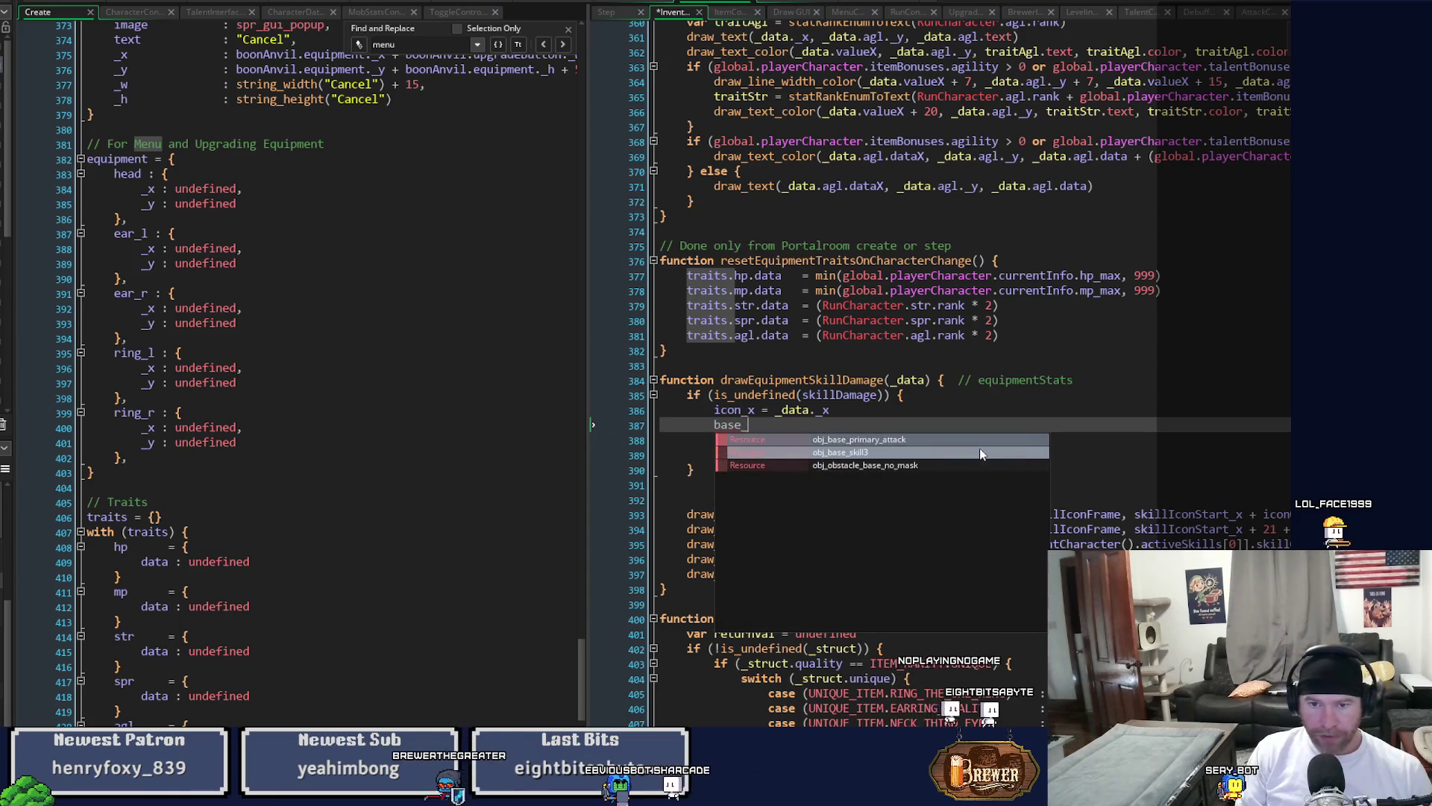
pyautogui.write('x = _data')
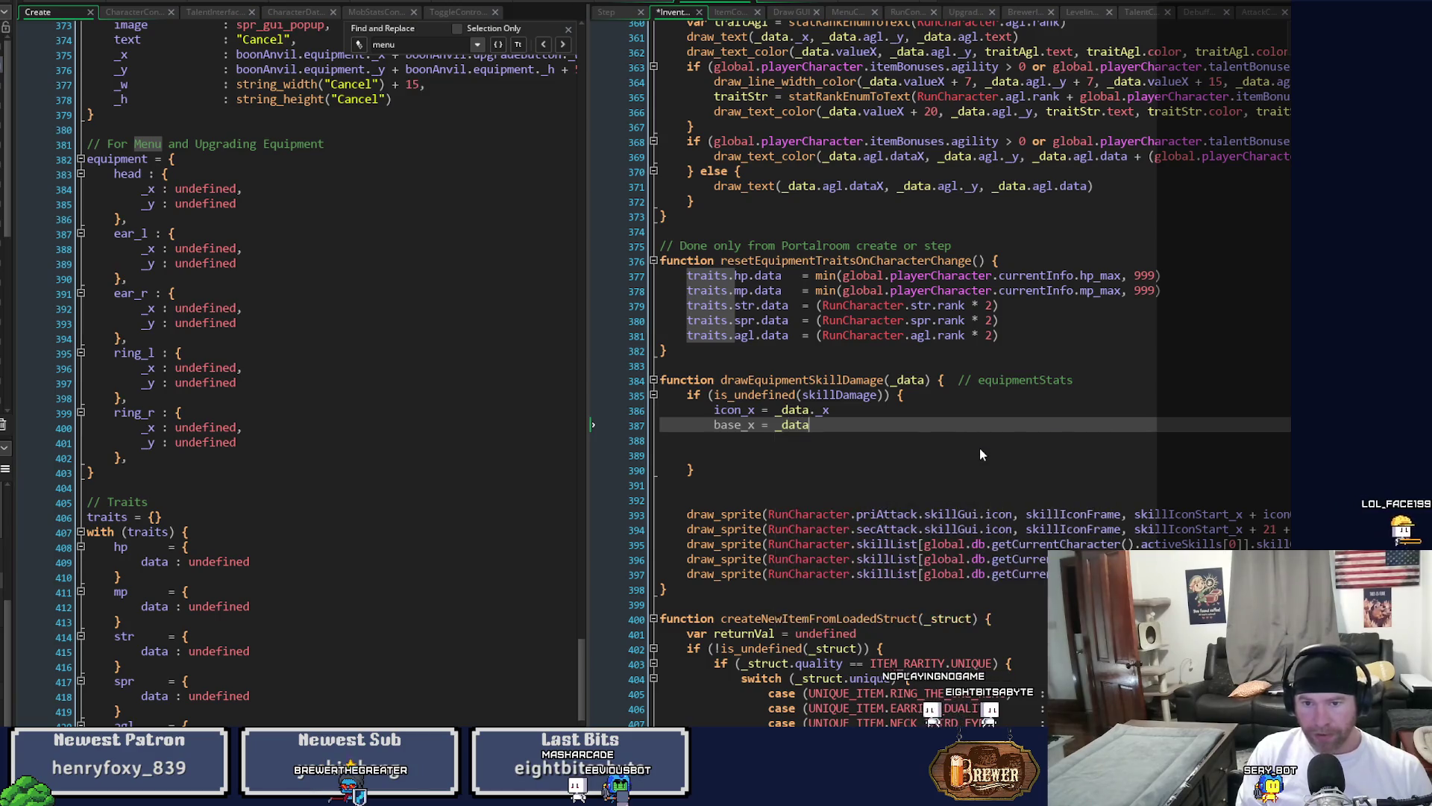
pyautogui.press('BackSpace')
pyautogui.press('BackSpace')
pyautogui.press('BackSpace')
pyautogui.press('BackSpace')
pyautogui.press('BackSpace')
pyautogui.write('icon_x + 20')
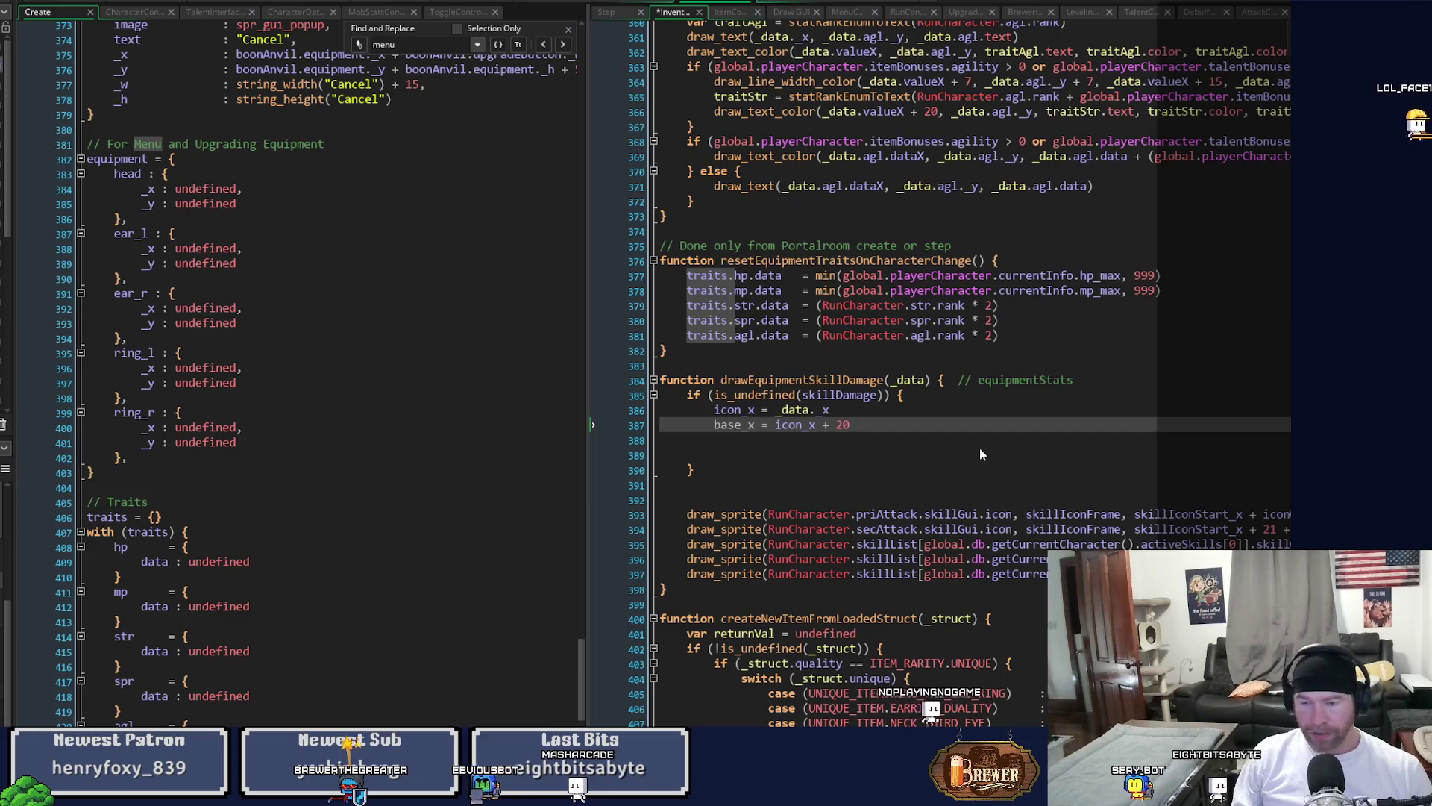
pyautogui.press('Return')
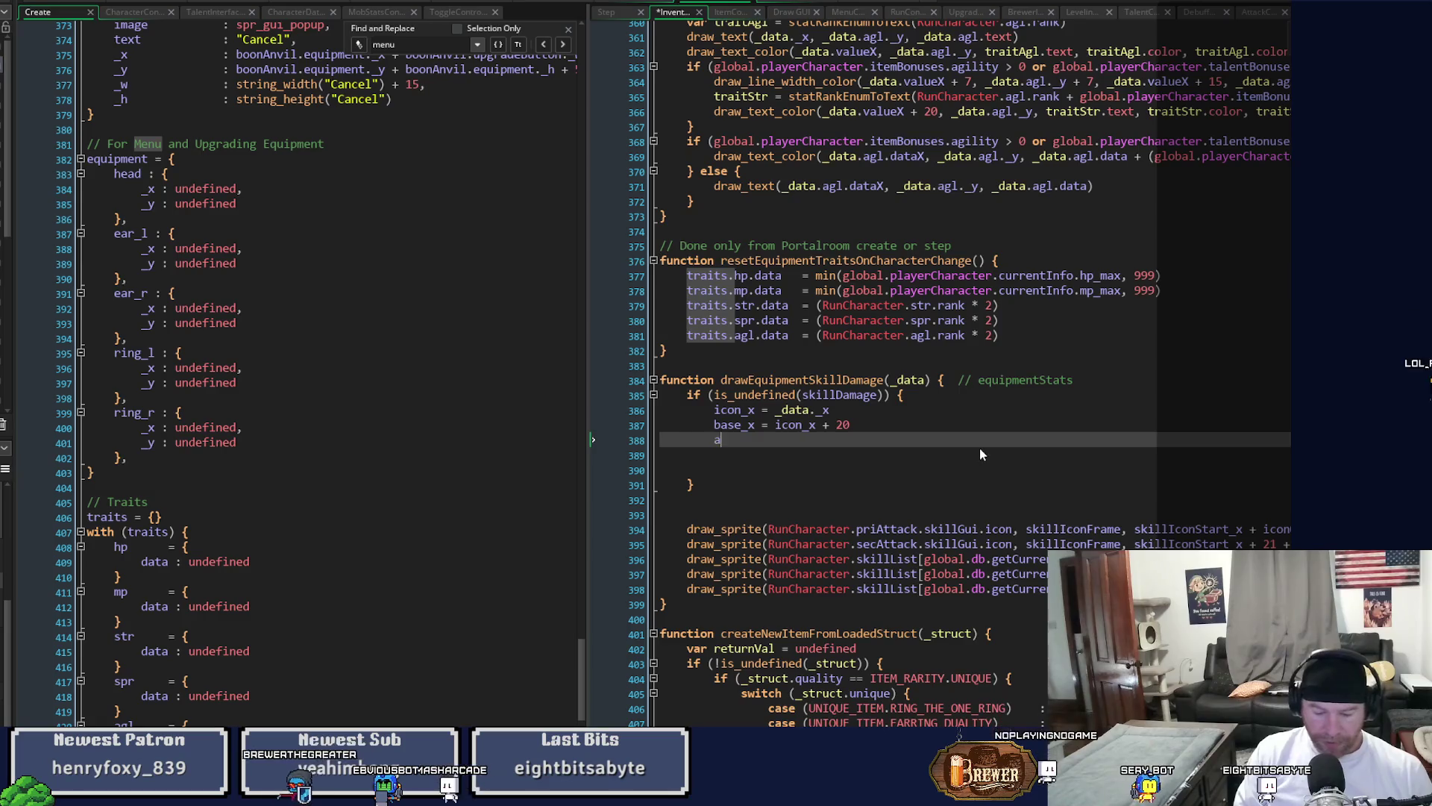
# Add the next offset variable set to base_x + 40.
pyautogui.write('arrow')
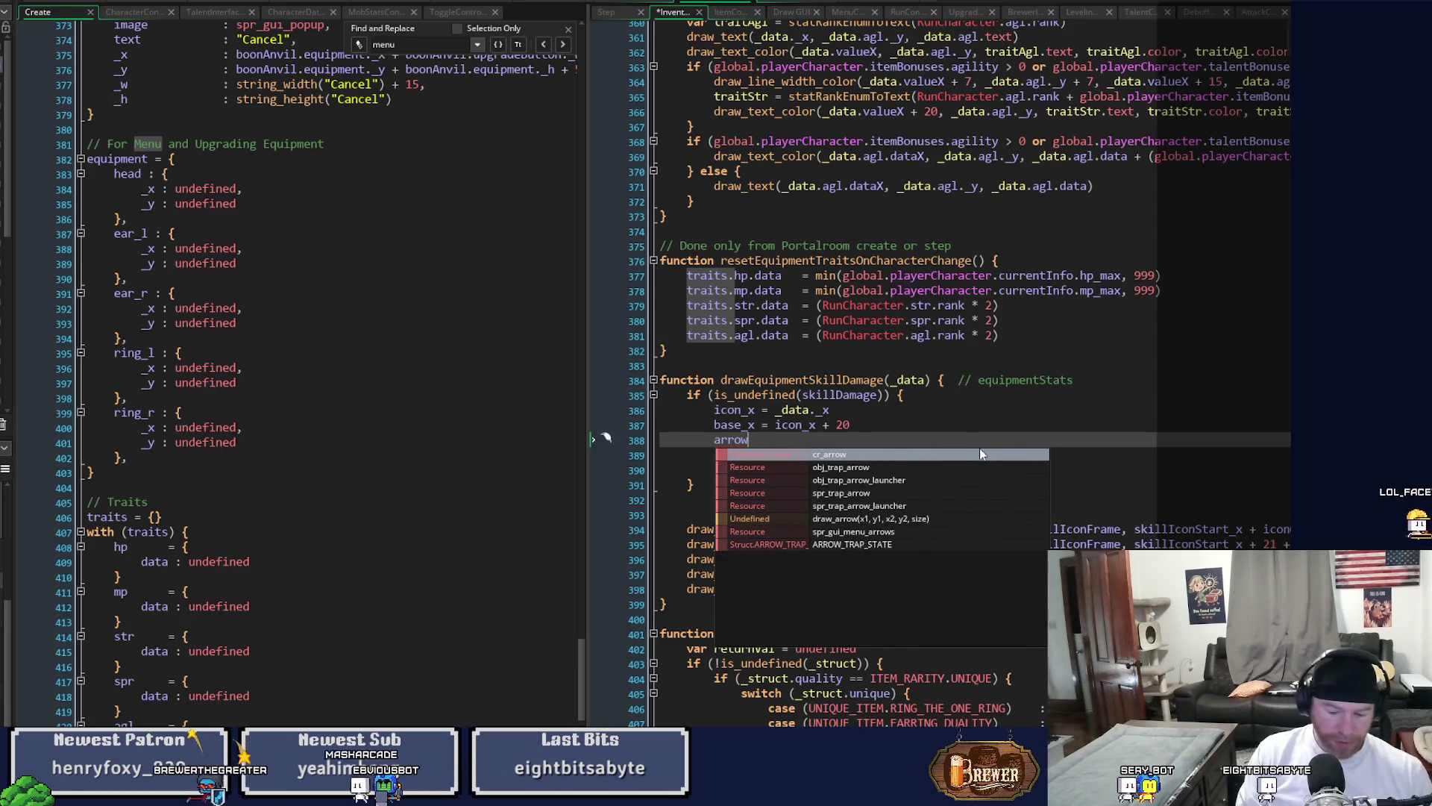
pyautogui.write('_x =')
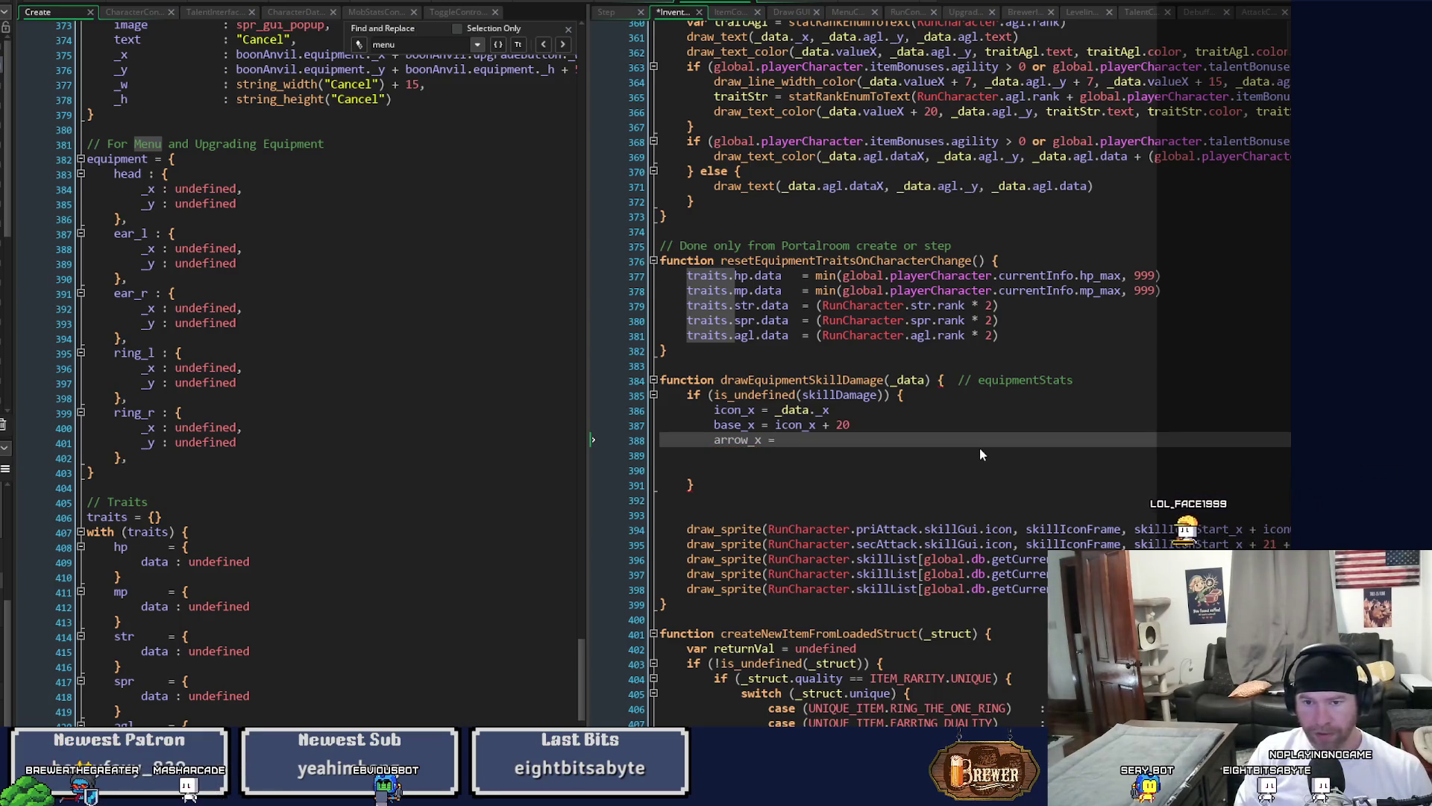
pyautogui.press('BackSpace')
pyautogui.press('BackSpace')
pyautogui.press('BackSpace')
pyautogui.write('base')
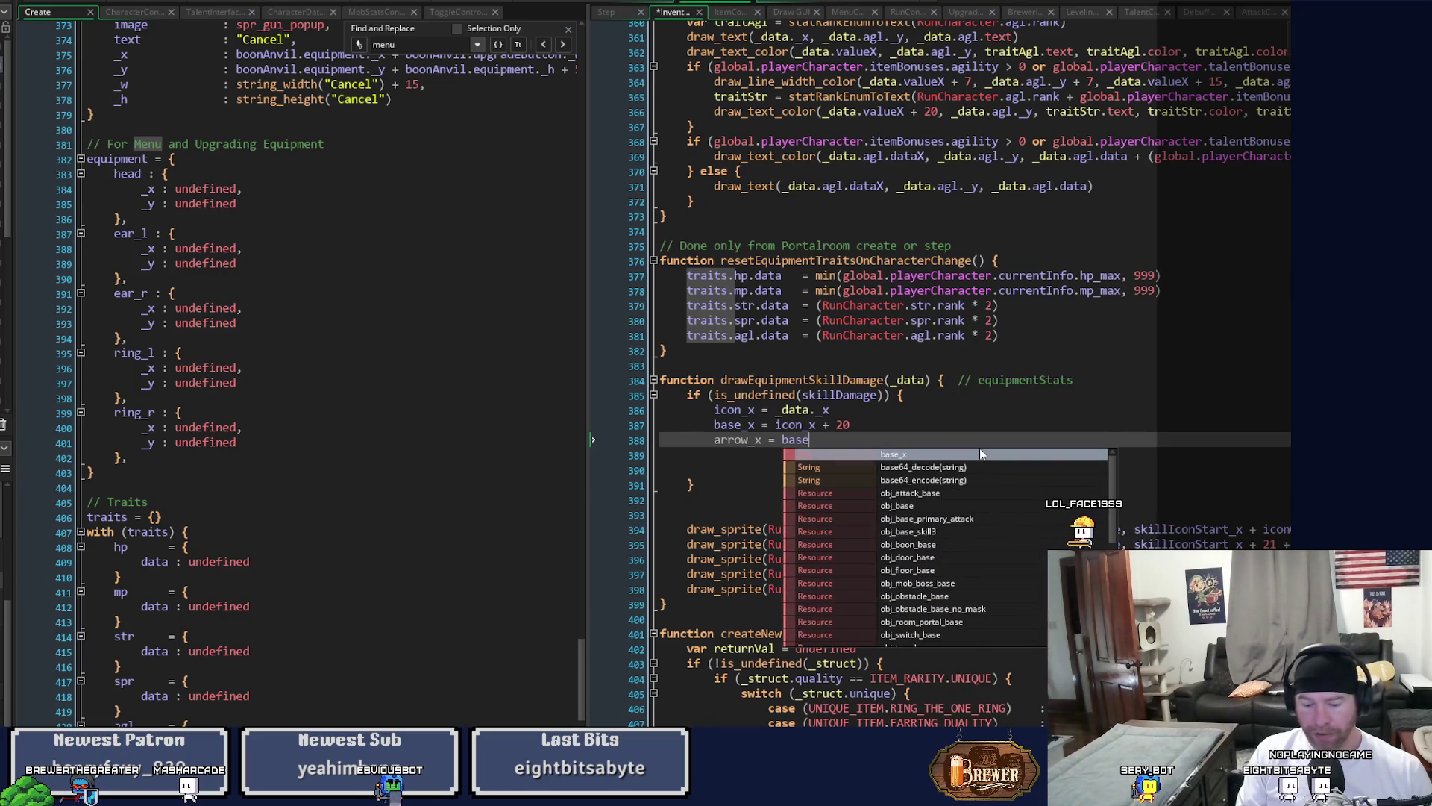
pyautogui.write('_')
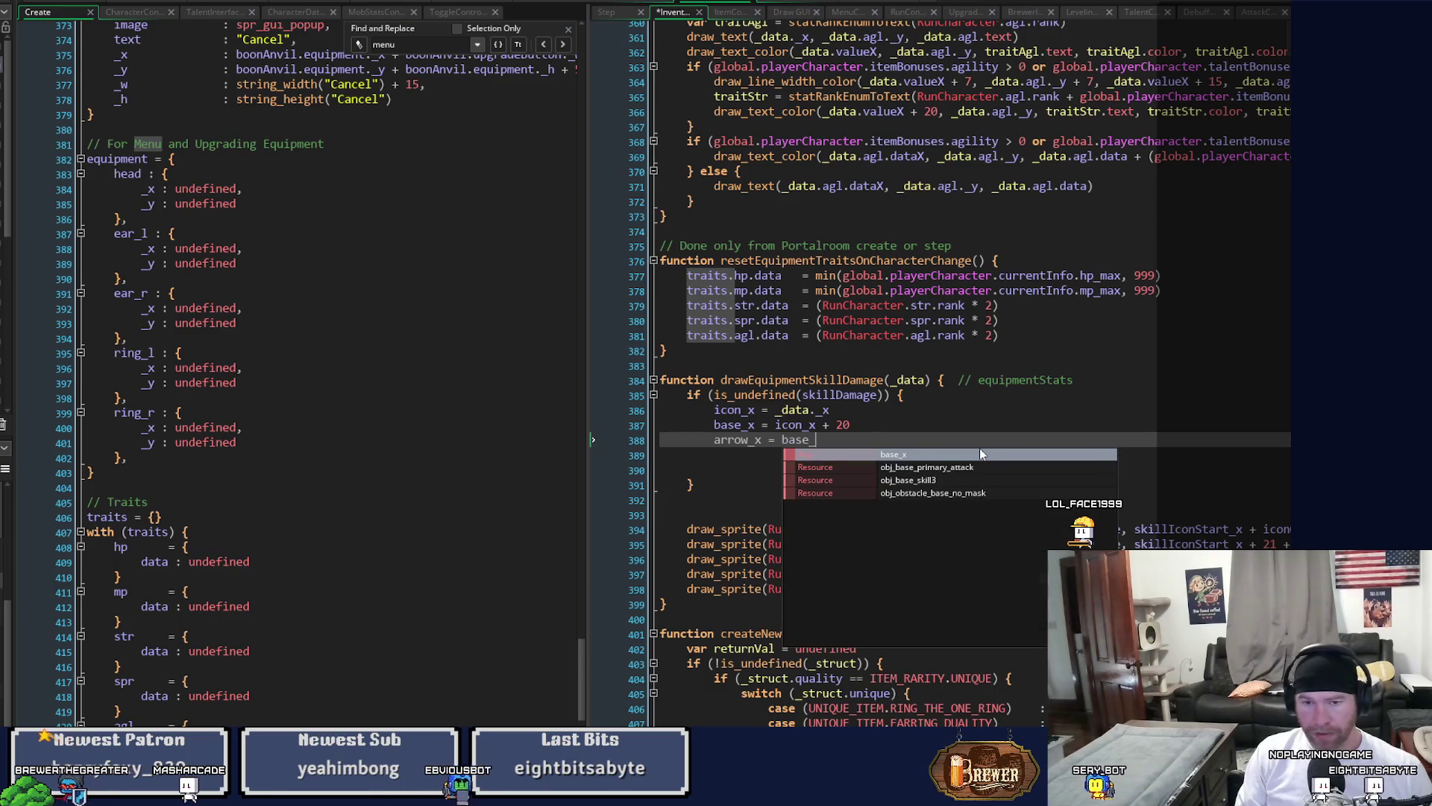
pyautogui.write('X')
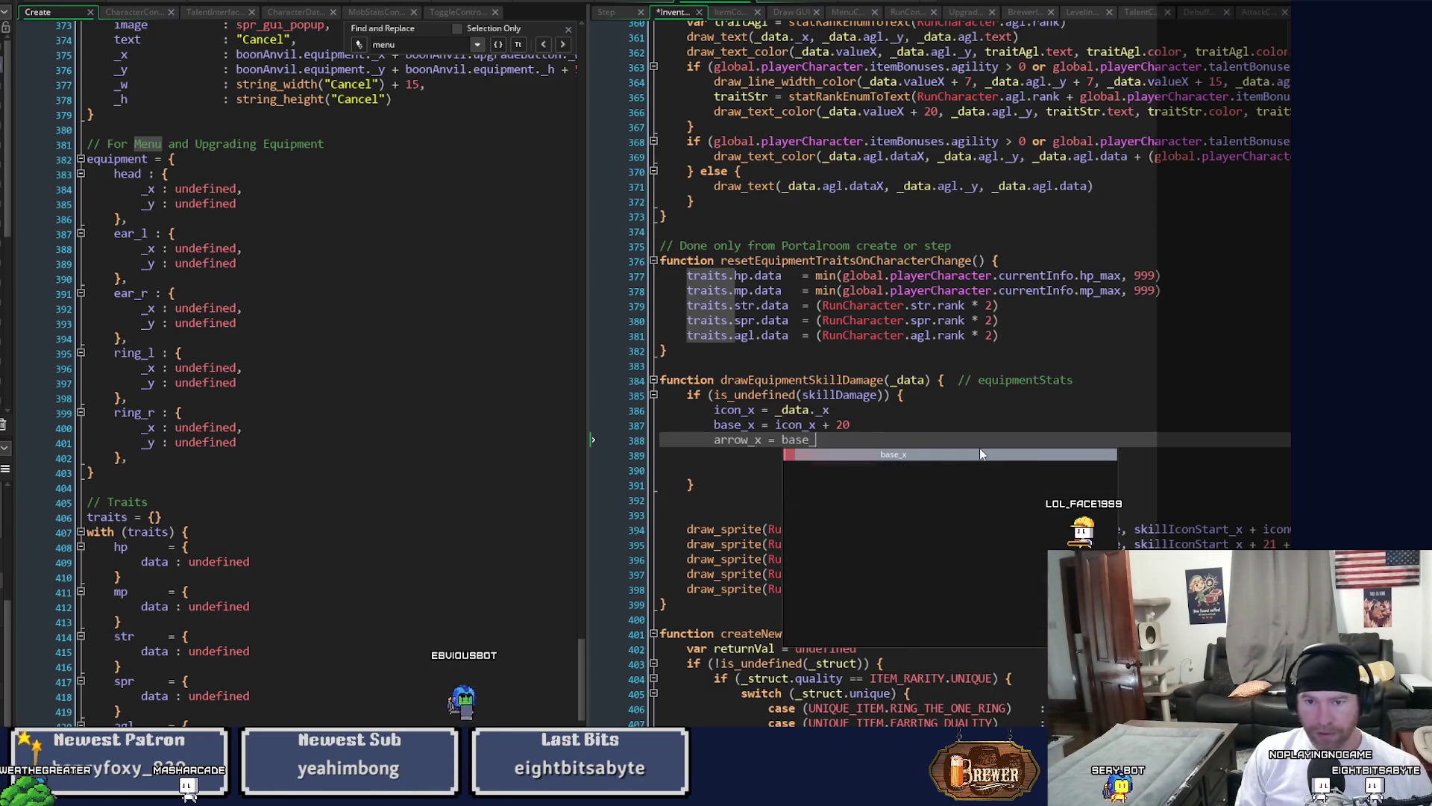
pyautogui.press('Return')
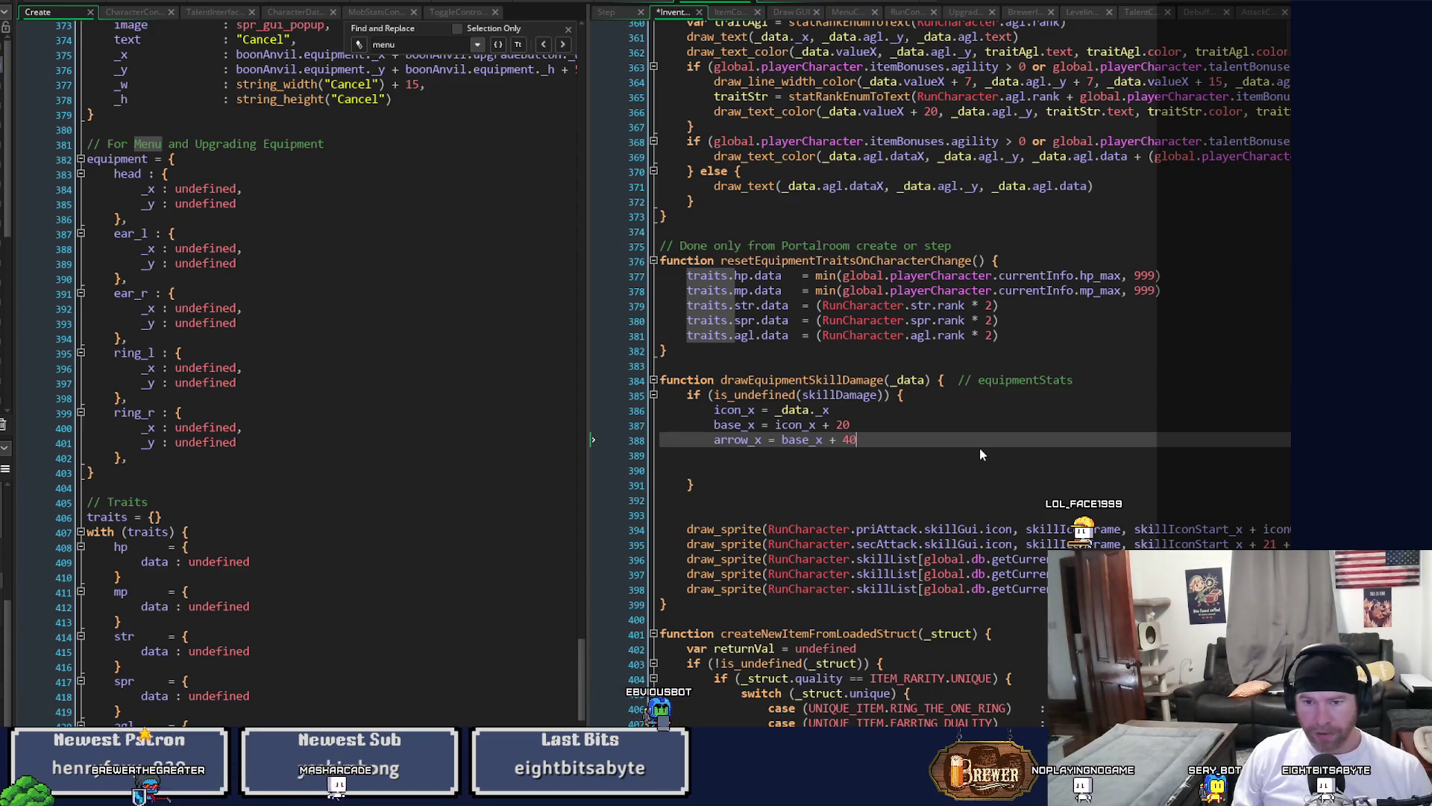
pyautogui.press('Return')
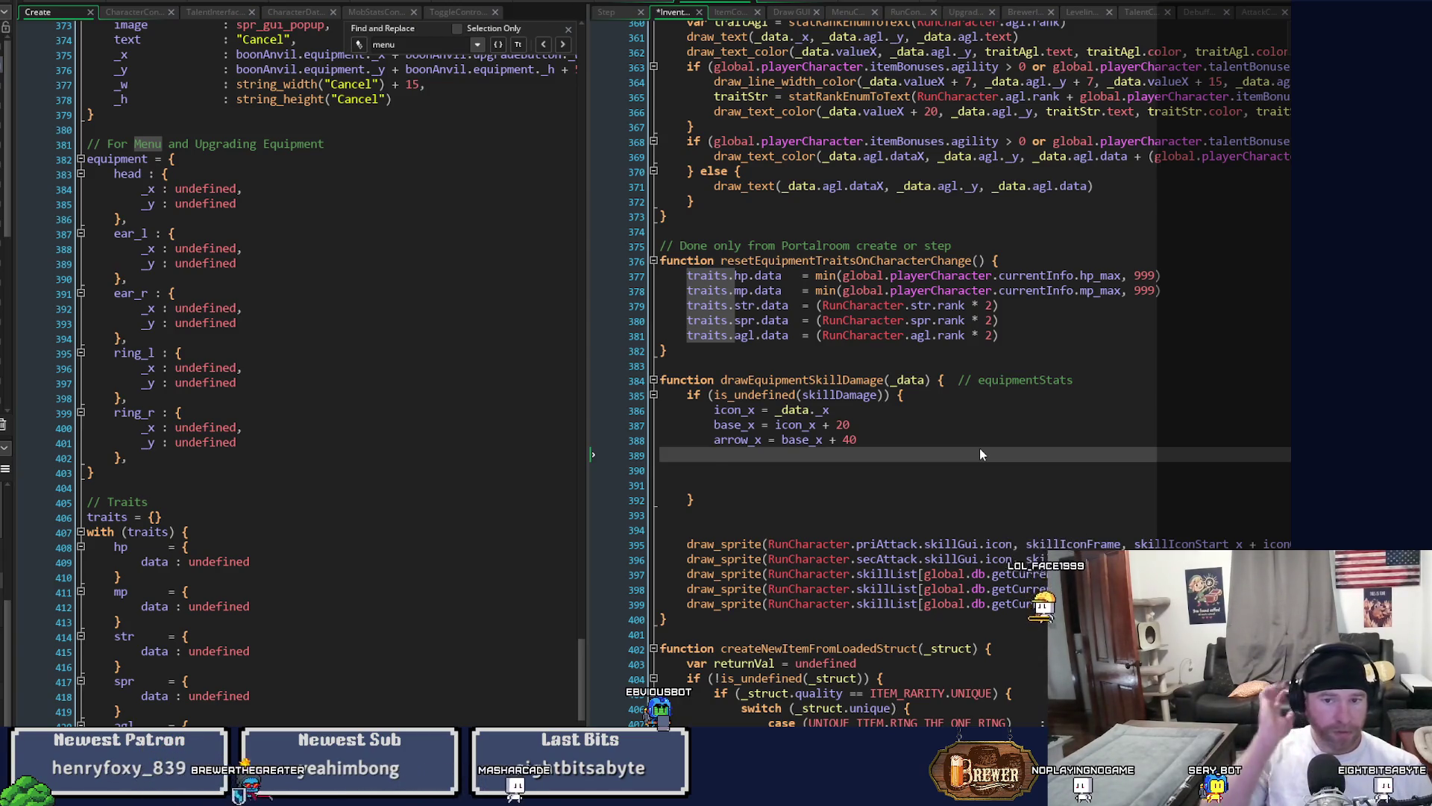
# Rename the arrow variables to line_x and add line_w = 20 below it.
pyautogui.write('arrow')
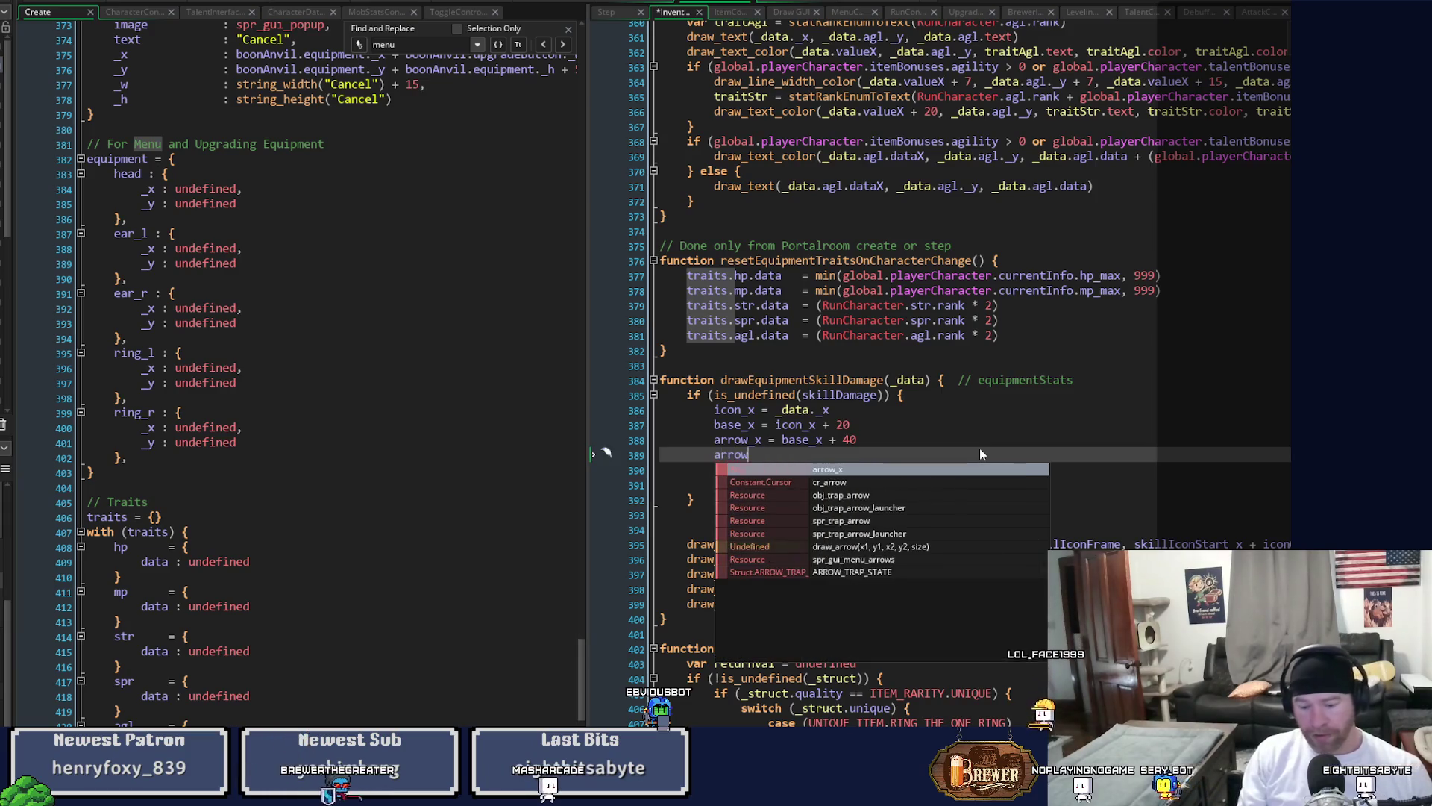
pyautogui.write('_2')
pyautogui.write('W')
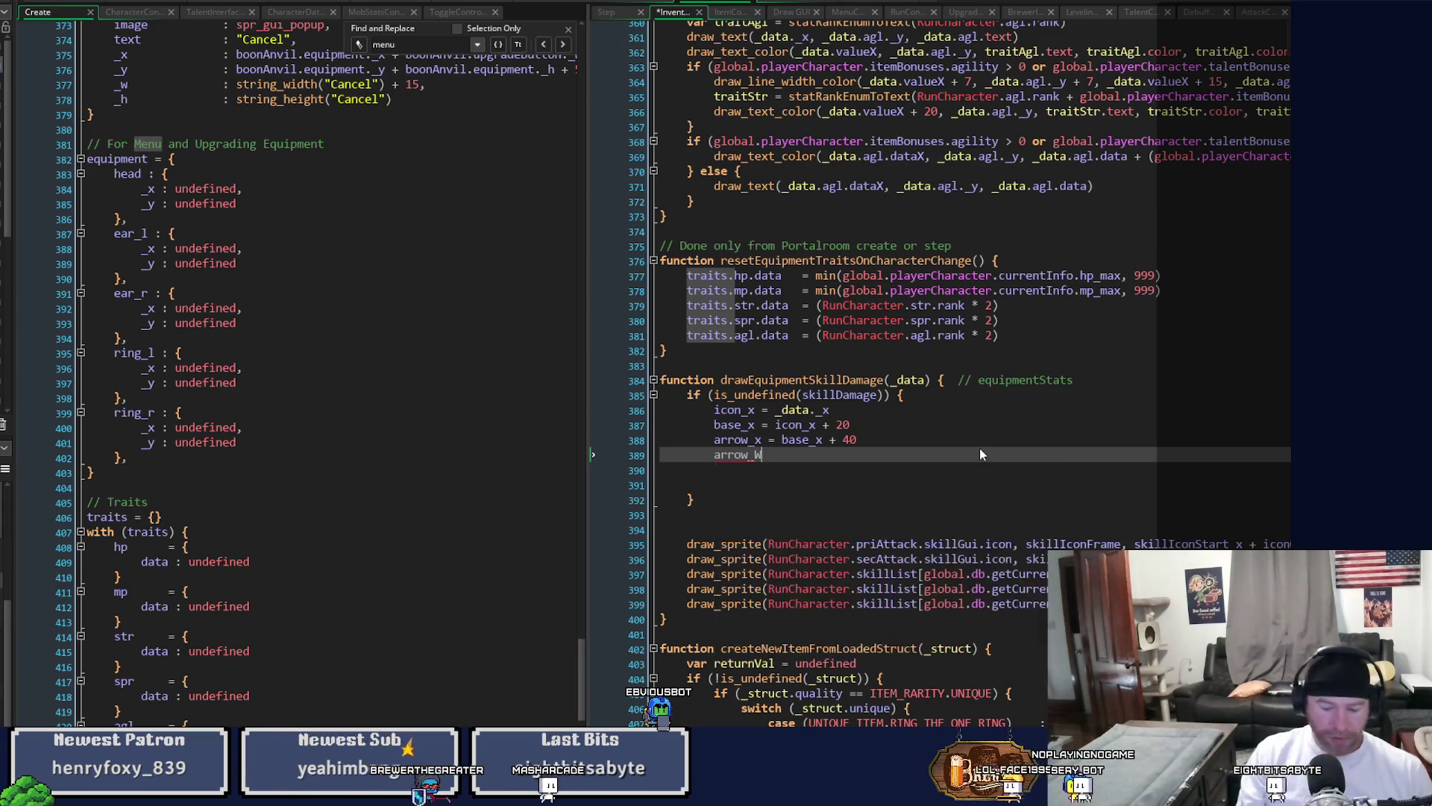
pyautogui.write(' =')
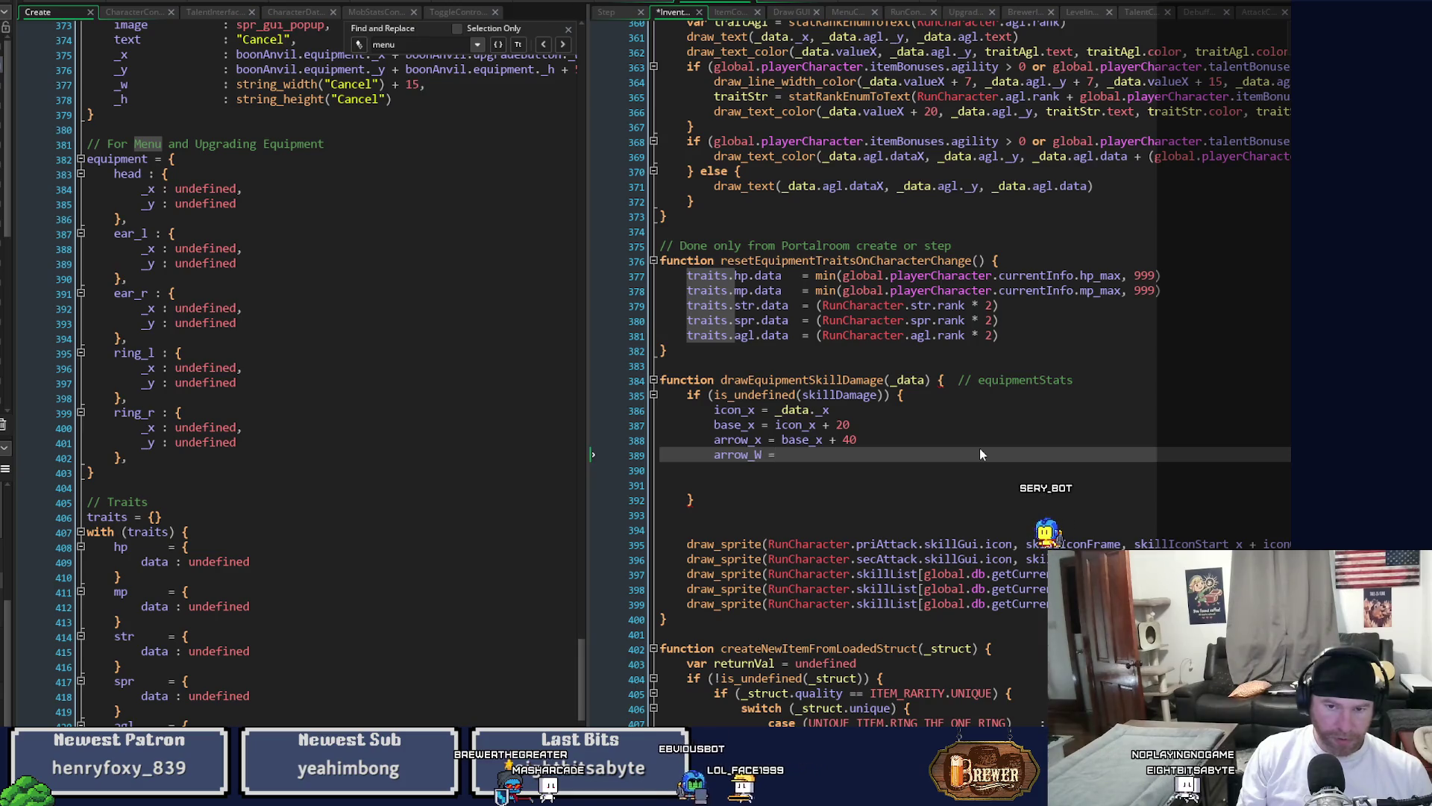
pyautogui.press('BackSpace')
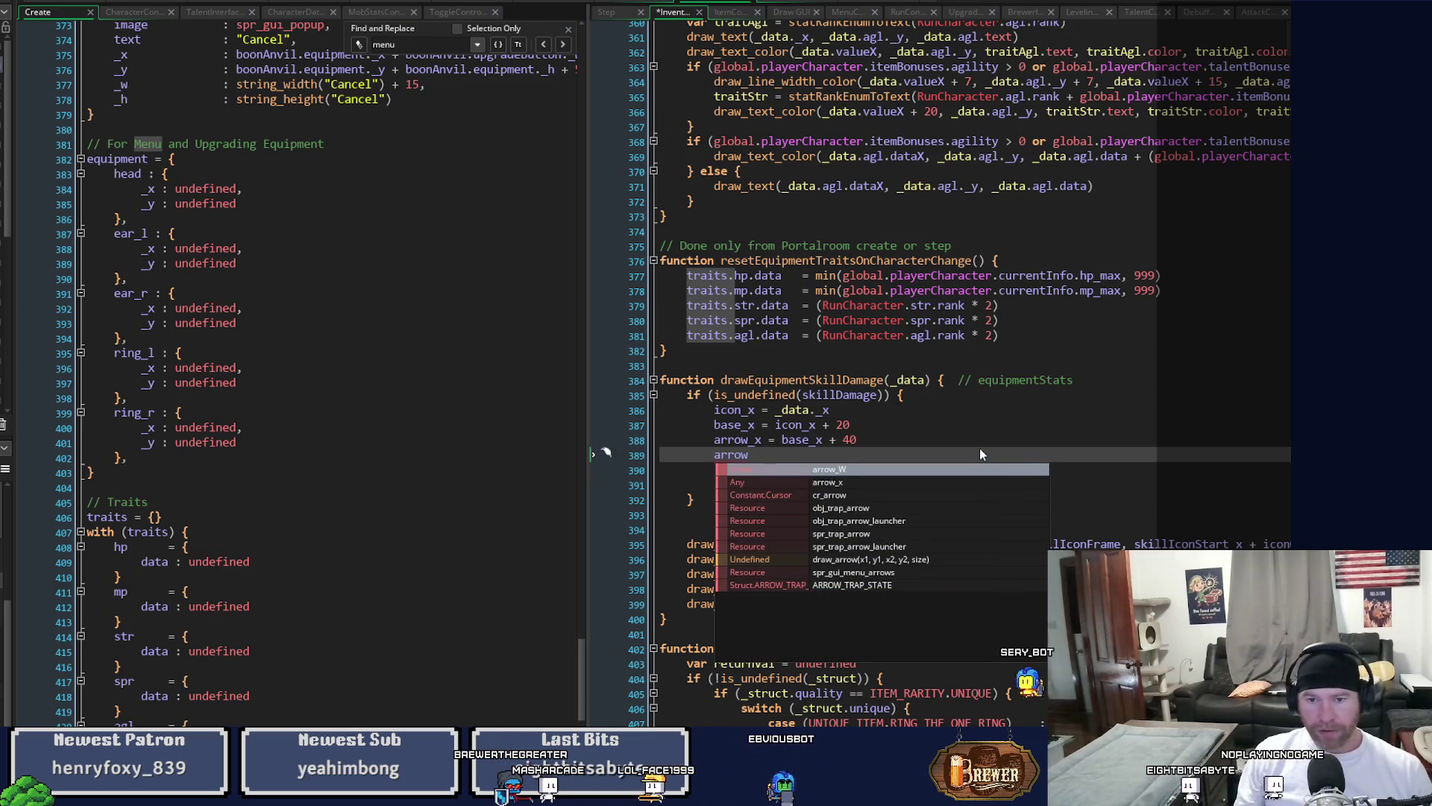
pyautogui.press('Escape')
pyautogui.press('Up')
pyautogui.hotkey('shift', 'Left')
pyautogui.hotkey('shift', 'Left')
pyautogui.hotkey('shift', 'Left')
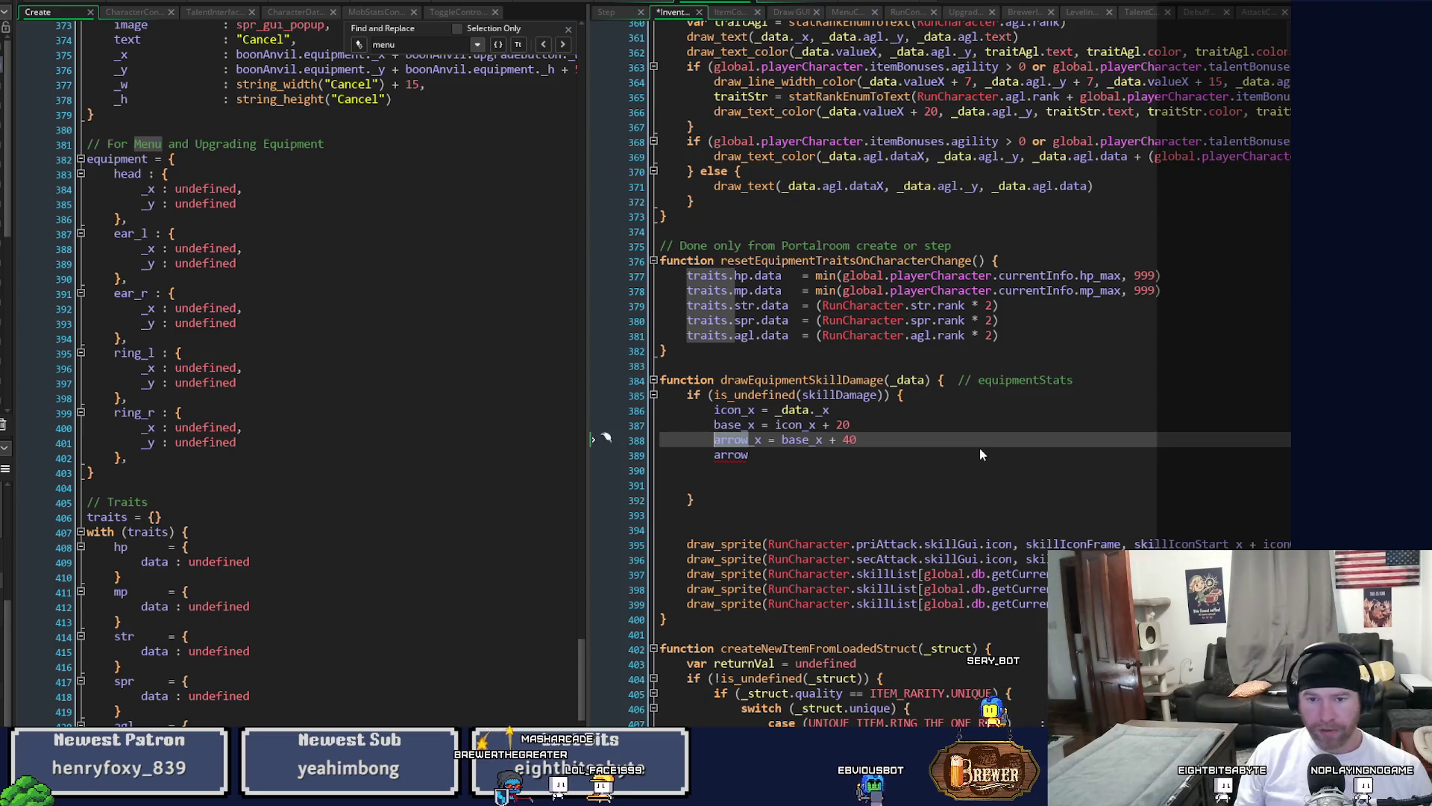
pyautogui.write('line')
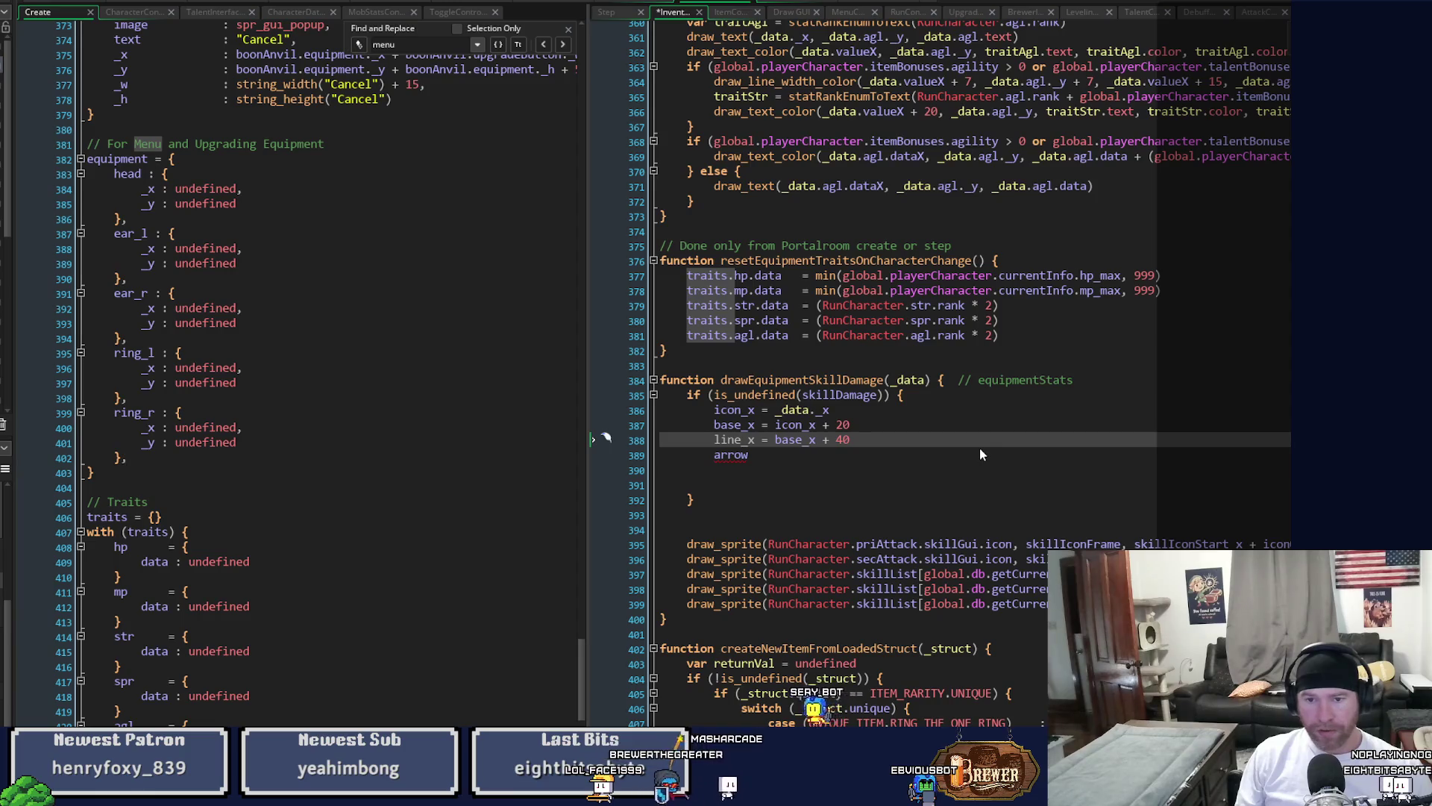
pyautogui.press('Down')
pyautogui.press('BackSpace')
pyautogui.press('BackSpace')
pyautogui.press('BackSpace')
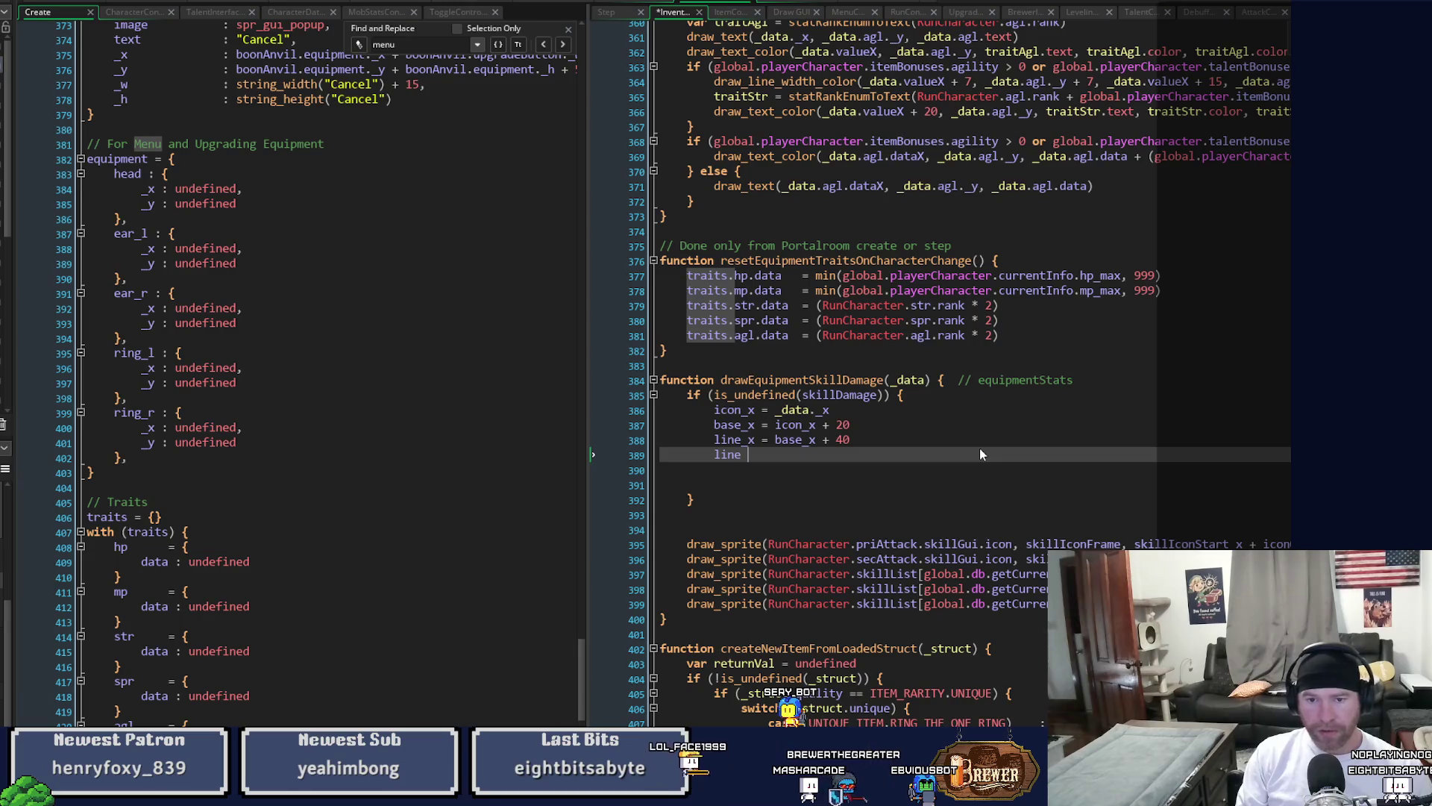
pyautogui.write('_')
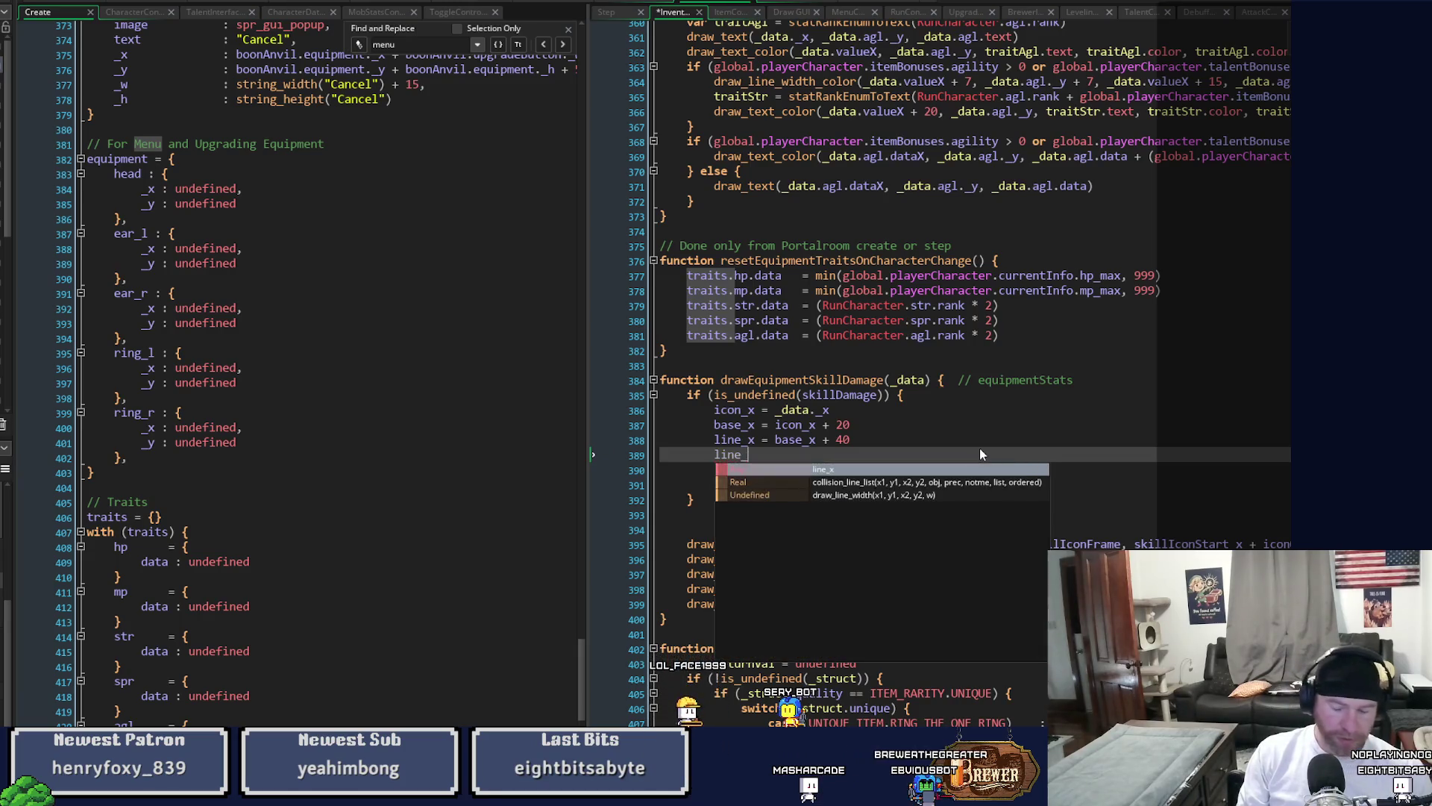
pyautogui.write('w = 20')
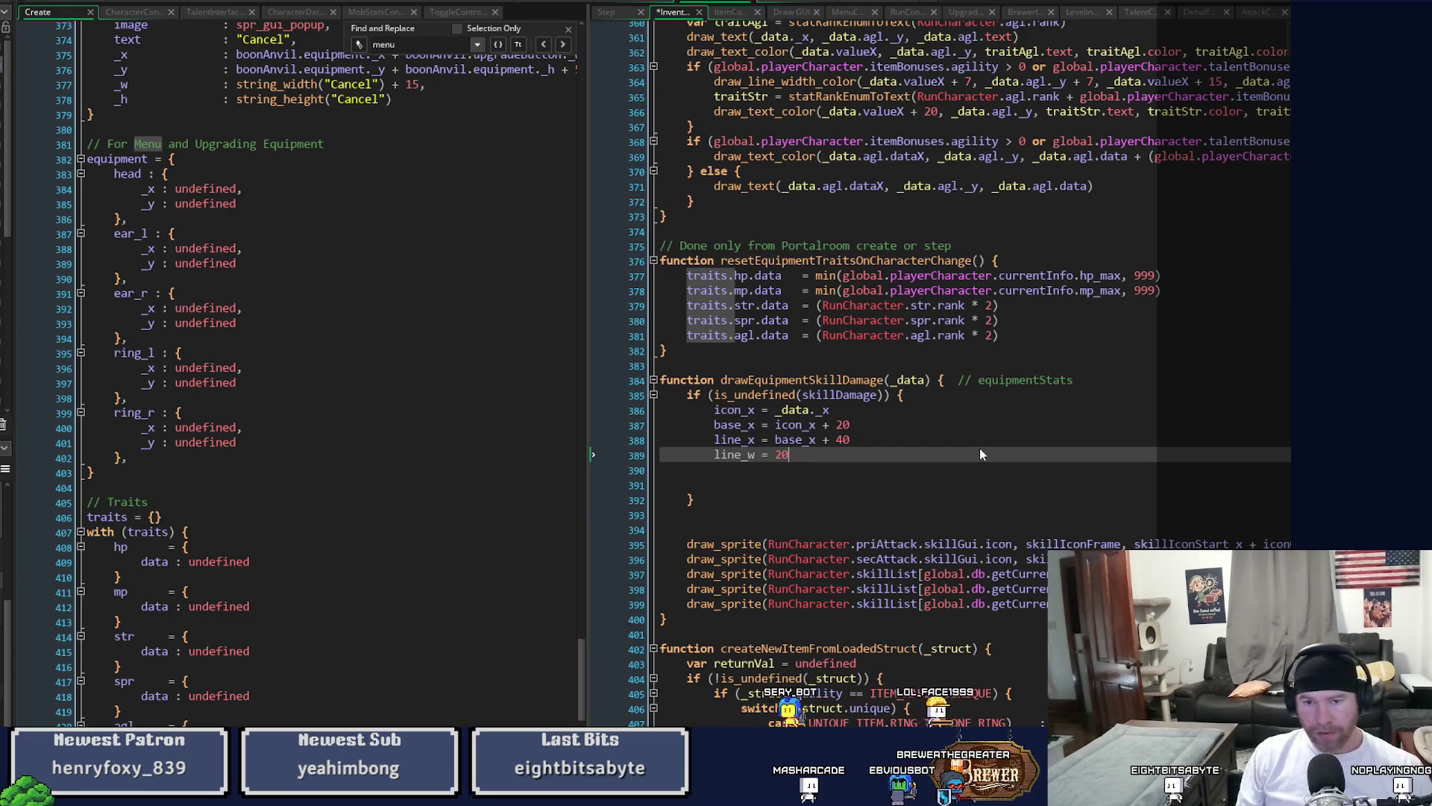
pyautogui.press('Return')
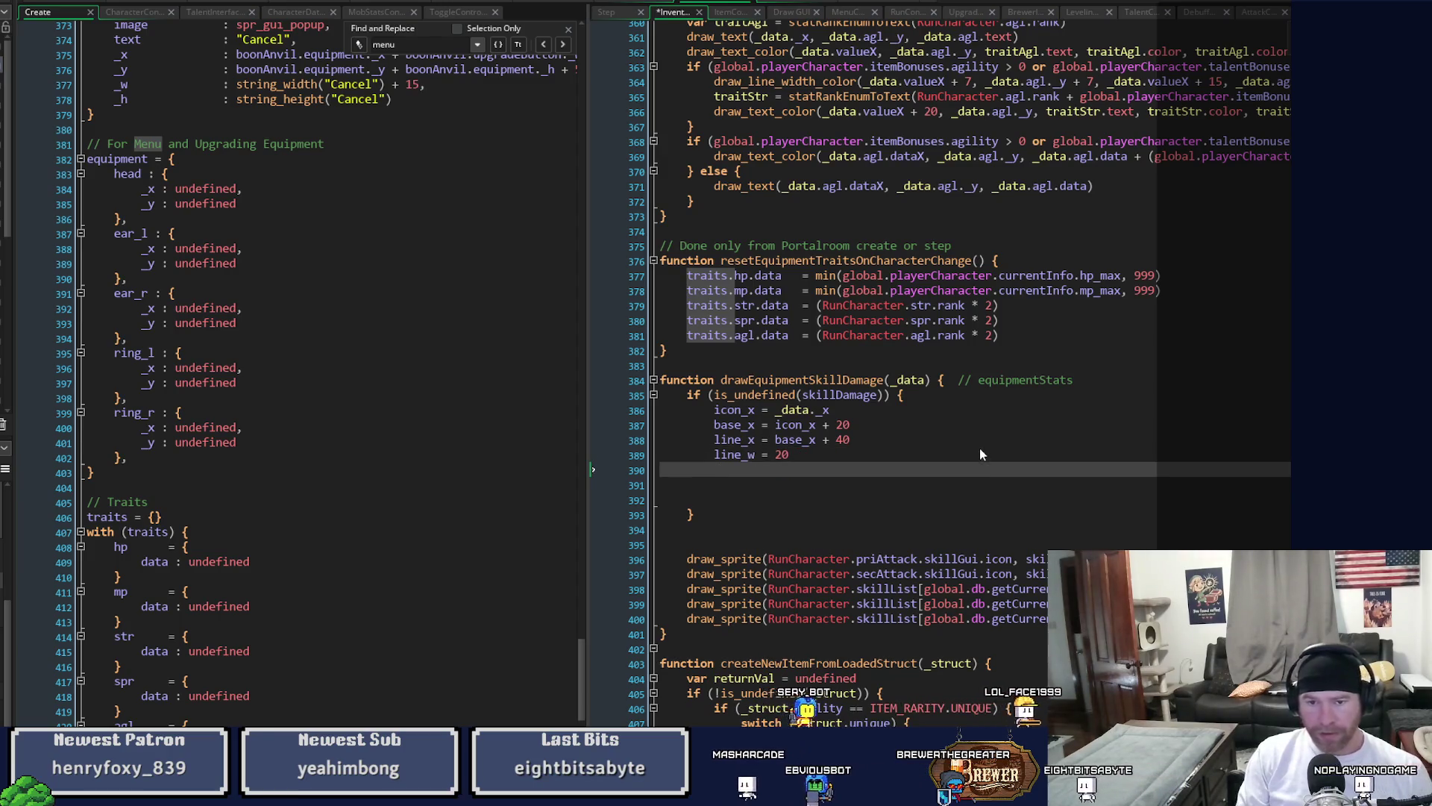
# Add total_x = line_x + line_w + 10.
pyautogui.write('total_x =')
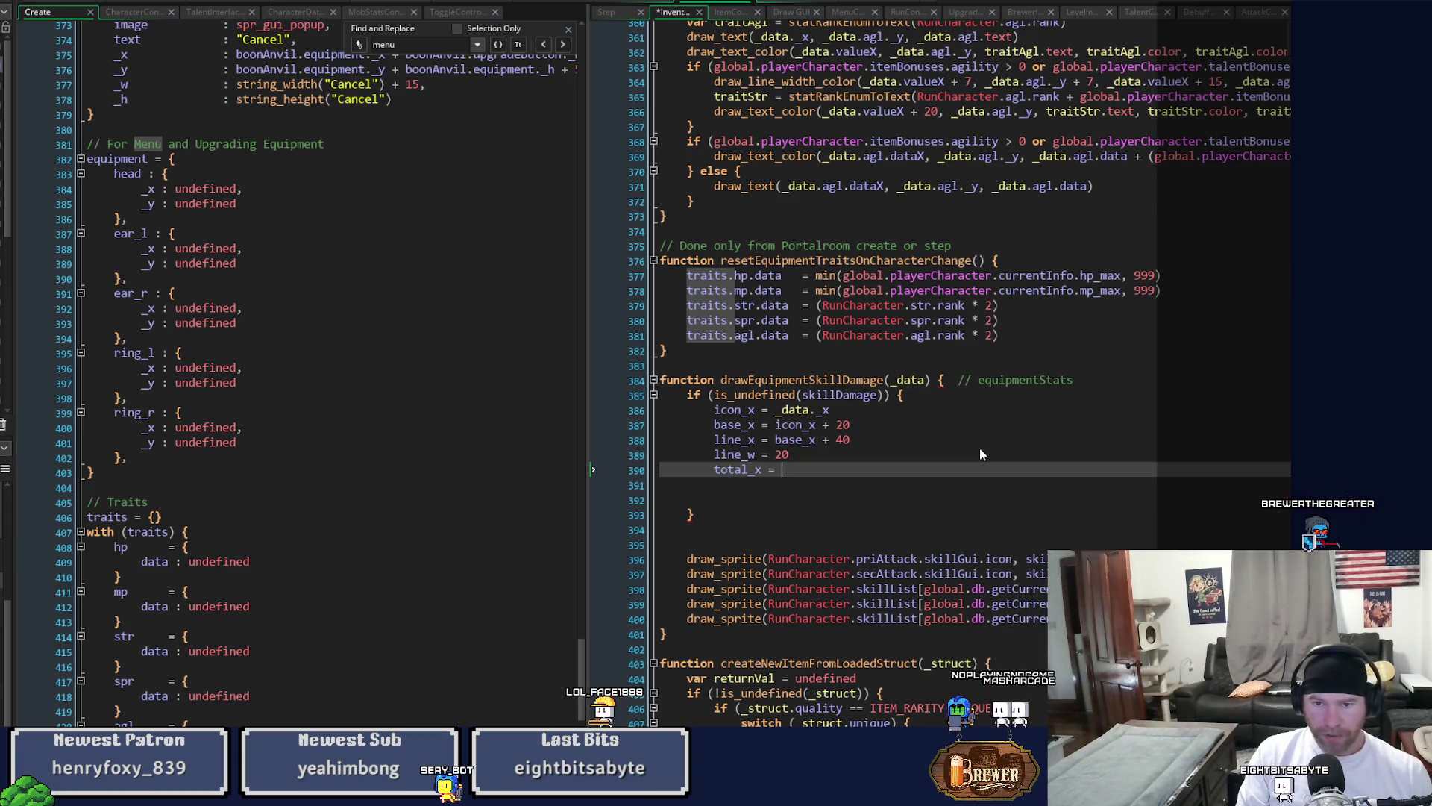
pyautogui.write('line_x')
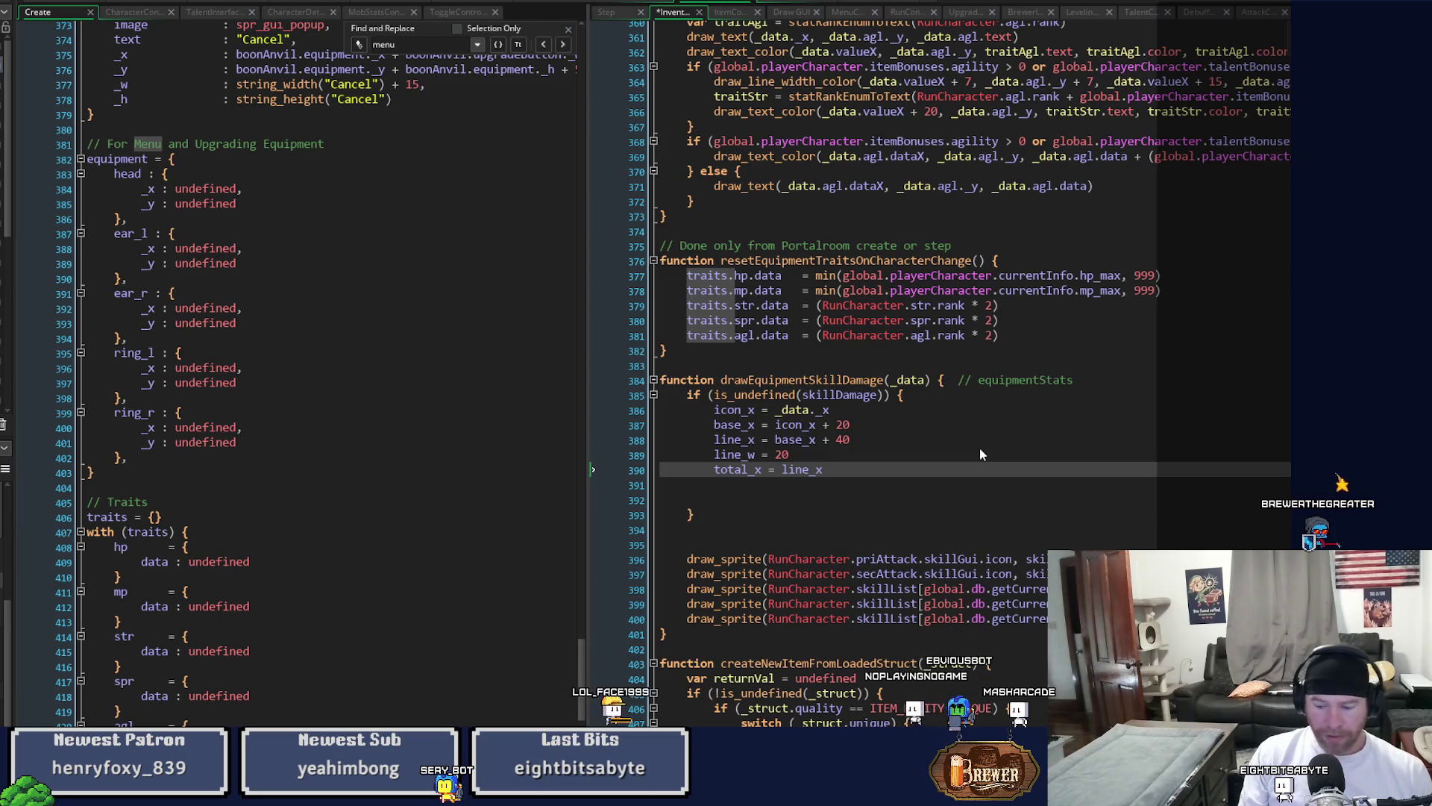
pyautogui.write(' + line')
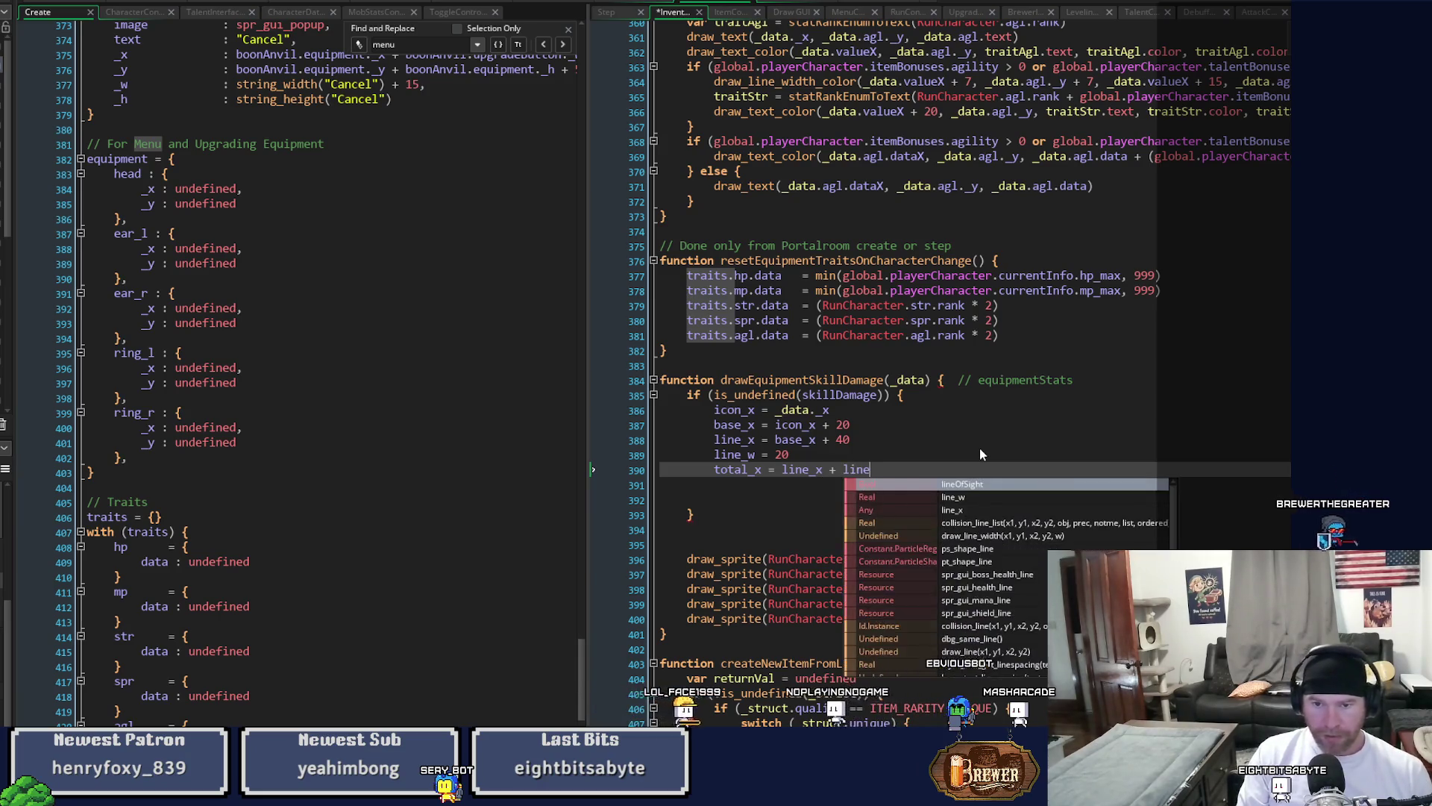
pyautogui.write('_w')
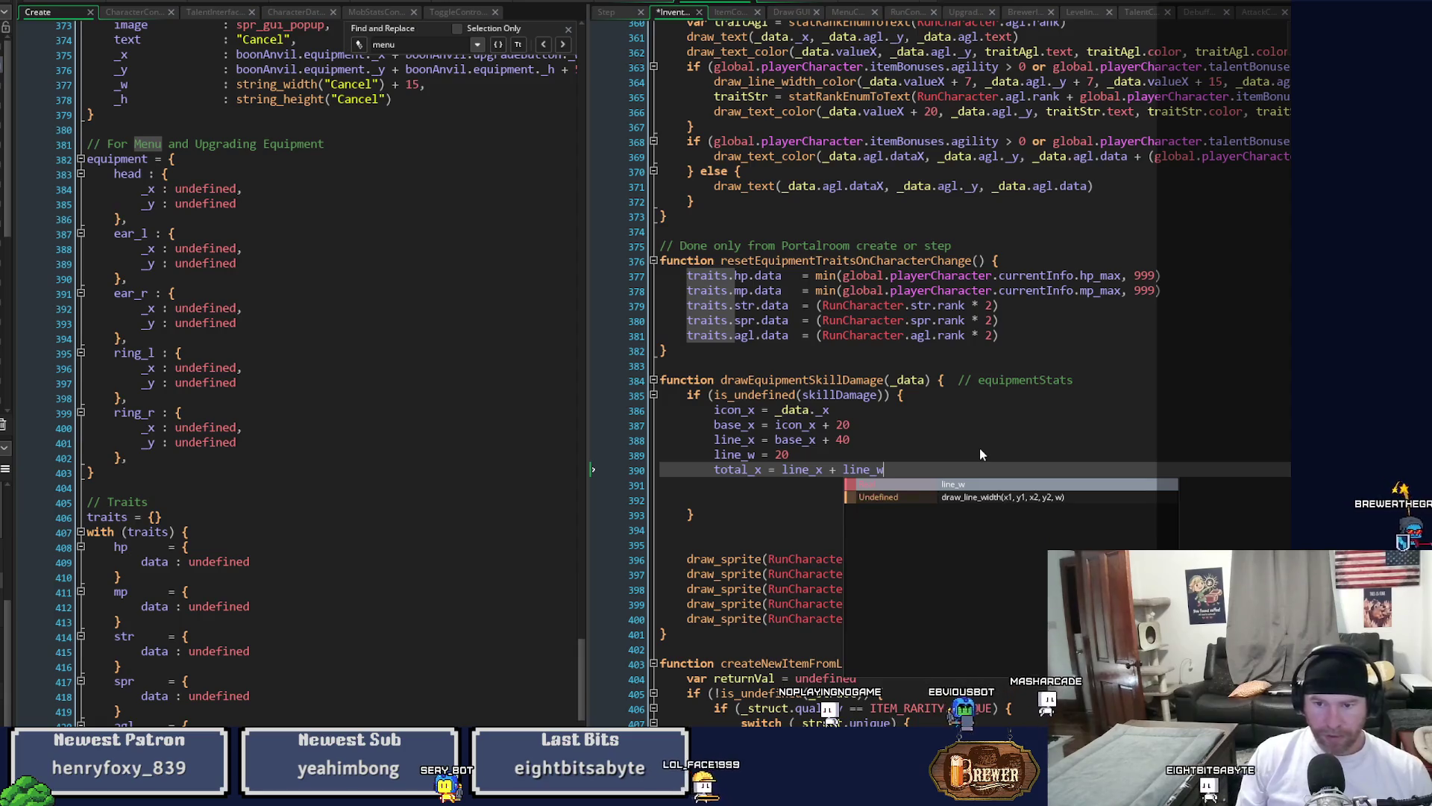
pyautogui.write(' + 10')
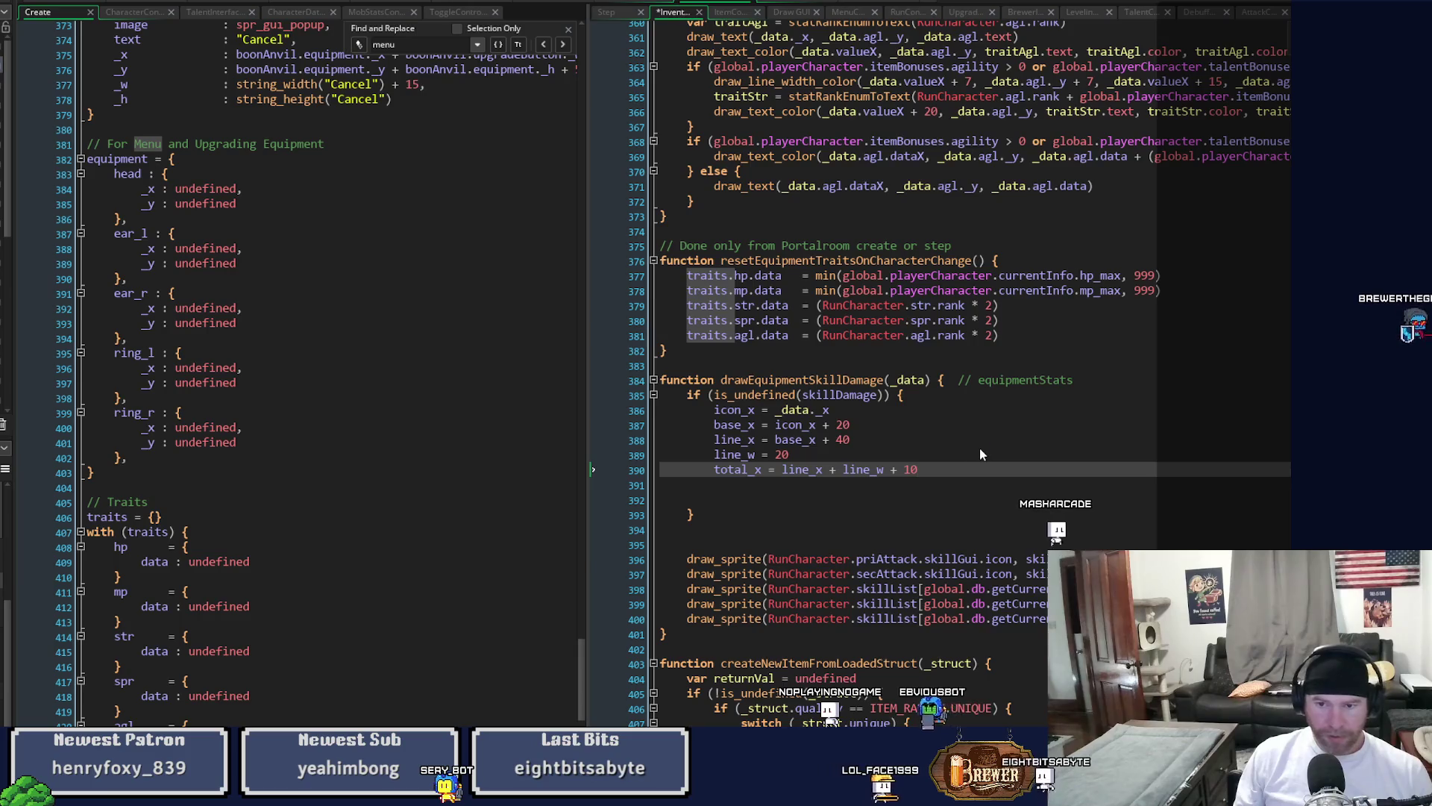
pyautogui.press('Return')
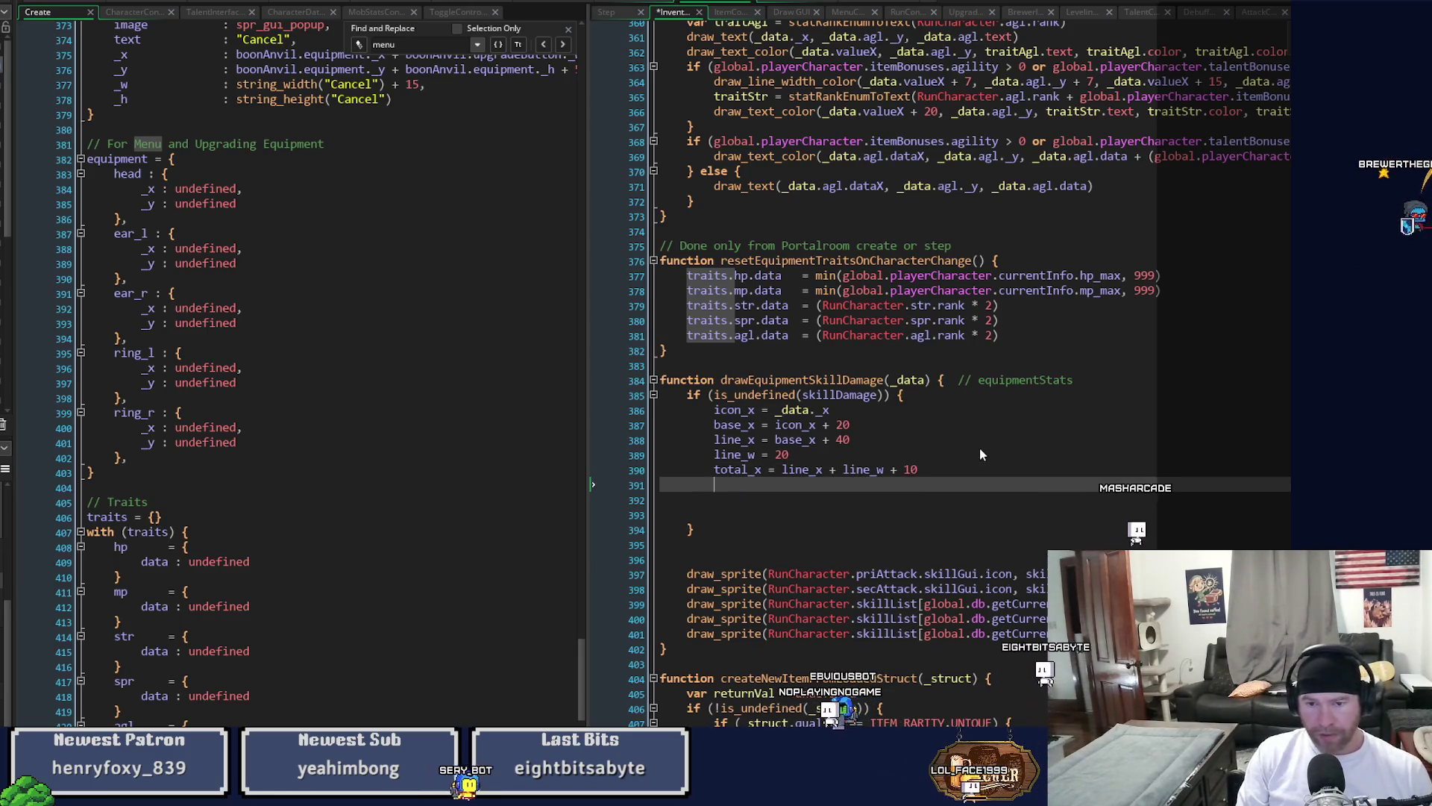
# Create an empty skills_y struct with opening and closing braces below total_x.
pyautogui.write('skills')
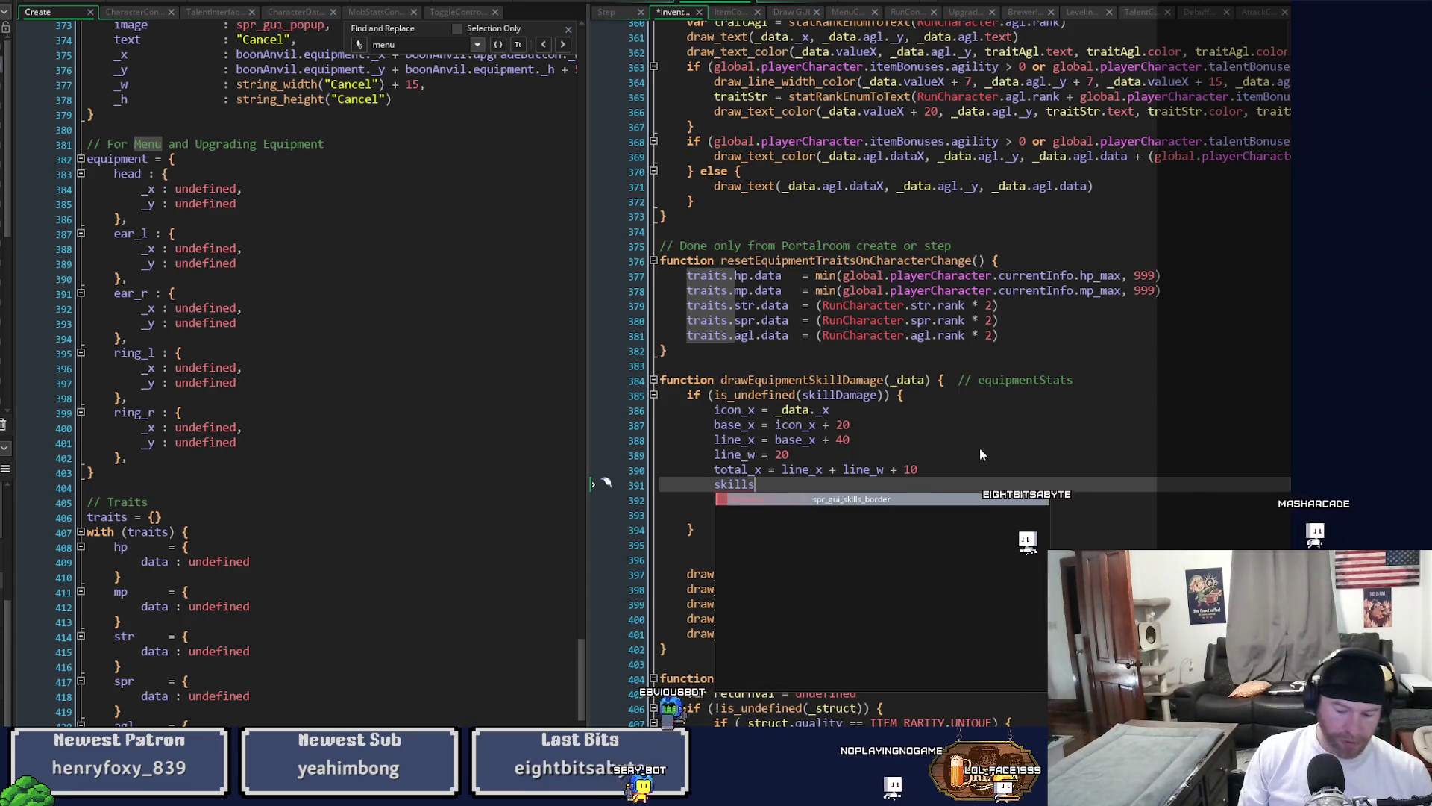
pyautogui.write(' = {')
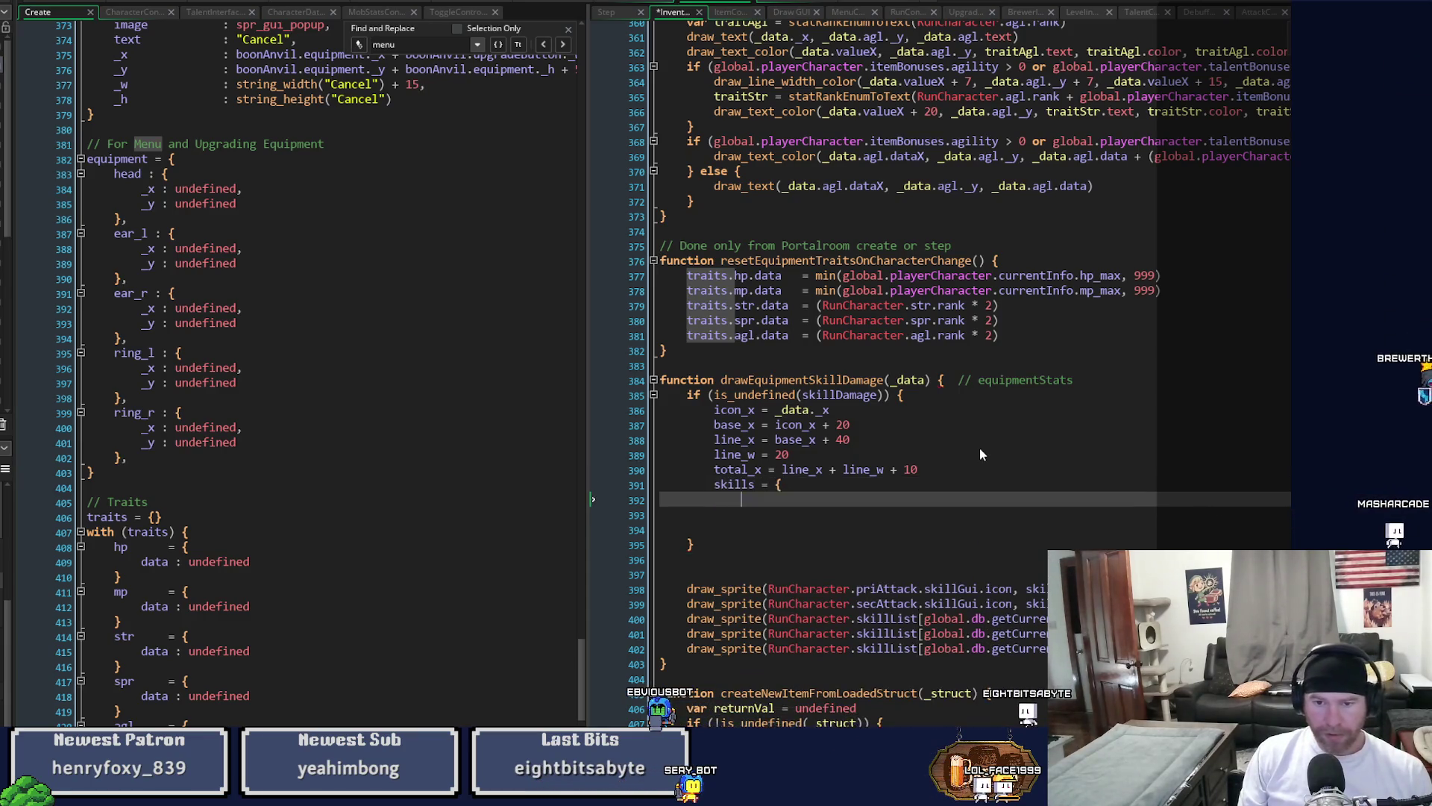
pyautogui.press('Return')
pyautogui.press('Return')
pyautogui.write('}')
pyautogui.press('Up')
pyautogui.press('Up')
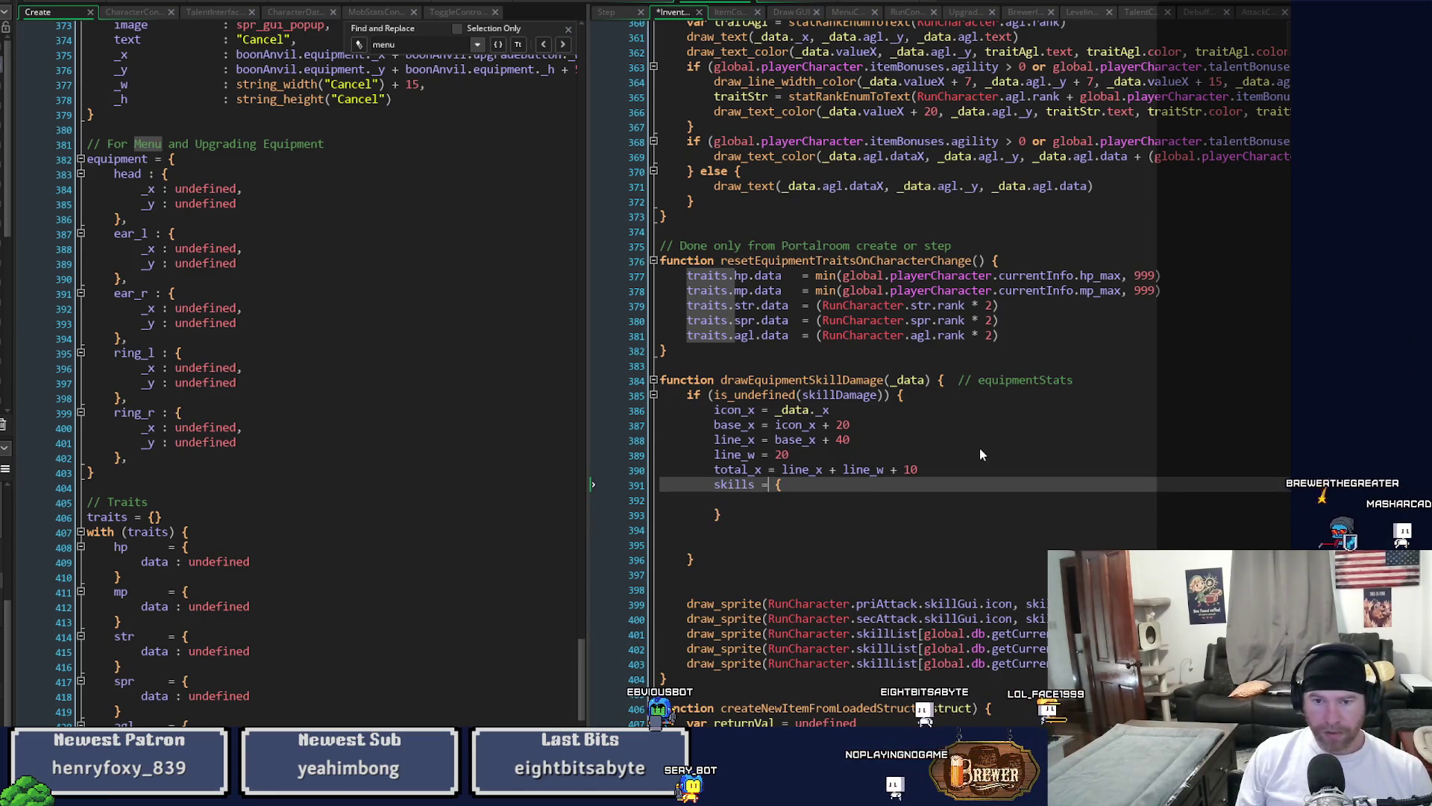
pyautogui.write('+')
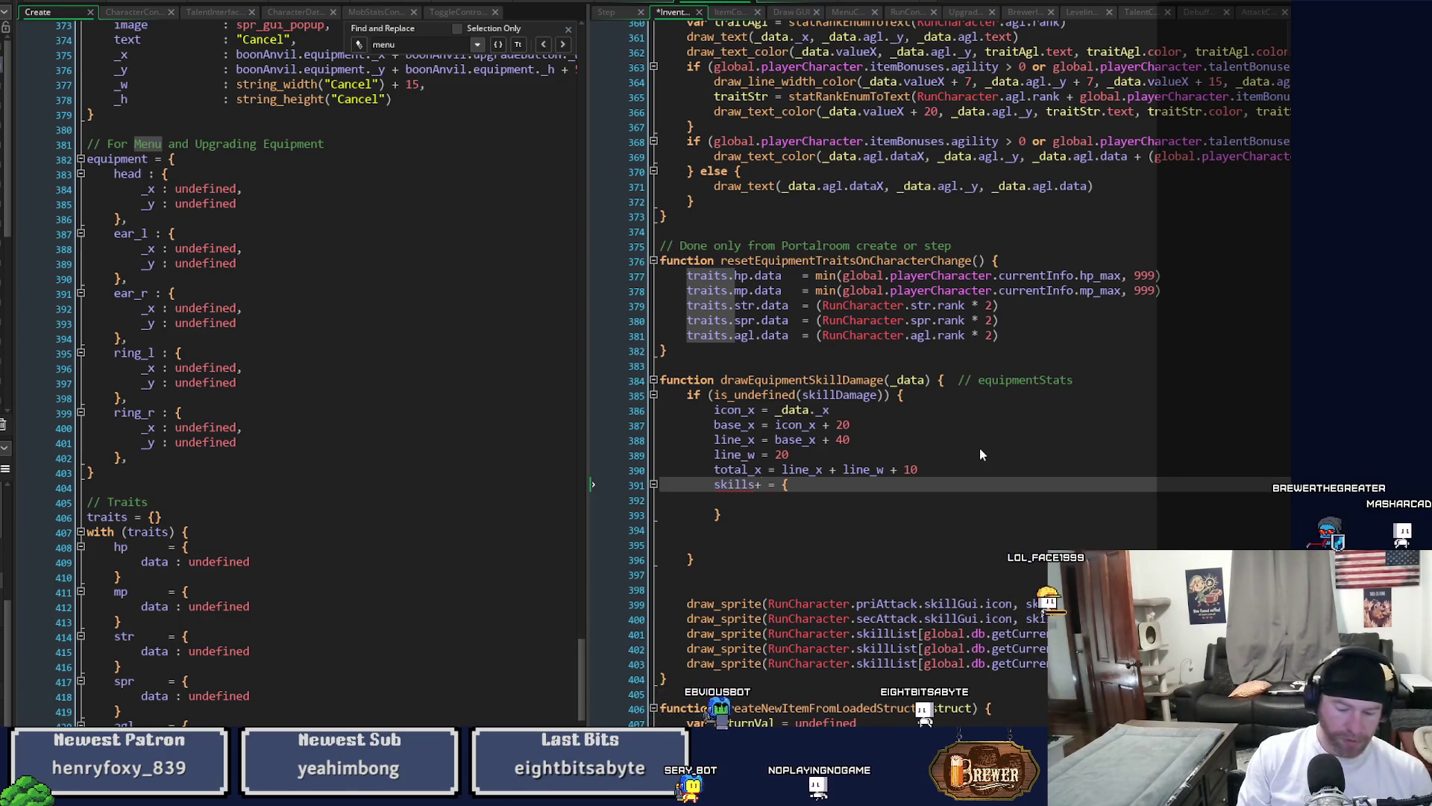
pyautogui.press('BackSpace')
pyautogui.write('_')
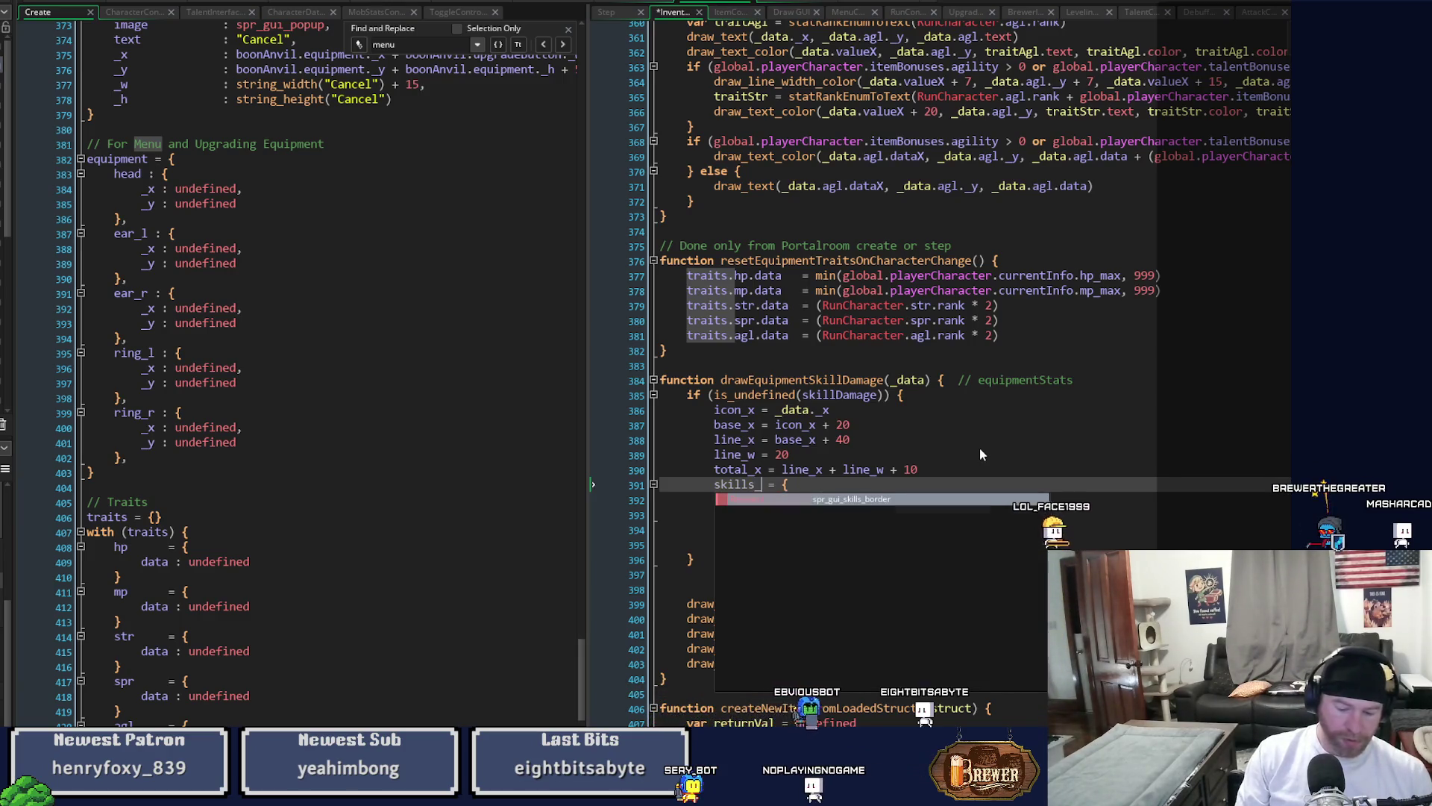
pyautogui.write('y')
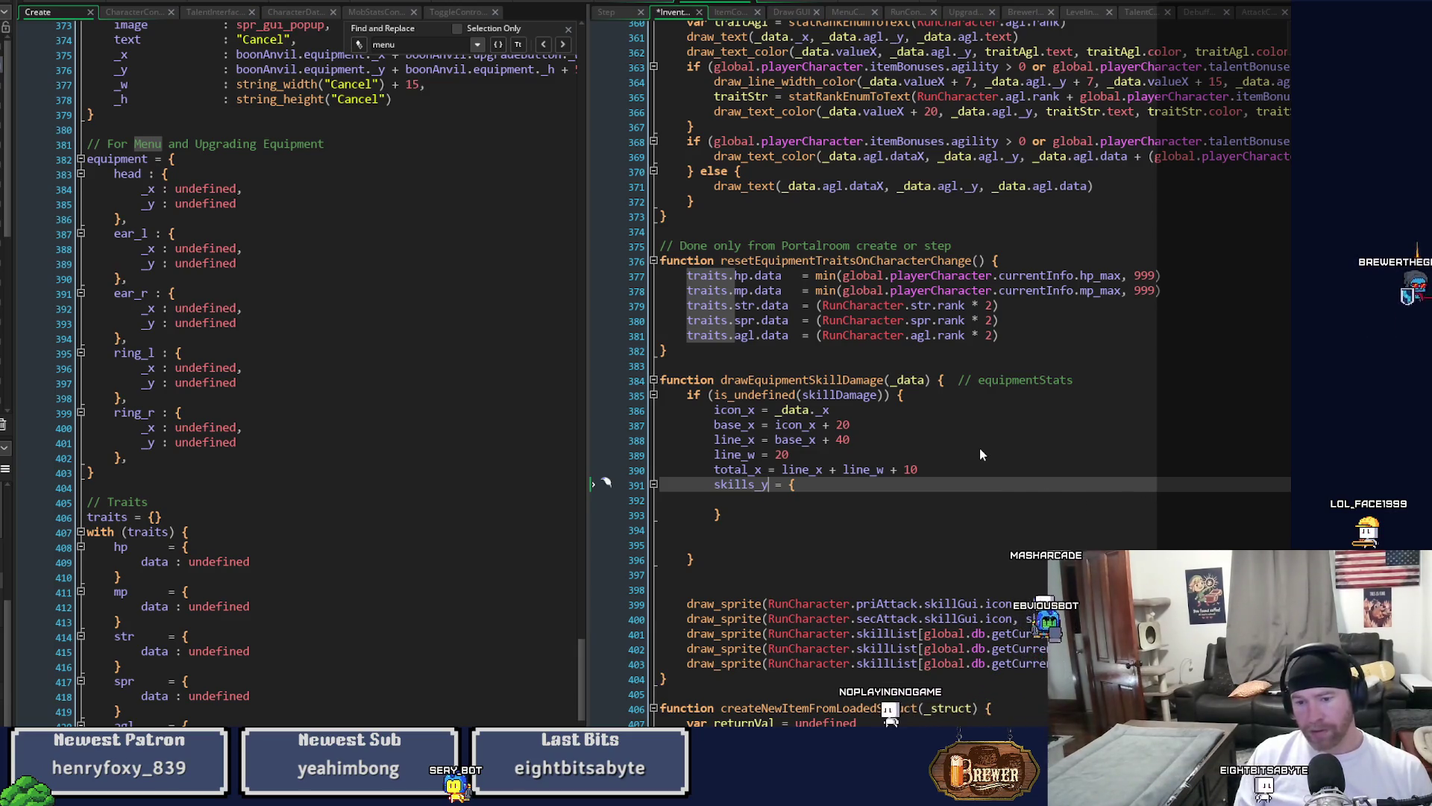
pyautogui.press('Up')
# Add seperation_y = 10 above skills_y and begin a pri entry inside the struct.
pyautogui.press('Return')
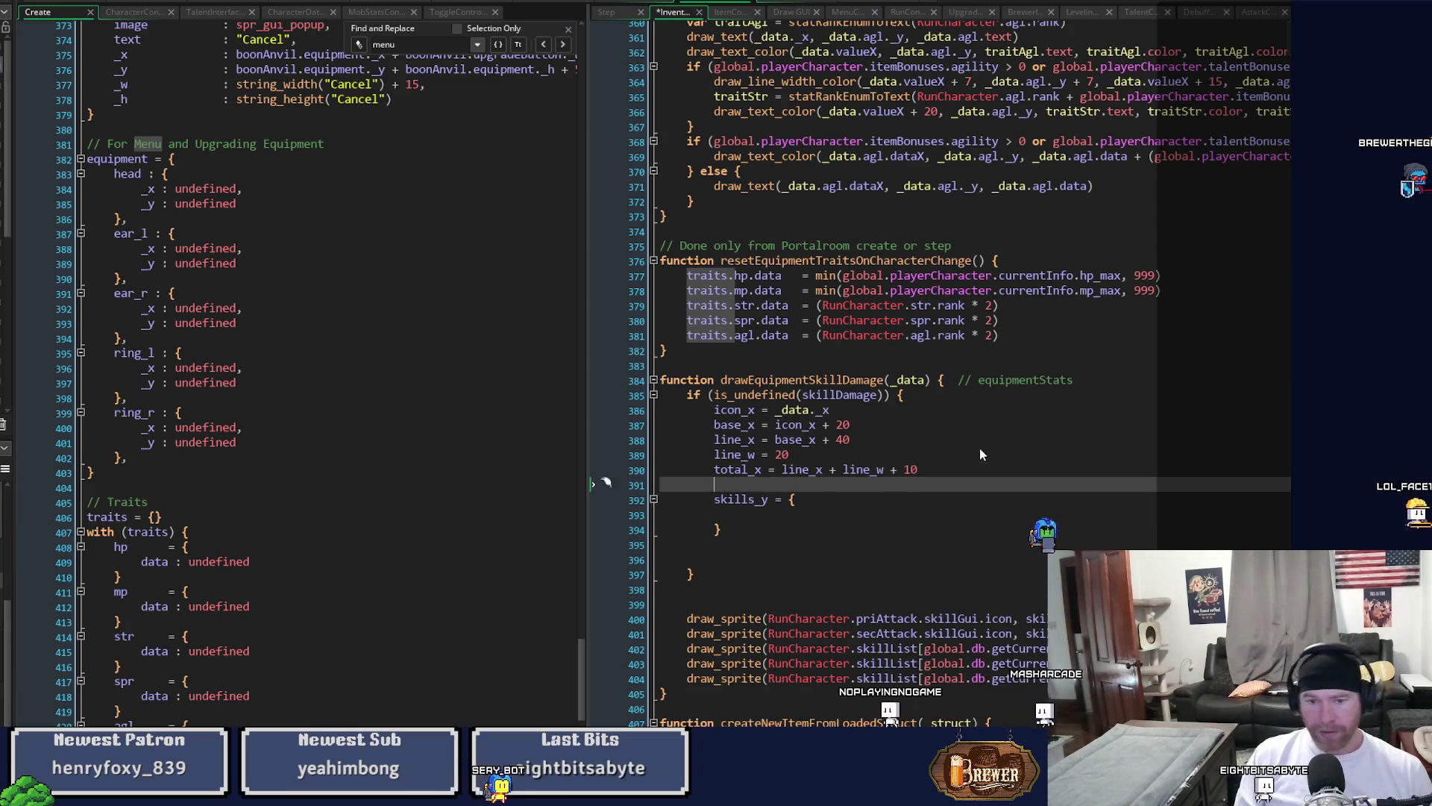
pyautogui.write('sep')
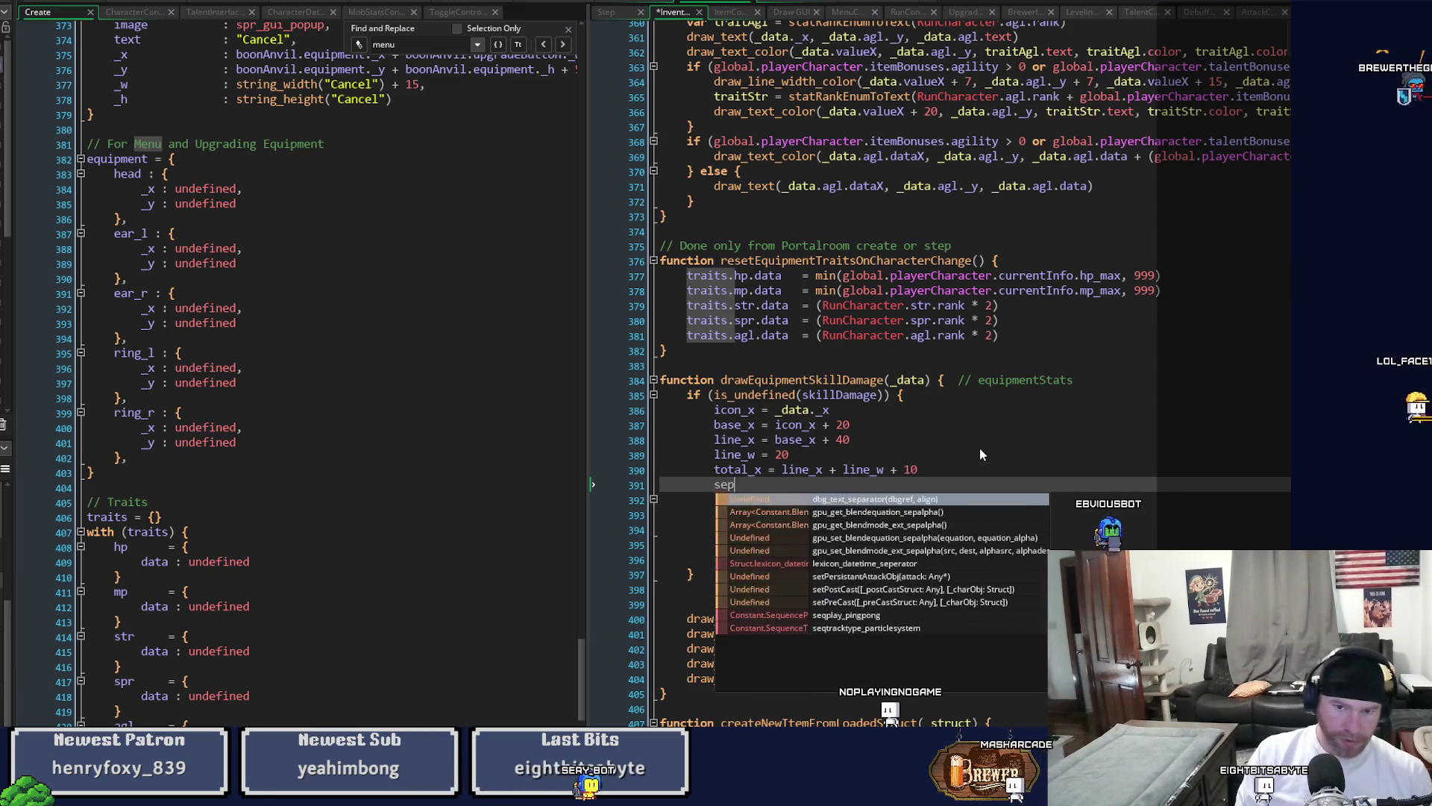
pyautogui.write('eration_')
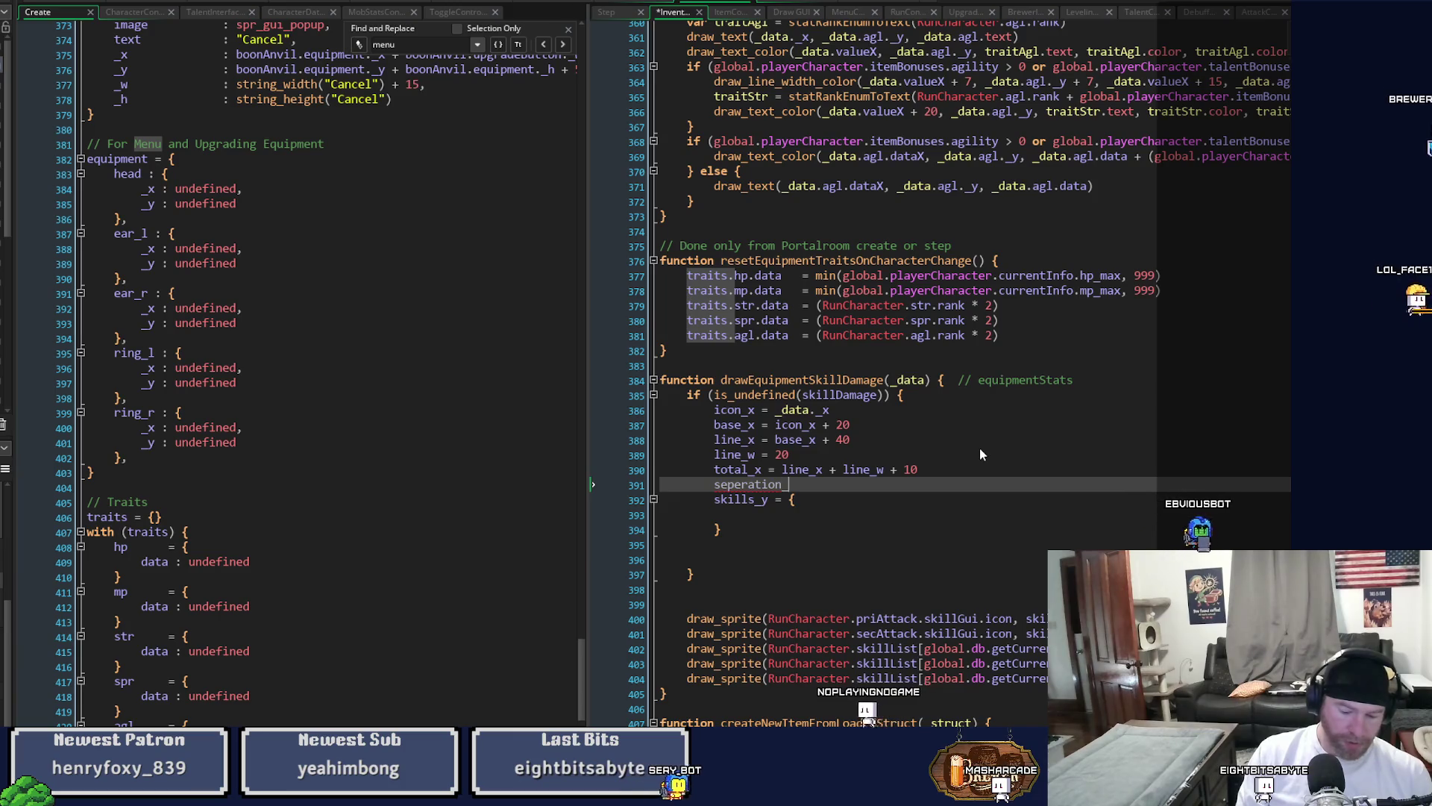
pyautogui.write('y = 10')
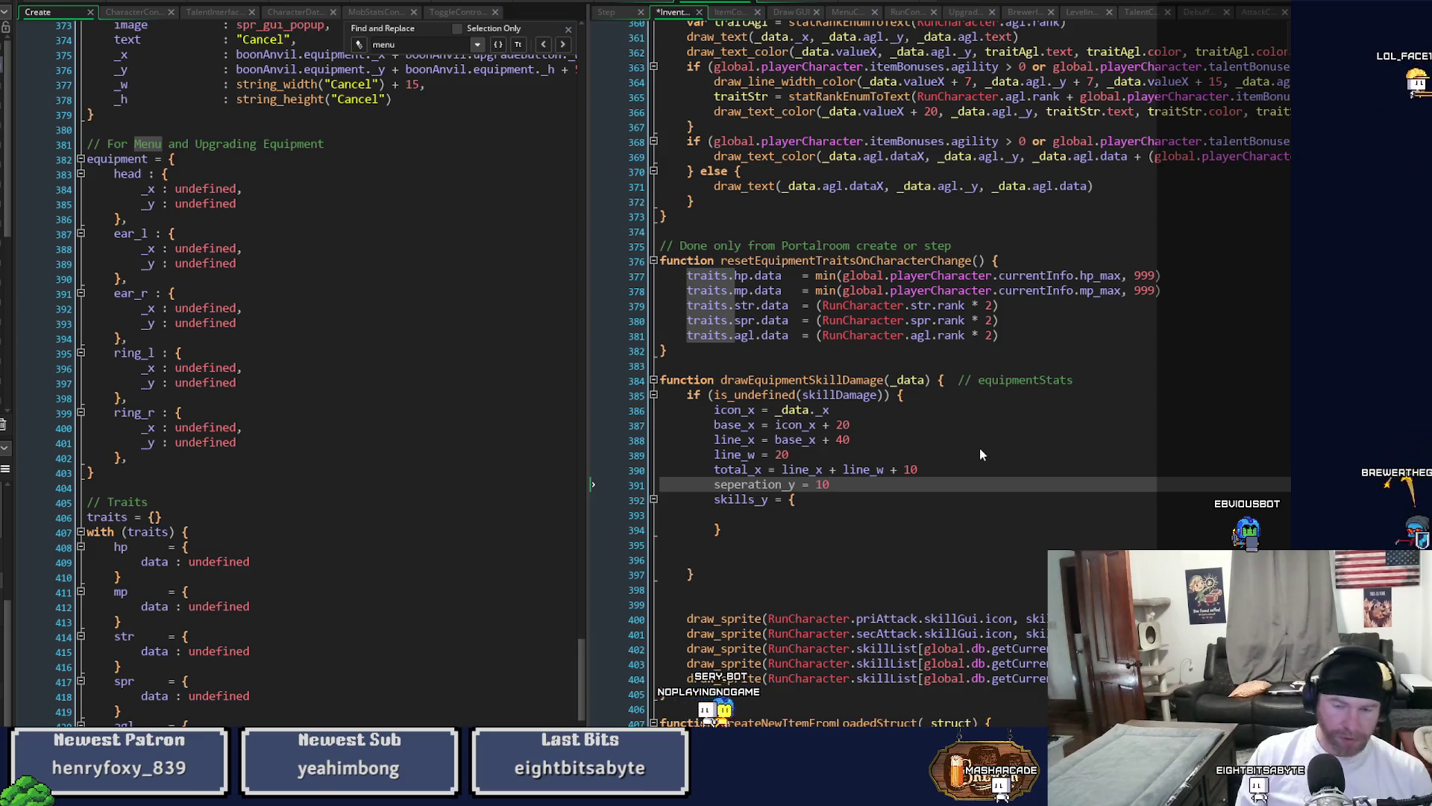
pyautogui.press('Down')
pyautogui.press('Down')
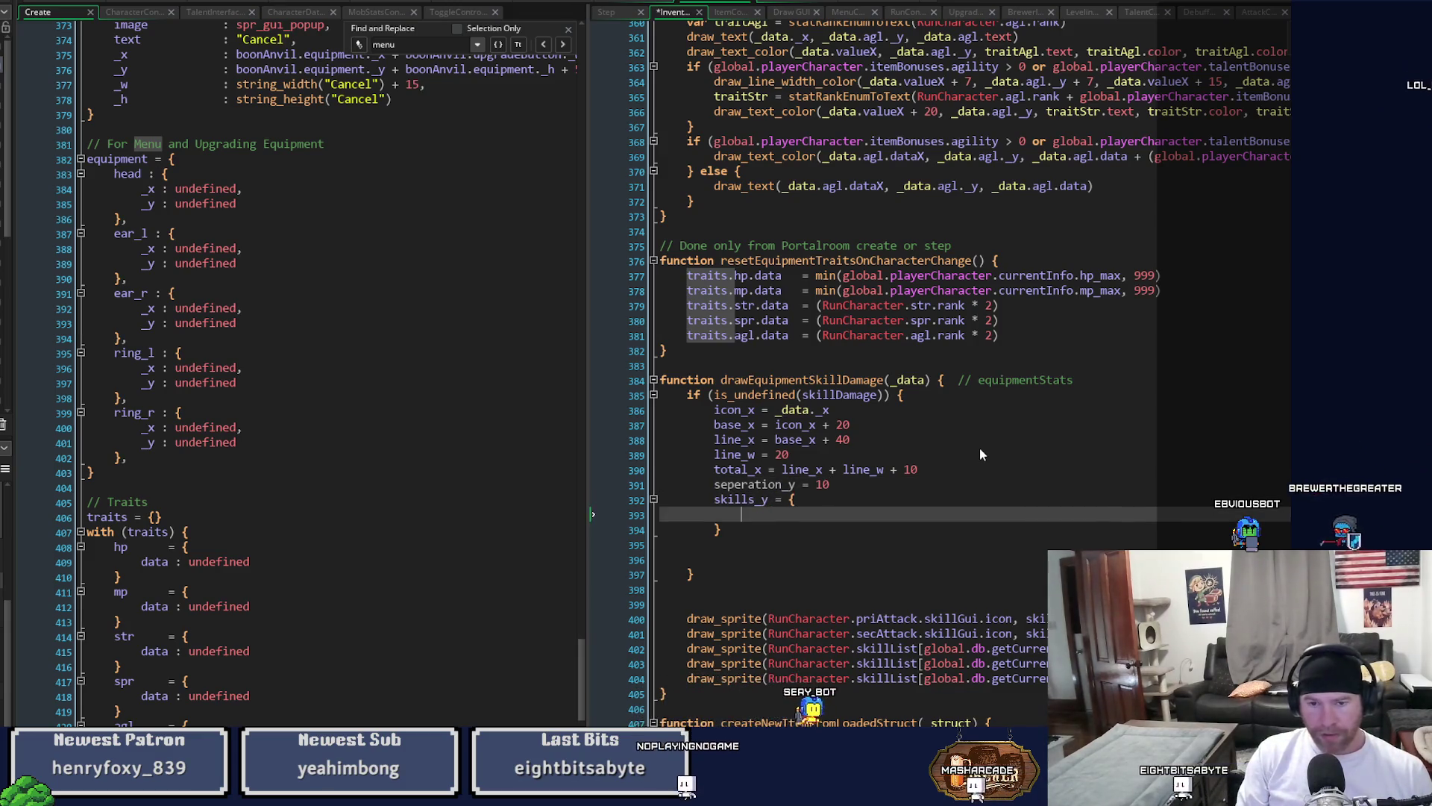
pyautogui.write('pri     :')
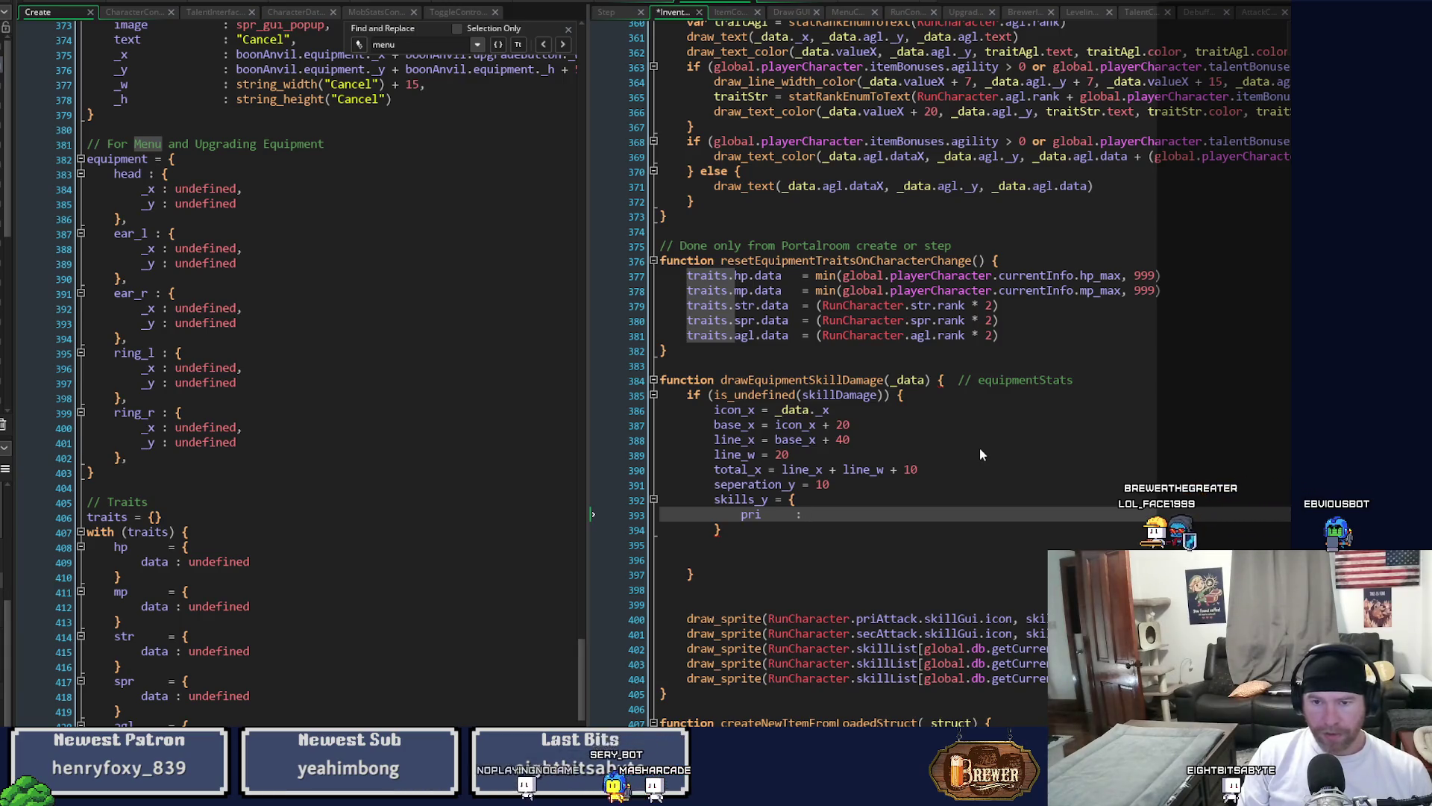
pyautogui.write('da')
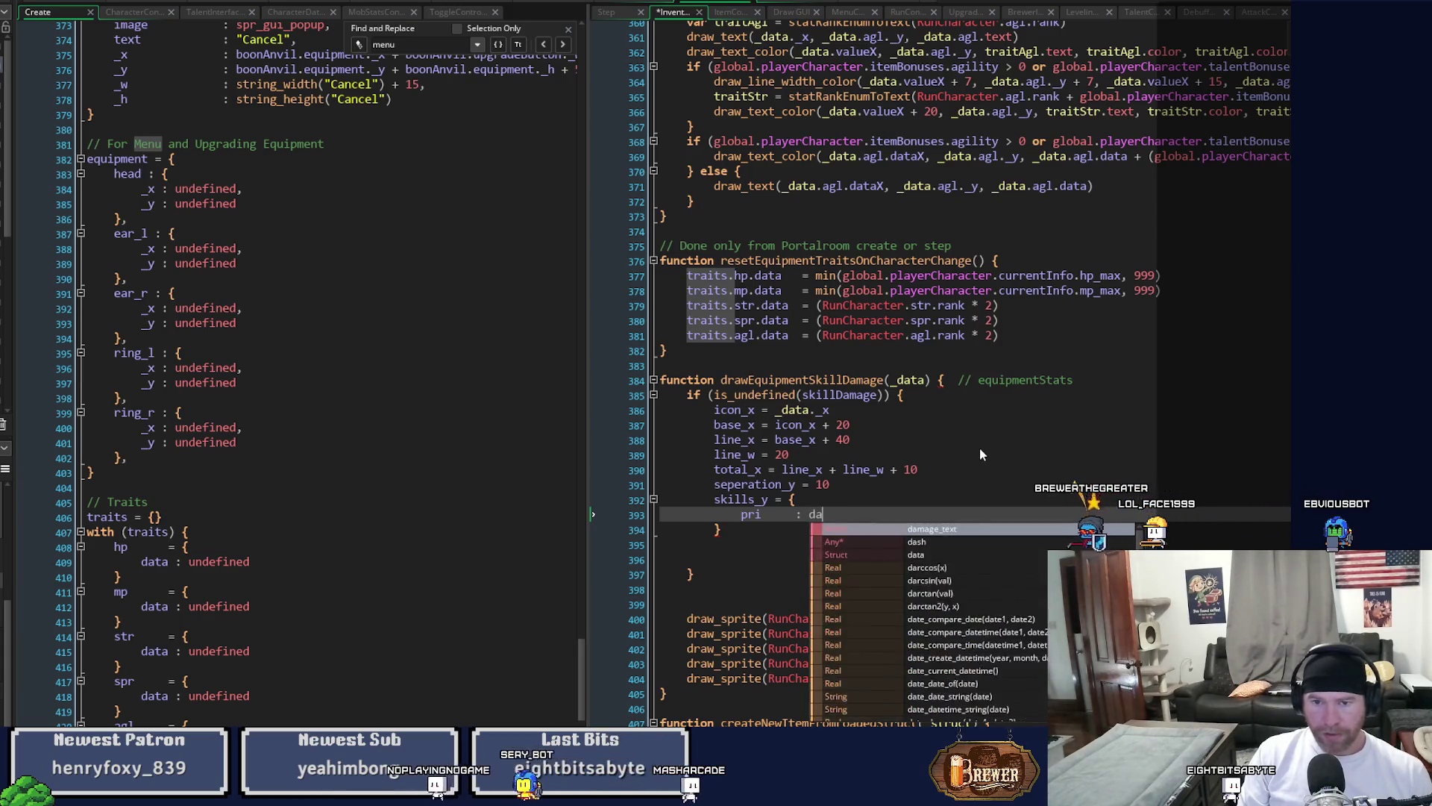
pyautogui.press('BackSpace')
pyautogui.press('BackSpace')
# Finish the pri entry with _data. and view the showEquipmentTraits definition.
pyautogui.write('_data.')
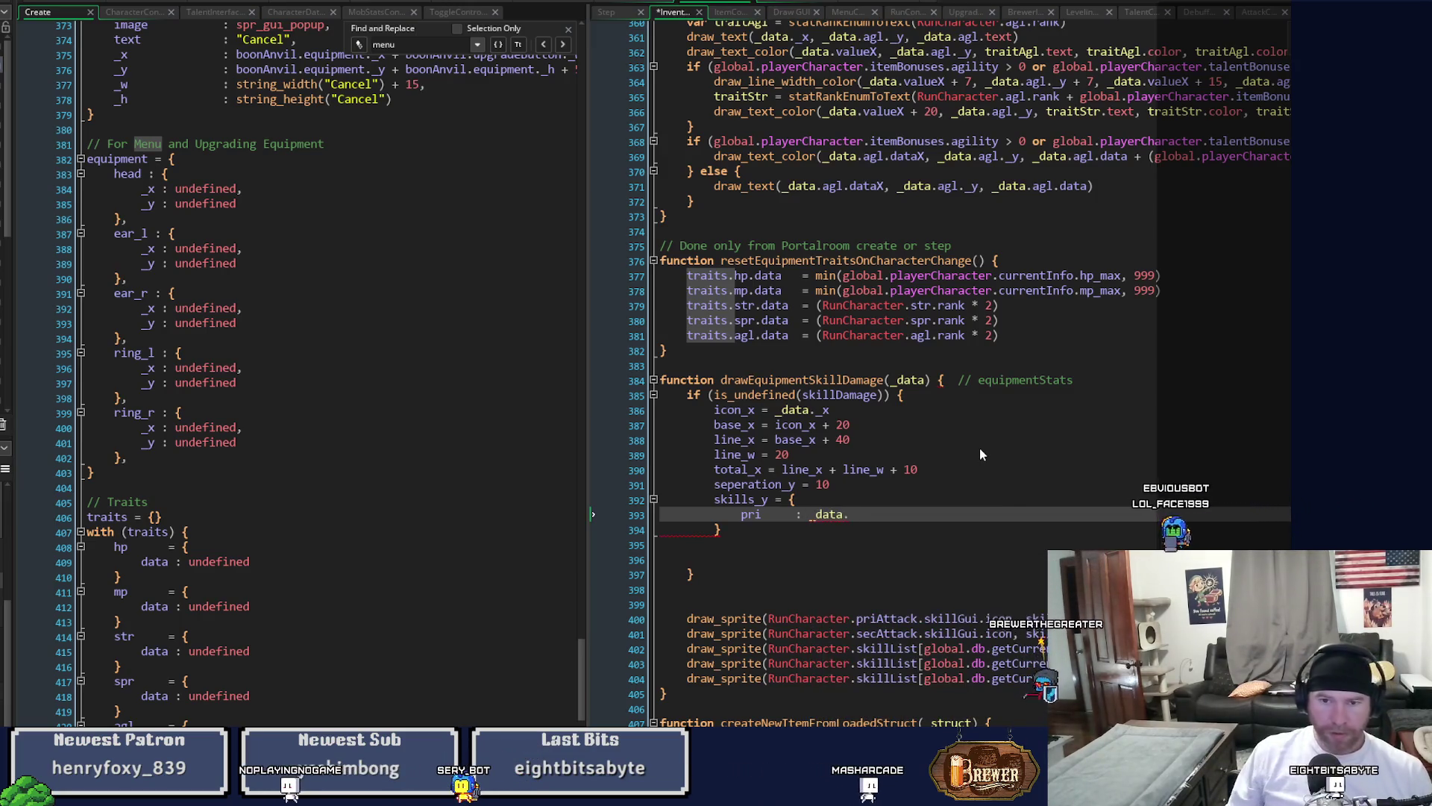
pyautogui.scroll(3, 981, 454)
pyautogui.scroll(20, 981, 454)
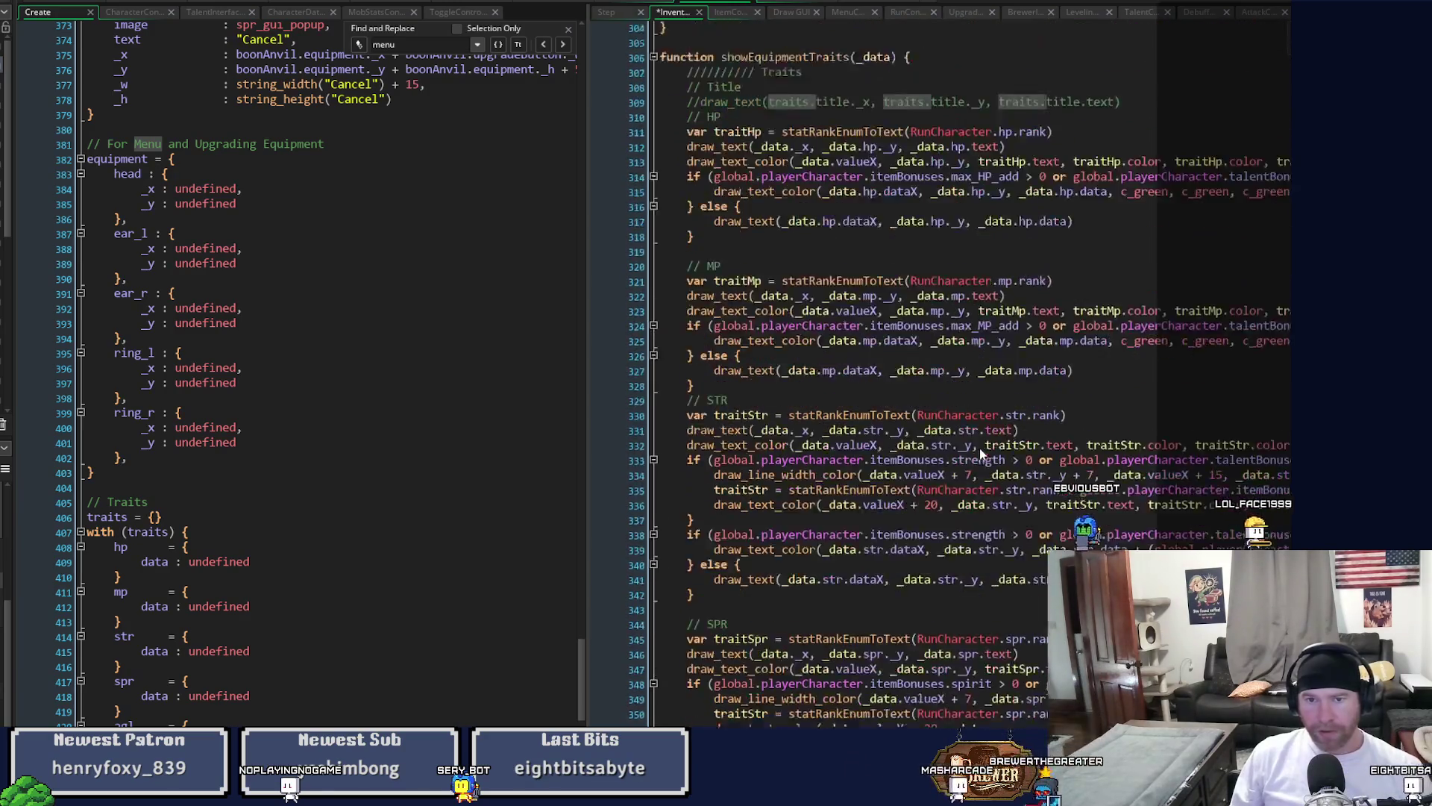
pyautogui.scroll(18, 981, 455)
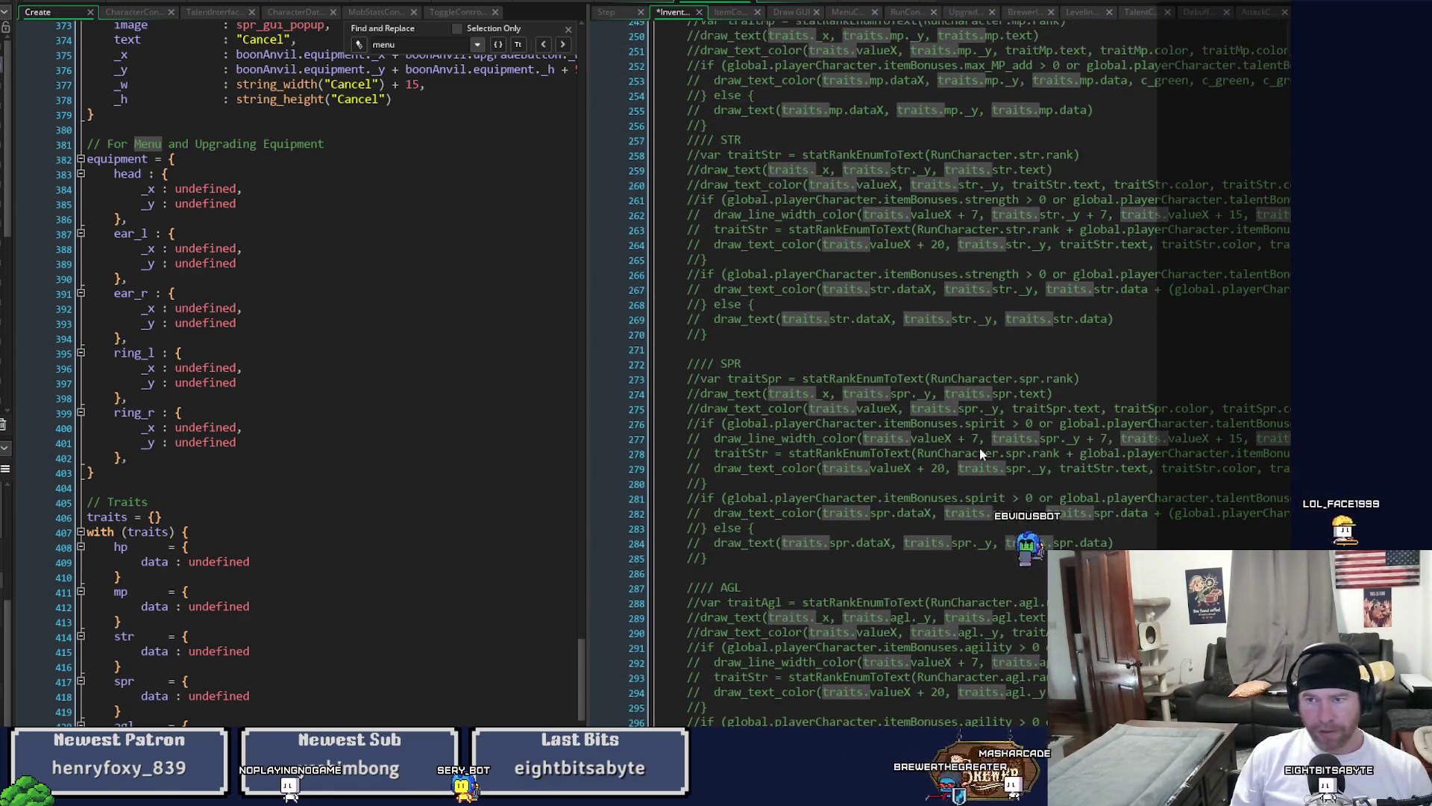
pyautogui.scroll(12, 981, 454)
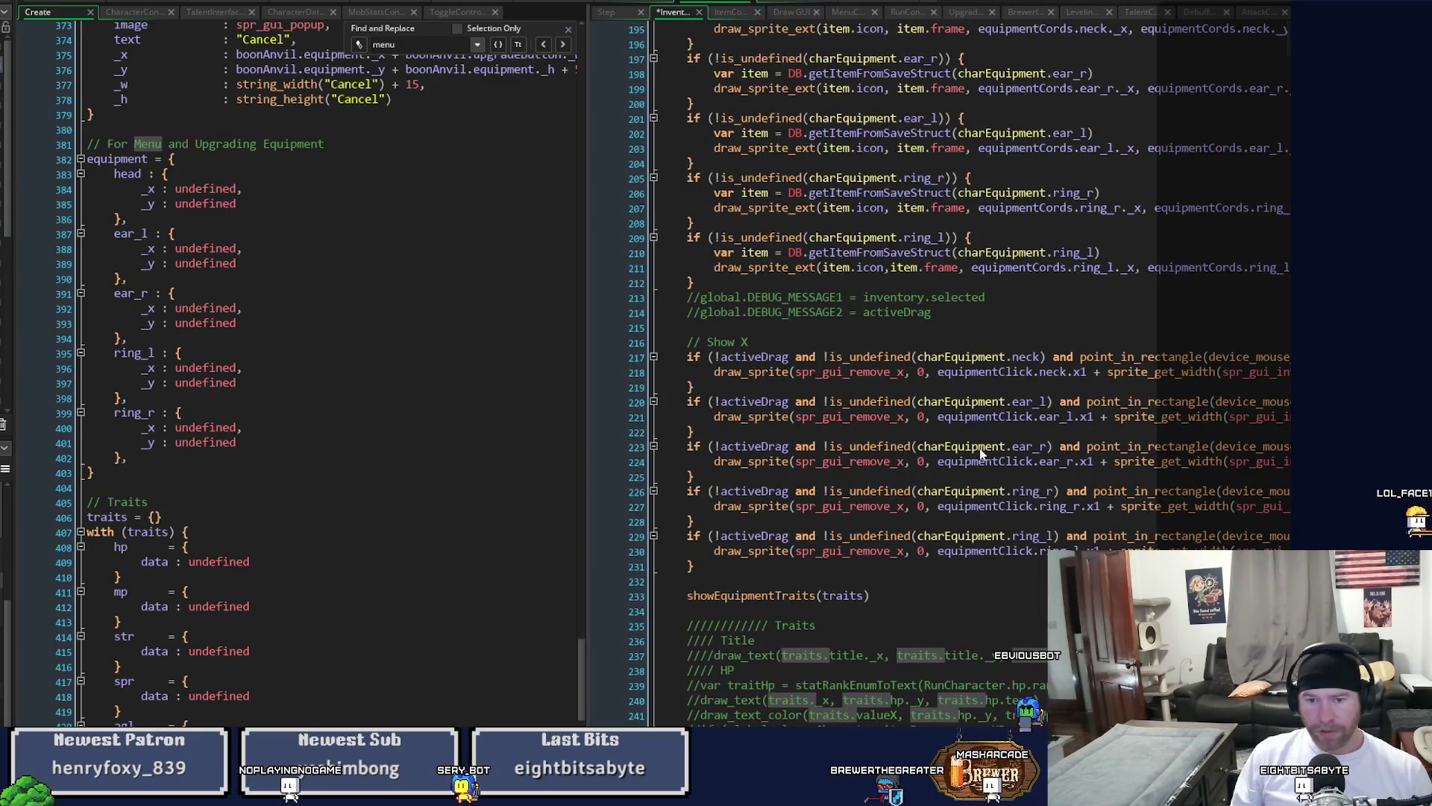
pyautogui.middleClick(761, 594)
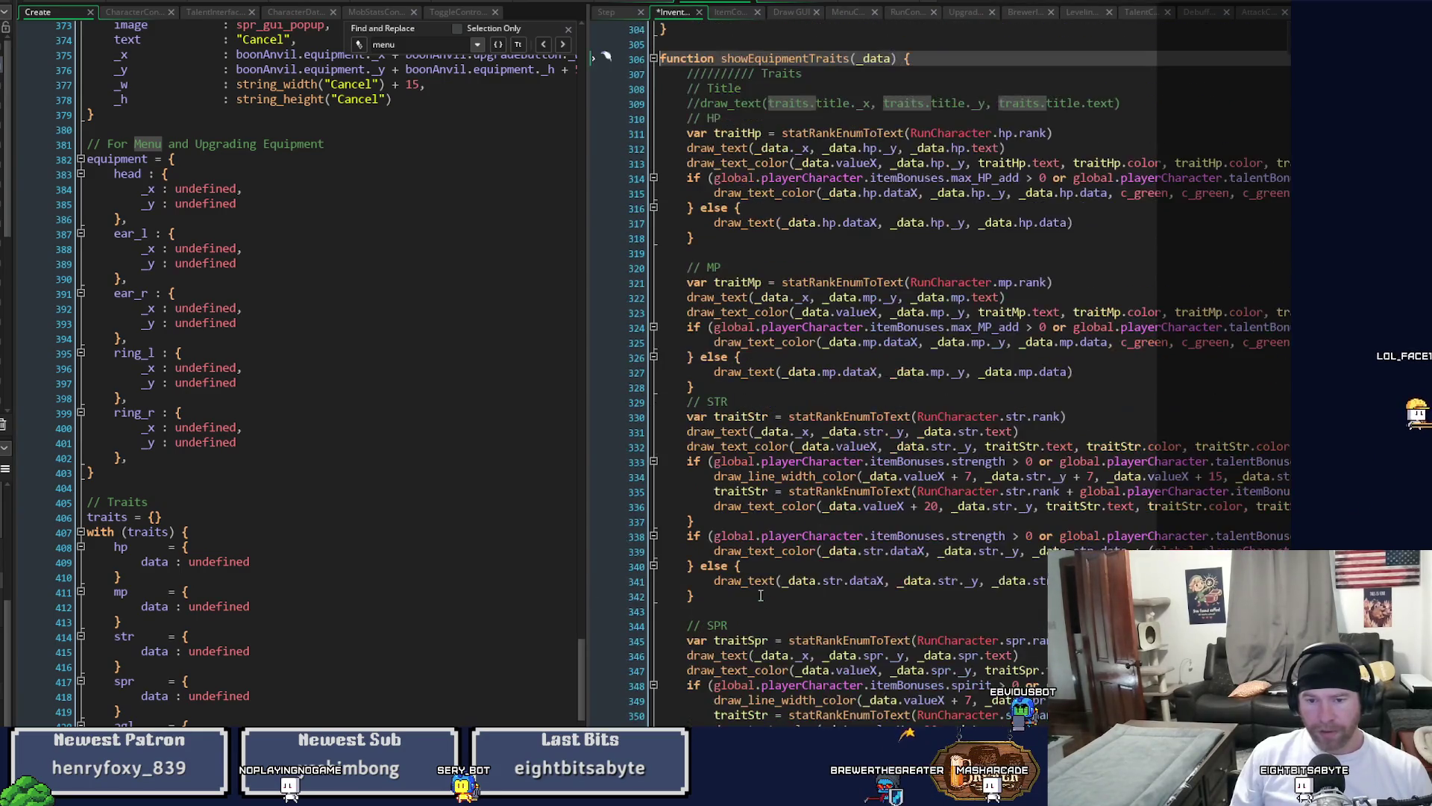
# Switch to the Draw GUI event code calling drawCurrentEquipment().
pyautogui.scroll(-4, 761, 595)
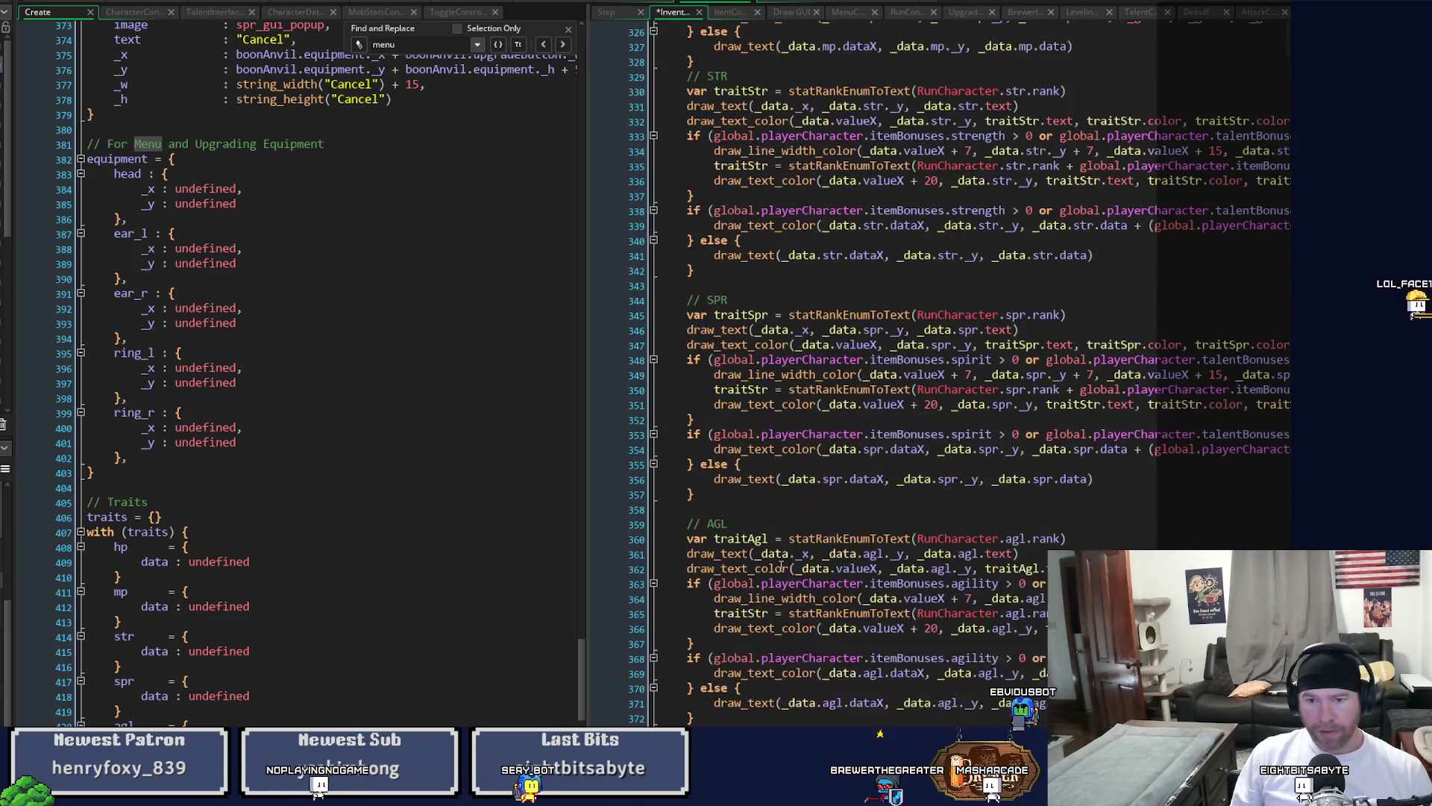
pyautogui.scroll(4, 781, 567)
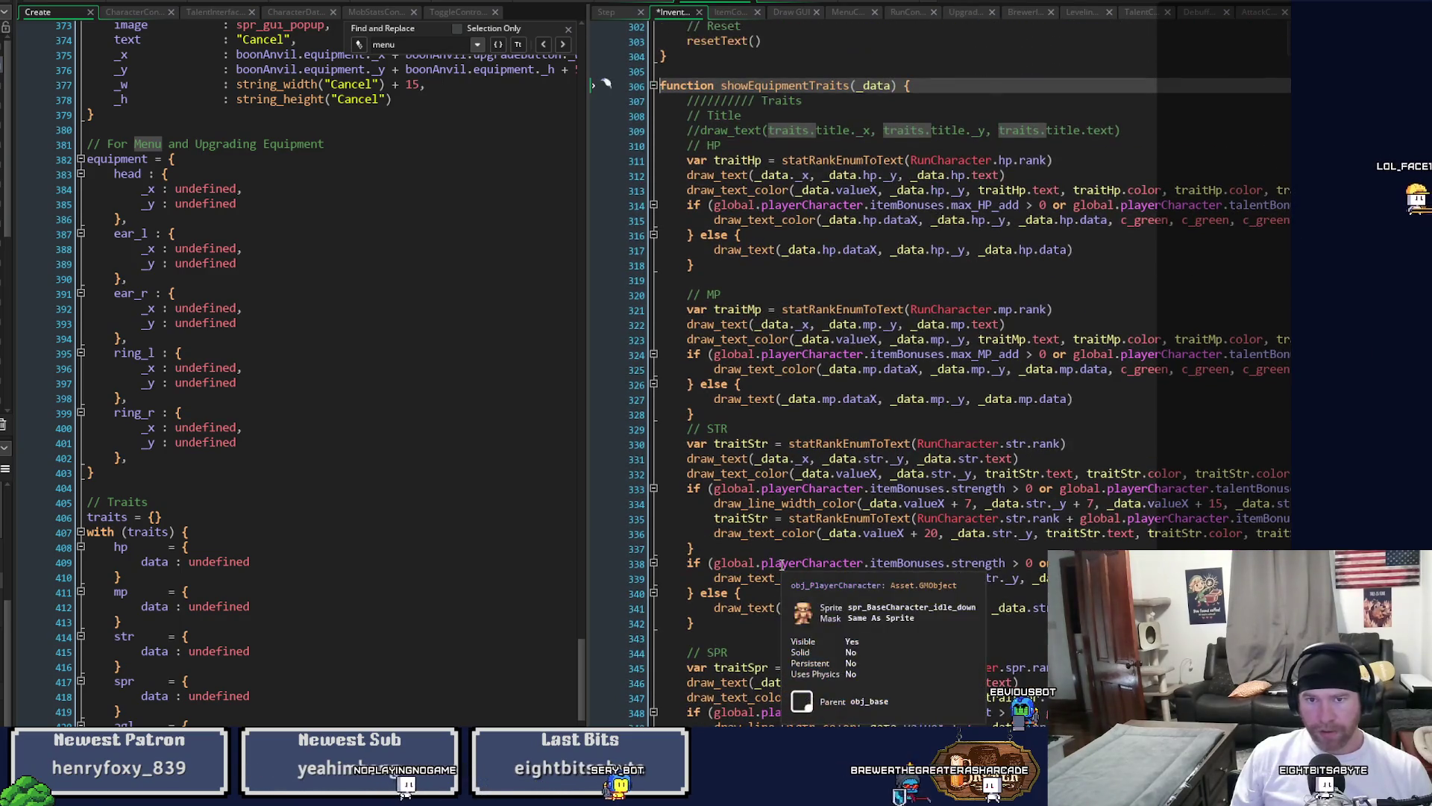
pyautogui.click(789, 13)
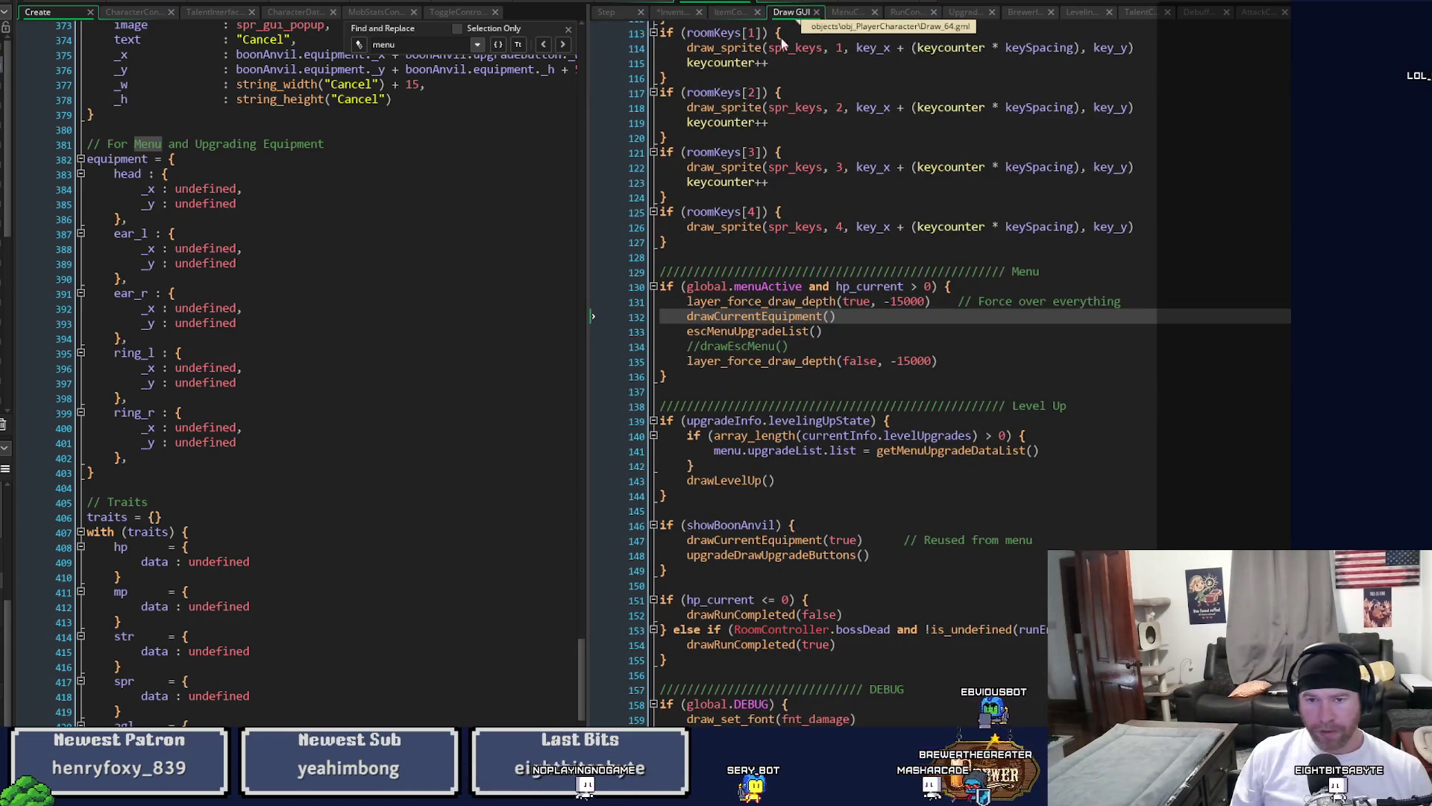
# Jump to the drawCurrentEquipment definition and scroll through its code.
pyautogui.middleClick(758, 316)
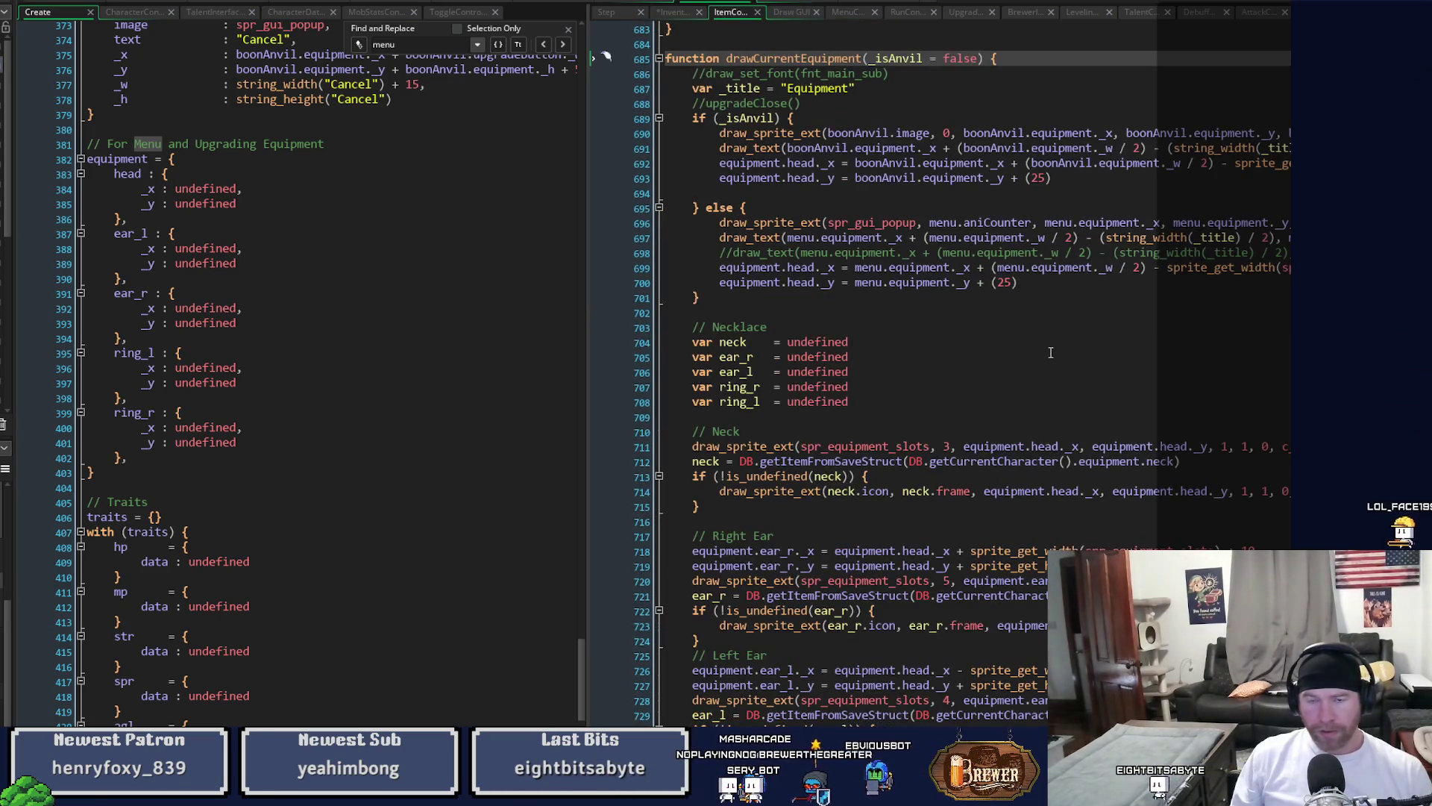
pyautogui.scroll(-1, 1050, 352)
pyautogui.scroll(-5, 1051, 349)
pyautogui.scroll(-15, 1052, 350)
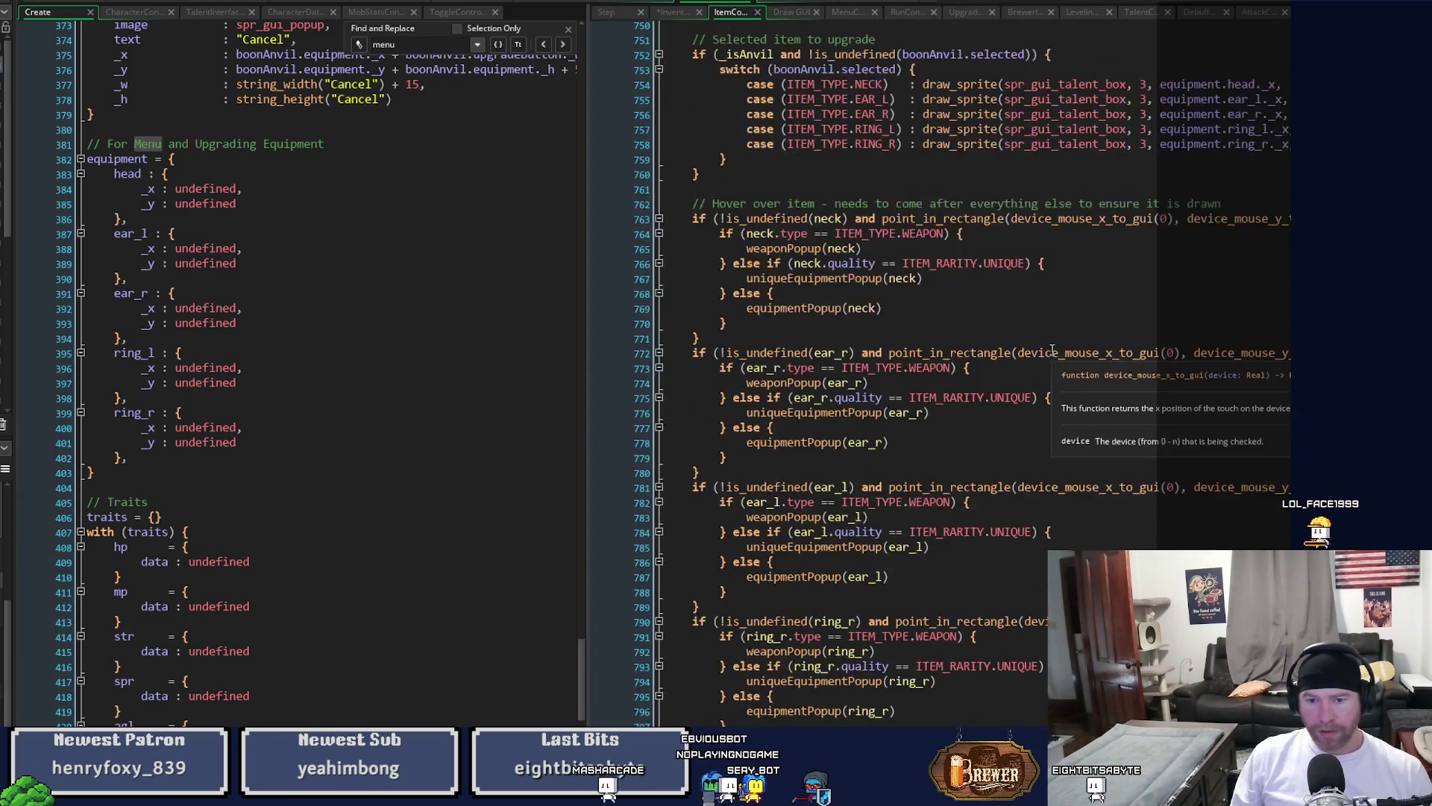
pyautogui.scroll(-11, 1052, 351)
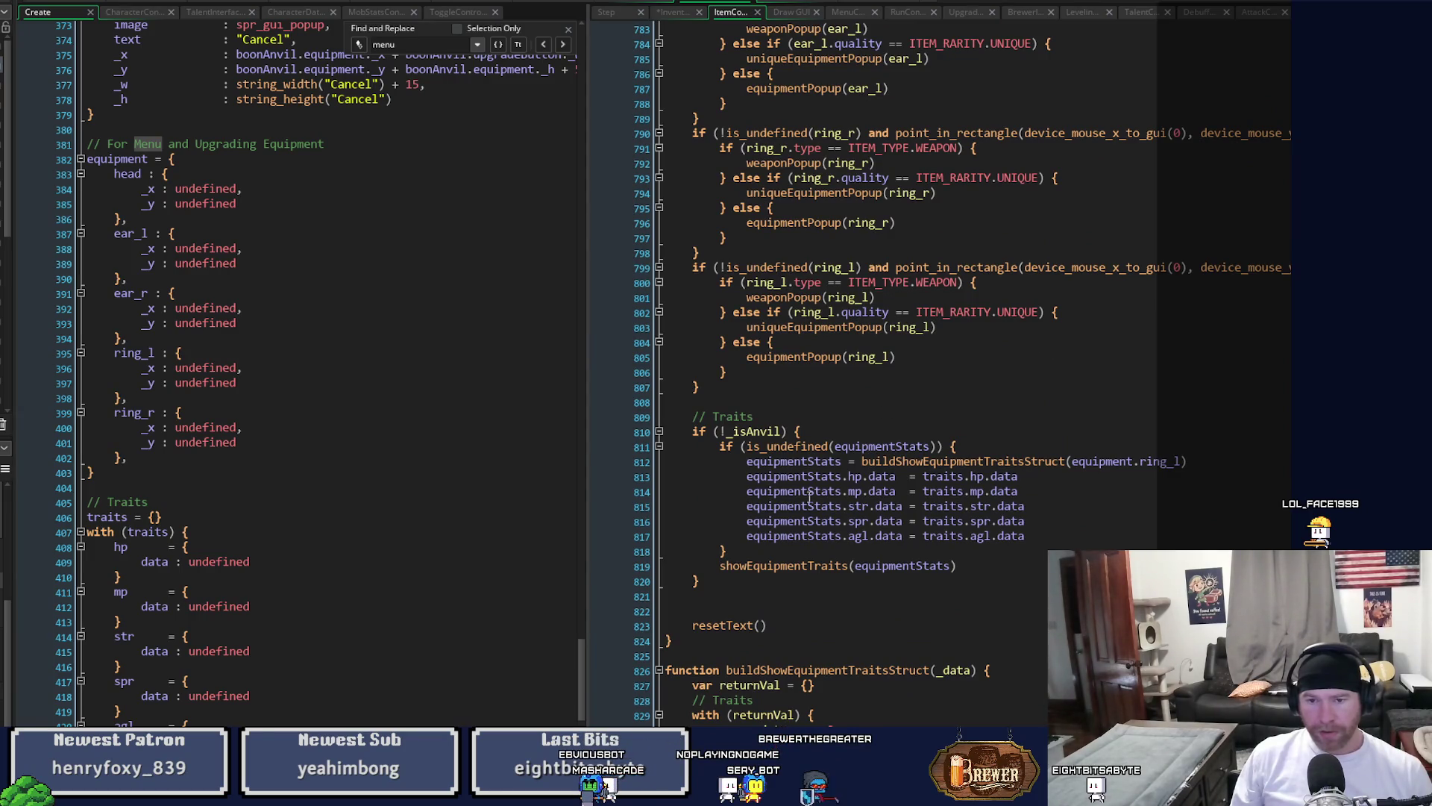
# Inspect the buildShowEquipmentTraitsStruct call and scroll into equipmentPopup's drawing code.
pyautogui.click(920, 461)
pyautogui.scroll(-9, 1054, 440)
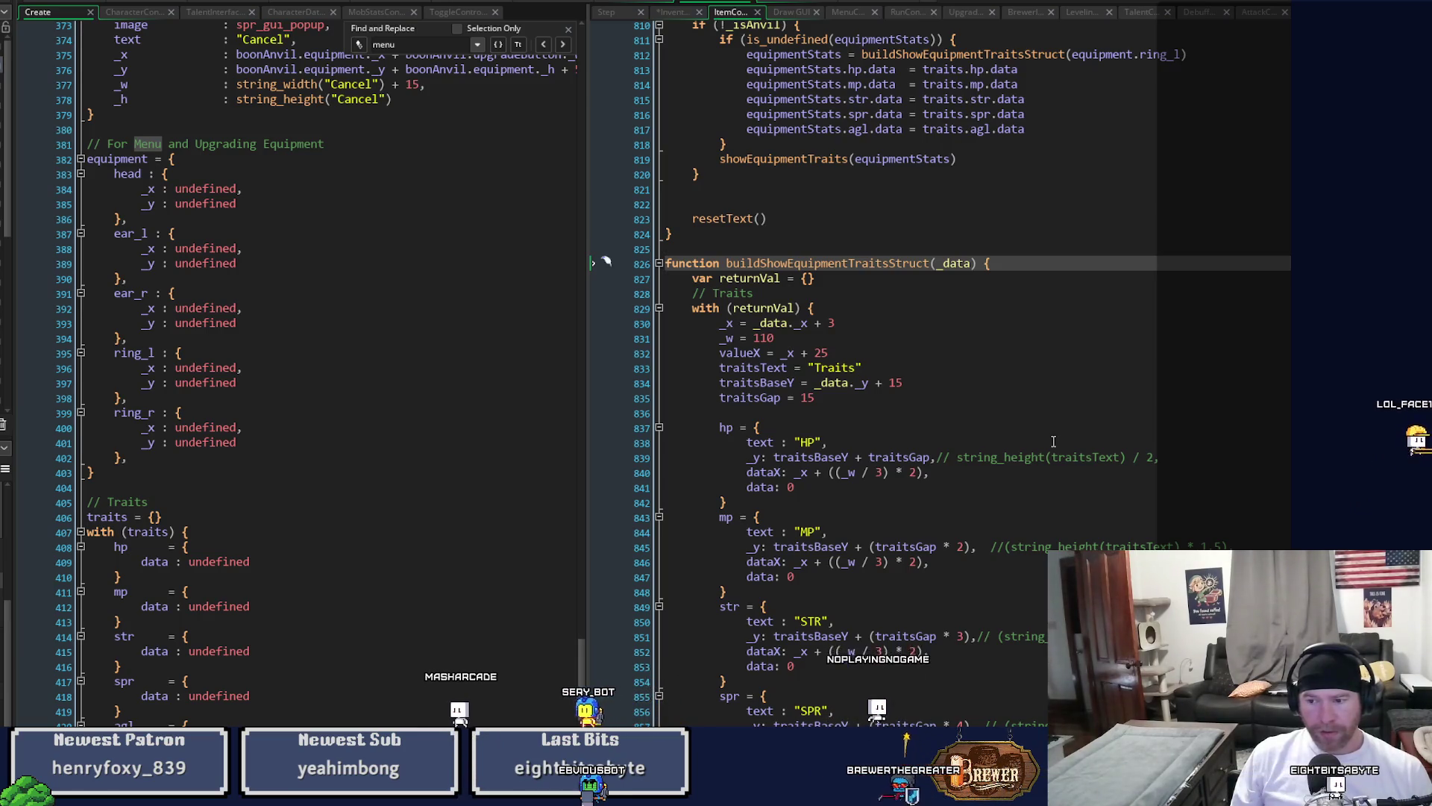
pyautogui.scroll(-7, 1053, 441)
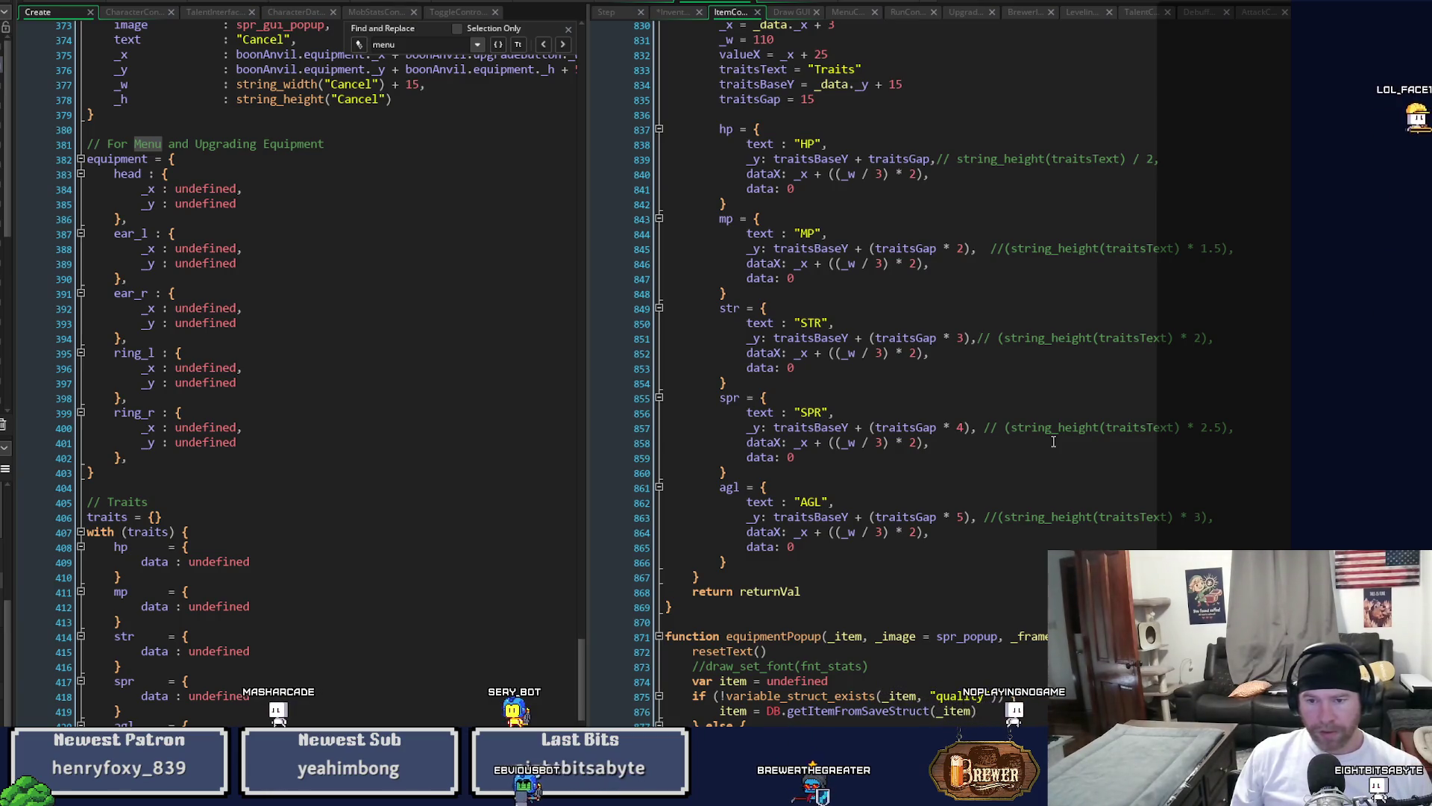
pyautogui.scroll(7, 1053, 441)
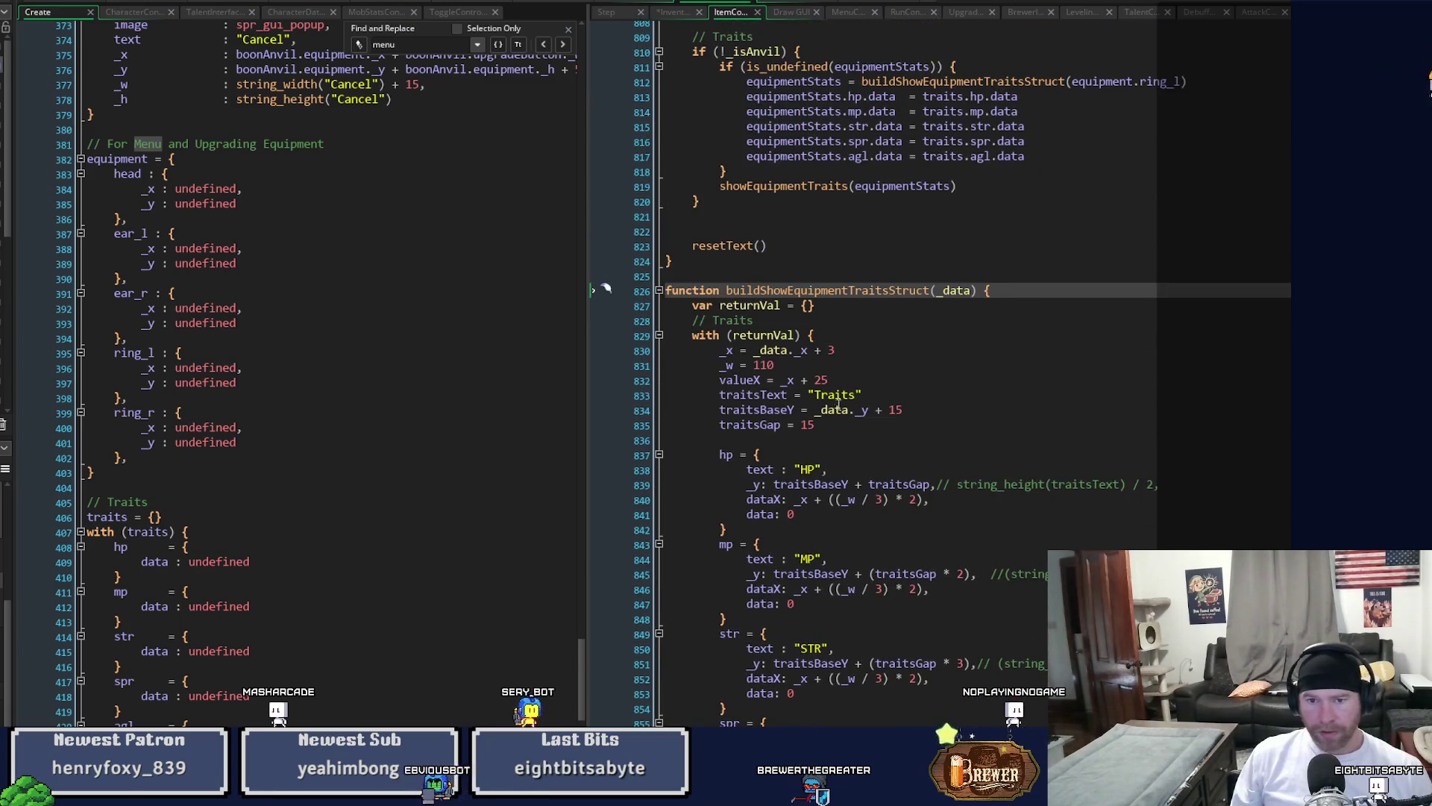
pyautogui.scroll(-17, 832, 425)
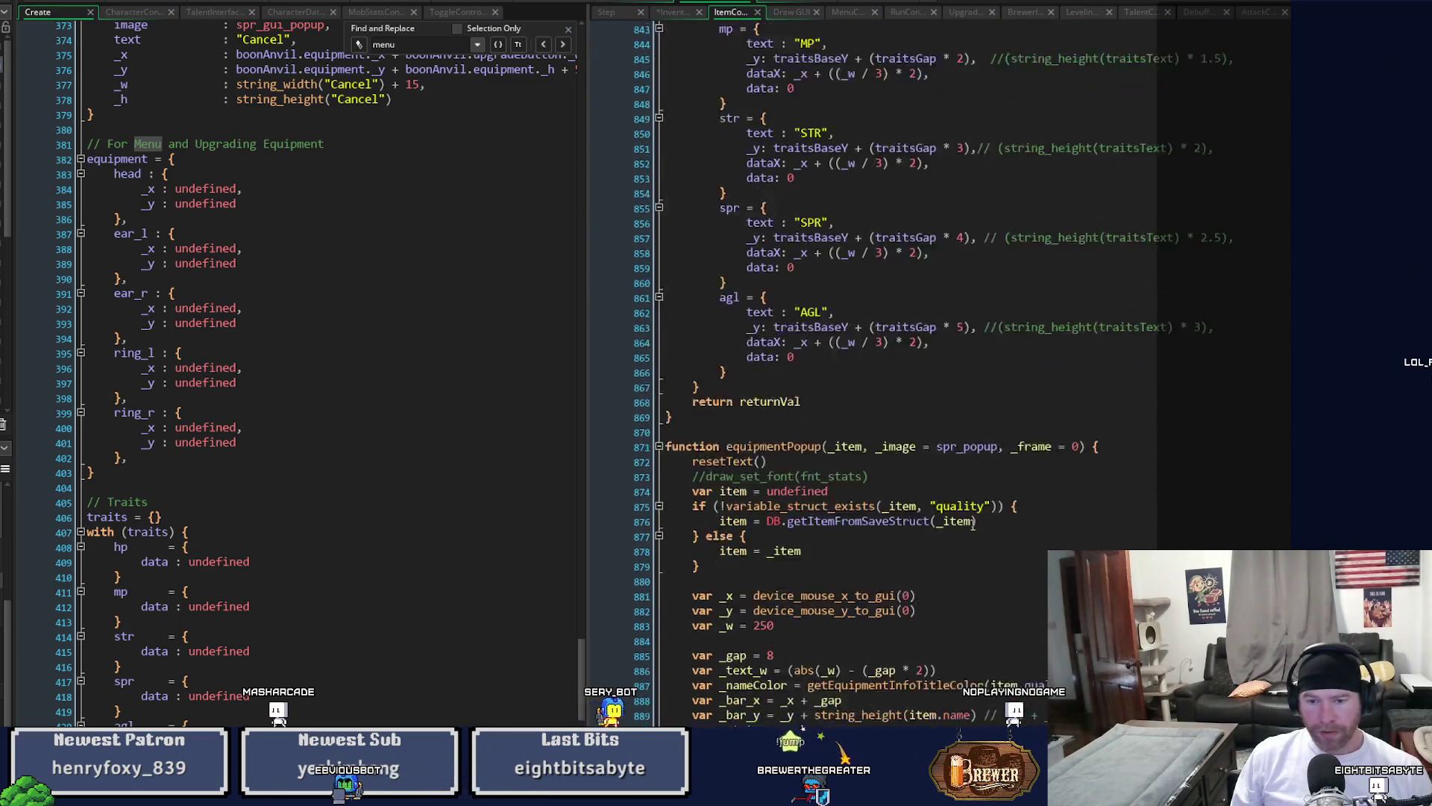
pyautogui.scroll(-3, 973, 525)
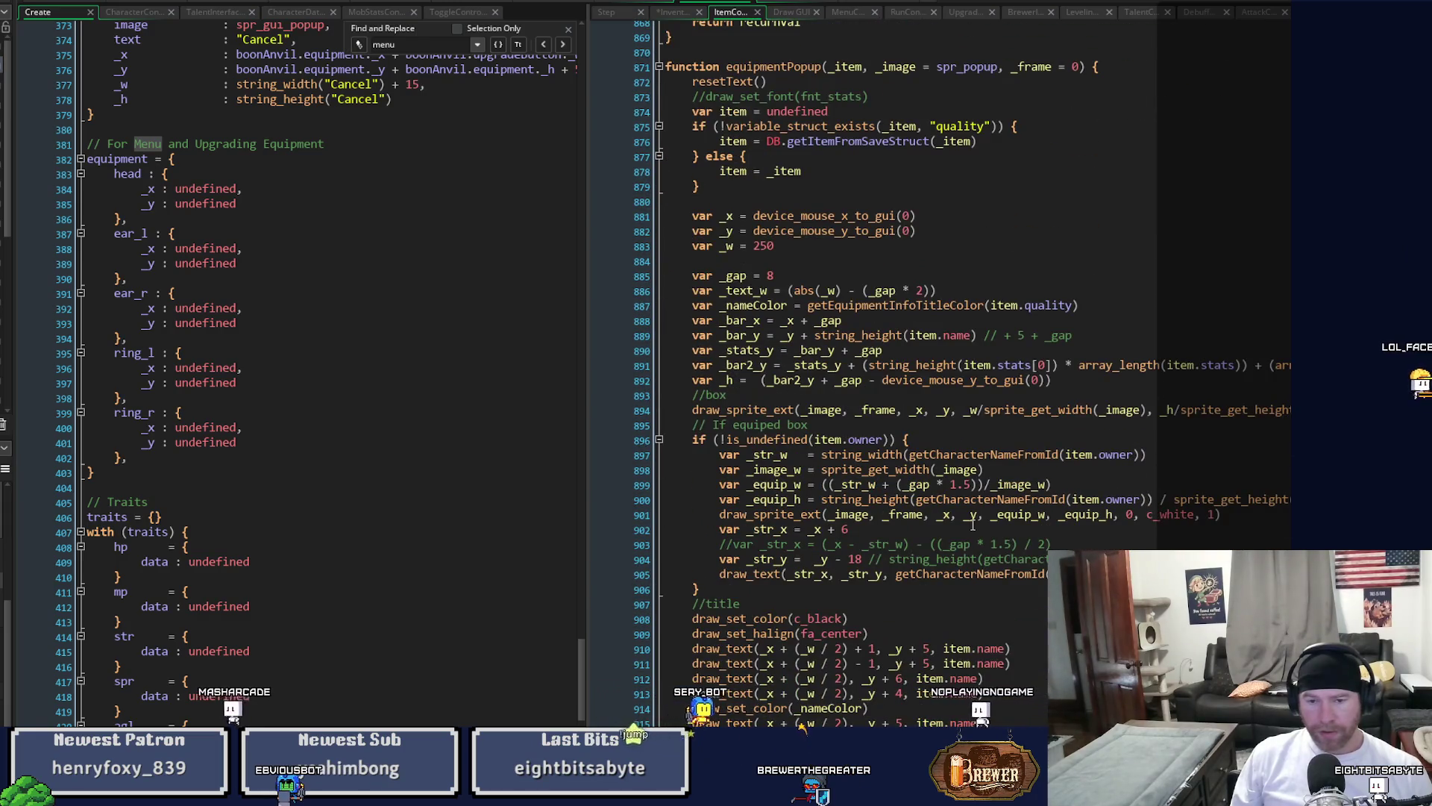